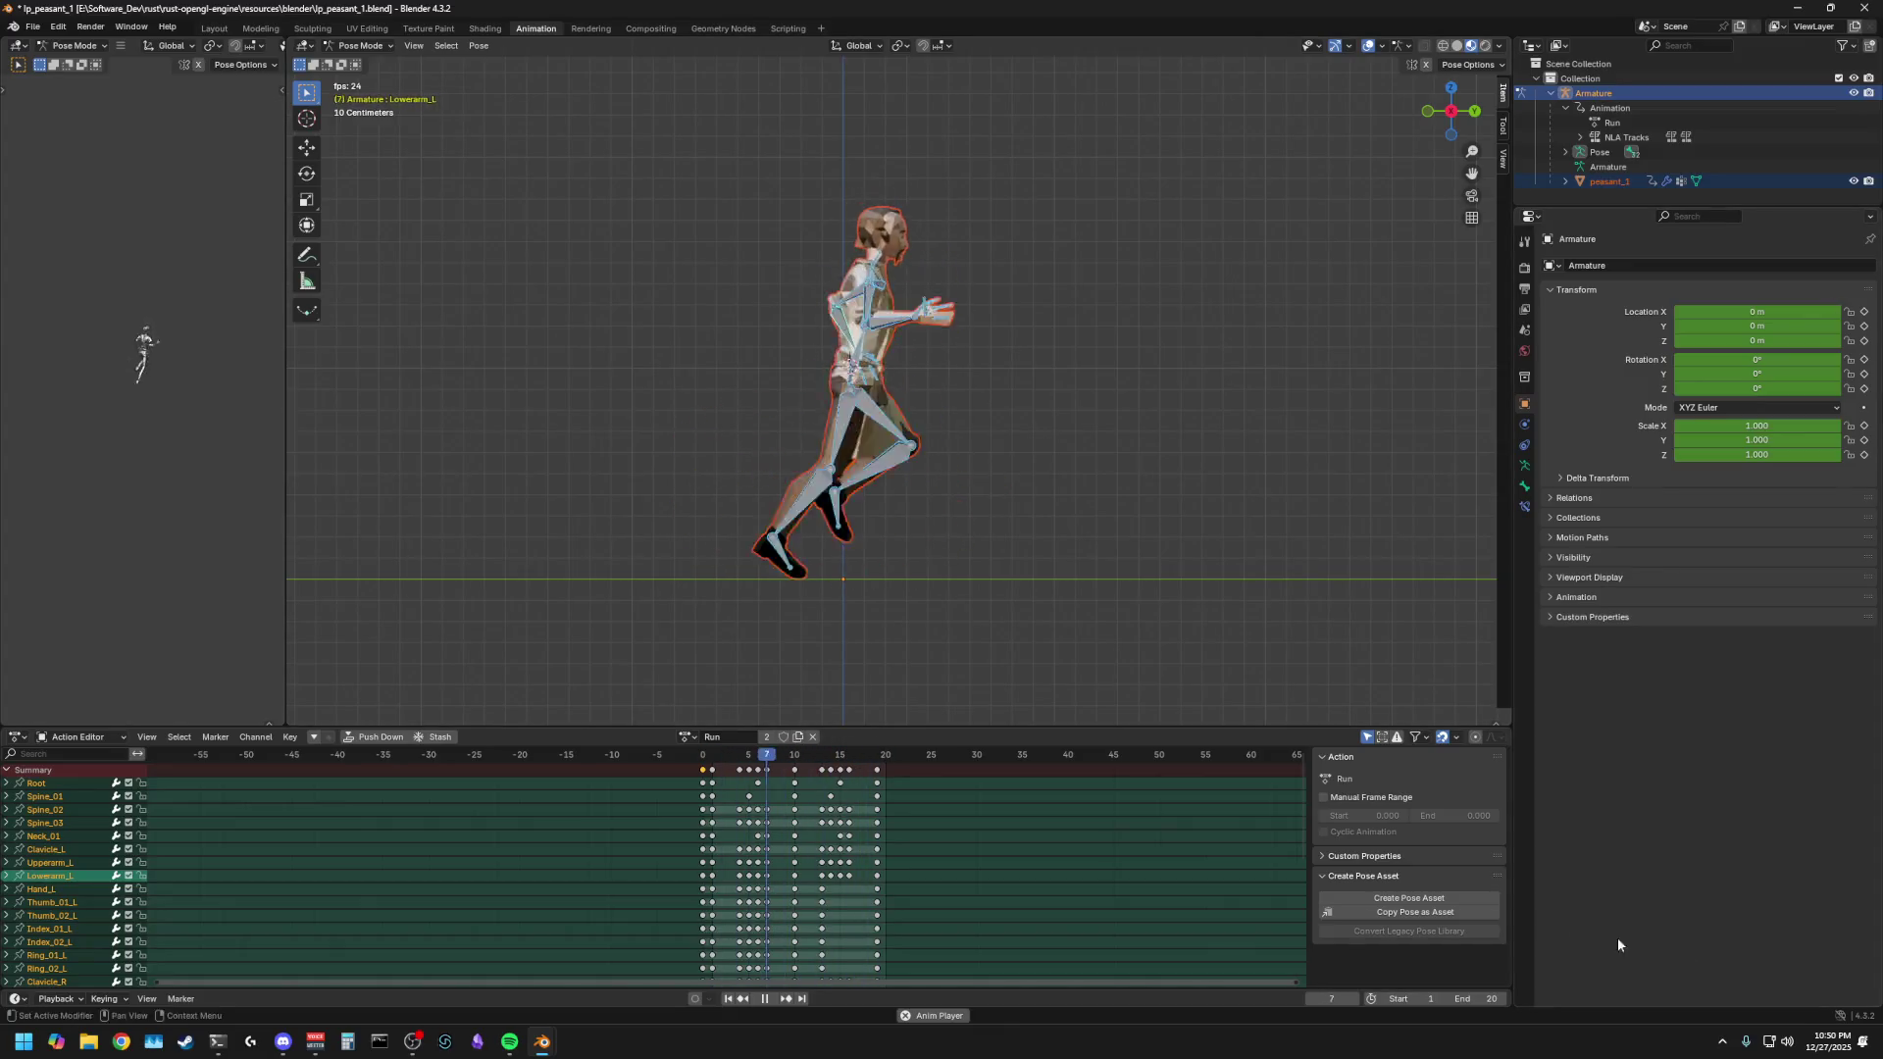
# - Deselect all bones and halt the Run preview on frame 5, then switch to the browser
pyautogui.click(1209, 602)
pyautogui.press('Escape')
pyautogui.hotkey('alt', 'Tab')
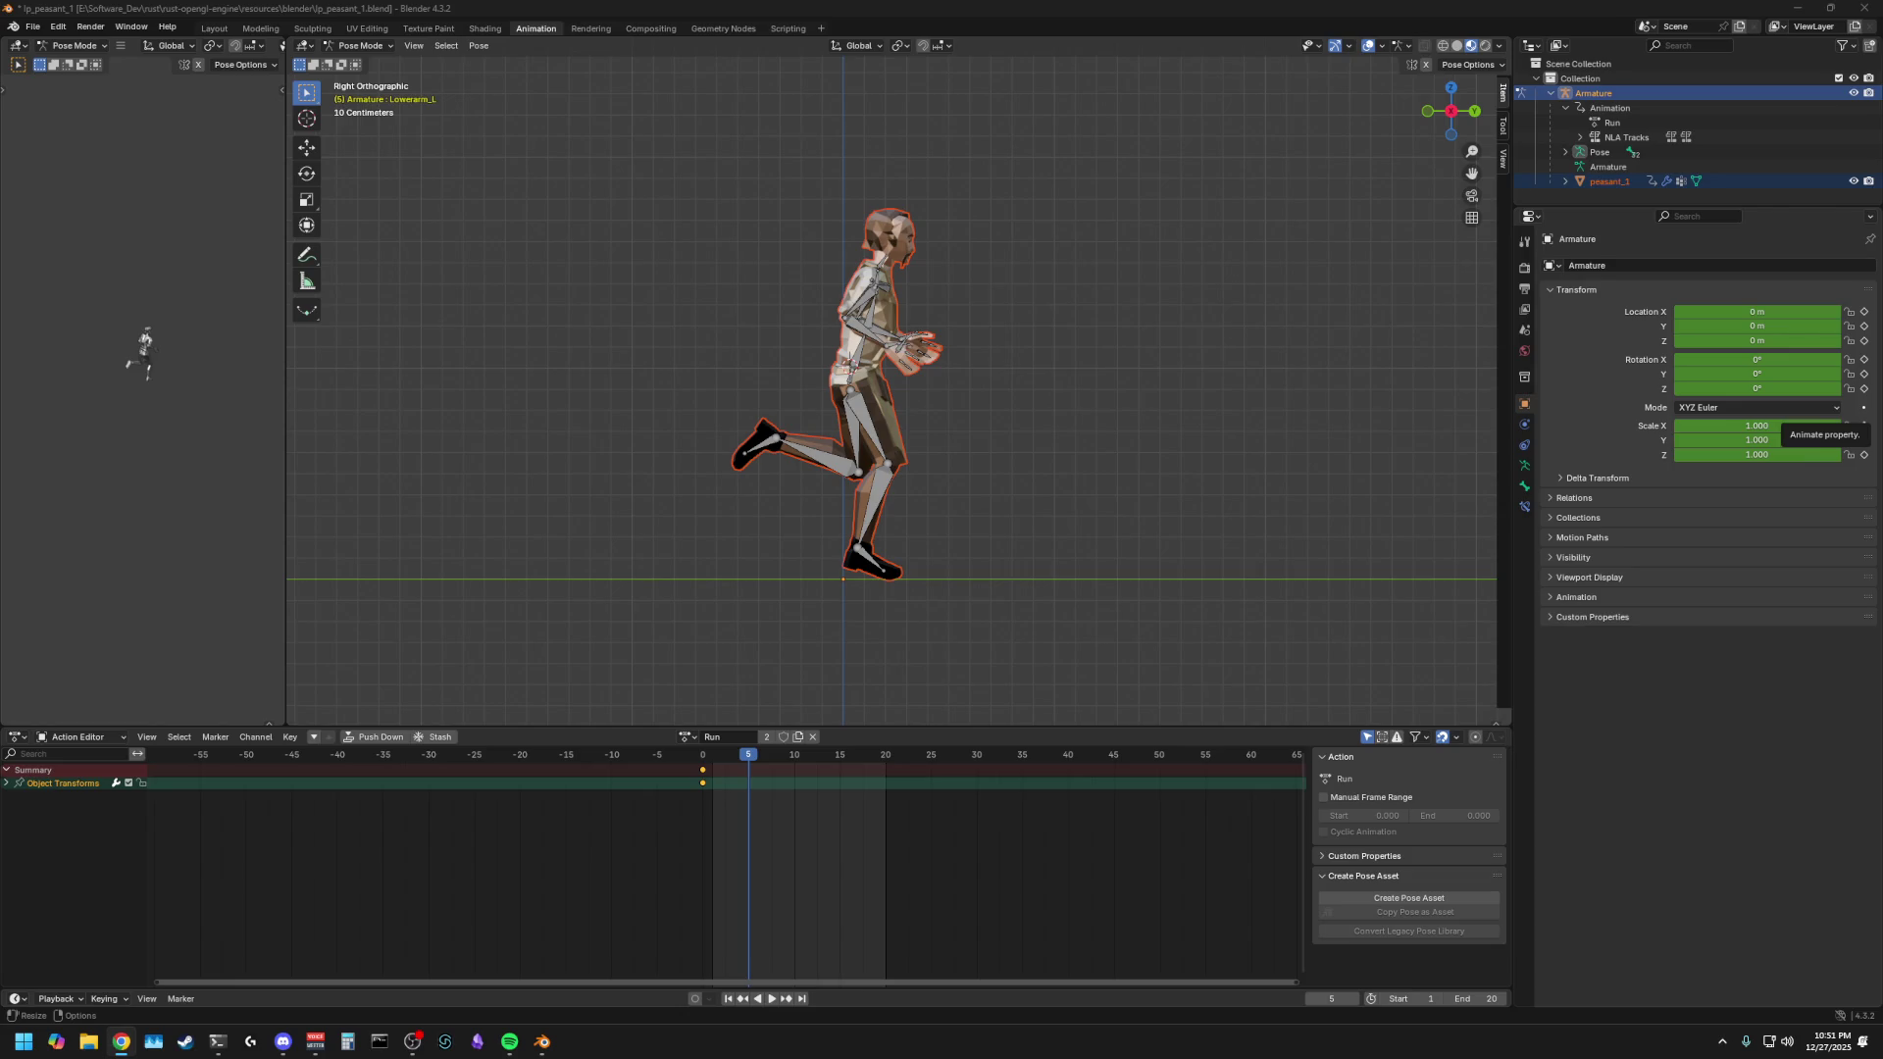
# - Swap the armature's action from Run to Jump and play it from frame 1
pyautogui.scroll(2, 1013, 493)
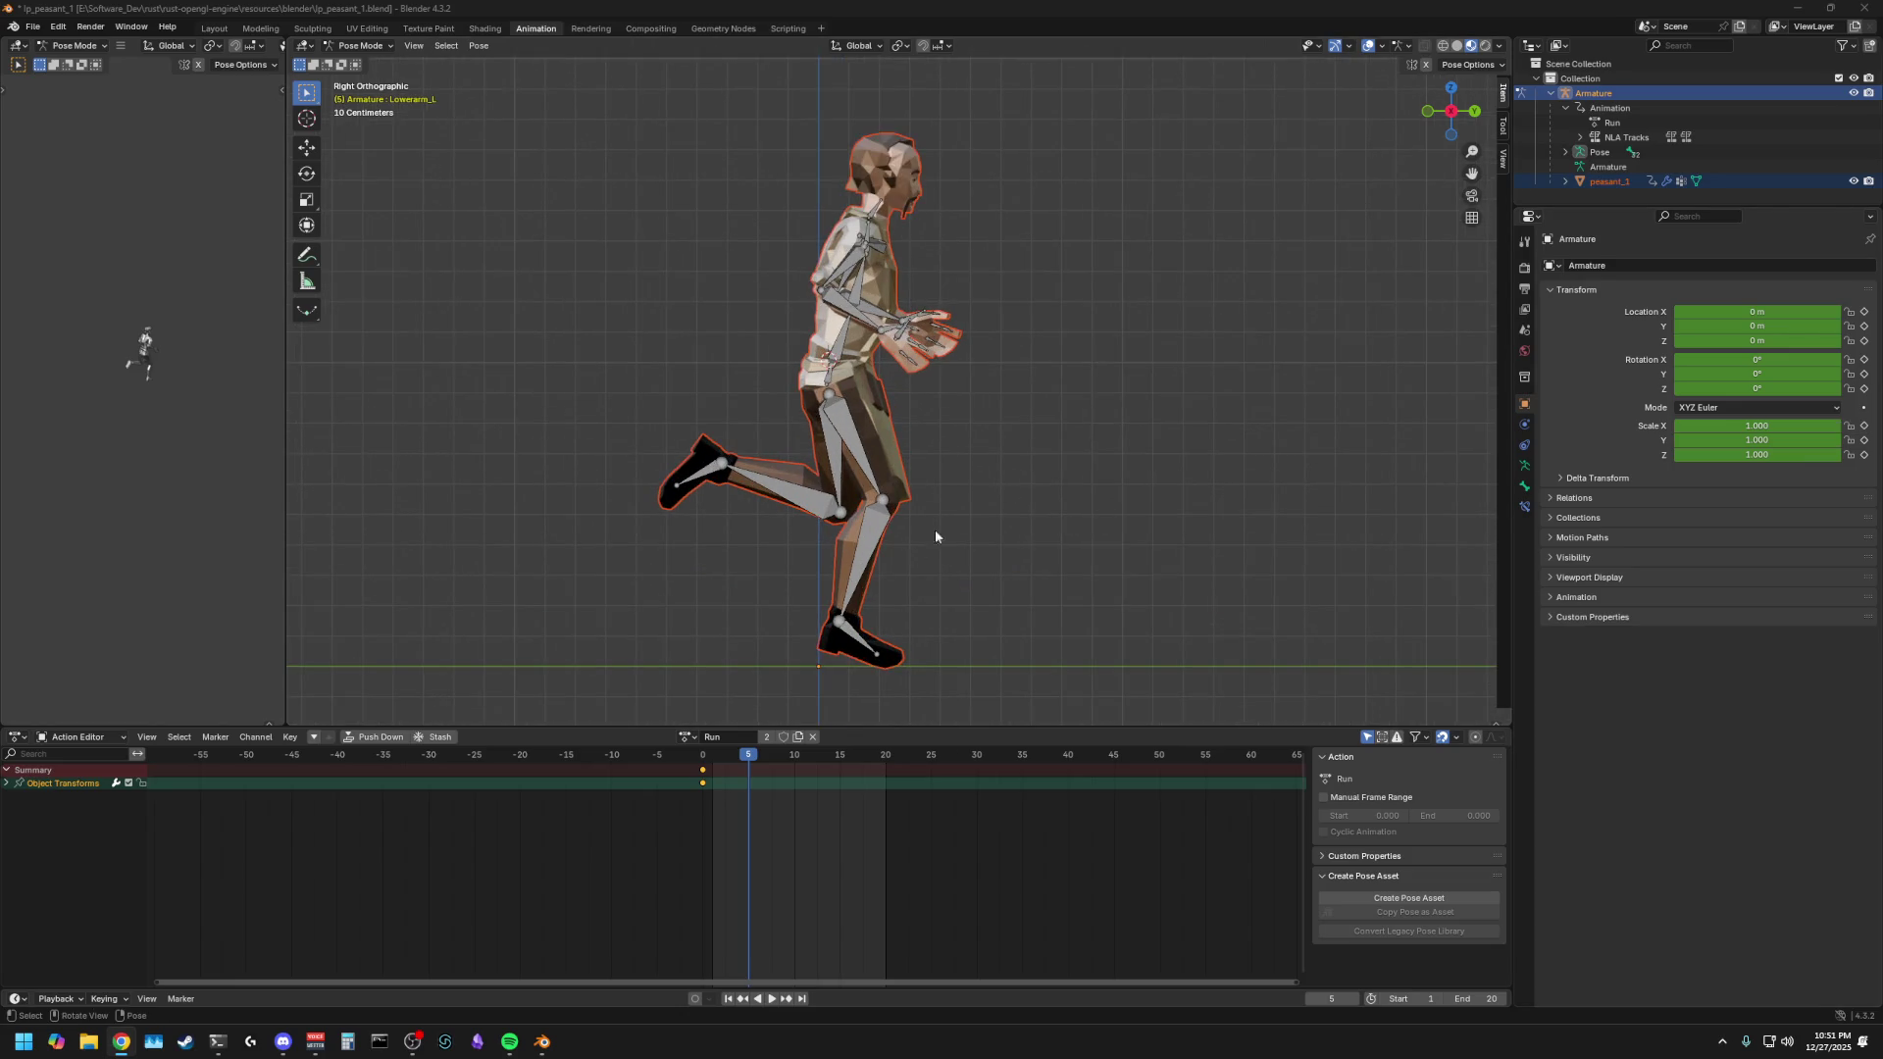
pyautogui.moveTo(749, 755); pyautogui.dragTo(712, 756)
pyautogui.click(686, 735)
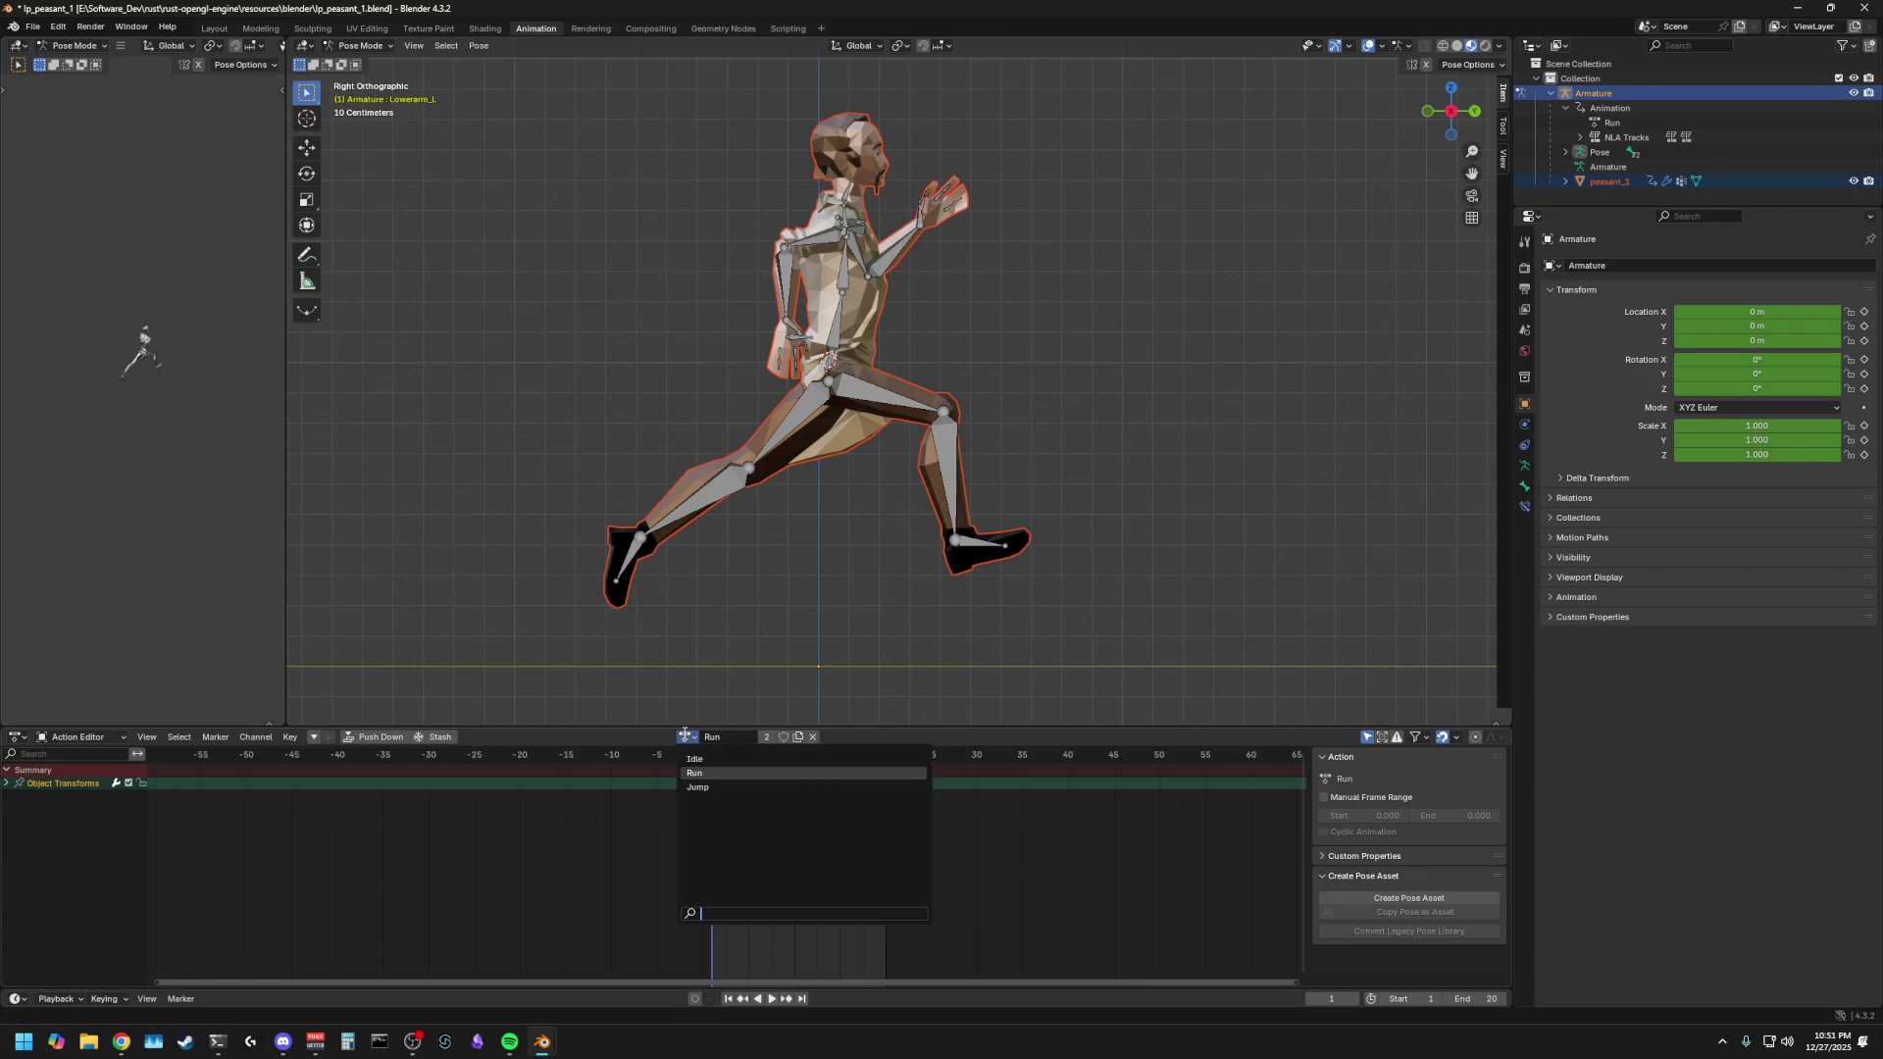
pyautogui.click(698, 786)
pyautogui.press('space')
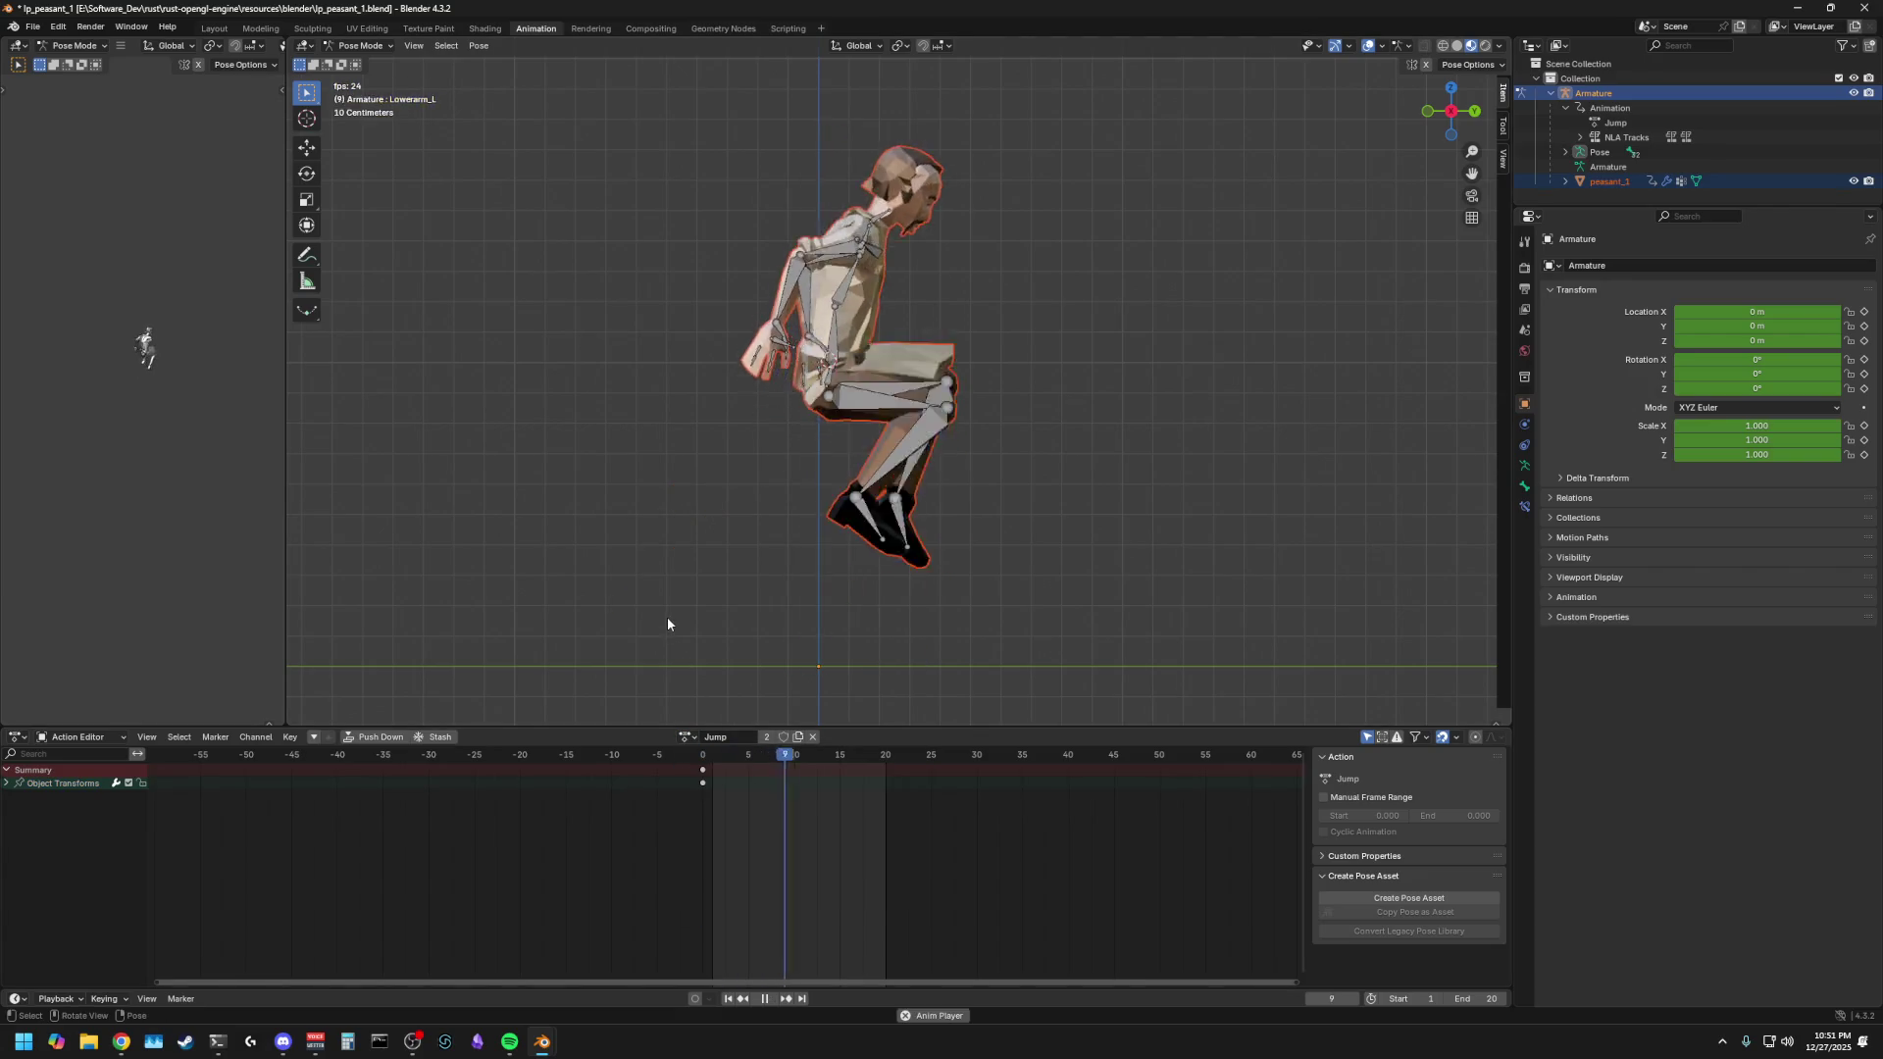
pyautogui.moveTo(886, 753); pyautogui.dragTo(710, 761)
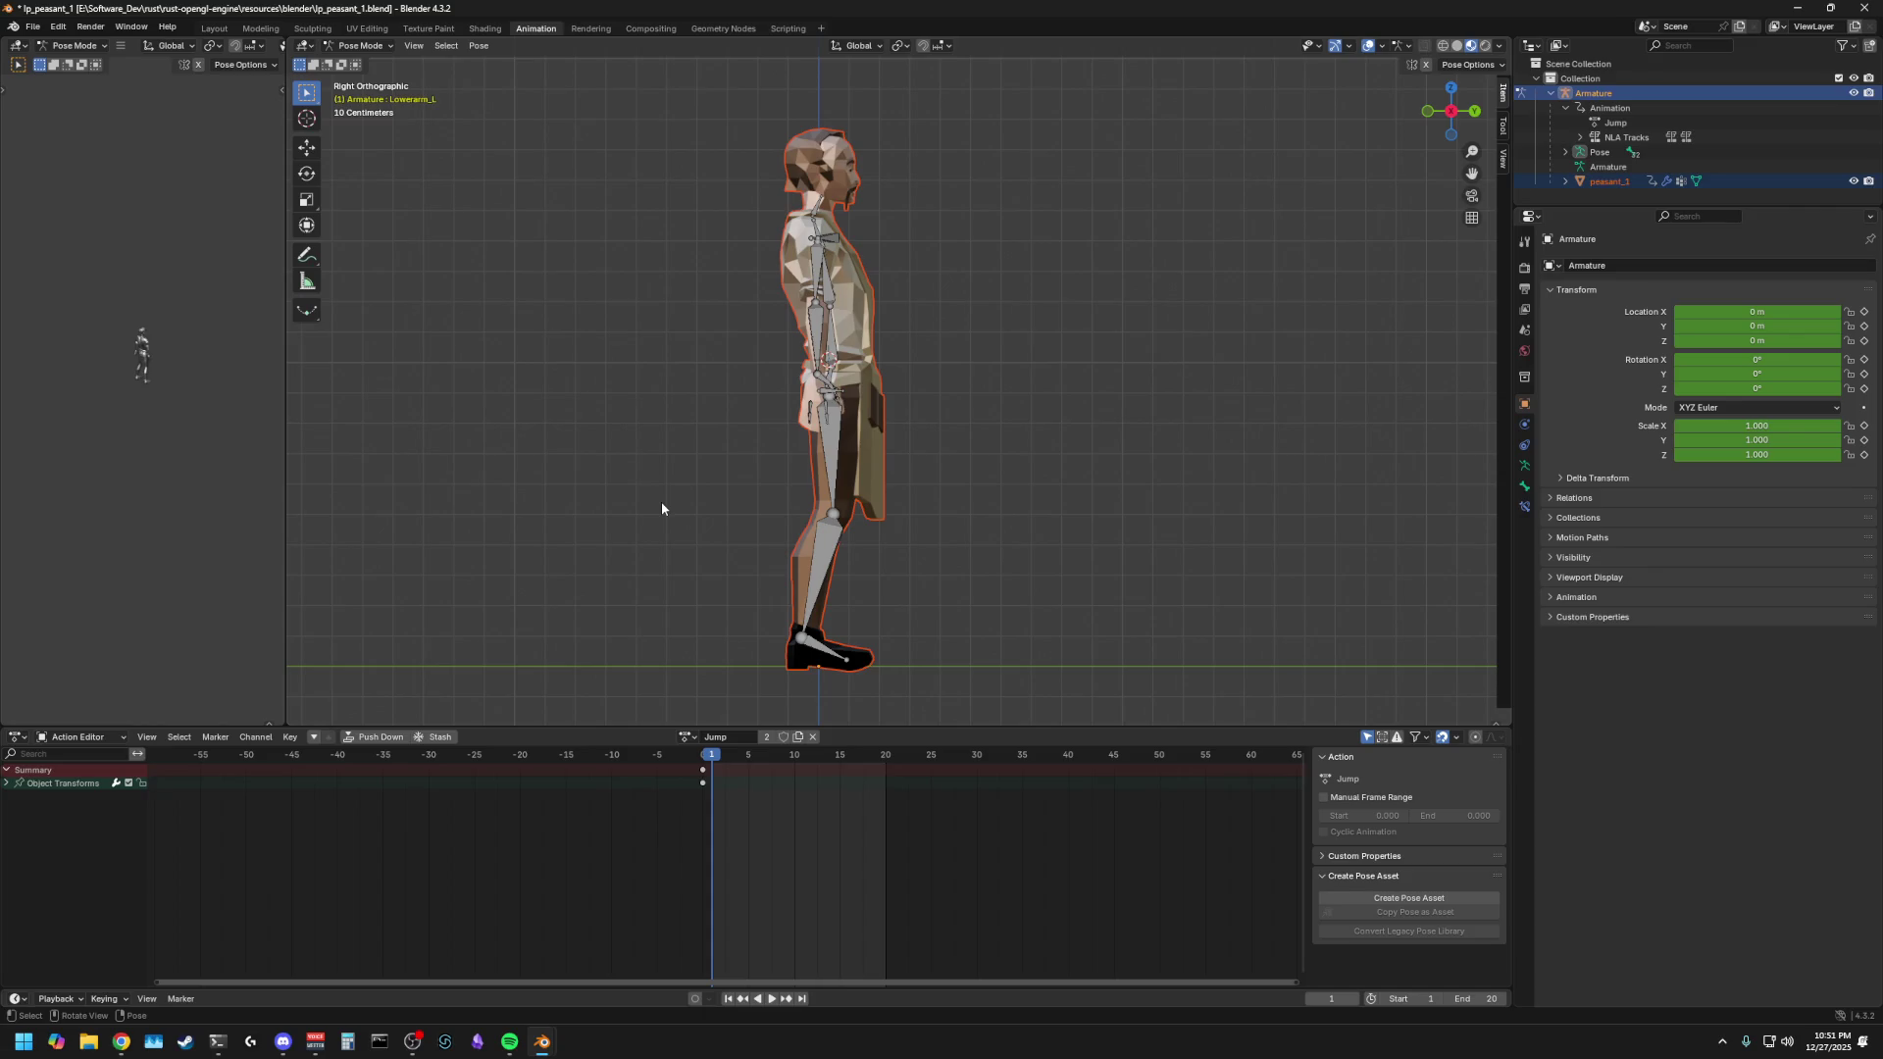
pyautogui.press('a')
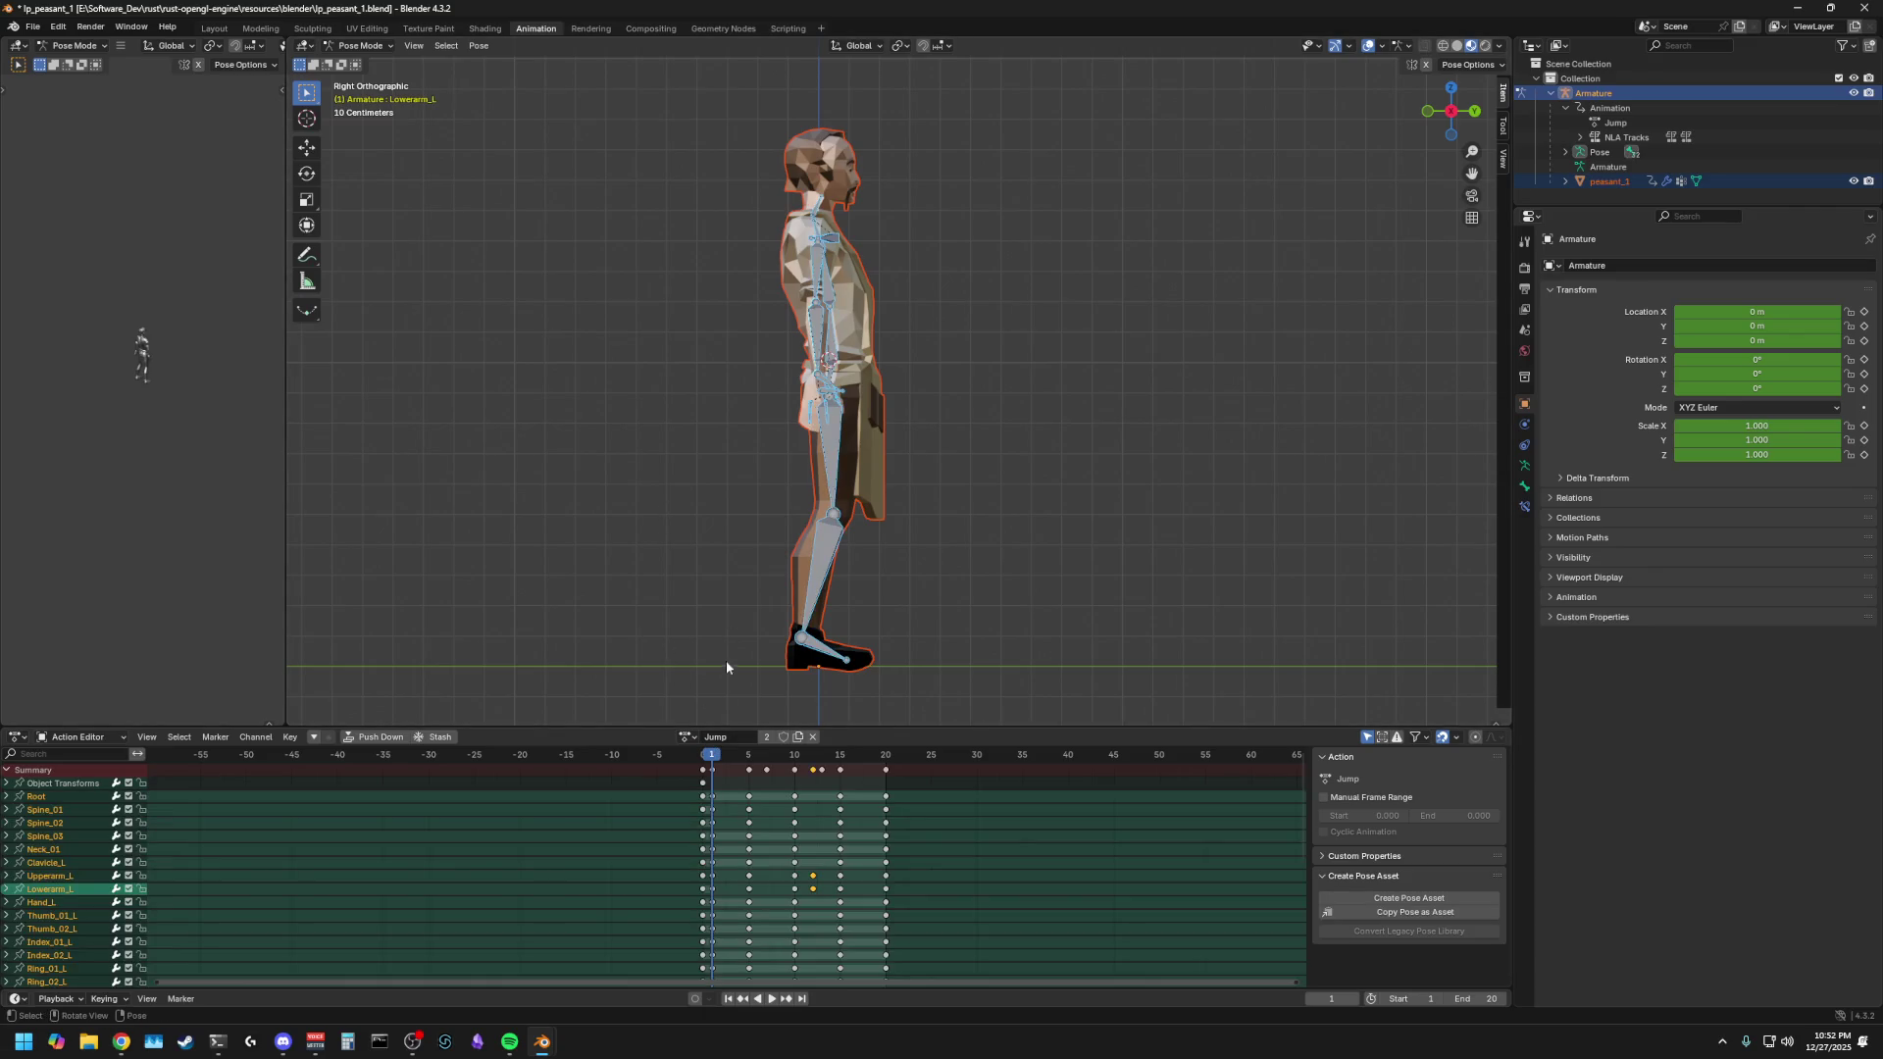
pyautogui.press('space')
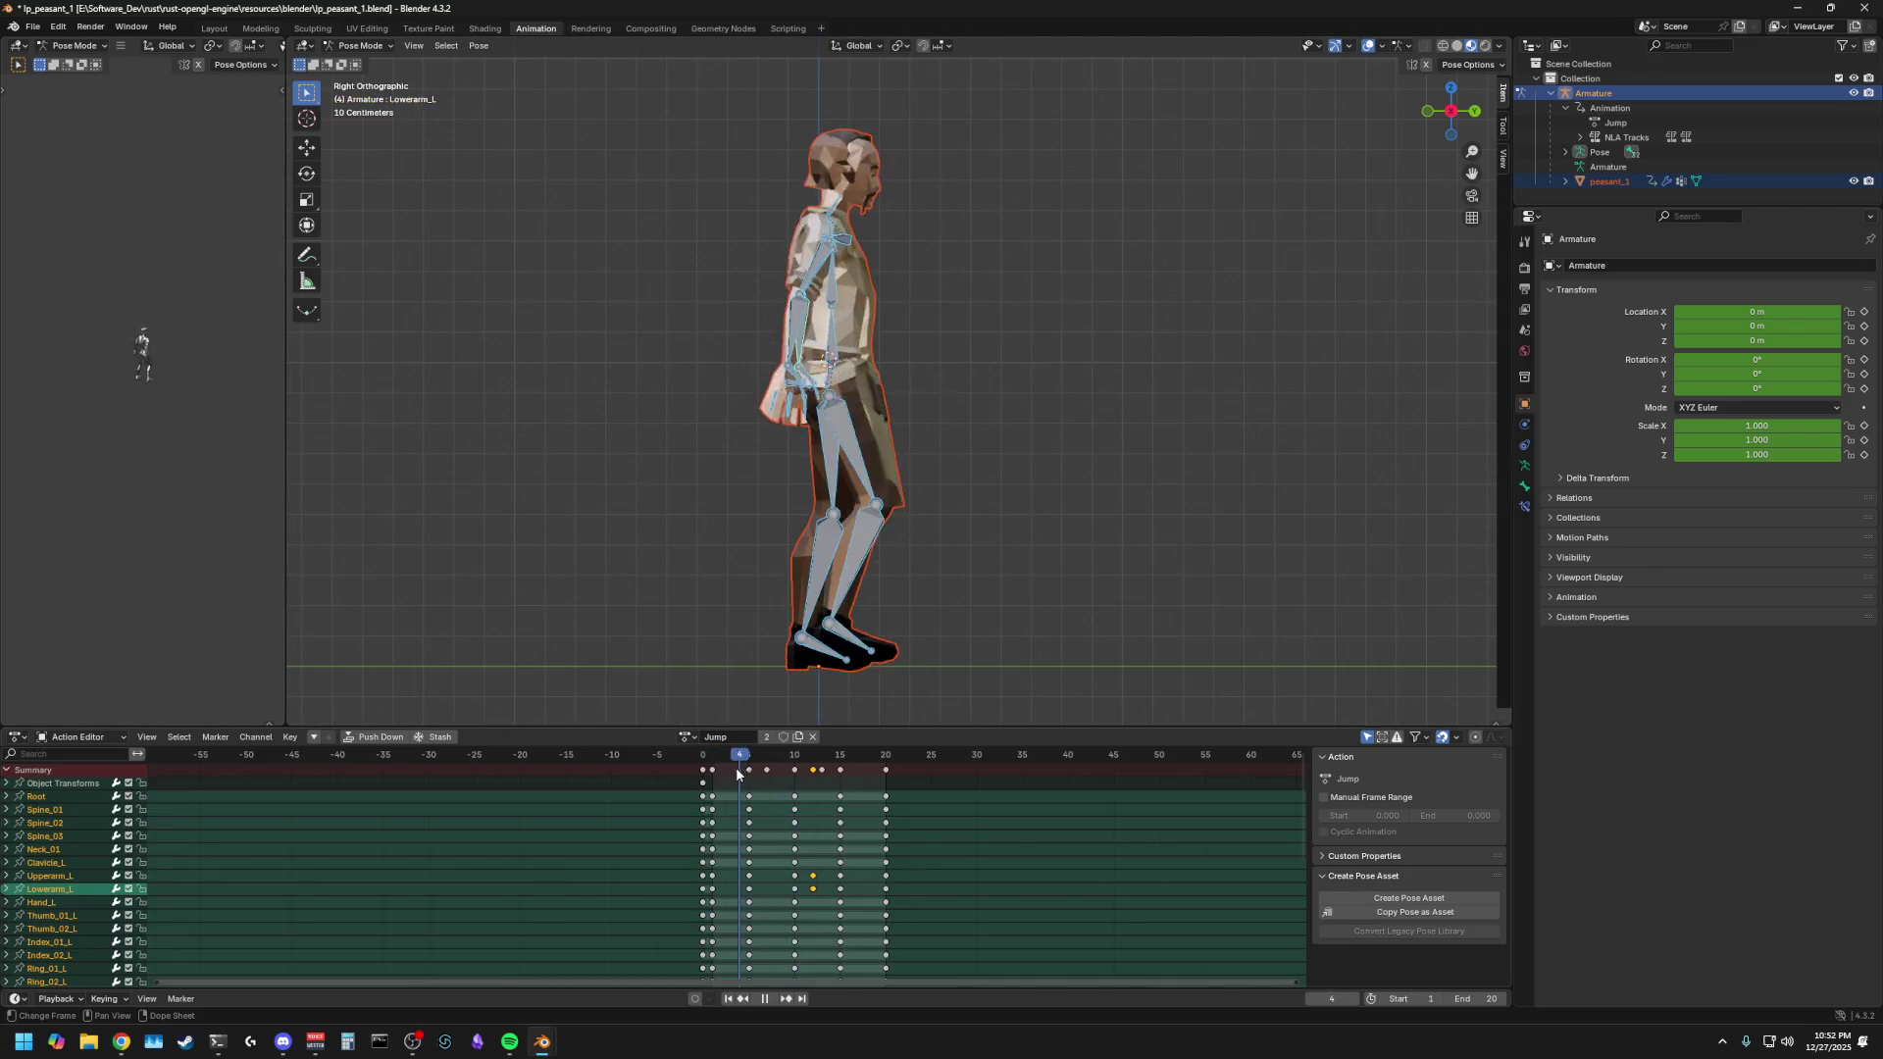
pyautogui.press('Escape')
# - Watch the jumping reference video, then return to Blender with no bones selected
pyautogui.click(120, 1042)
pyautogui.click(720, 538)
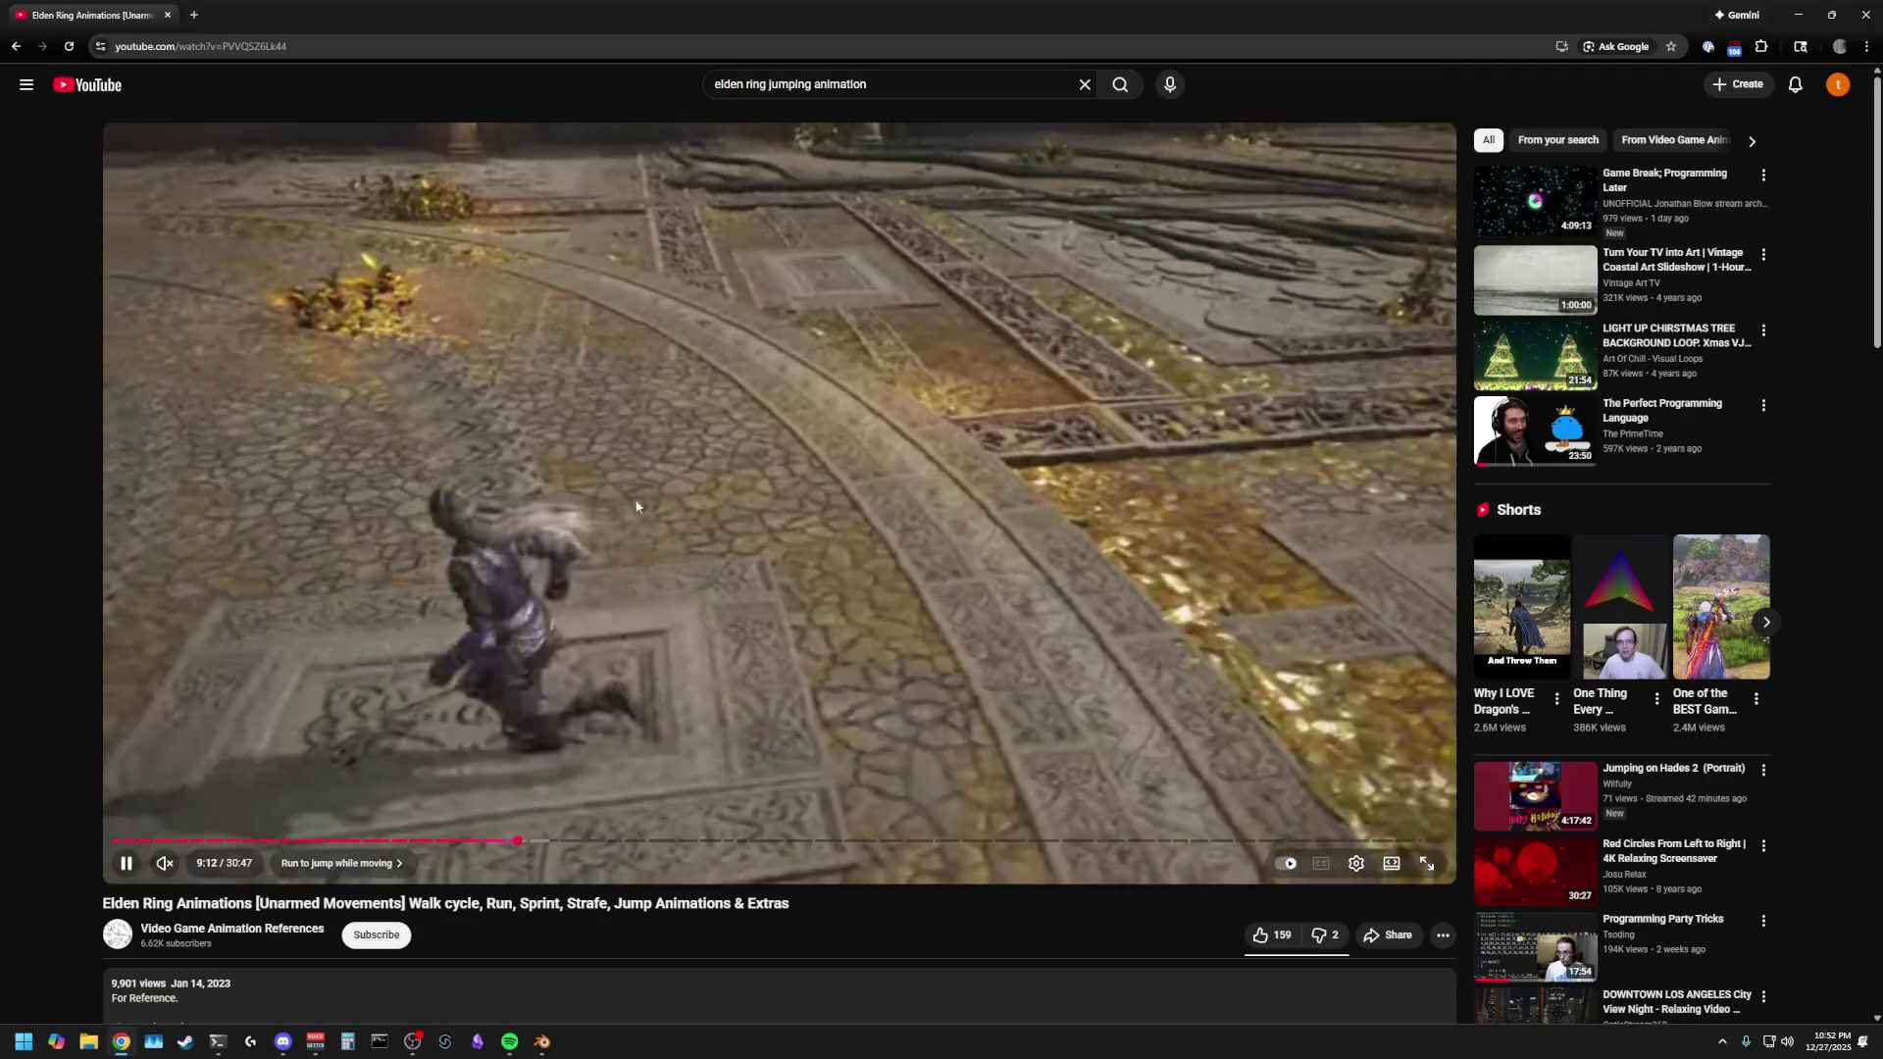
pyautogui.hotkey('alt', 'Tab')
pyautogui.hotkey('alt', 'Tab')
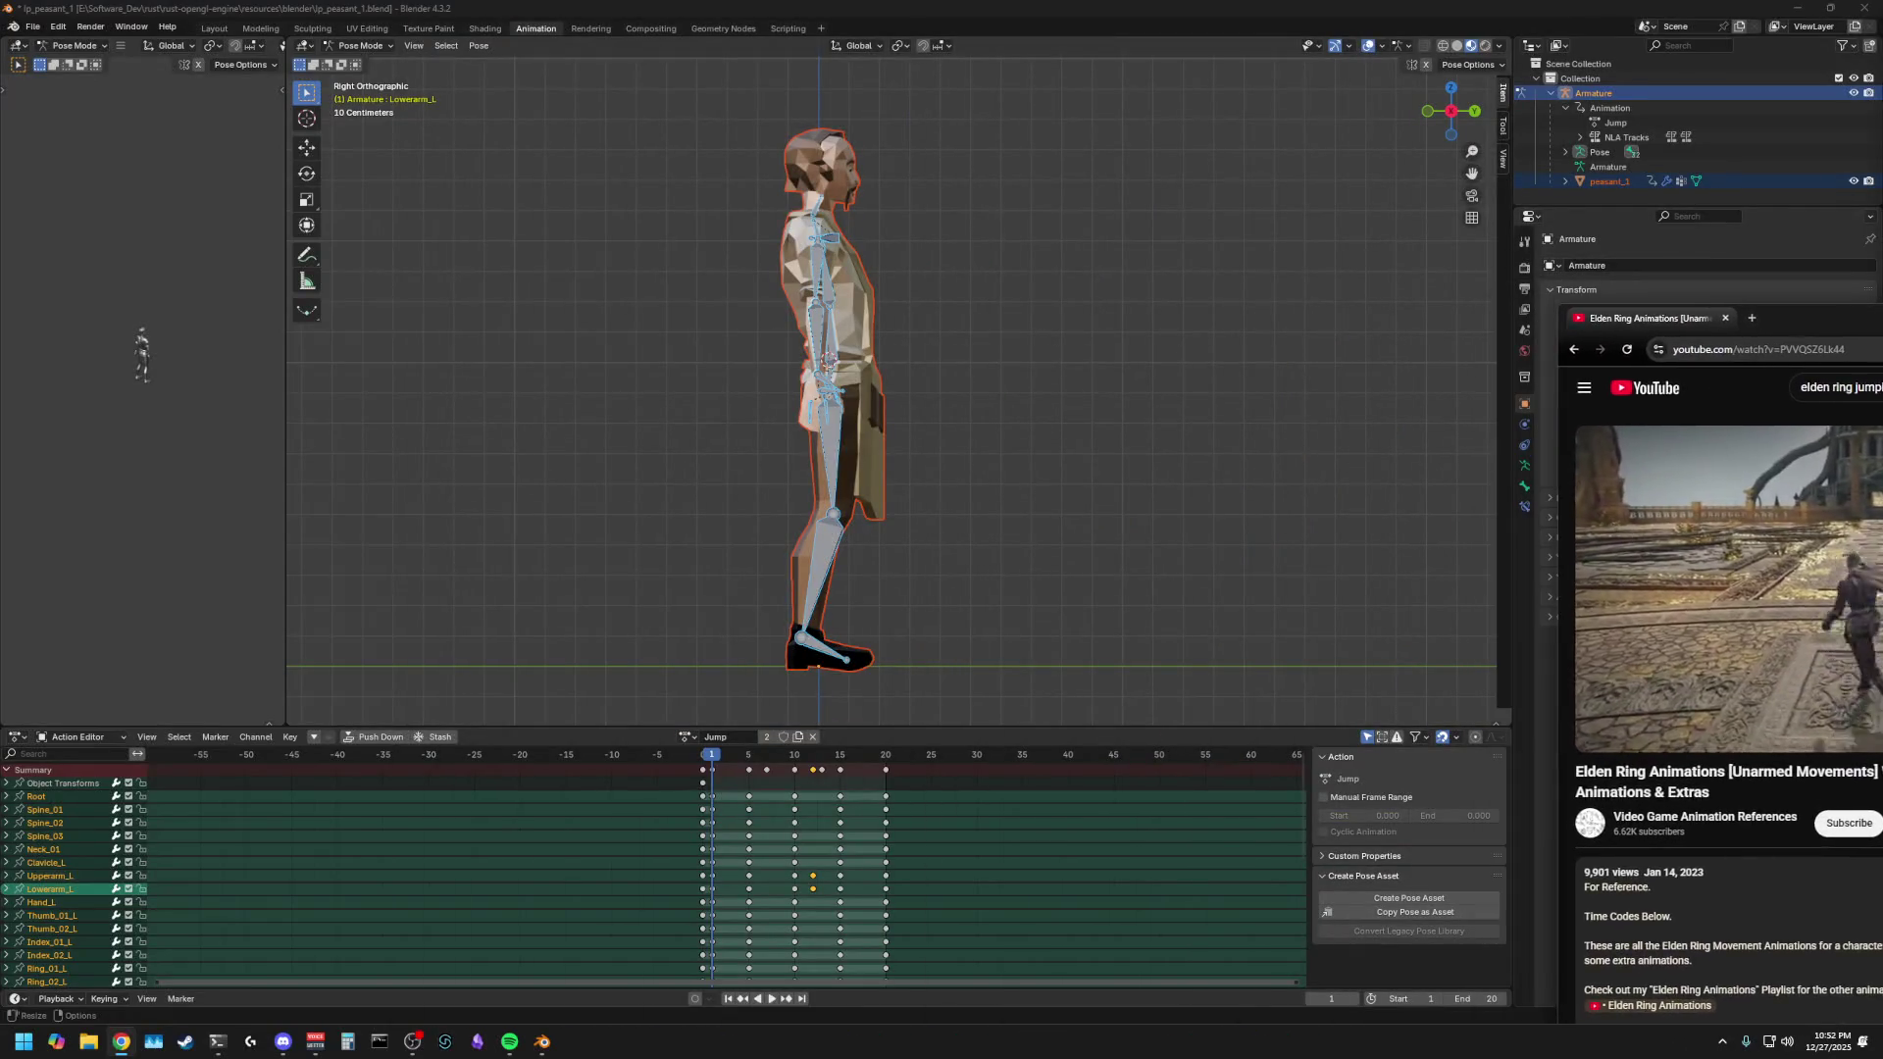
pyautogui.hotkey('alt', 'Tab')
pyautogui.click(977, 518)
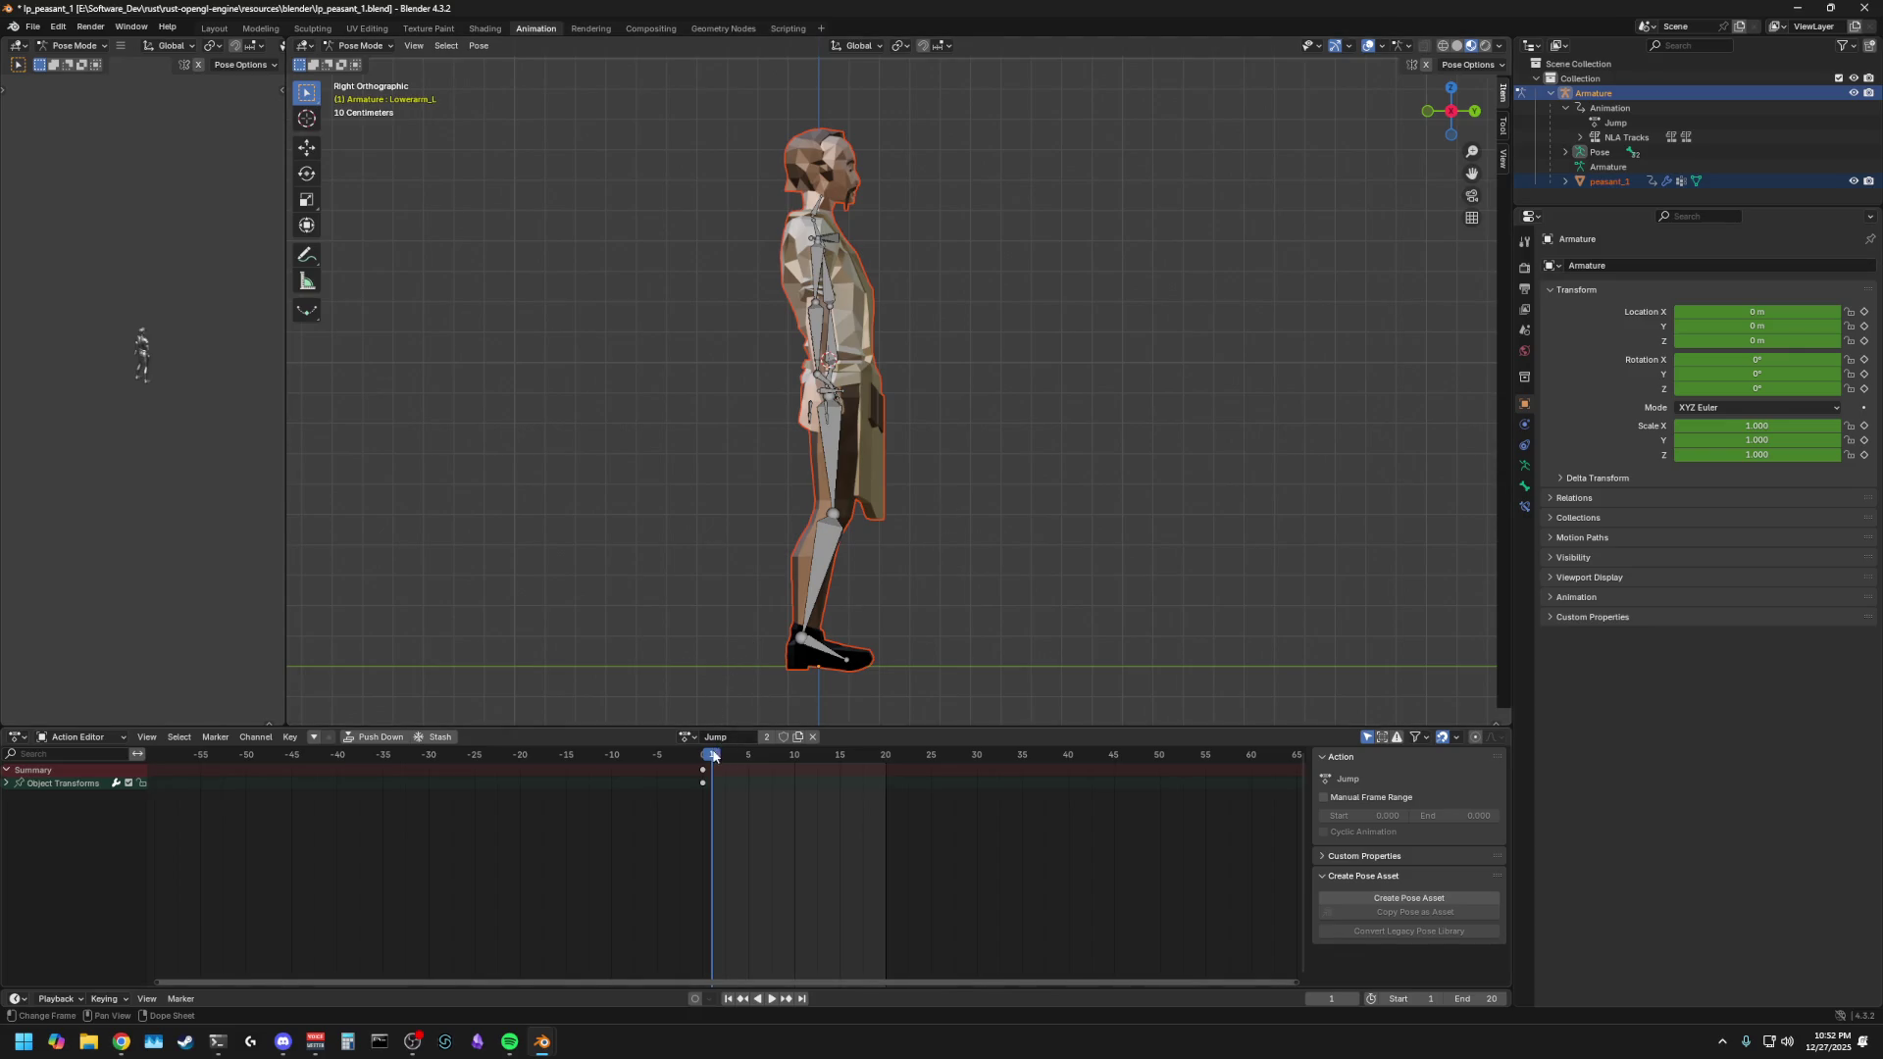
# - Play and scrub the Jump animation to inspect the crouch pose around frame 5
pyautogui.press('space')
pyautogui.moveTo(789, 763)
pyautogui.mouseDown()
pyautogui.moveTo(850, 767)
pyautogui.moveTo(712, 774)
pyautogui.moveTo(794, 782)
pyautogui.moveTo(745, 769)
pyautogui.mouseUp()
pyautogui.press('space')
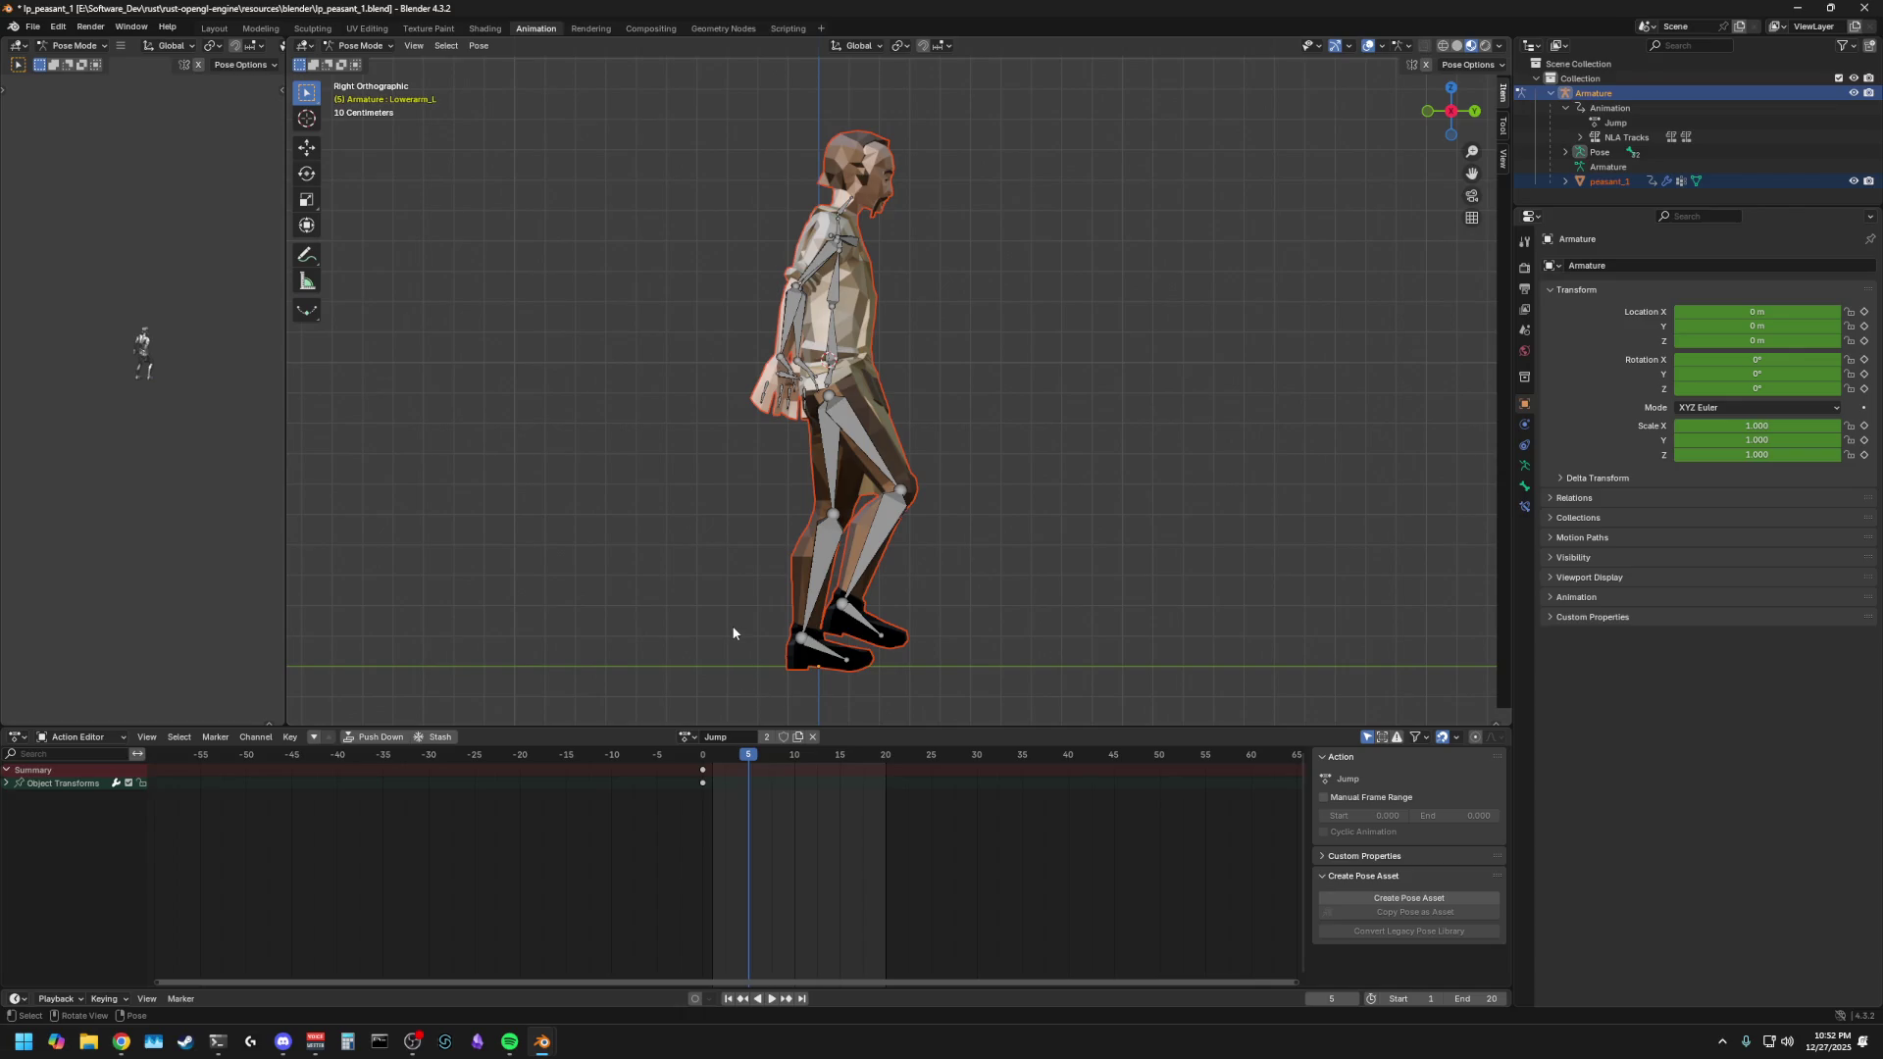
pyautogui.press('space')
pyautogui.click(848, 767)
pyautogui.press('Escape')
pyautogui.moveTo(730, 763); pyautogui.dragTo(749, 763)
pyautogui.click(884, 474)
pyautogui.click(751, 774)
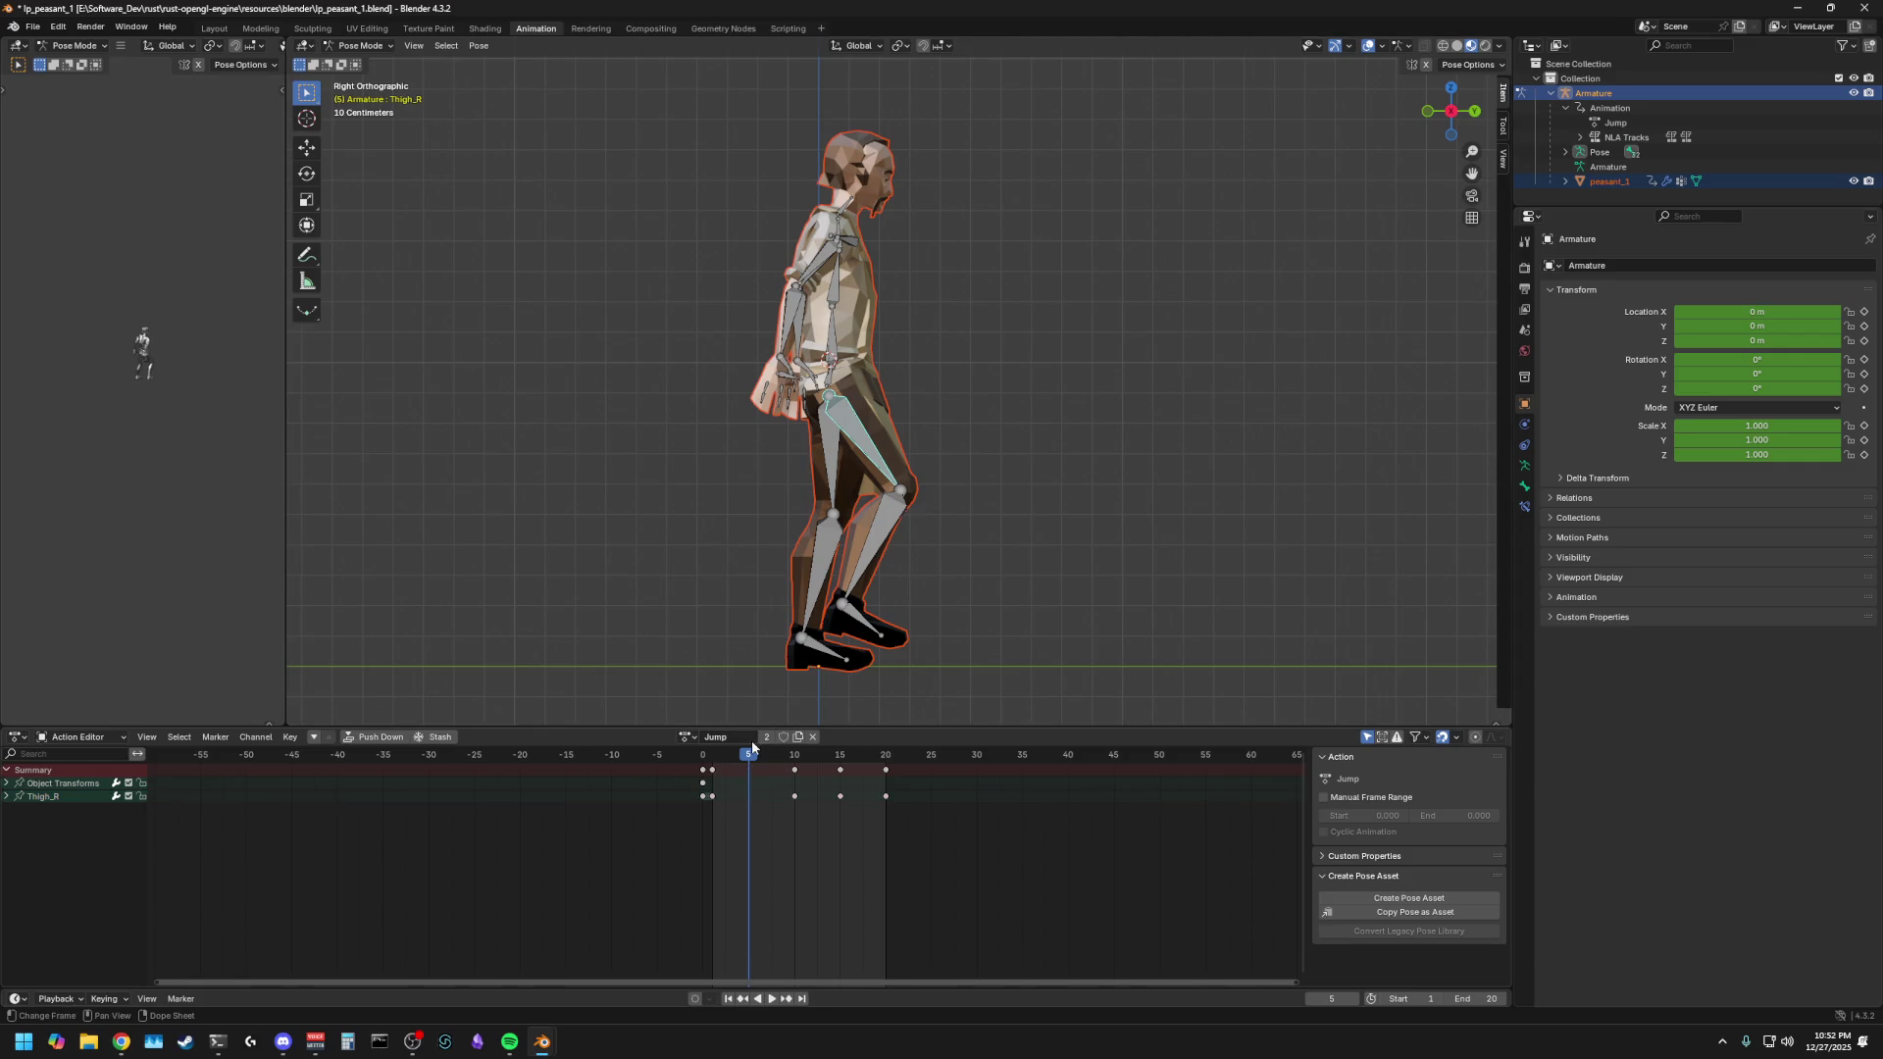
pyautogui.press('space')
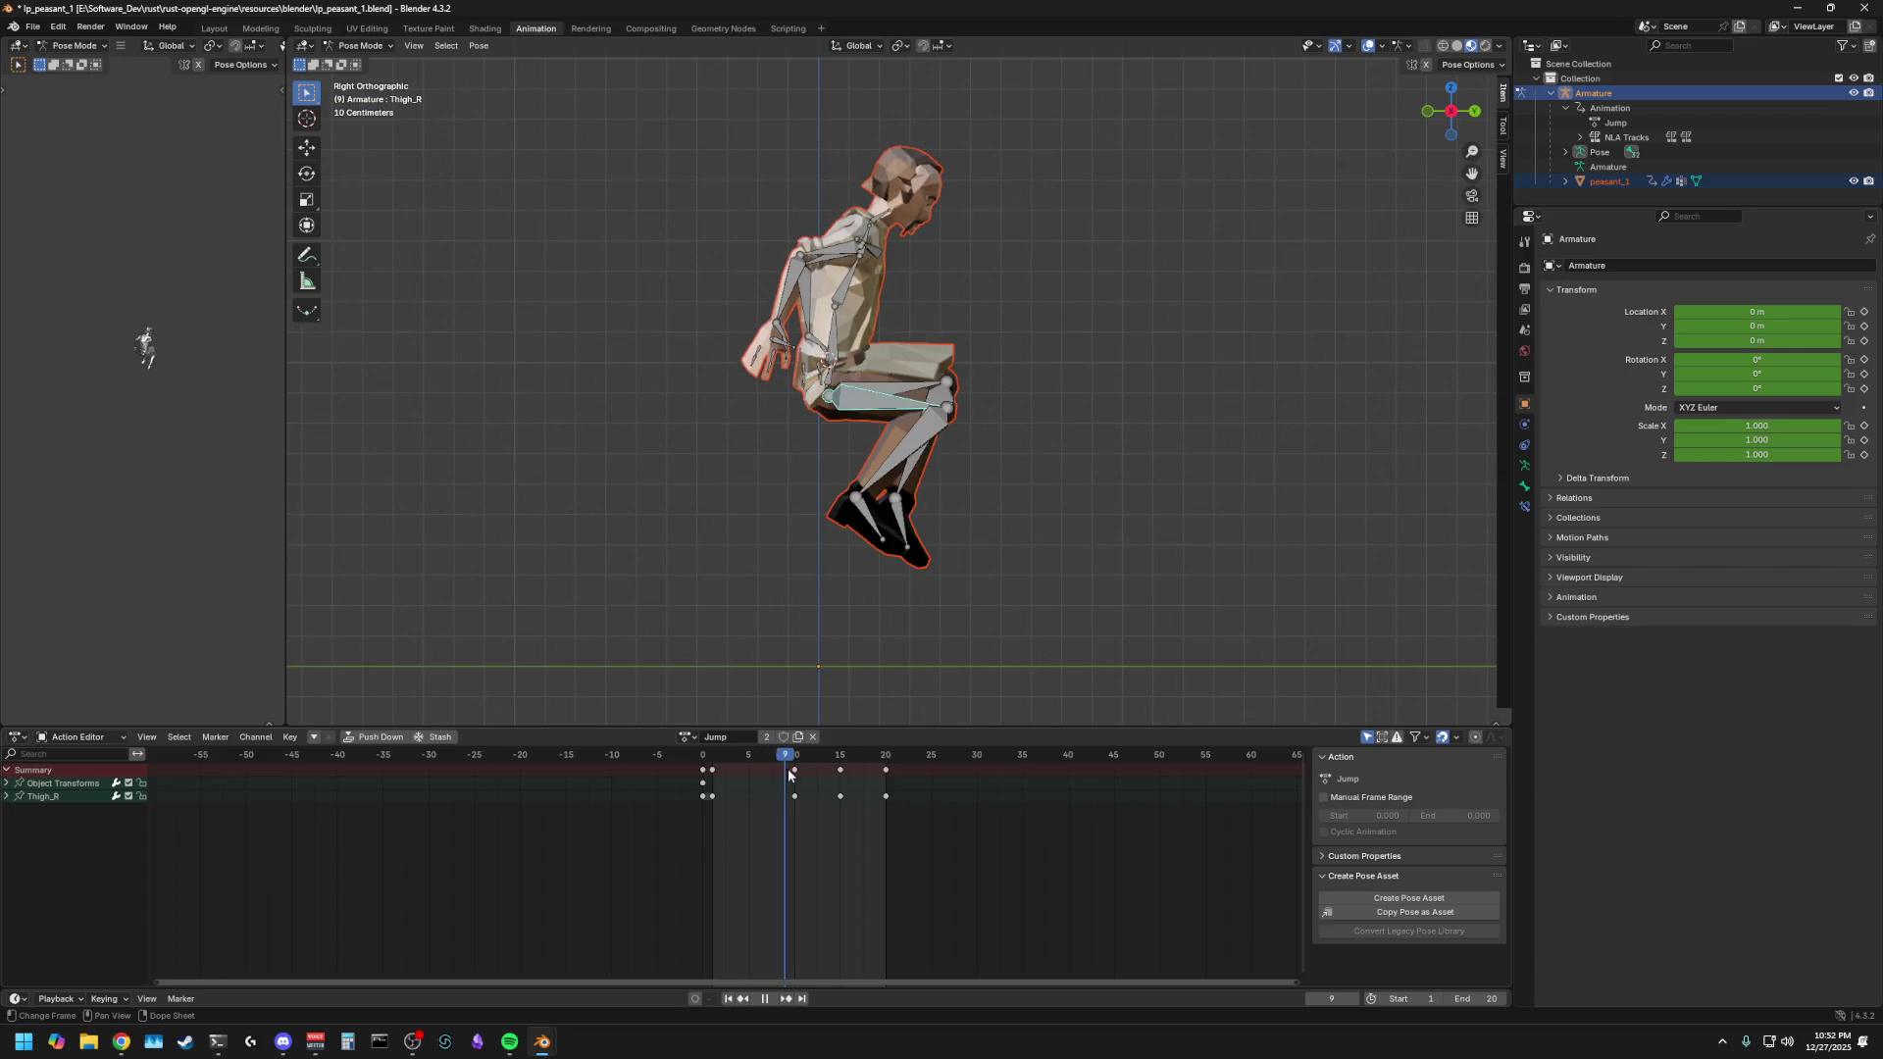
pyautogui.click(713, 777)
pyautogui.press('space')
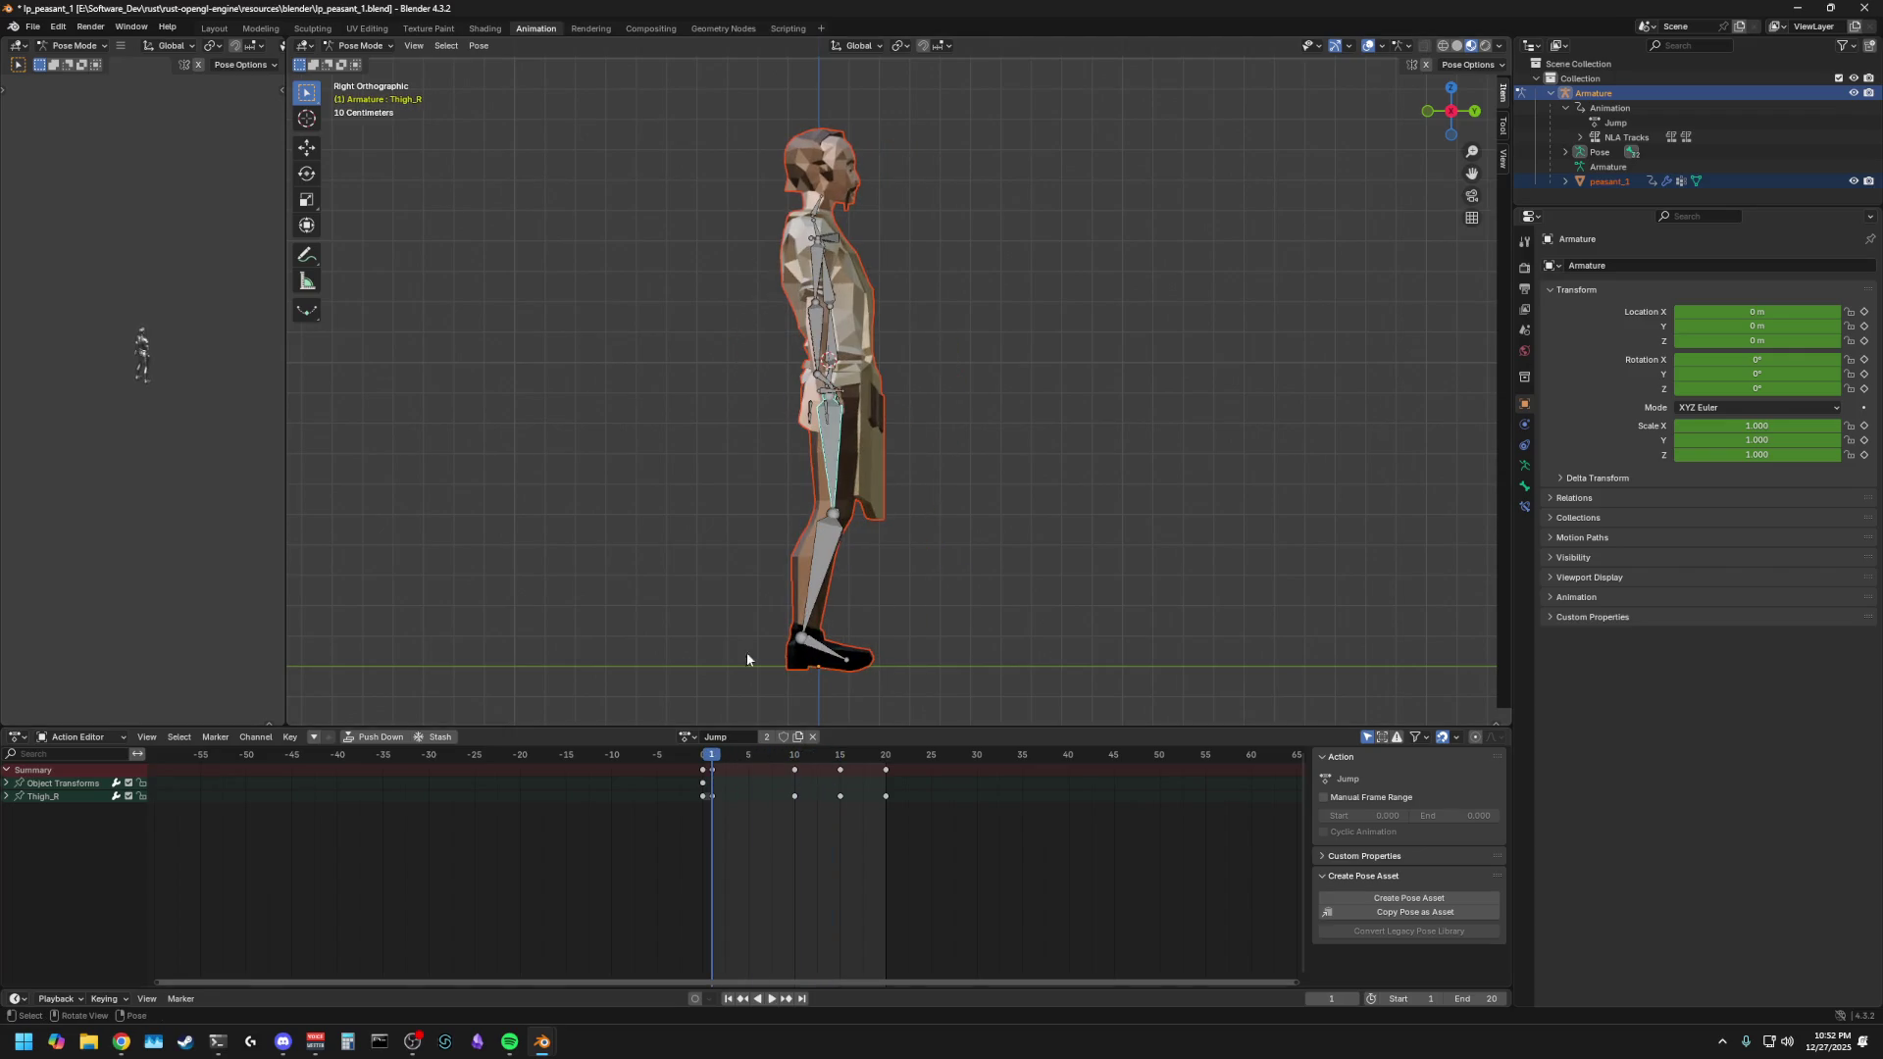
# - Delete the frame-5 crouch keys and replace them with the standing keys from frame 1
pyautogui.click(753, 772)
pyautogui.press('Delete')
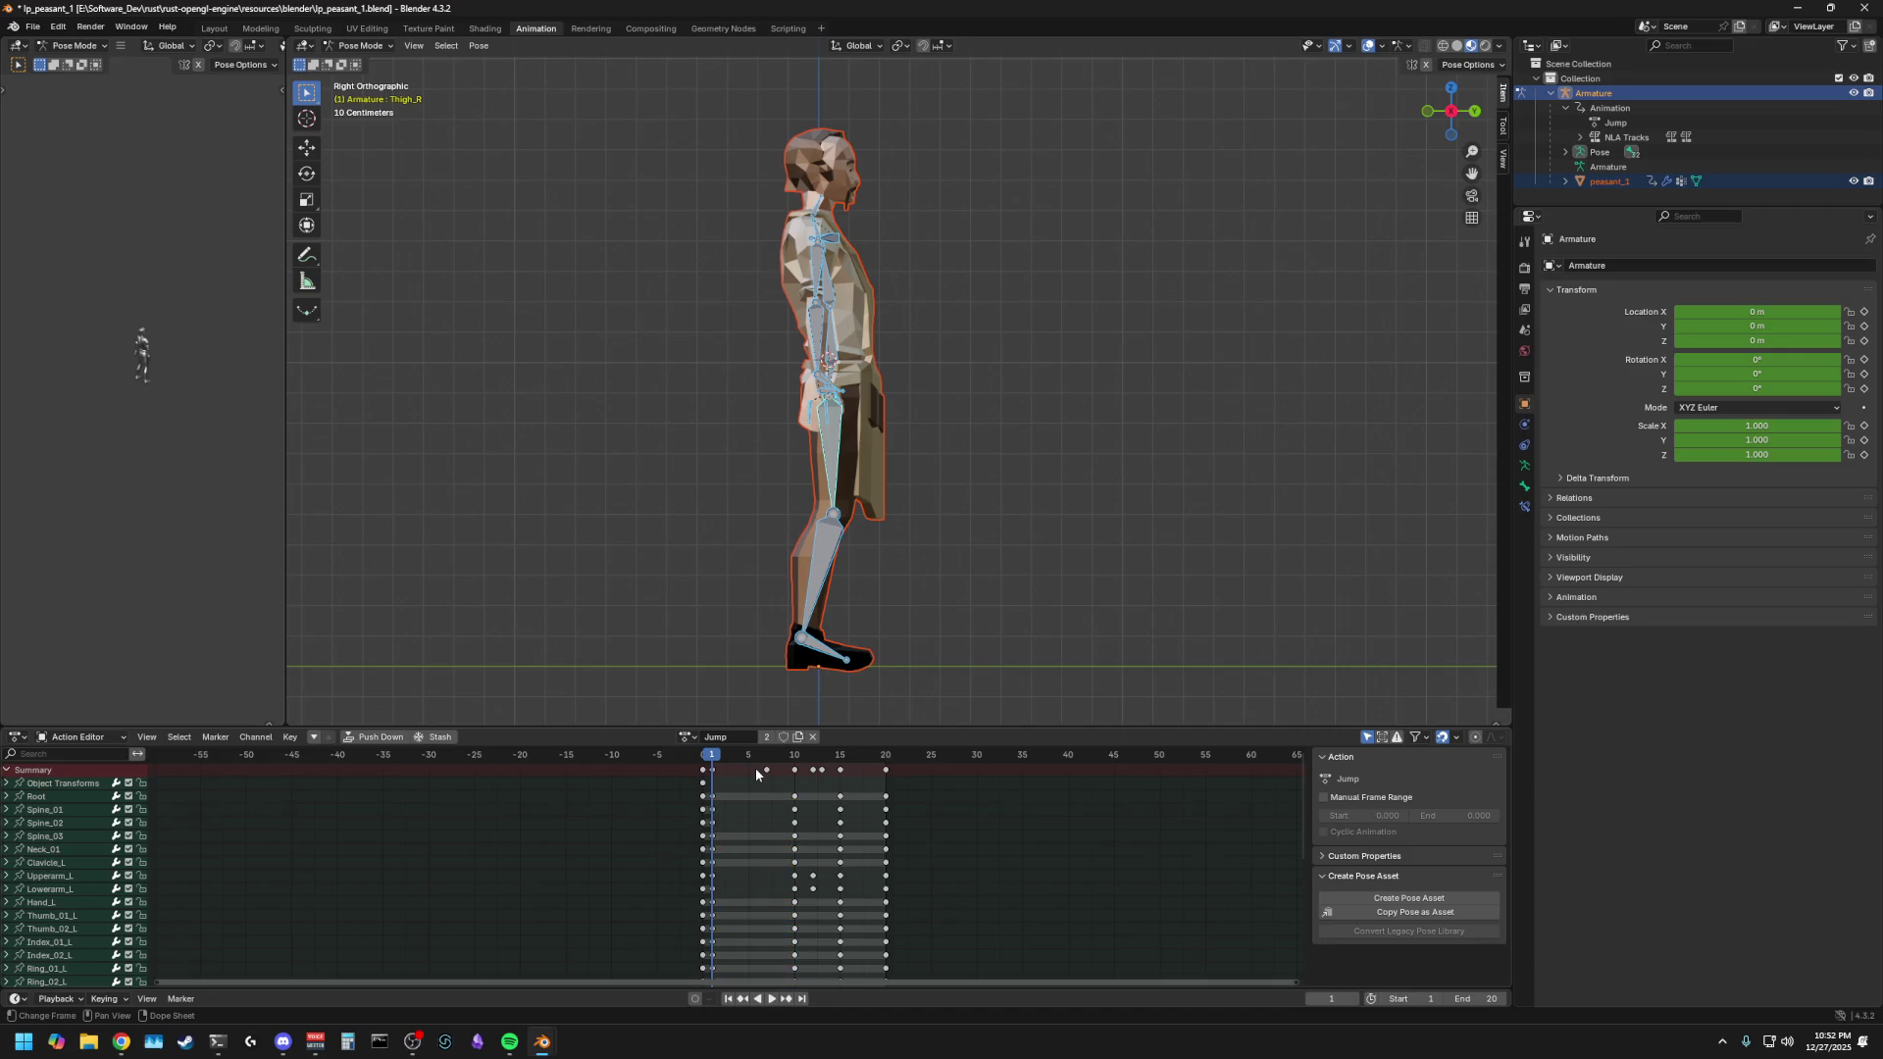
pyautogui.click(768, 771)
pyautogui.click(751, 757)
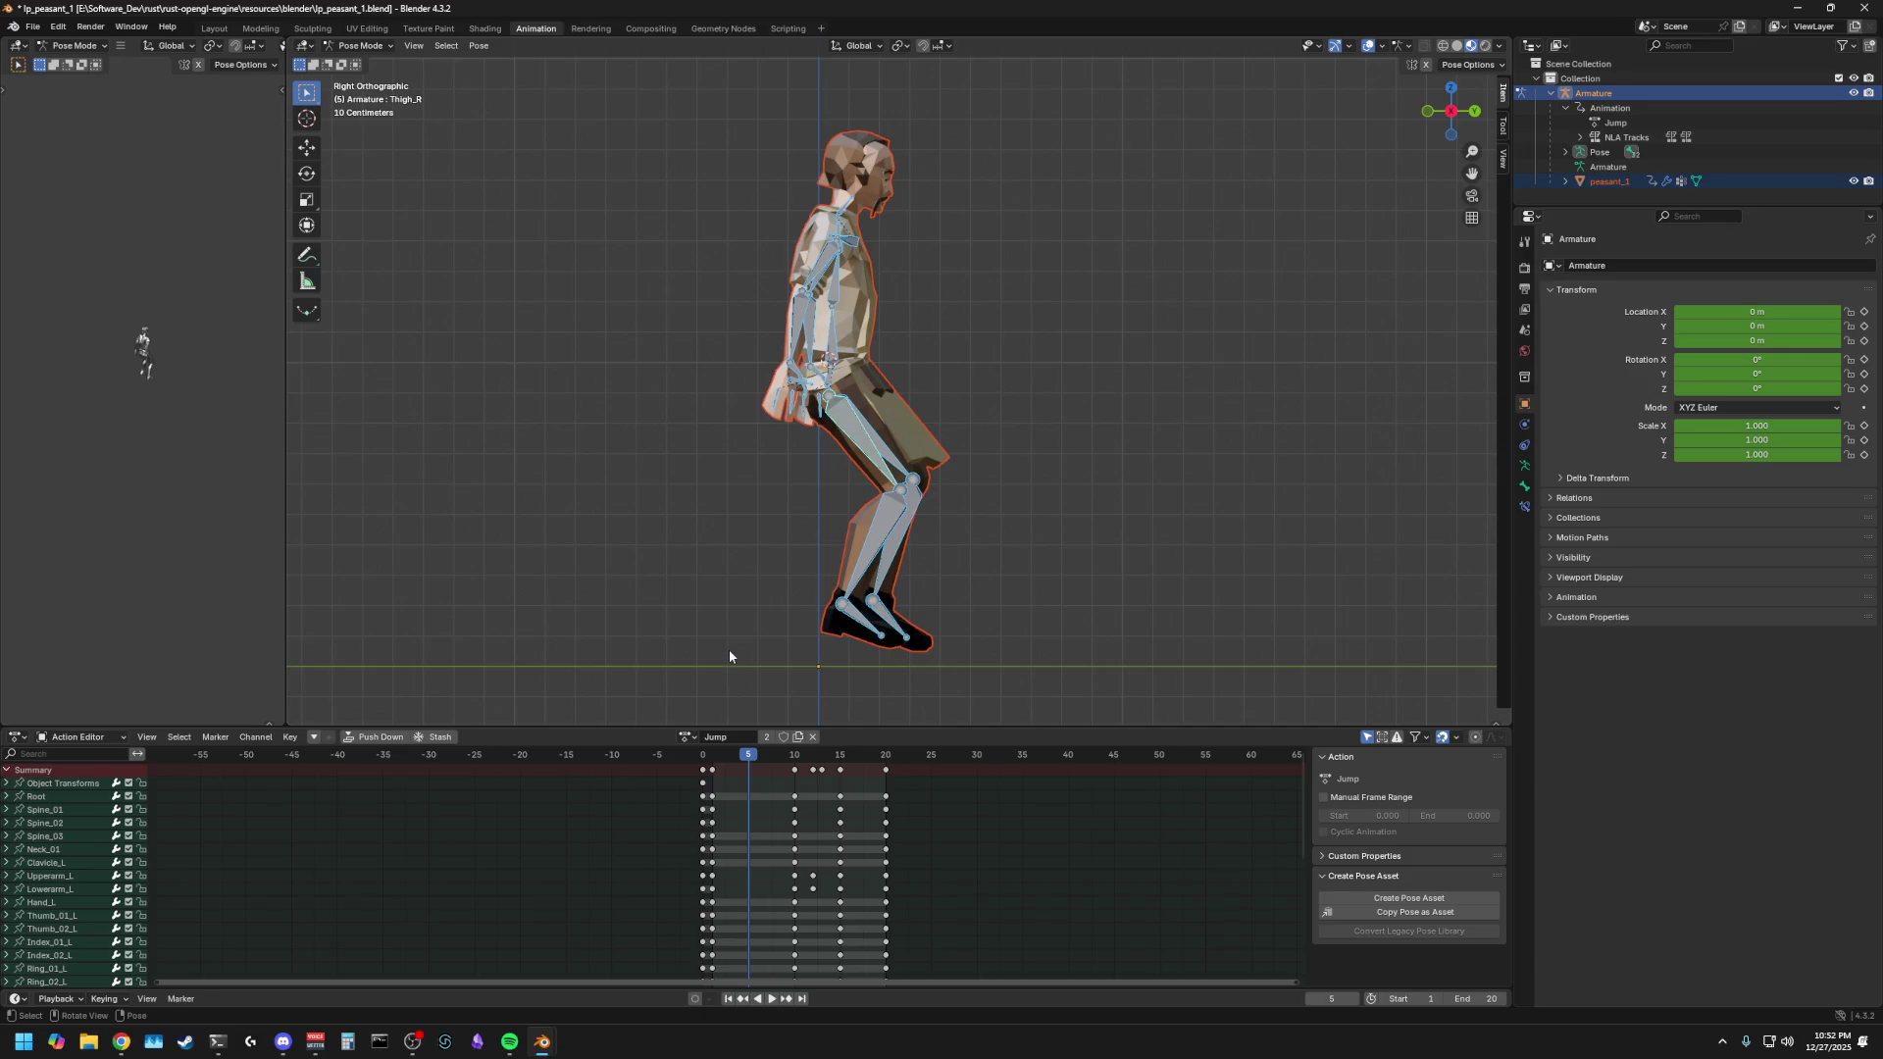
pyautogui.click(713, 771)
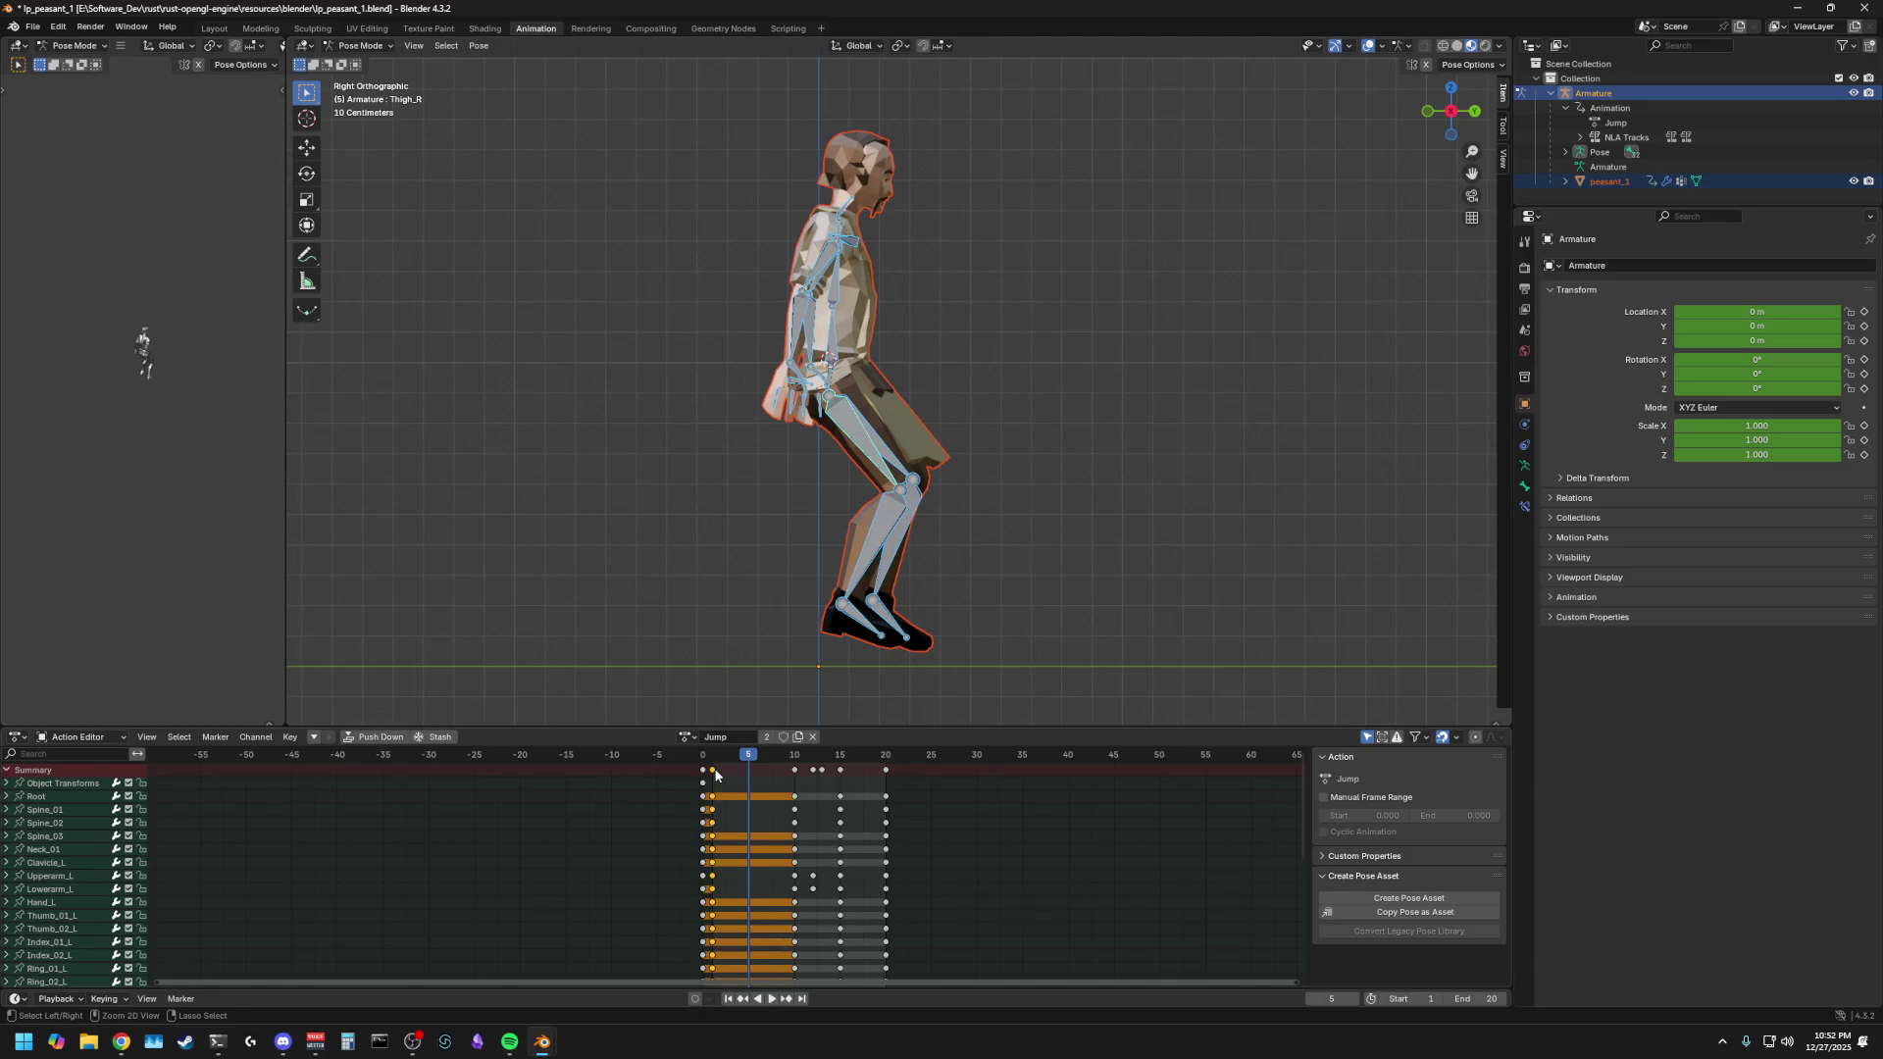
pyautogui.press('Delete')
pyautogui.click(918, 386)
pyautogui.click(832, 435)
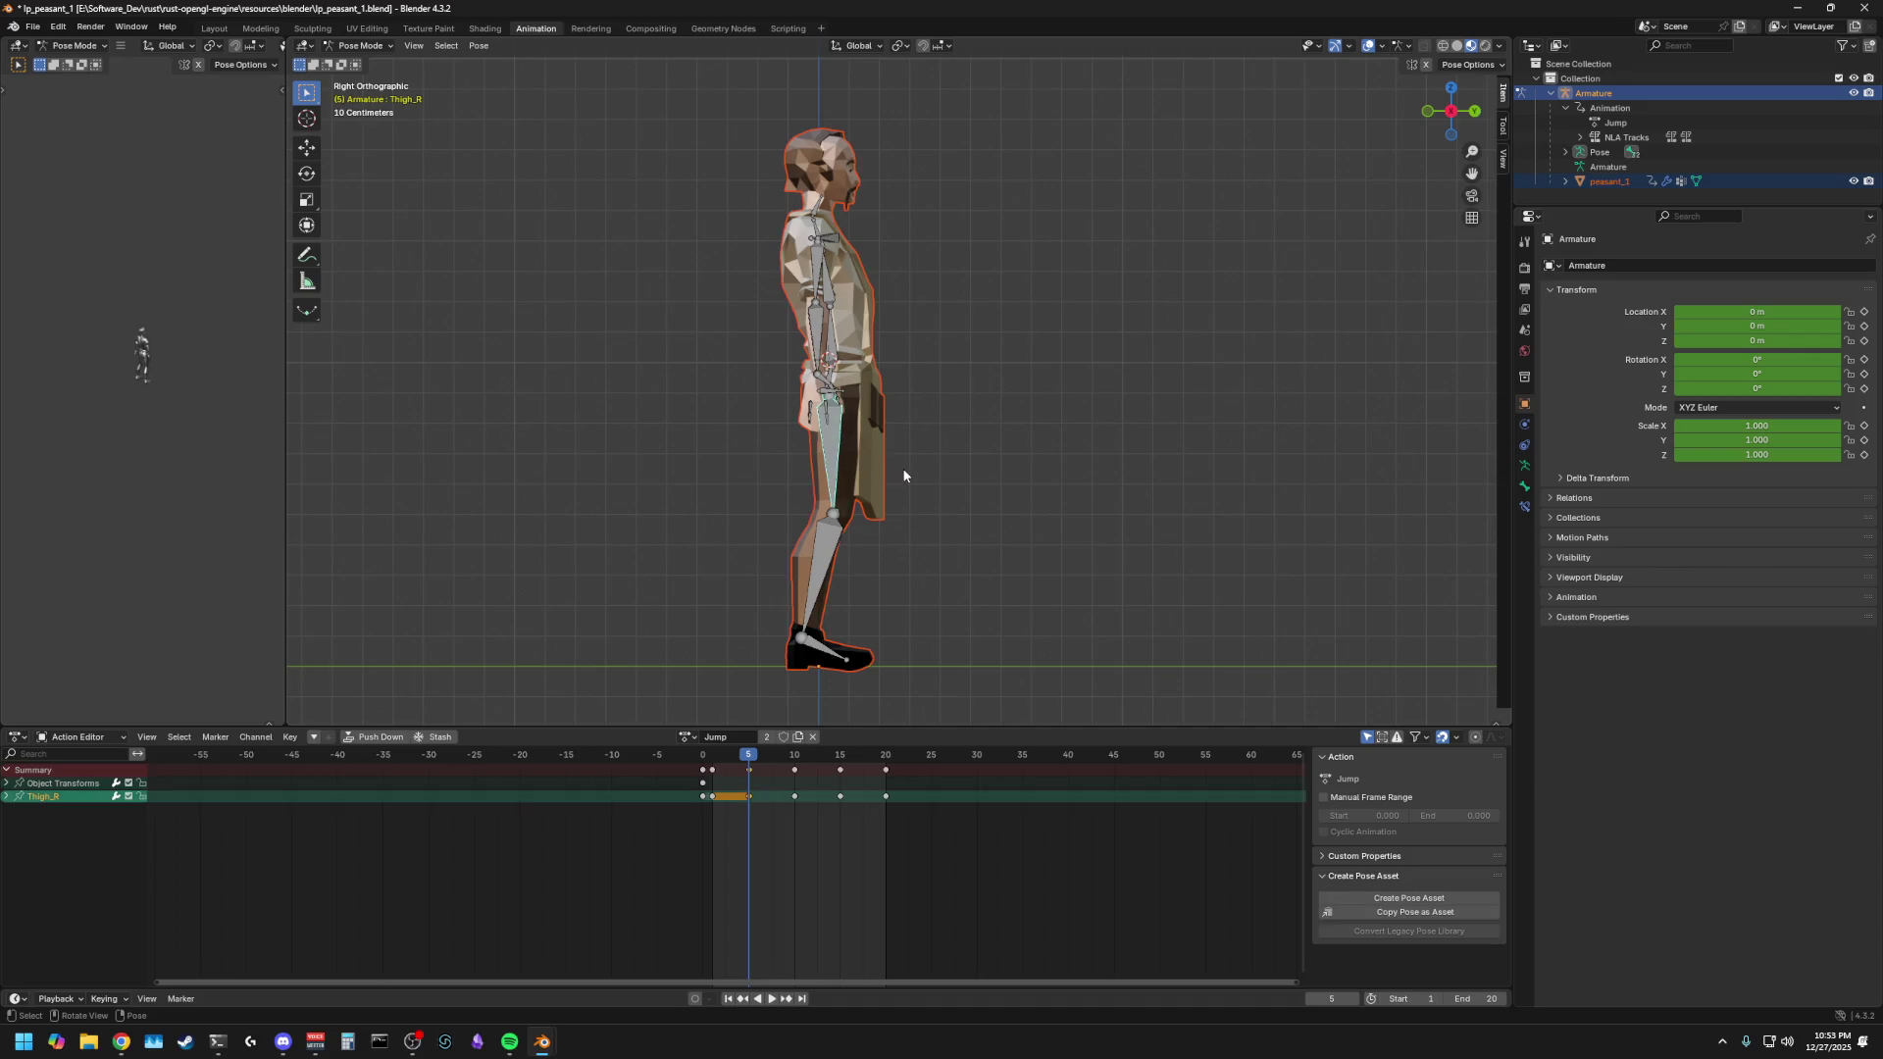
# - Frame the peasant's legs in a left orthographic side view for posing
pyautogui.click(839, 510)
pyautogui.keyDown('shift'); pyautogui.click(834, 471); pyautogui.keyUp('shift')
pyautogui.moveTo(906, 471); pyautogui.dragTo(634, 473, button='middle')
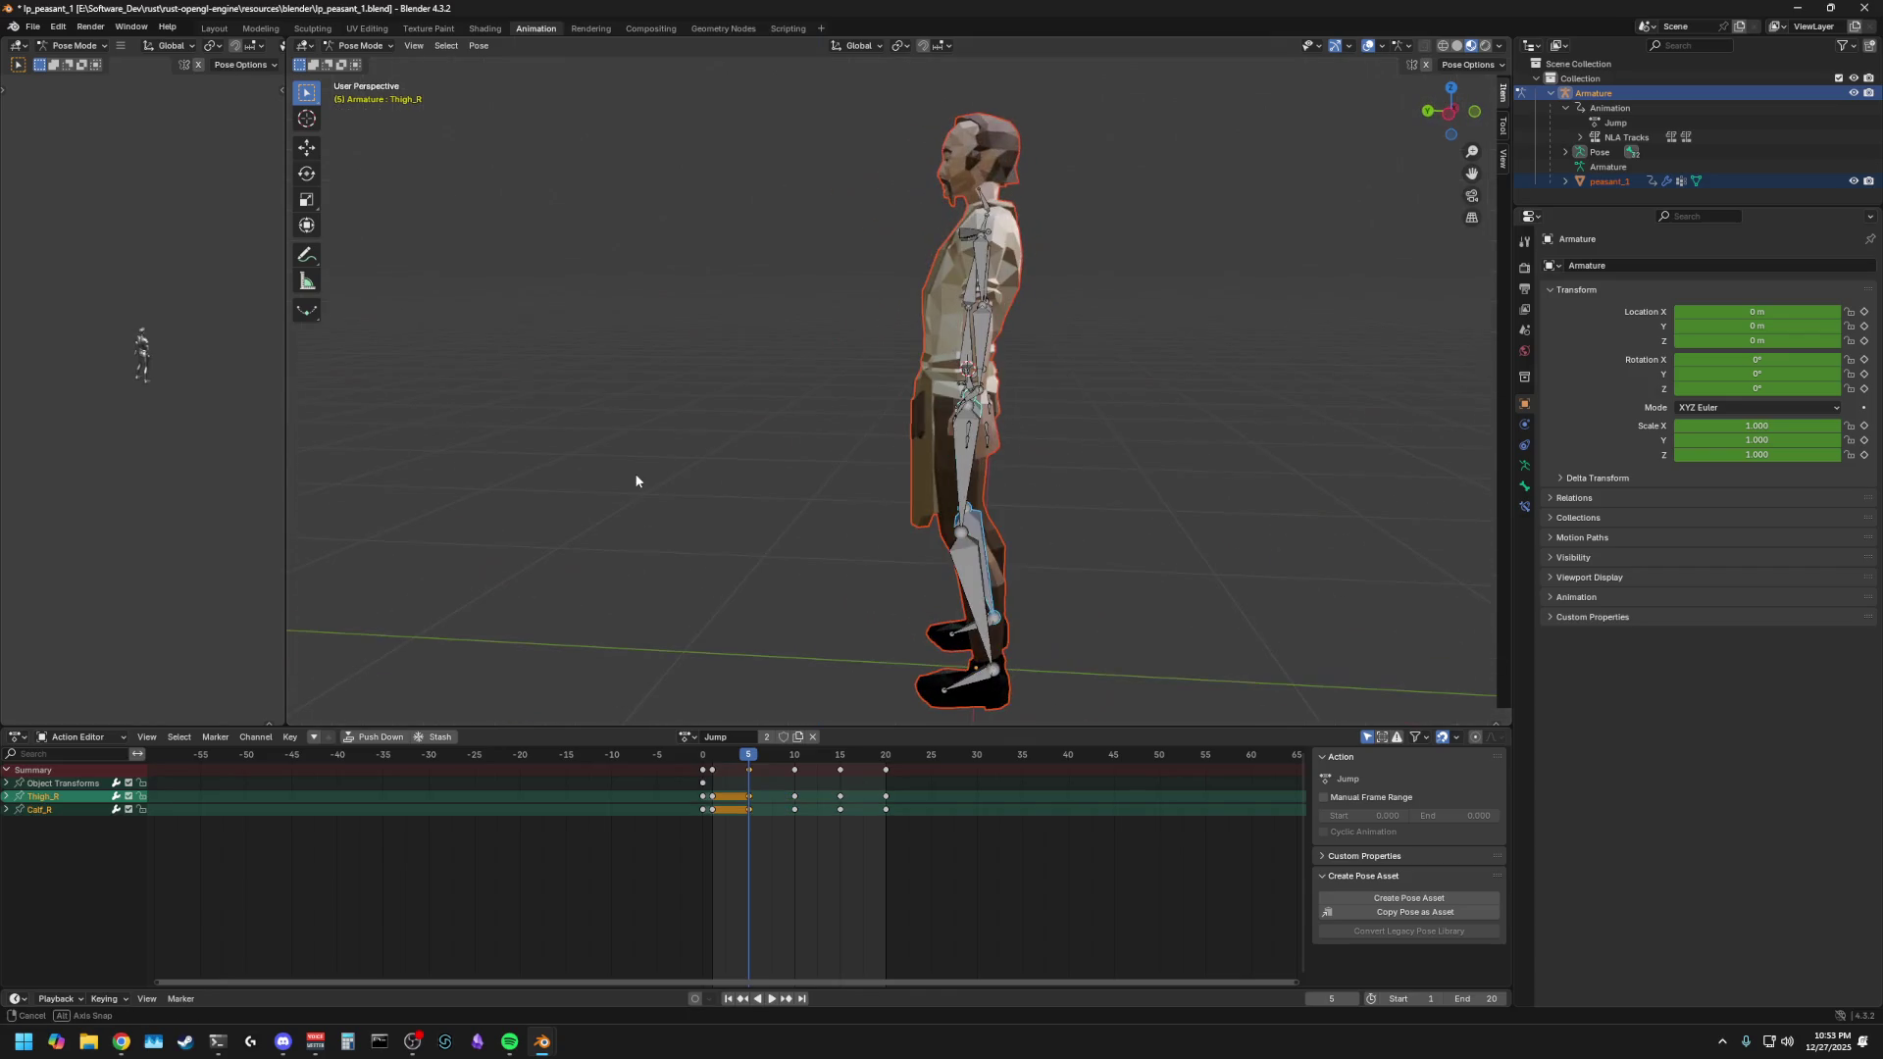
pyautogui.scroll(3, 783, 469)
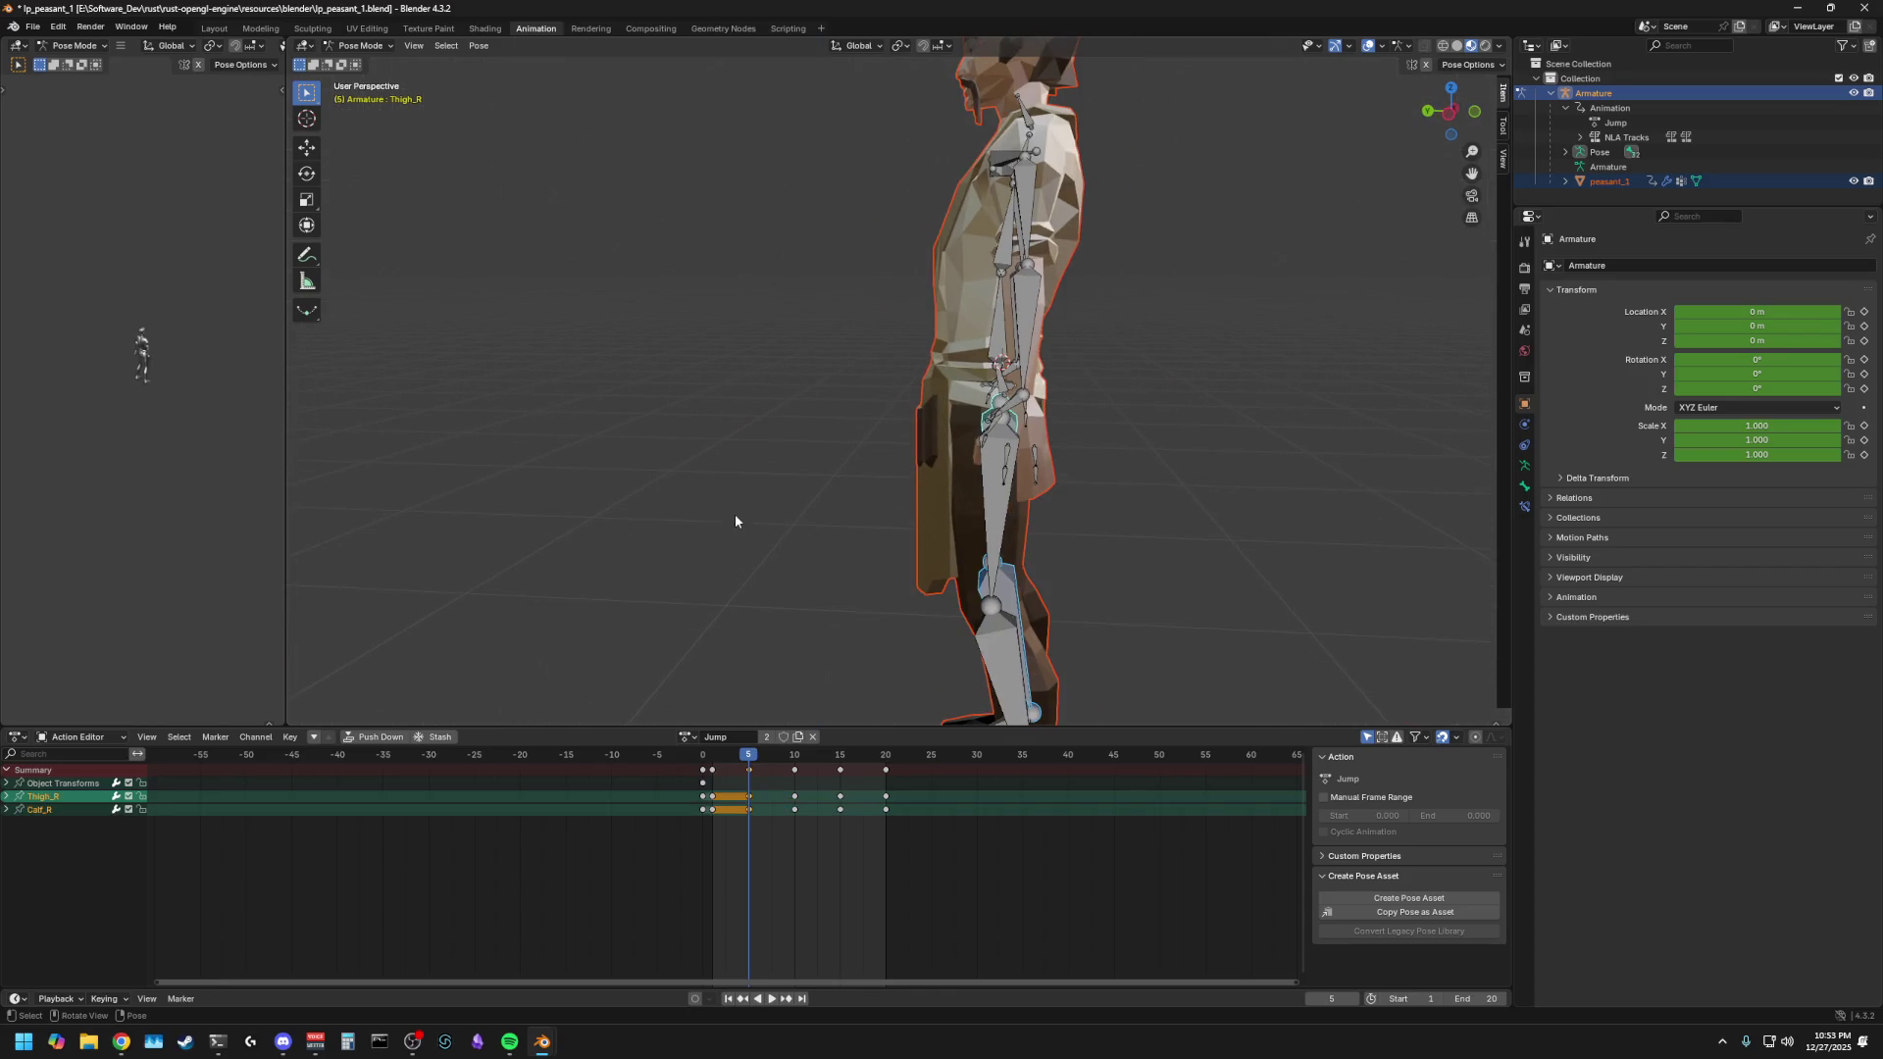
pyautogui.click(992, 402)
pyautogui.click(993, 402)
pyautogui.scroll(-3, 798, 547)
pyautogui.moveTo(778, 535); pyautogui.dragTo(857, 533, button='middle')
pyautogui.click(1450, 110)
pyautogui.scroll(3, 1051, 516)
pyautogui.moveTo(1069, 519)
pyautogui.keyDown('shift'); pyautogui.mouseDown(button='middle')
pyautogui.moveTo(1040, 521)
pyautogui.moveTo(970, 446)
pyautogui.mouseUp(button='middle'); pyautogui.keyUp('shift')
# - Rotate the left thigh and left foot at frame 5 to swing the left leg forward
pyautogui.click(845, 397)
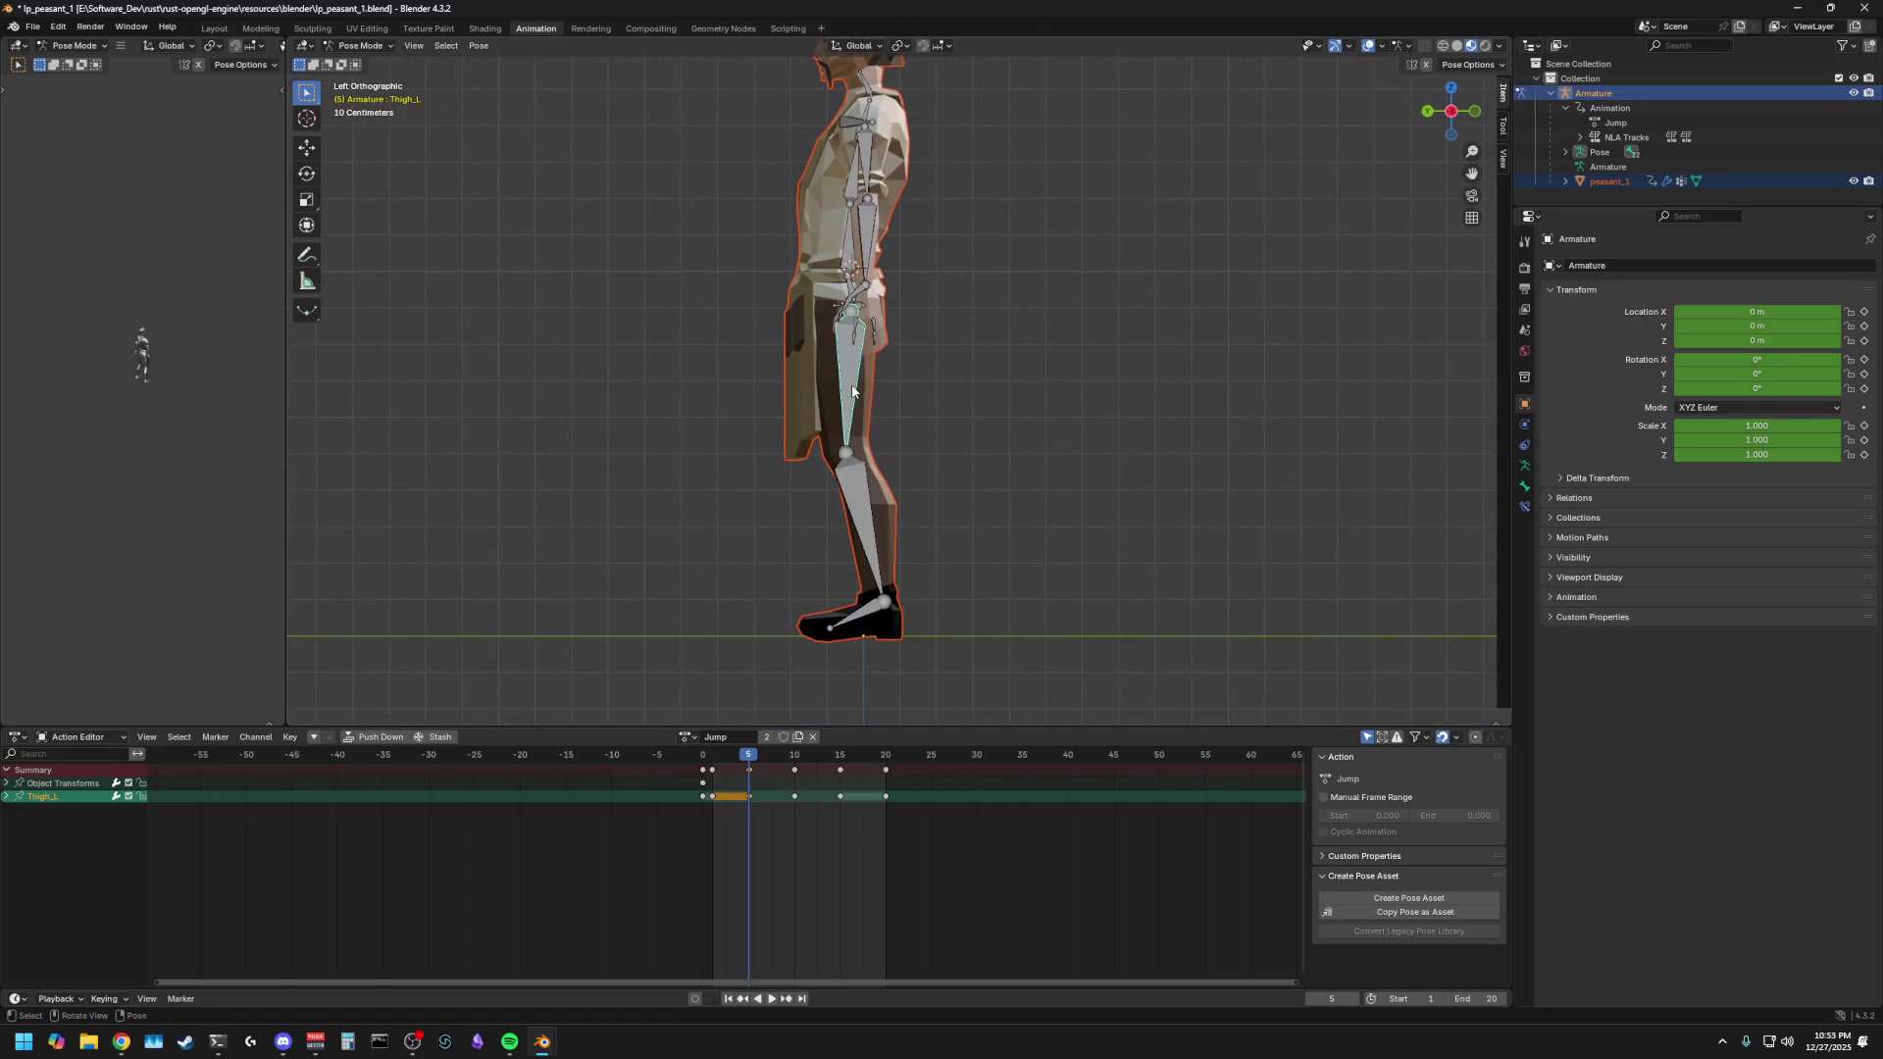
pyautogui.click(854, 495)
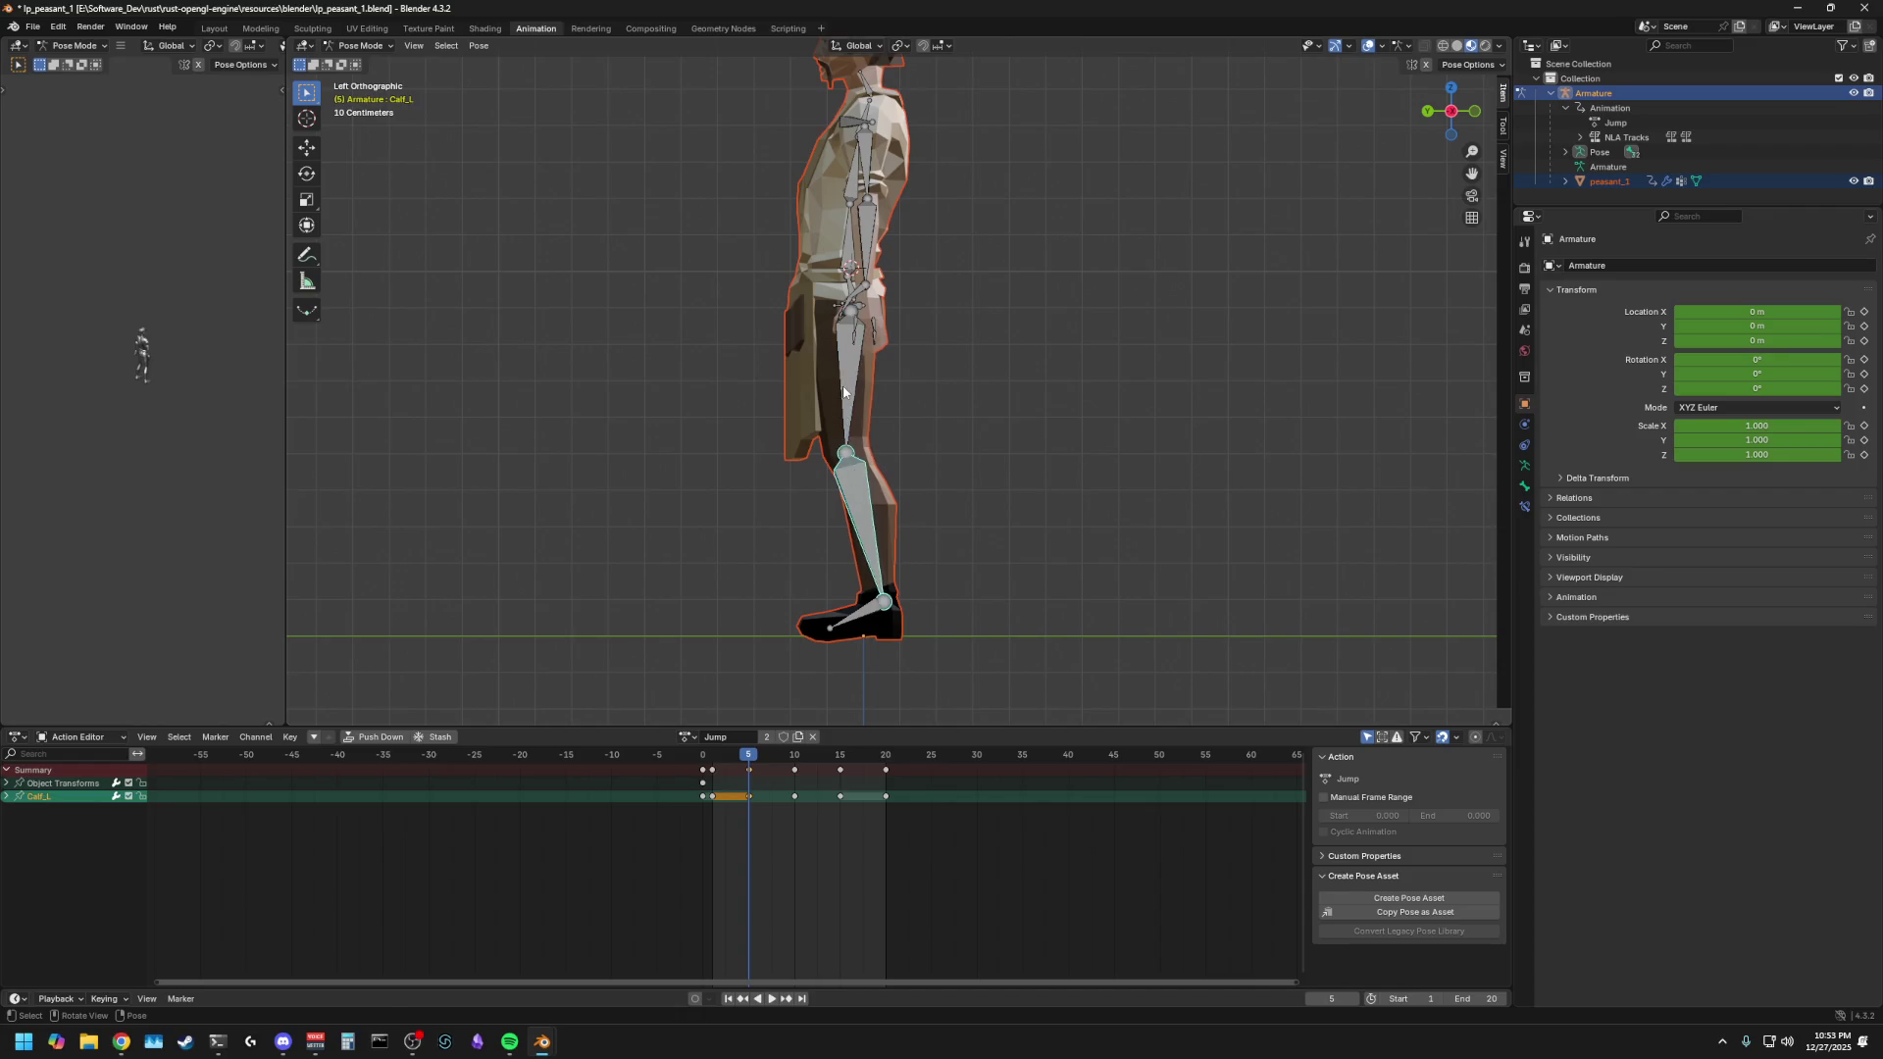
pyautogui.press('g')
pyautogui.click(759, 363)
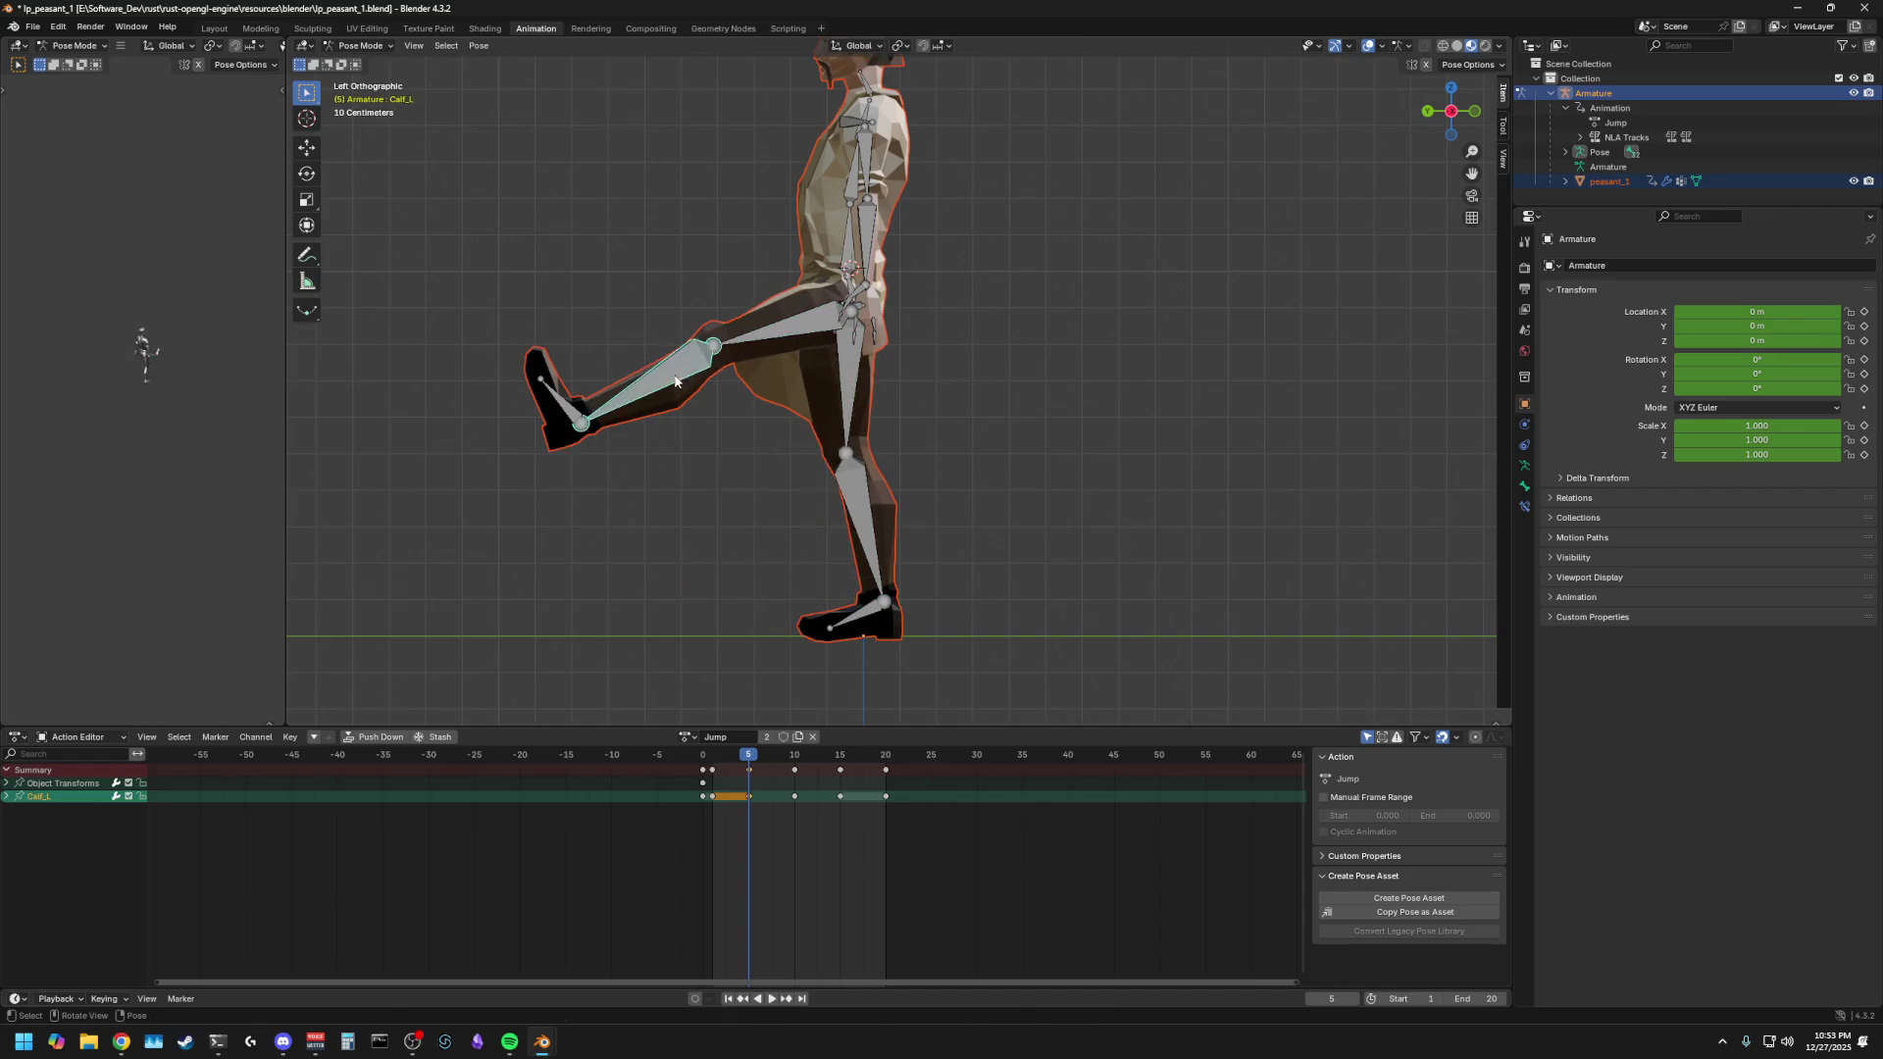
pyautogui.hotkey('ctrl', 'z')
pyautogui.click(805, 358)
pyautogui.press('r')
pyautogui.click(802, 365)
pyautogui.click(842, 553)
pyautogui.press('r')
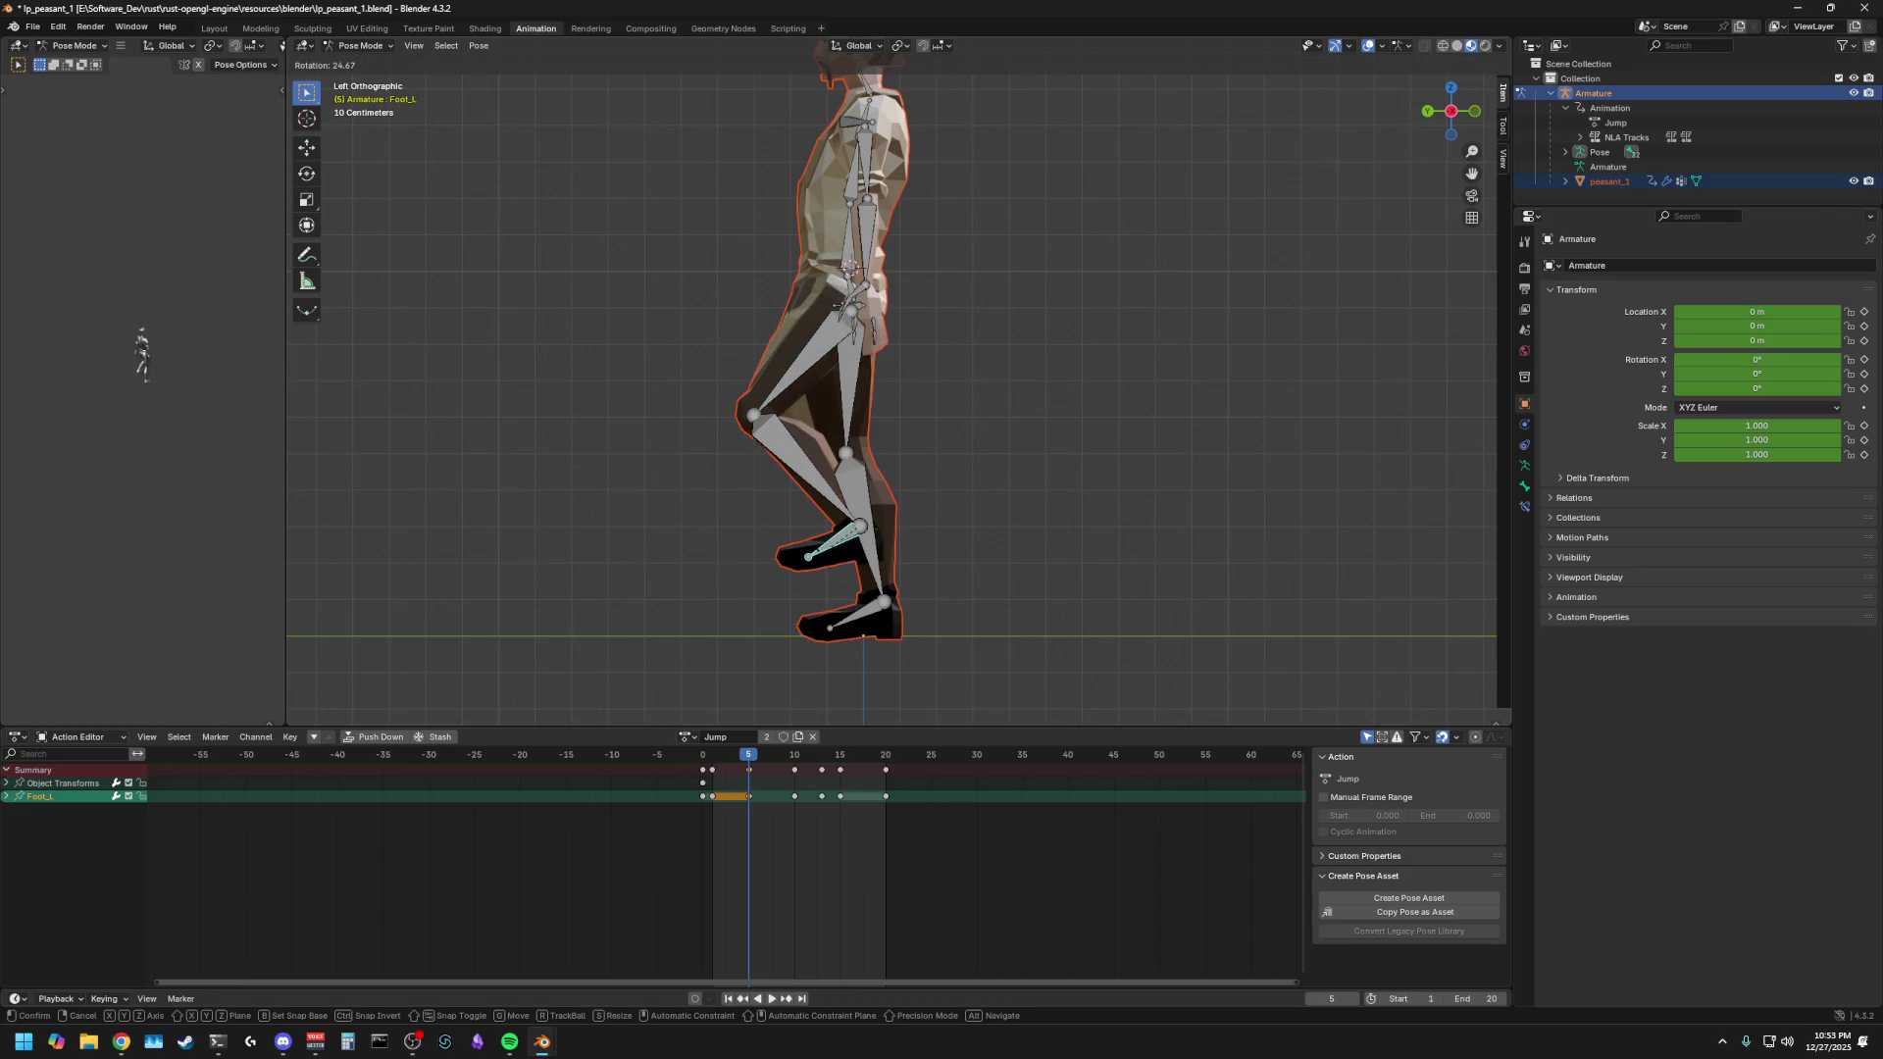
pyautogui.click(836, 307)
# - Rotate the right thigh, calf and foot about the global X axis to bend the right leg
pyautogui.click(843, 378)
pyautogui.press('r')
pyautogui.press('x')
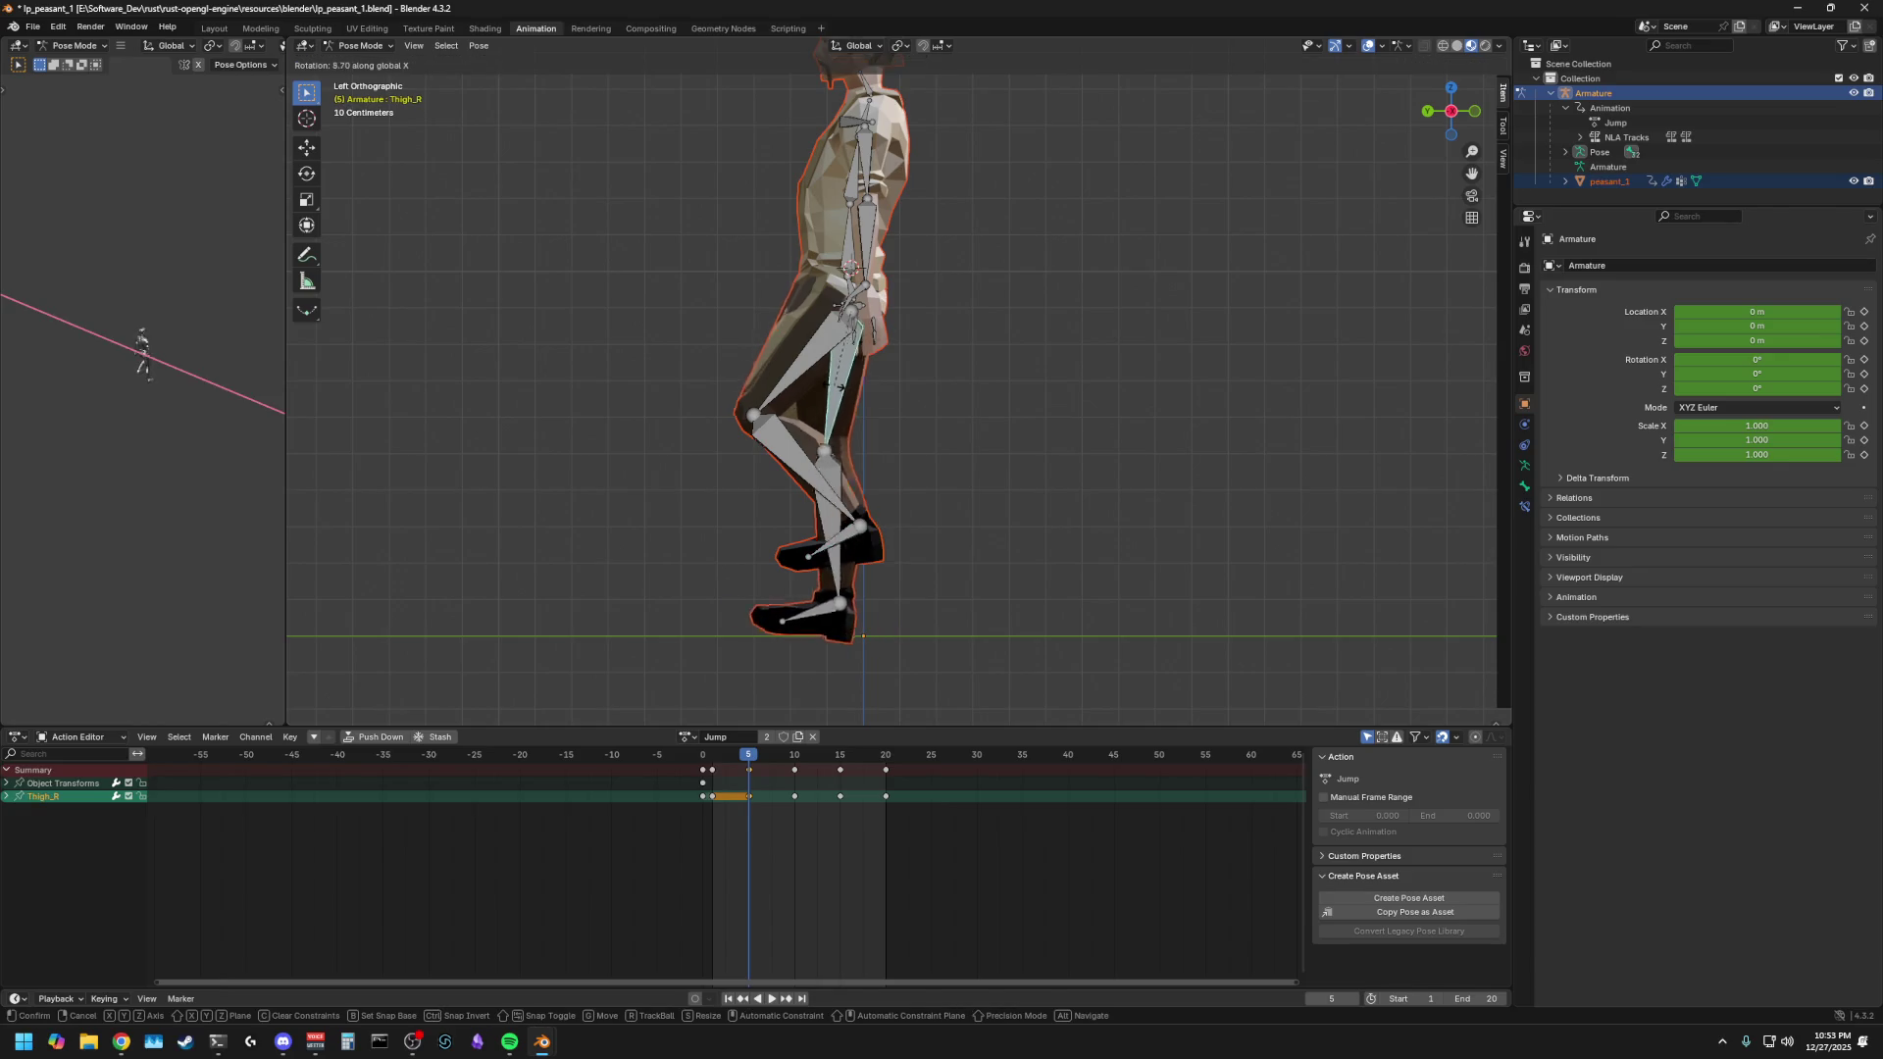
pyautogui.click(754, 496)
pyautogui.click(754, 498)
pyautogui.press('r')
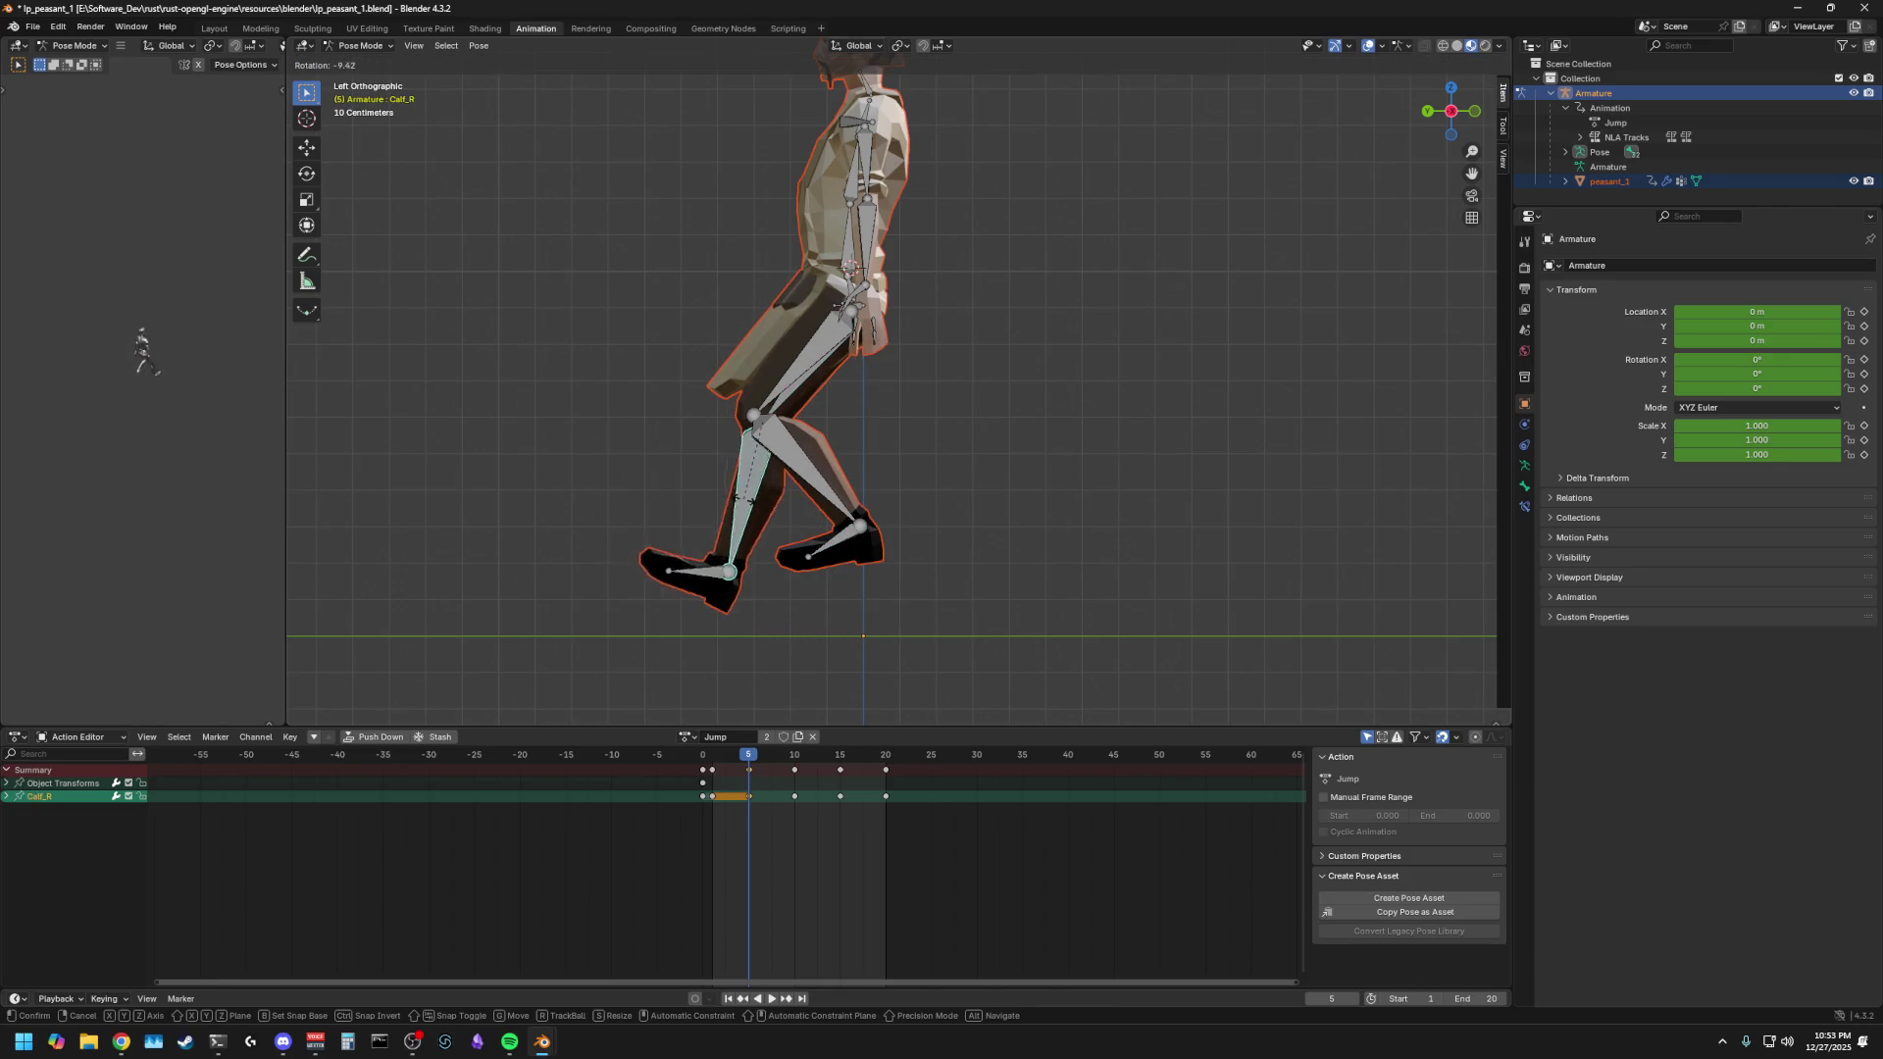
pyautogui.click(829, 549)
pyautogui.click(829, 555)
pyautogui.press('r')
pyautogui.press('x')
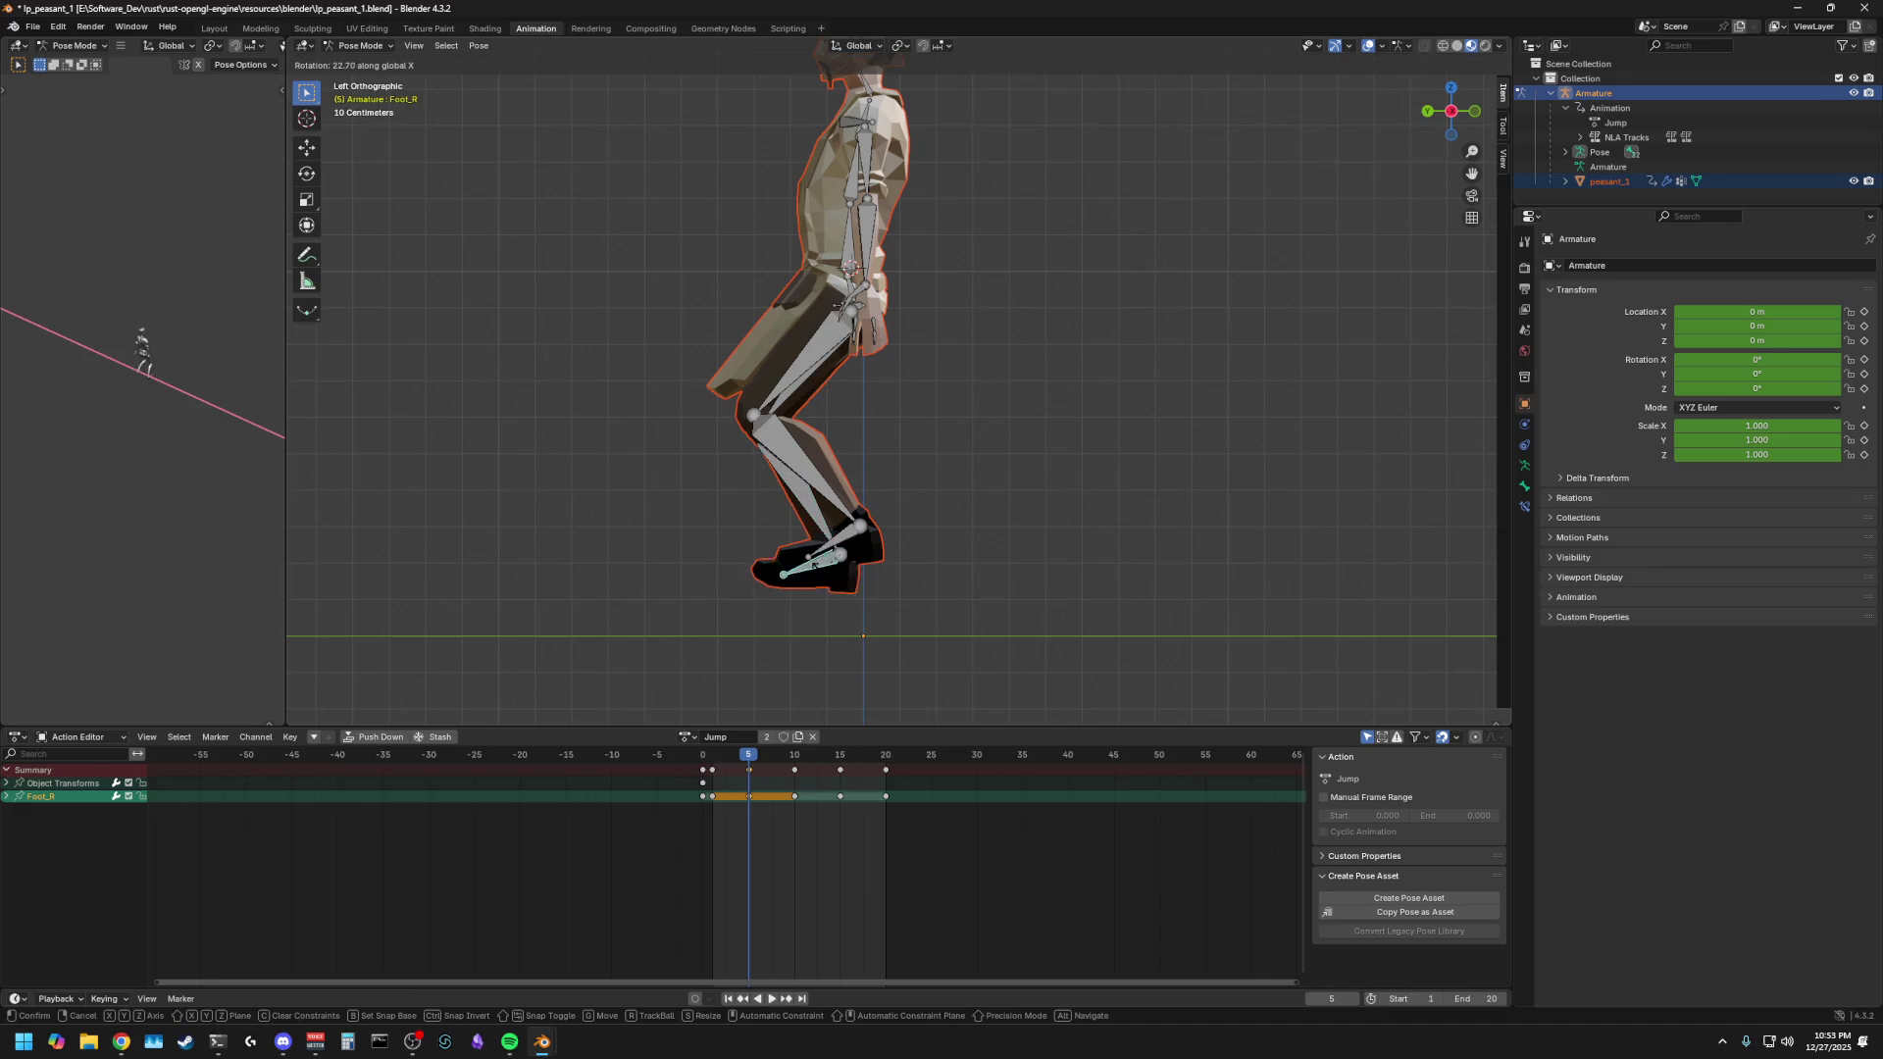
# - Refine the right thigh and calf X-axis rotations from a perspective view
pyautogui.moveTo(773, 557); pyautogui.dragTo(944, 565, button='middle')
pyautogui.click(890, 387)
pyautogui.moveTo(727, 473)
pyautogui.mouseDown(button='middle')
pyautogui.moveTo(851, 467)
pyautogui.moveTo(922, 510)
pyautogui.moveTo(833, 490)
pyautogui.moveTo(810, 438)
pyautogui.mouseUp(button='middle')
pyautogui.press('r')
pyautogui.press('x')
pyautogui.click(842, 504)
pyautogui.click(1012, 538)
pyautogui.press('r')
pyautogui.press('x')
pyautogui.rightClick(1002, 515)
pyautogui.click(867, 531)
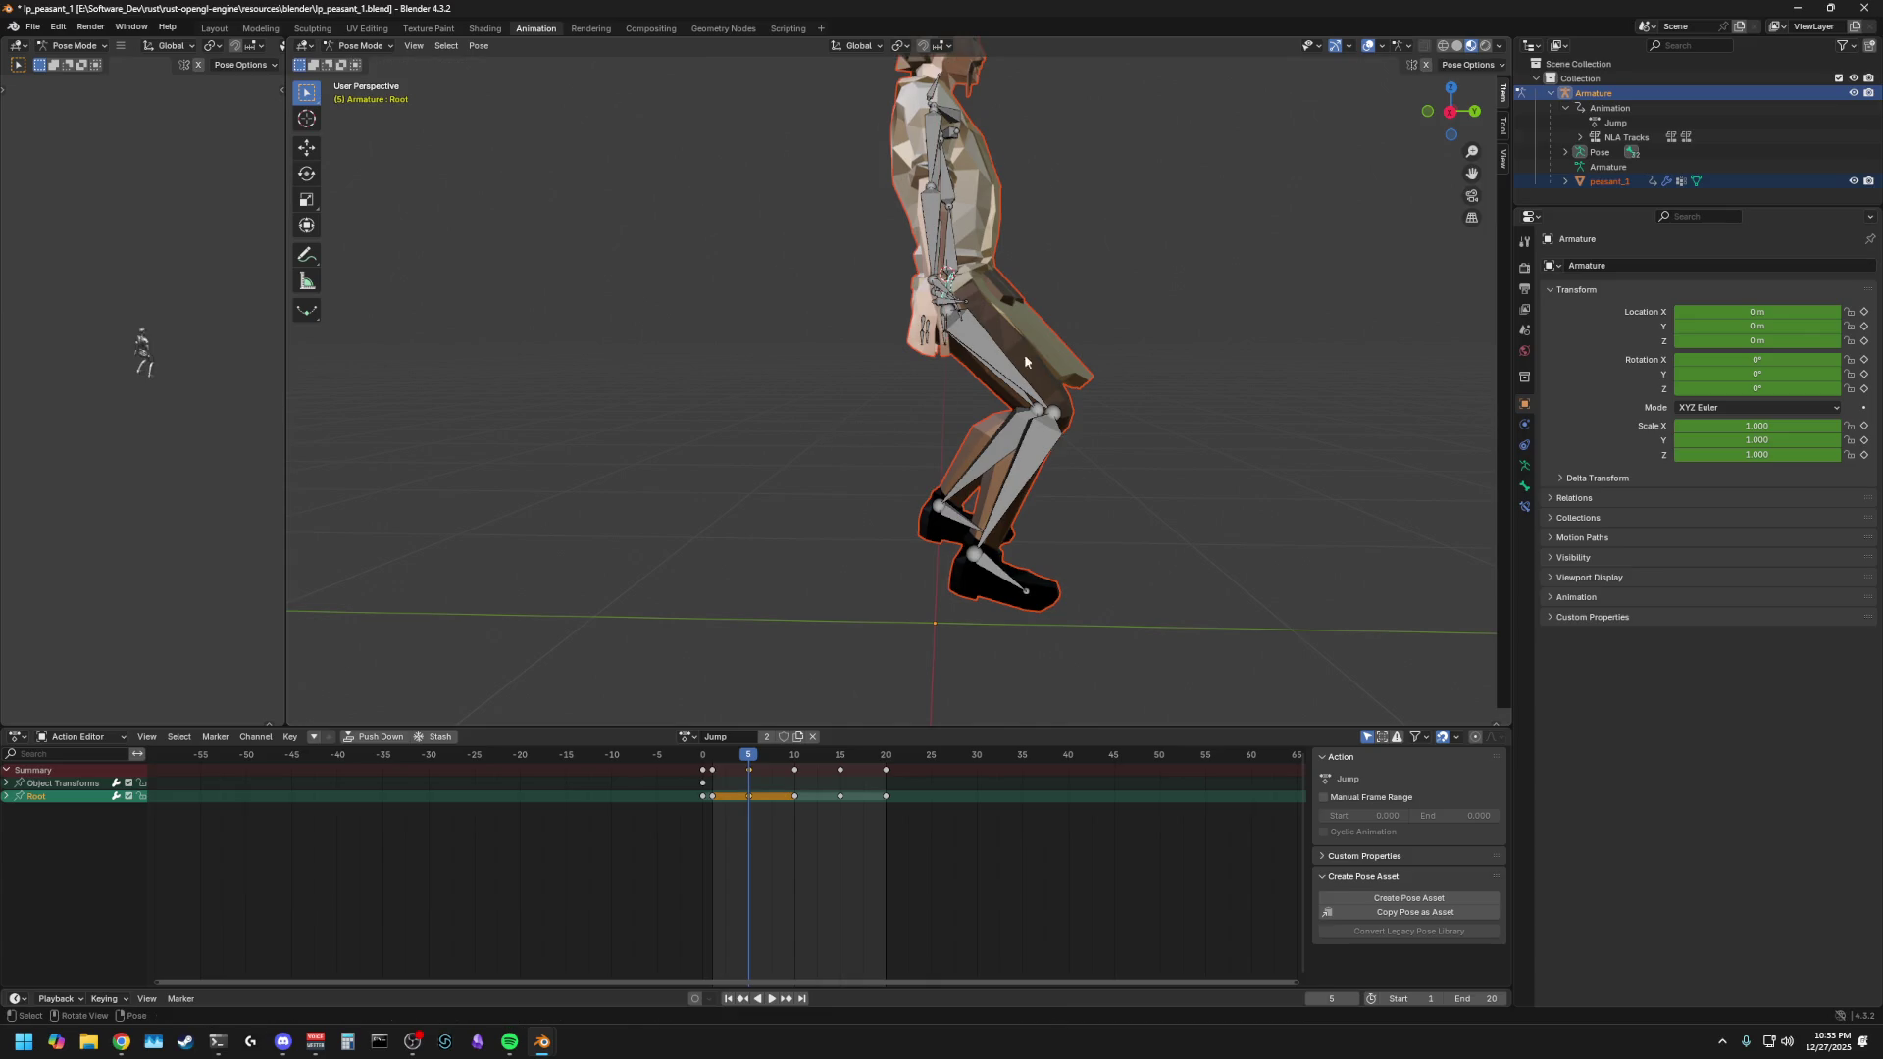
# - Lower the Root bone along Z and rotate both calves to deepen the crouch
pyautogui.click(1446, 117)
pyautogui.press('g')
pyautogui.press('z')
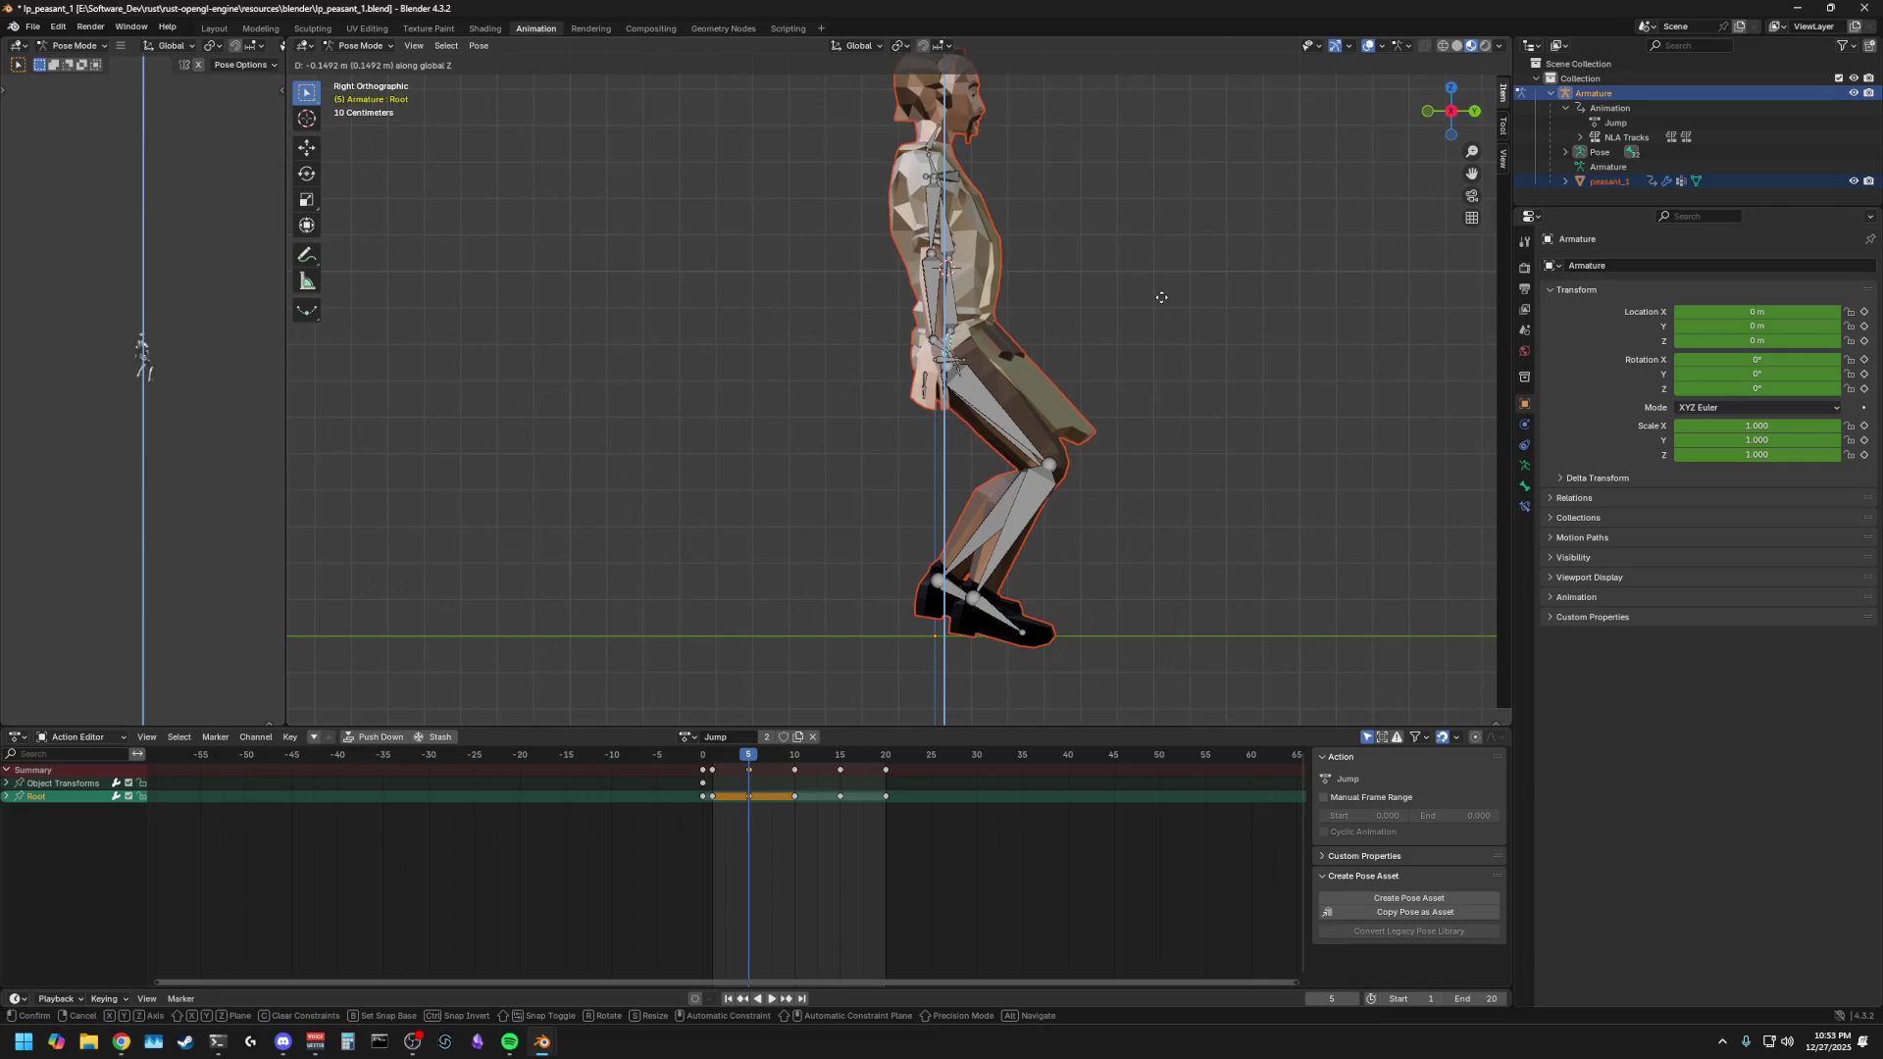
pyautogui.click(1157, 299)
pyautogui.click(1022, 497)
pyautogui.press('r')
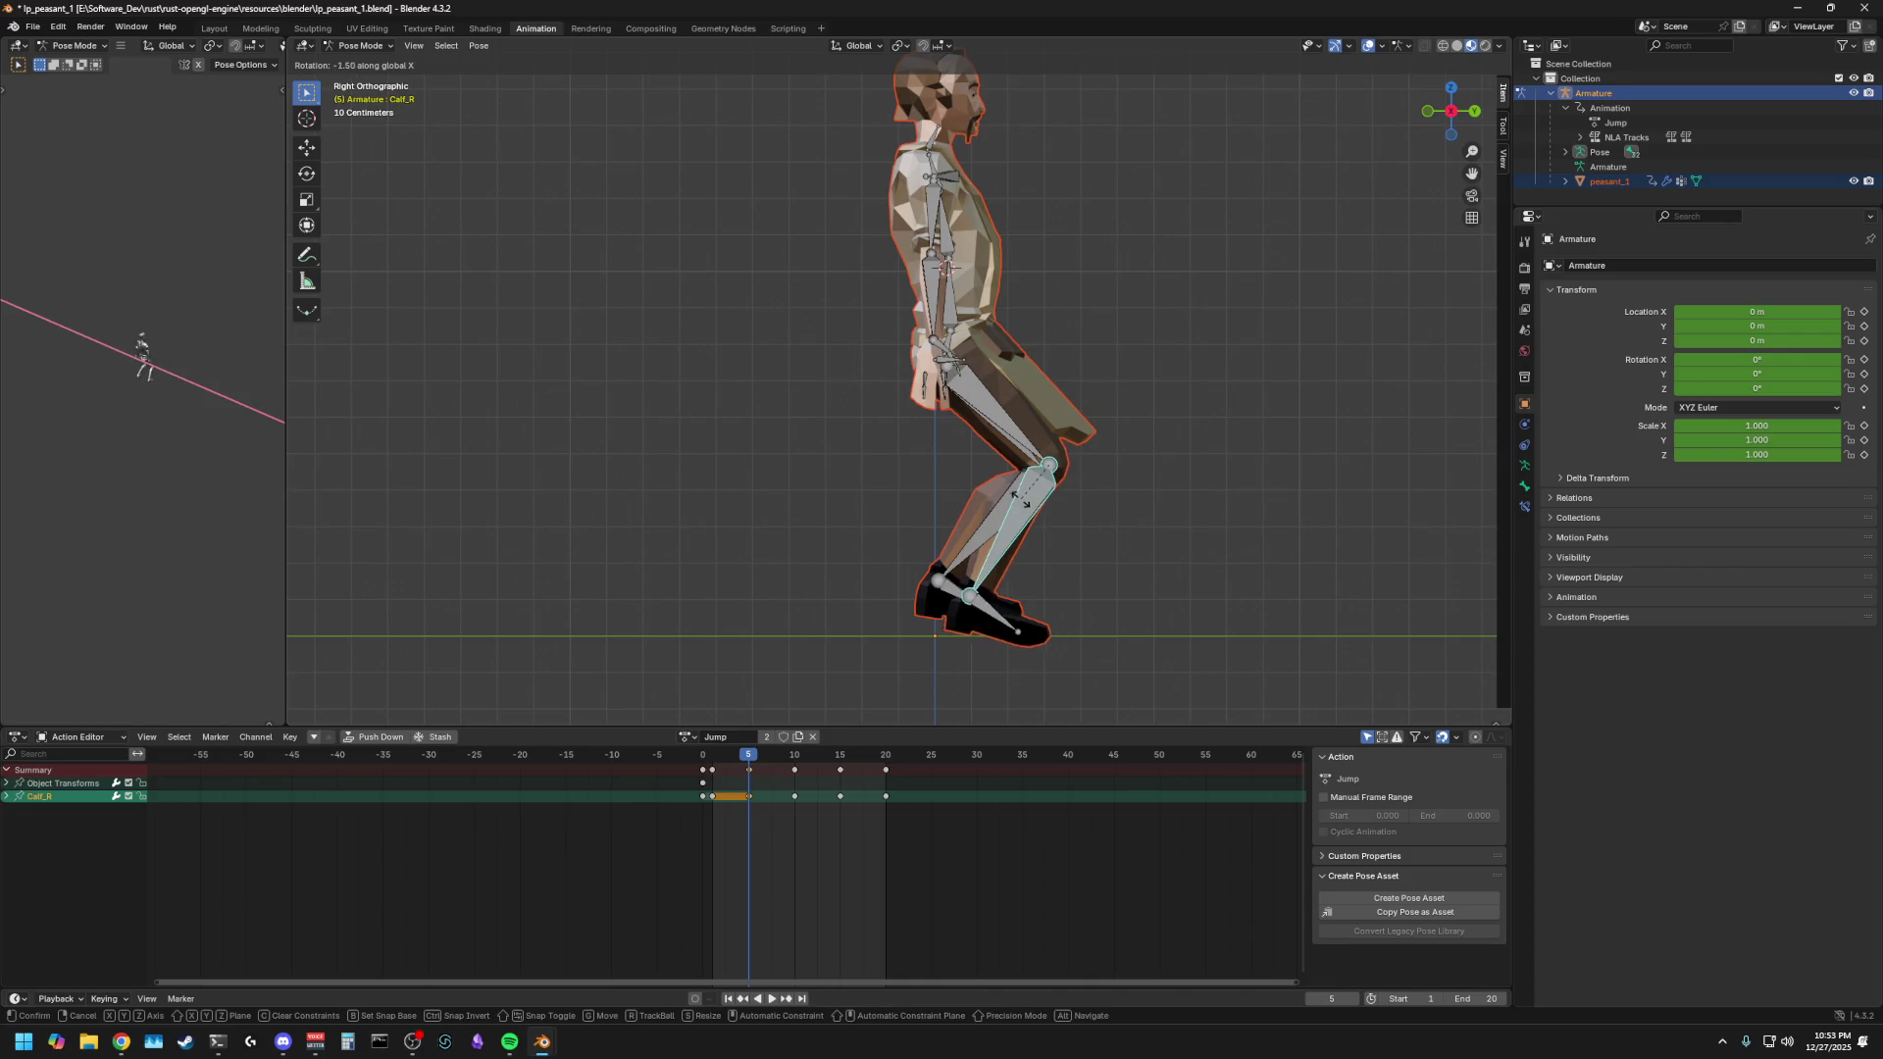
pyautogui.click(1009, 502)
pyautogui.click(974, 615)
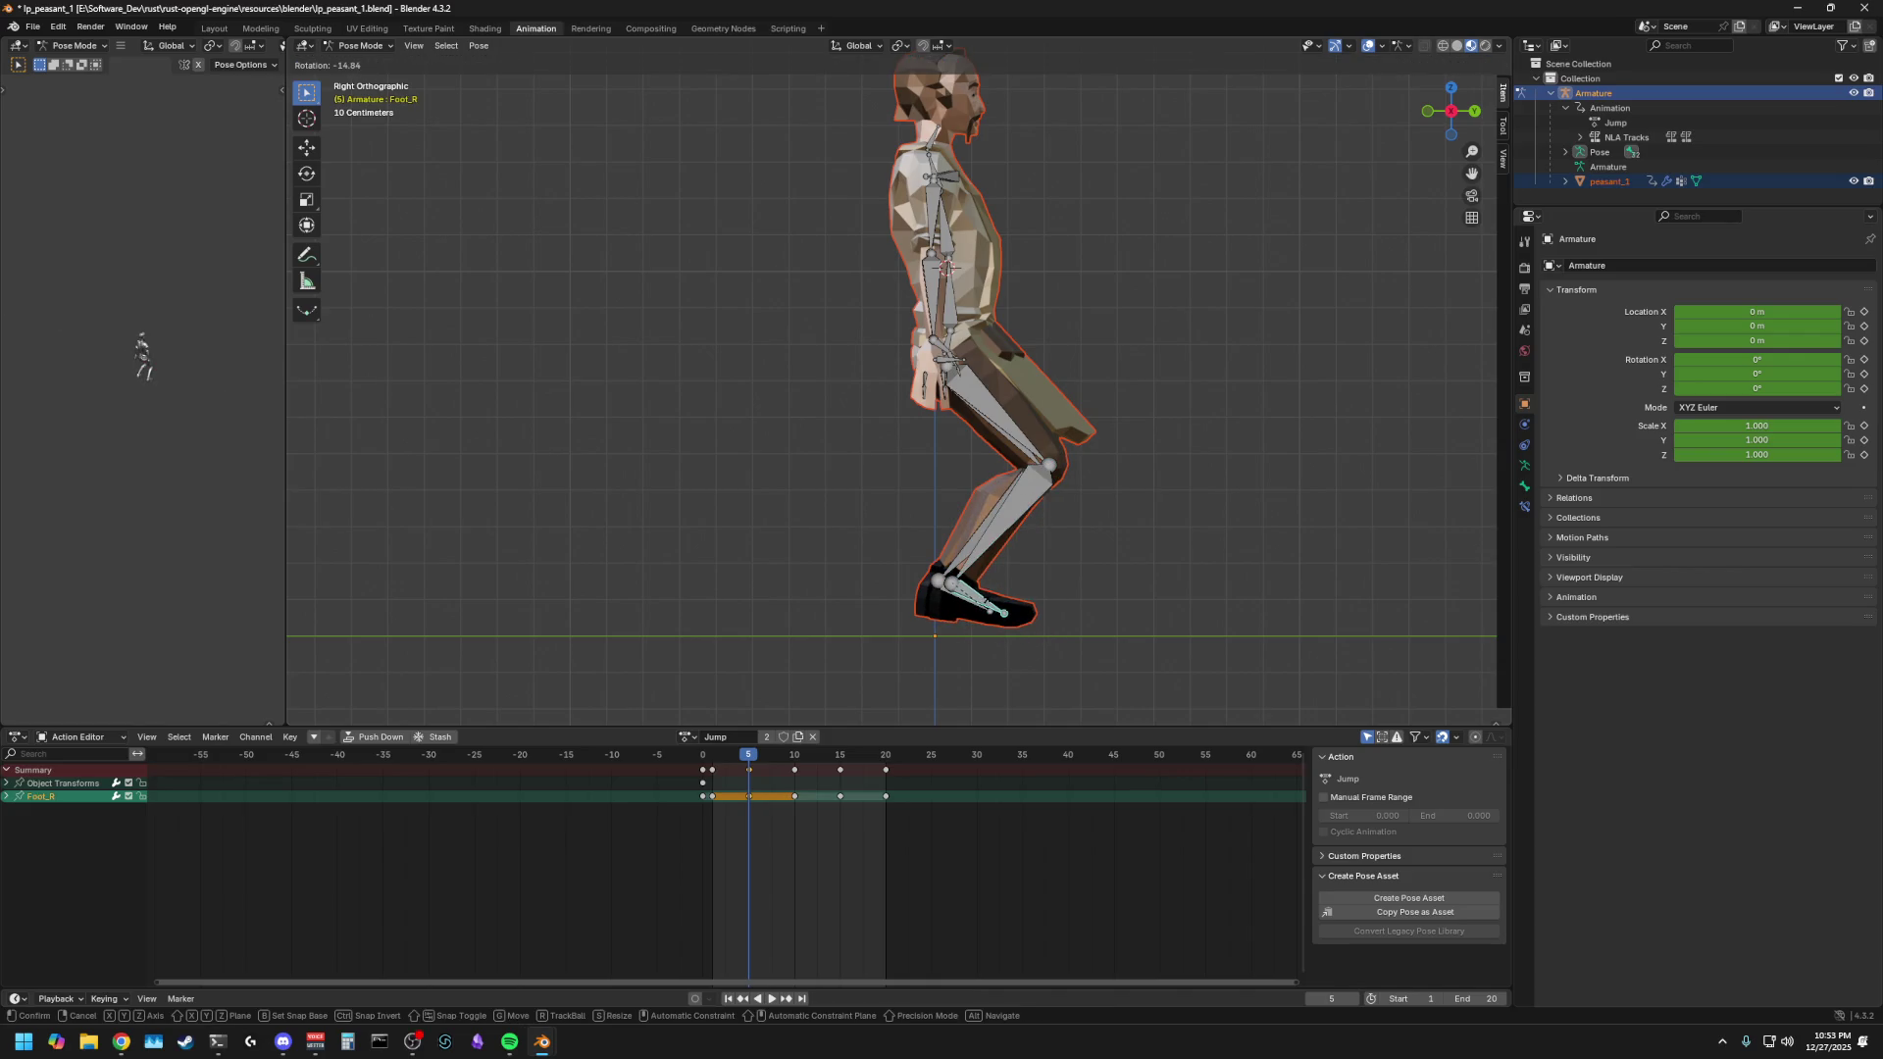
pyautogui.moveTo(1003, 579)
pyautogui.mouseDown(button='middle')
pyautogui.moveTo(979, 557)
pyautogui.moveTo(796, 547)
pyautogui.moveTo(1108, 334)
pyautogui.mouseUp(button='middle')
pyautogui.click(1445, 116)
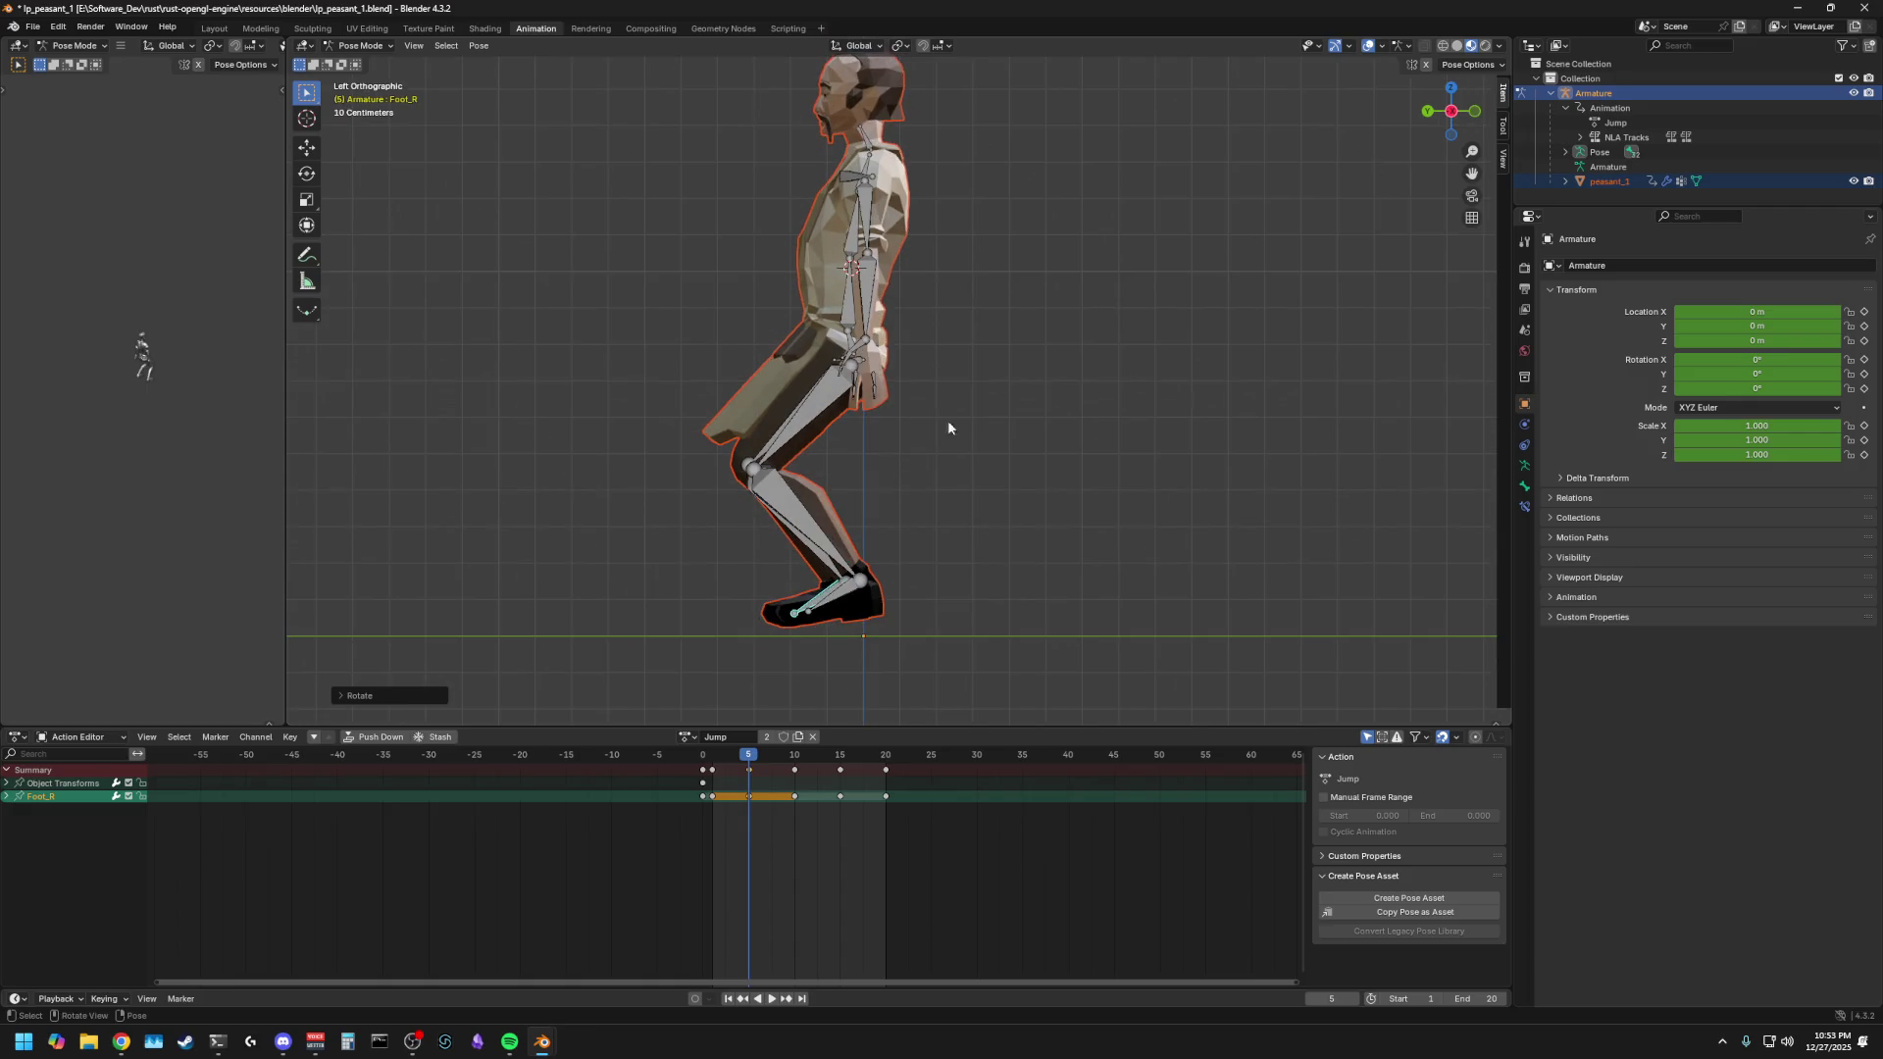
pyautogui.click(775, 484)
pyautogui.press('r')
pyautogui.click(809, 410)
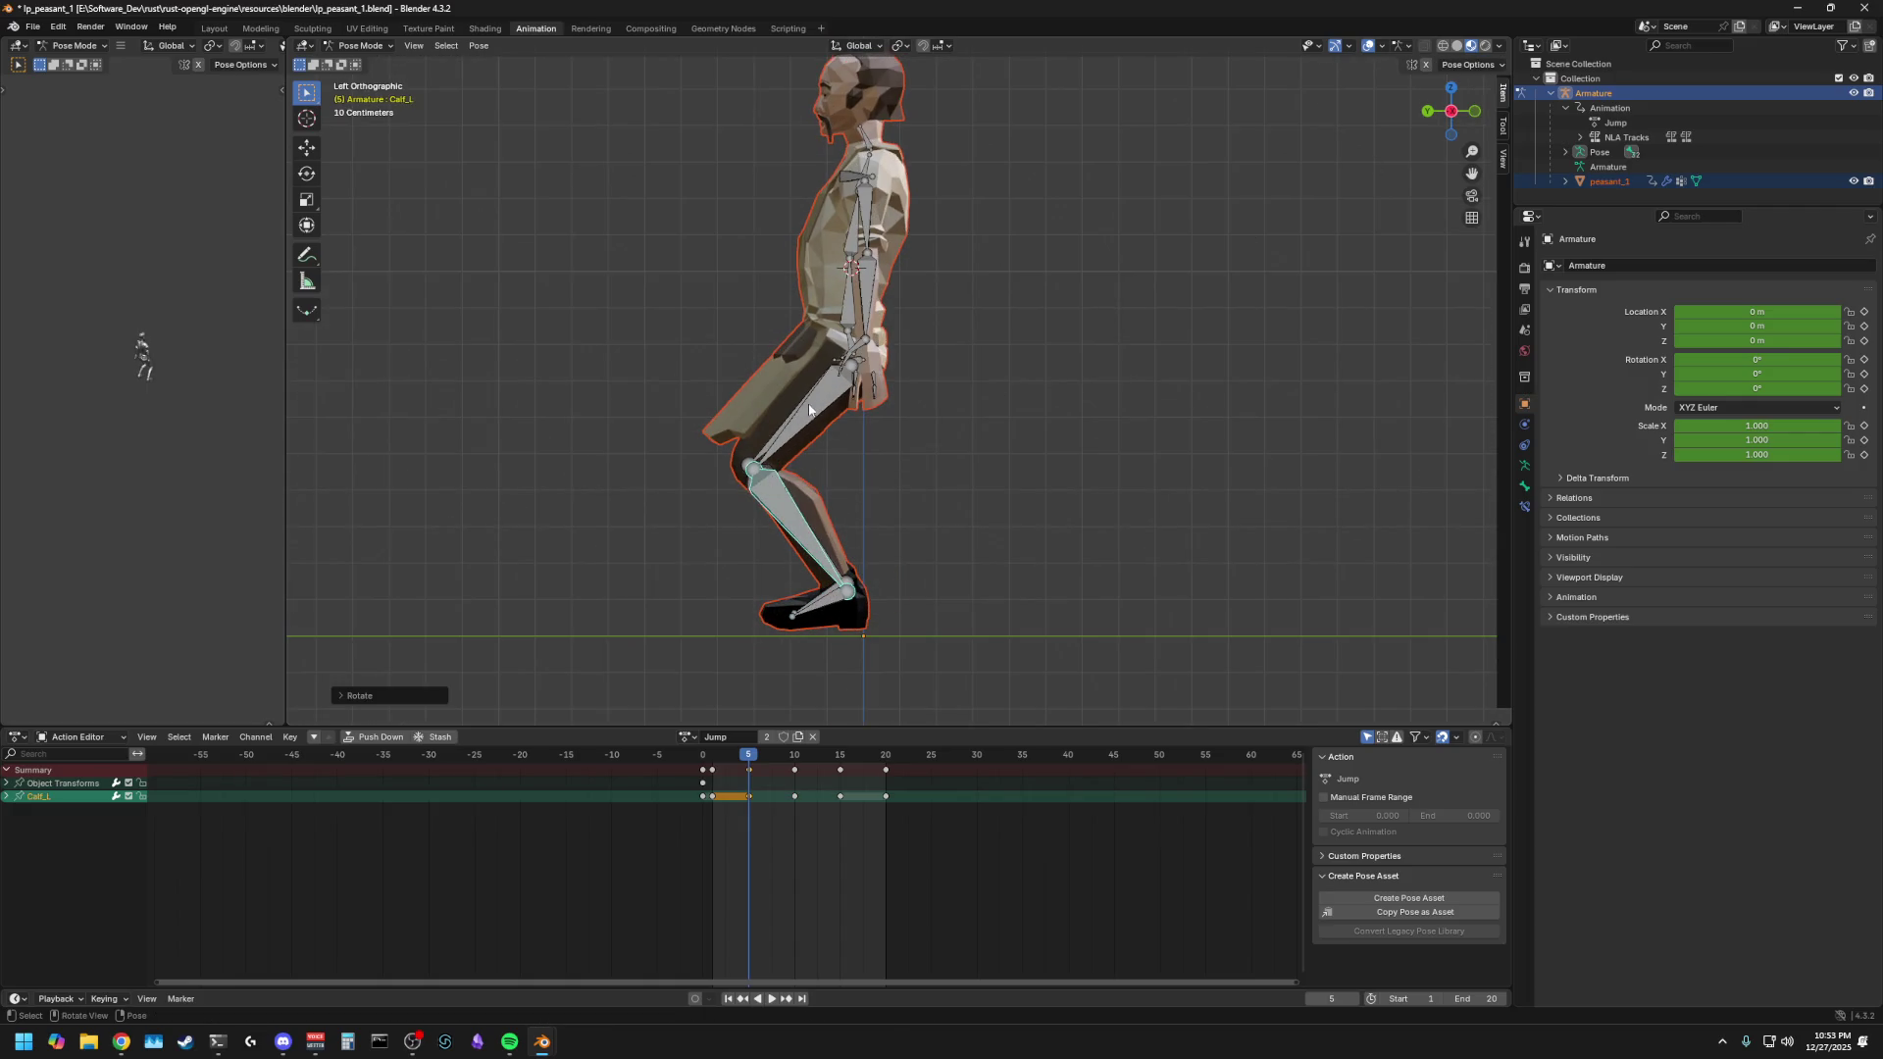
# - Review the crouch in playback, then nudge the Root bone slightly lower along Z
pyautogui.click(849, 345)
pyautogui.press('r')
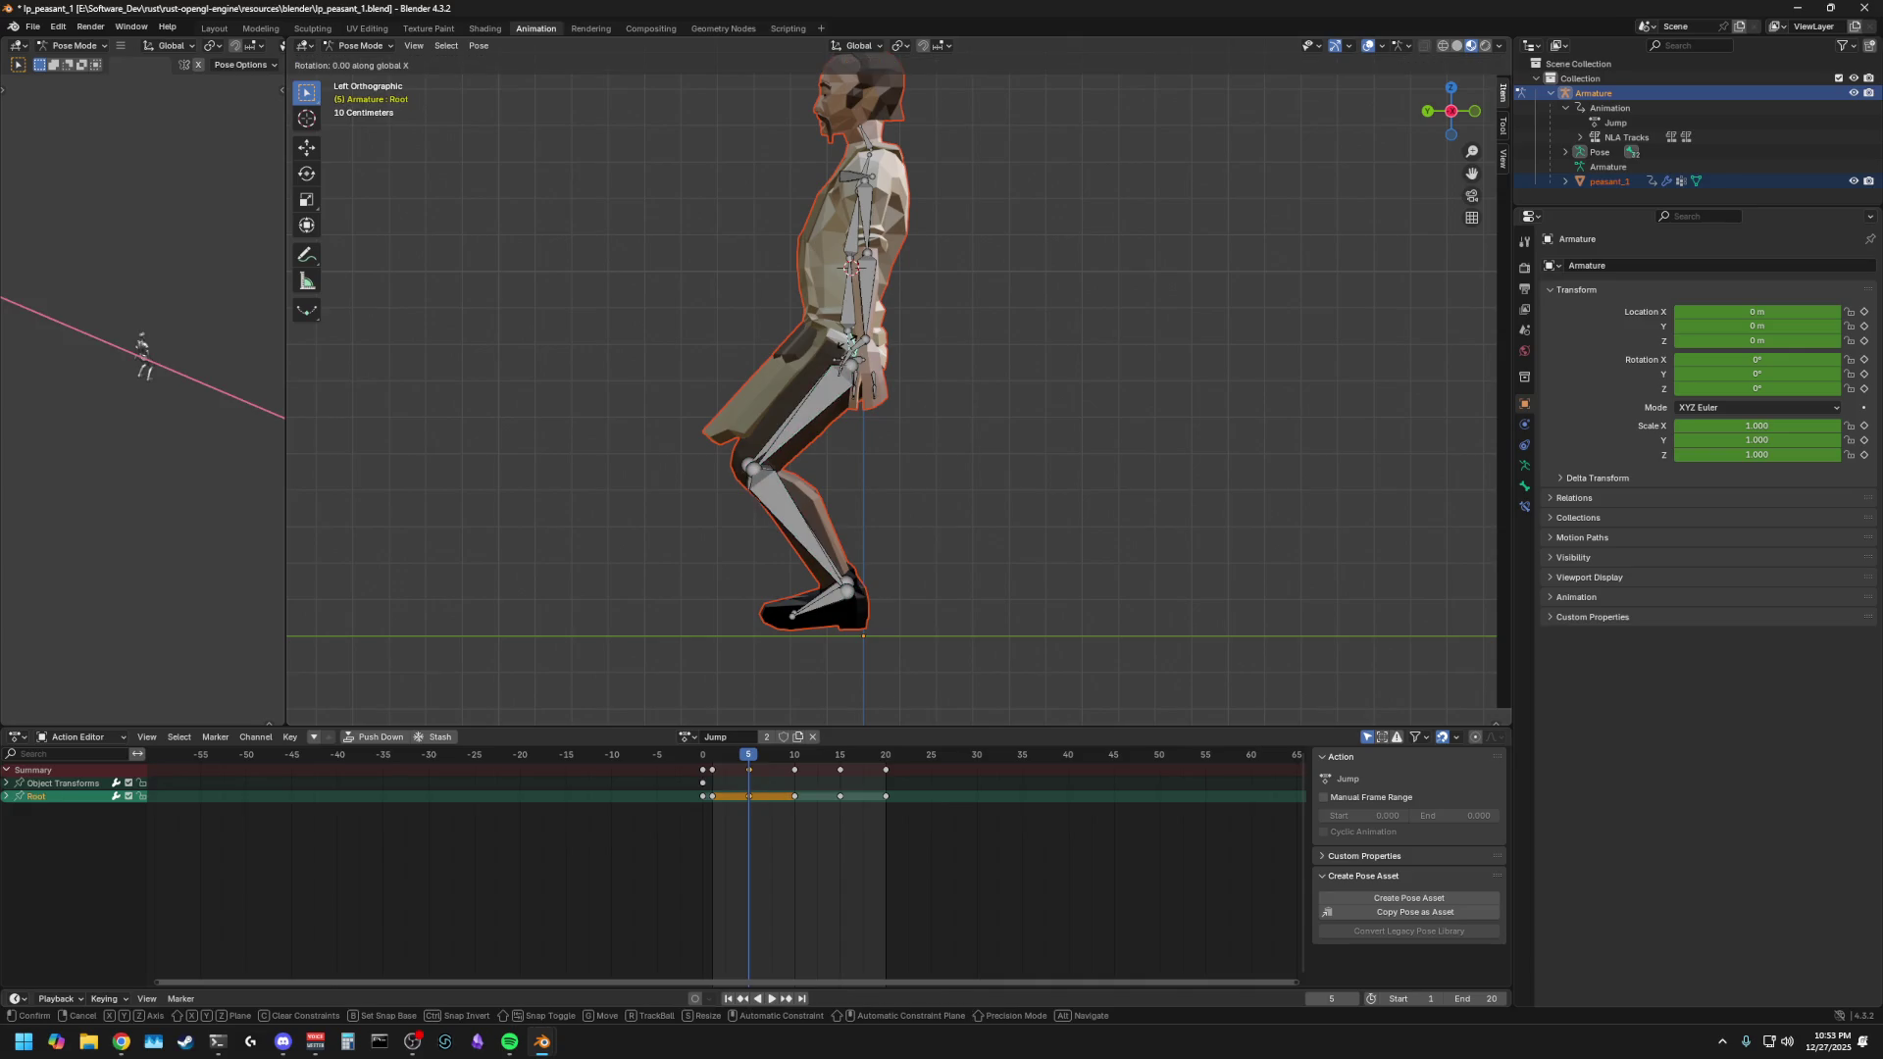
pyautogui.press('Escape')
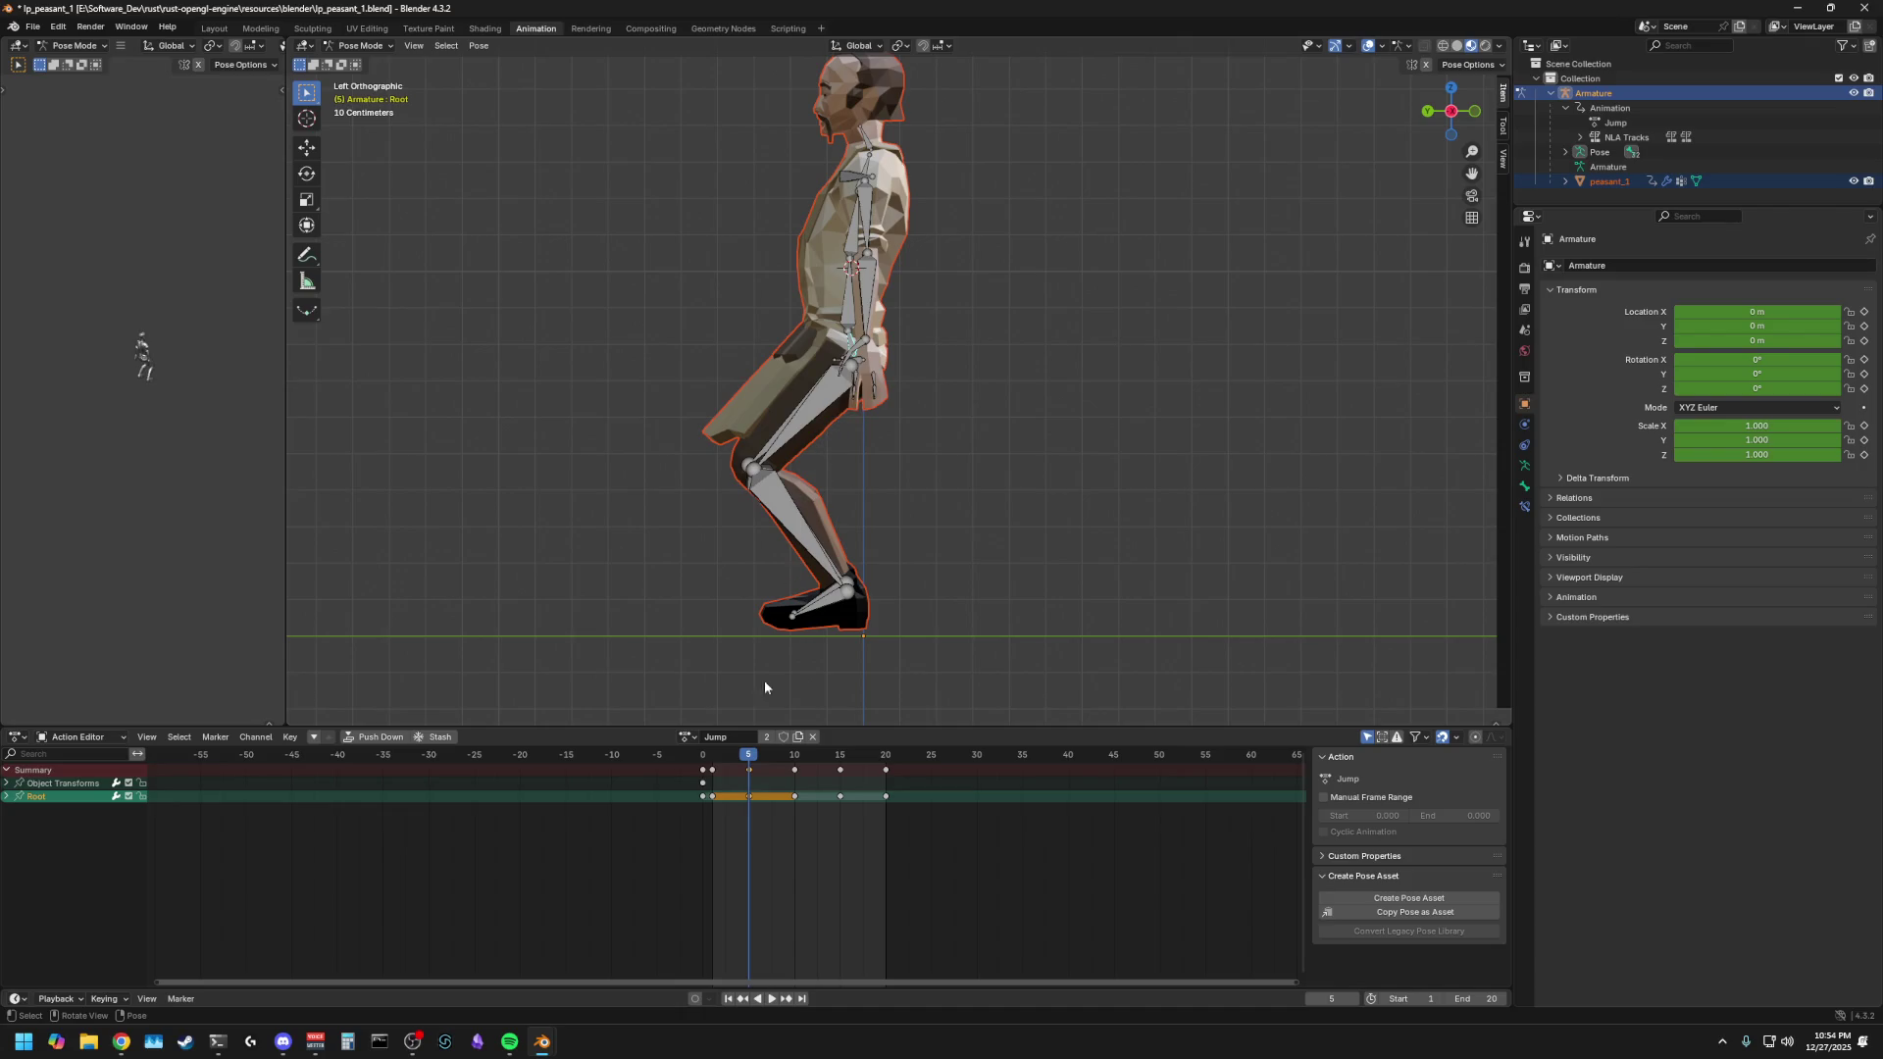
pyautogui.press('space')
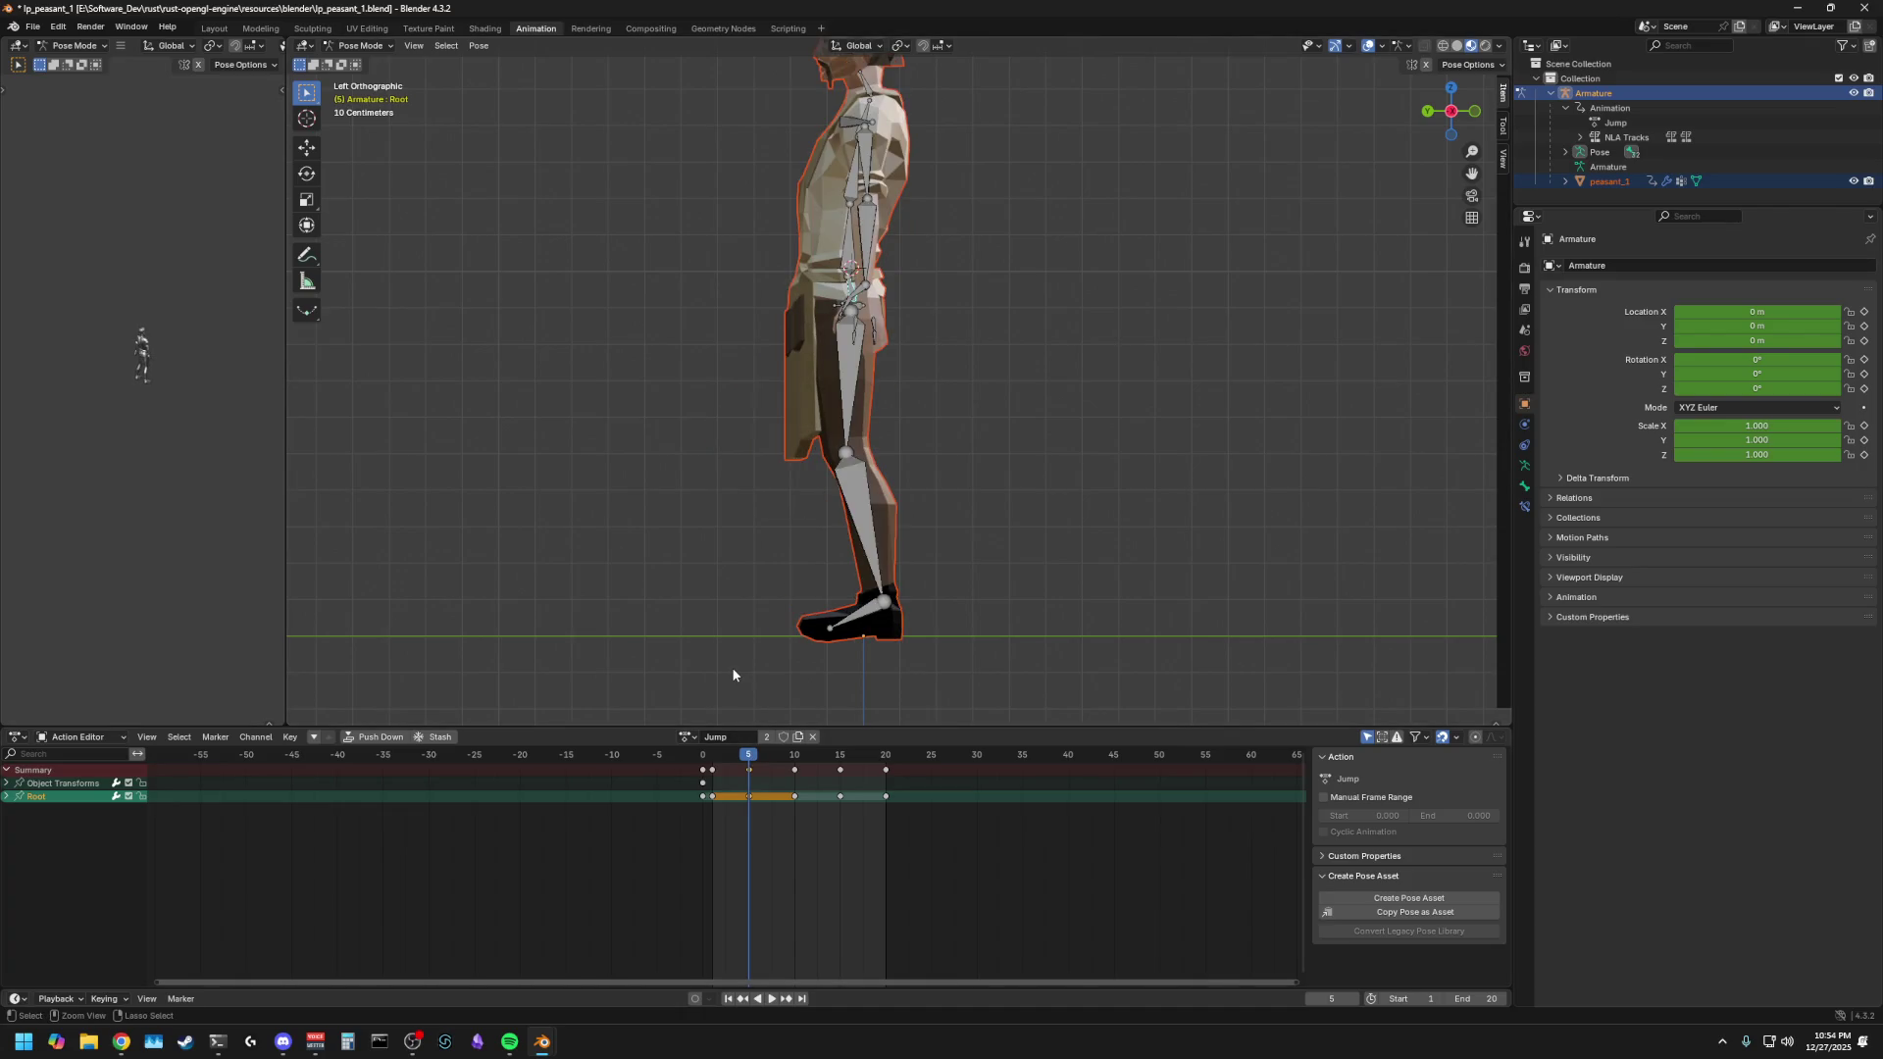
pyautogui.hotkey('ctrl', 'z')
pyautogui.press('a')
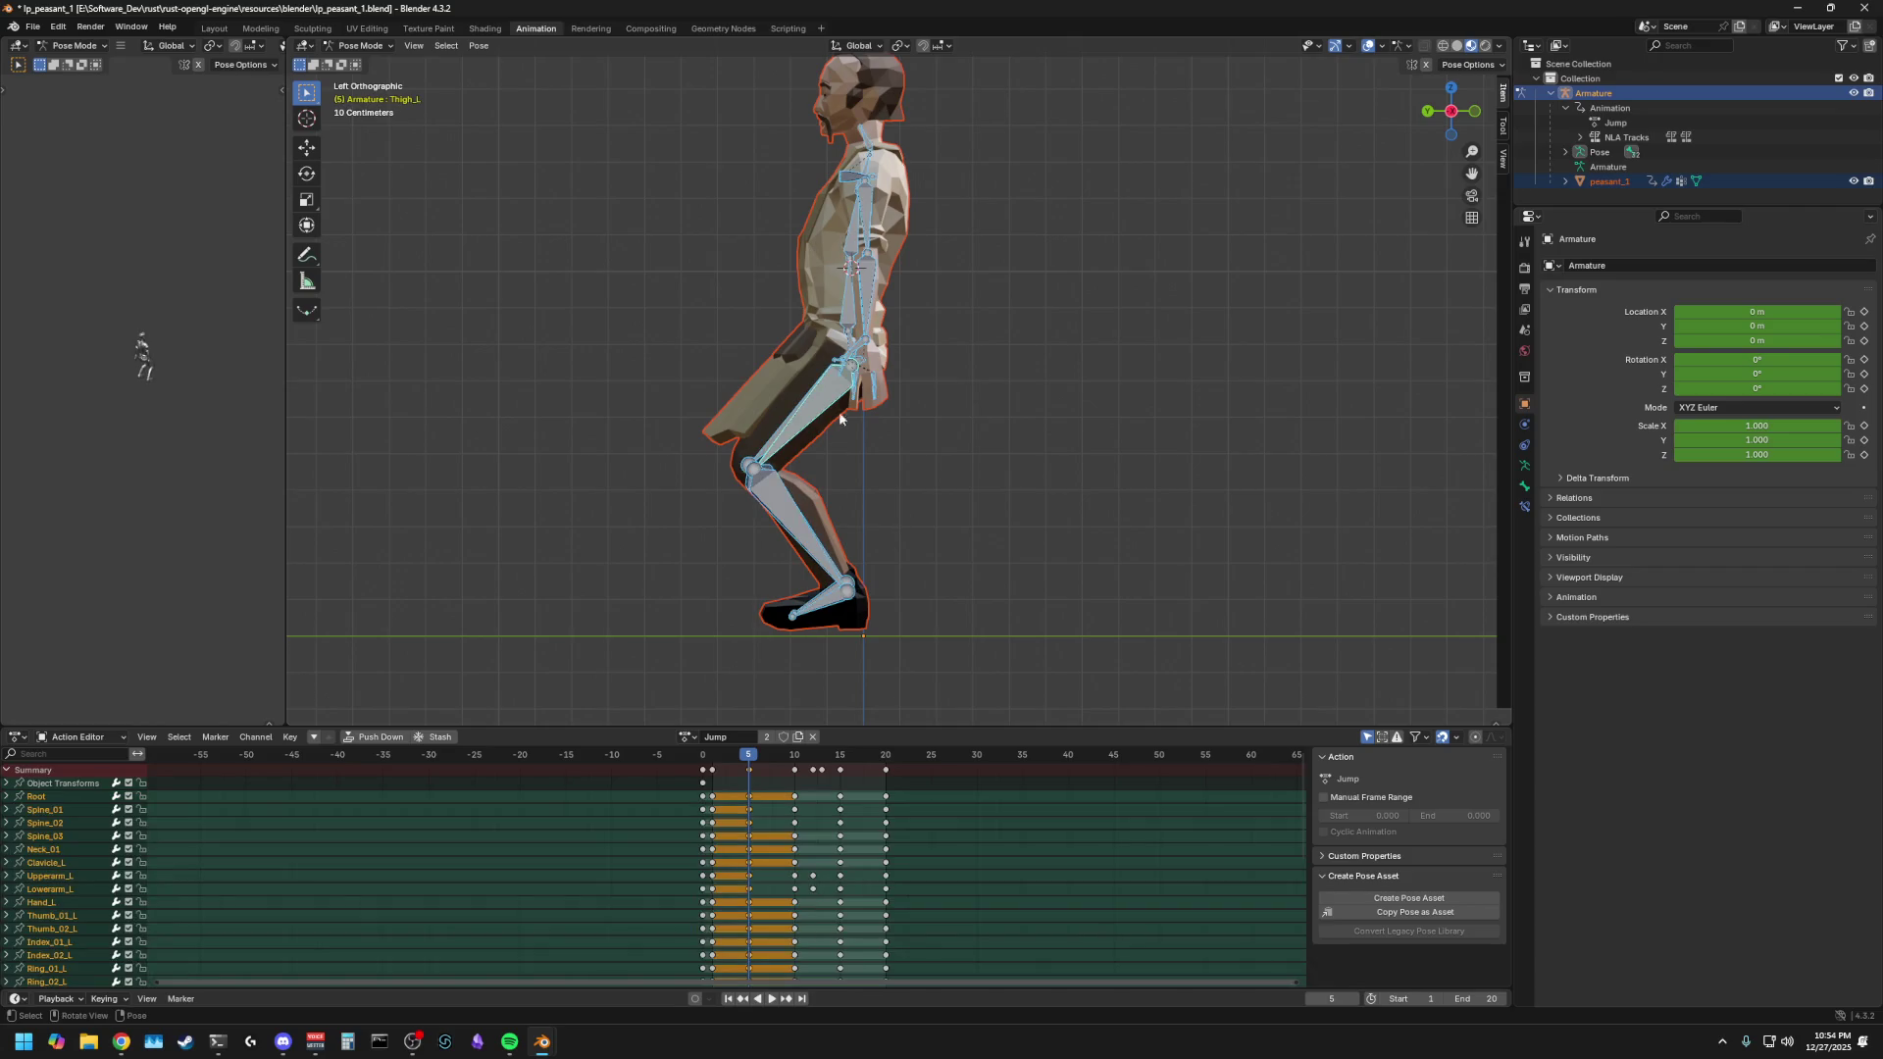
pyautogui.hotkey('alt', 'a')
pyautogui.click(849, 346)
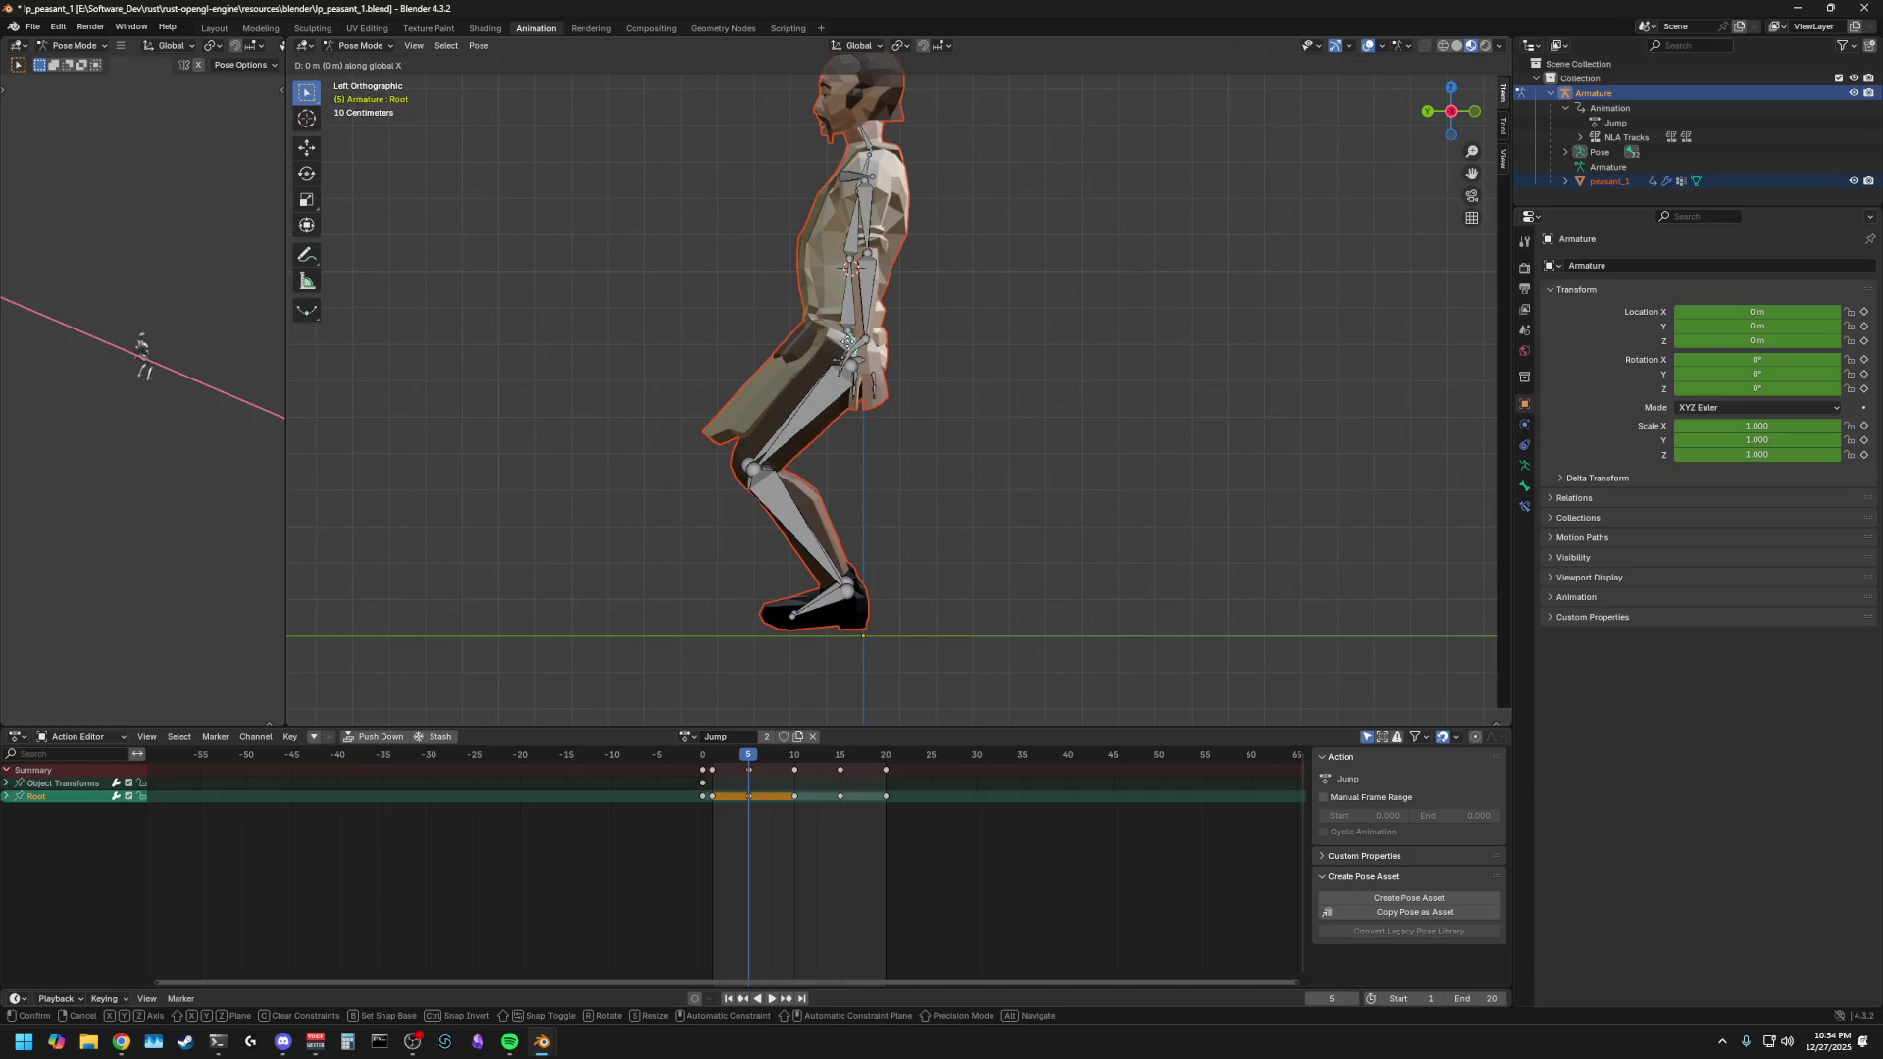
pyautogui.press('g')
pyautogui.press('z')
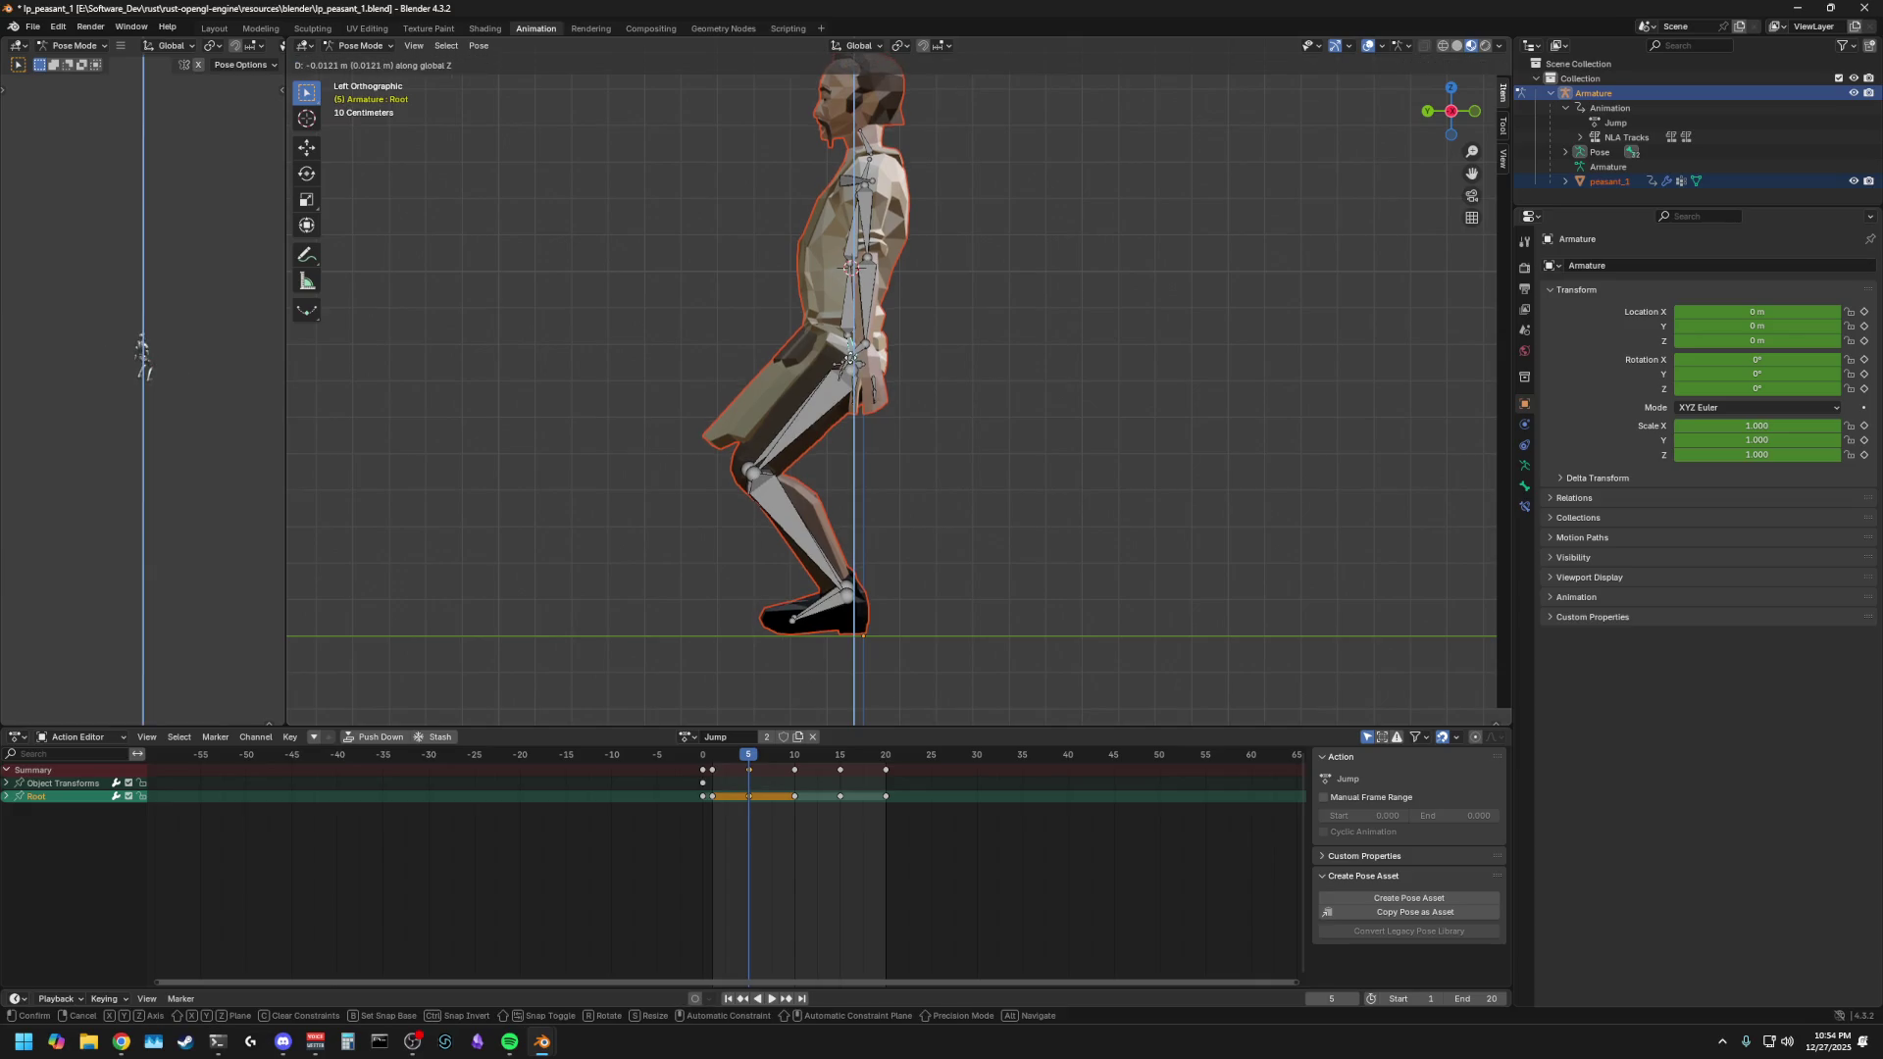
pyautogui.click(898, 489)
pyautogui.click(899, 489)
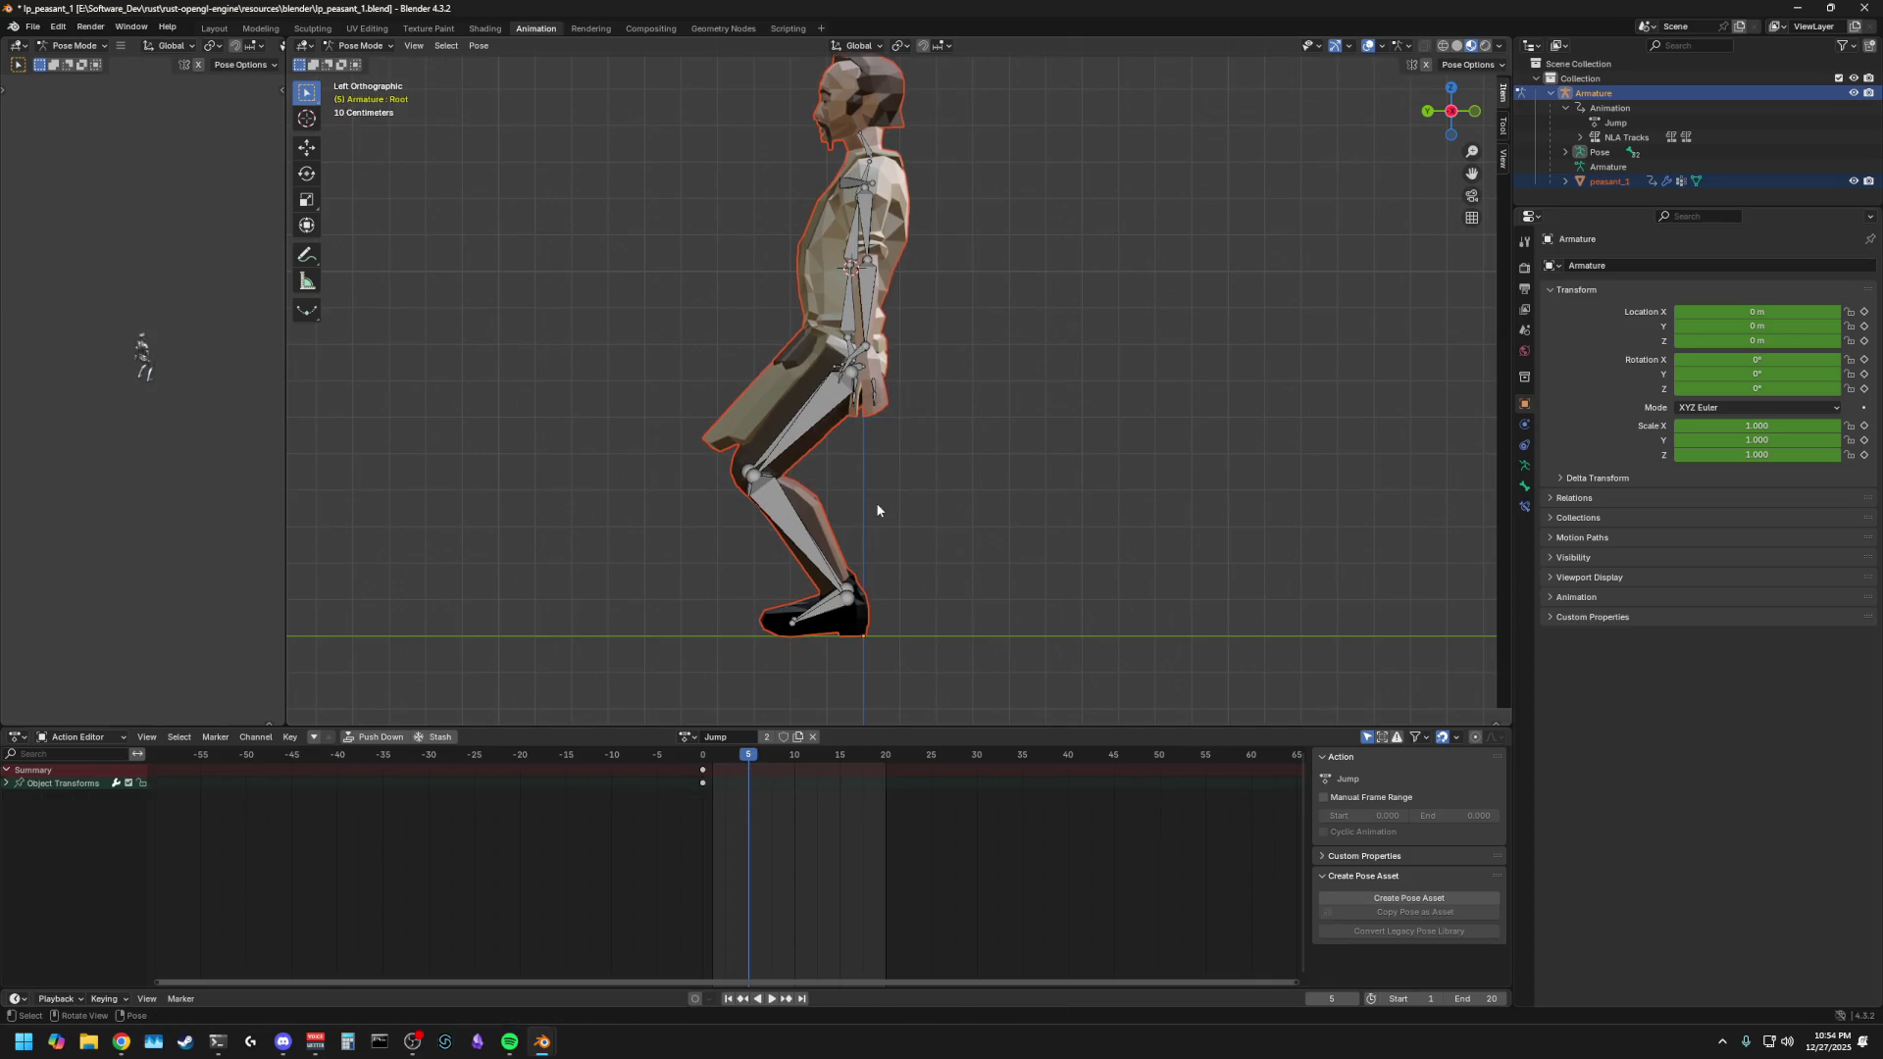
# - Move the frame-5 crouch keys one frame earlier to frame 4 and review the timing
pyautogui.press('a')
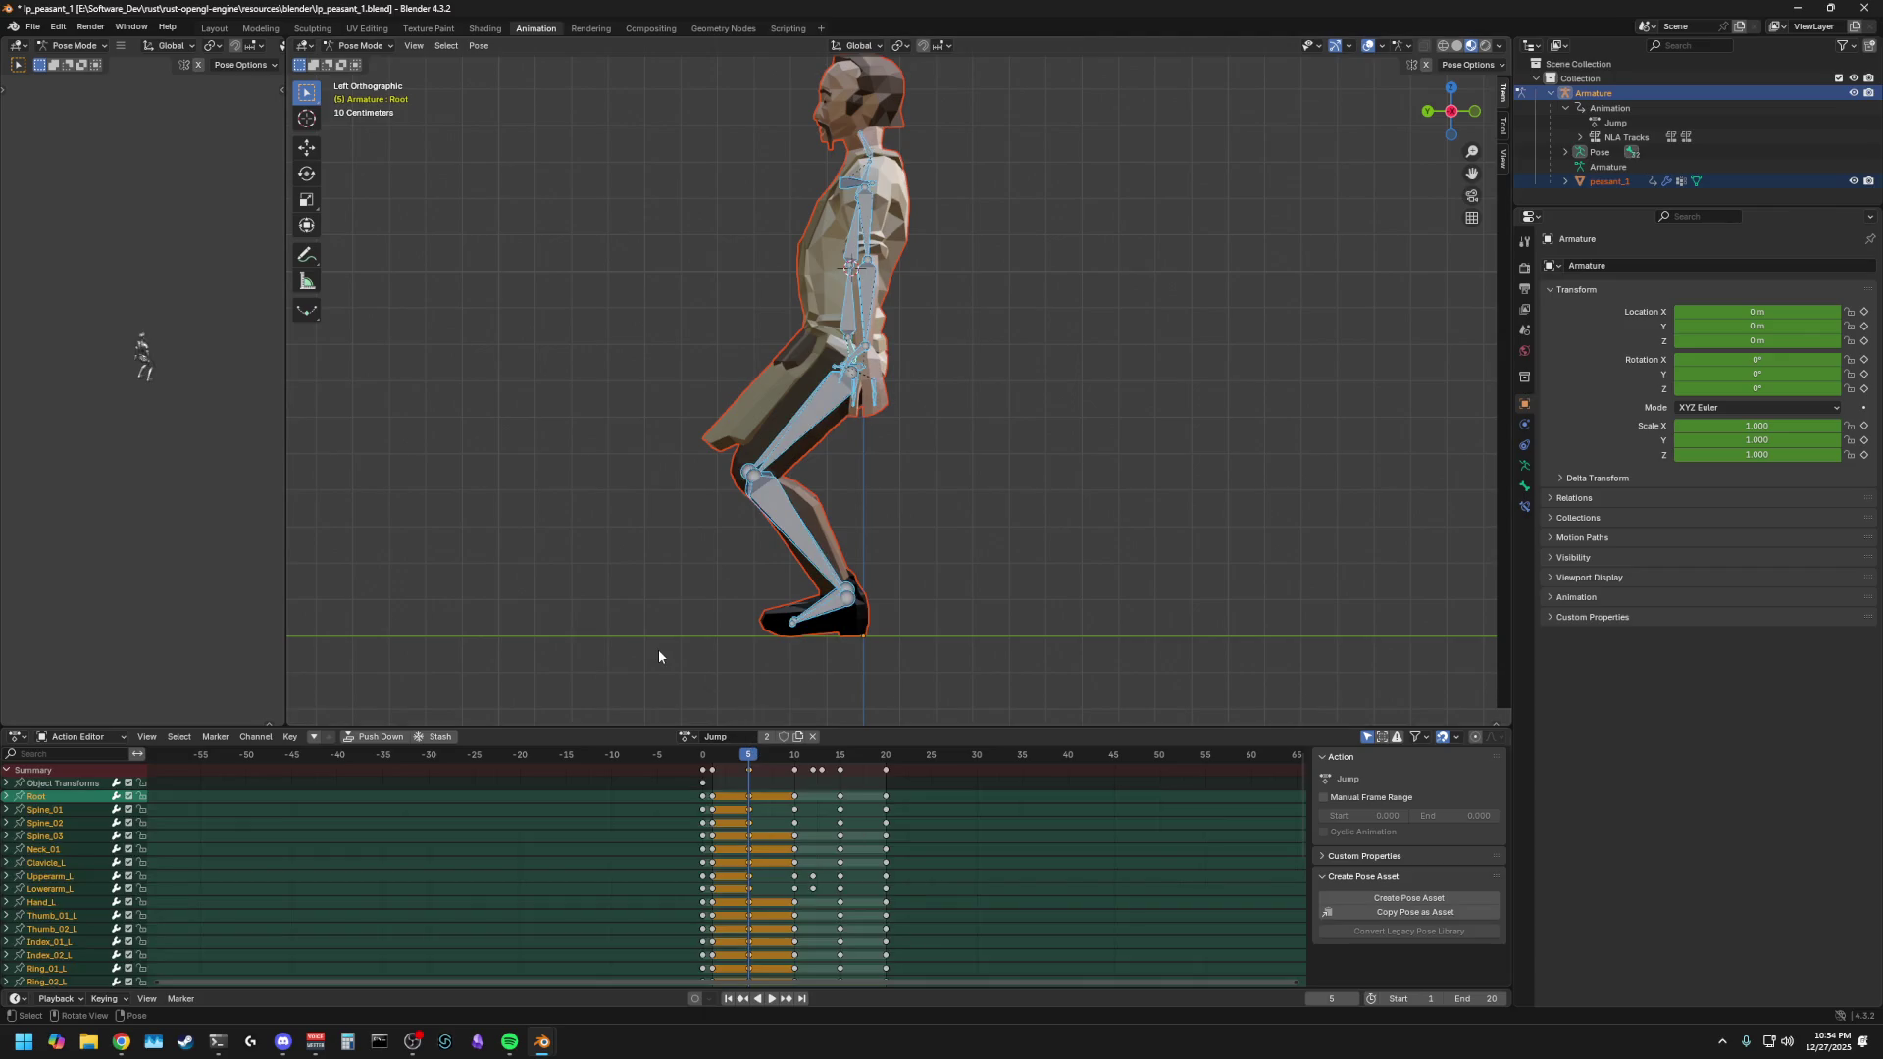
pyautogui.press('i')
pyautogui.click(713, 756)
pyautogui.press('space')
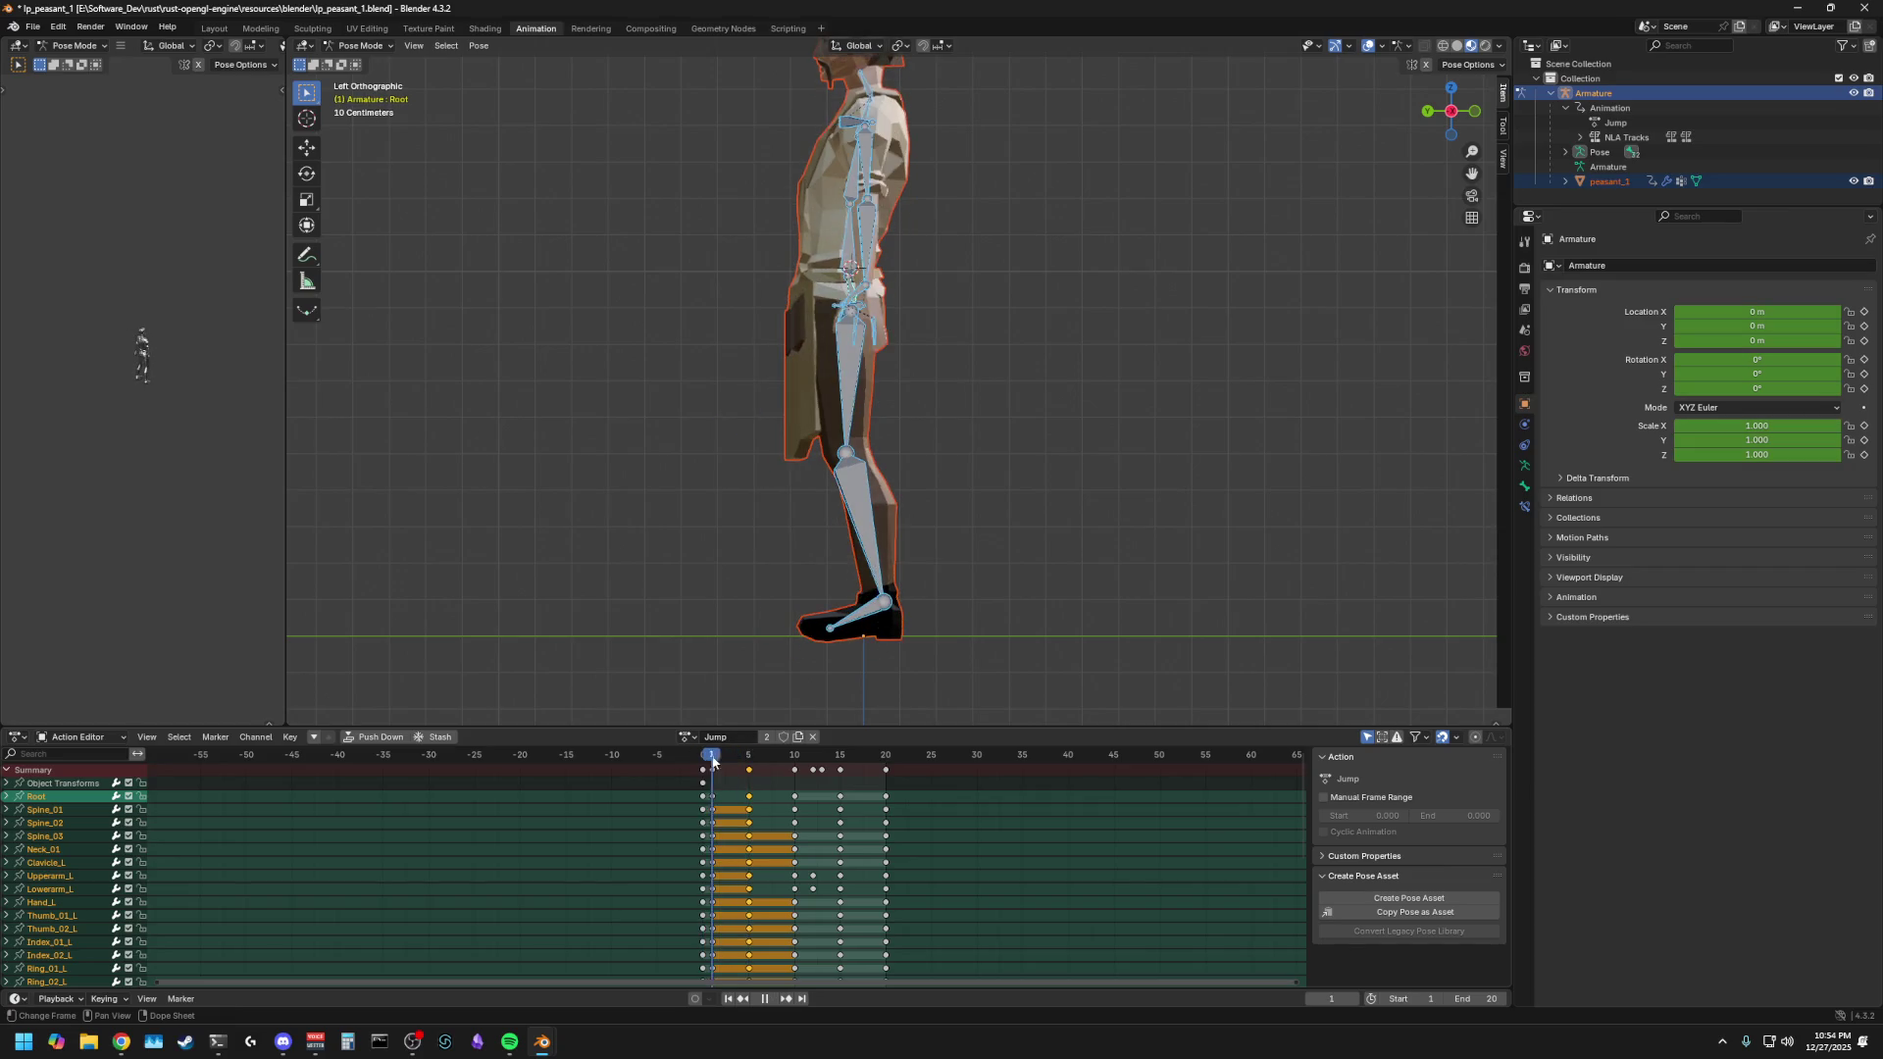
pyautogui.moveTo(778, 769); pyautogui.dragTo(749, 769)
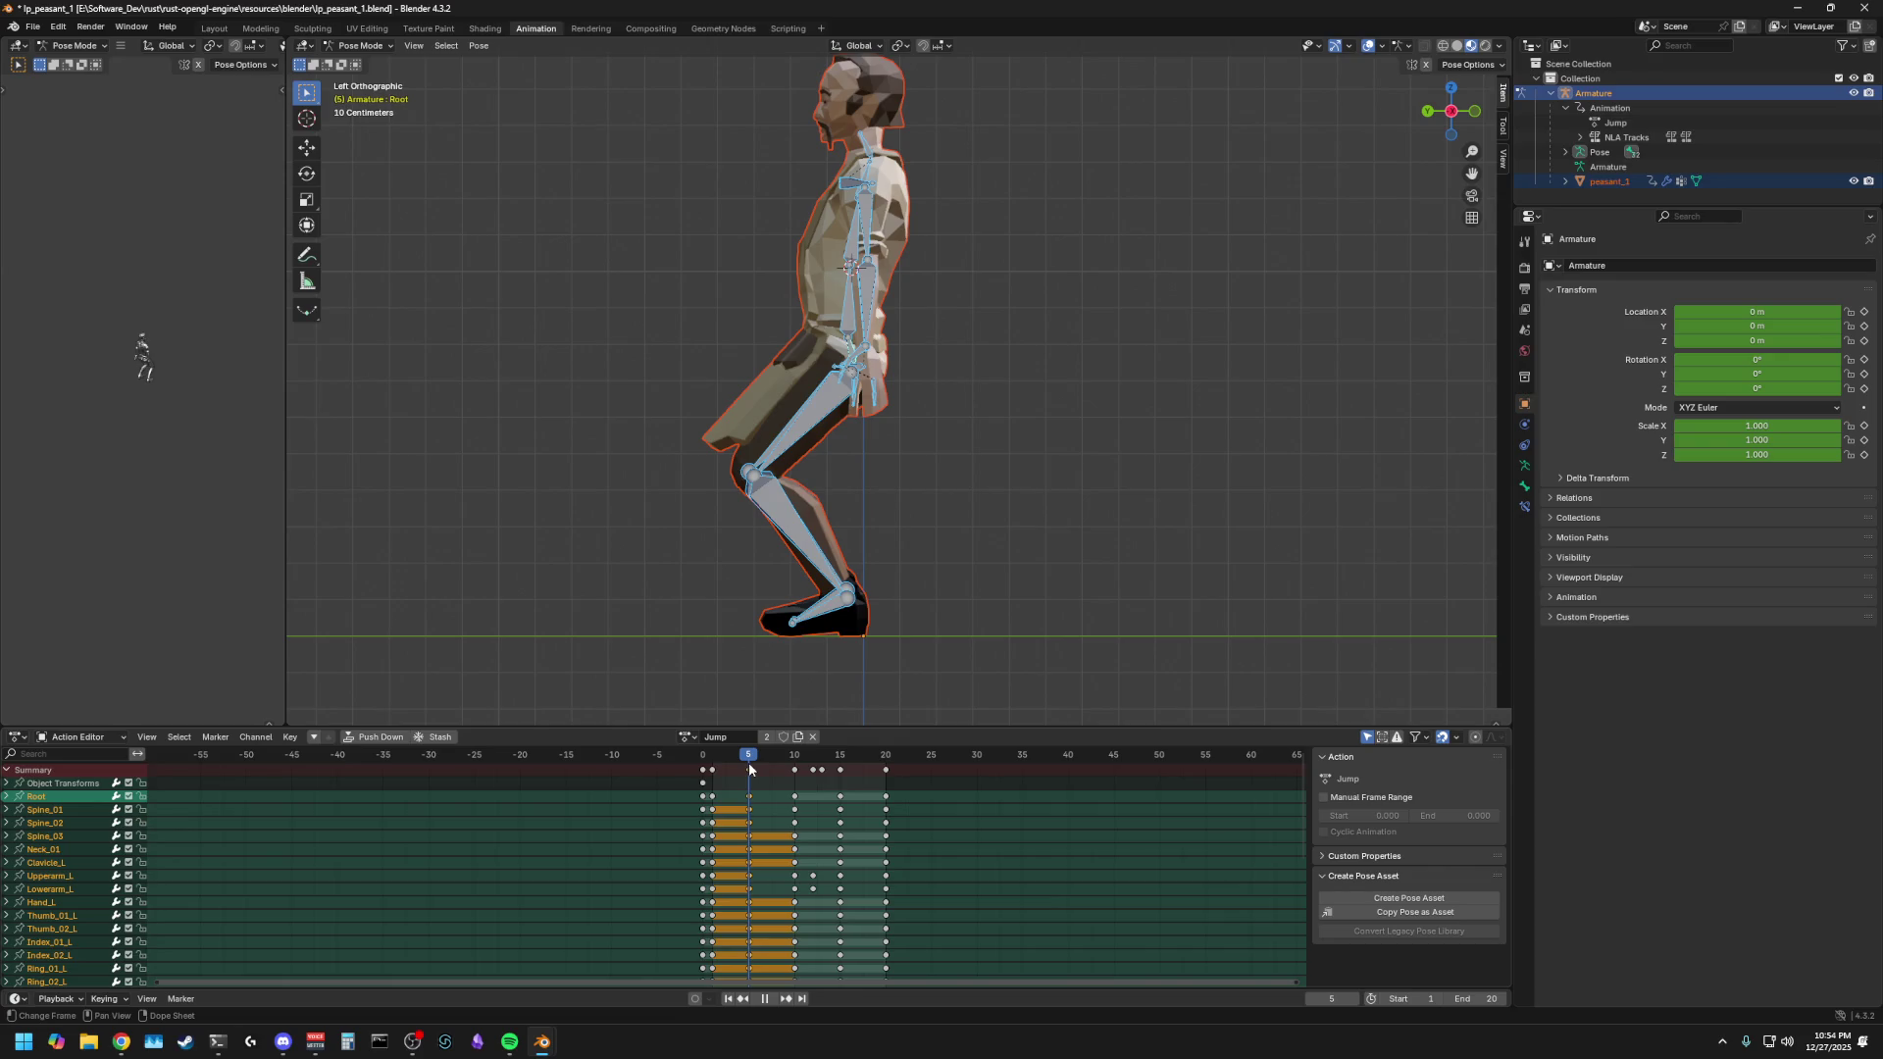
pyautogui.press('space')
pyautogui.press('g')
pyautogui.click(732, 772)
pyautogui.press('space')
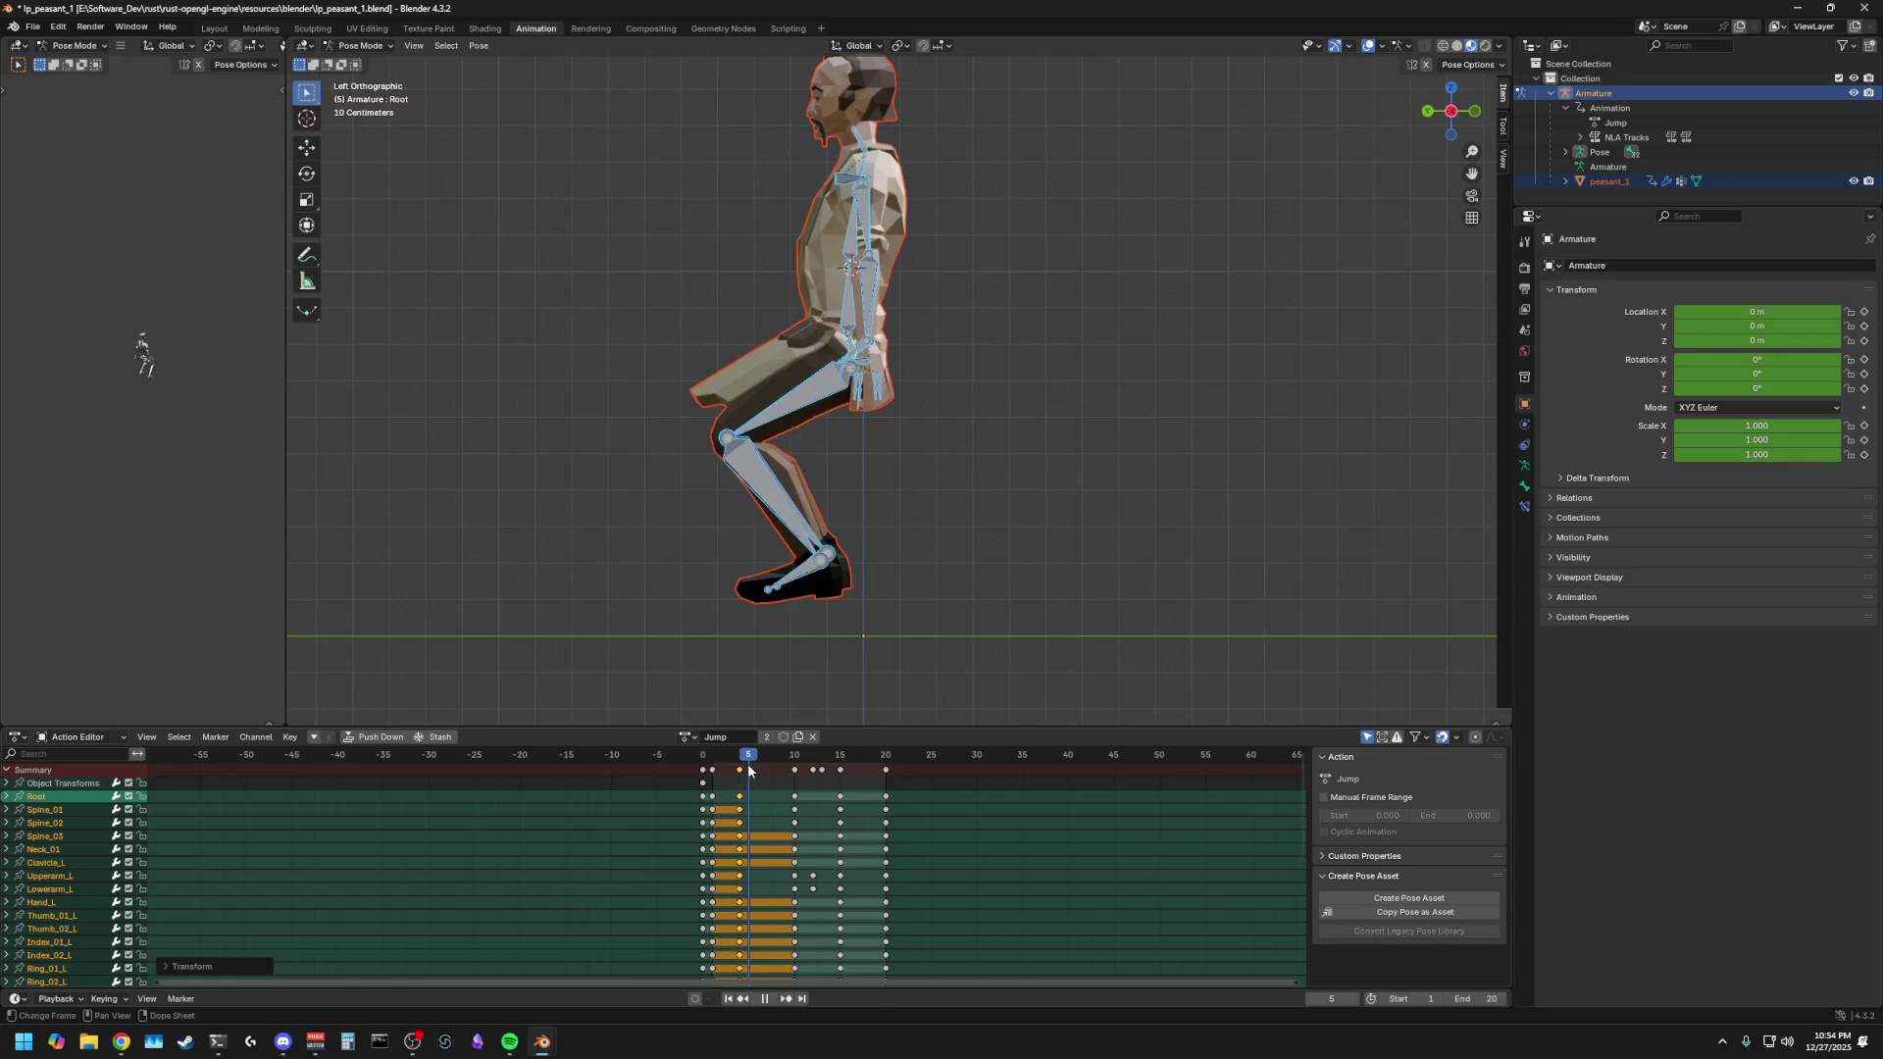
pyautogui.press('space')
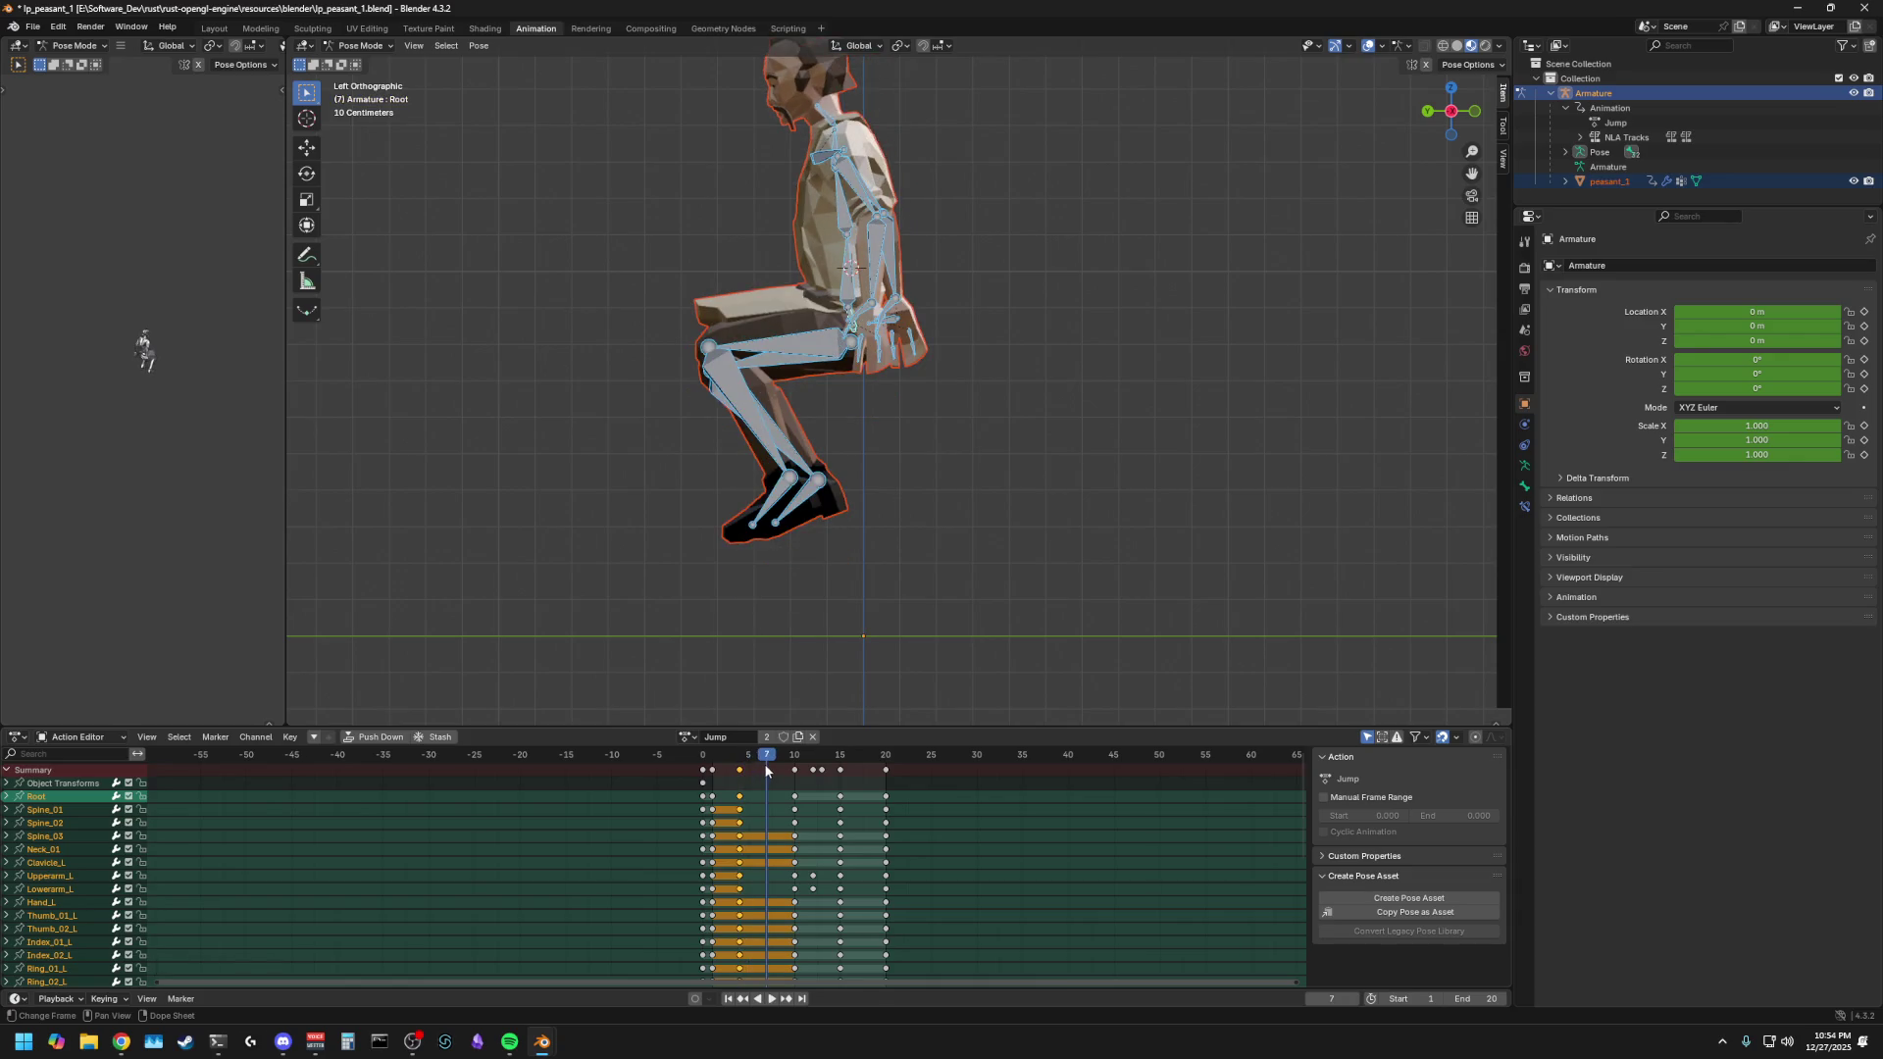
pyautogui.press('space')
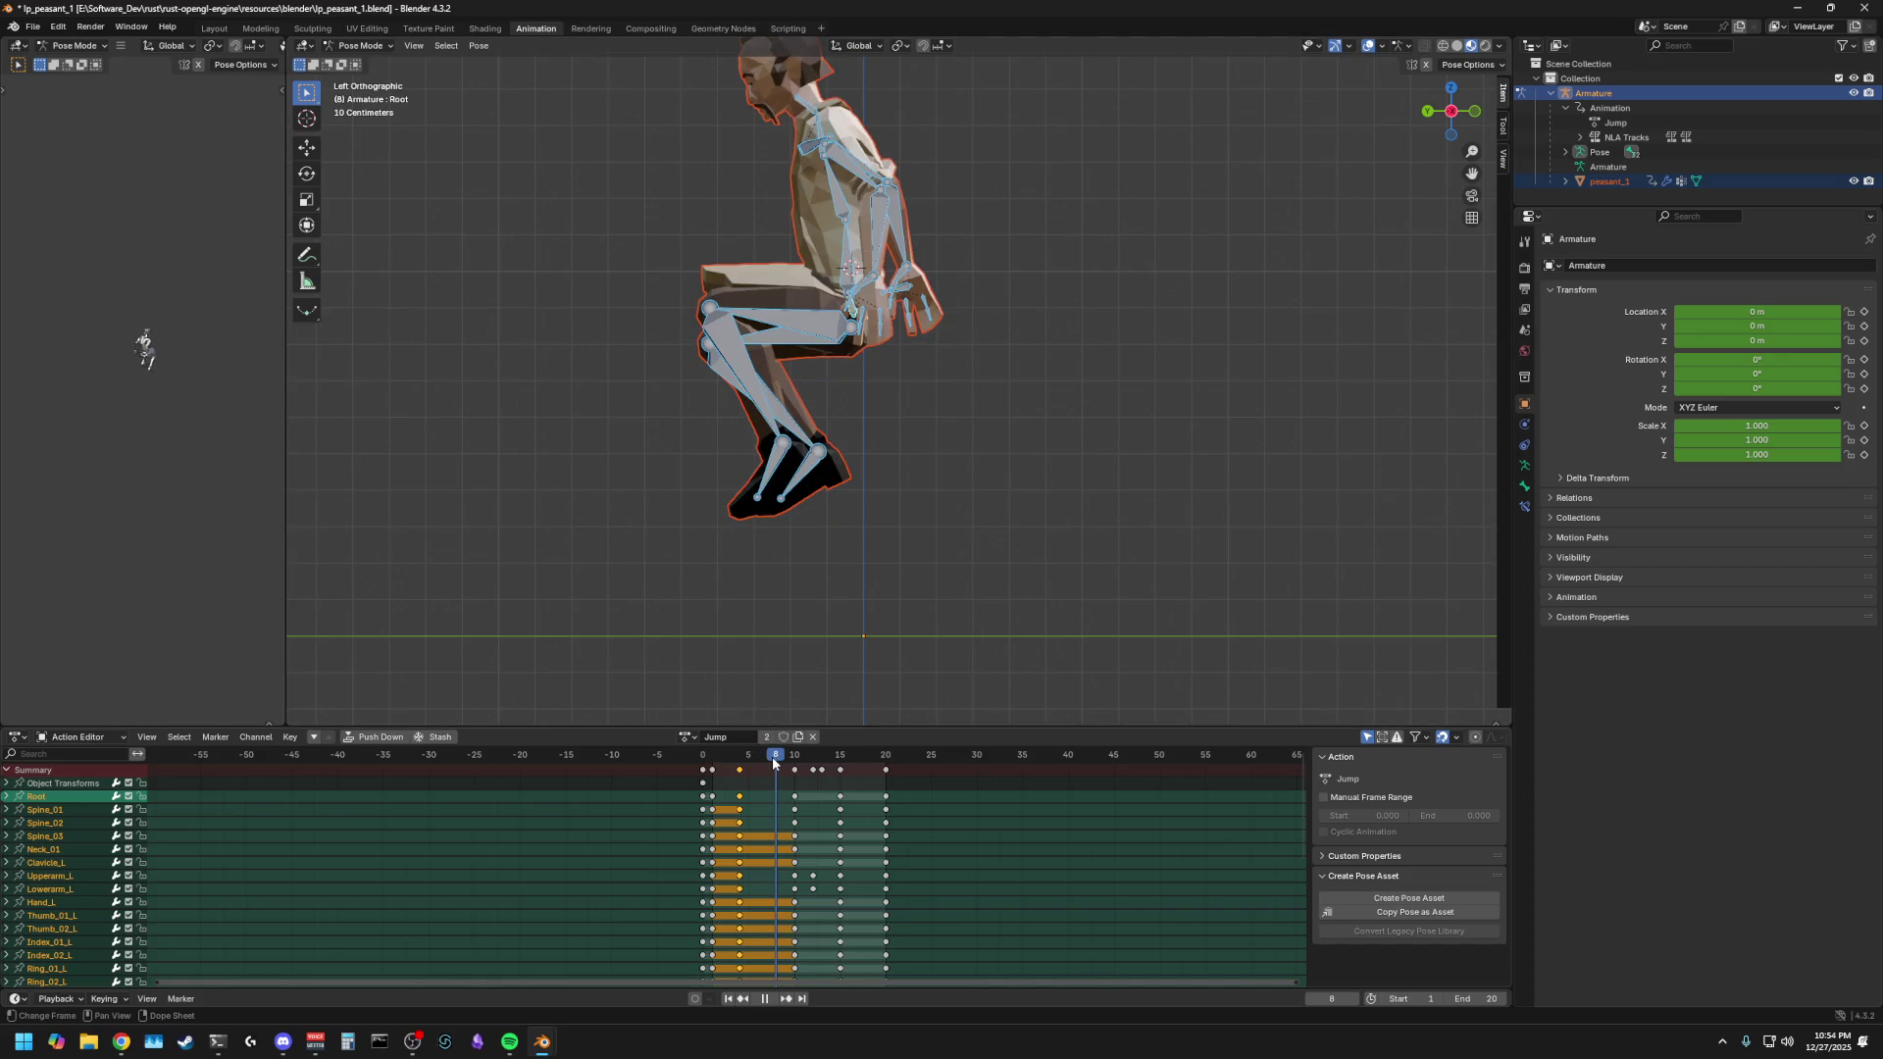
pyautogui.press('space')
# - Delete the keys at frames 10 and 12–15, keeping frame 20, then check frame 5
pyautogui.click(795, 770)
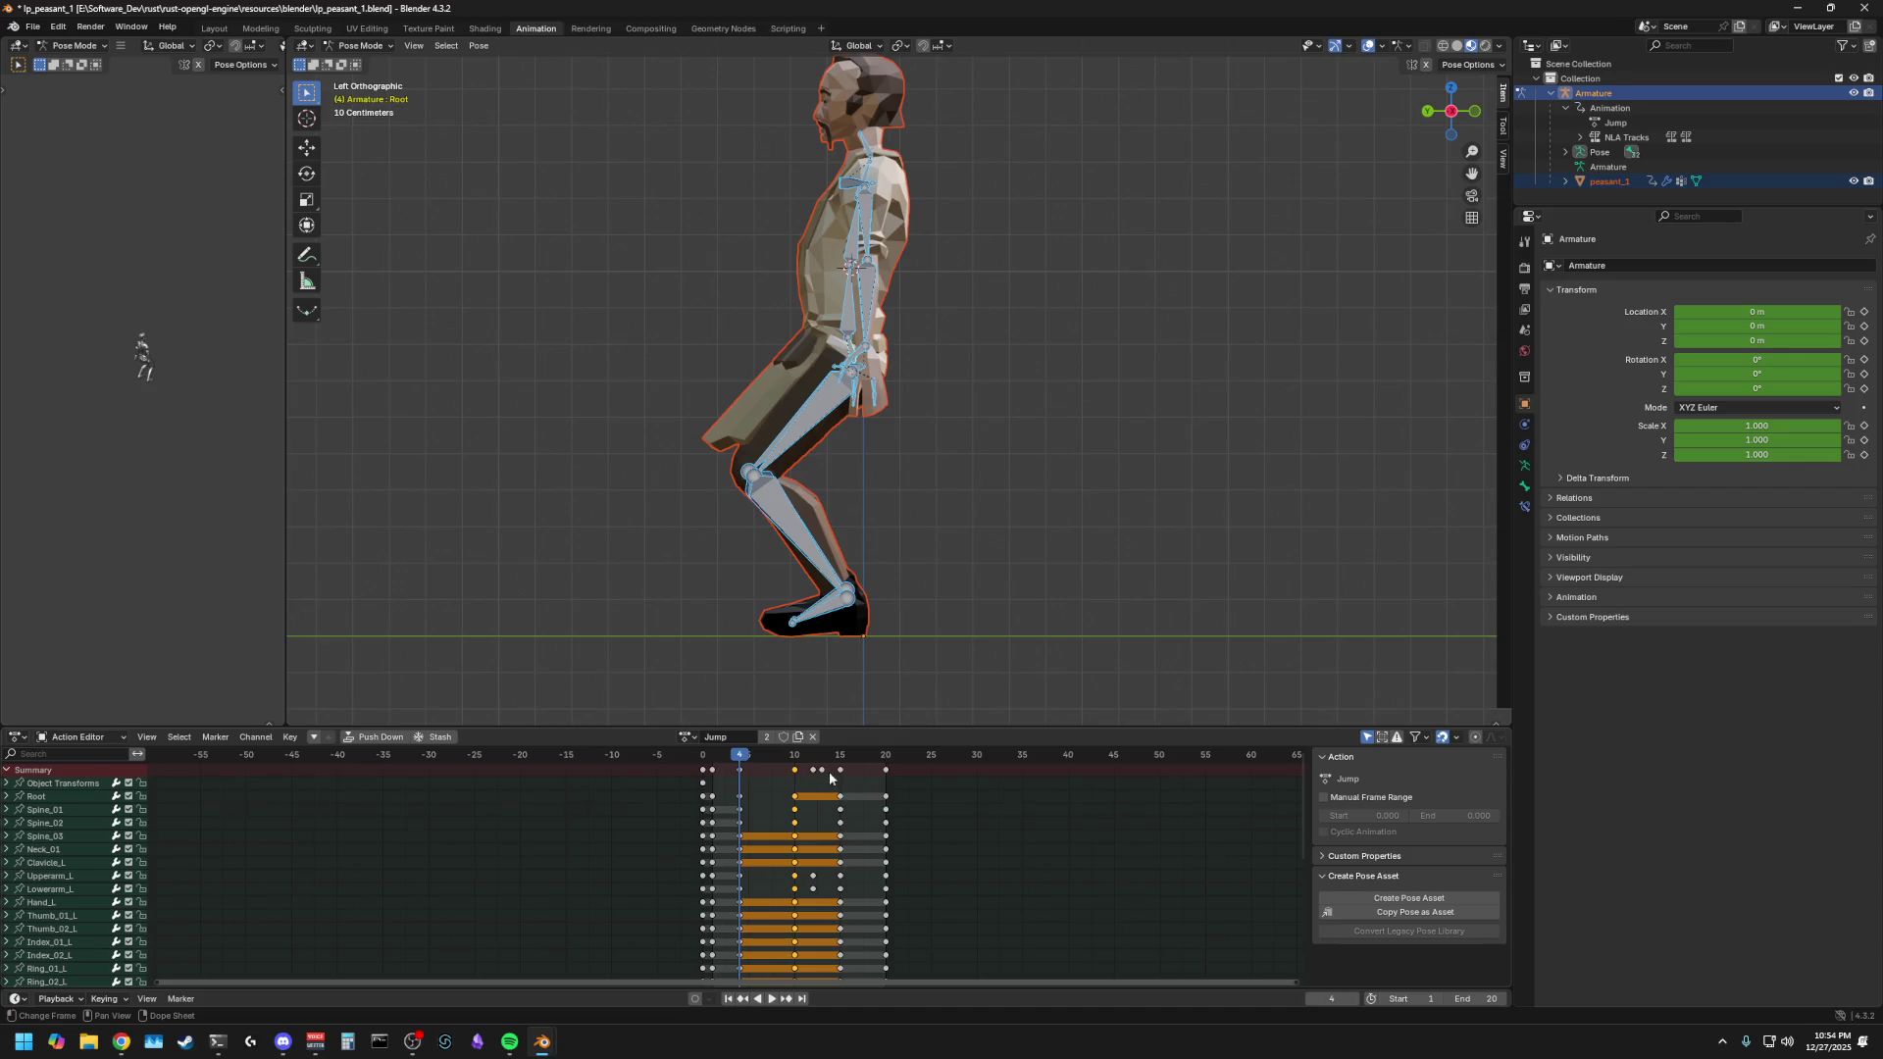
pyautogui.press('Delete')
pyautogui.keyDown('shift'); pyautogui.click(839, 770); pyautogui.keyUp('shift')
pyautogui.keyDown('shift'); pyautogui.click(886, 770); pyautogui.keyUp('shift')
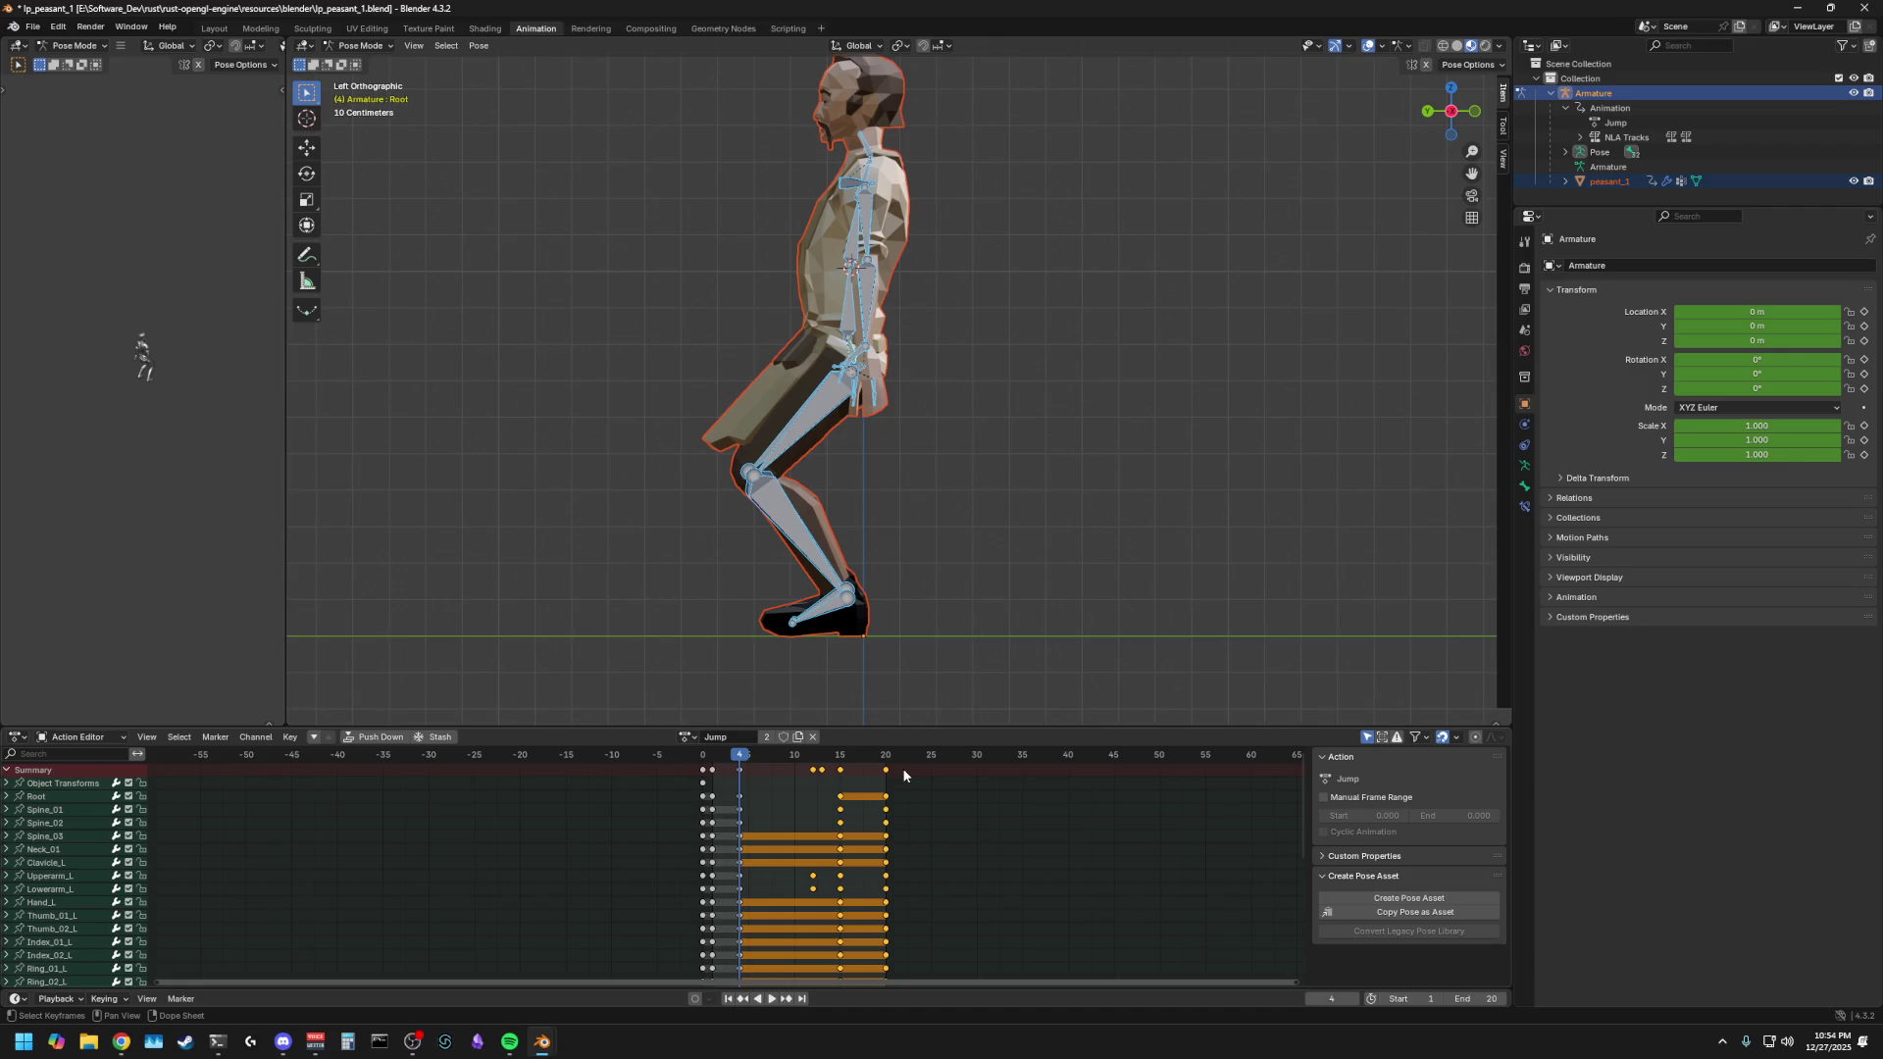
pyautogui.keyDown('shift'); pyautogui.click(886, 770); pyautogui.keyUp('shift')
pyautogui.press('Delete')
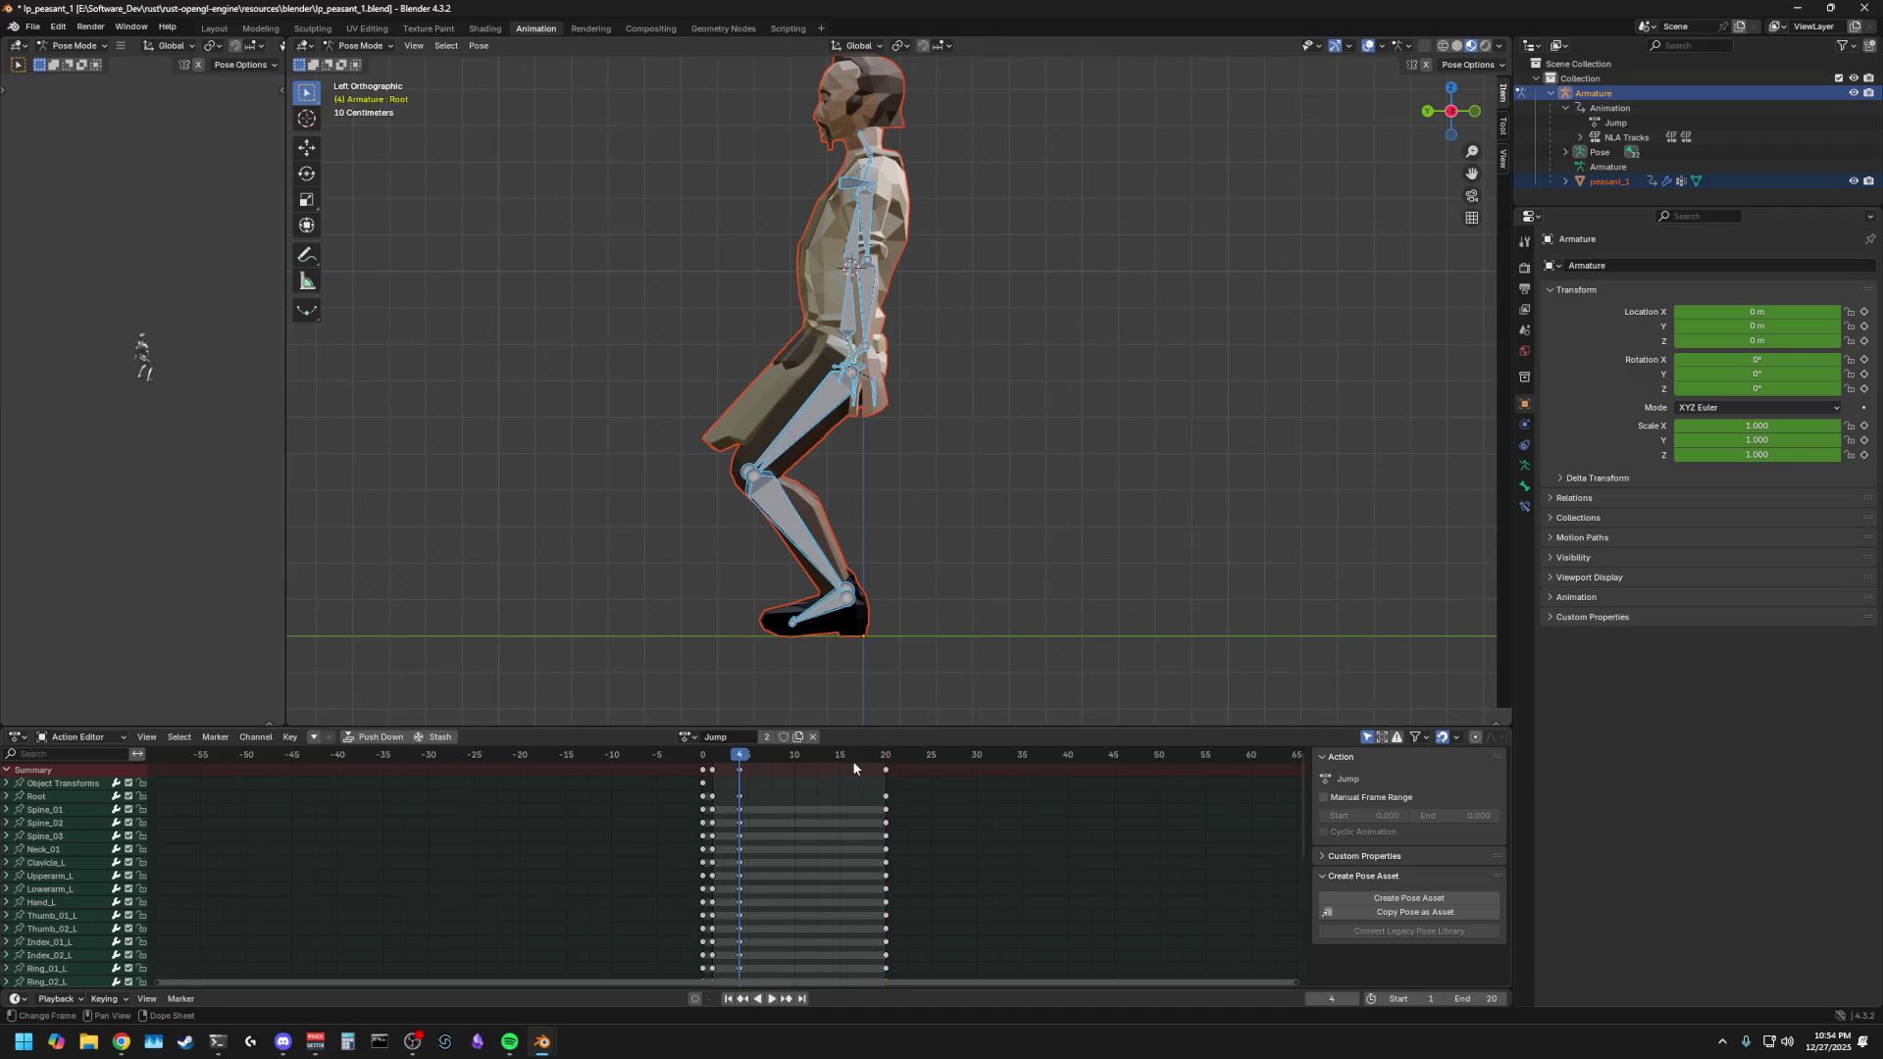
pyautogui.hotkey('ctrl', 'z')
pyautogui.hotkey('ctrl', 'shift', 'z')
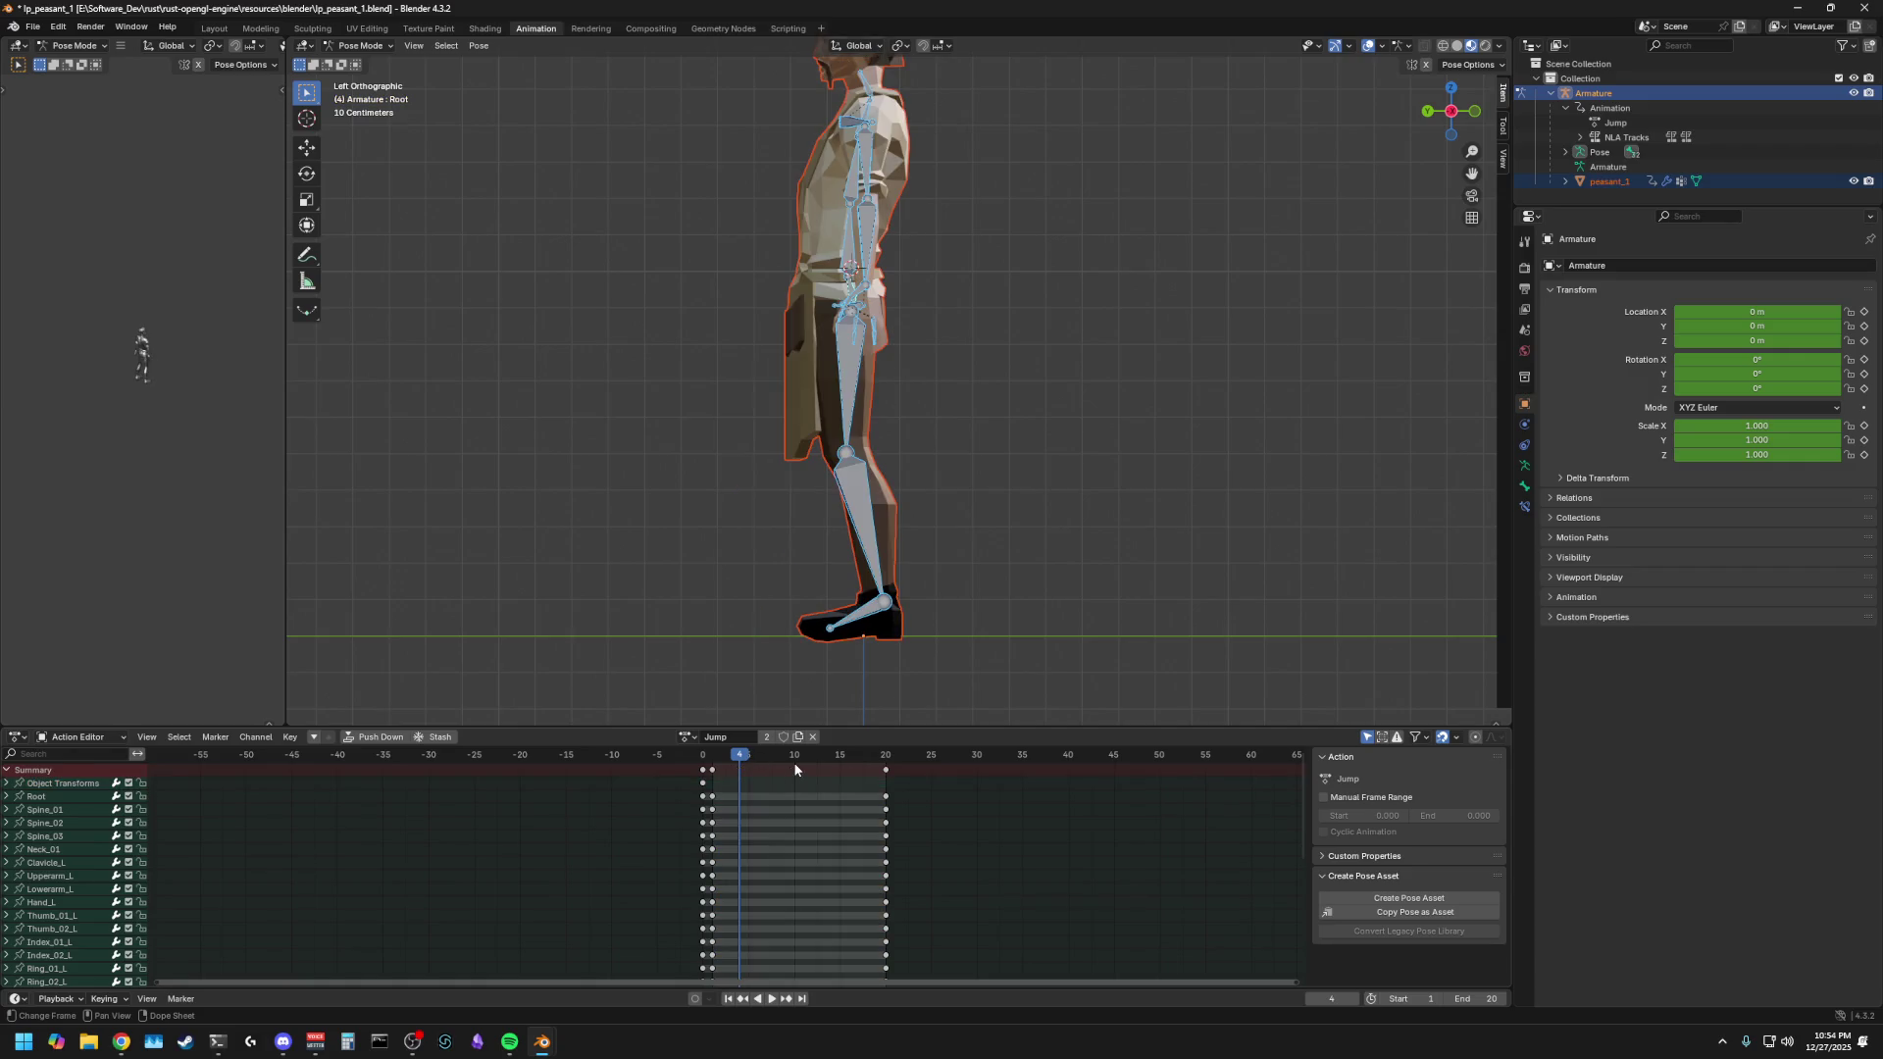
pyautogui.moveTo(746, 757)
pyautogui.mouseDown()
pyautogui.moveTo(767, 757)
pyautogui.moveTo(730, 757)
pyautogui.moveTo(749, 767)
pyautogui.mouseUp()
pyautogui.moveTo(632, 635)
pyautogui.mouseDown(button='middle')
pyautogui.moveTo(975, 626)
pyautogui.moveTo(926, 597)
pyautogui.moveTo(579, 622)
pyautogui.moveTo(913, 597)
pyautogui.mouseUp(button='middle')
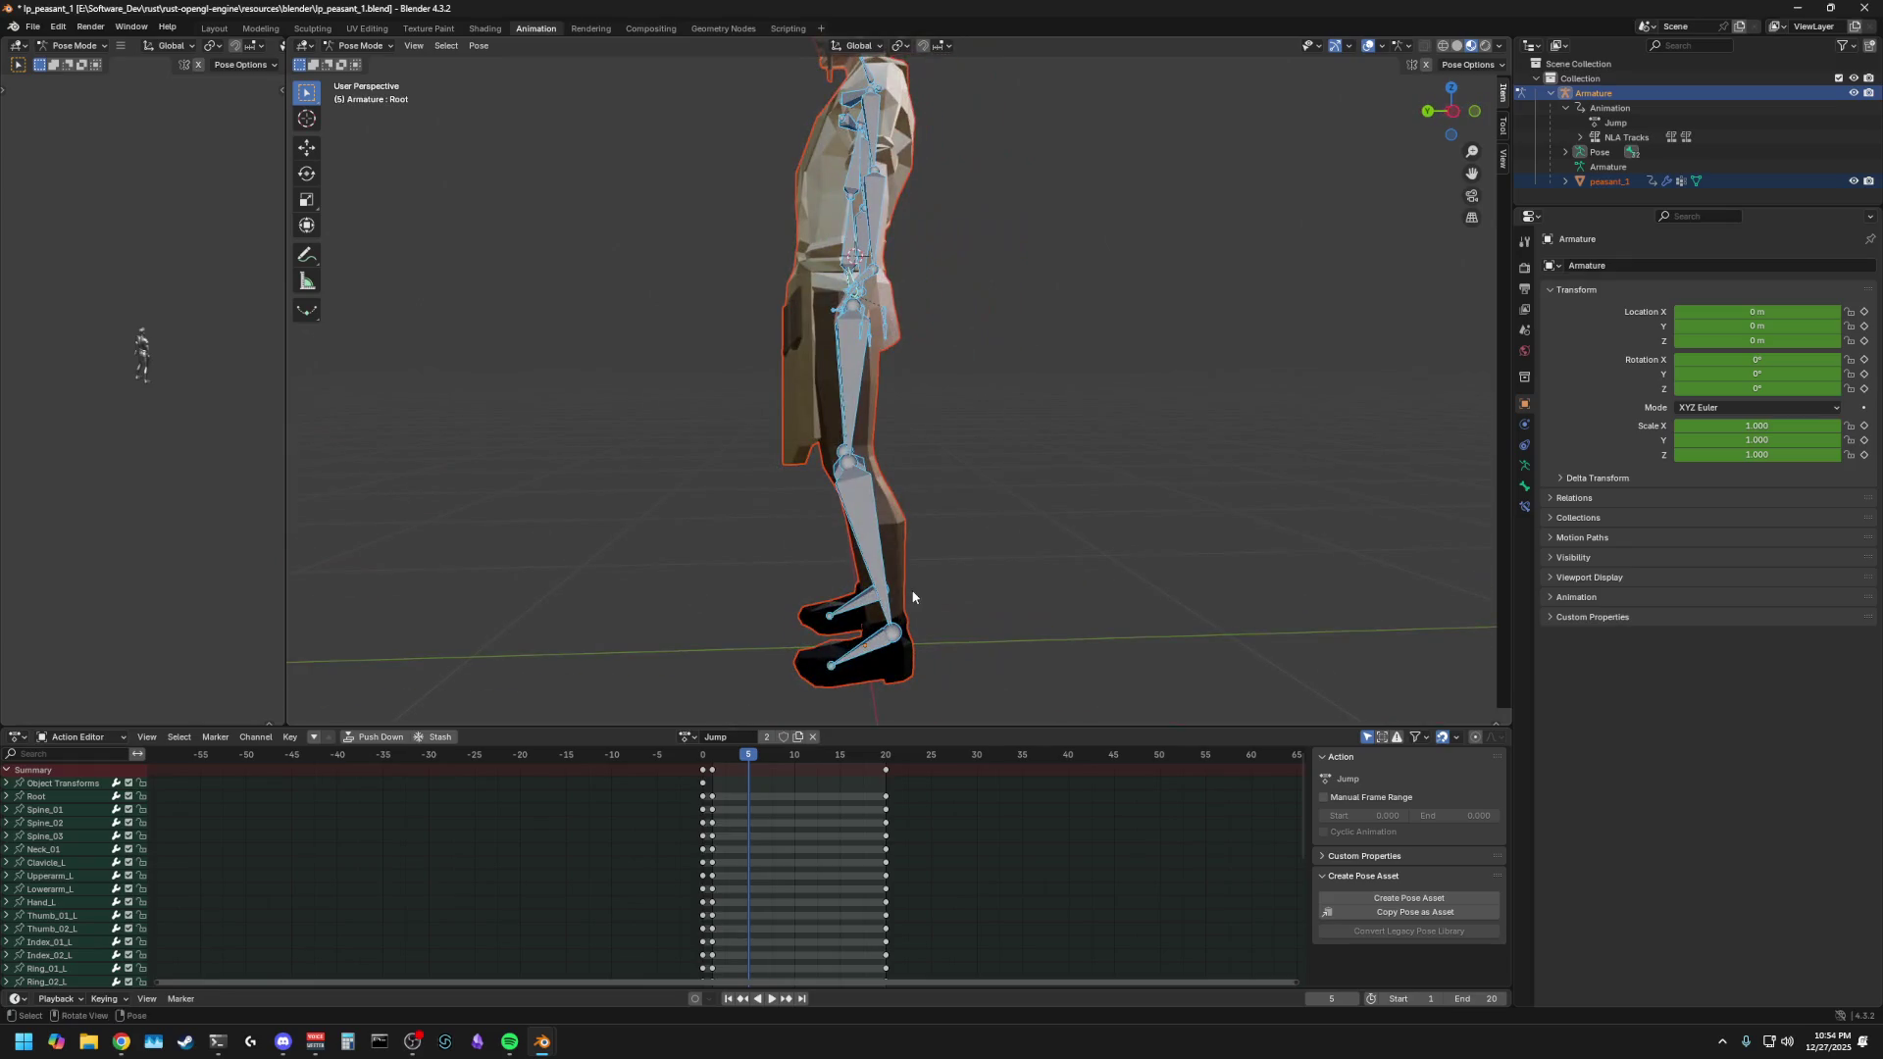
# - Deselect all bones, orbit around the peasant, and trial a left-thigh X rotation, then cancel it
pyautogui.click(991, 456)
pyautogui.moveTo(1026, 539)
pyautogui.mouseDown(button='middle')
pyautogui.moveTo(958, 534)
pyautogui.moveTo(1059, 538)
pyautogui.moveTo(828, 546)
pyautogui.moveTo(851, 550)
pyautogui.mouseUp(button='middle')
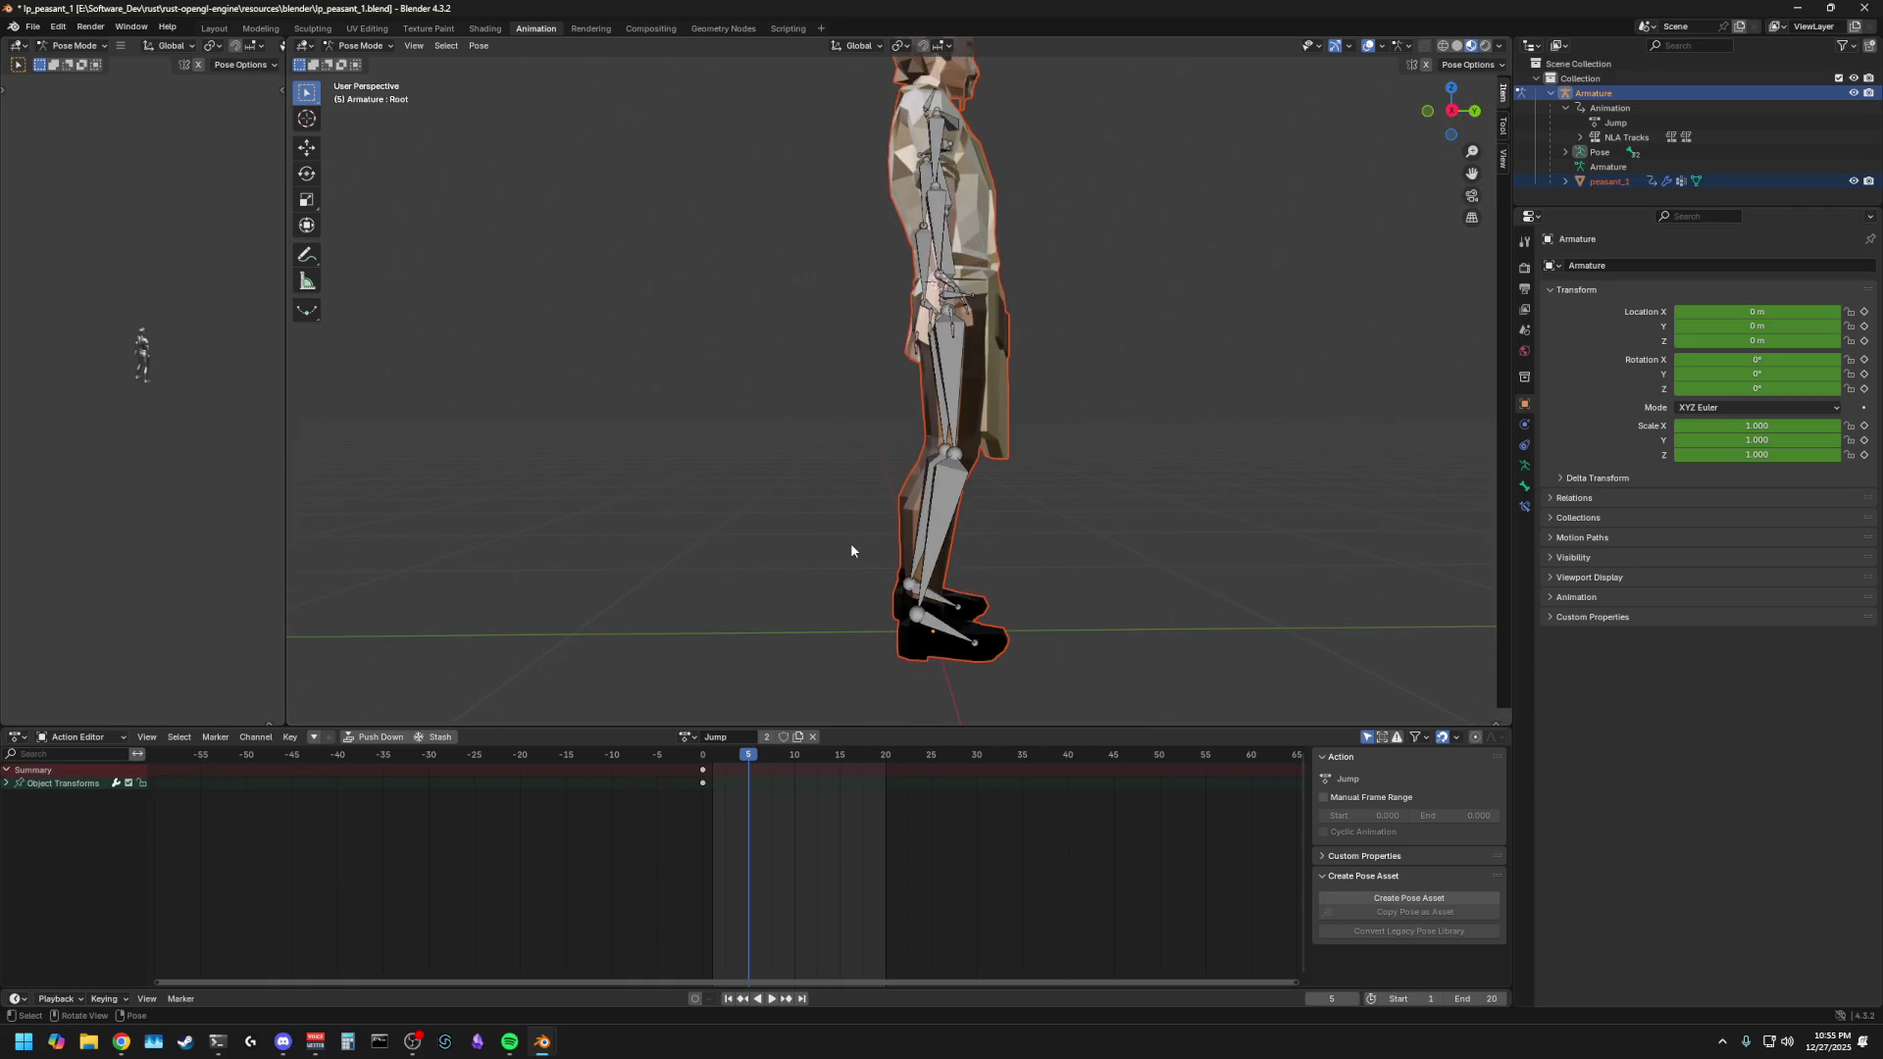
pyautogui.moveTo(850, 551)
pyautogui.mouseDown(button='middle')
pyautogui.moveTo(930, 556)
pyautogui.moveTo(920, 525)
pyautogui.moveTo(890, 602)
pyautogui.moveTo(922, 550)
pyautogui.mouseUp(button='middle')
pyautogui.click(842, 387)
pyautogui.press('r')
pyautogui.press('x')
pyautogui.rightClick(841, 388)
# - From the right side view, lower the whole character along Z with the Root bone
pyautogui.click(859, 297)
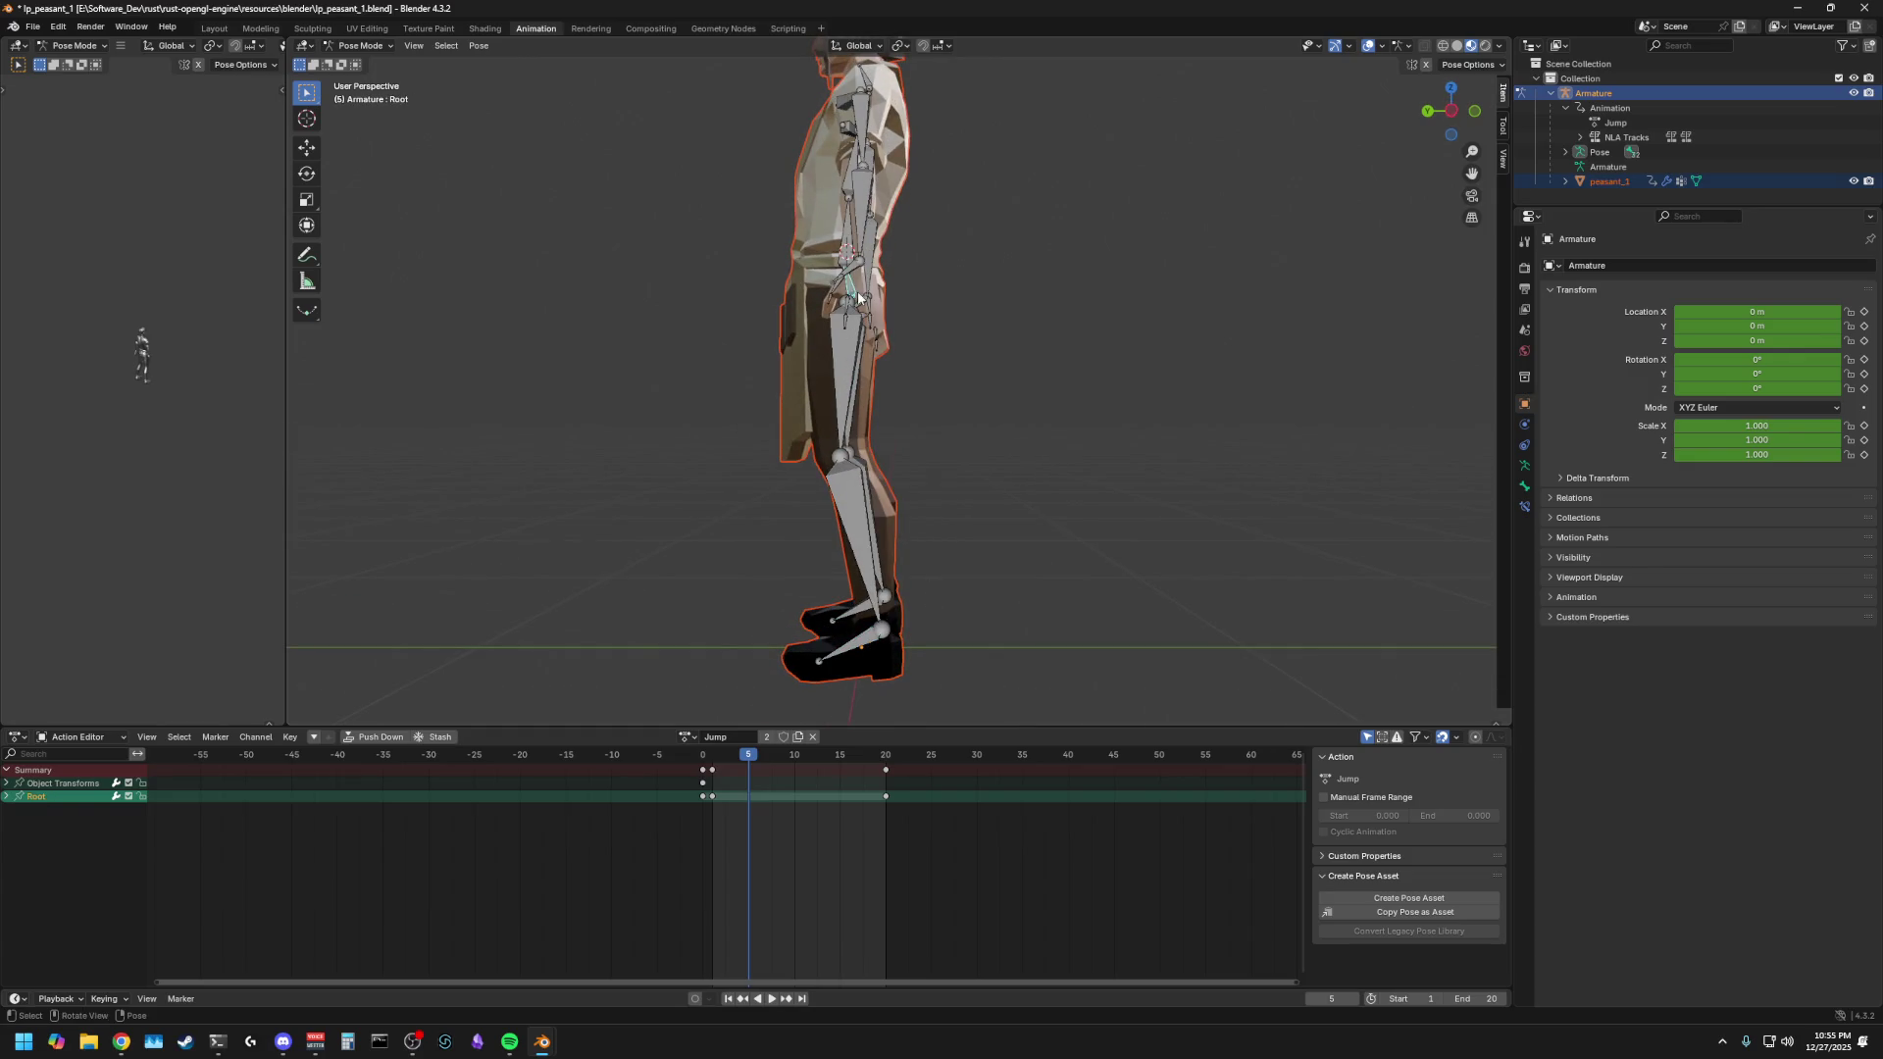
pyautogui.click(1452, 111)
pyautogui.press('r')
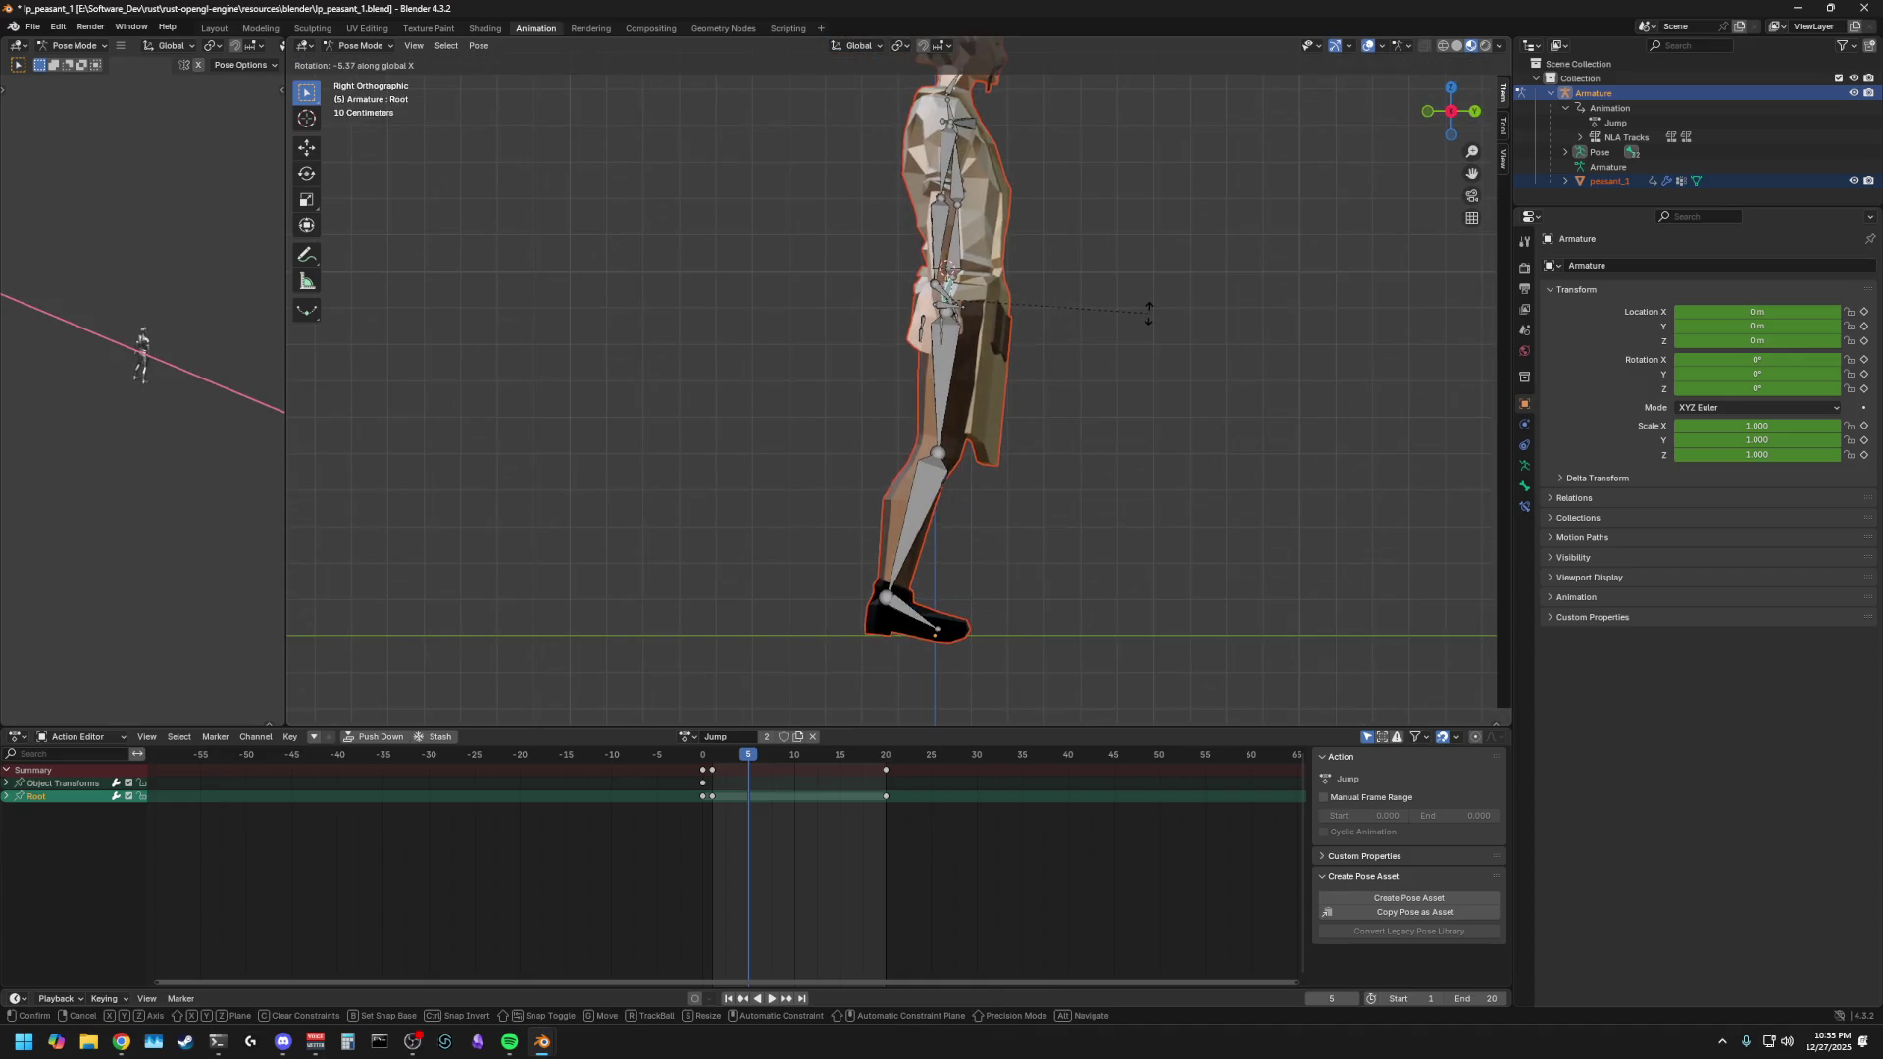
pyautogui.press('Escape')
pyautogui.press('r')
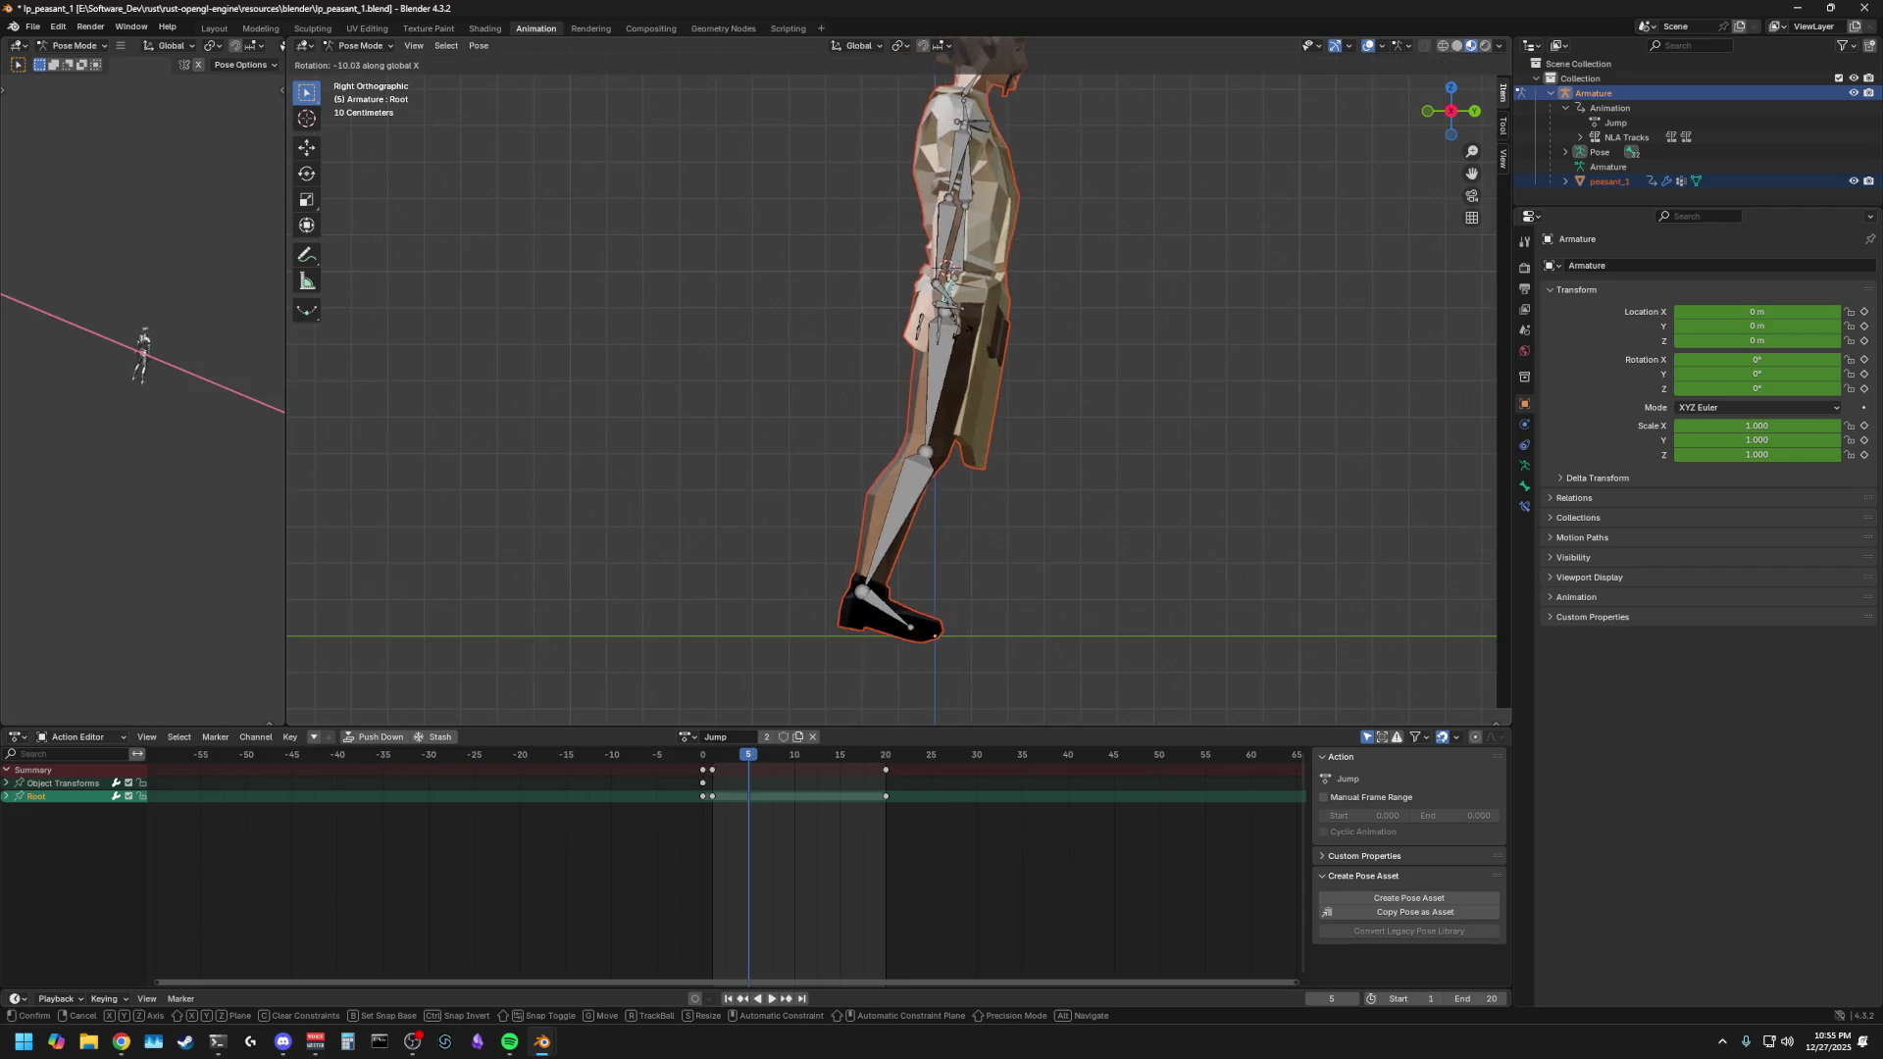
pyautogui.press('Escape')
pyautogui.press('g')
pyautogui.press('z')
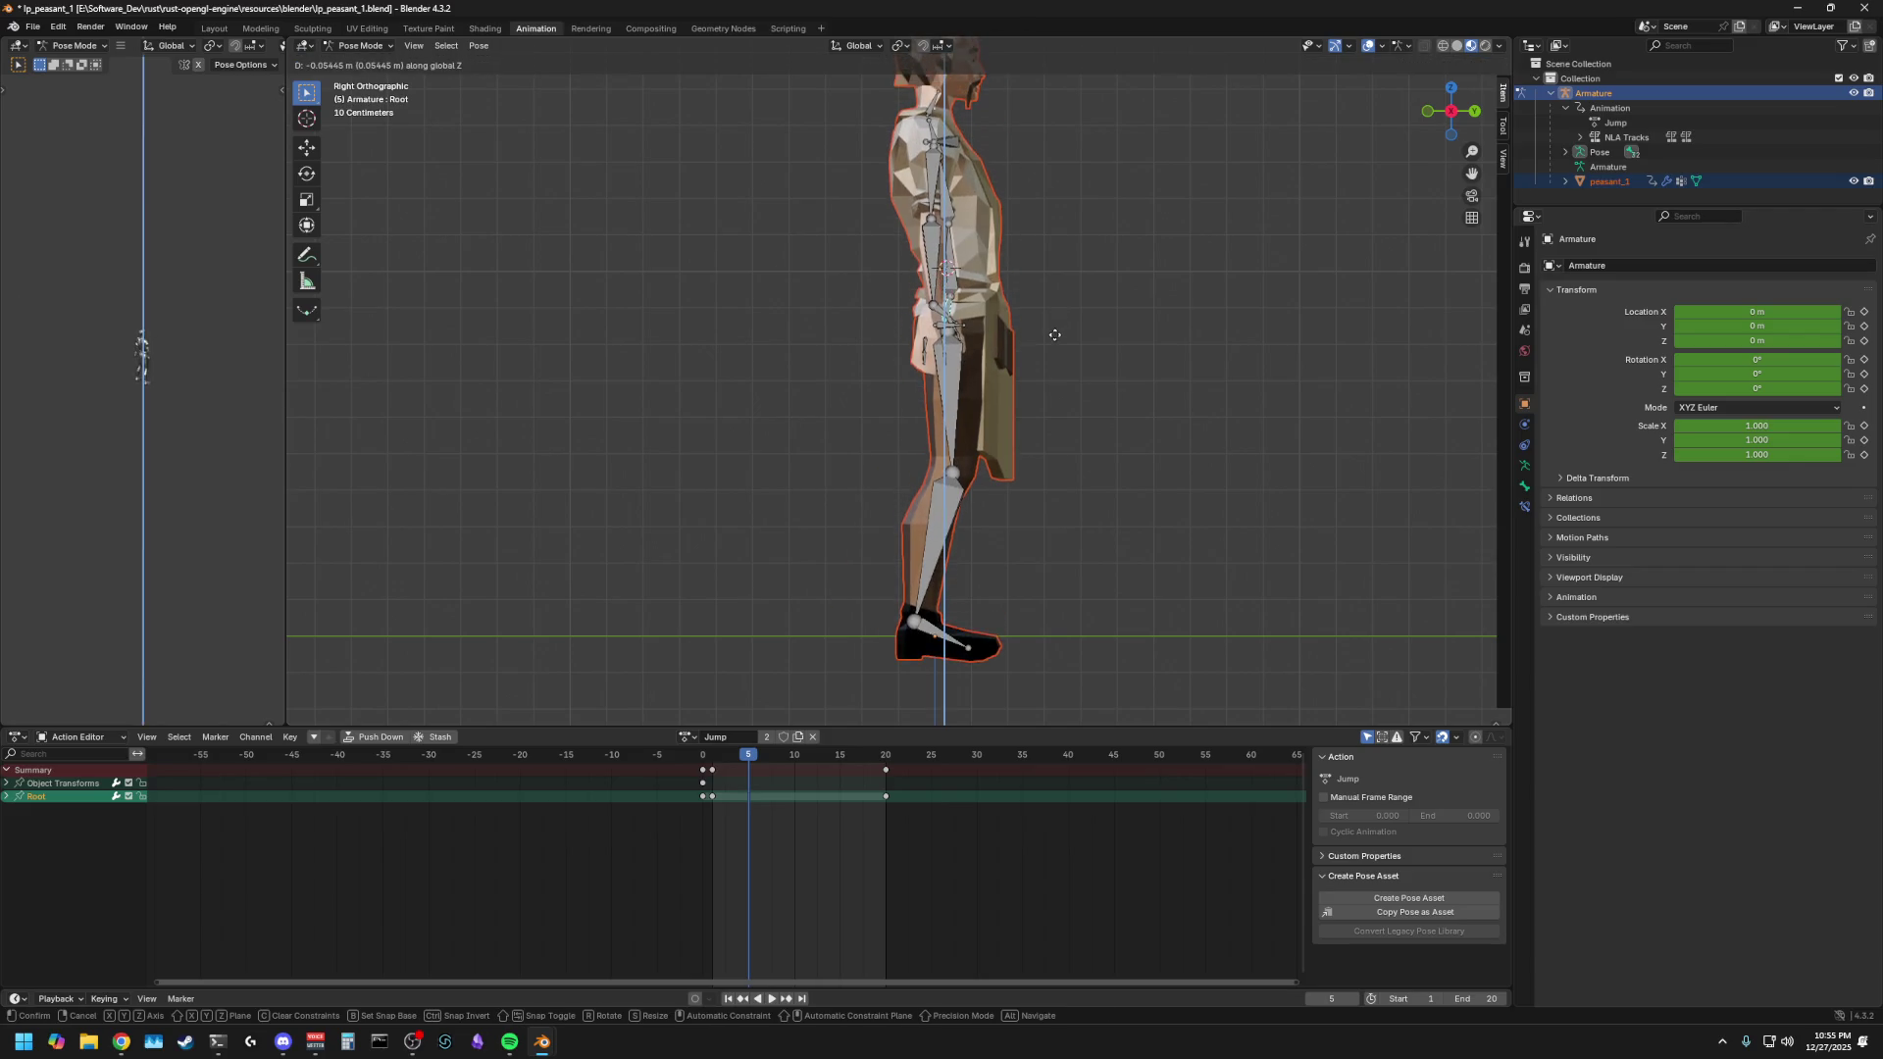
pyautogui.press('Escape')
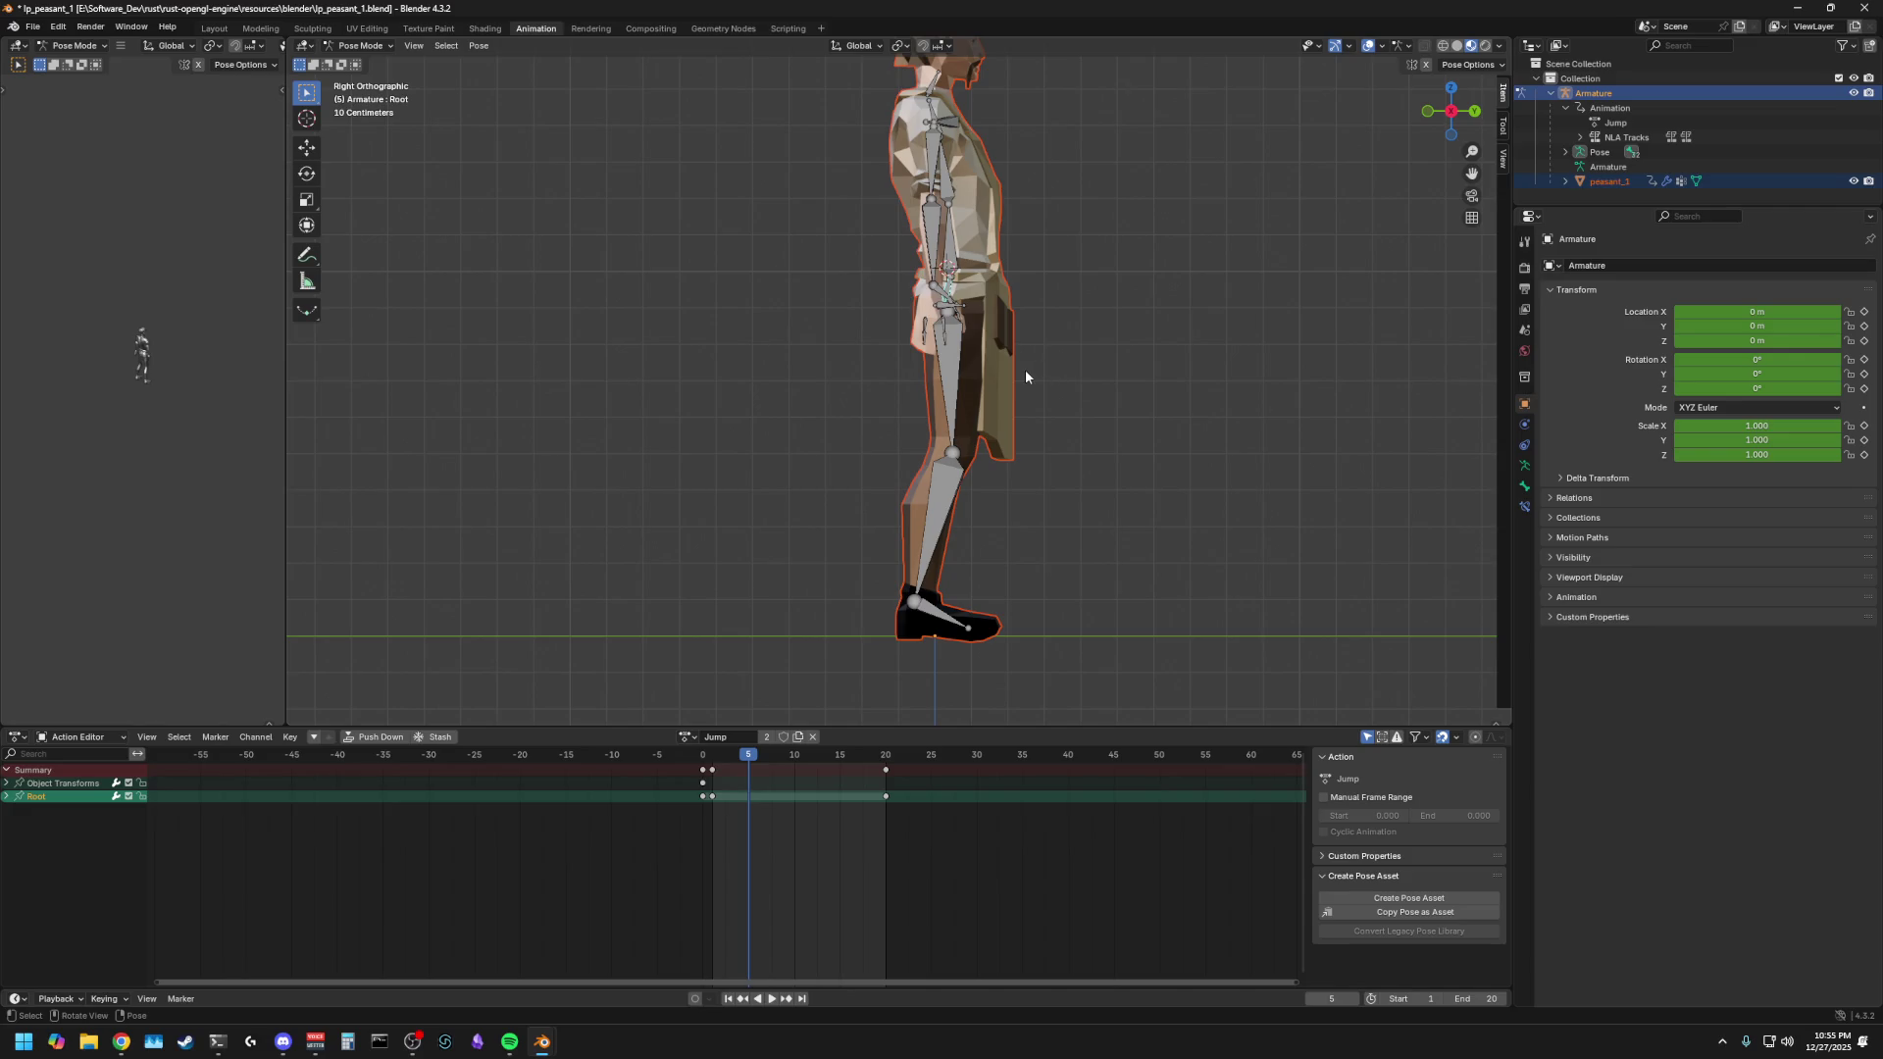
pyautogui.press('g')
pyautogui.press('z')
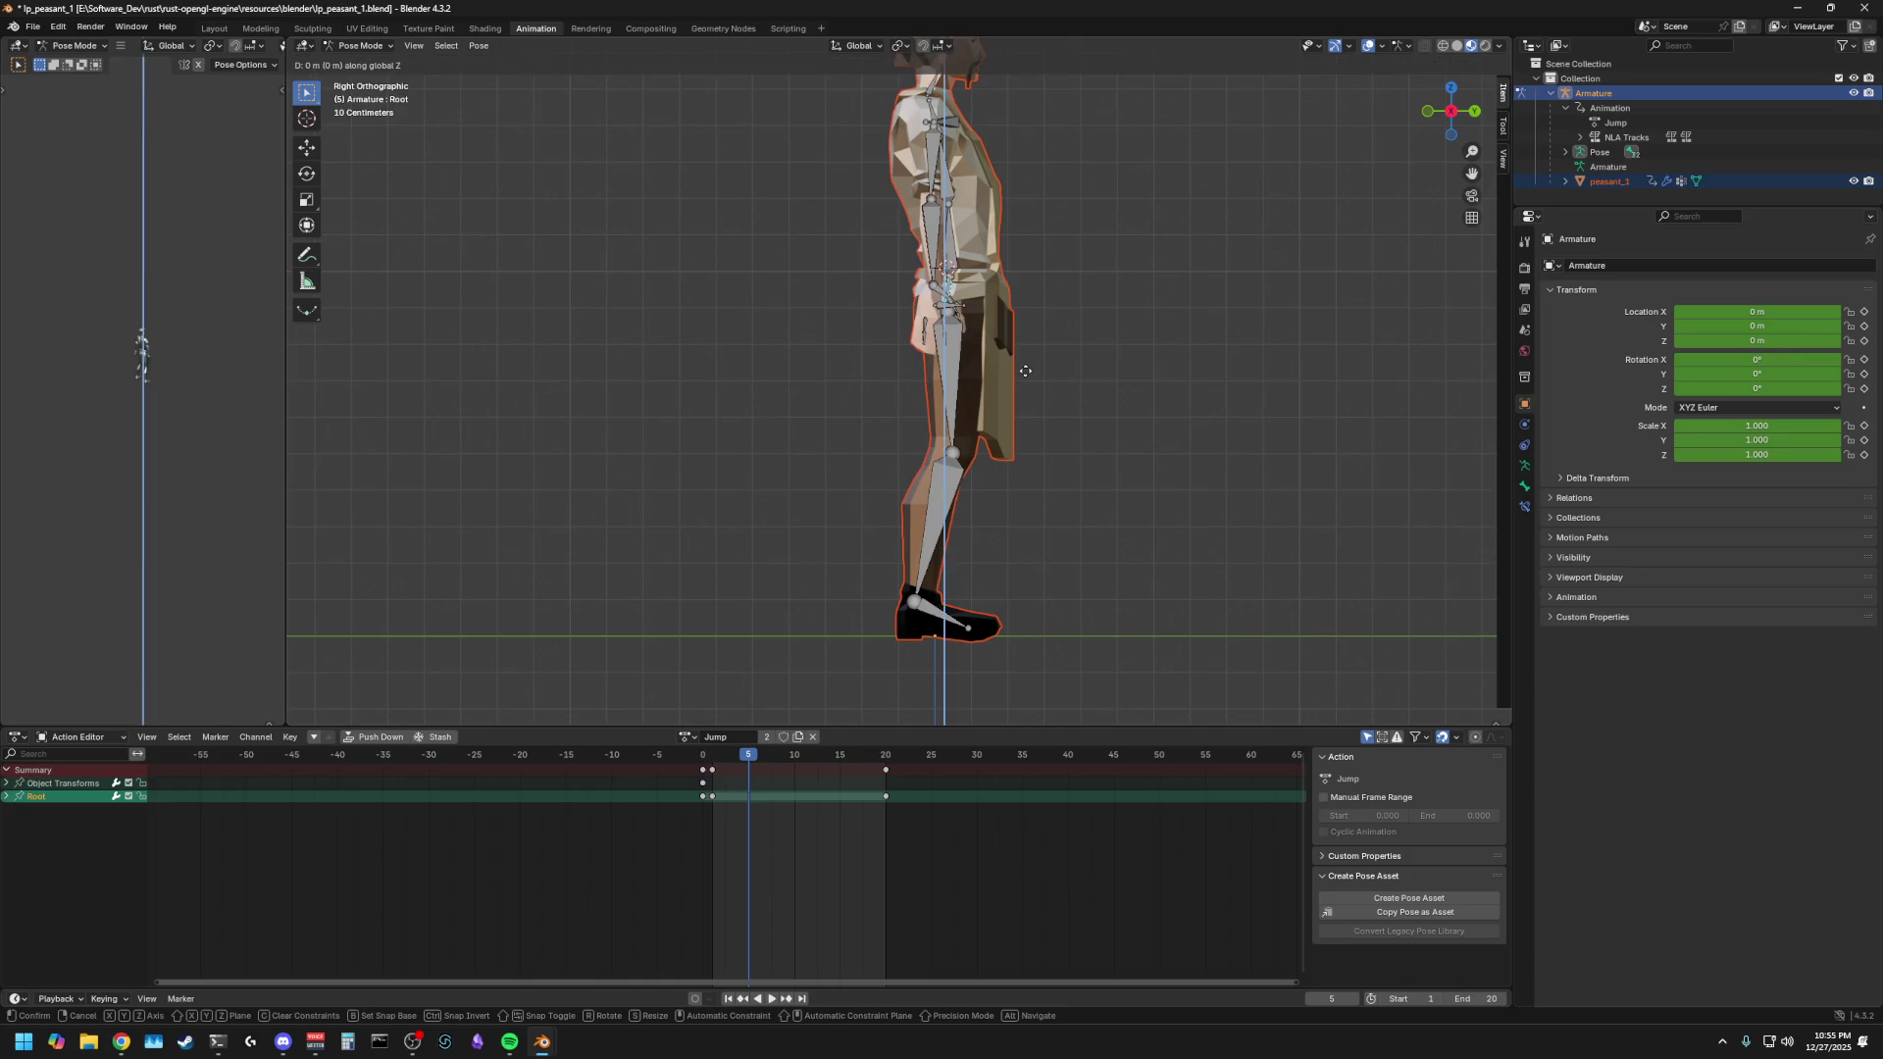
pyautogui.click(1028, 411)
# - Bend the right leg by rotating Thigh_R and Calf_R around X
pyautogui.click(942, 422)
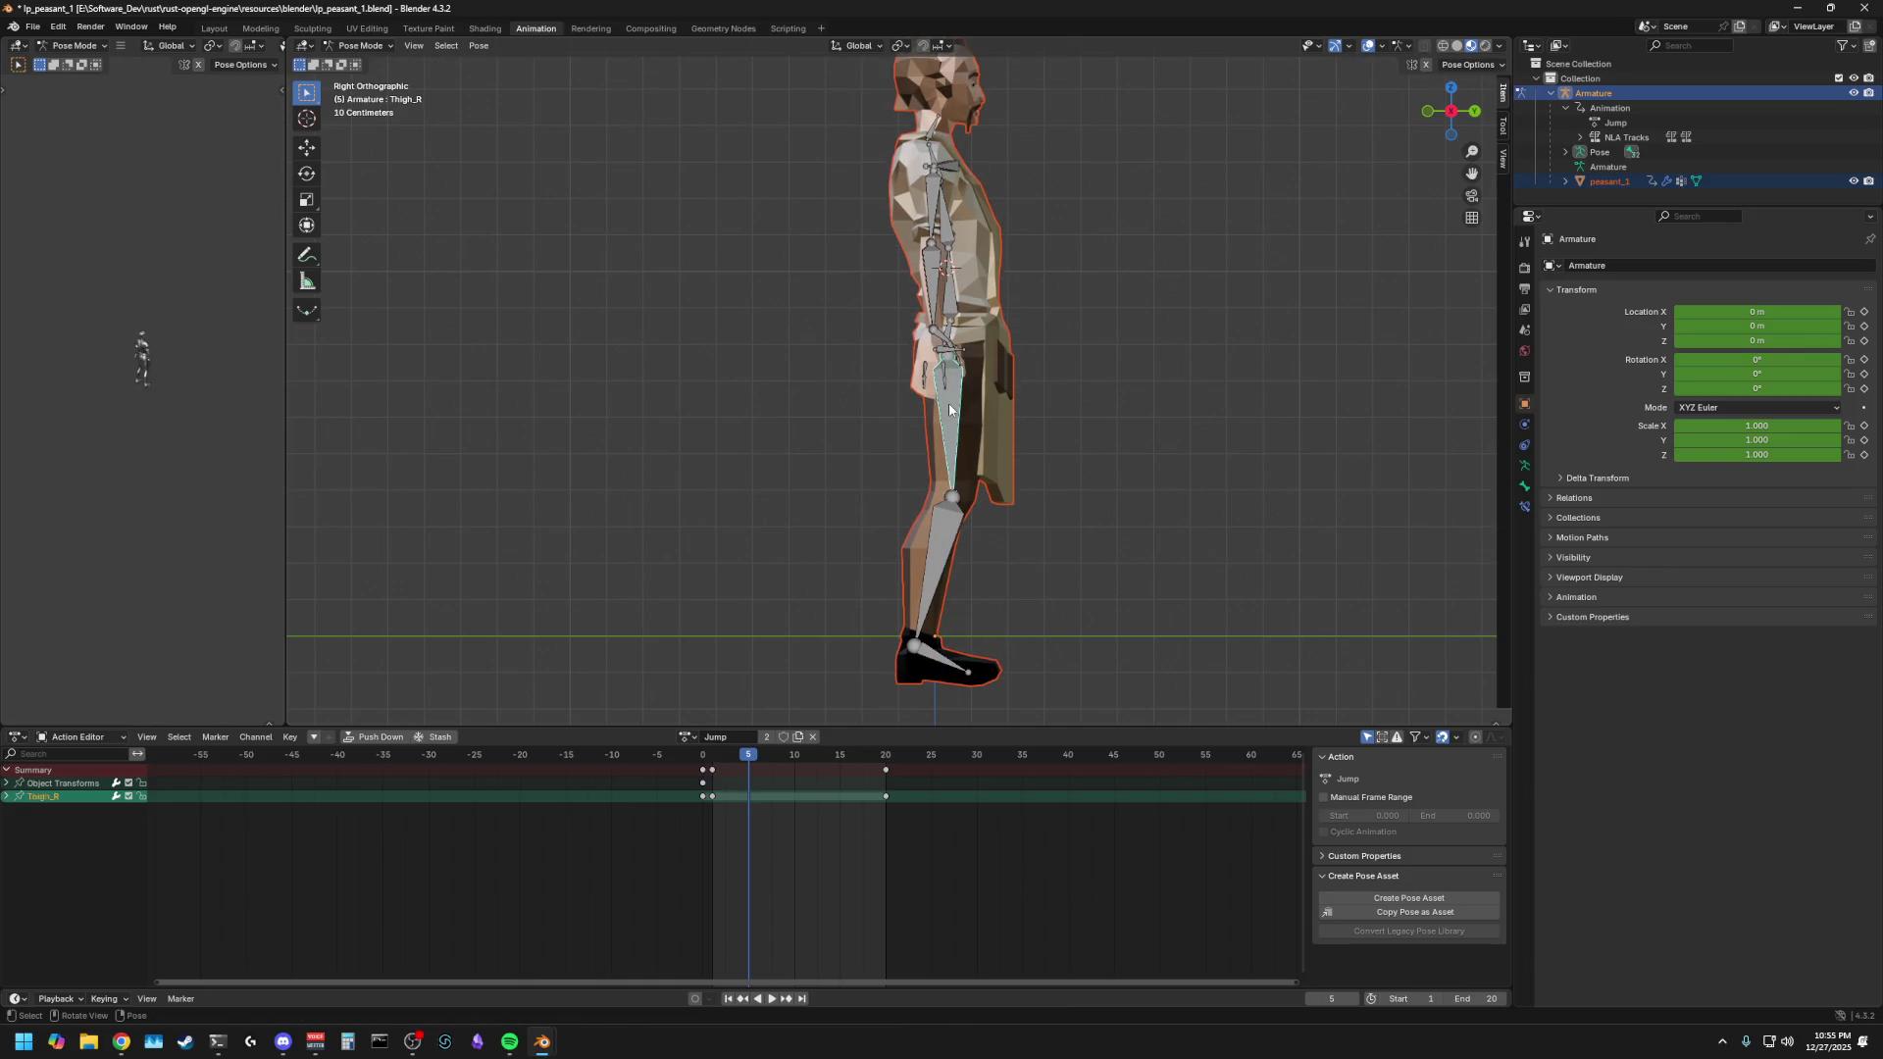
pyautogui.press('r')
pyautogui.press('x')
pyautogui.click(951, 394)
pyautogui.click(957, 531)
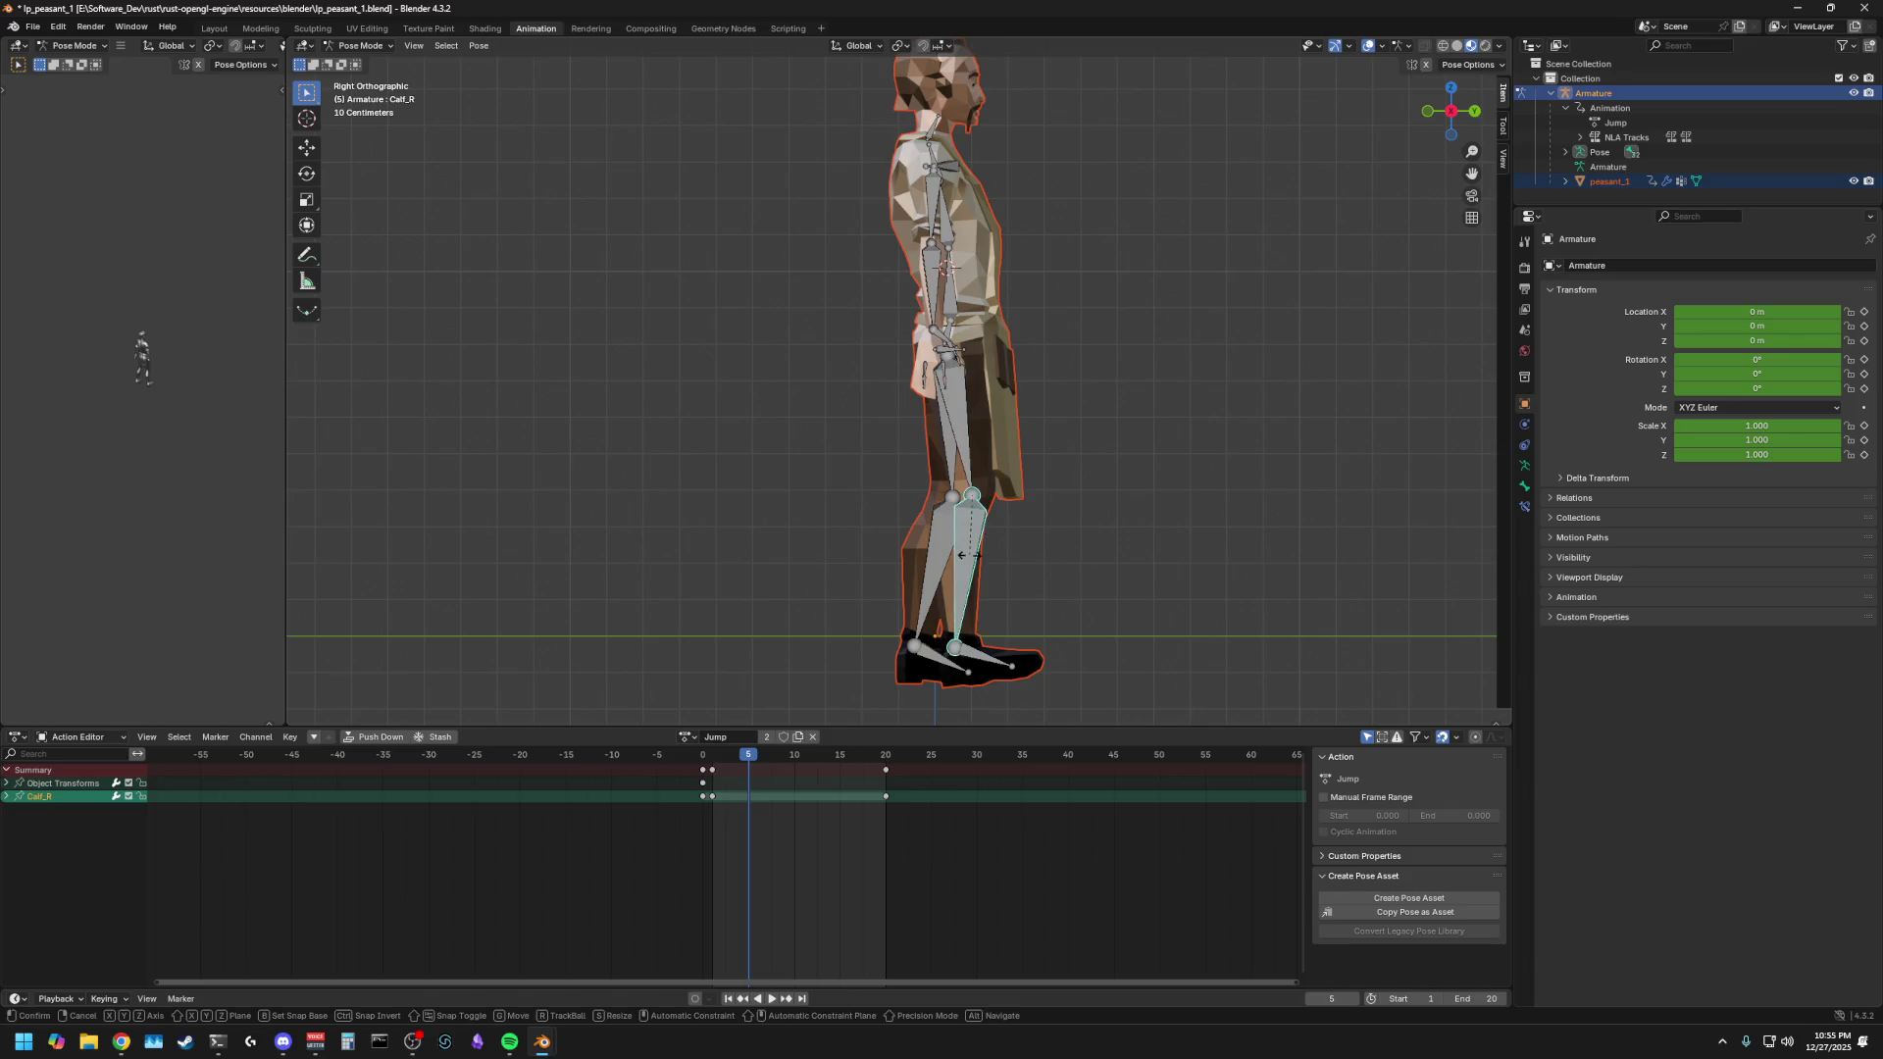
pyautogui.press('r')
pyautogui.press('x')
pyautogui.click(946, 541)
# - Readjust the right leg, re-rotating Calf_R and straightening Thigh_R around X
pyautogui.click(938, 566)
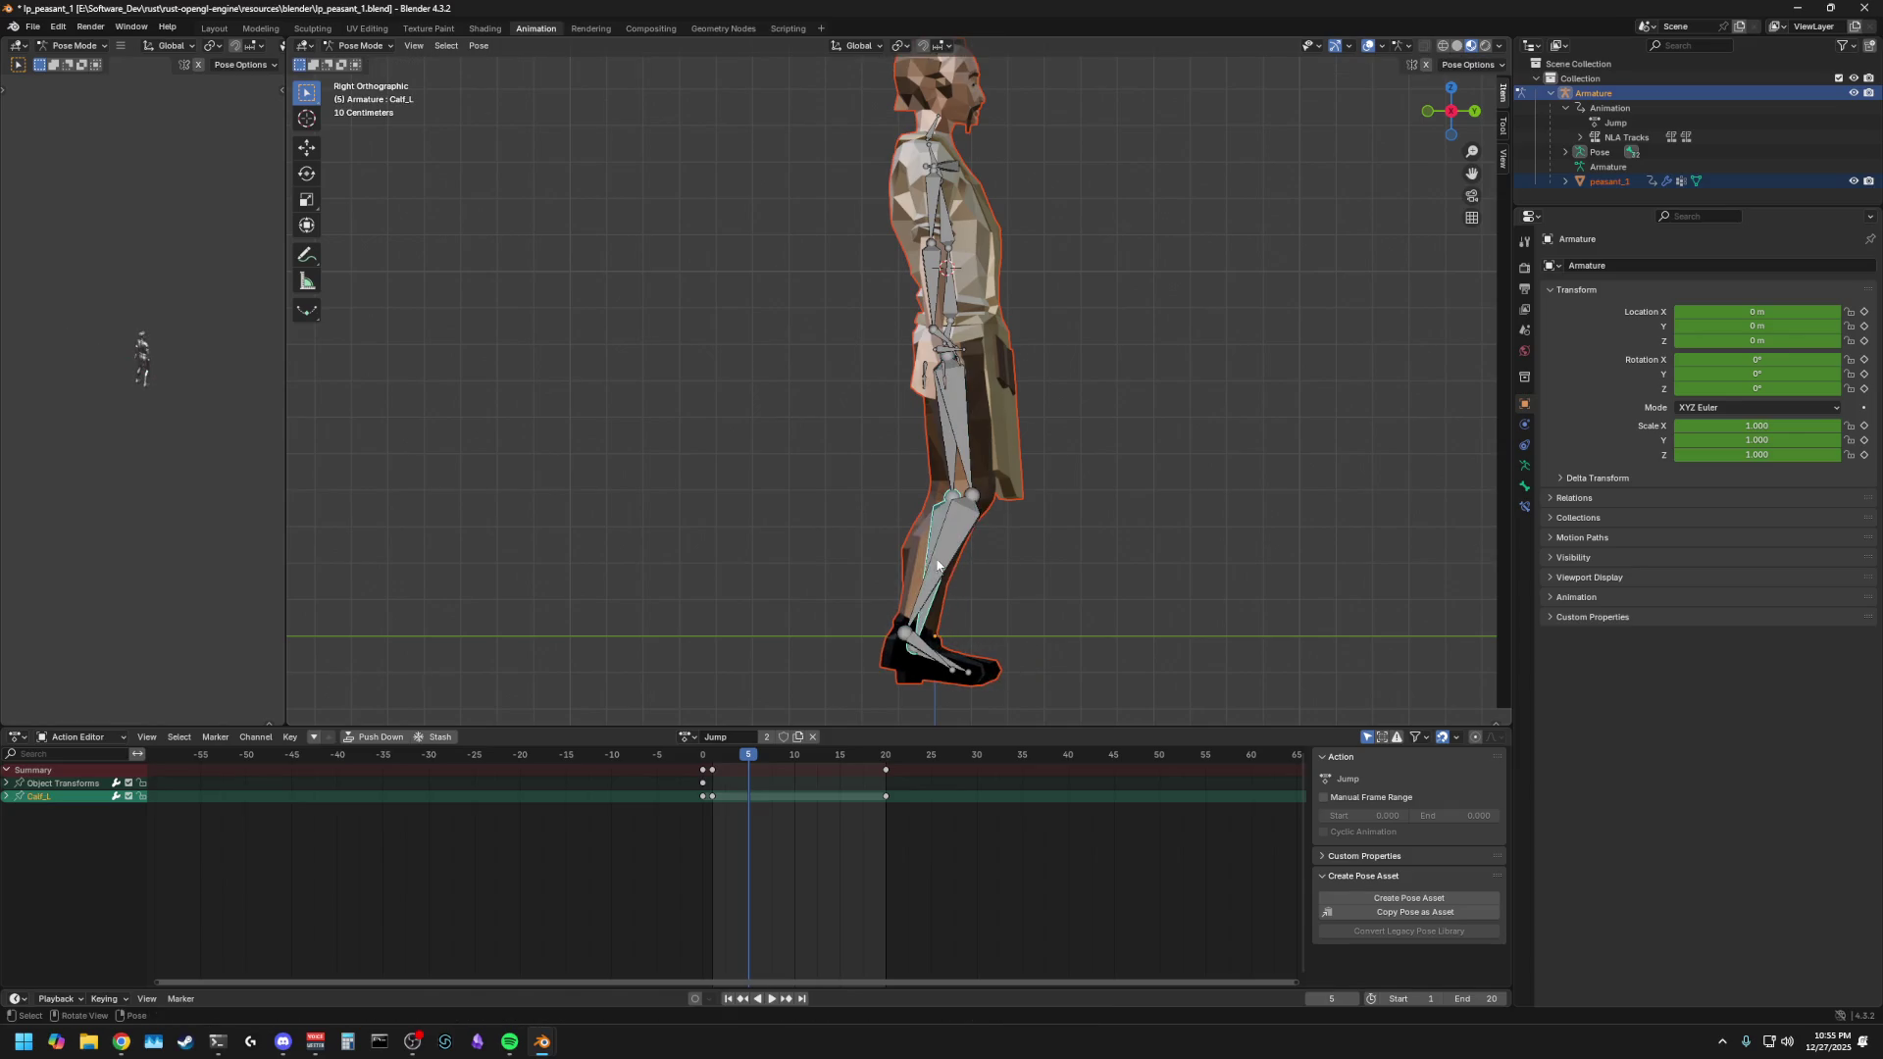
pyautogui.click(949, 536)
pyautogui.press('r')
pyautogui.press('x')
pyautogui.click(964, 512)
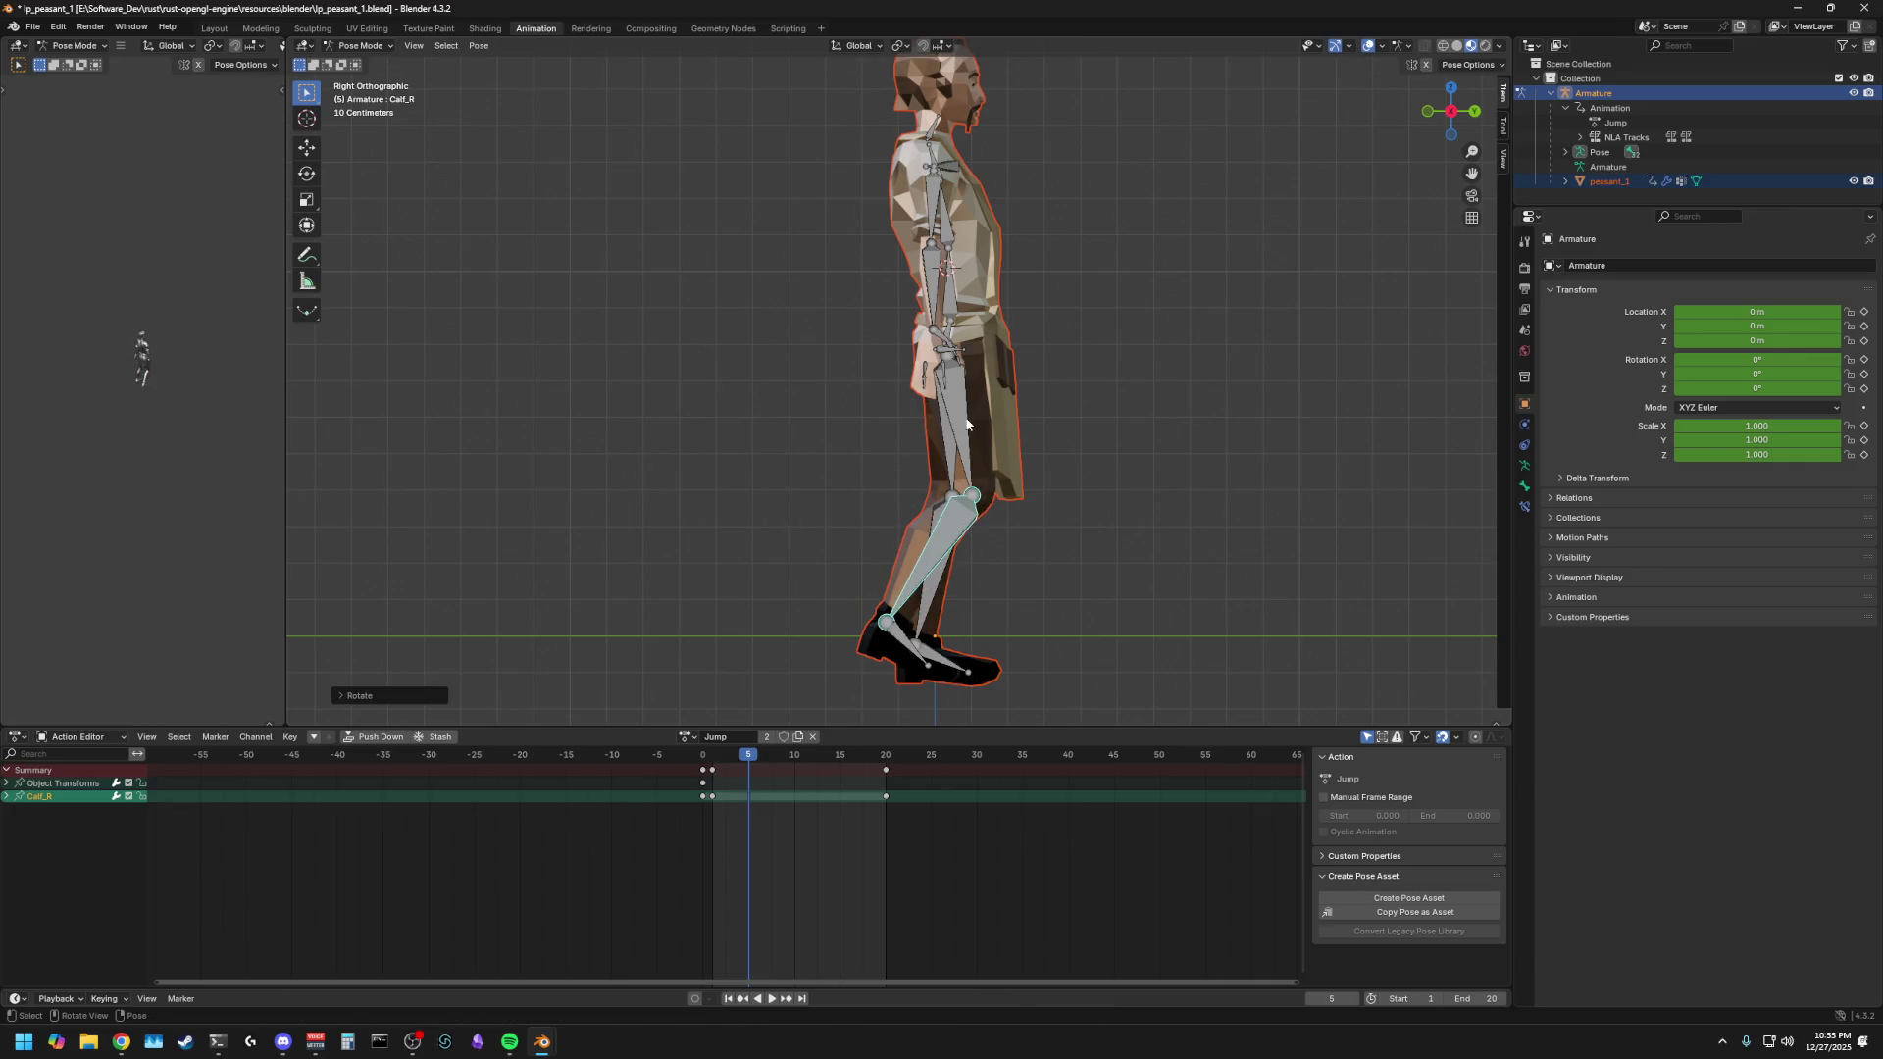
pyautogui.click(974, 461)
pyautogui.press('r')
pyautogui.press('x')
pyautogui.click(989, 475)
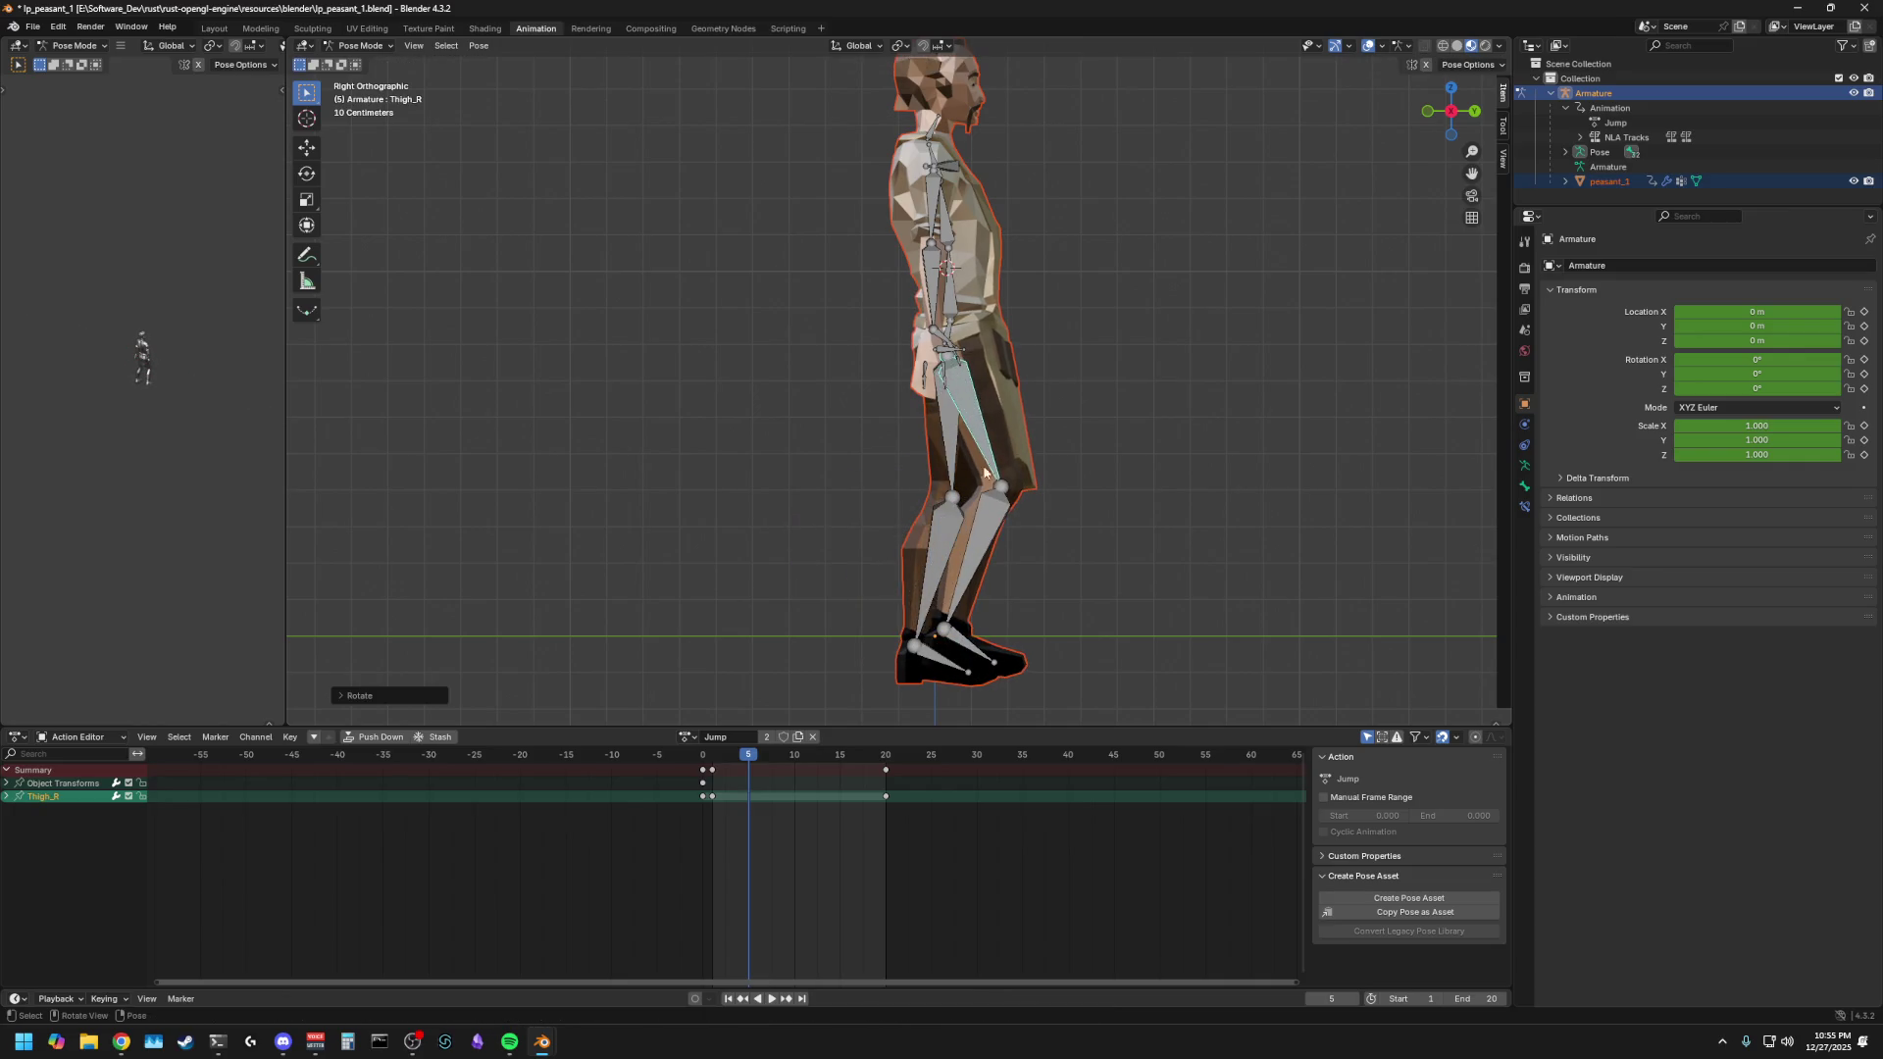
# - Bend Calf_R back and rotate Foot_R around X to flatten the right foot
pyautogui.click(974, 551)
pyautogui.press('r')
pyautogui.press('x')
pyautogui.click(959, 532)
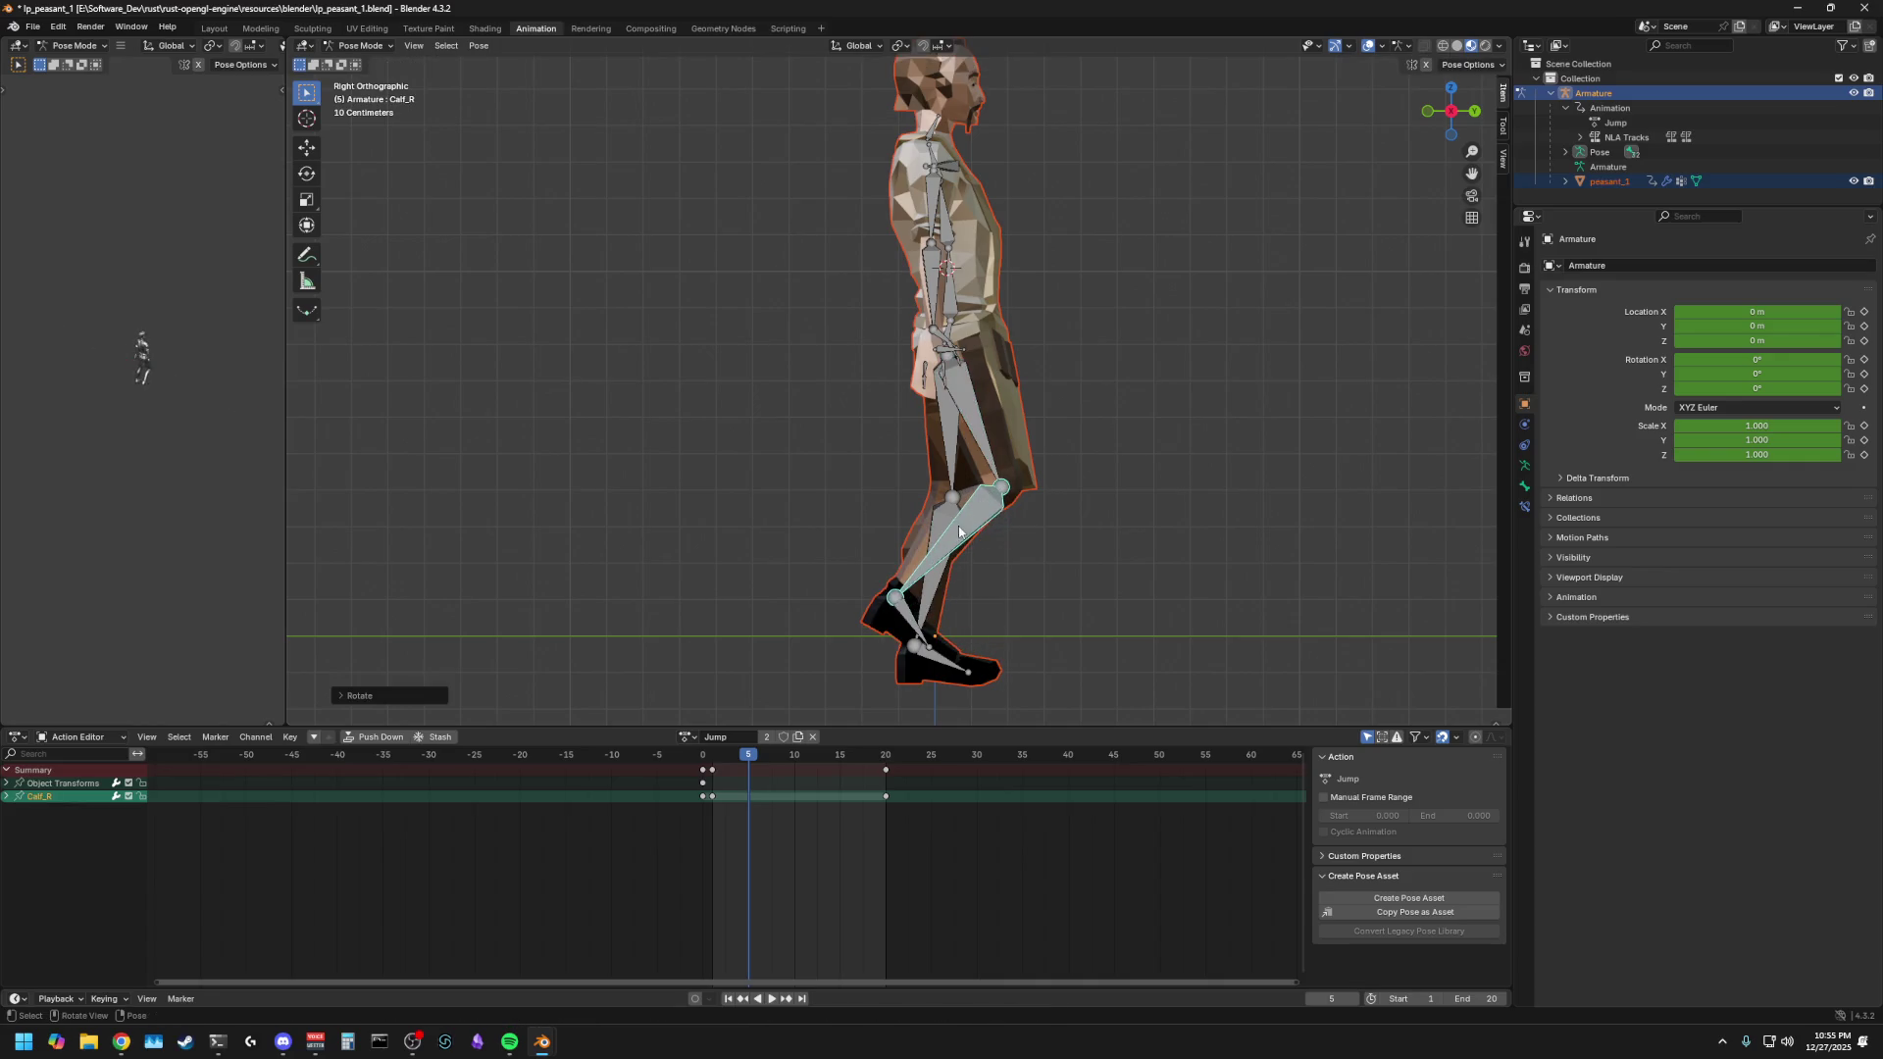
pyautogui.click(909, 621)
pyautogui.press('r')
pyautogui.press('x')
pyautogui.click(920, 615)
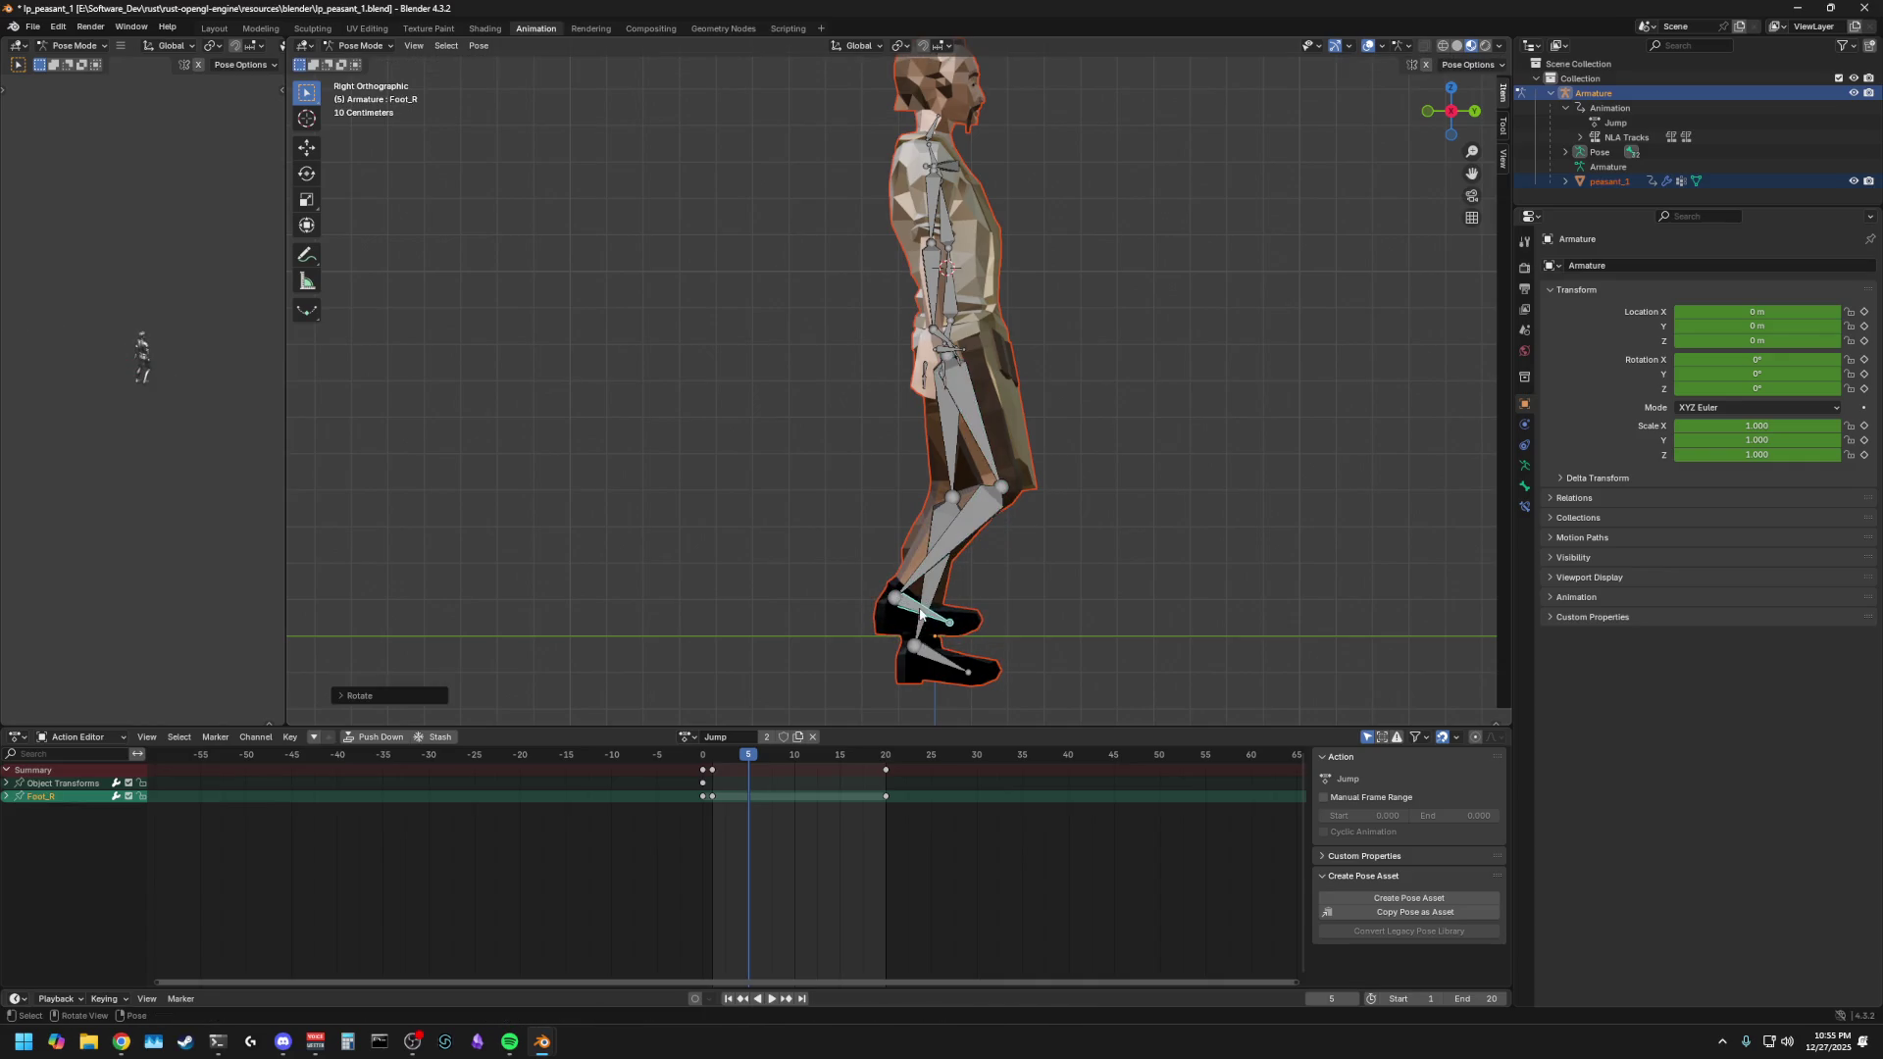
pyautogui.click(1000, 585)
# - Swing Calf_L forward and rotate Thigh_L around X
pyautogui.click(950, 503)
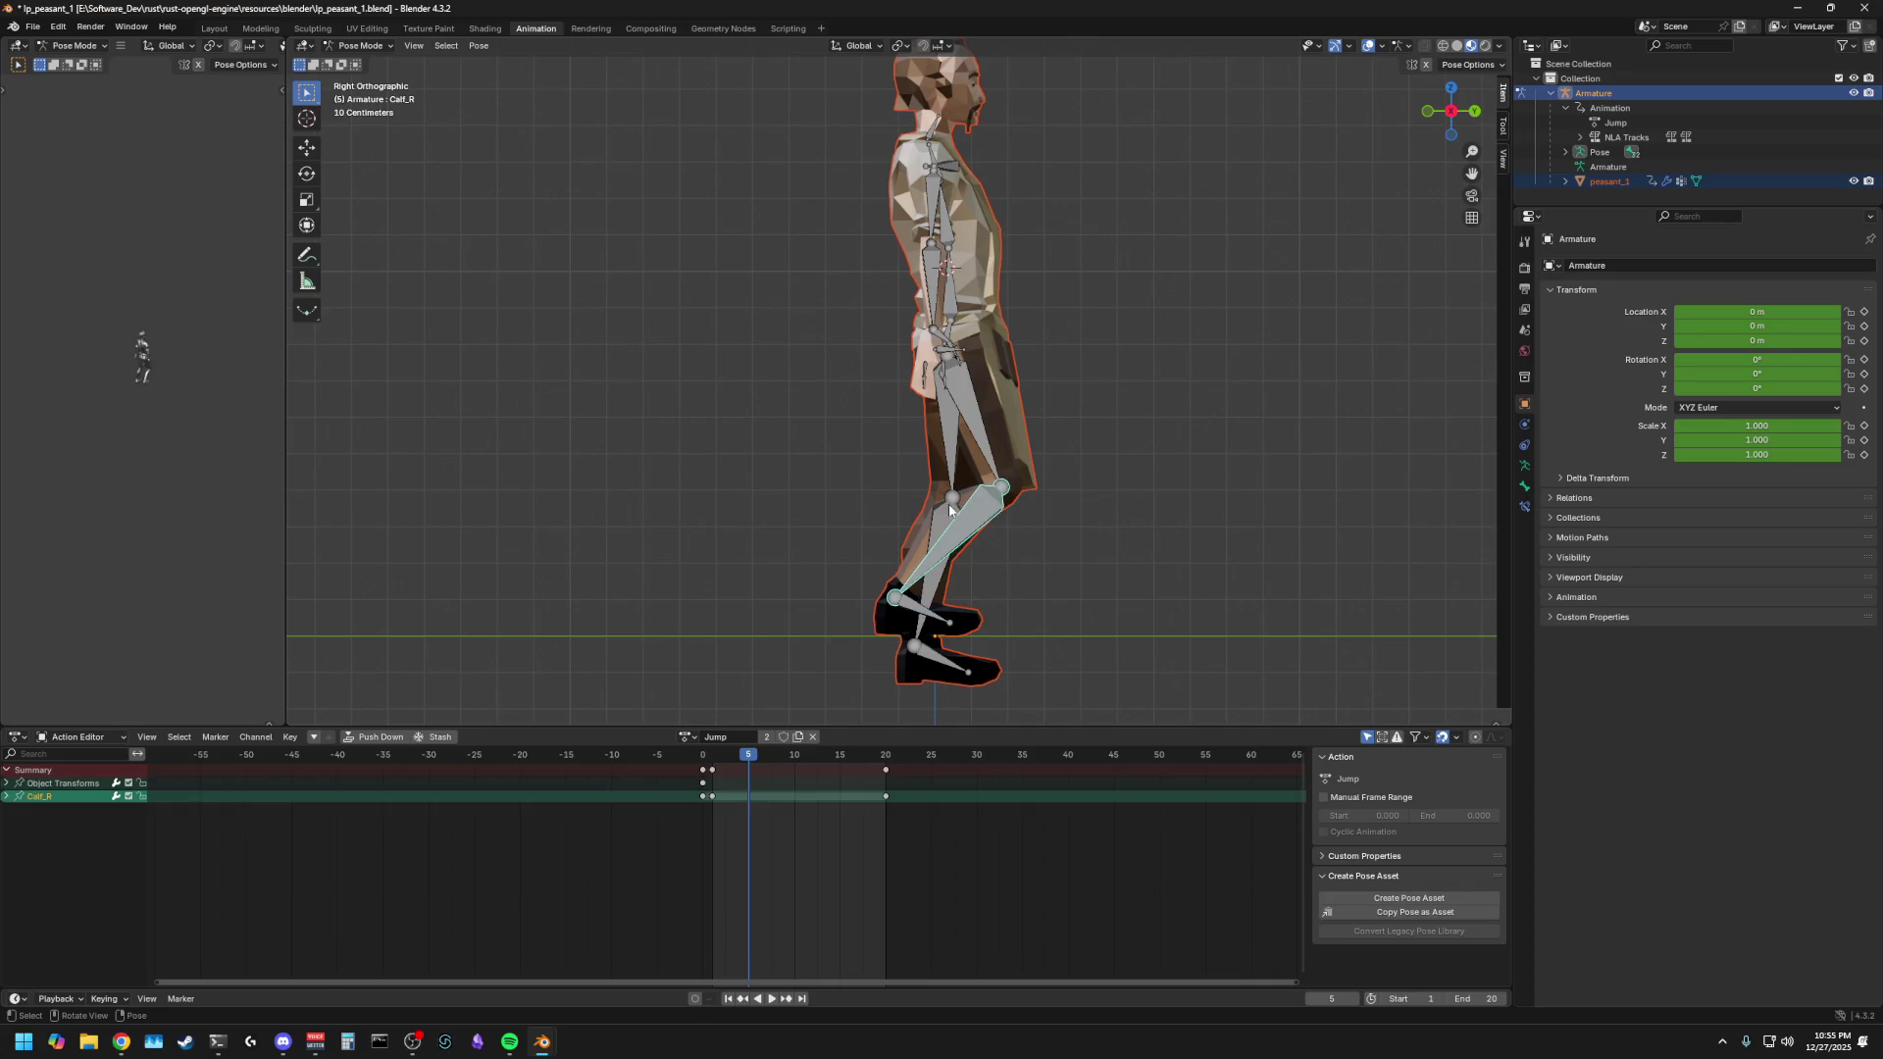
pyautogui.press('r')
pyautogui.click(977, 449)
pyautogui.click(977, 449)
pyautogui.press('r')
pyautogui.press('x')
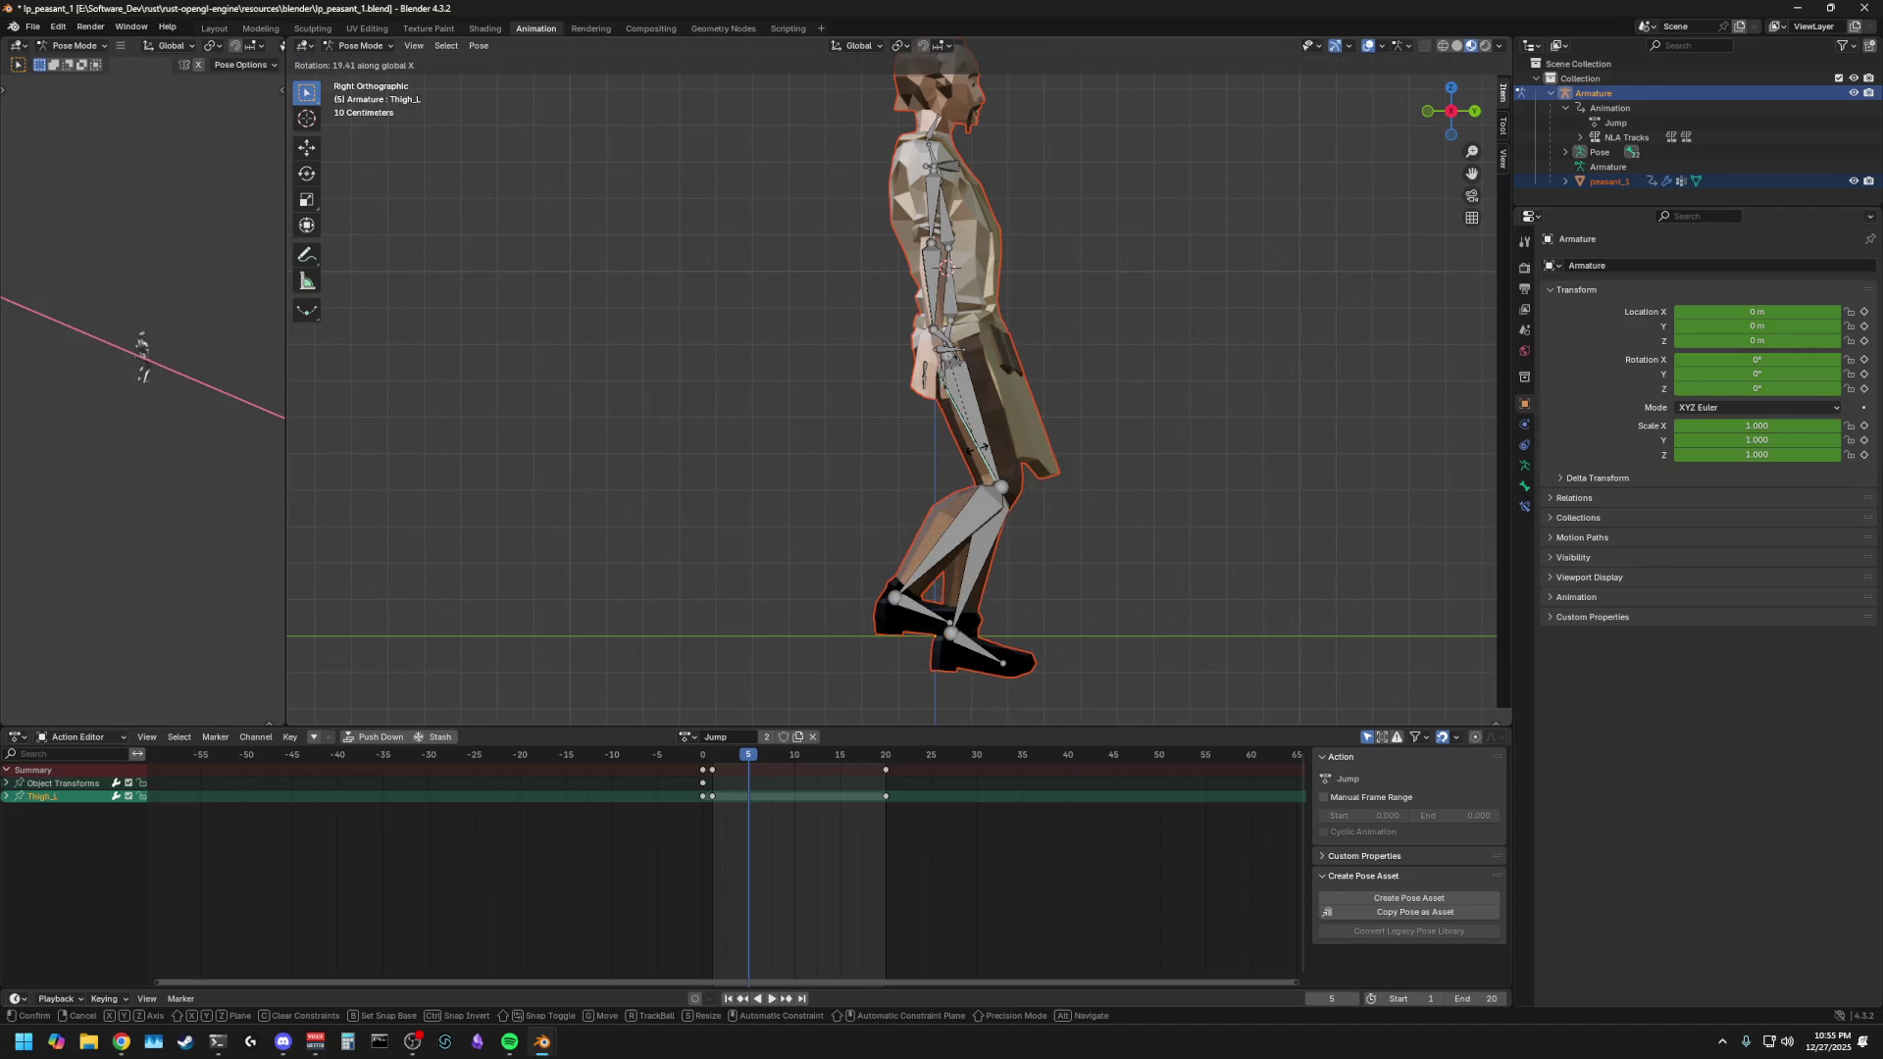
pyautogui.click(1017, 549)
# - Bend Calf_L and rotate Foot_L around X to lay the left foot flat
pyautogui.click(976, 549)
pyautogui.press('r')
pyautogui.press('x')
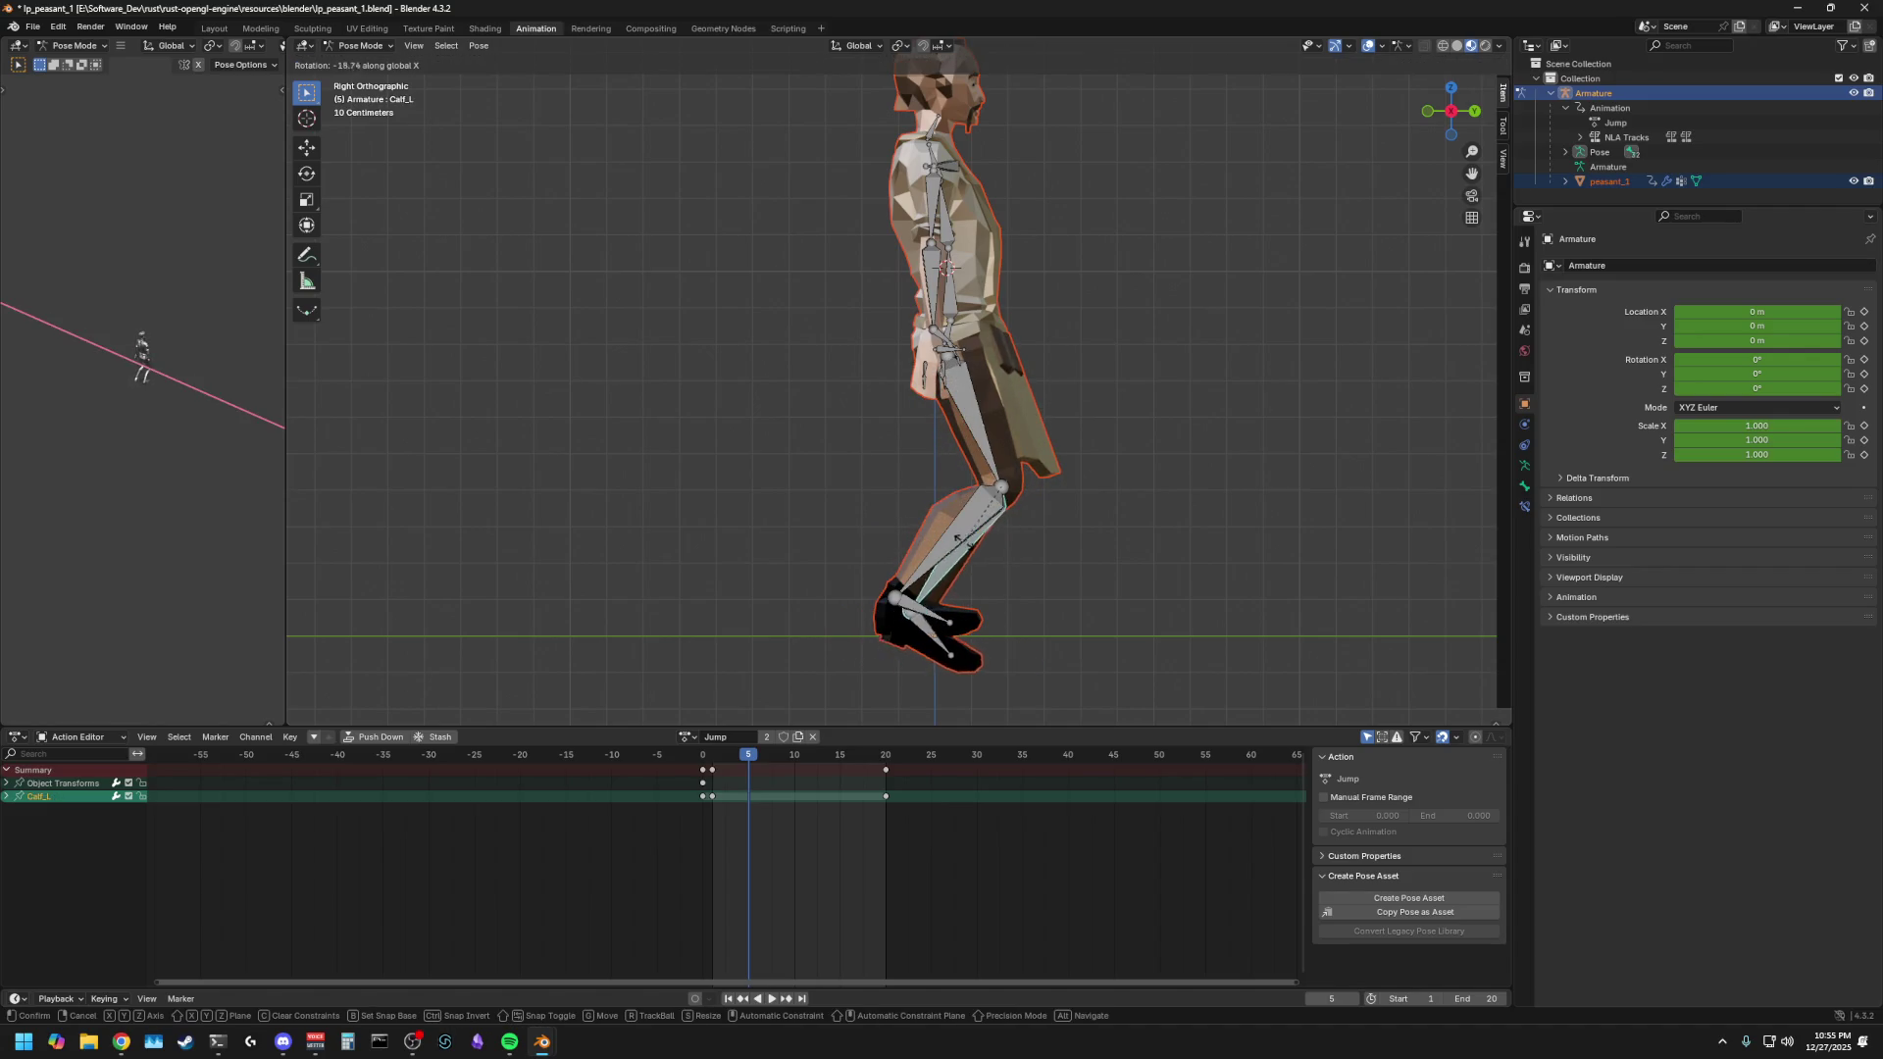
pyautogui.click(910, 636)
pyautogui.click(910, 636)
pyautogui.press('r')
pyautogui.press('x')
pyautogui.click(1100, 537)
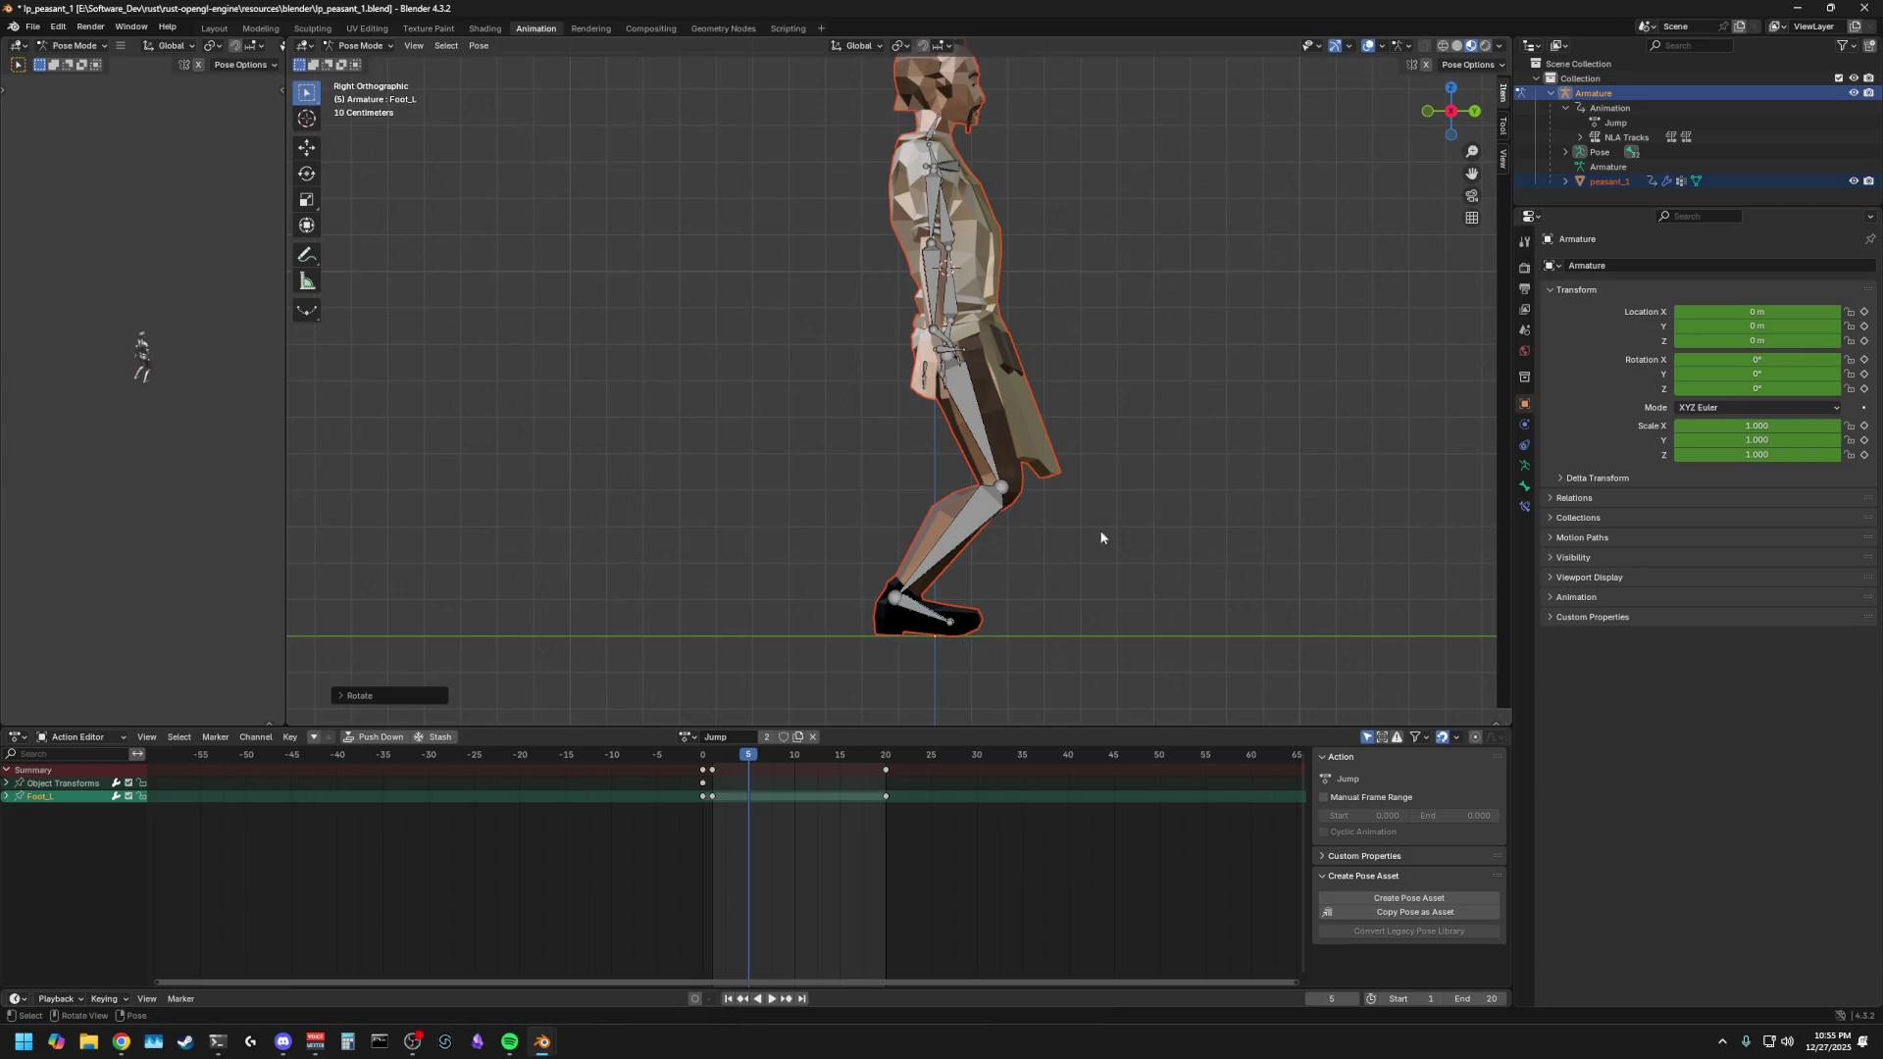
# - Lean the upper body forward by rotating Spine_01 and Spine_02 around X
pyautogui.click(963, 283)
pyautogui.press('r')
pyautogui.press('x')
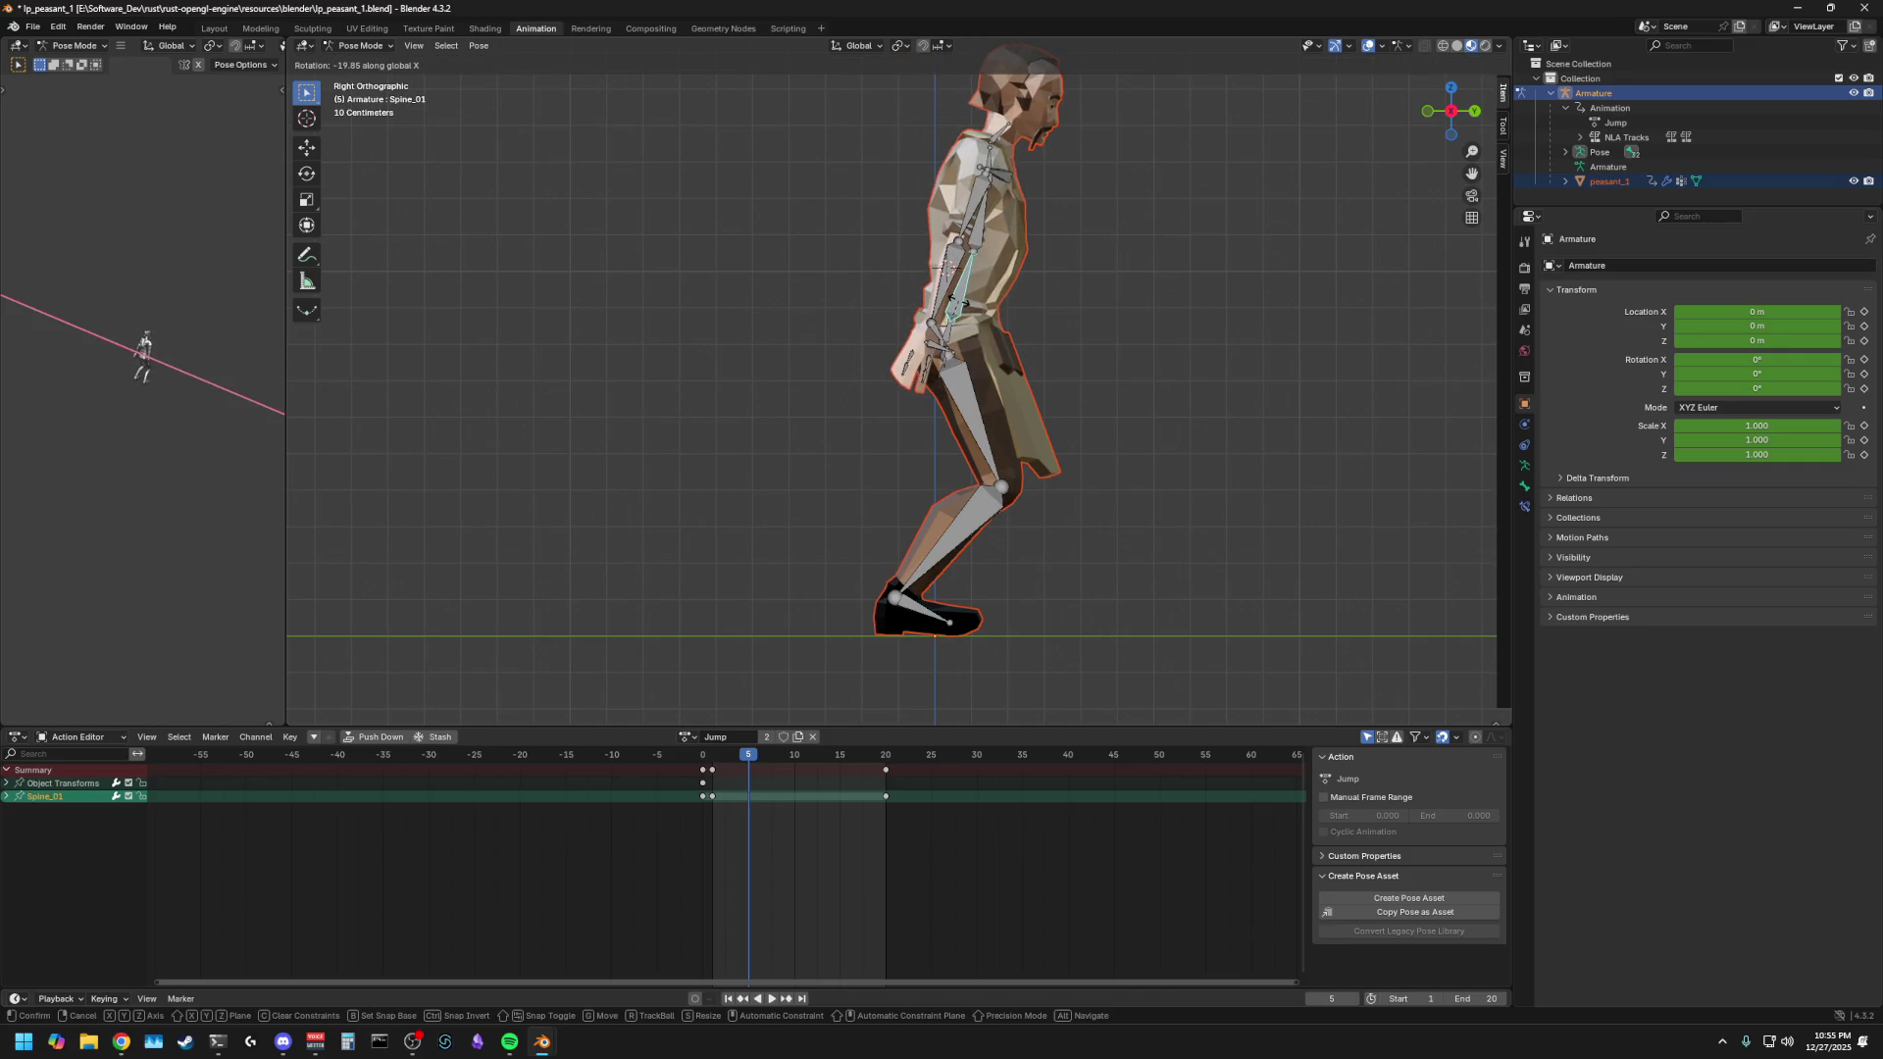
pyautogui.click(963, 306)
pyautogui.click(953, 257)
pyautogui.press('r')
pyautogui.press('x')
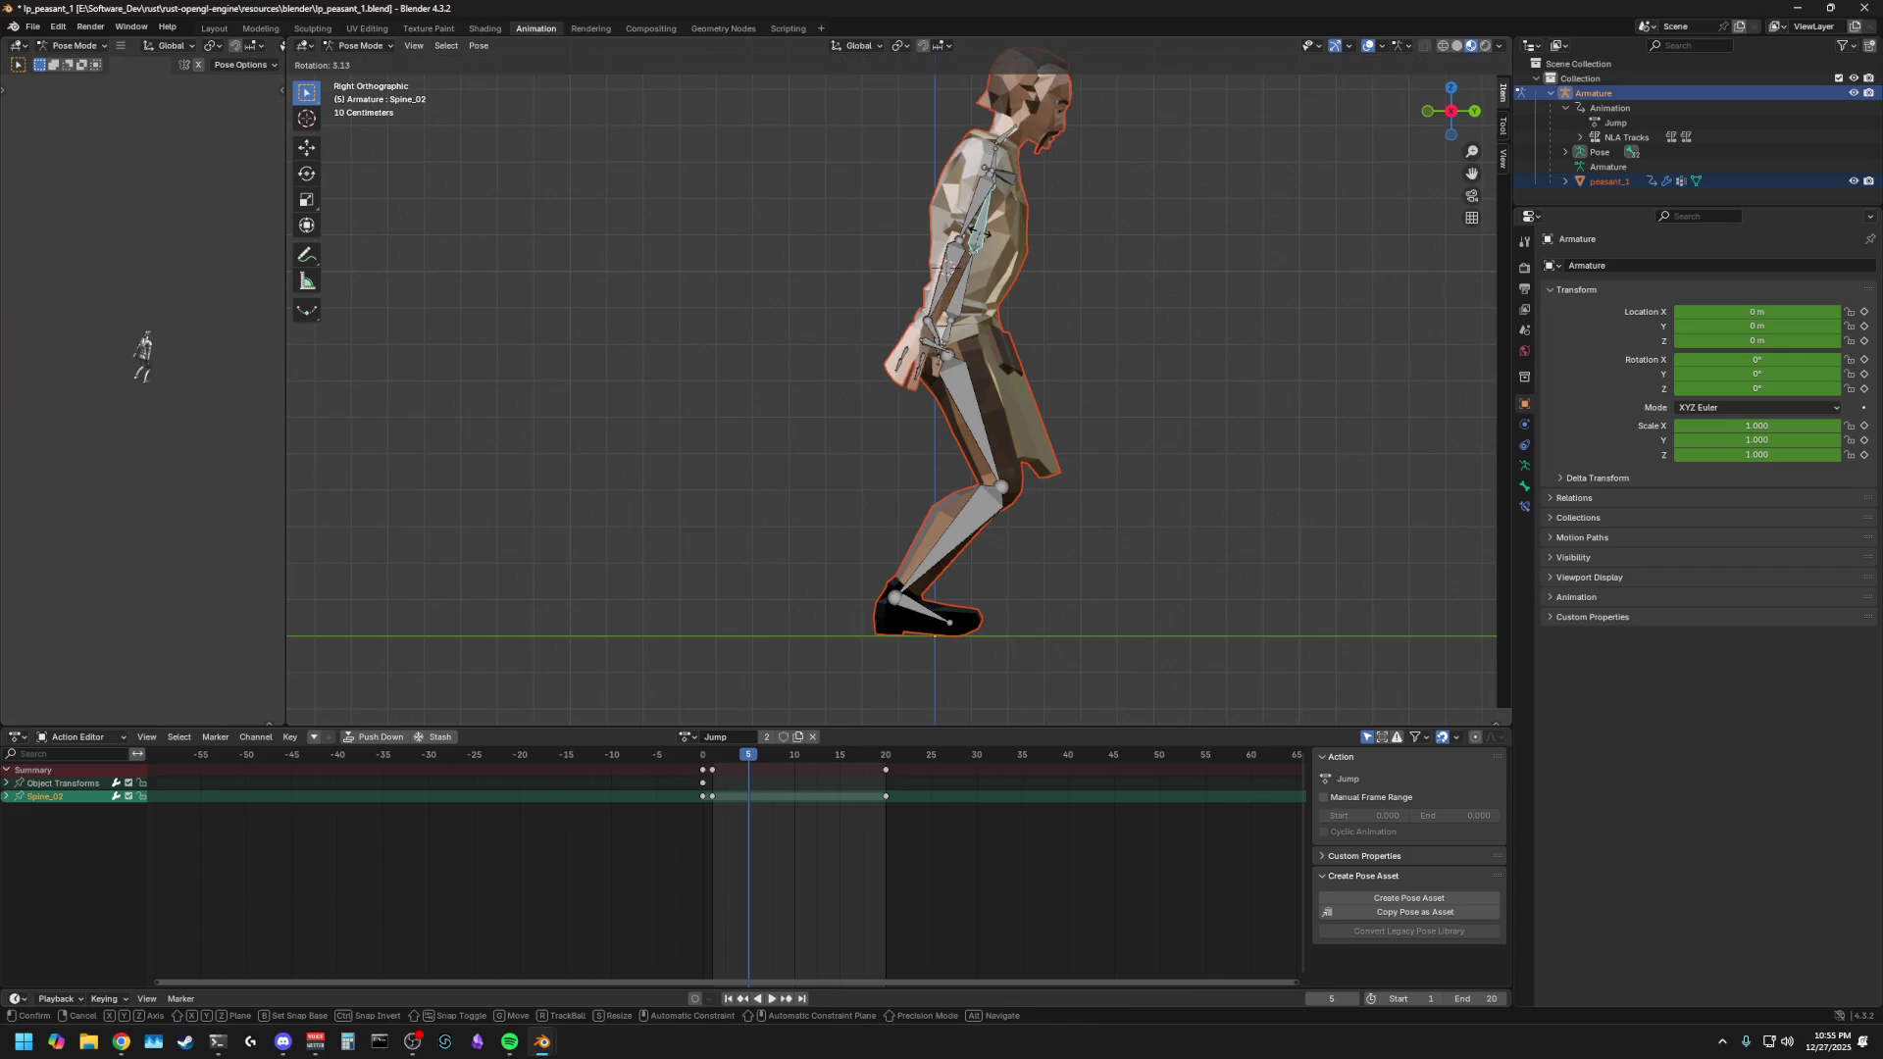
pyautogui.click(952, 258)
# - Swing the Lowerarm_R and Lowerarm_L forearms forward around X
pyautogui.click(951, 258)
pyautogui.press('r')
pyautogui.press('x')
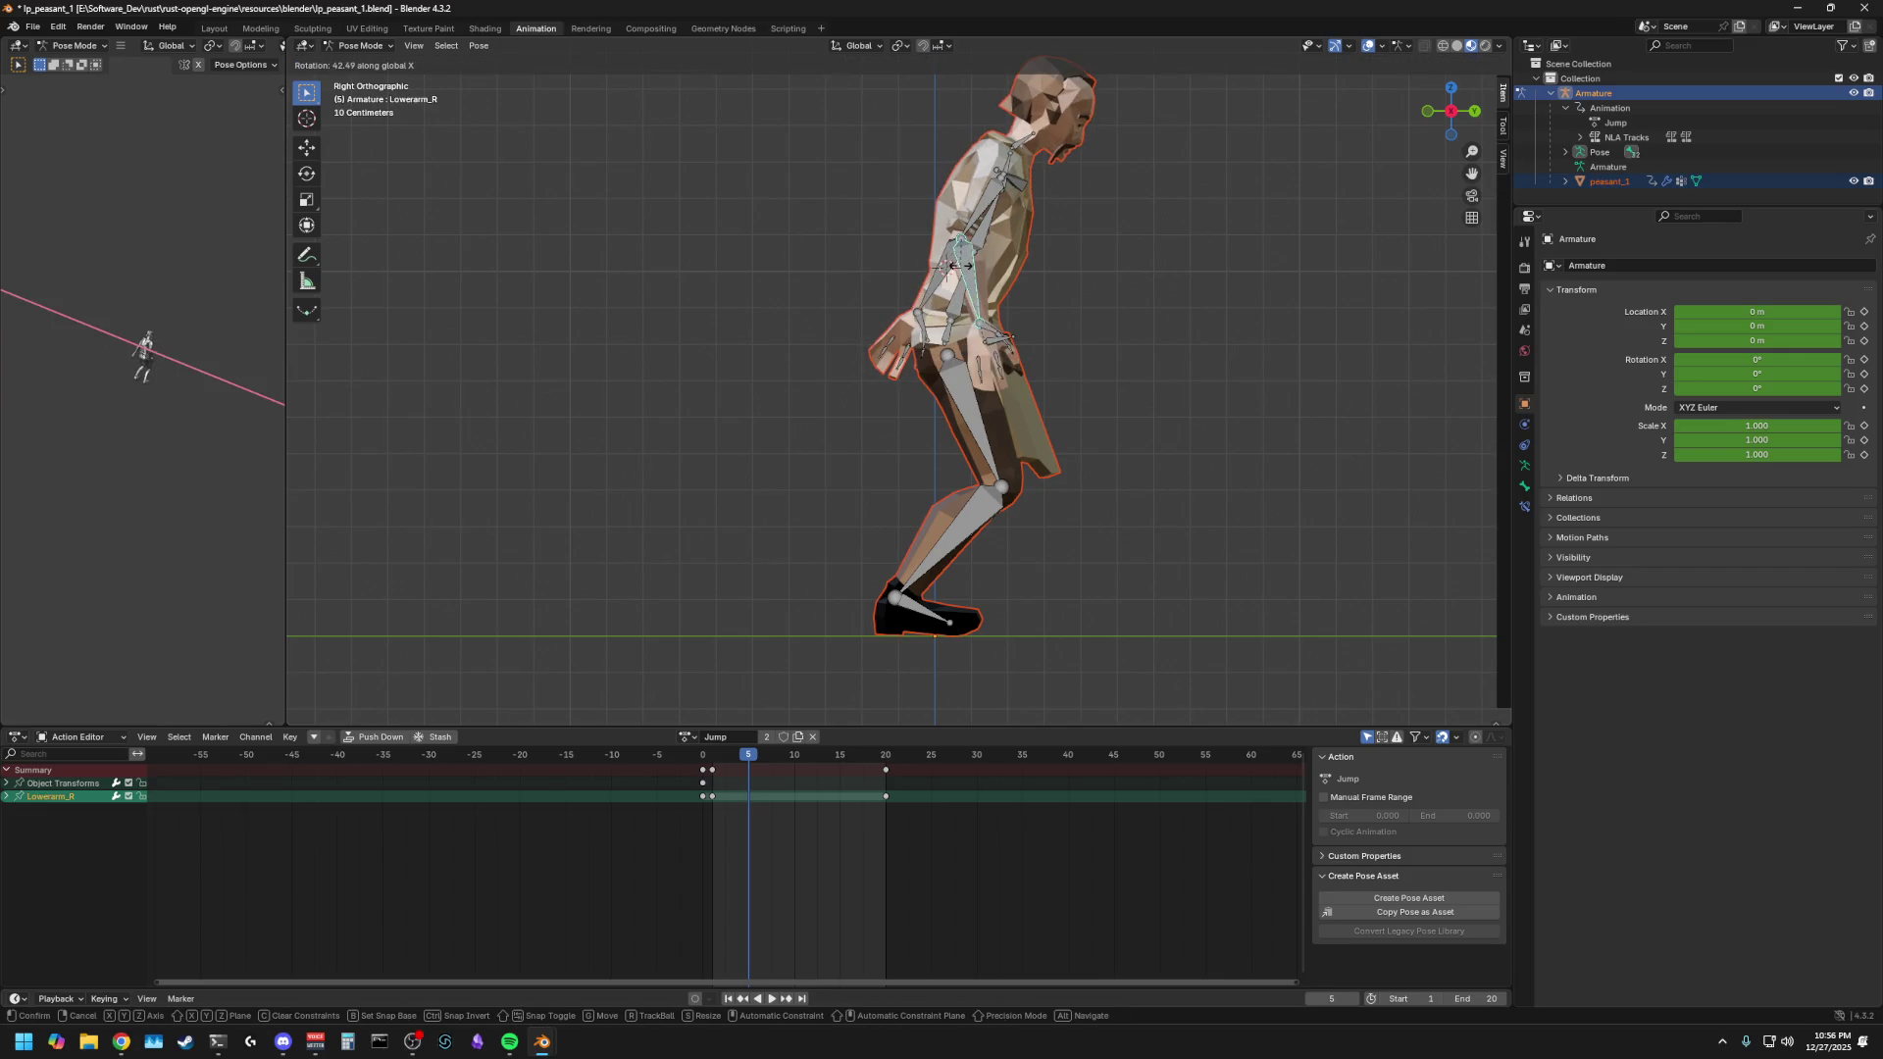
pyautogui.click(1101, 286)
pyautogui.moveTo(1100, 285); pyautogui.dragTo(806, 294, button='middle')
pyautogui.click(836, 284)
pyautogui.press('r')
pyautogui.press('x')
pyautogui.press('Escape')
pyautogui.press('r')
pyautogui.press('x')
pyautogui.click(854, 290)
pyautogui.moveTo(853, 290); pyautogui.dragTo(1216, 292, button='middle')
# - Select every bone, keyframe the crouch pose at frame 5, and play the Jump action
pyautogui.moveTo(984, 336)
pyautogui.mouseDown(button='middle')
pyautogui.moveTo(1056, 298)
pyautogui.moveTo(1034, 353)
pyautogui.moveTo(1035, 319)
pyautogui.mouseUp(button='middle')
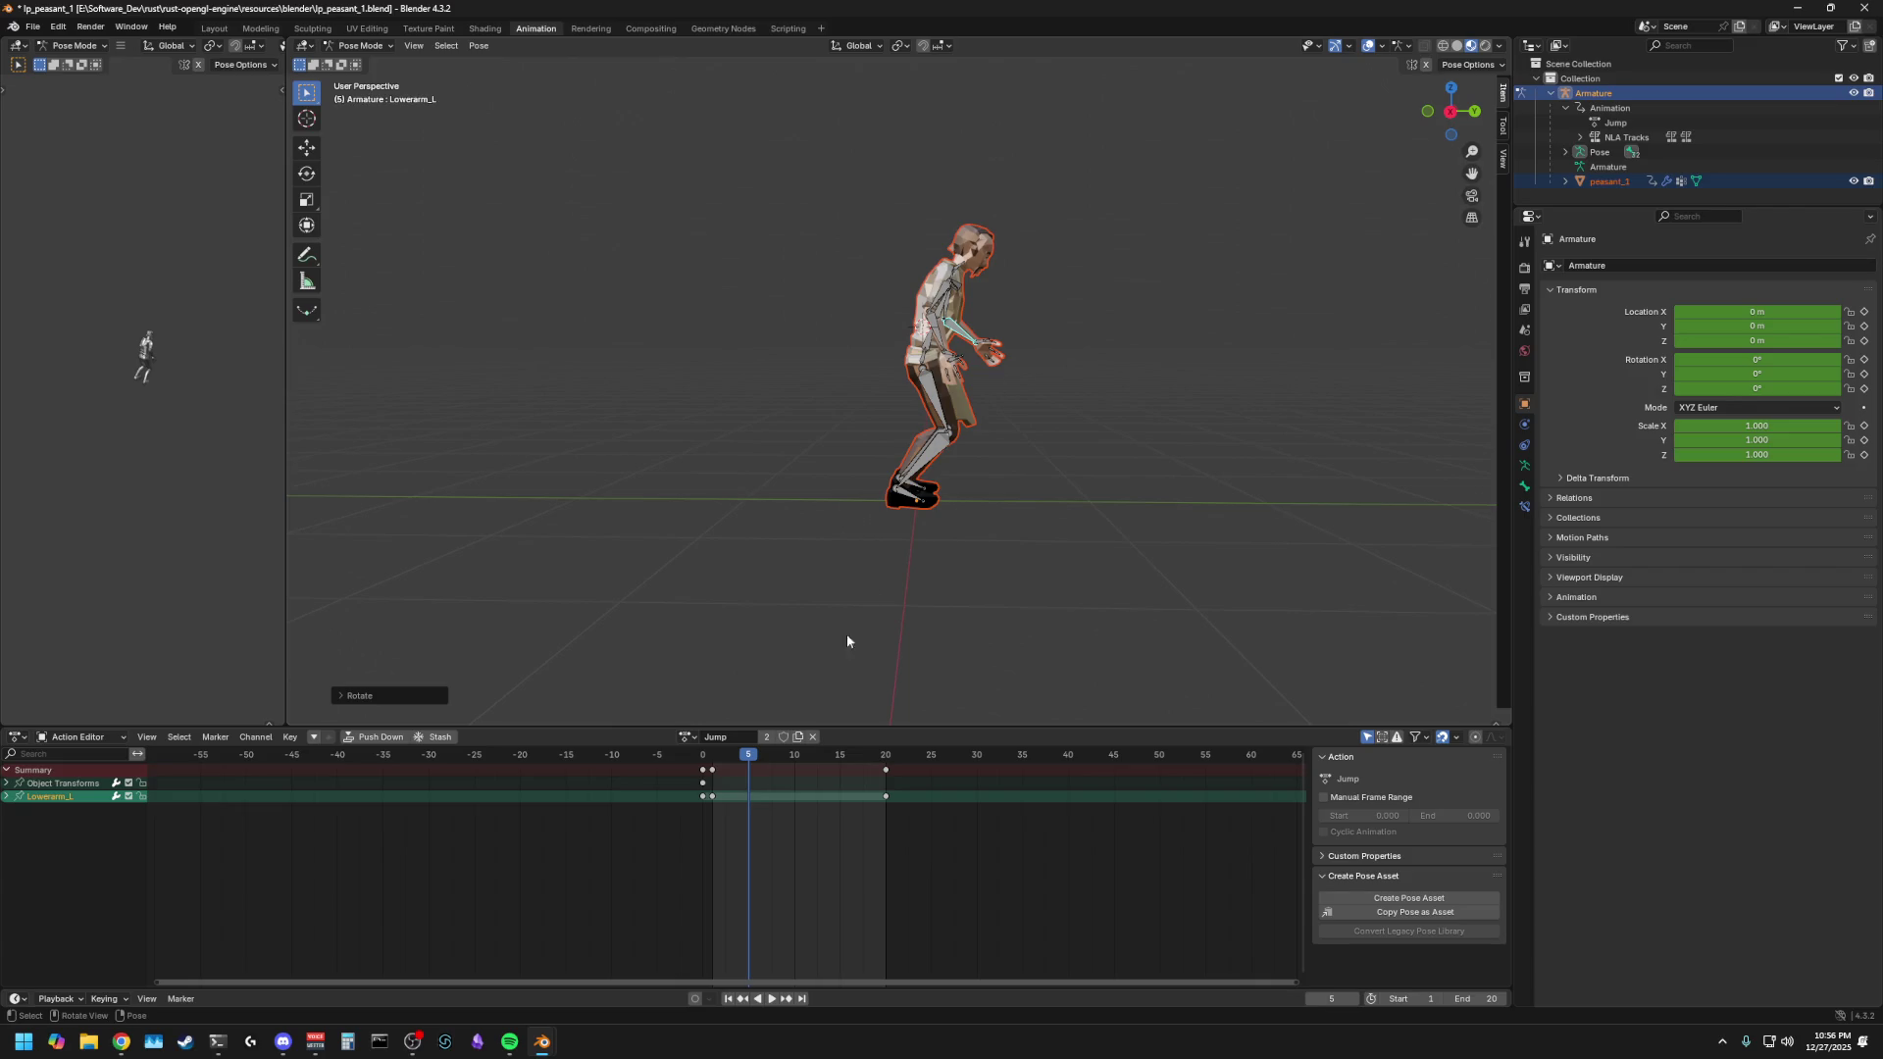
pyautogui.press('a')
pyautogui.press('i')
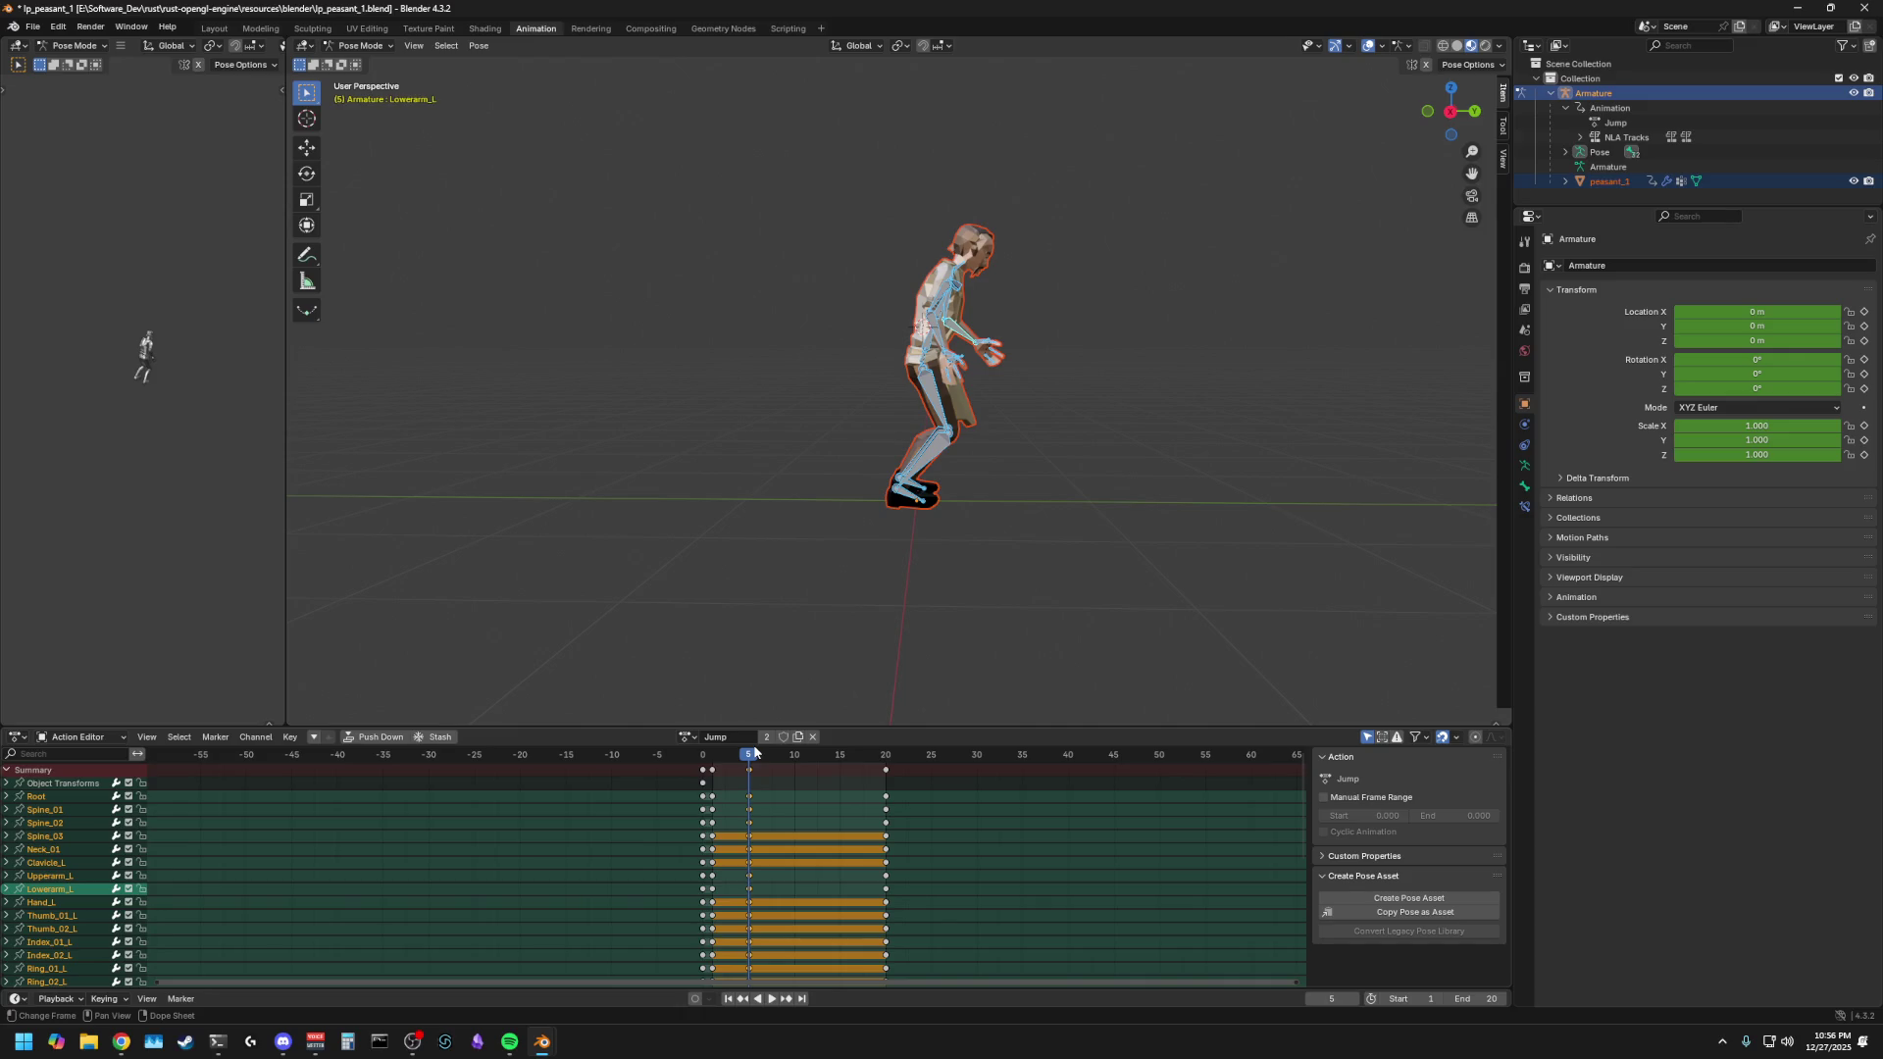
pyautogui.press('space')
# - Paste the frame-1 standing keys at frame 10 and play the action back to check it
pyautogui.moveTo(745, 765); pyautogui.dragTo(794, 761)
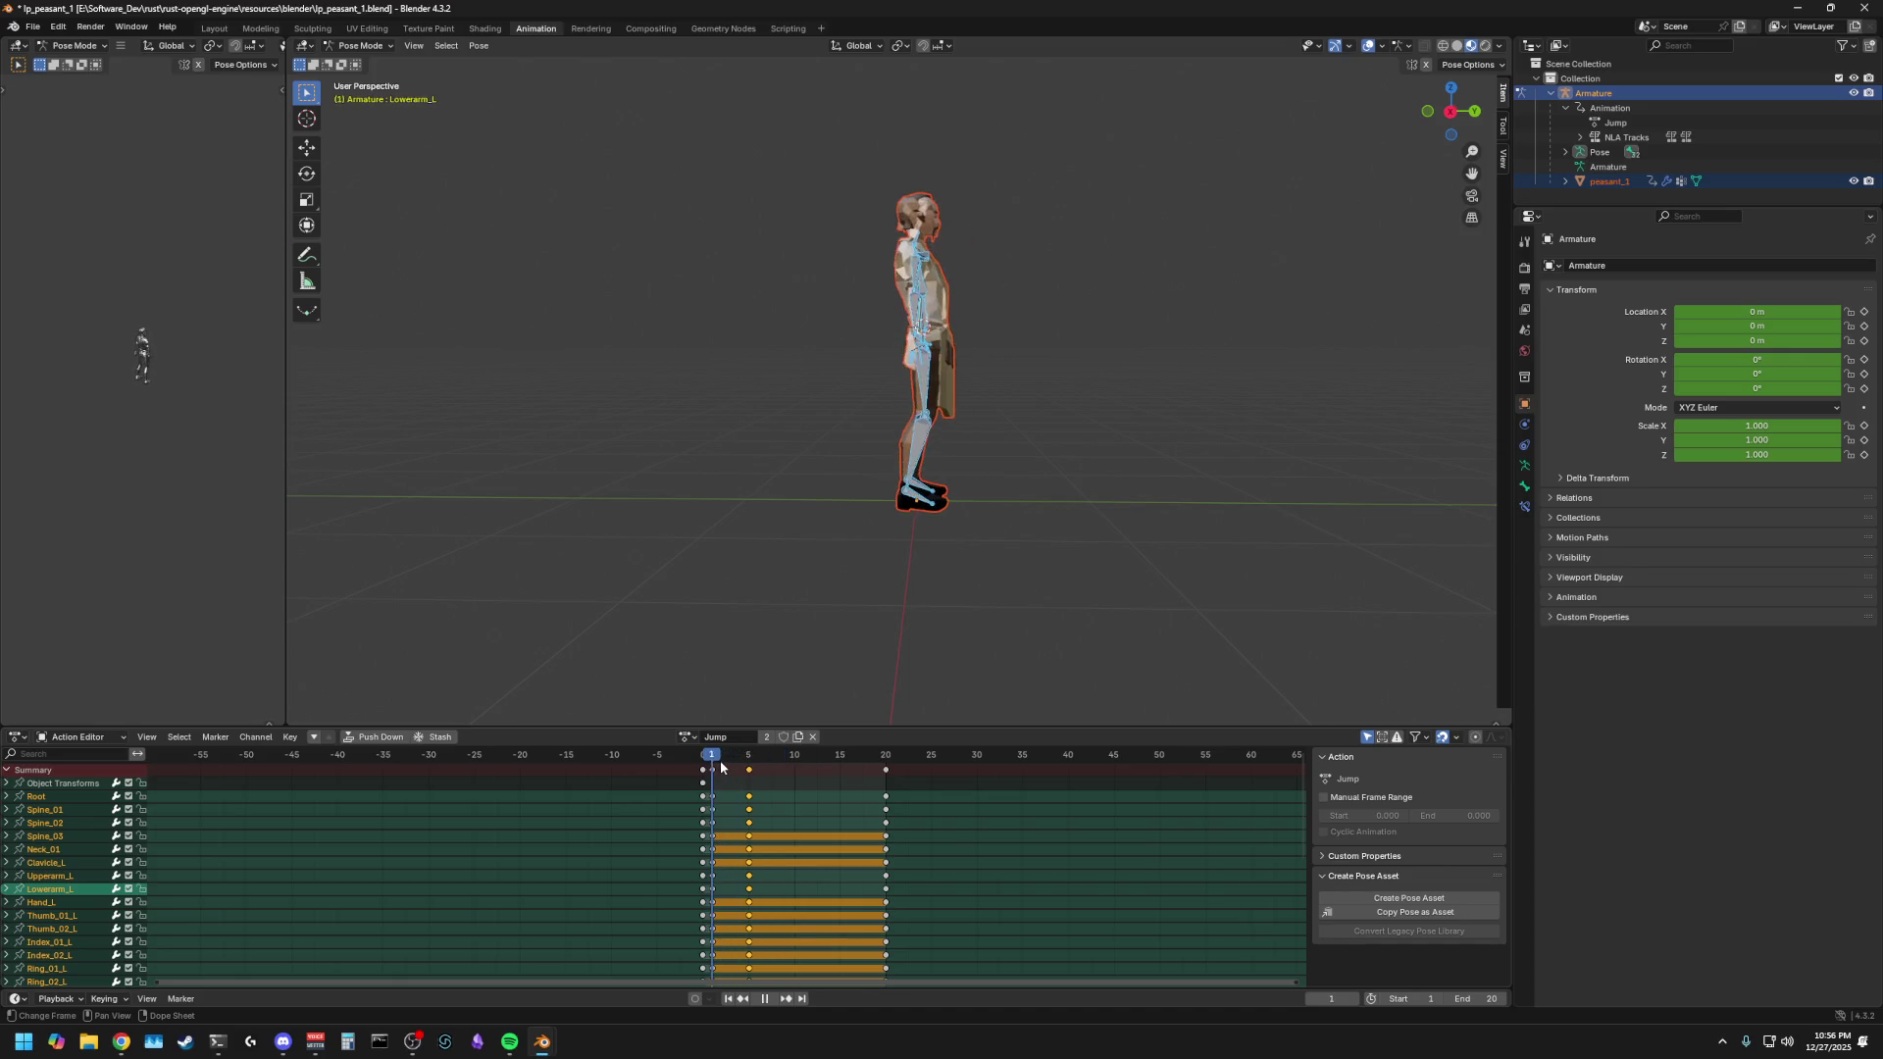
pyautogui.press('space')
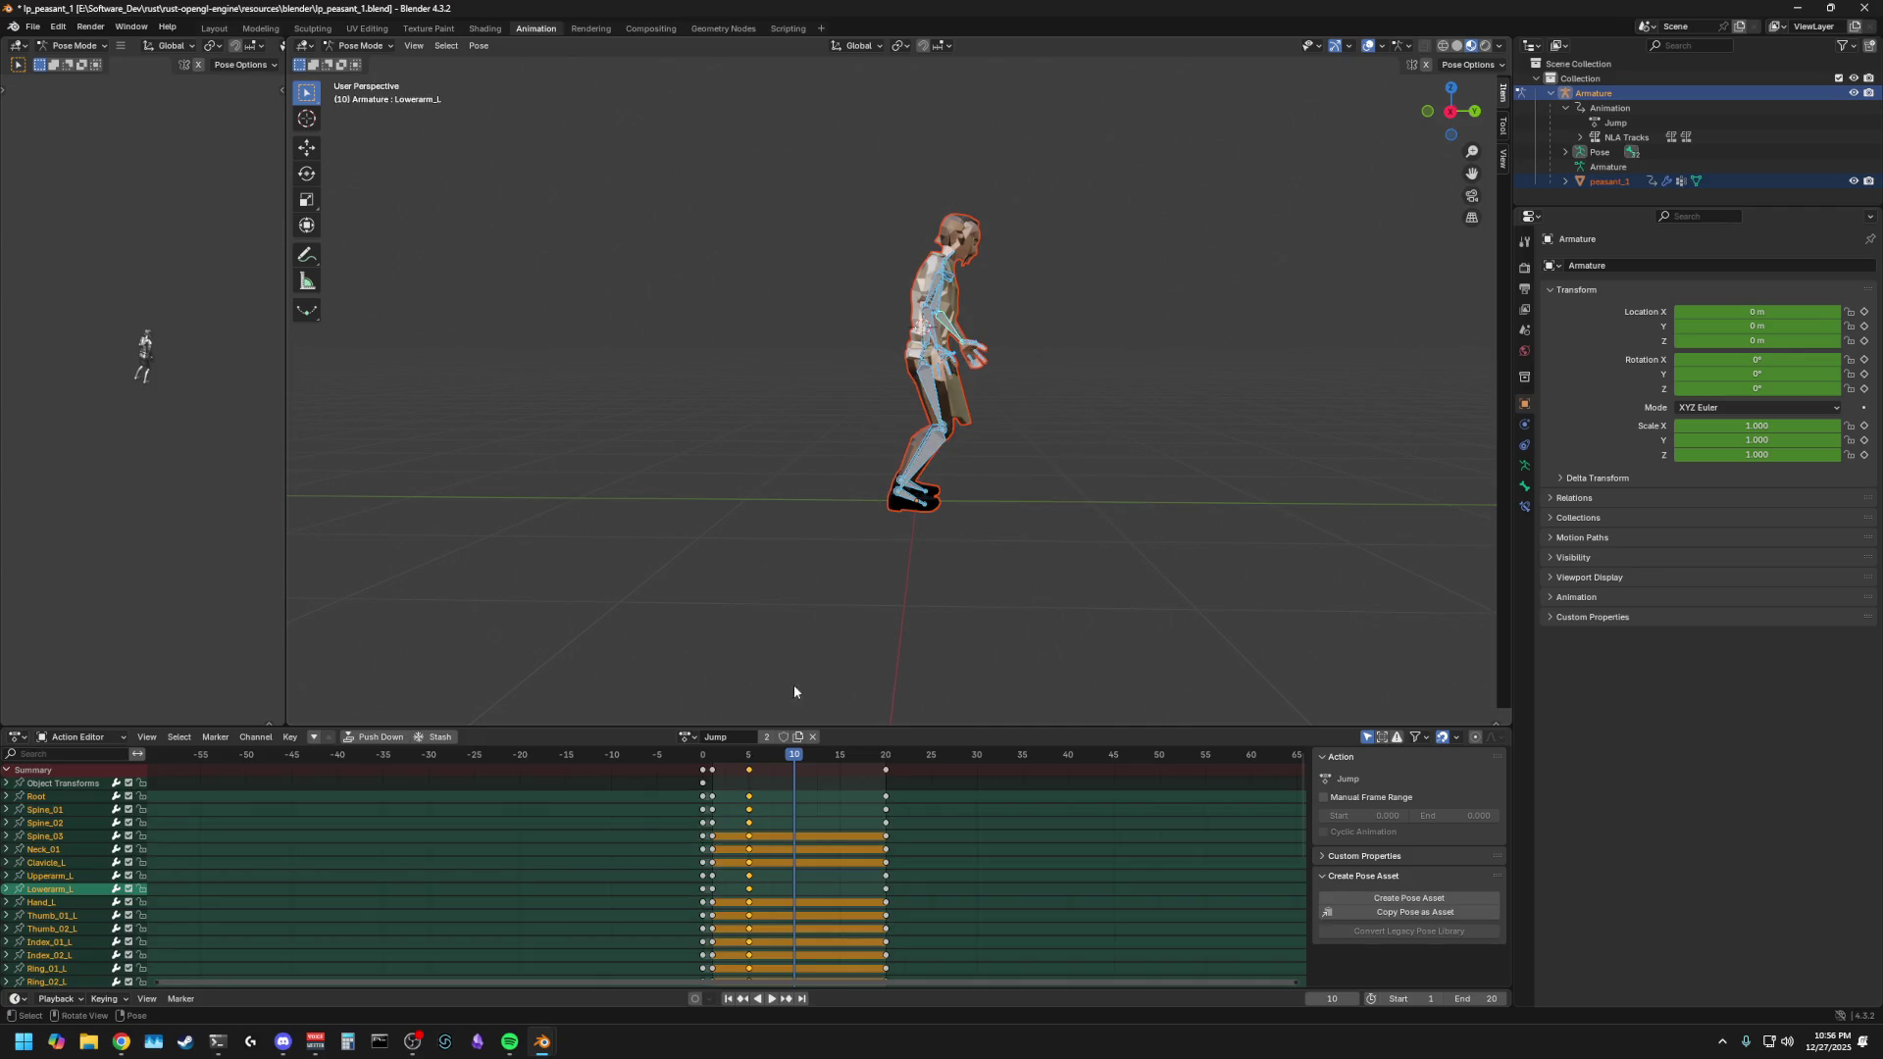
pyautogui.click(712, 770)
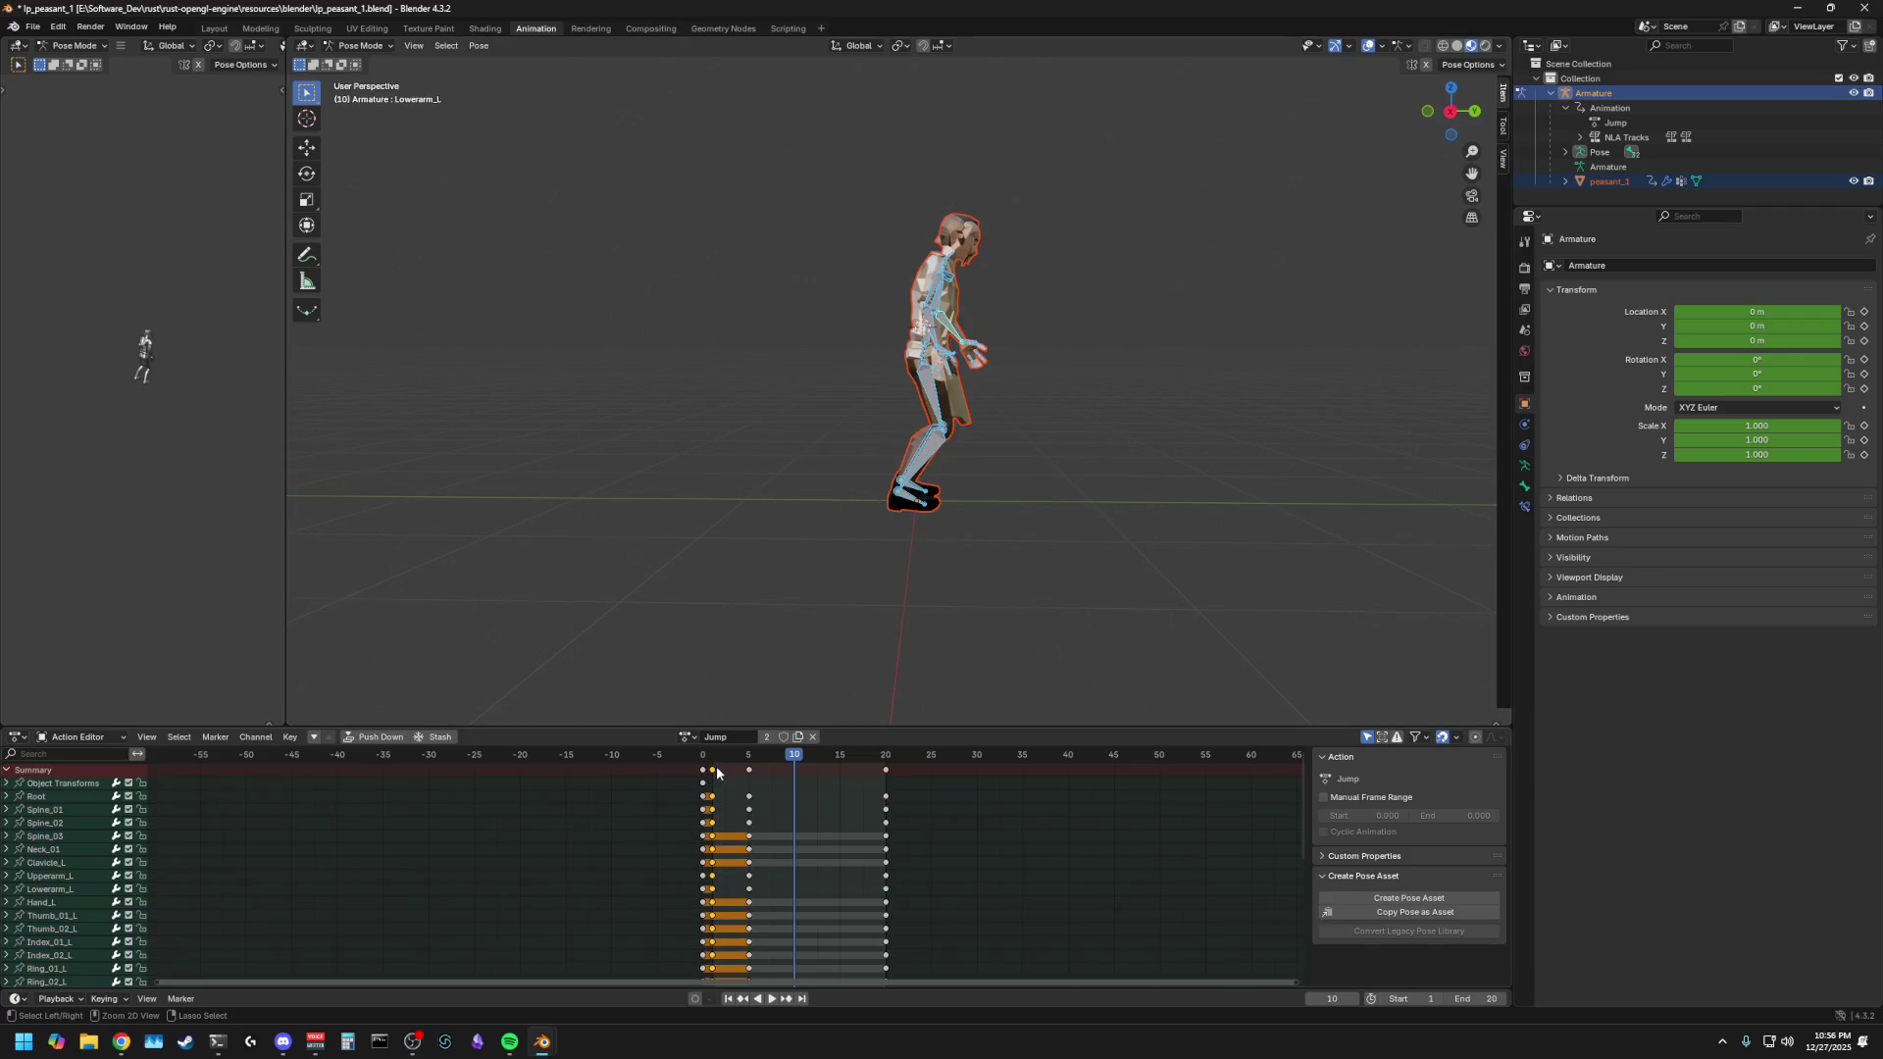
pyautogui.hotkey('ctrl', 'v')
pyautogui.press('space')
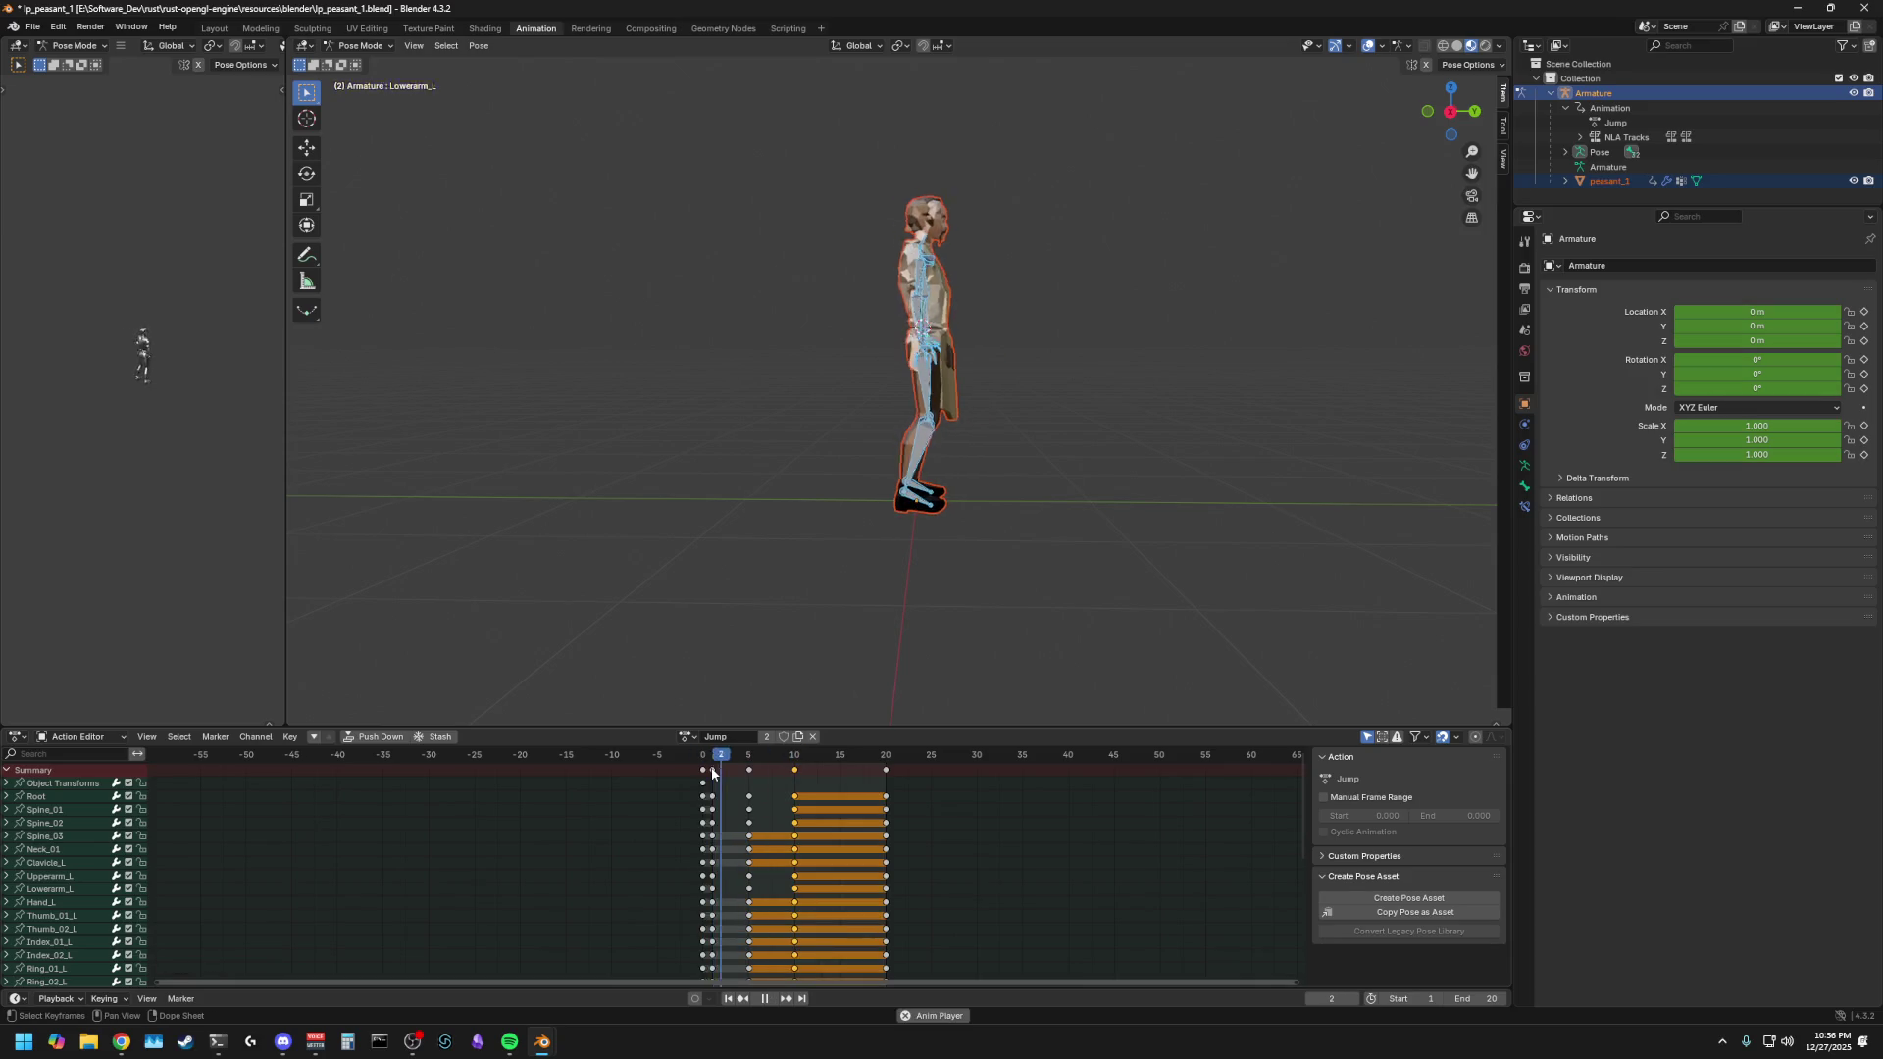
pyautogui.press('space')
pyautogui.moveTo(721, 759); pyautogui.dragTo(795, 771)
pyautogui.moveTo(790, 598)
pyautogui.mouseDown(button='middle')
pyautogui.moveTo(661, 540)
pyautogui.moveTo(715, 554)
pyautogui.moveTo(836, 538)
pyautogui.moveTo(814, 504)
pyautogui.moveTo(922, 422)
pyautogui.mouseUp(button='middle')
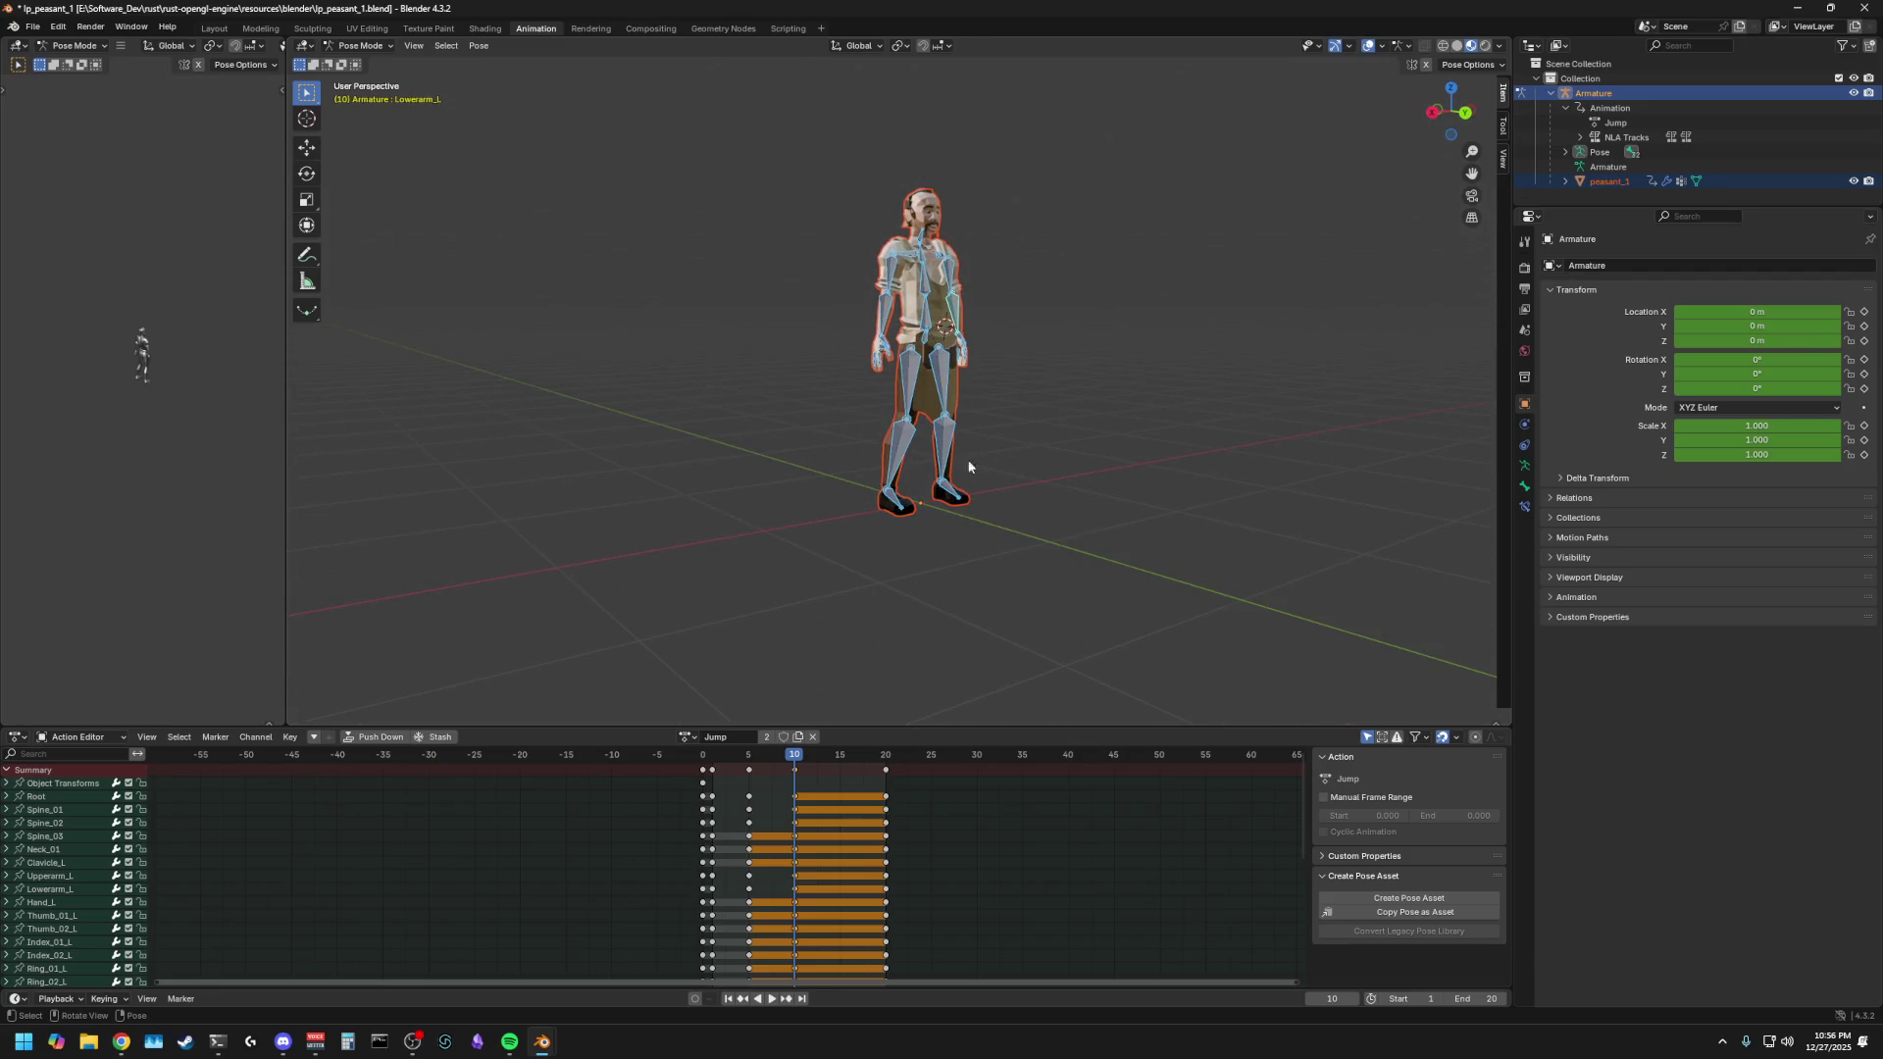
# - Raise the left thigh and bend the left calf up, rotating each on X
pyautogui.click(946, 383)
pyautogui.press('r')
pyautogui.press('x')
pyautogui.click(967, 363)
pyautogui.click(981, 326)
pyautogui.press('r')
pyautogui.press('x')
pyautogui.click(974, 376)
# - Swing the right thigh up and let the right calf hang, rotating each on X
pyautogui.click(907, 392)
pyautogui.press('r')
pyautogui.press('x')
pyautogui.click(961, 357)
pyautogui.click(947, 358)
pyautogui.press('r')
pyautogui.press('x')
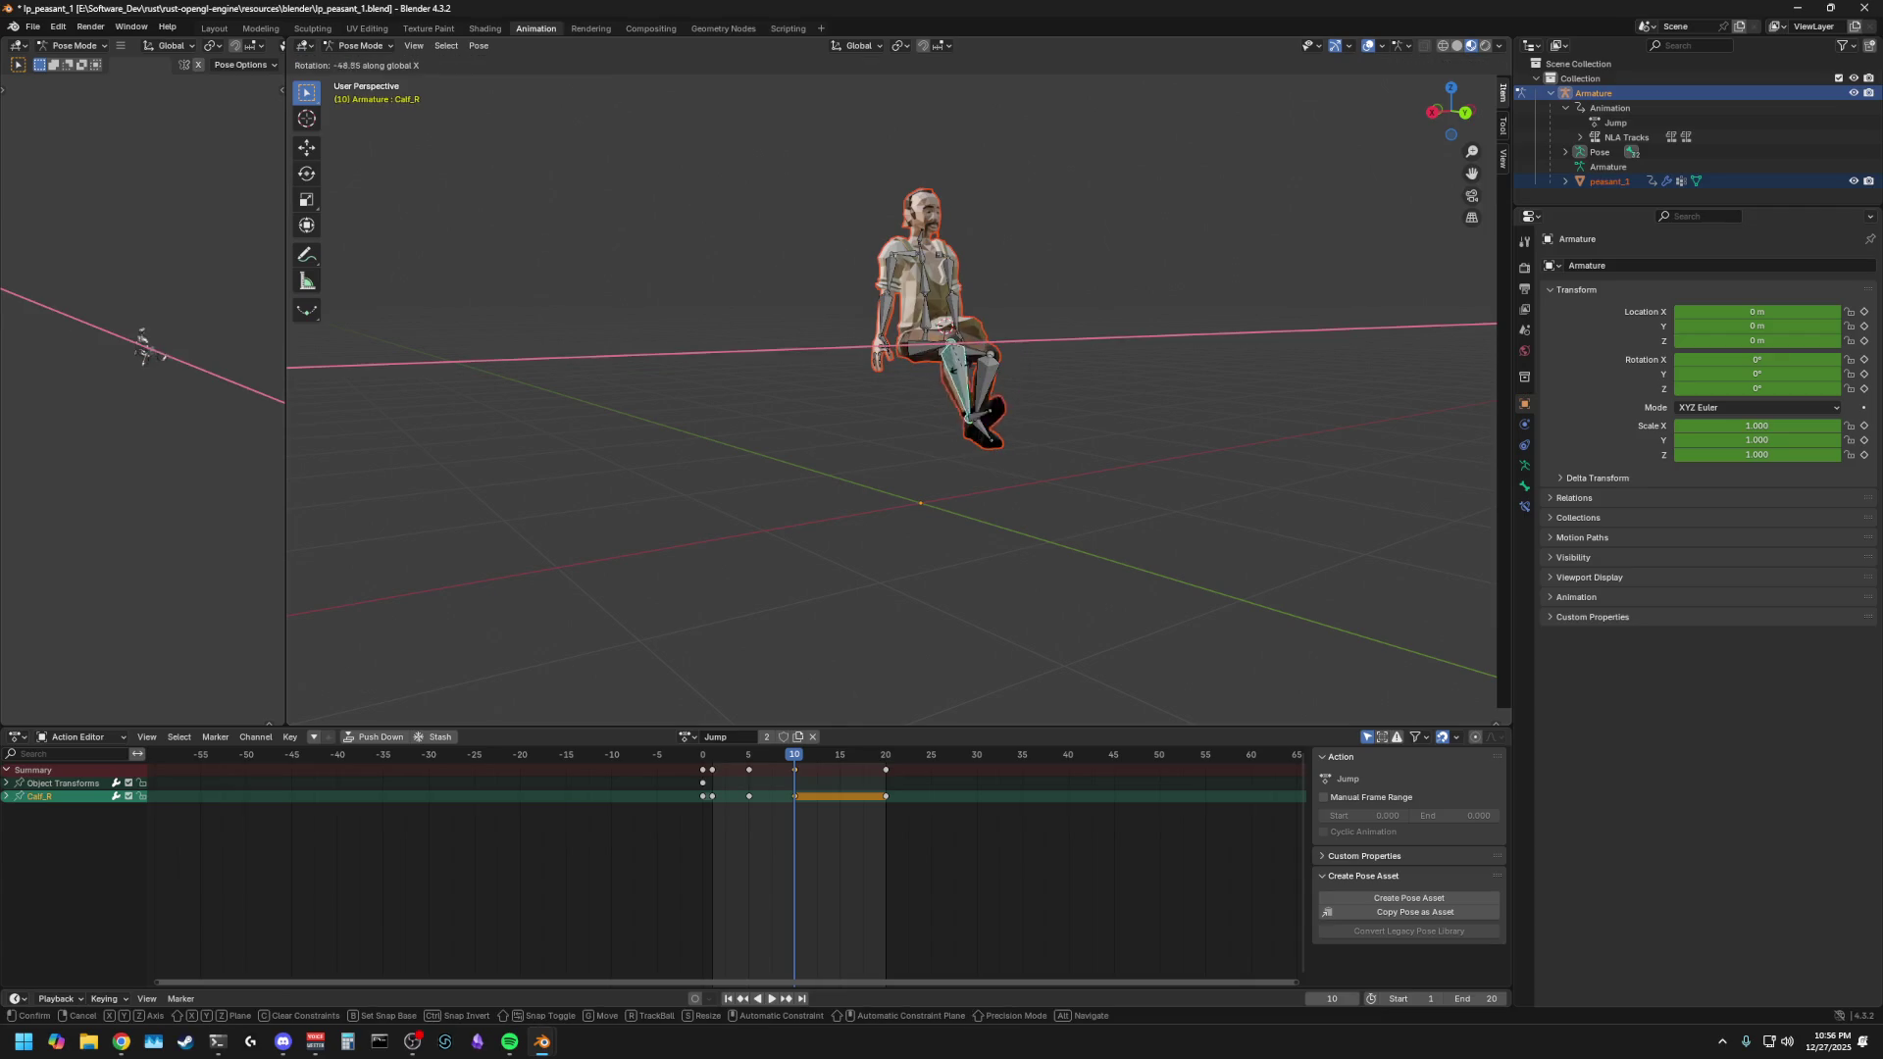
pyautogui.click(922, 386)
# - From a side view, rotate Spine_01 on the X axis
pyautogui.moveTo(901, 457)
pyautogui.mouseDown(button='middle')
pyautogui.moveTo(886, 492)
pyautogui.moveTo(829, 487)
pyautogui.mouseUp(button='middle')
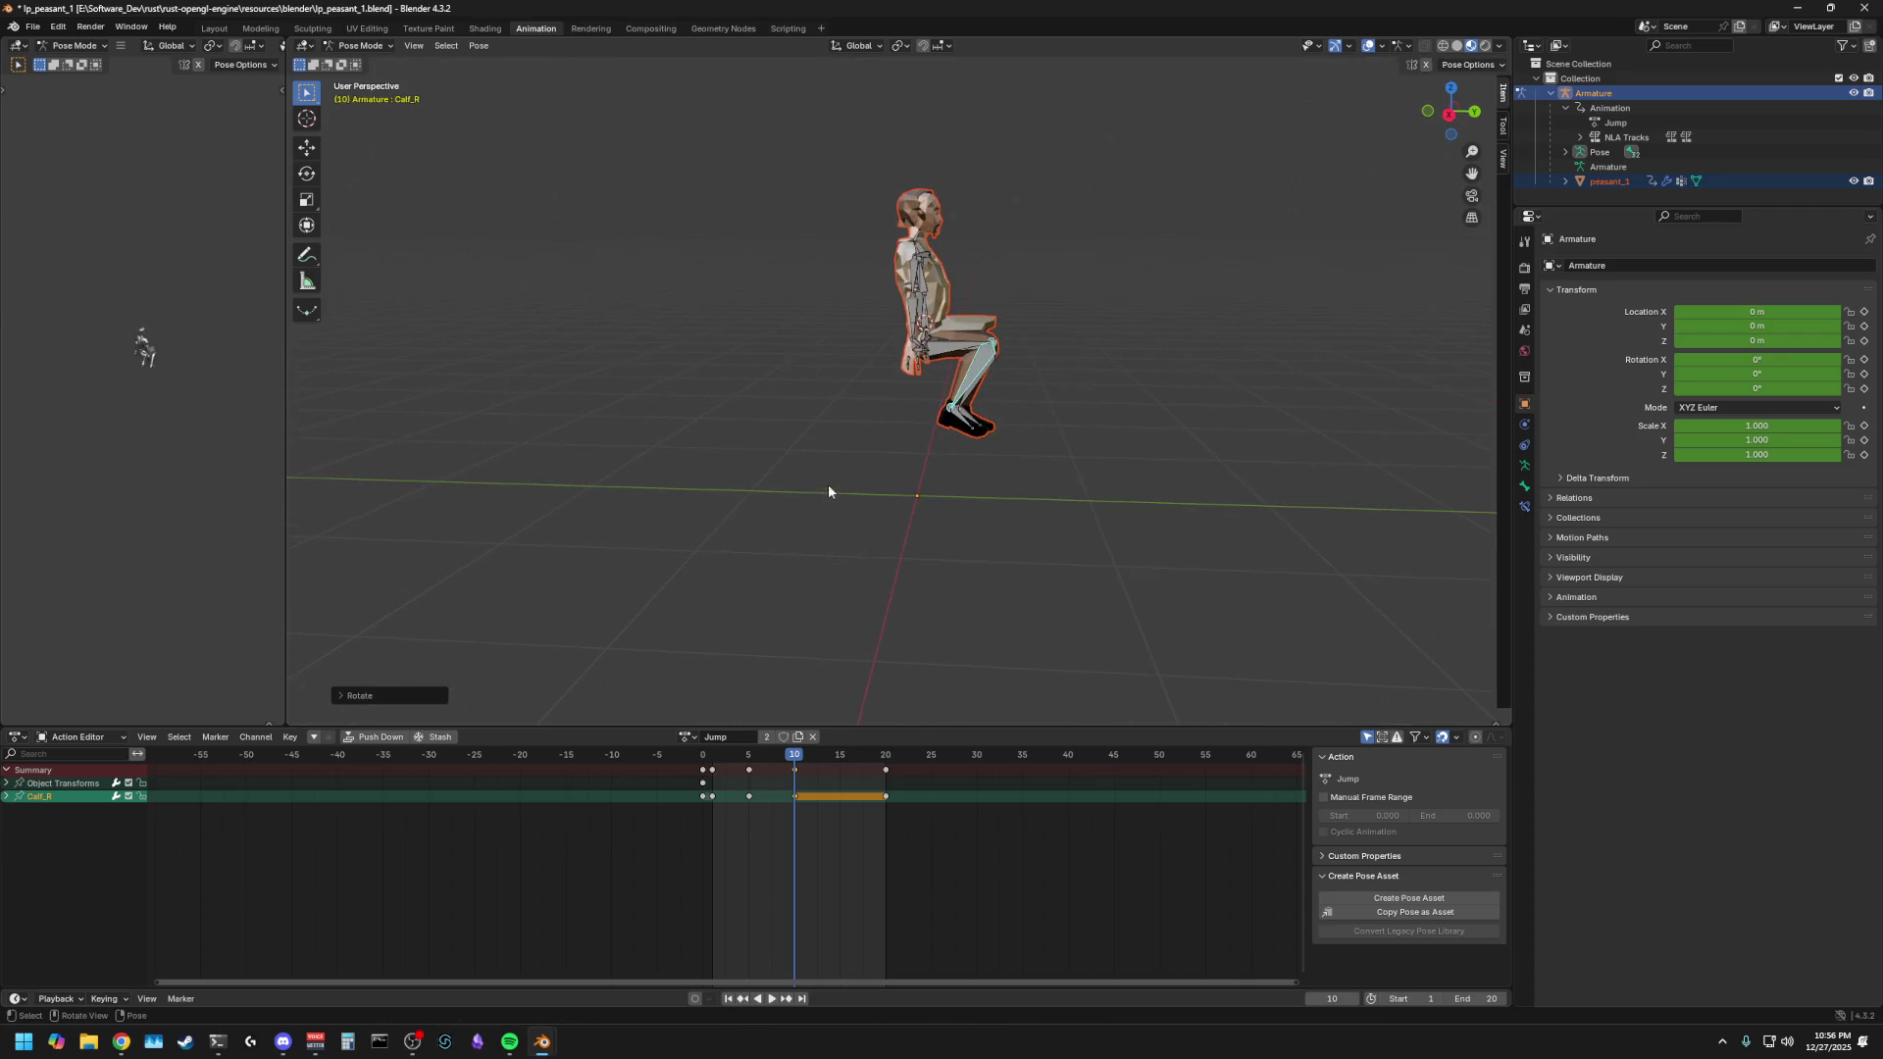
pyautogui.click(931, 310)
pyautogui.scroll(5, 993, 308)
pyautogui.press('r')
pyautogui.press('x')
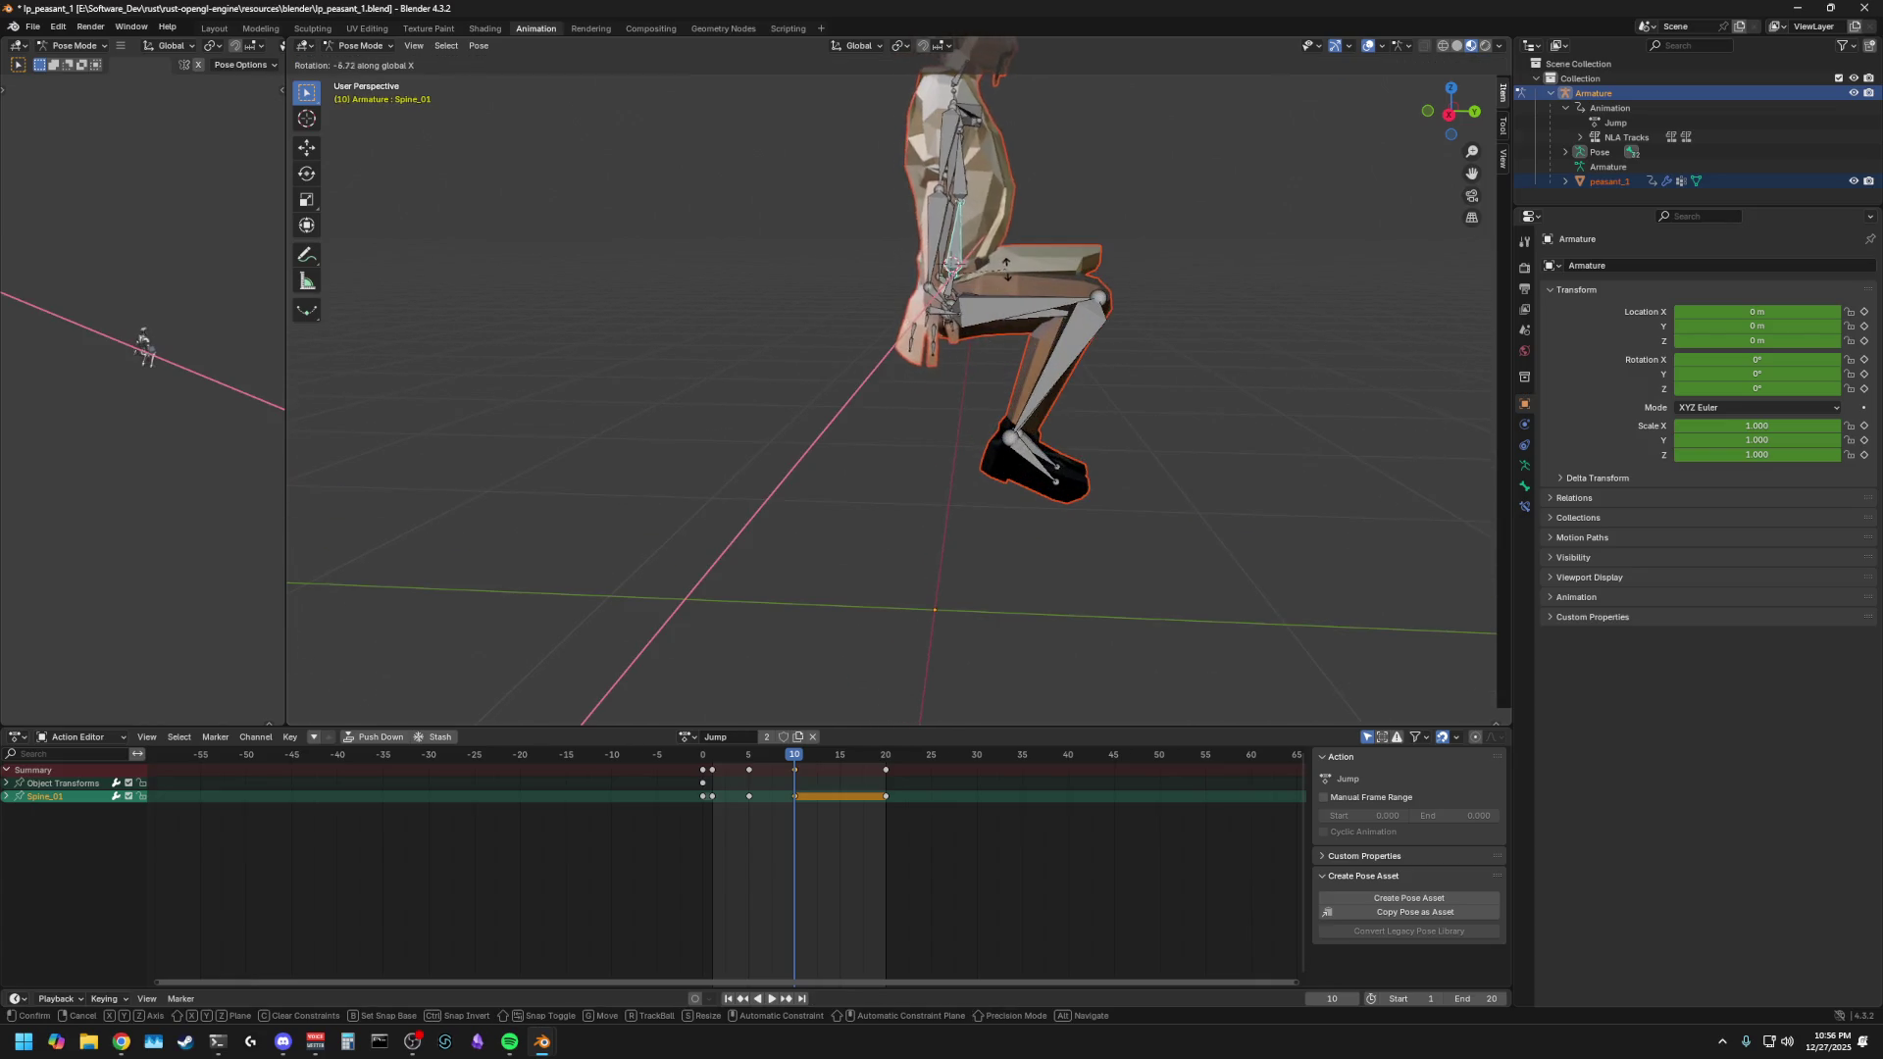
pyautogui.click(1028, 278)
# - Raise the right forearm (Lowerarm_R) with two X-axis rotations
pyautogui.click(963, 149)
pyautogui.press('r')
pyautogui.press('x')
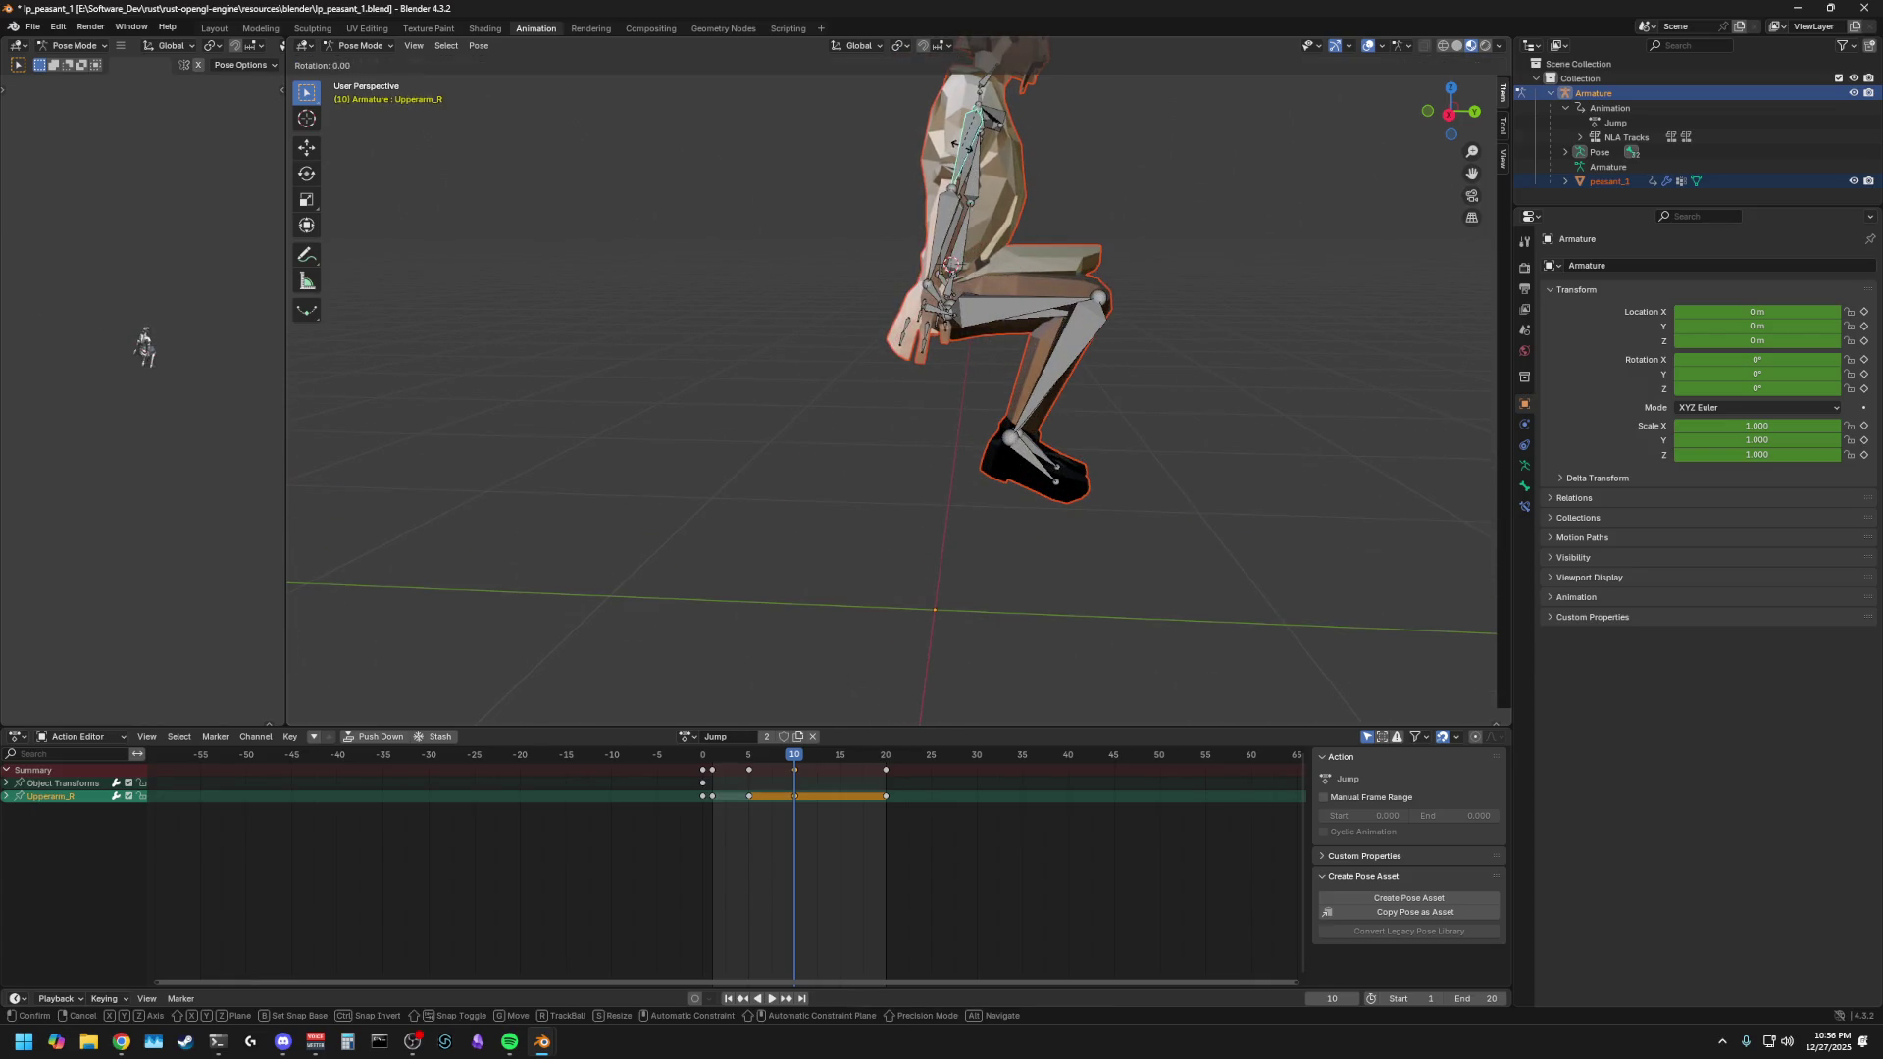
pyautogui.click(871, 142)
pyautogui.press('r')
pyautogui.press('x')
pyautogui.click(873, 143)
# - Rotate the left upper arm and left forearm on the X axis
pyautogui.moveTo(1026, 175); pyautogui.dragTo(831, 143, button='middle')
pyautogui.click(831, 143)
pyautogui.press('r')
pyautogui.press('x')
pyautogui.click(836, 145)
pyautogui.click(936, 162)
pyautogui.press('r')
pyautogui.press('x')
pyautogui.click(827, 232)
# - Readjust the Thigh_L rotation on X, cancelling an extra unwanted rotation
pyautogui.moveTo(827, 232)
pyautogui.mouseDown(button='middle')
pyautogui.moveTo(1044, 230)
pyautogui.moveTo(1047, 200)
pyautogui.moveTo(1093, 168)
pyautogui.moveTo(781, 175)
pyautogui.moveTo(948, 163)
pyautogui.moveTo(931, 221)
pyautogui.moveTo(986, 300)
pyautogui.mouseUp(button='middle')
pyautogui.click(991, 319)
pyautogui.press('r')
pyautogui.press('x')
pyautogui.click(991, 325)
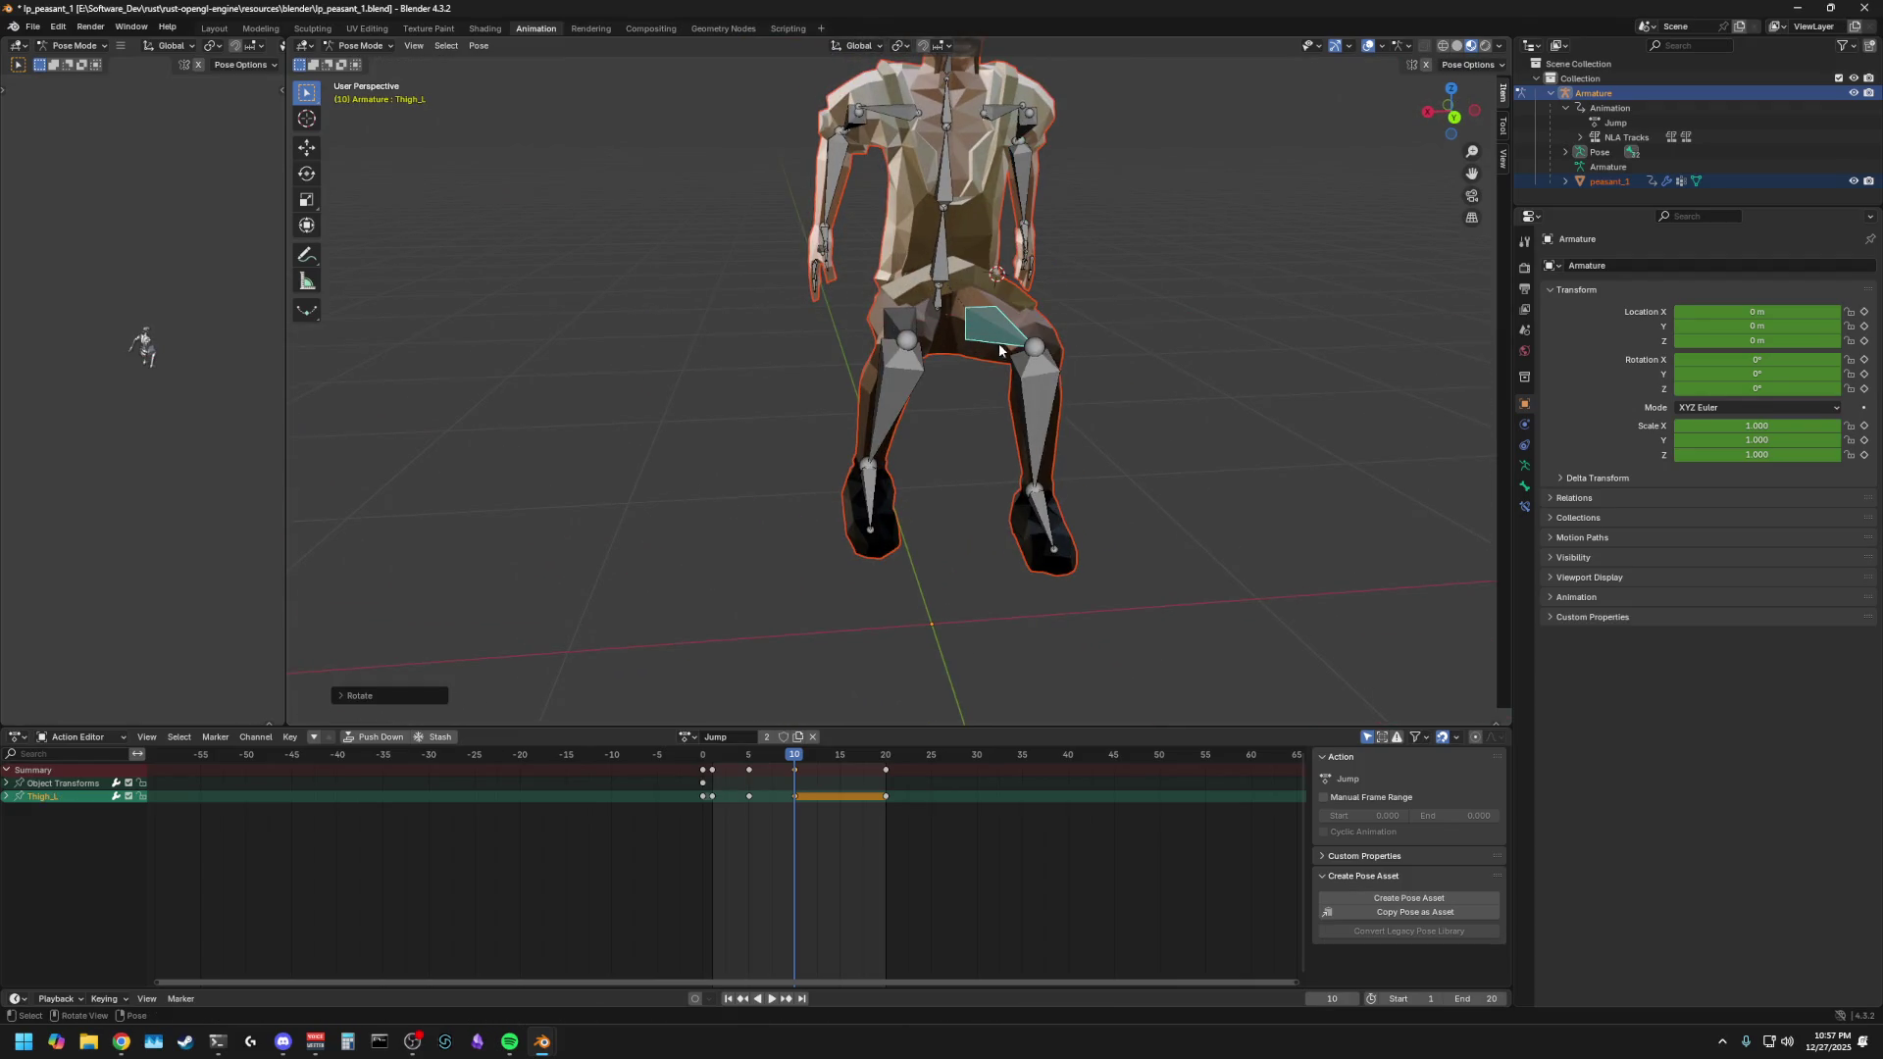
pyautogui.press('r')
pyautogui.press('x')
pyautogui.press('Escape')
pyautogui.click(1035, 392)
pyautogui.rightClick(1035, 392)
pyautogui.press('Escape')
# - From a side view, rotate Calf_L and Calf_R to finish the tucked legs
pyautogui.moveTo(1102, 378)
pyautogui.mouseDown(button='middle')
pyautogui.moveTo(1049, 374)
pyautogui.moveTo(1100, 368)
pyautogui.mouseUp(button='middle')
pyautogui.press('r')
pyautogui.click(1040, 363)
pyautogui.click(1040, 381)
pyautogui.press('r')
pyautogui.click(1040, 381)
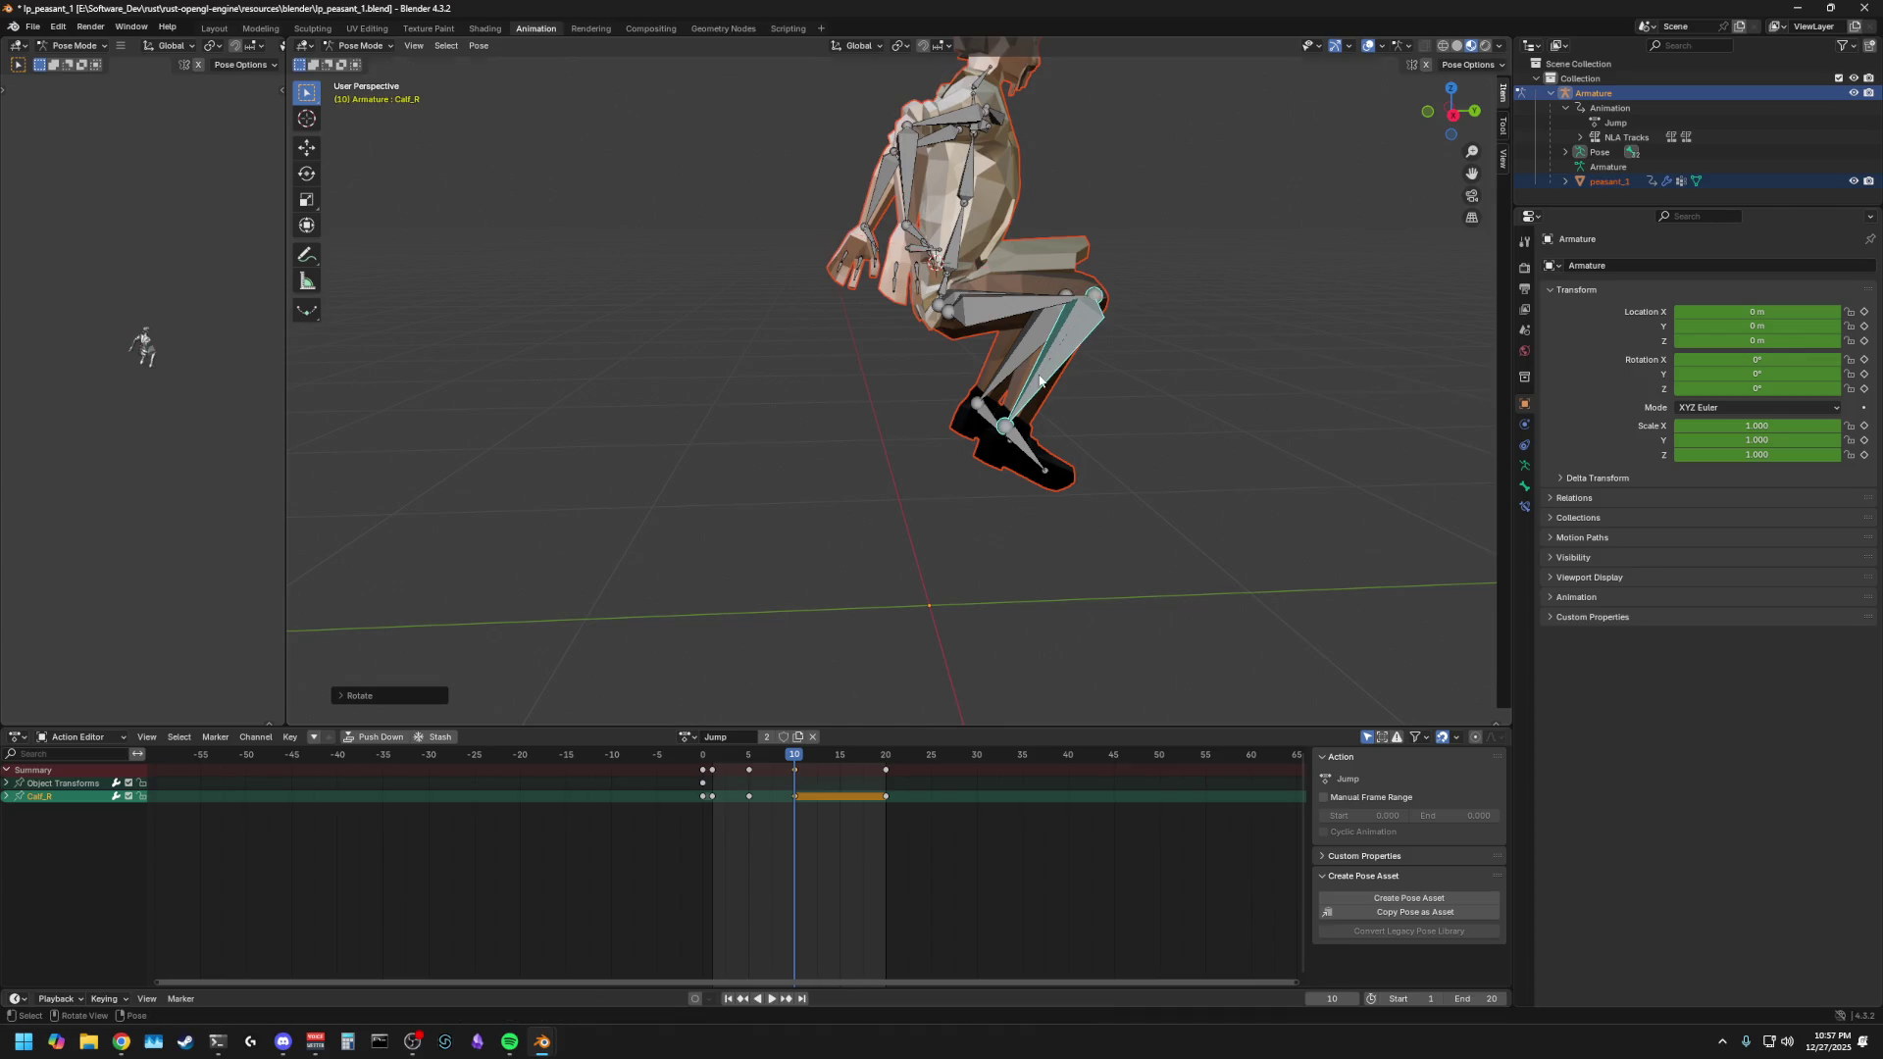
pyautogui.click(1095, 384)
pyautogui.moveTo(1095, 385)
pyautogui.mouseDown(button='middle')
pyautogui.moveTo(1110, 392)
pyautogui.moveTo(922, 397)
pyautogui.mouseUp(button='middle')
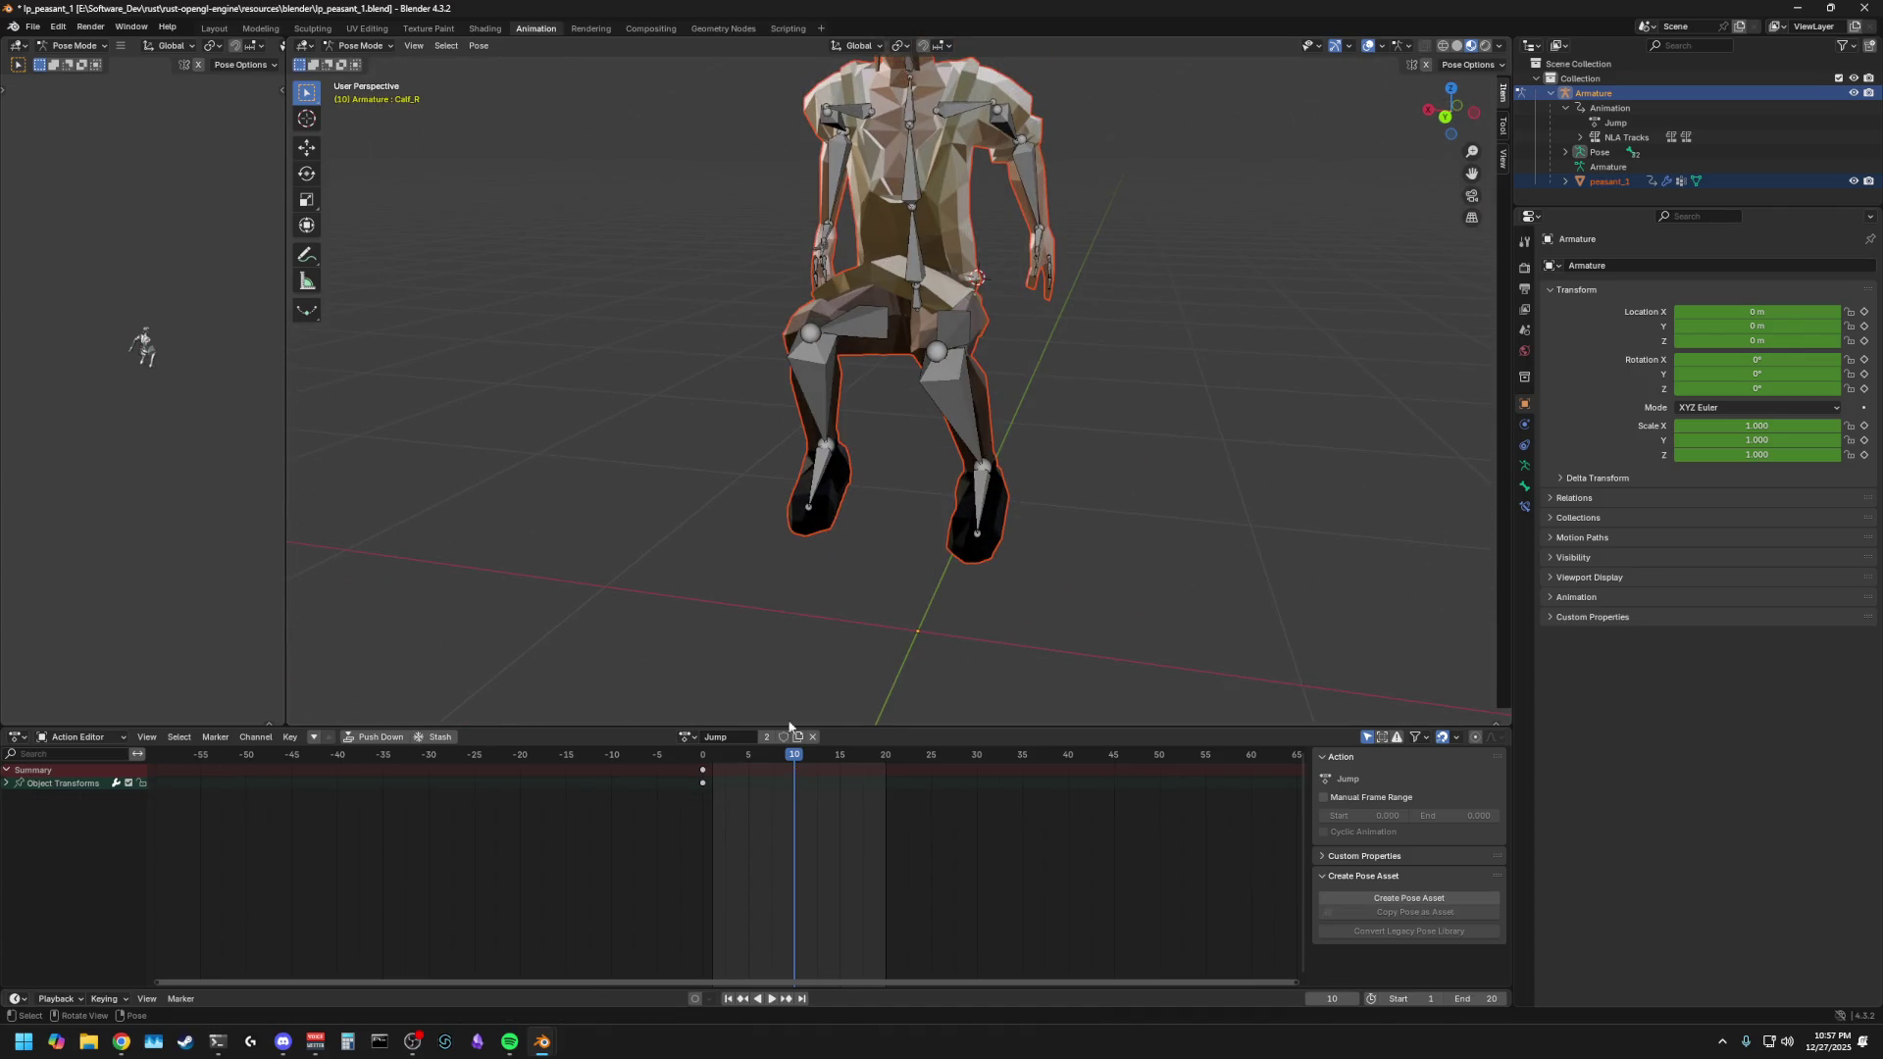
# - Keyframe all bones at frame 10, then play and scrub the jump from frame 5
pyautogui.press('a')
pyautogui.press('i')
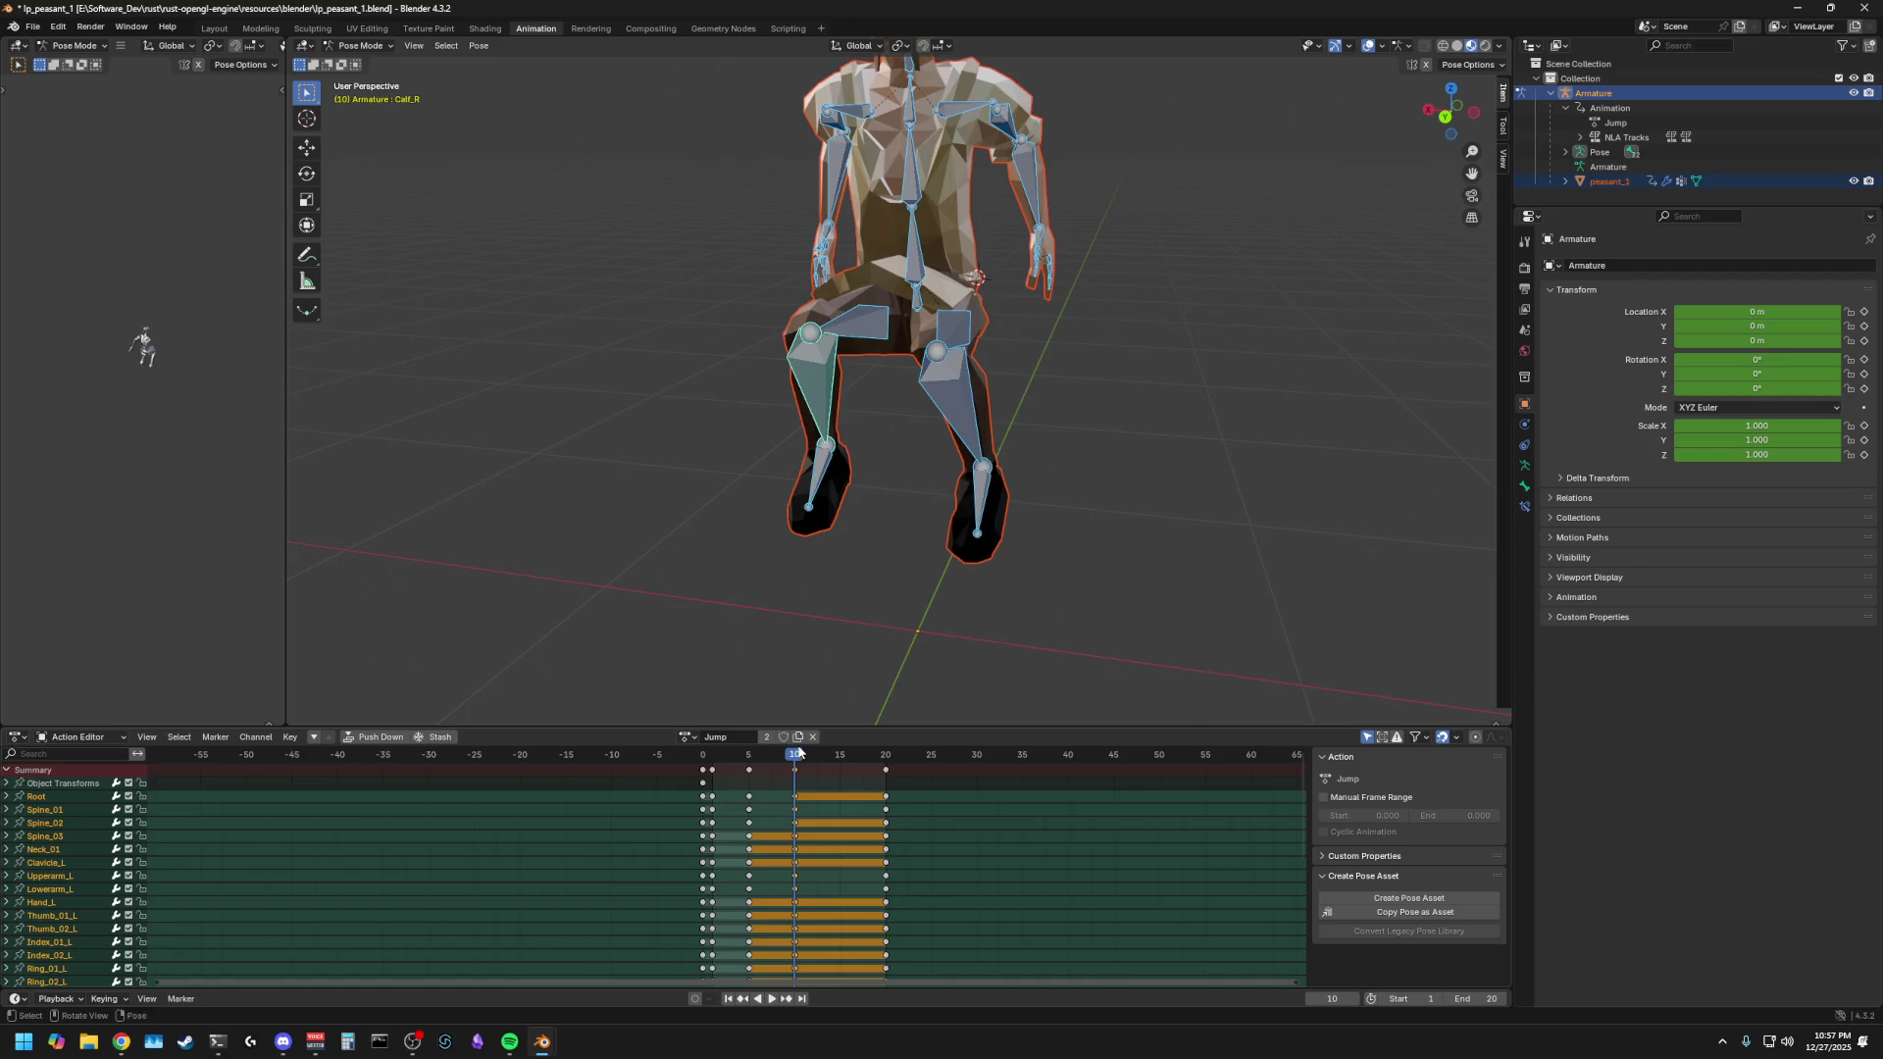
pyautogui.click(753, 760)
pyautogui.press('space')
pyautogui.moveTo(843, 628); pyautogui.dragTo(913, 586, button='middle')
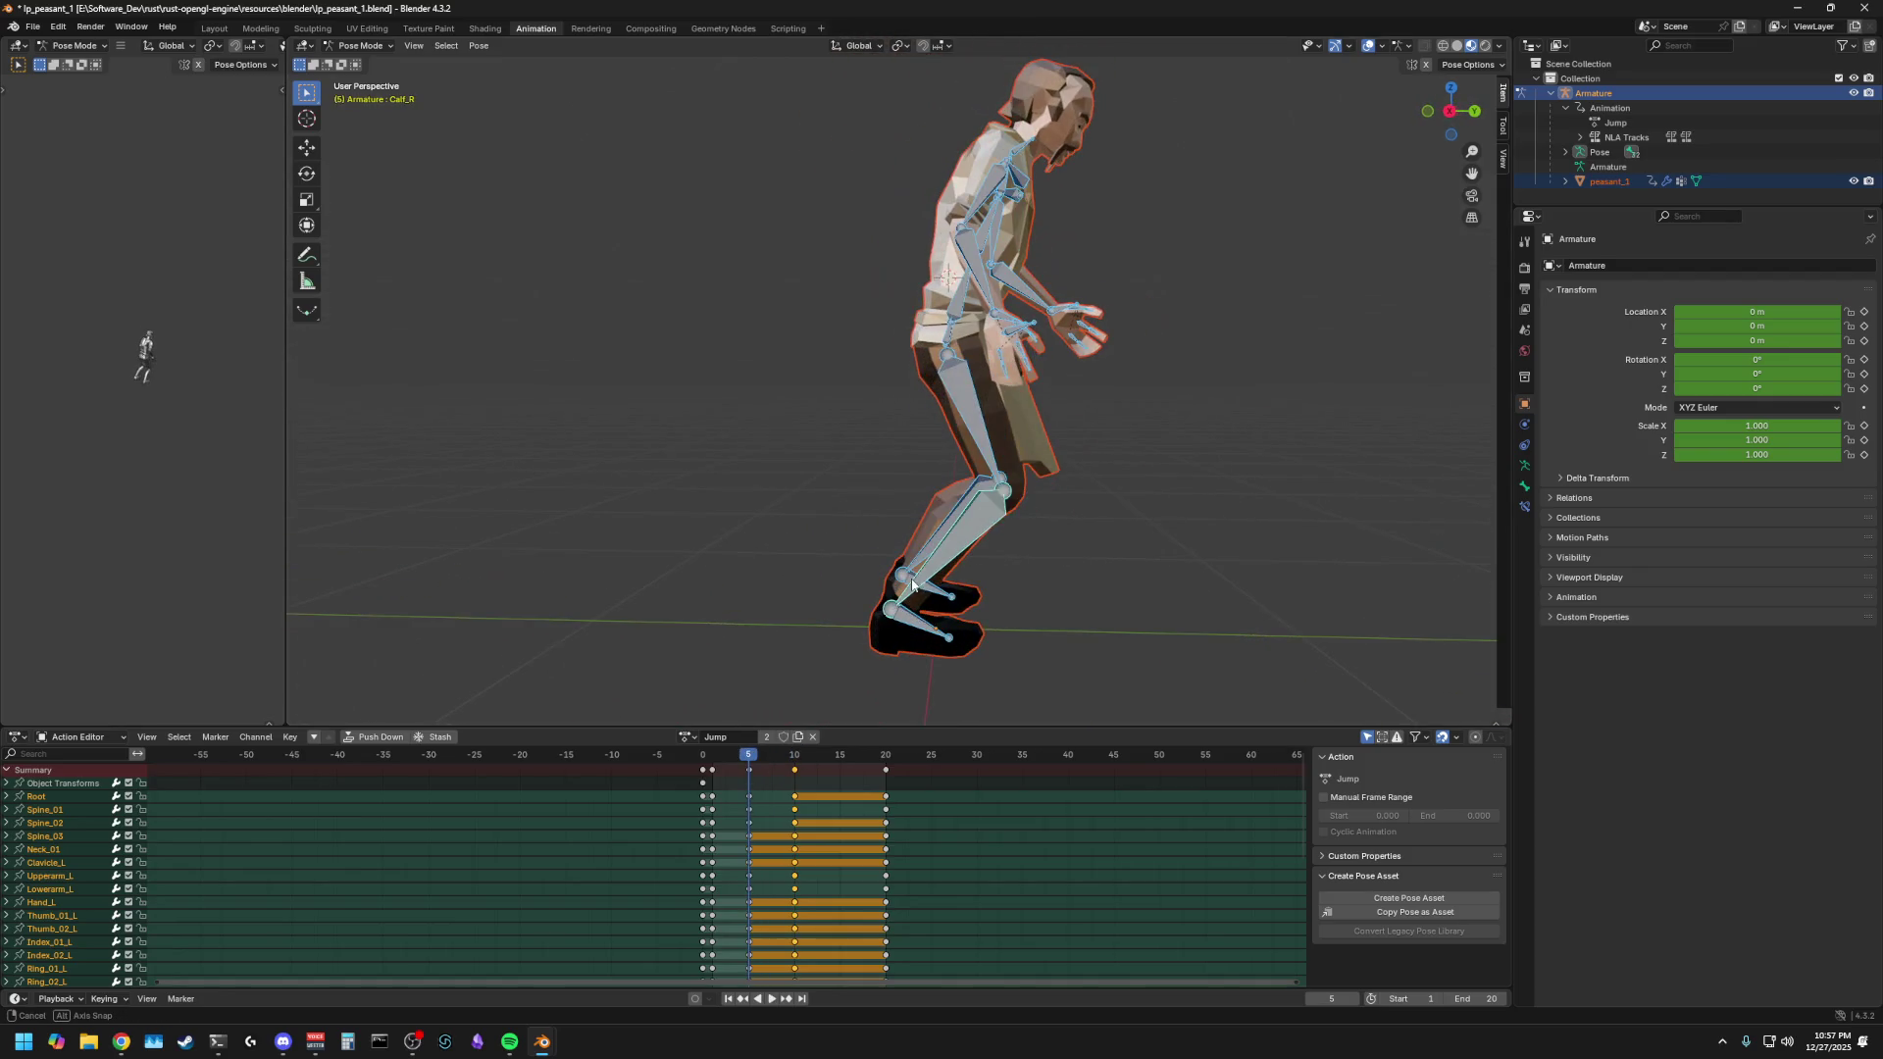
pyautogui.moveTo(810, 765)
pyautogui.mouseDown()
pyautogui.moveTo(714, 762)
pyautogui.moveTo(804, 764)
pyautogui.moveTo(751, 763)
pyautogui.mouseUp()
pyautogui.click(975, 419)
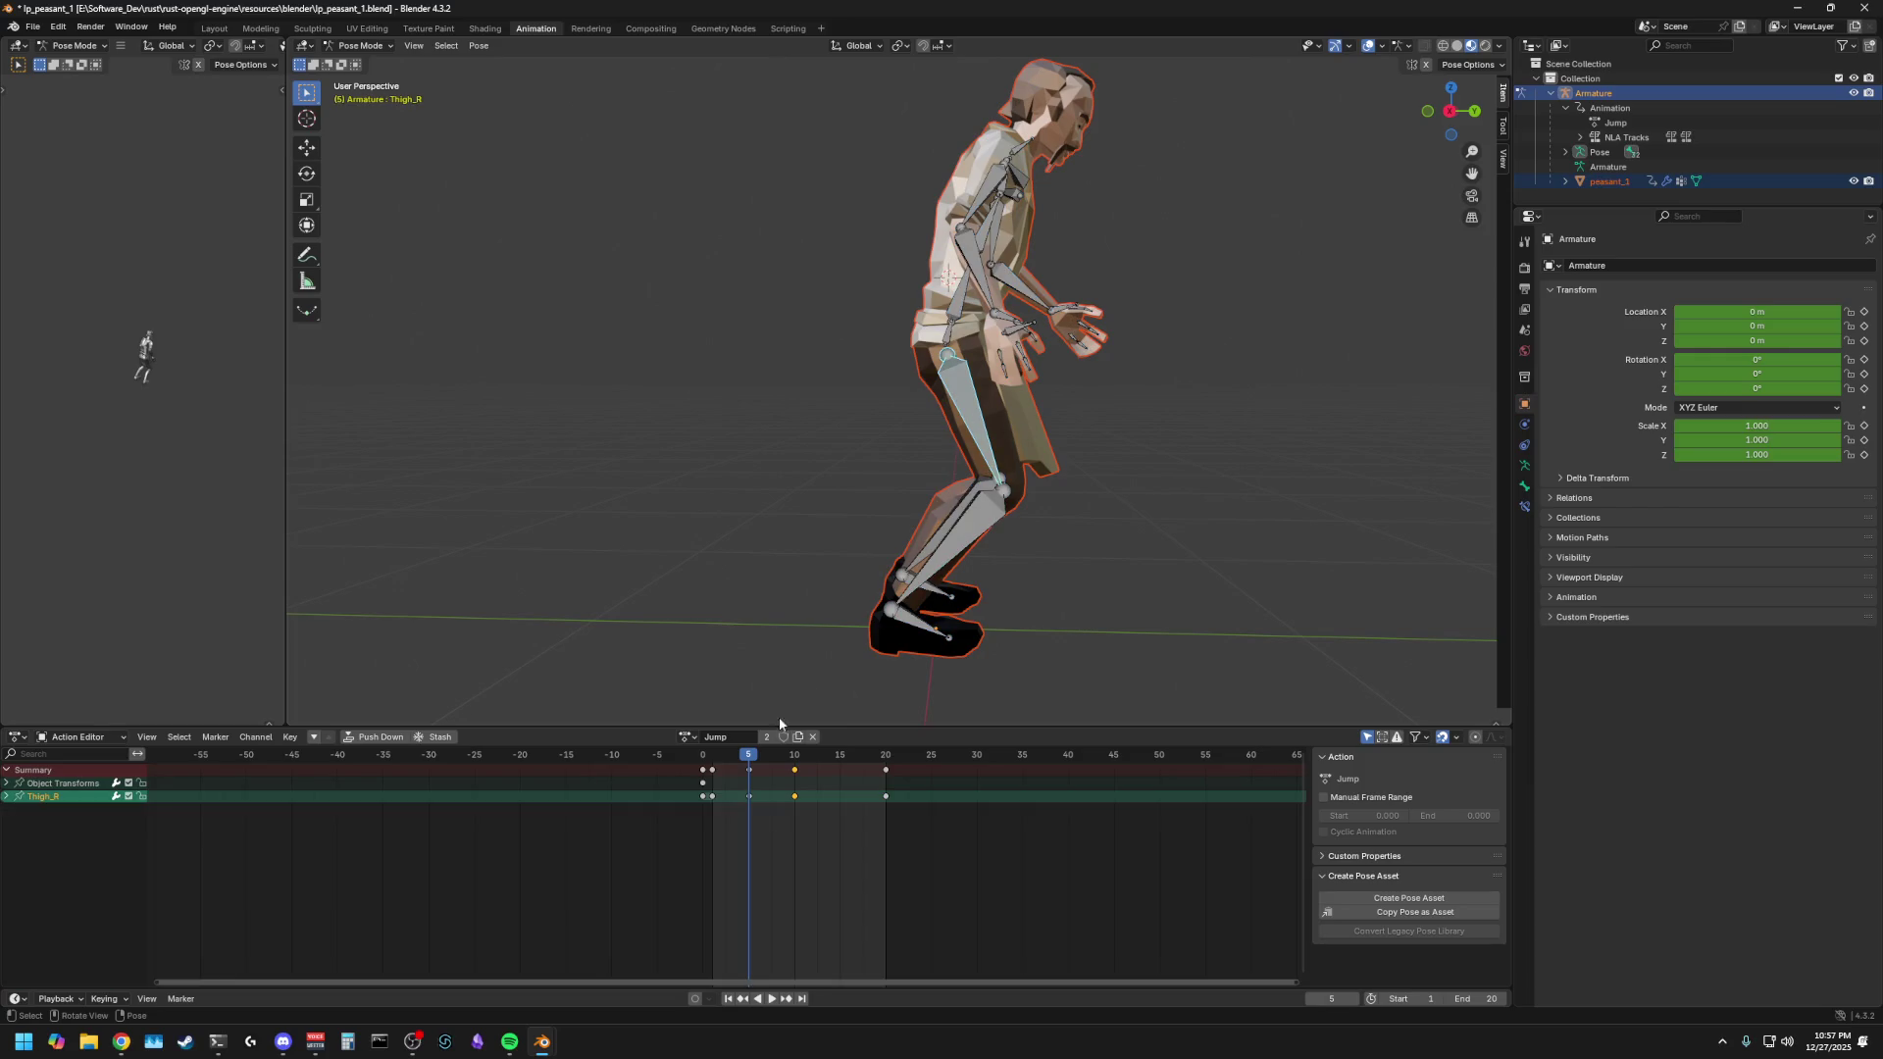
pyautogui.press('space')
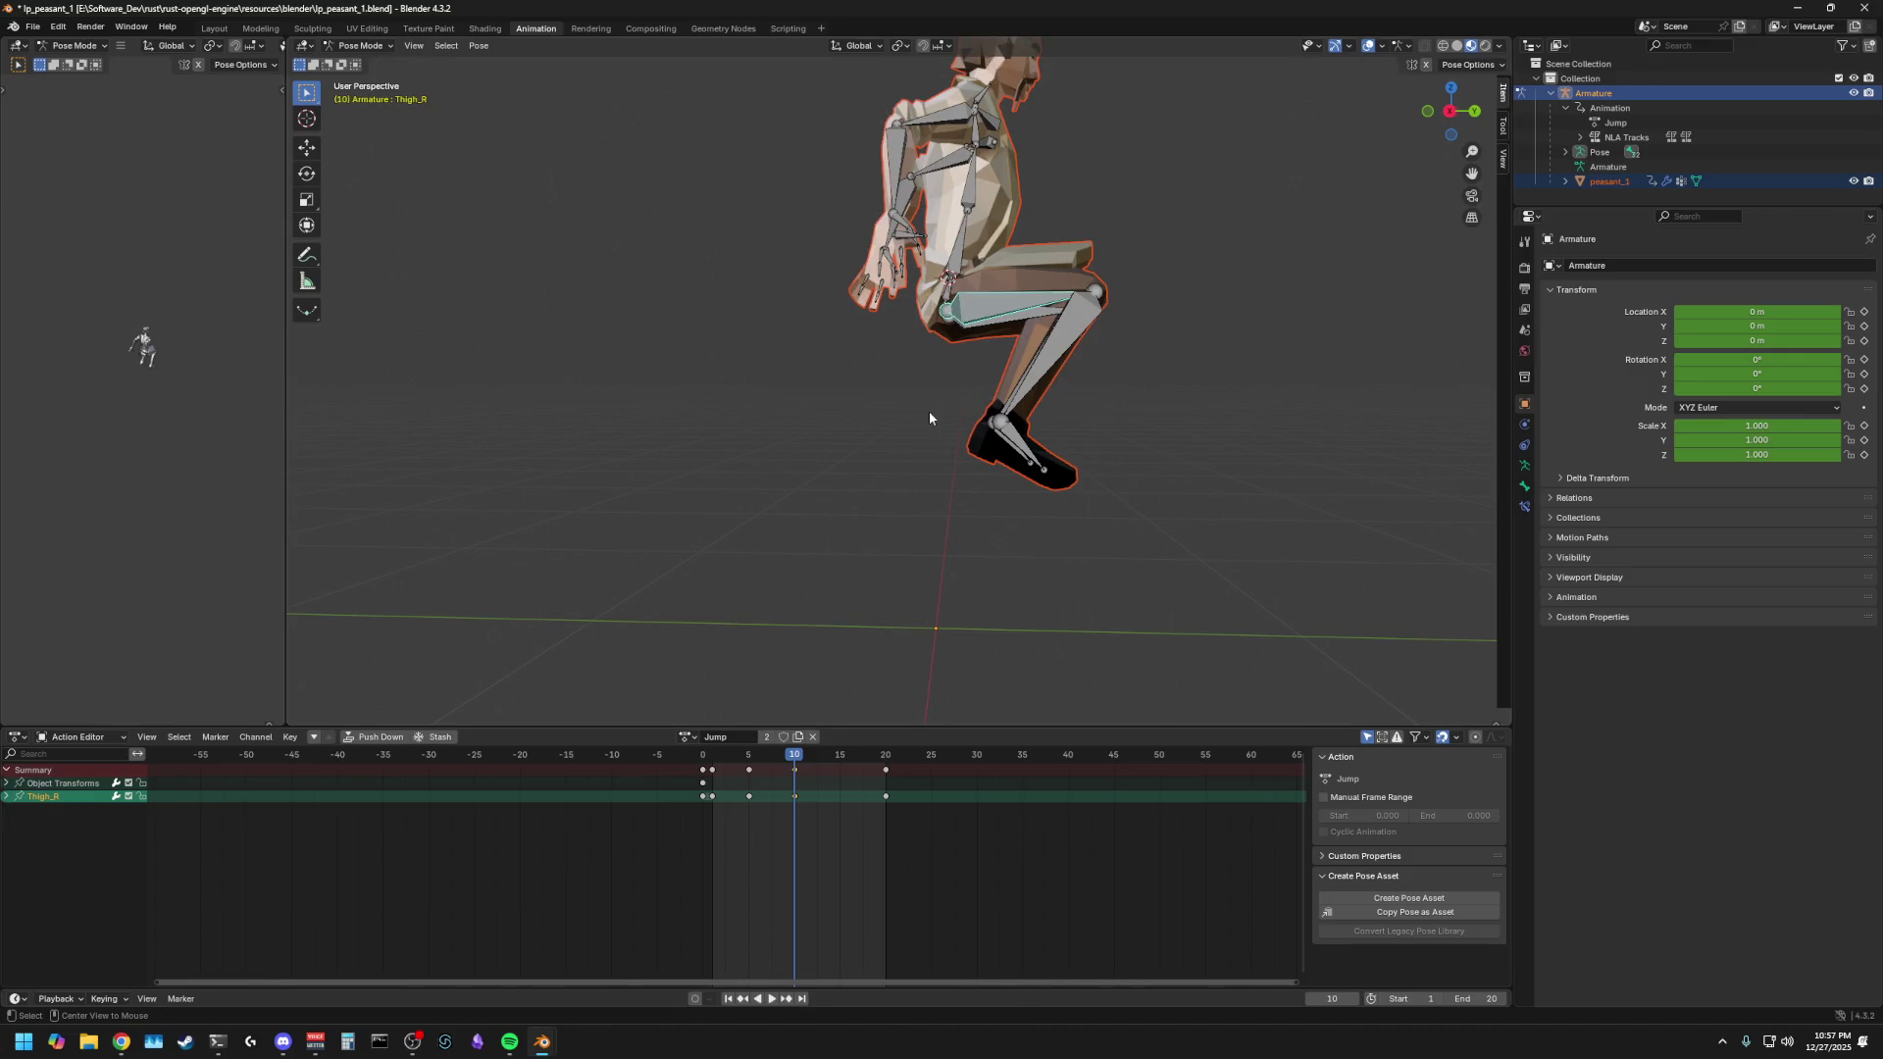
# - Undo the leg change, clear the right calf's rotation and stop playback at frame 15
pyautogui.hotkey('ctrl', 'z')
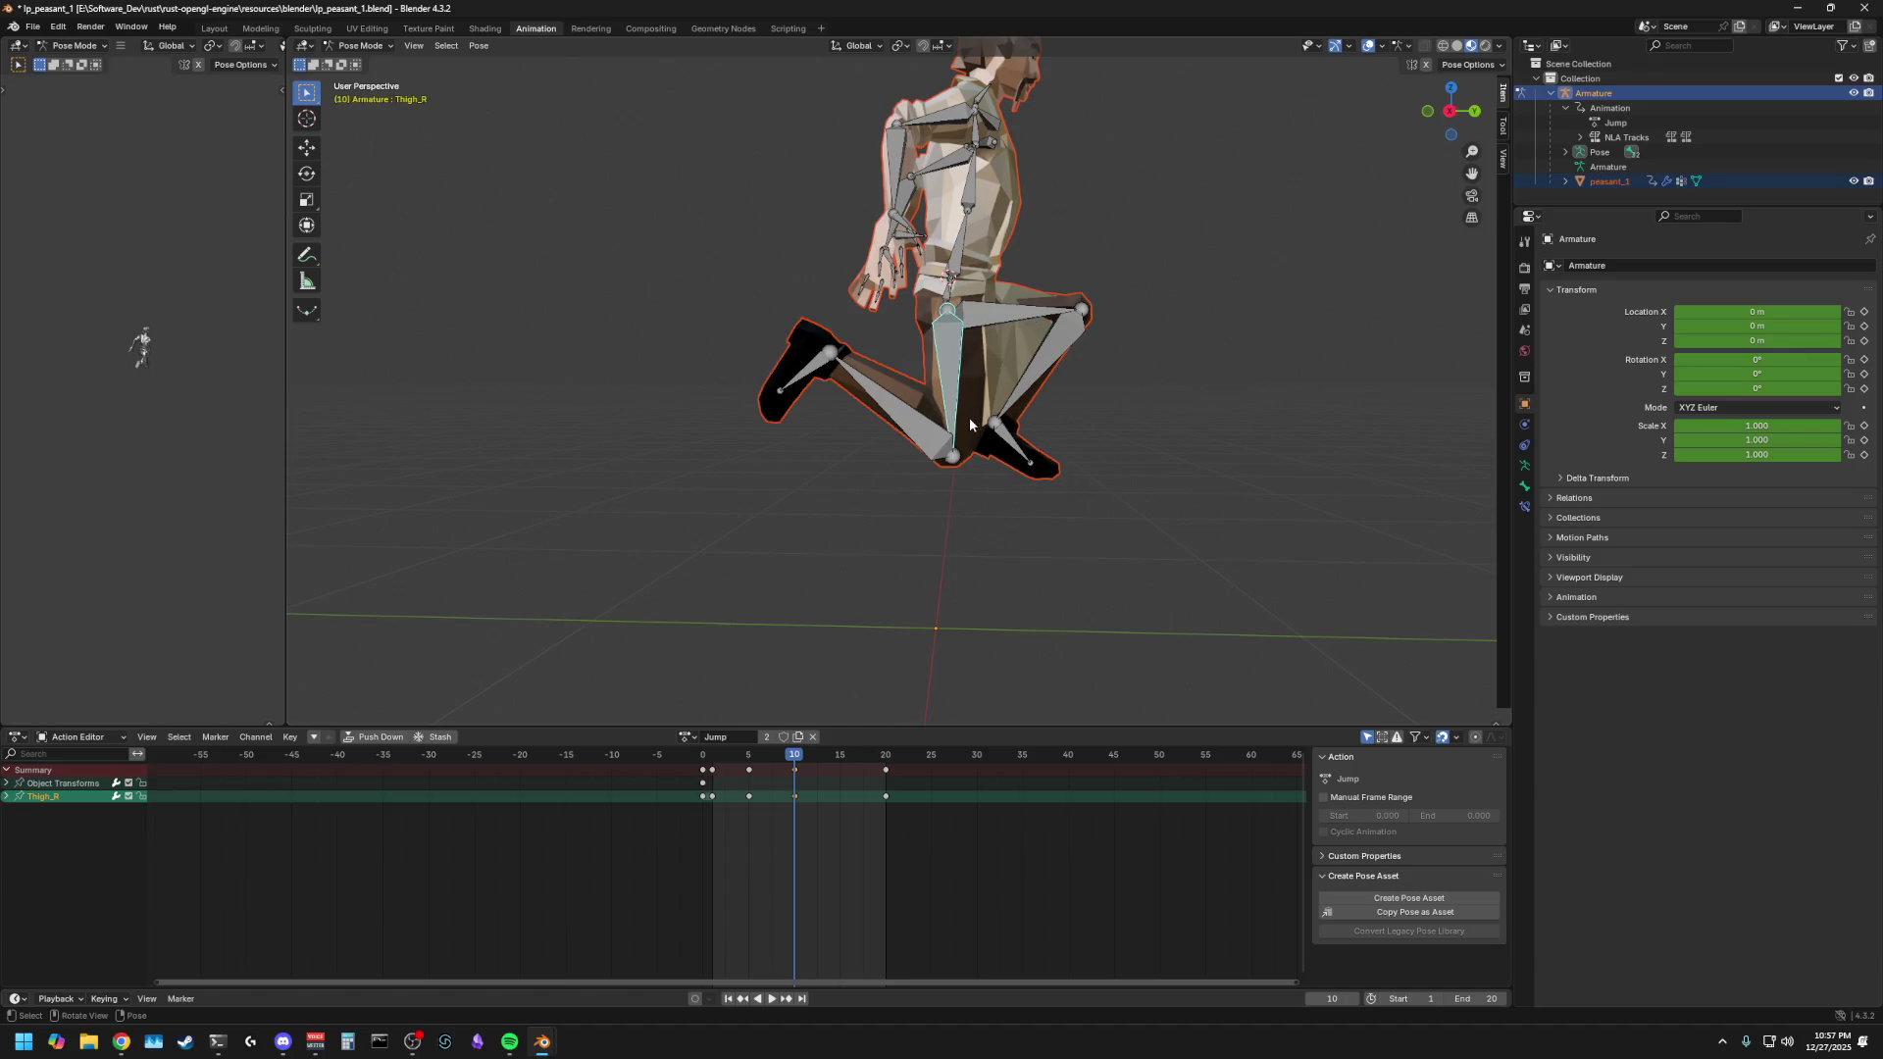
pyautogui.hotkey('alt', 'r')
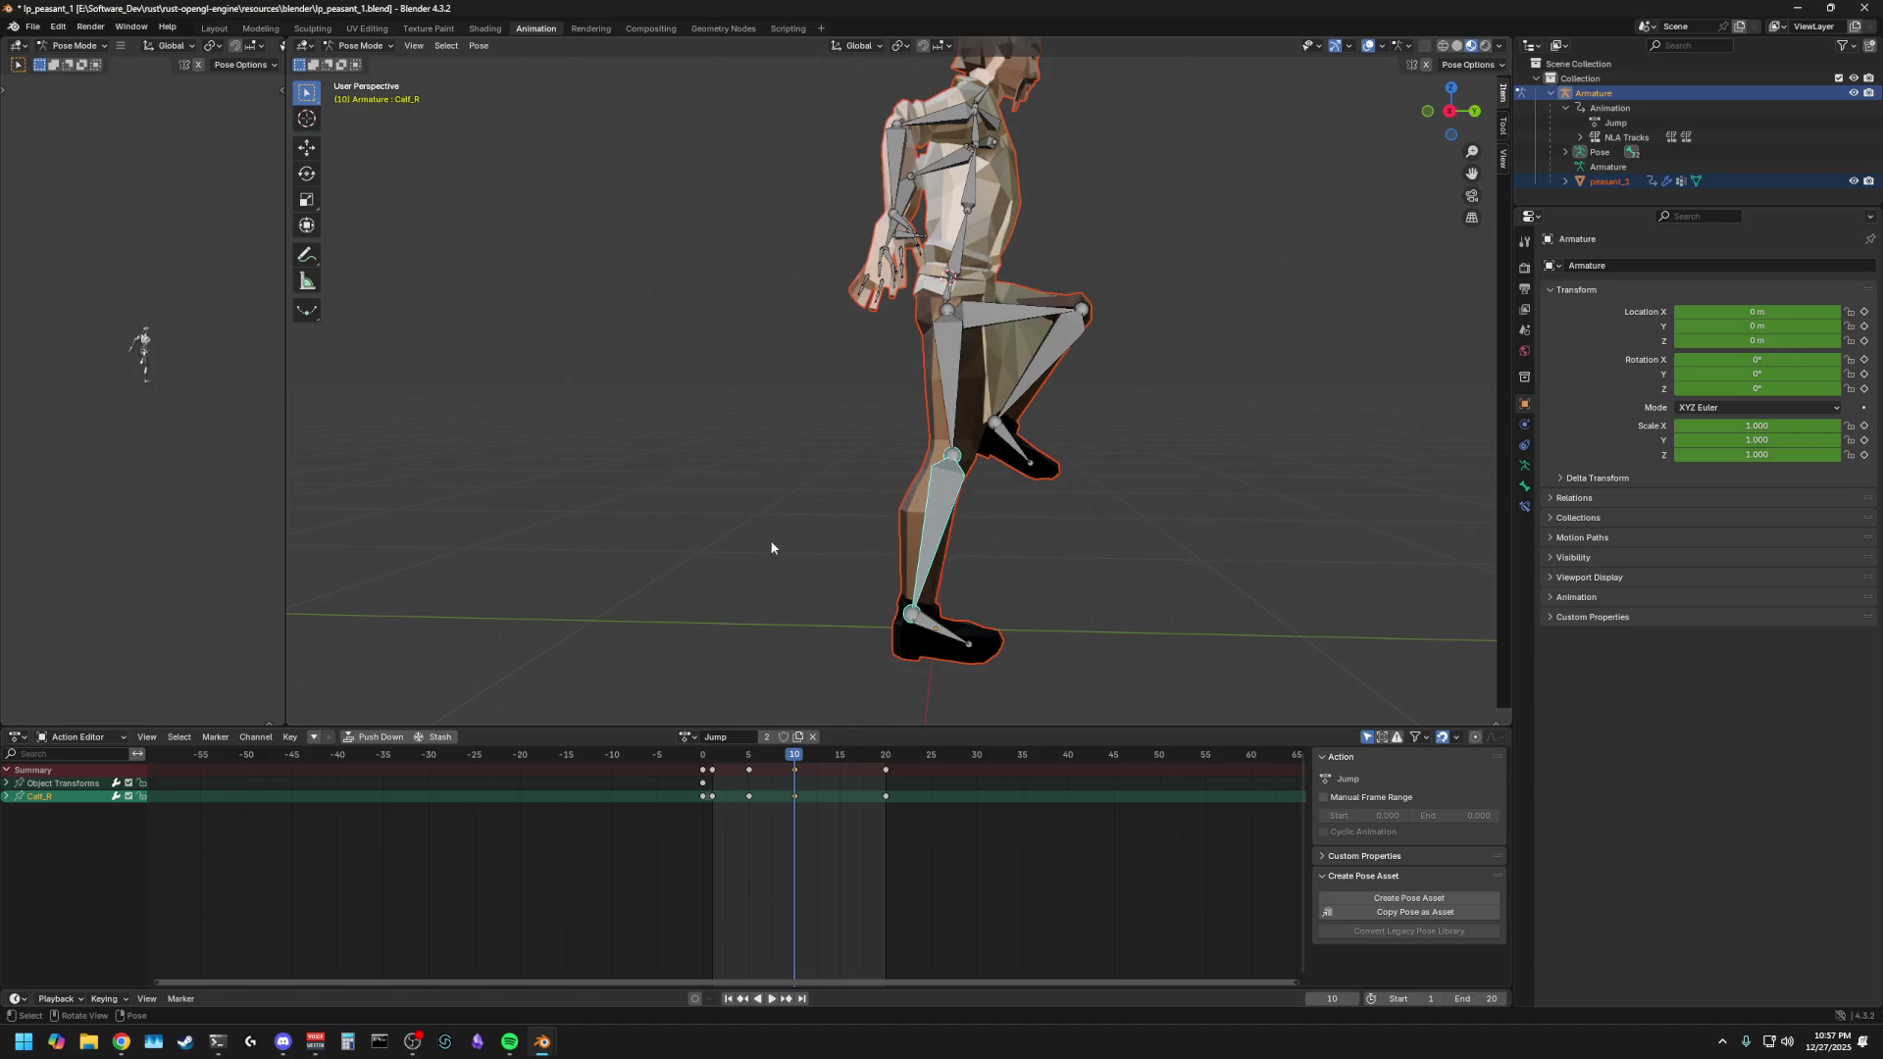
pyautogui.press('a')
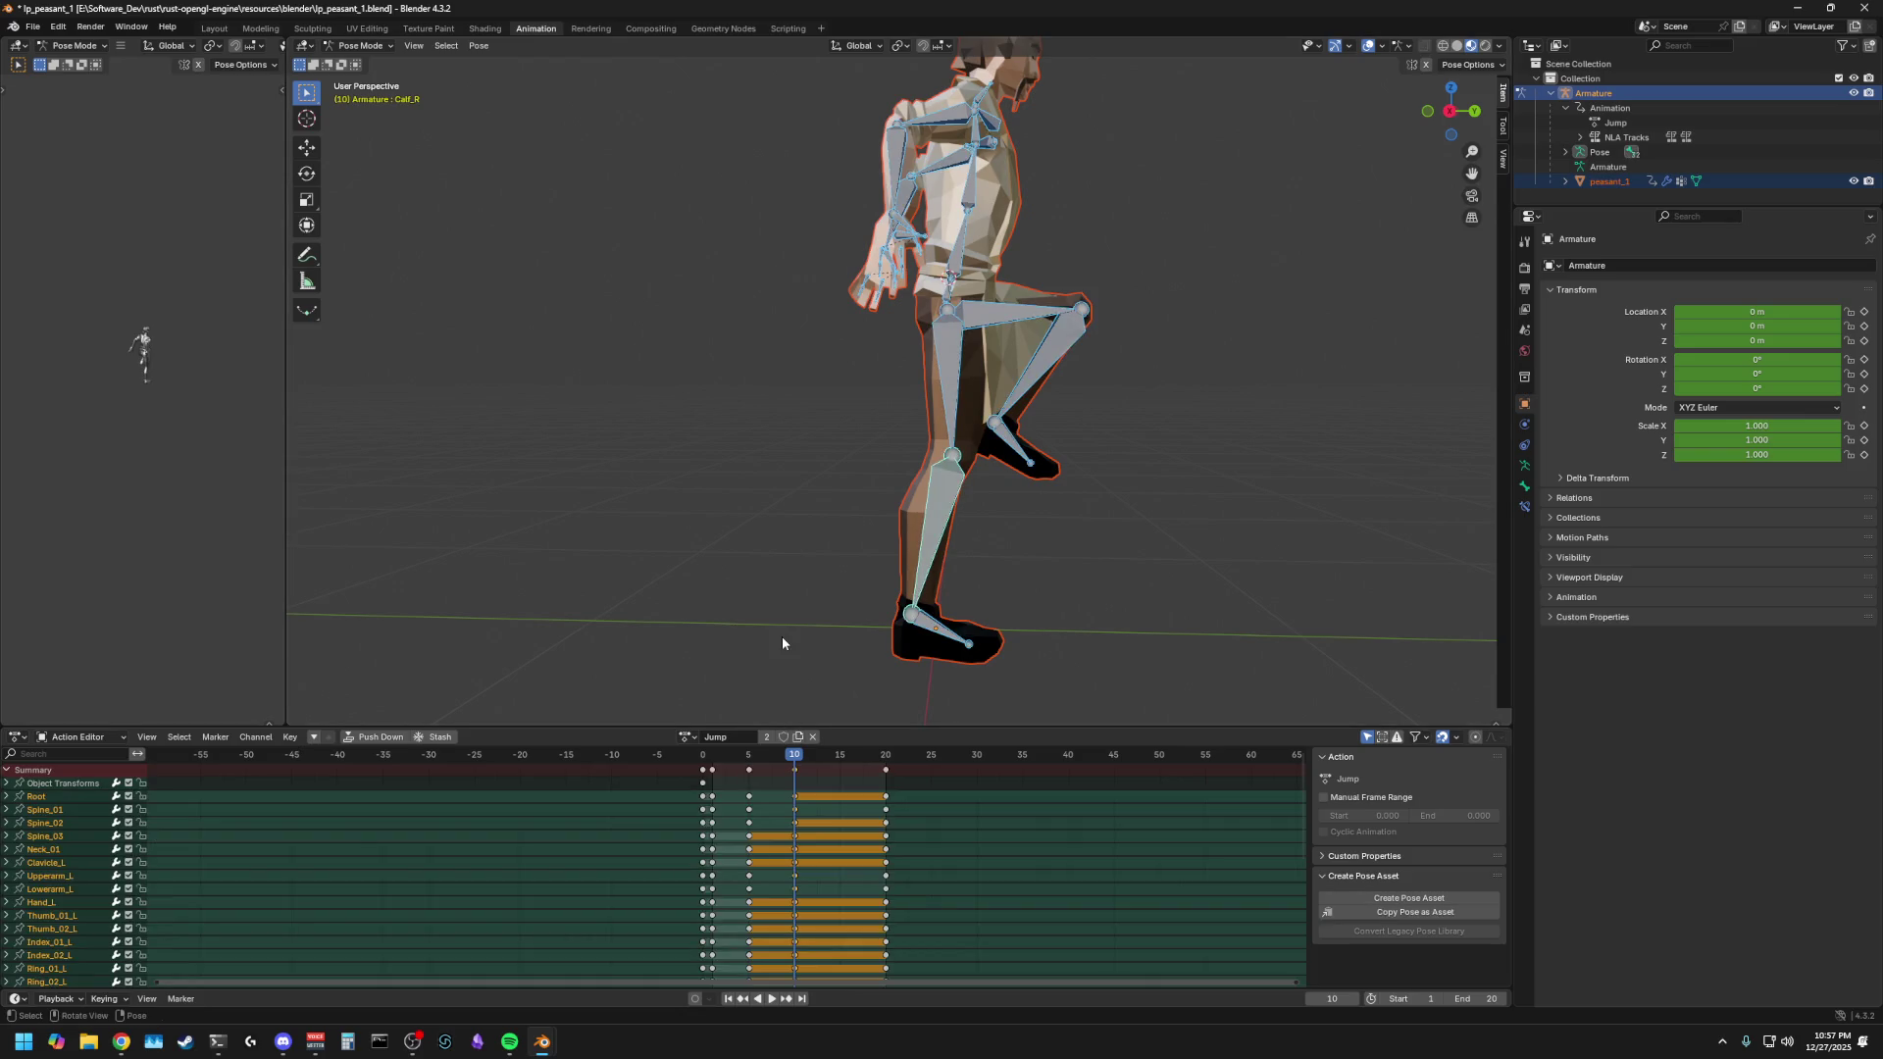
pyautogui.press('space')
pyautogui.moveTo(747, 773); pyautogui.dragTo(796, 764)
pyautogui.press('space')
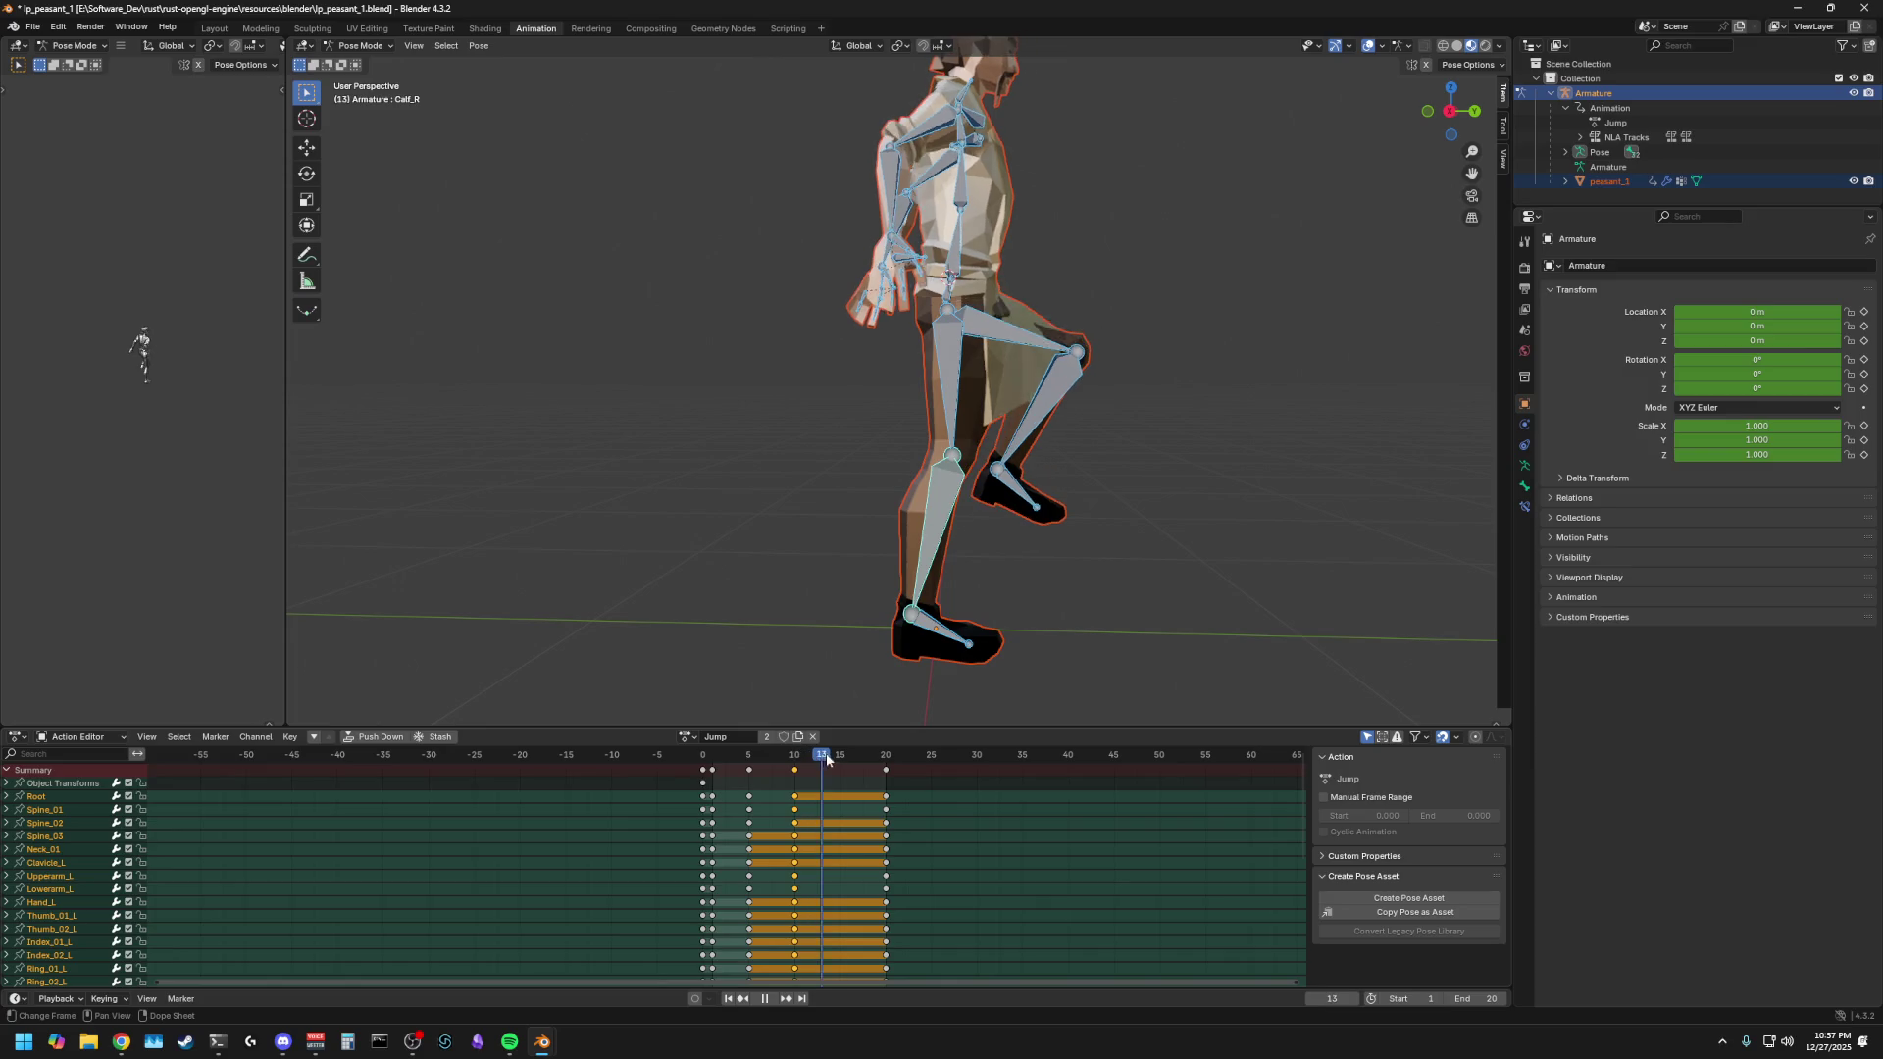
pyautogui.press('space')
# - Rotate the right calf to a new angle on the X axis
pyautogui.click(919, 556)
pyautogui.click(919, 555)
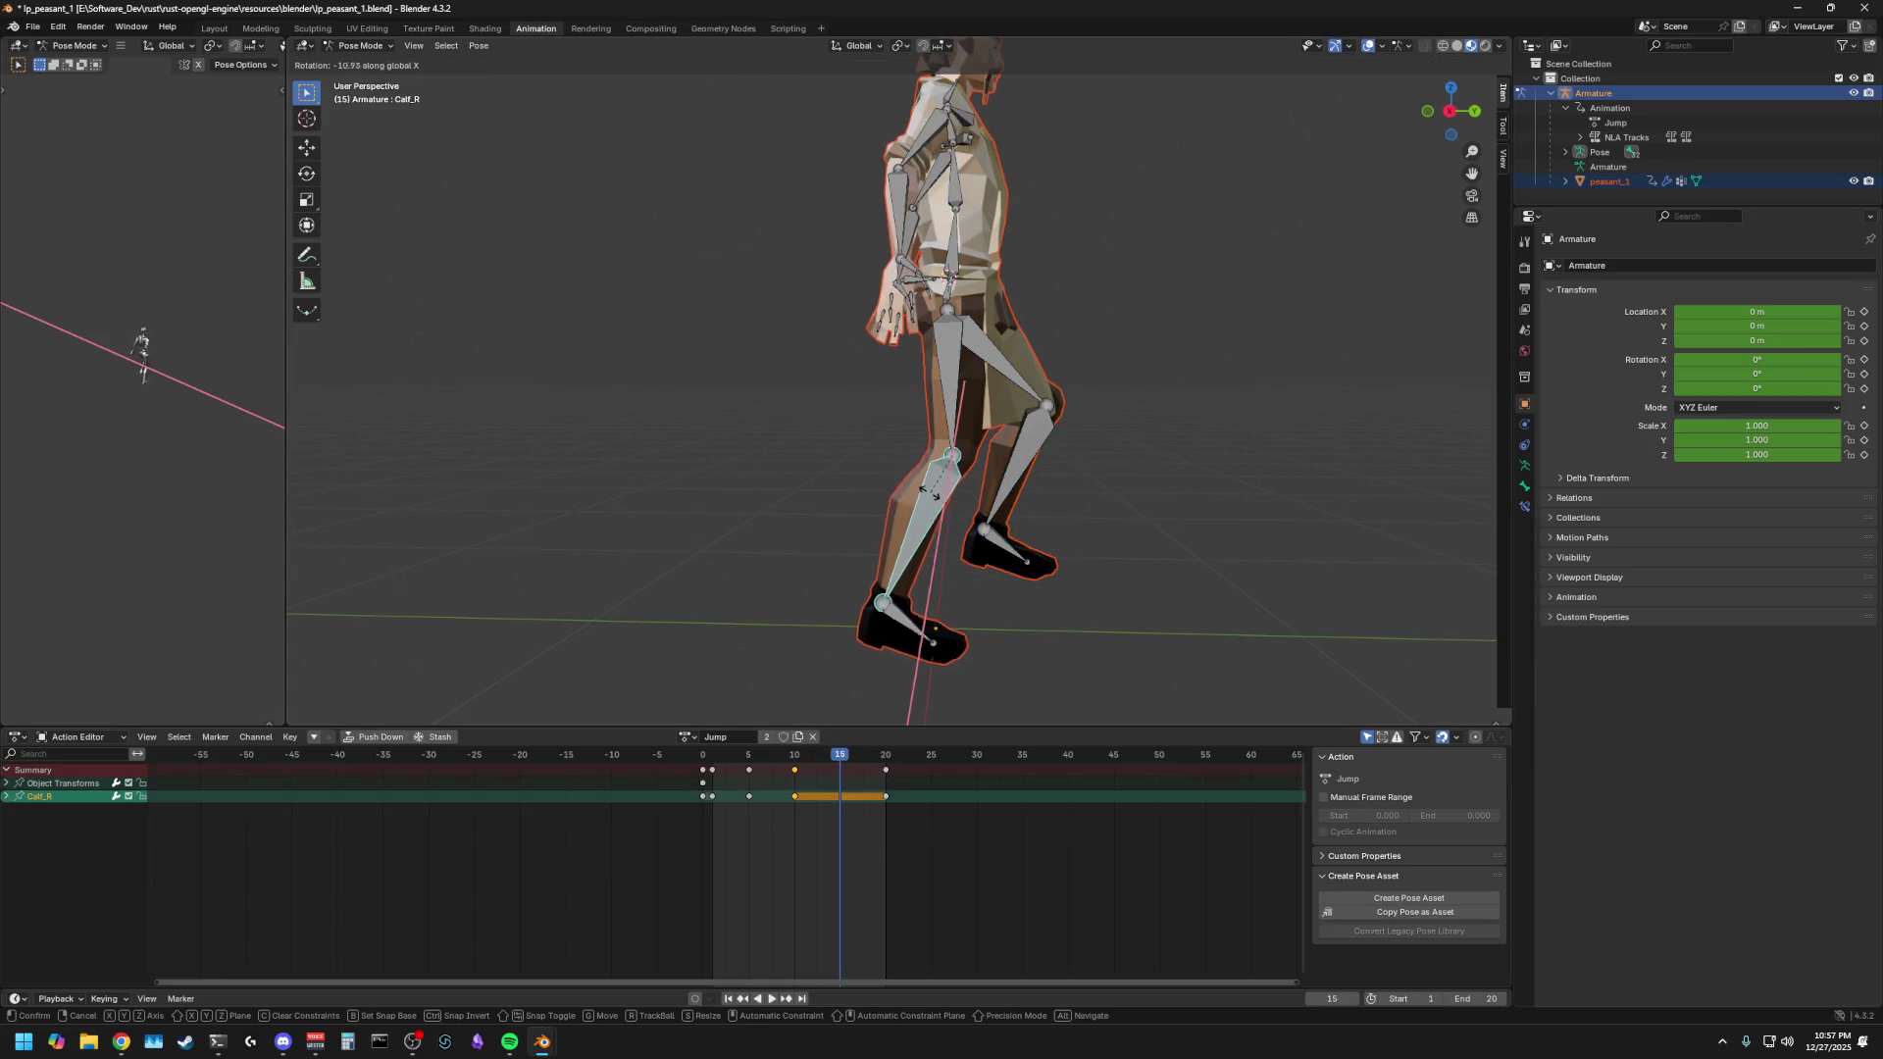
pyautogui.press('r')
pyautogui.press('x')
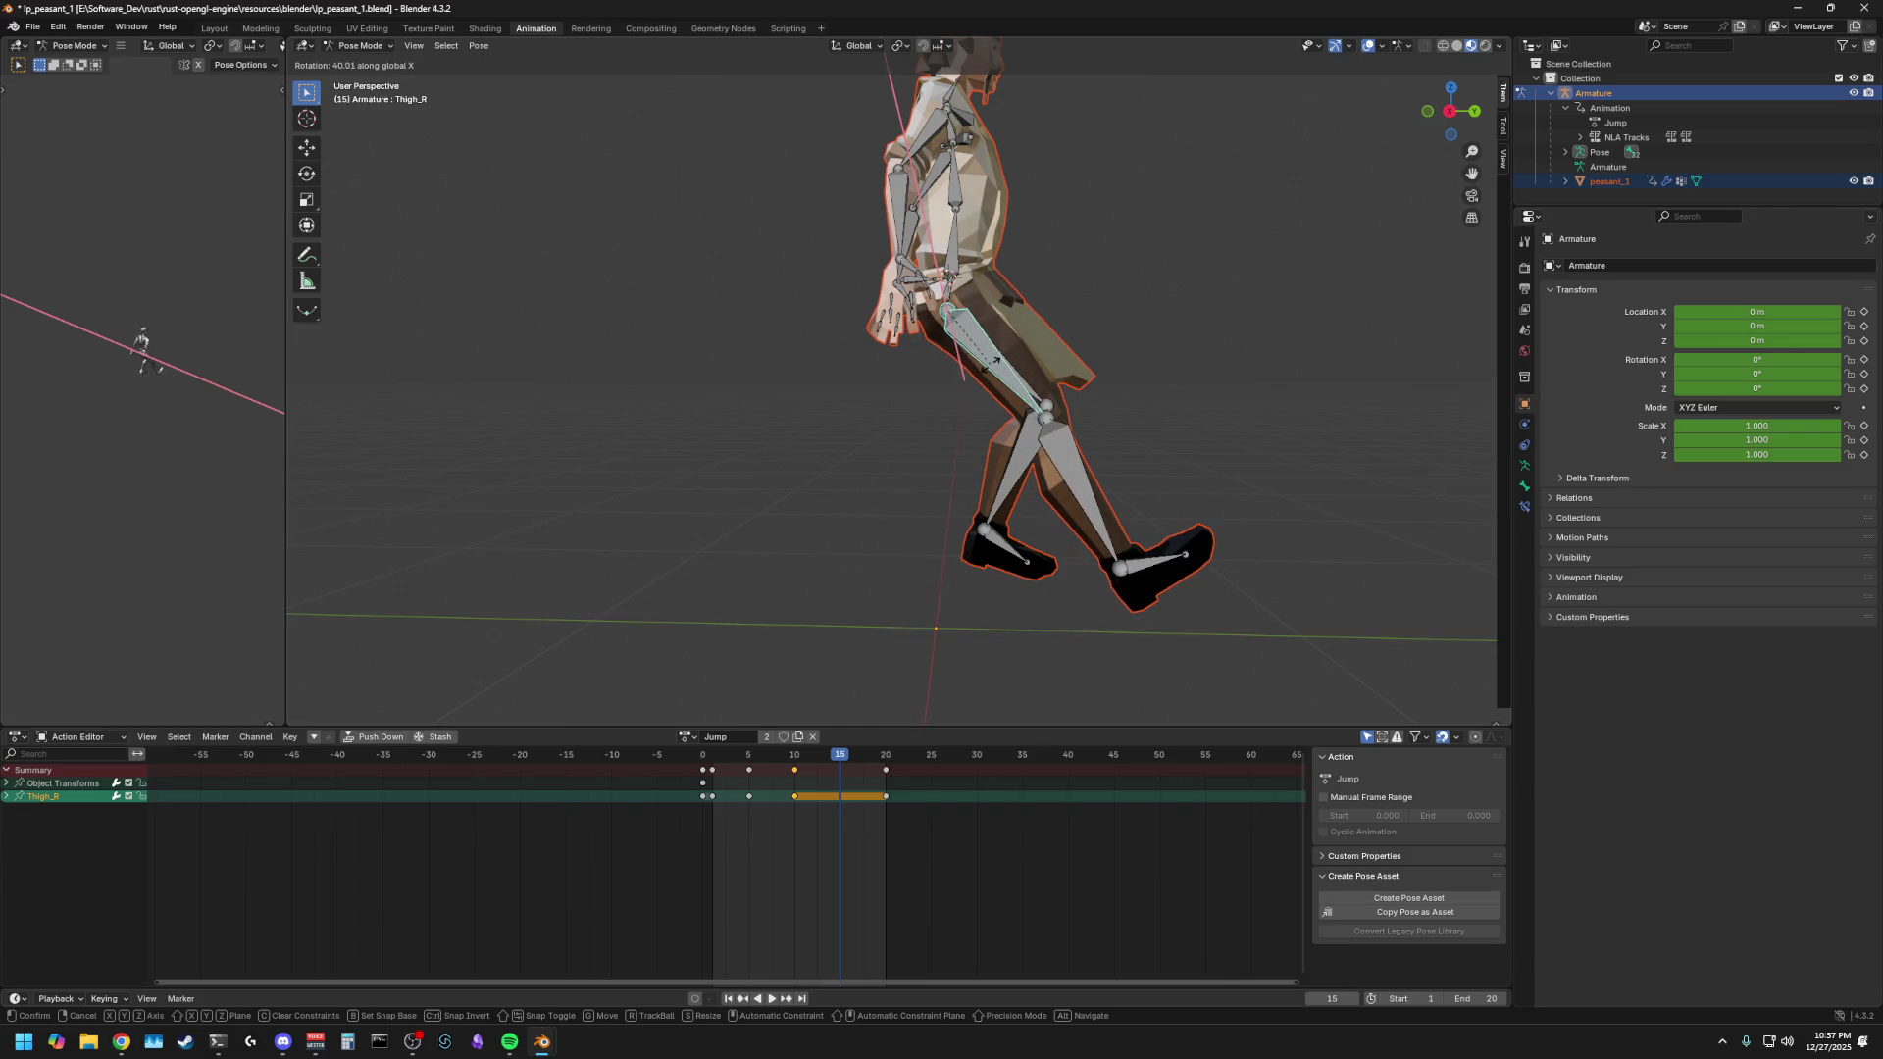
pyautogui.click(1142, 447)
# - From the other side, rotate the left thigh and left calf on X
pyautogui.moveTo(1141, 447)
pyautogui.mouseDown(button='middle')
pyautogui.moveTo(908, 440)
pyautogui.moveTo(853, 338)
pyautogui.mouseUp(button='middle')
pyautogui.click(854, 339)
pyautogui.press('r')
pyautogui.press('x')
pyautogui.click(843, 331)
pyautogui.click(786, 417)
pyautogui.press('r')
pyautogui.press('x')
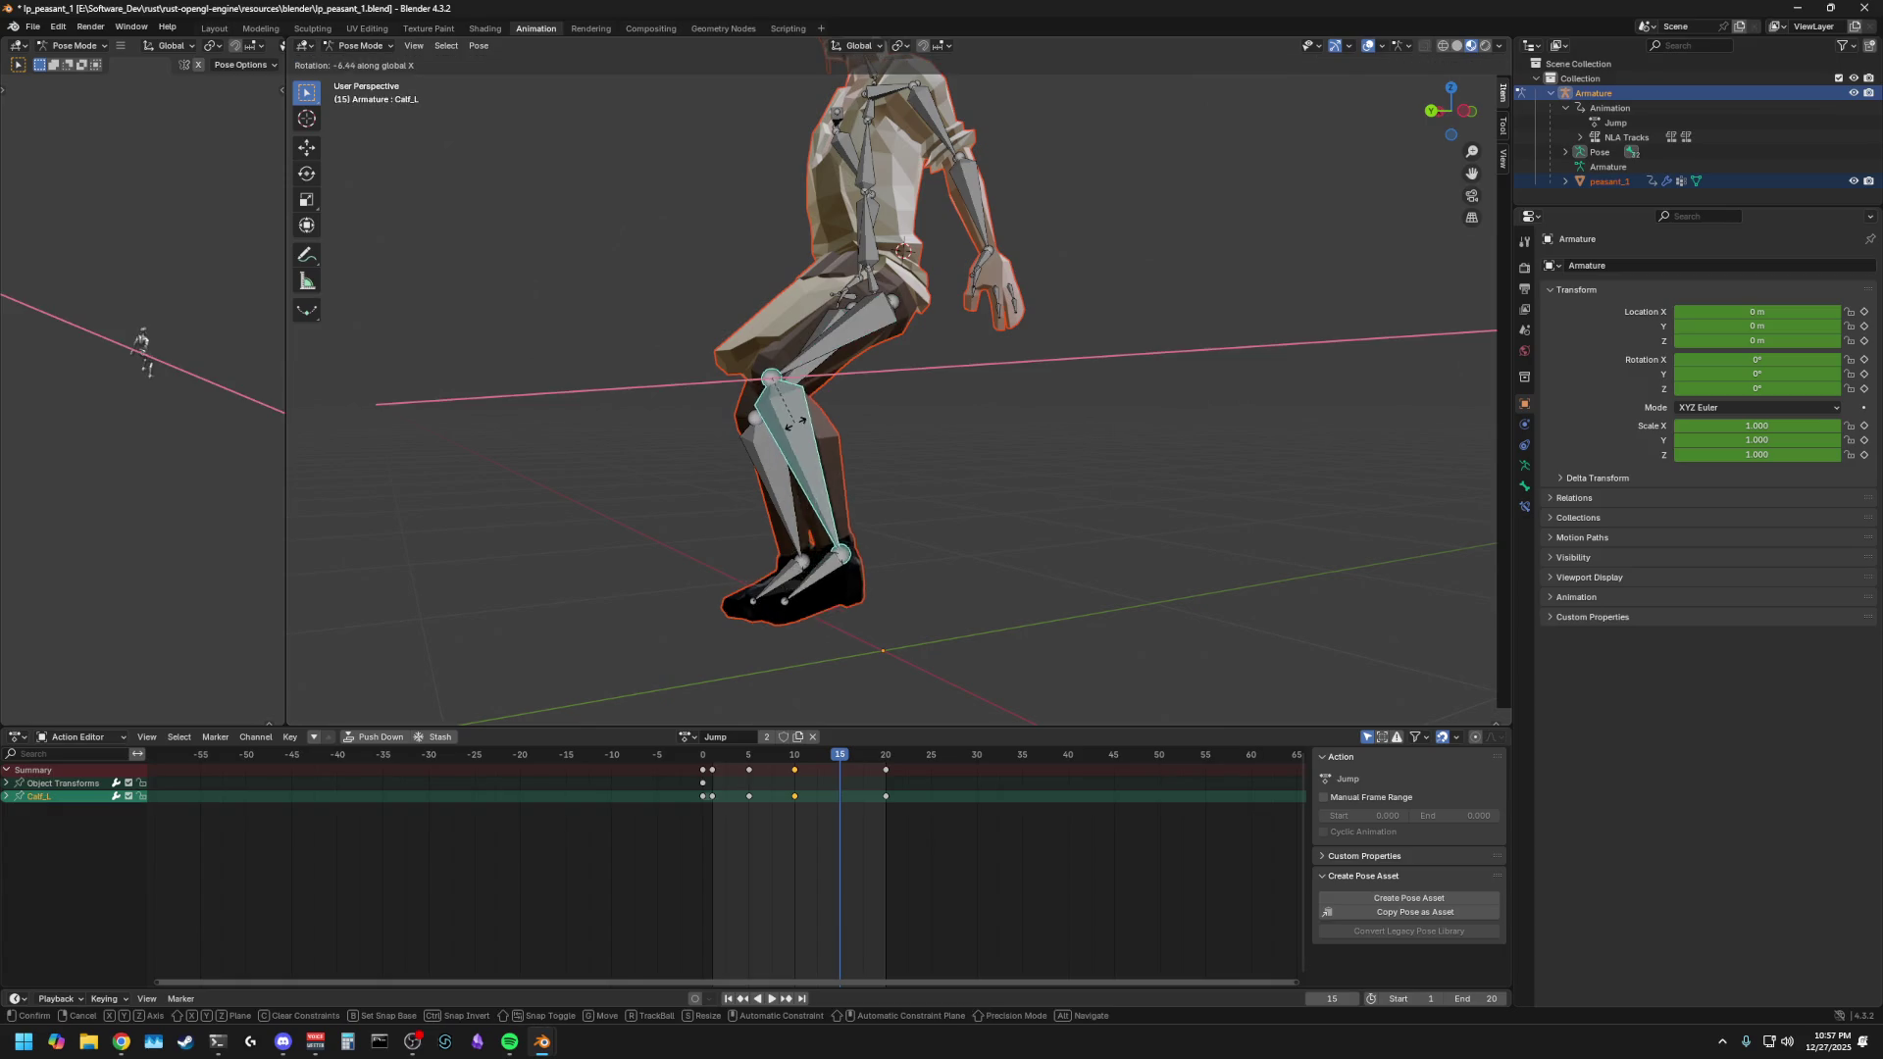
pyautogui.click(852, 402)
# - Swing the right thigh and rotate the right calf on the X axis
pyautogui.moveTo(852, 402); pyautogui.dragTo(956, 363, button='middle')
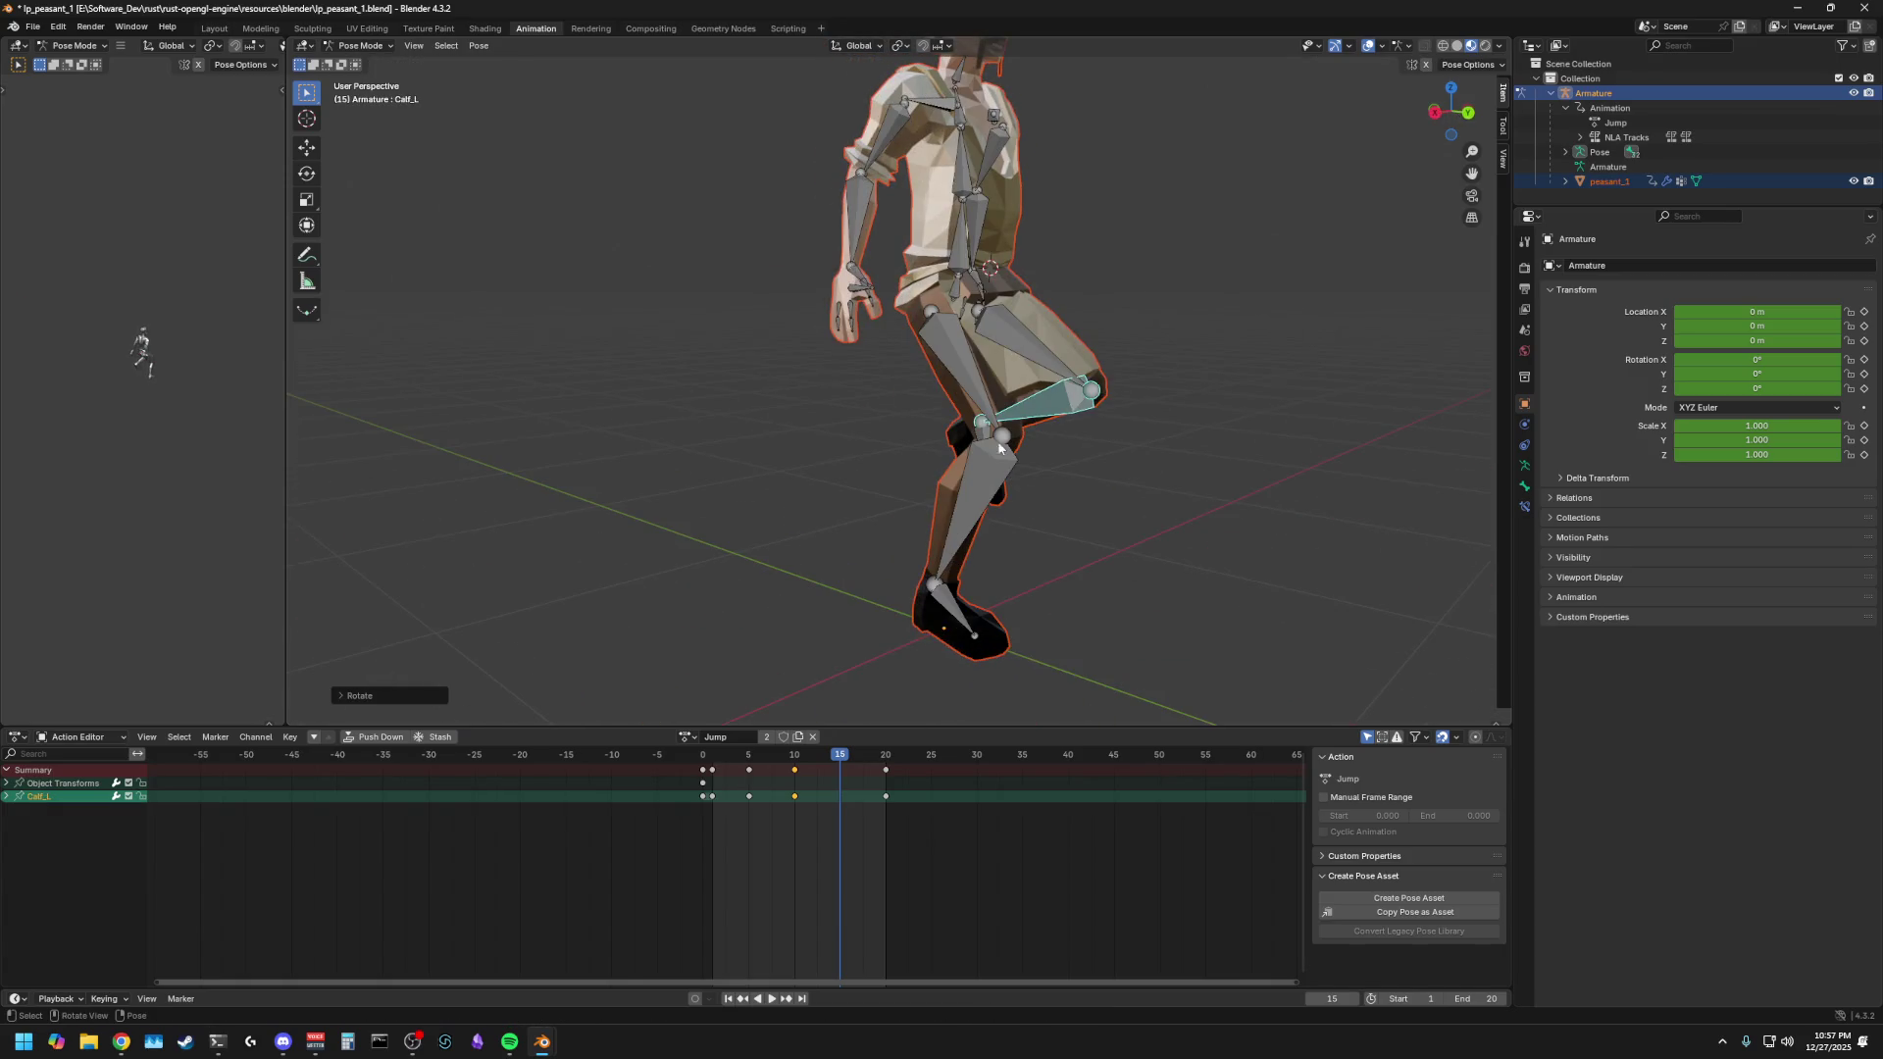
pyautogui.click(963, 358)
pyautogui.press('r')
pyautogui.press('x')
pyautogui.click(1009, 432)
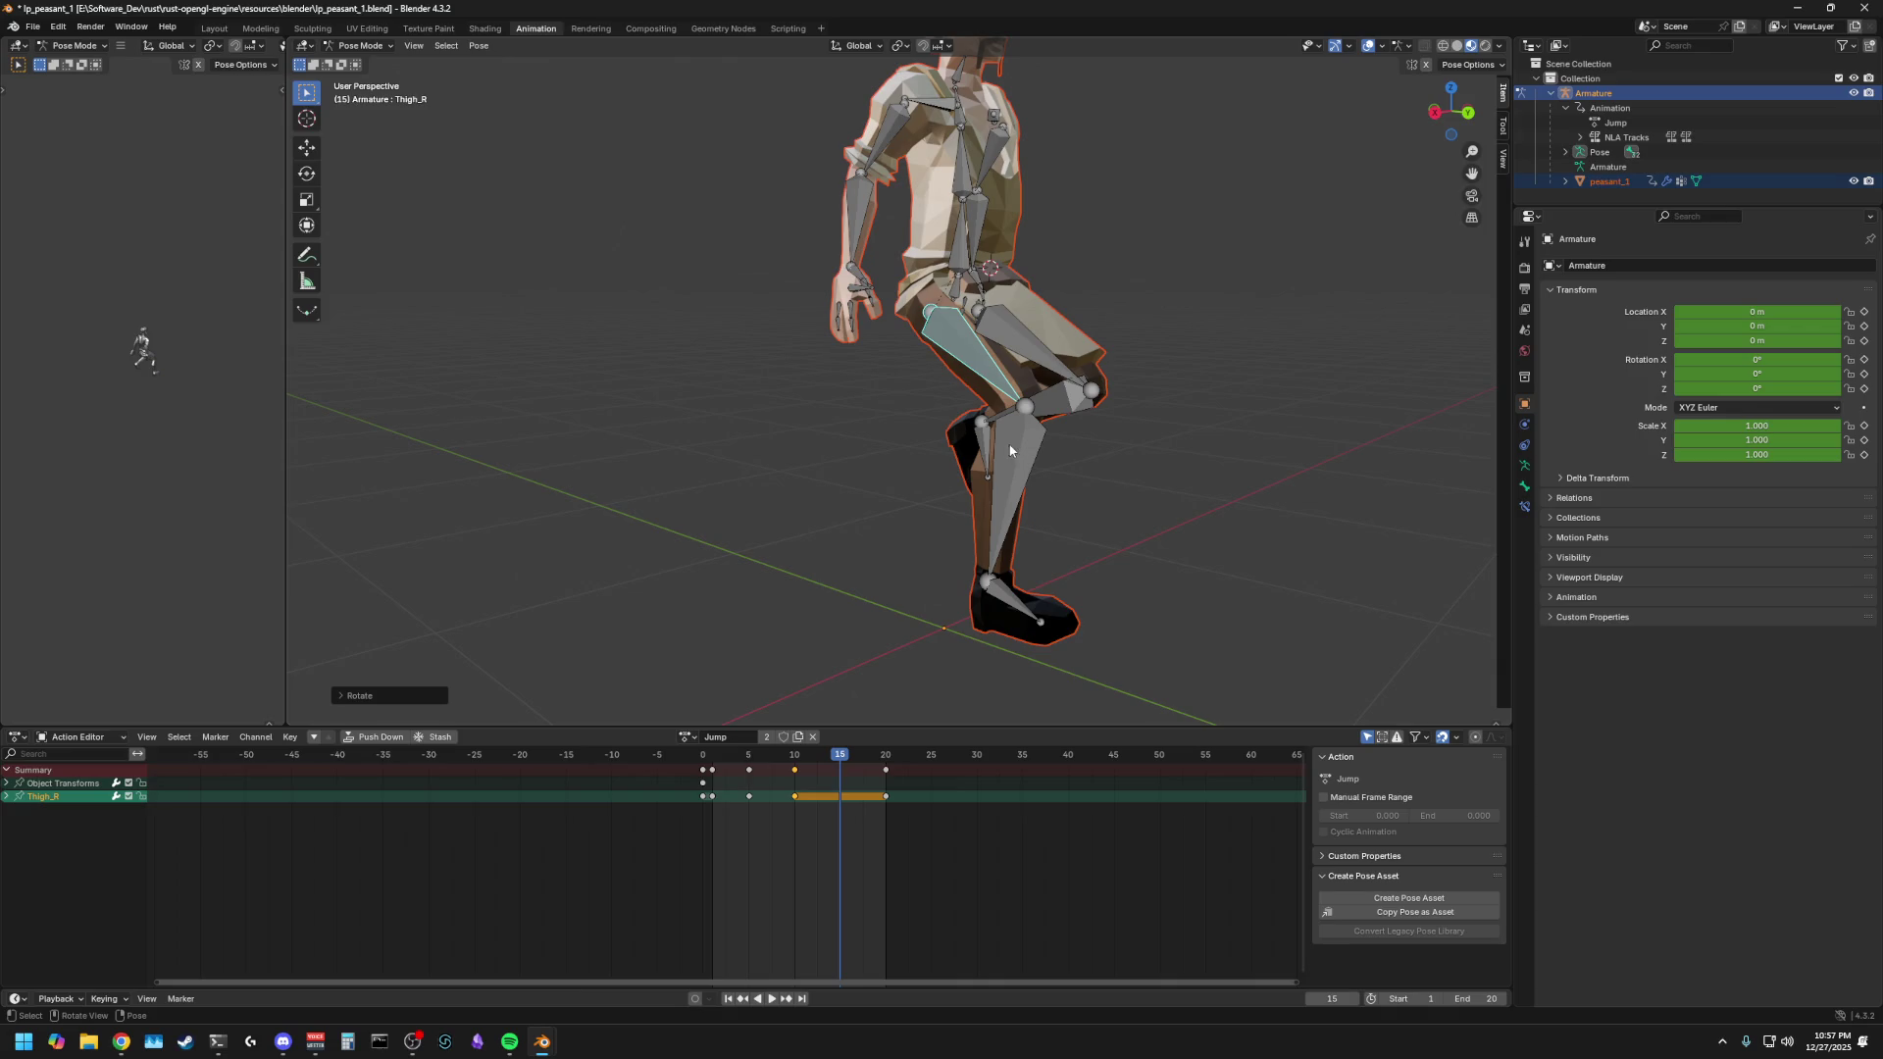
pyautogui.click(1010, 450)
pyautogui.press('r')
pyautogui.press('x')
pyautogui.click(1109, 467)
# - Swing both lower legs forward on X and nudge the right calf slightly
pyautogui.moveTo(1109, 467); pyautogui.dragTo(1003, 574, button='middle')
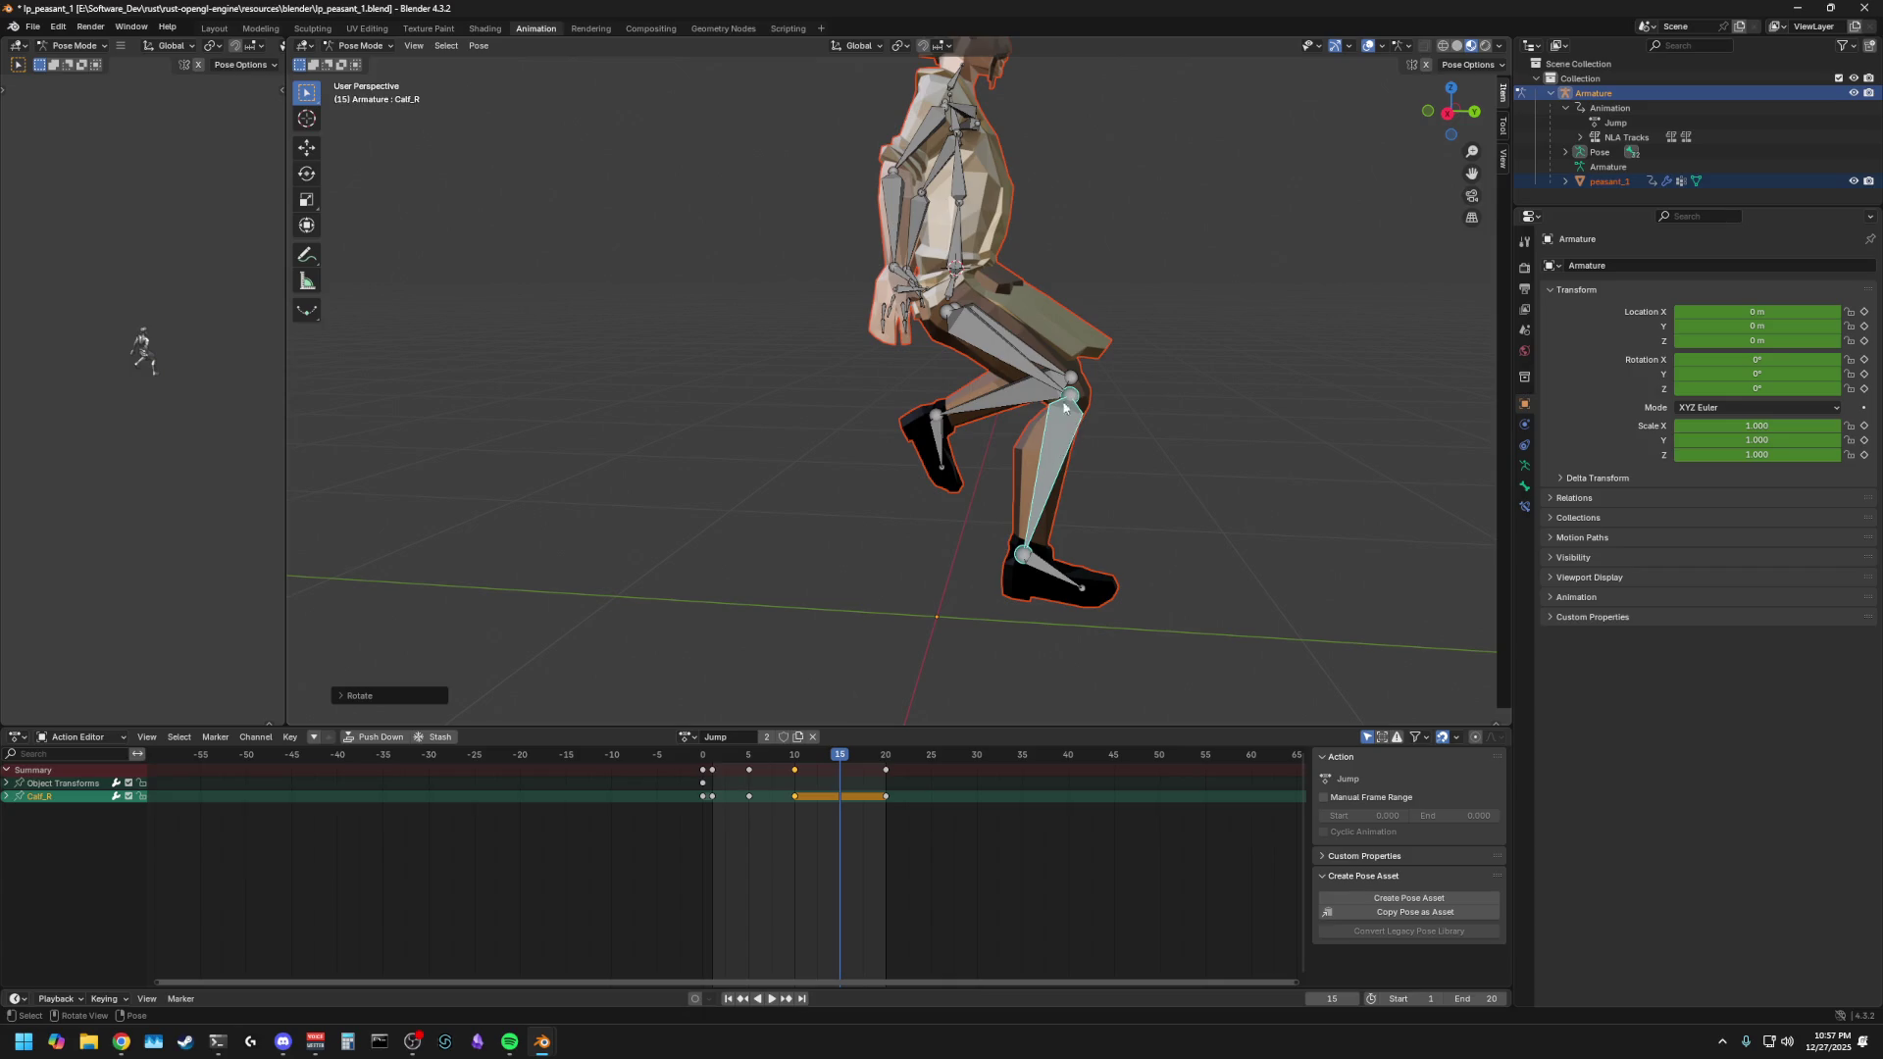
pyautogui.click(939, 441)
pyautogui.press('r')
pyautogui.press('x')
pyautogui.click(1068, 420)
pyautogui.click(1067, 420)
pyautogui.press('r')
pyautogui.press('x')
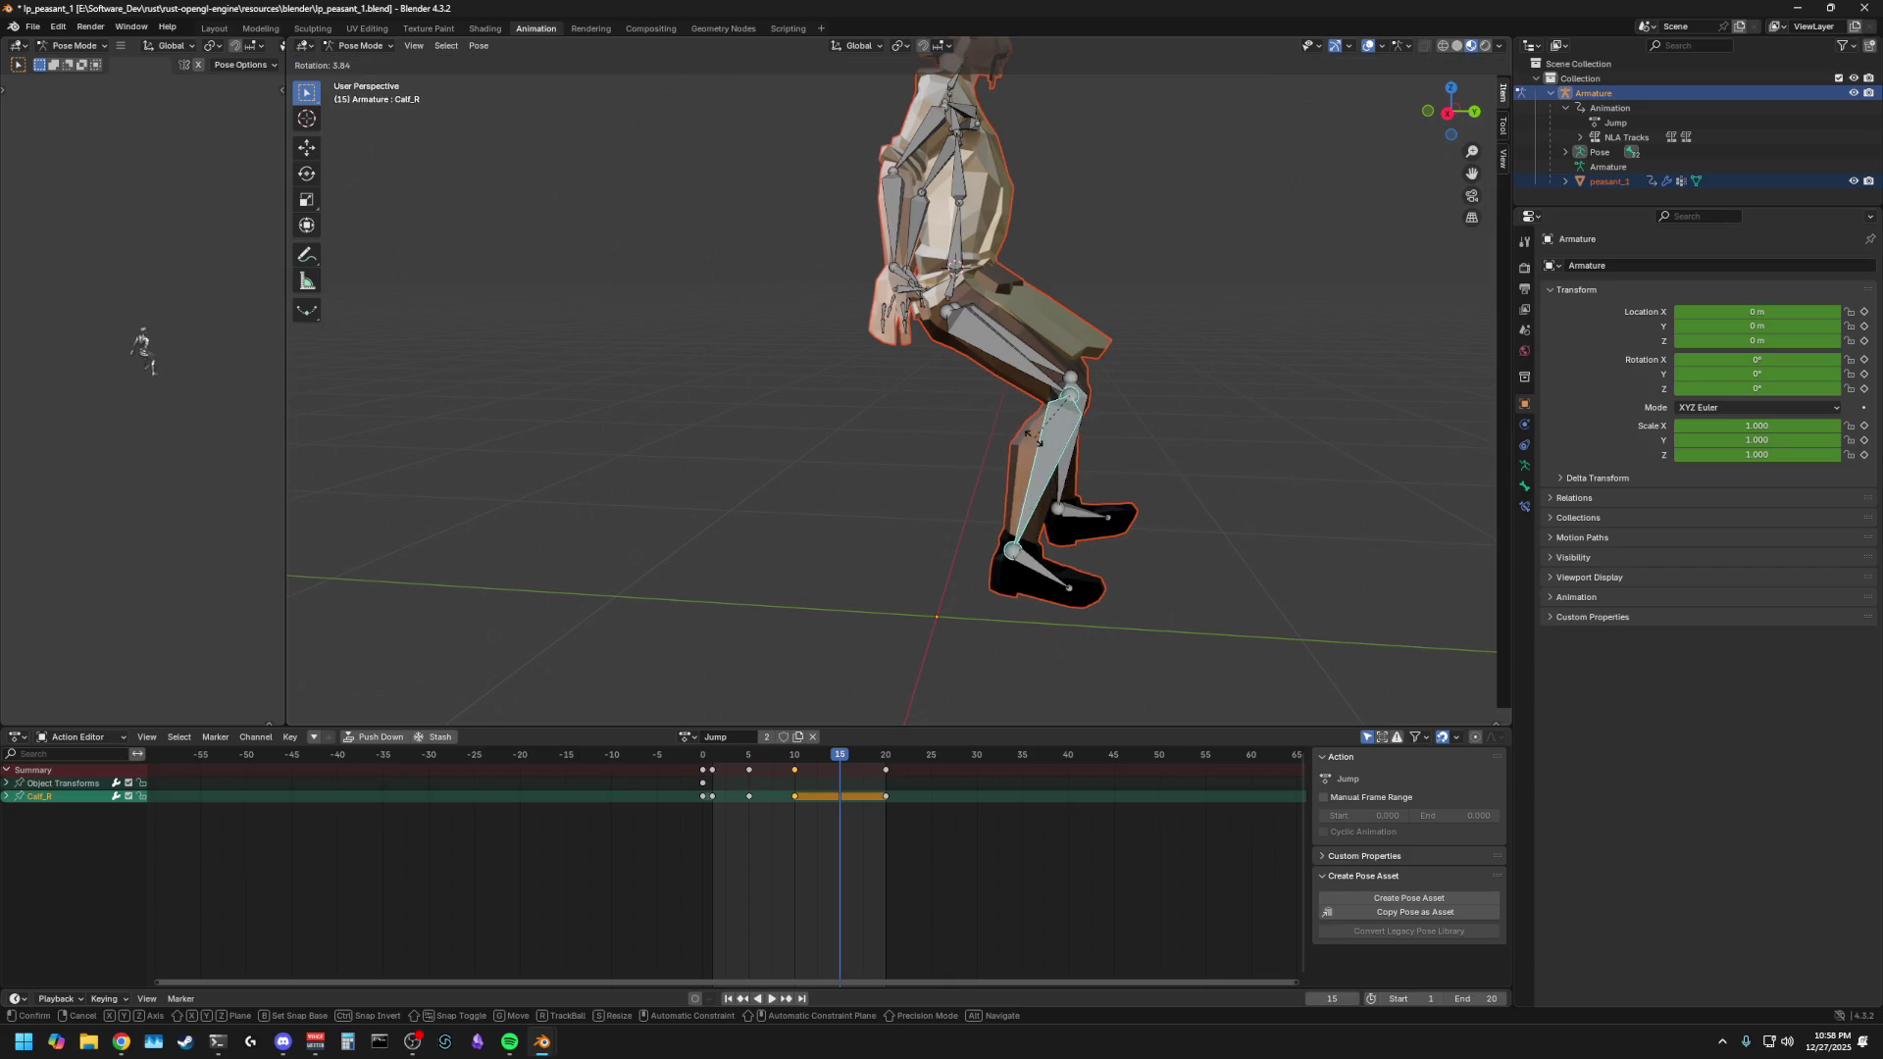
pyautogui.click(973, 410)
pyautogui.press('r')
pyautogui.click(999, 345)
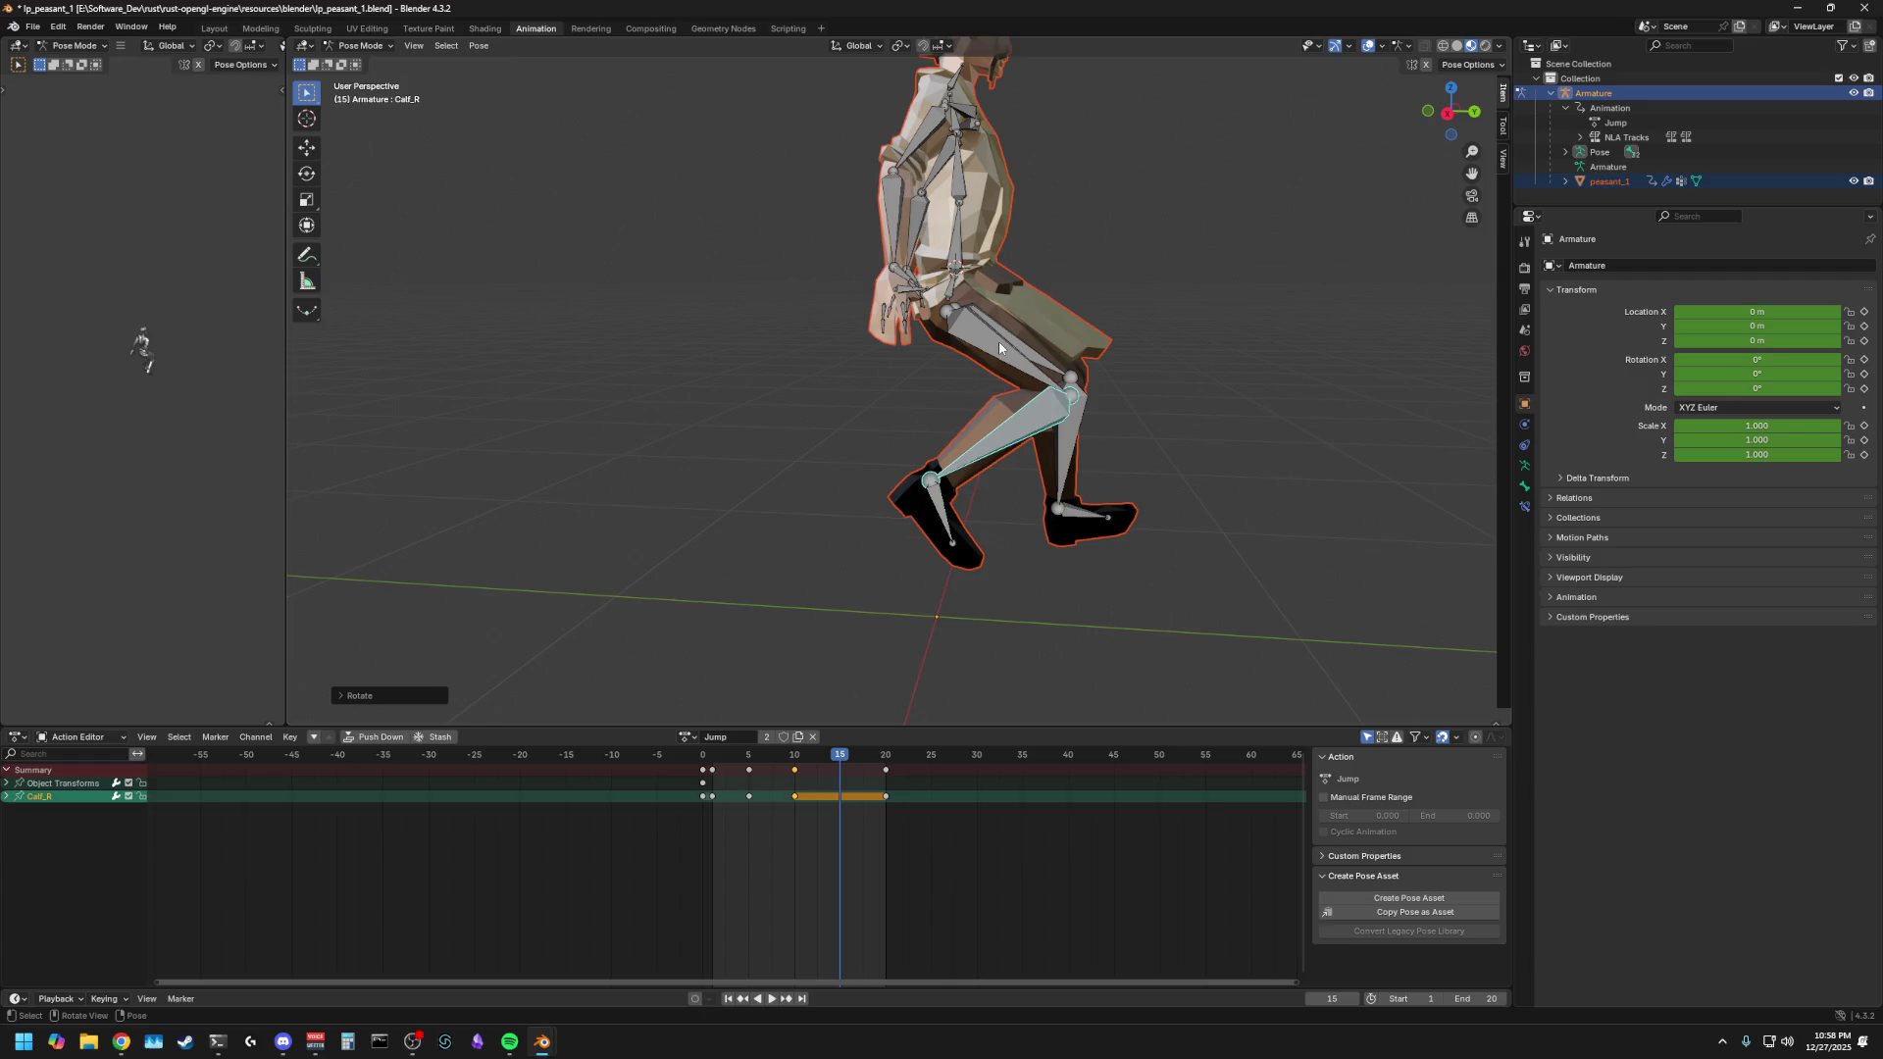
# - Swing the right calf backward for the trailing leg and tilt Foot_R forward
pyautogui.press('r')
pyautogui.press('x')
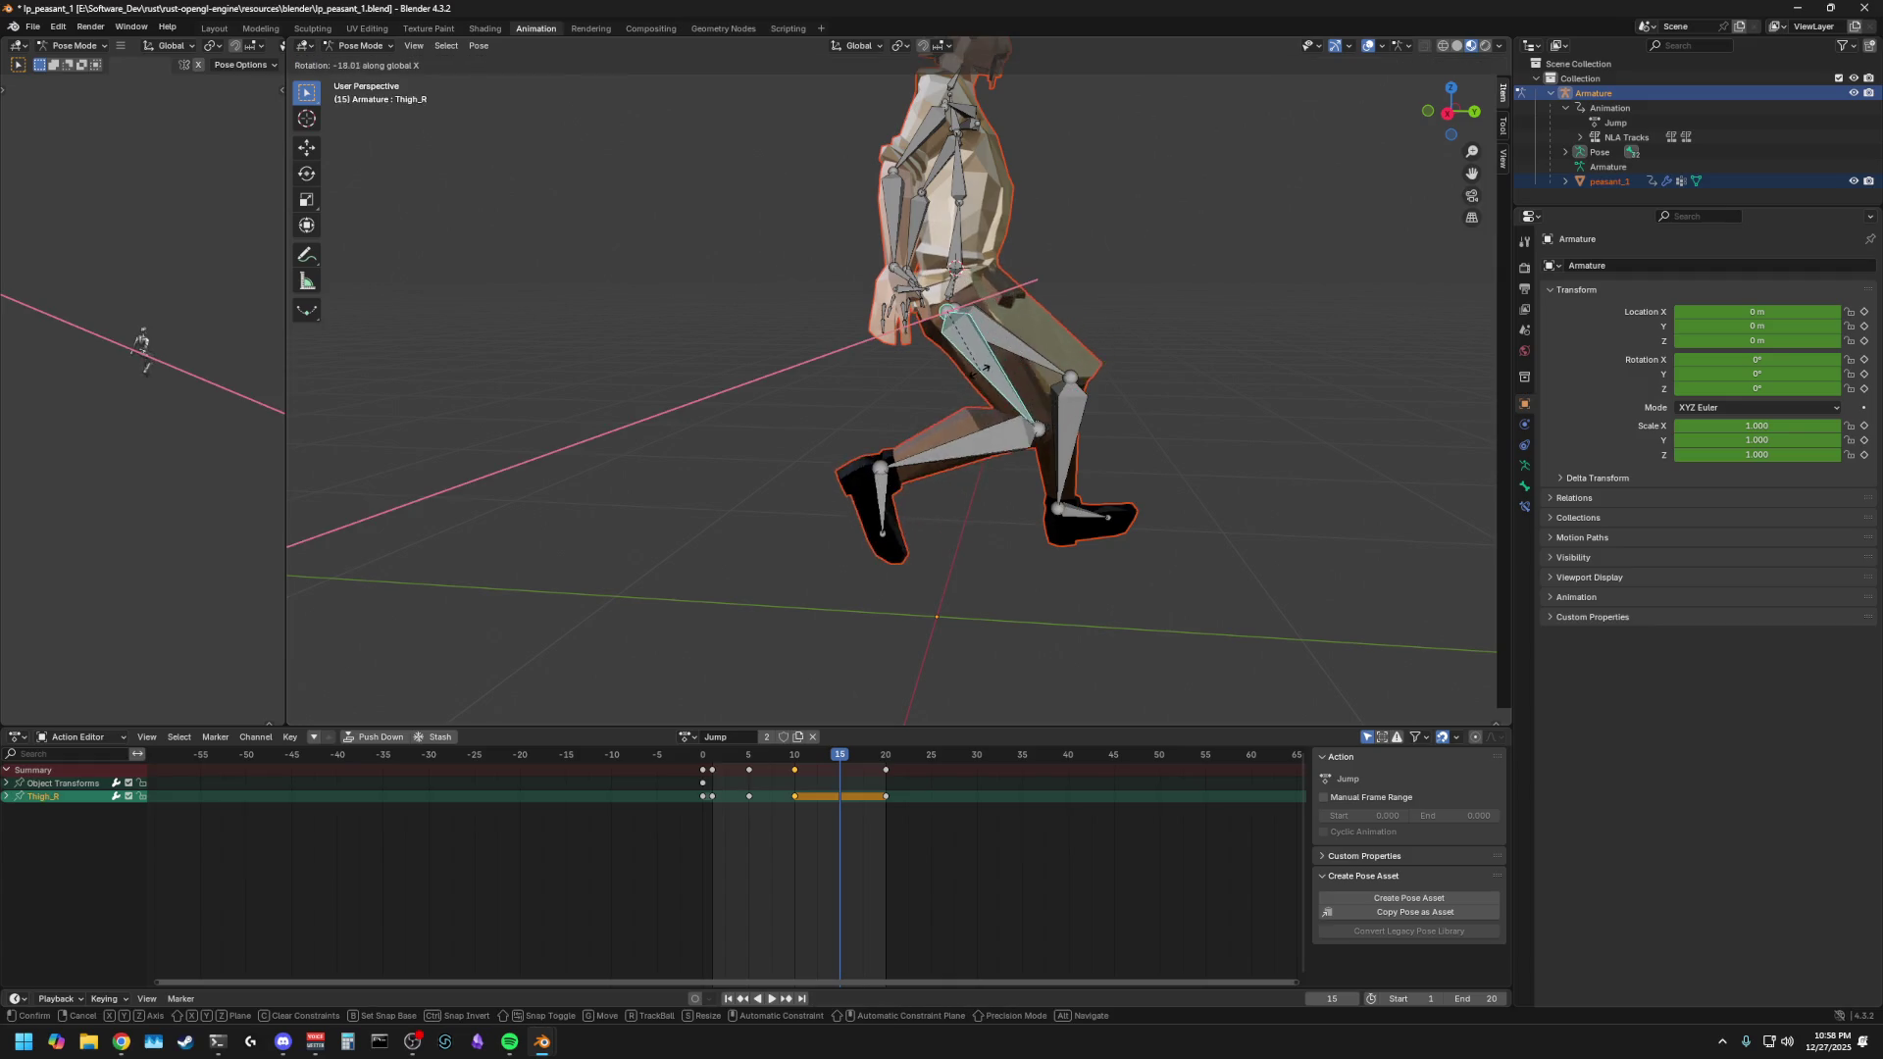
pyautogui.click(863, 490)
pyautogui.click(869, 497)
pyautogui.press('r')
pyautogui.click(844, 505)
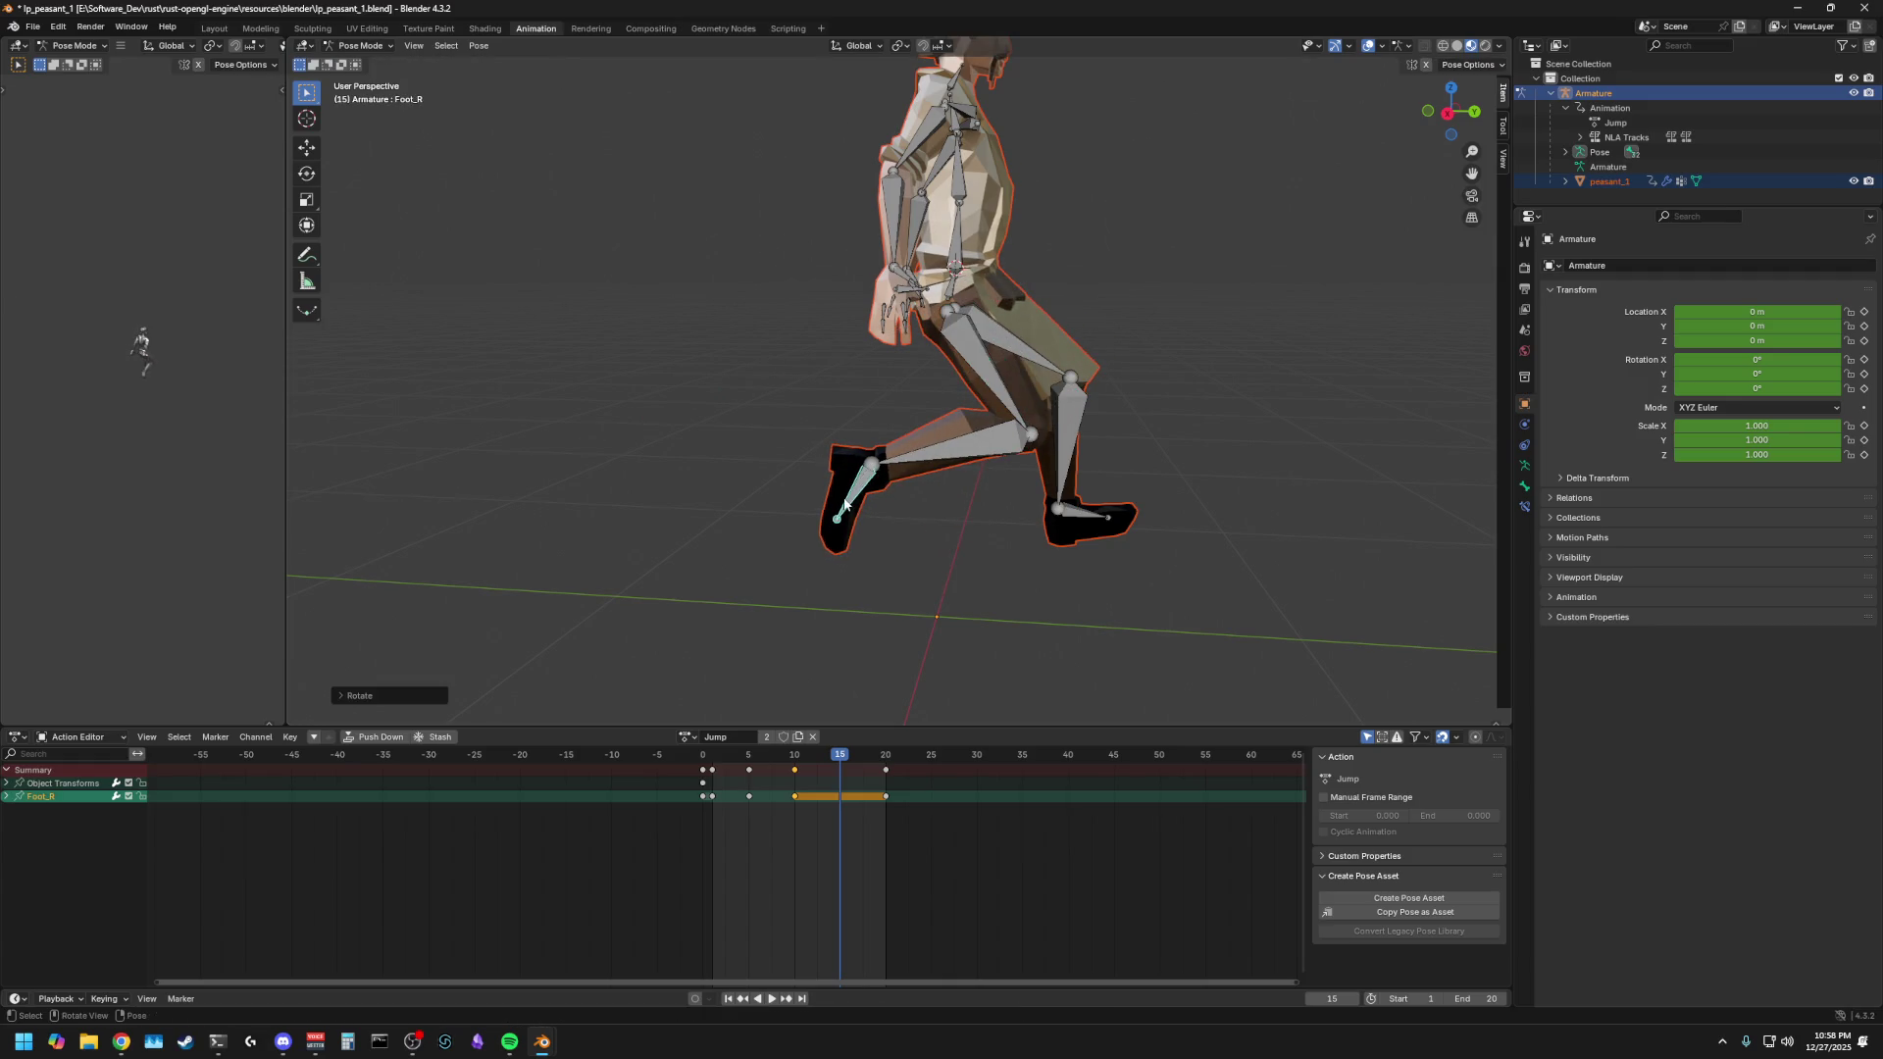
pyautogui.click(797, 678)
# - Select all bones, loop the Jump playback while orbiting to check the legs, then stop at frame 5
pyautogui.press('a')
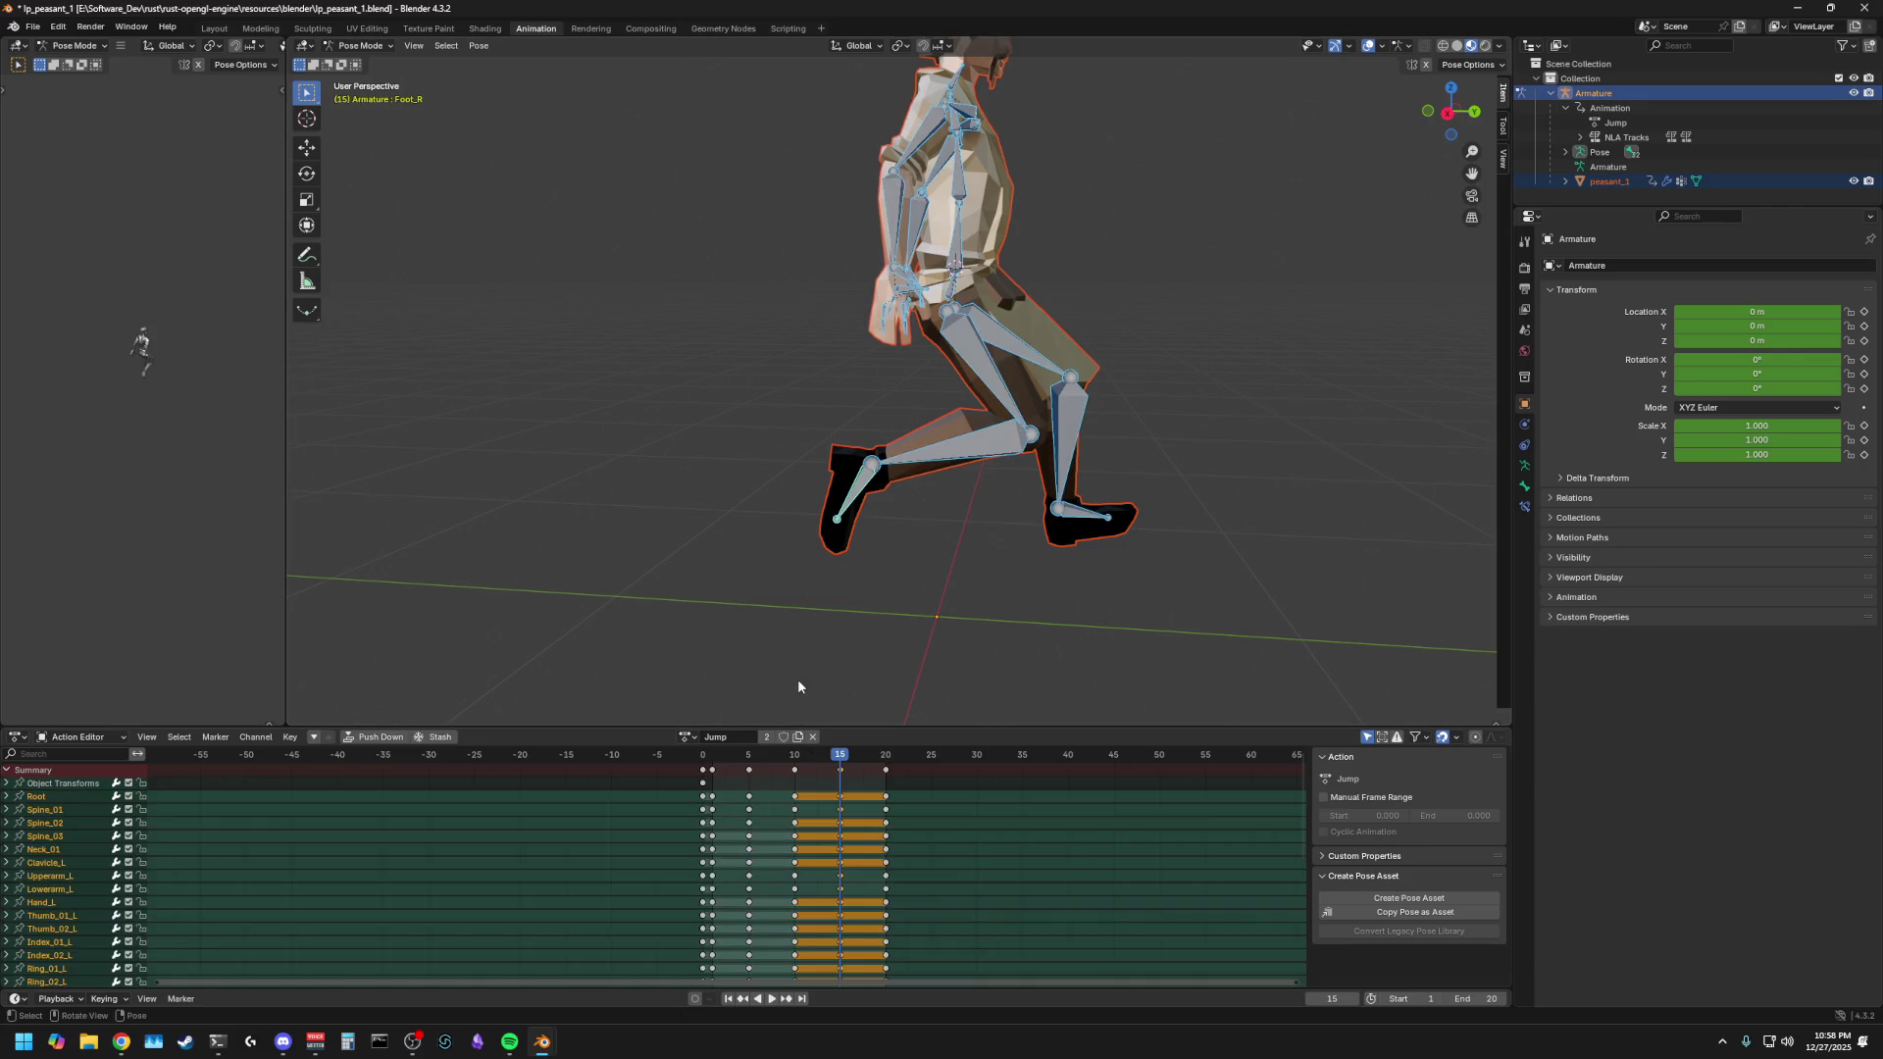
pyautogui.press('space')
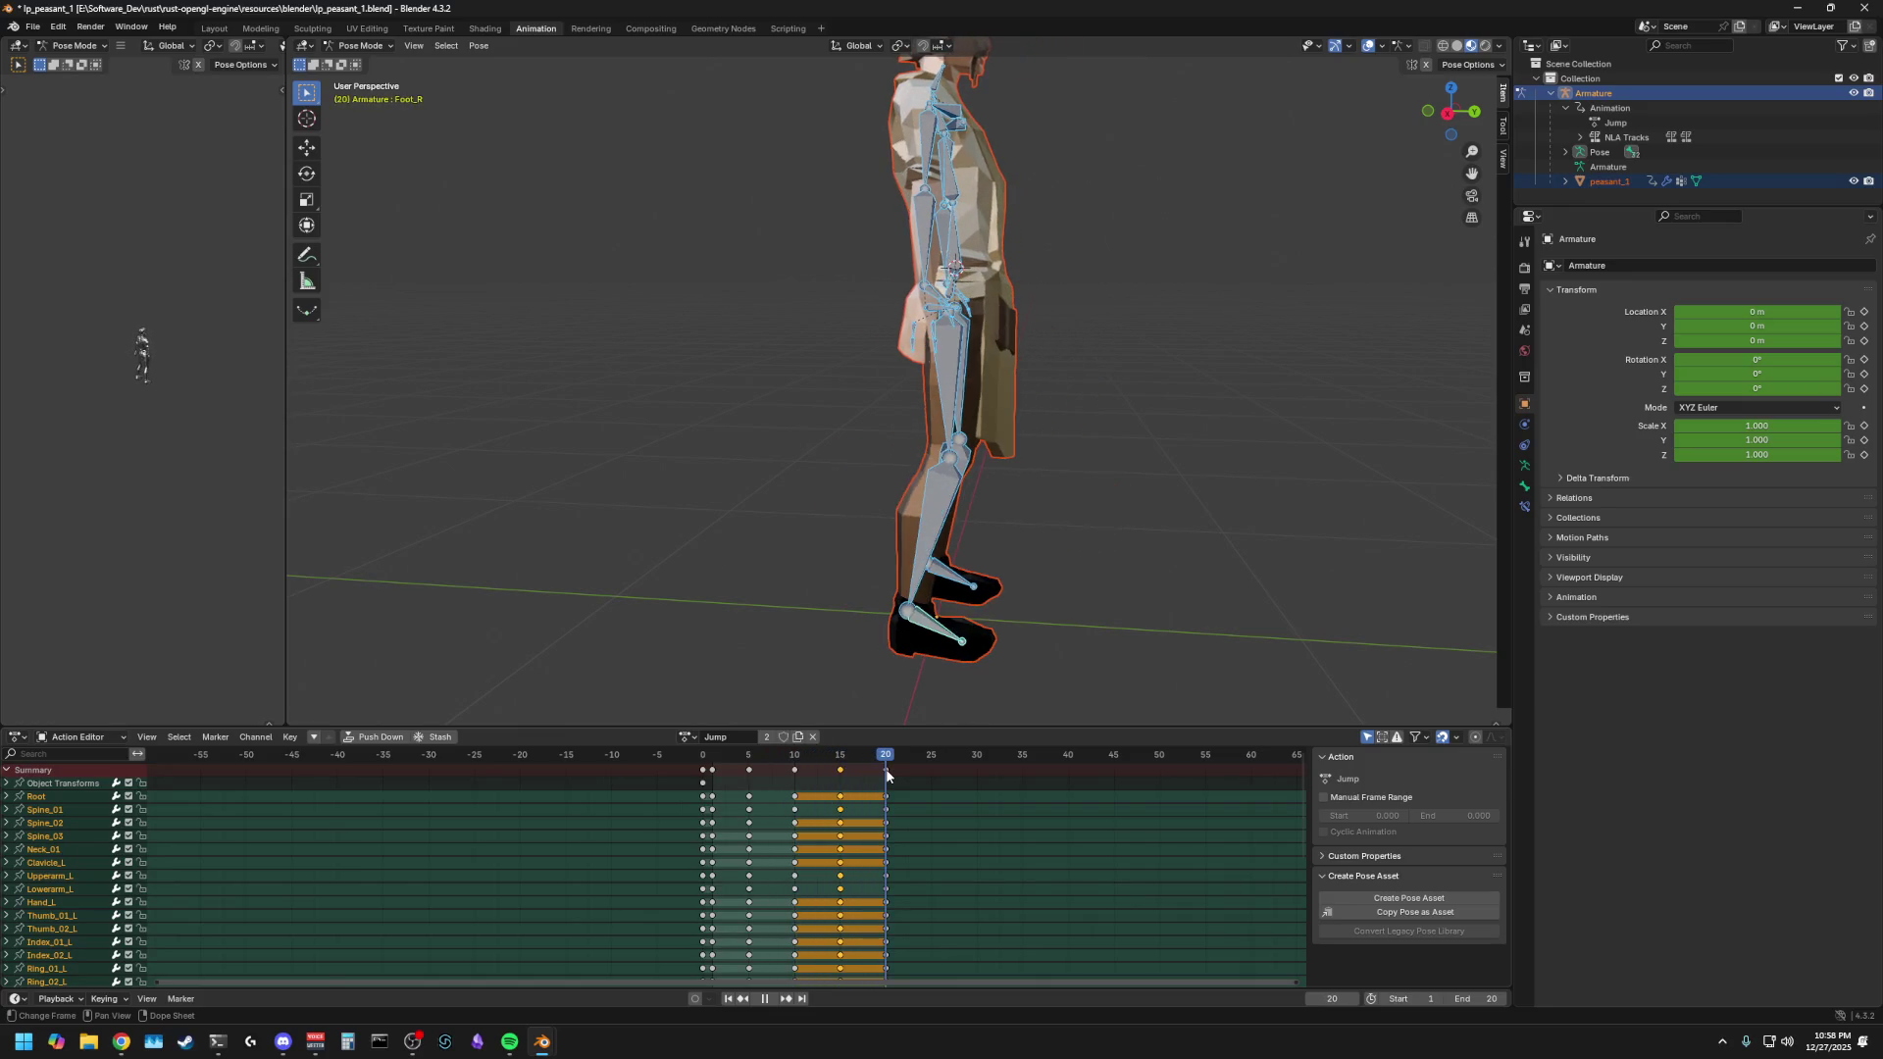
pyautogui.moveTo(1115, 614); pyautogui.dragTo(946, 562, button='middle')
pyautogui.press('space')
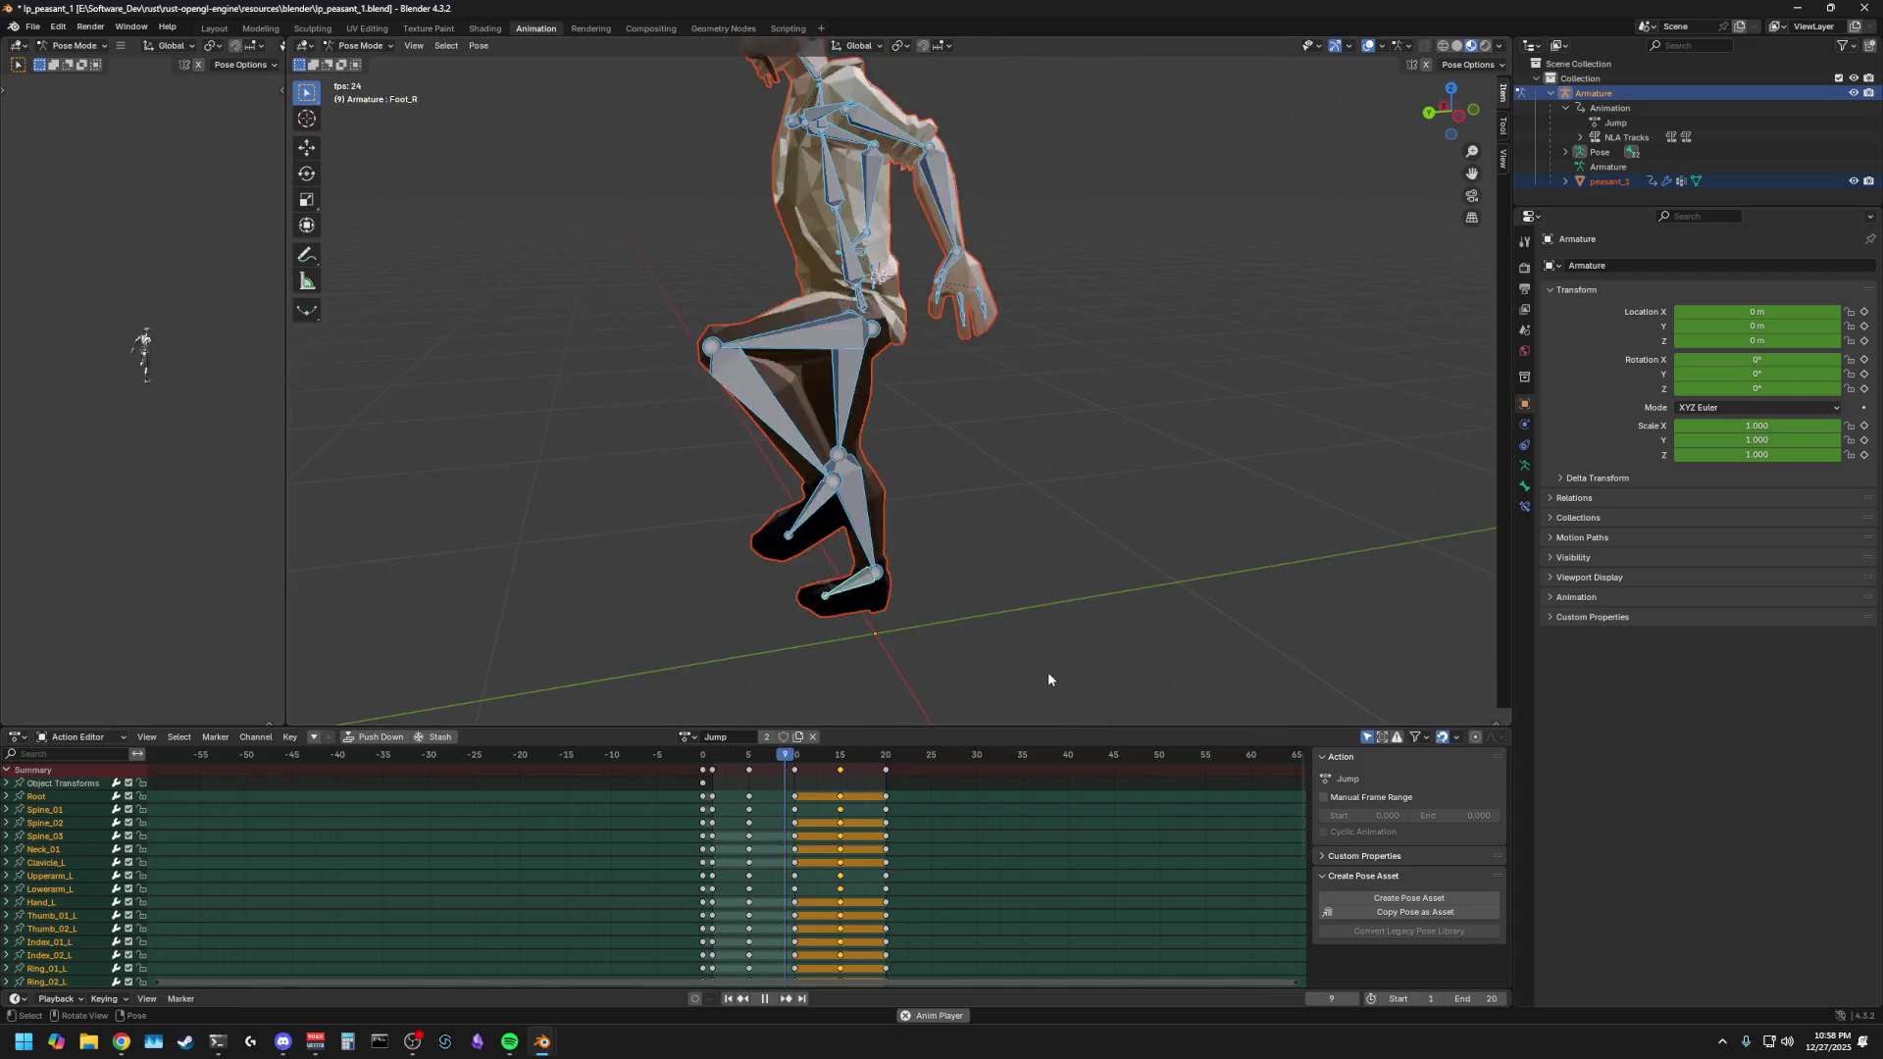
pyautogui.moveTo(991, 621); pyautogui.dragTo(1014, 614, button='middle')
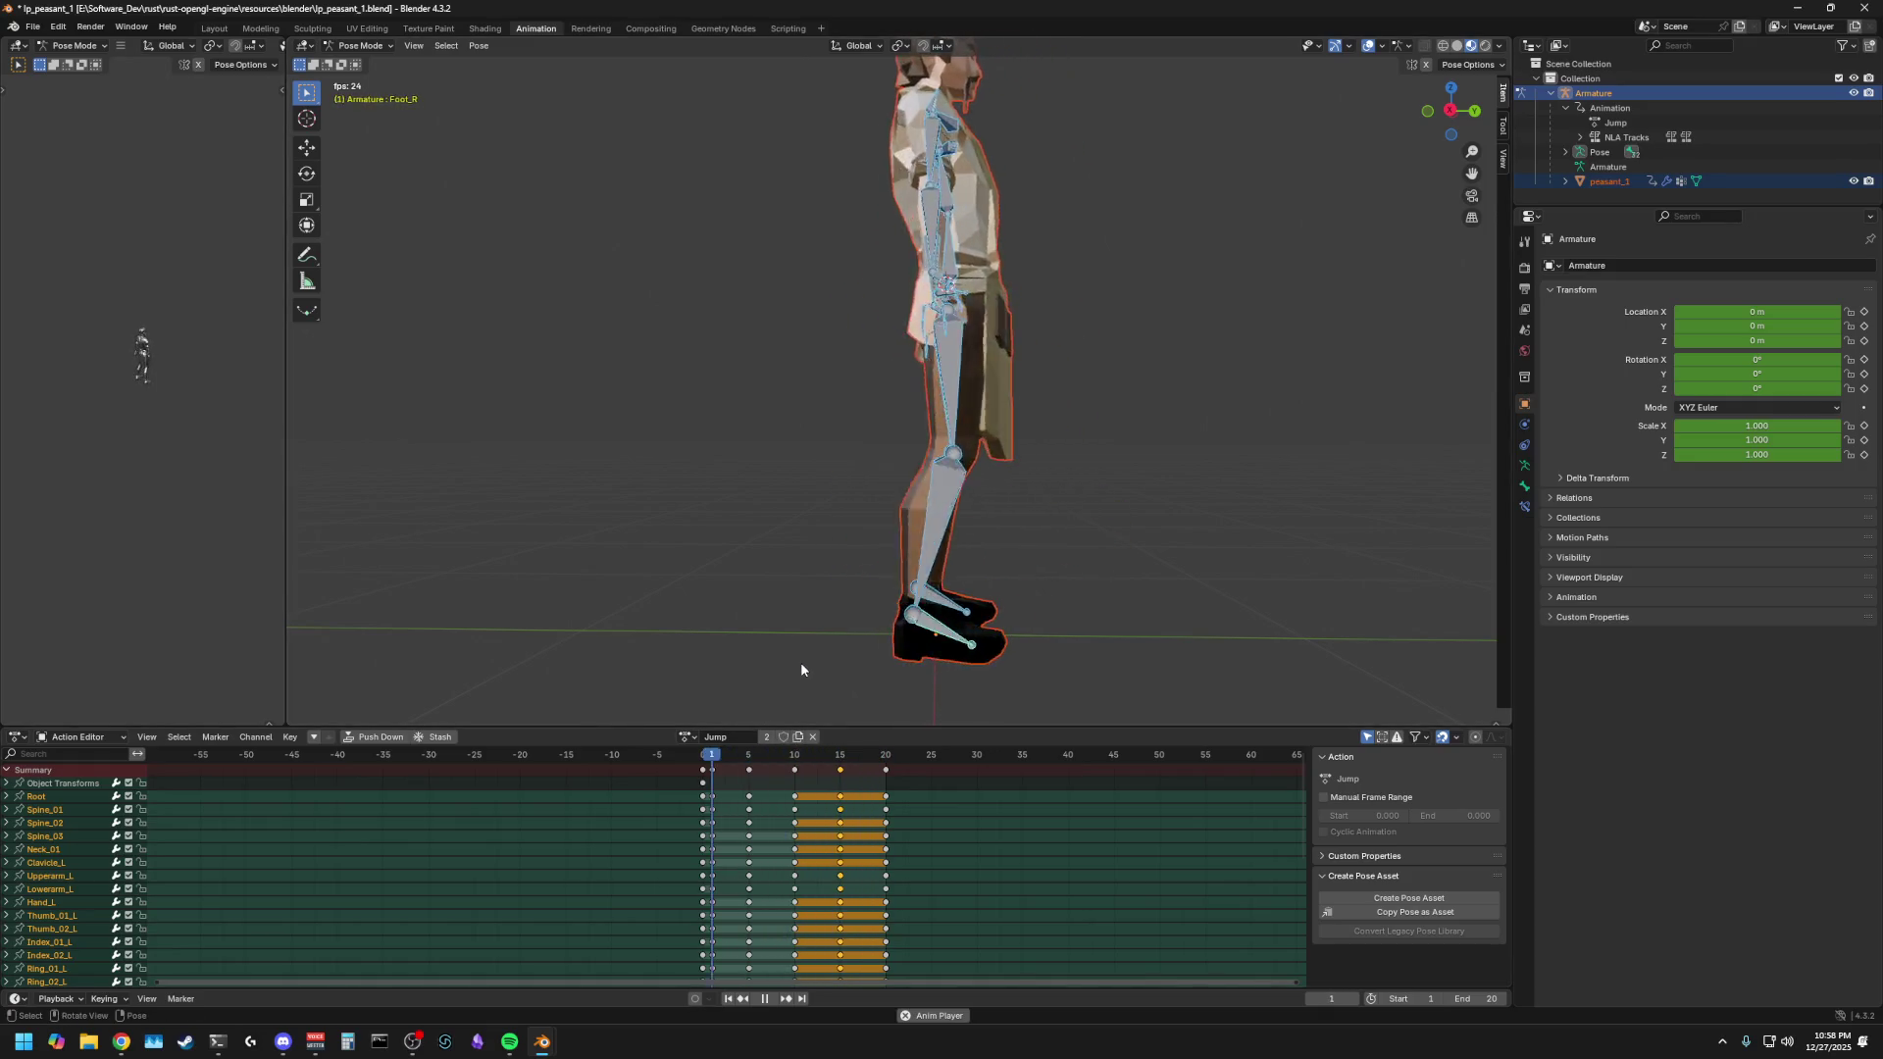
pyautogui.moveTo(838, 647)
pyautogui.mouseDown(button='middle')
pyautogui.moveTo(912, 601)
pyautogui.moveTo(838, 542)
pyautogui.mouseUp(button='middle')
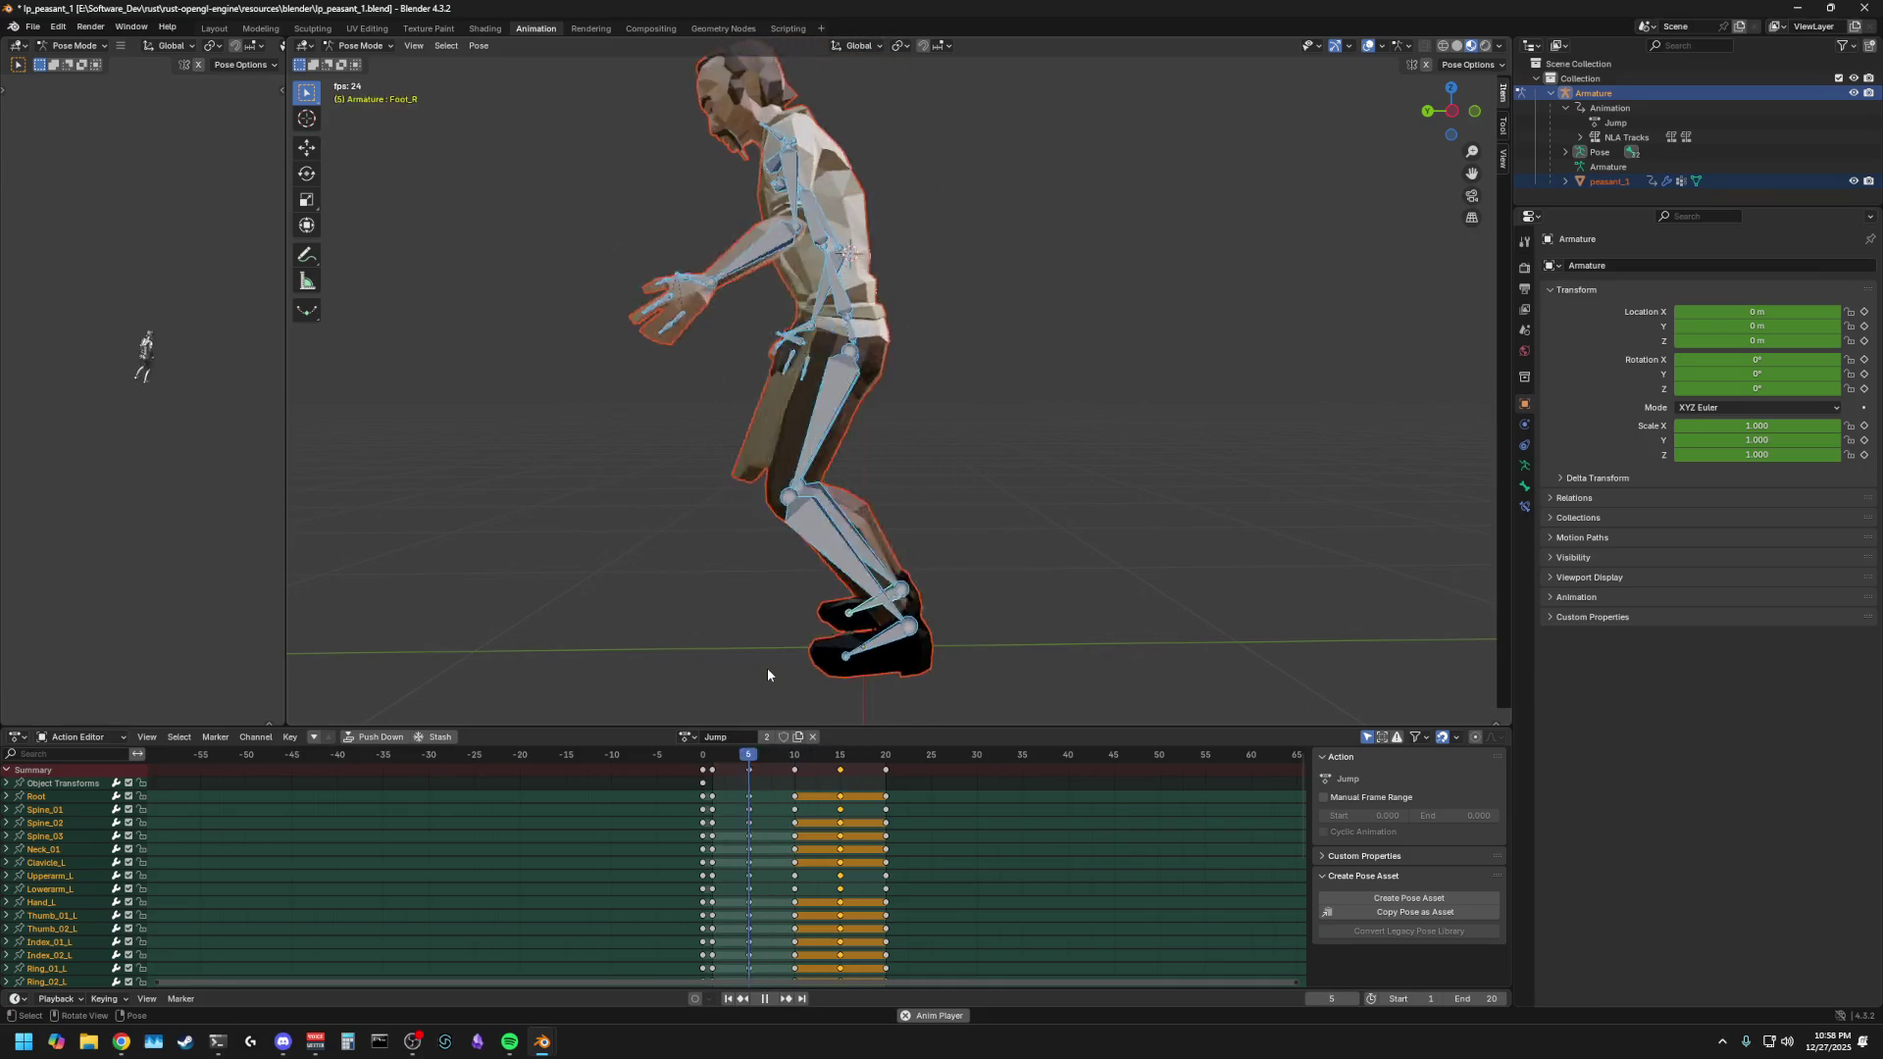
pyautogui.moveTo(1059, 614)
pyautogui.mouseDown(button='middle')
pyautogui.moveTo(1030, 610)
pyautogui.moveTo(1293, 618)
pyautogui.moveTo(1095, 667)
pyautogui.mouseUp(button='middle')
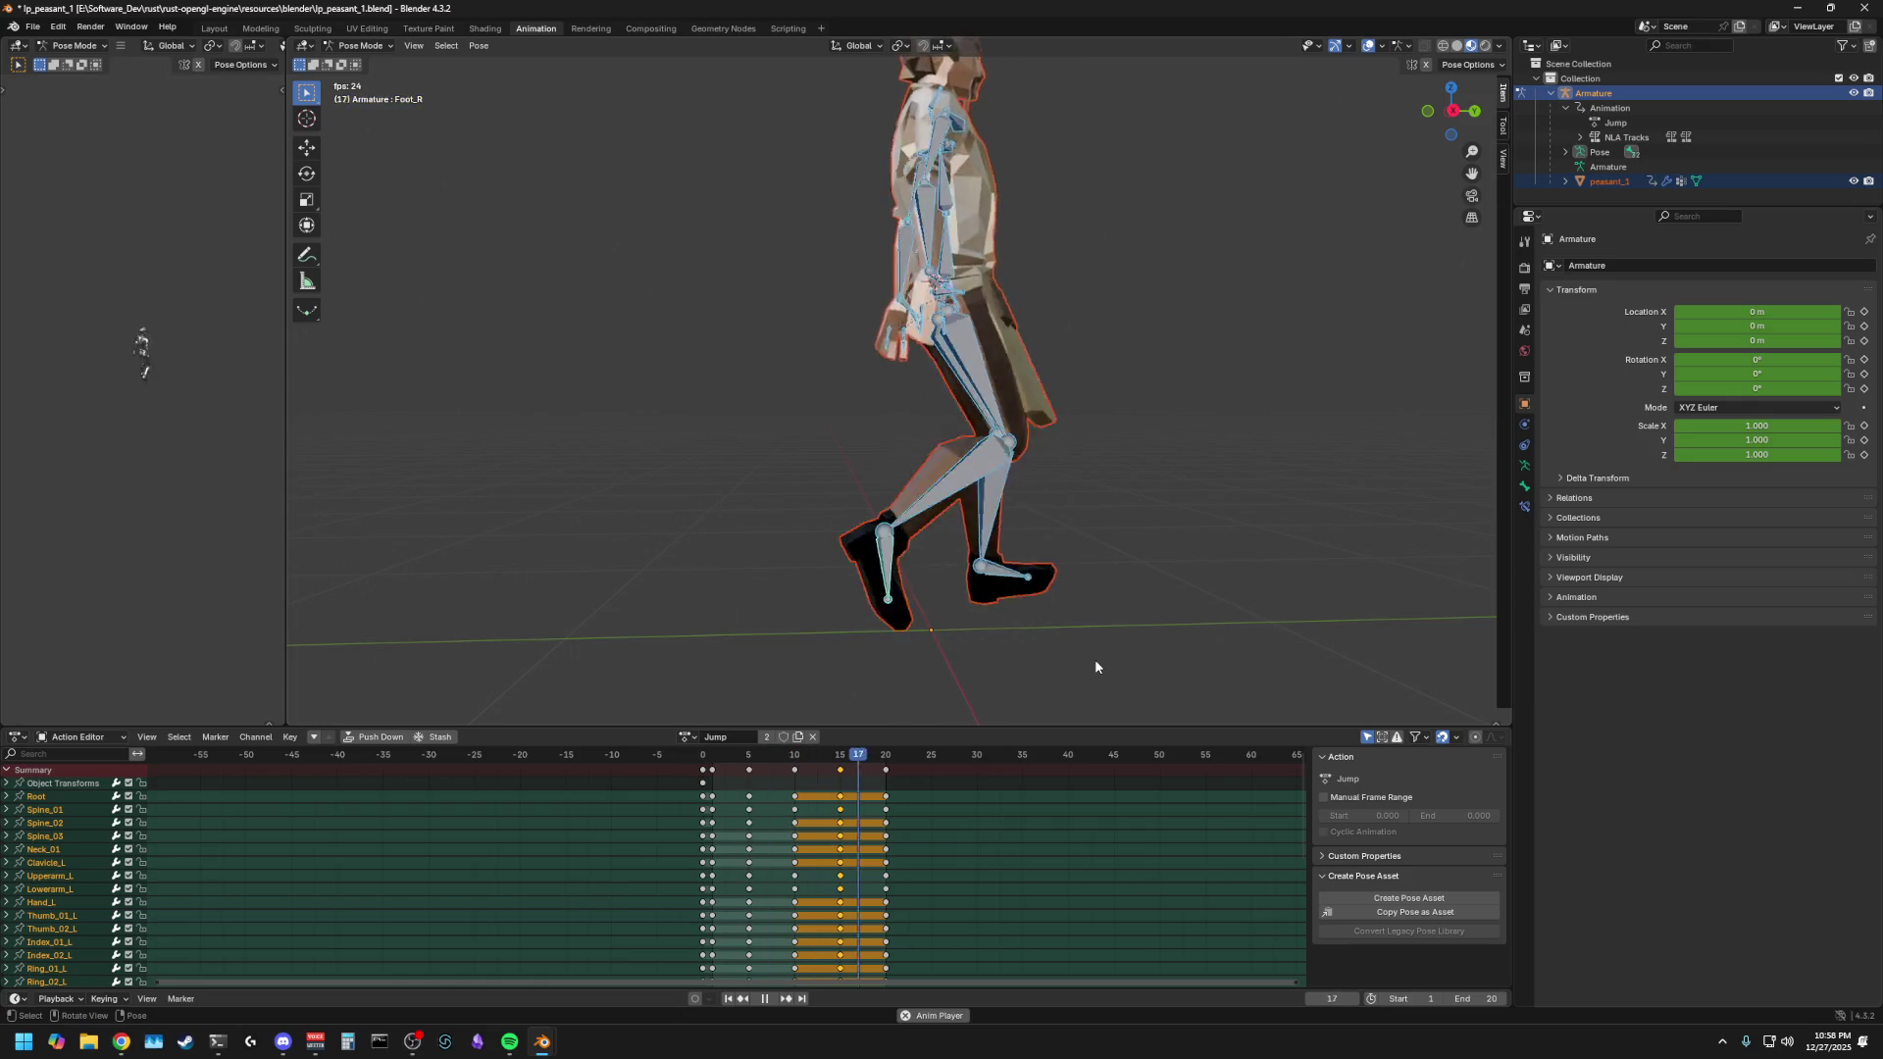
pyautogui.press('space')
pyautogui.press('Left')
pyautogui.press('Left')
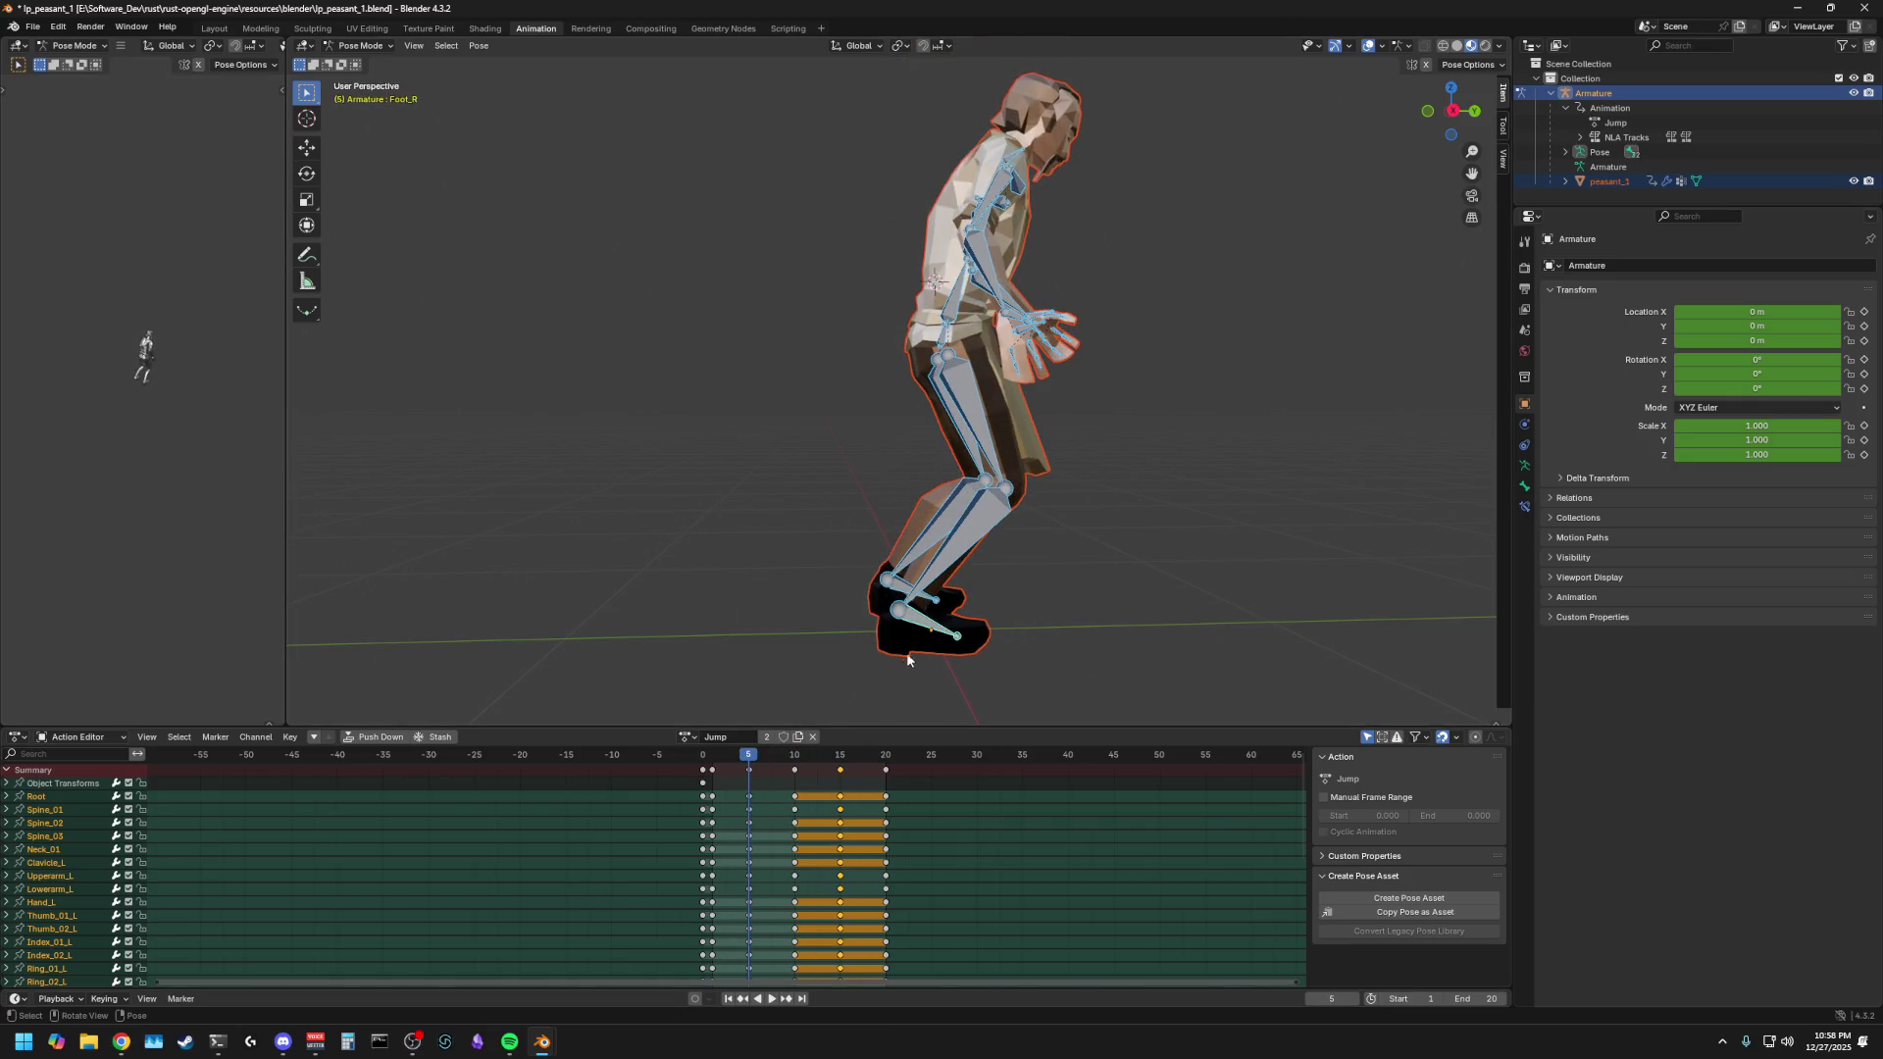
# - Switch to a flat right-side view and scrub forward to frame 12
pyautogui.click(1451, 114)
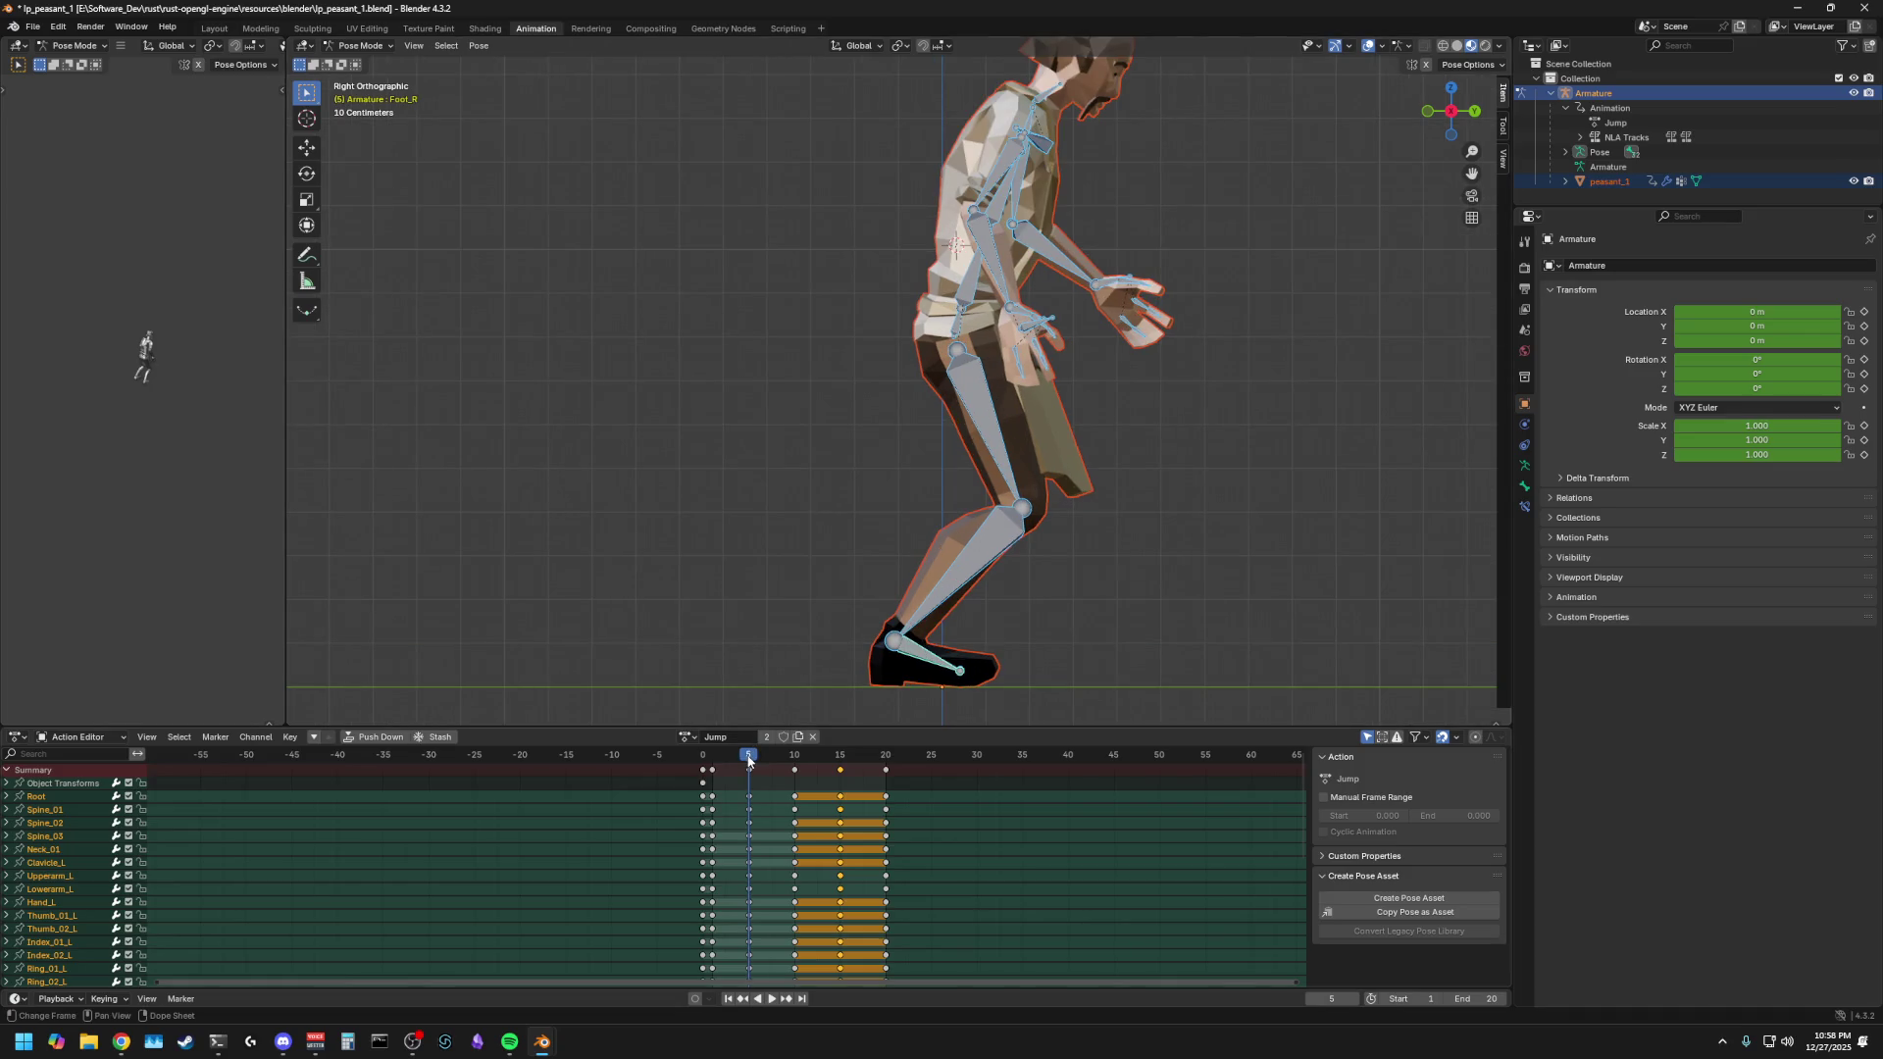
pyautogui.press('space')
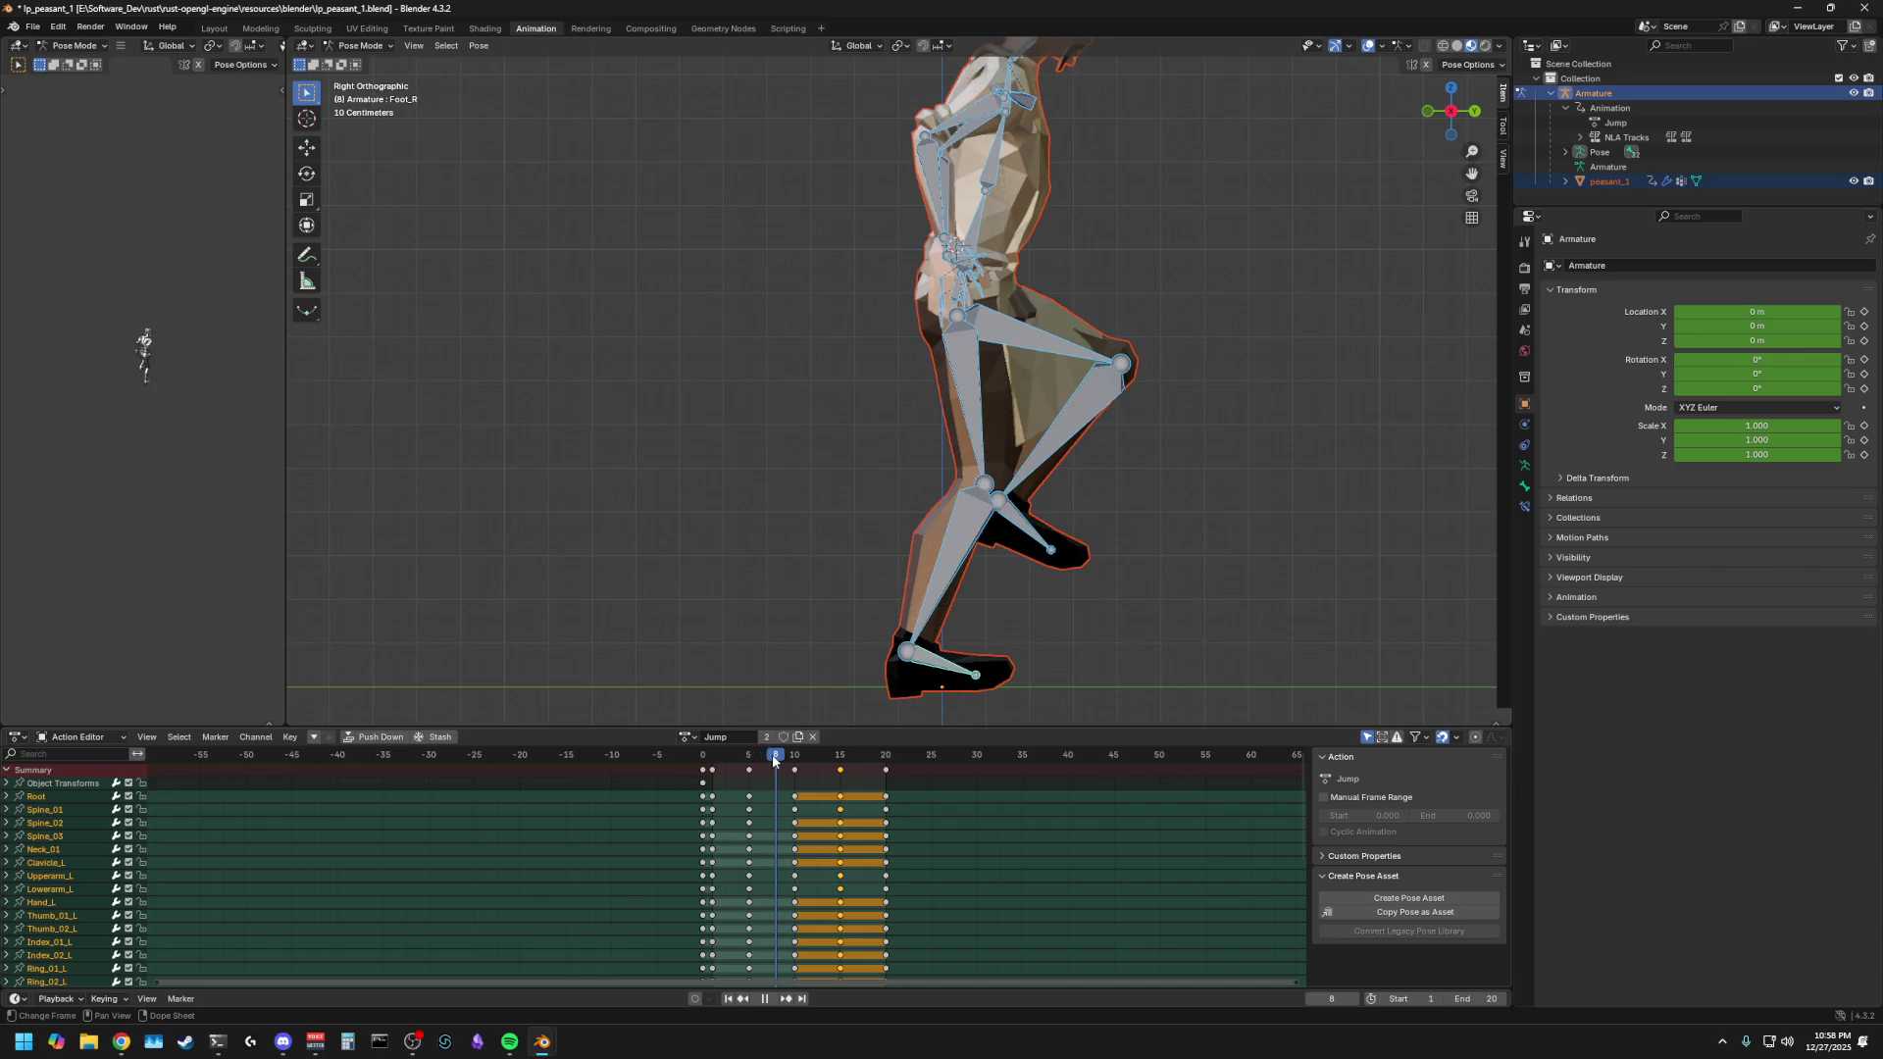
pyautogui.moveTo(774, 758); pyautogui.dragTo(811, 762)
# - Tilt Foot_R on the X axis at frame 12 and scrub ahead to check it
pyautogui.click(910, 652)
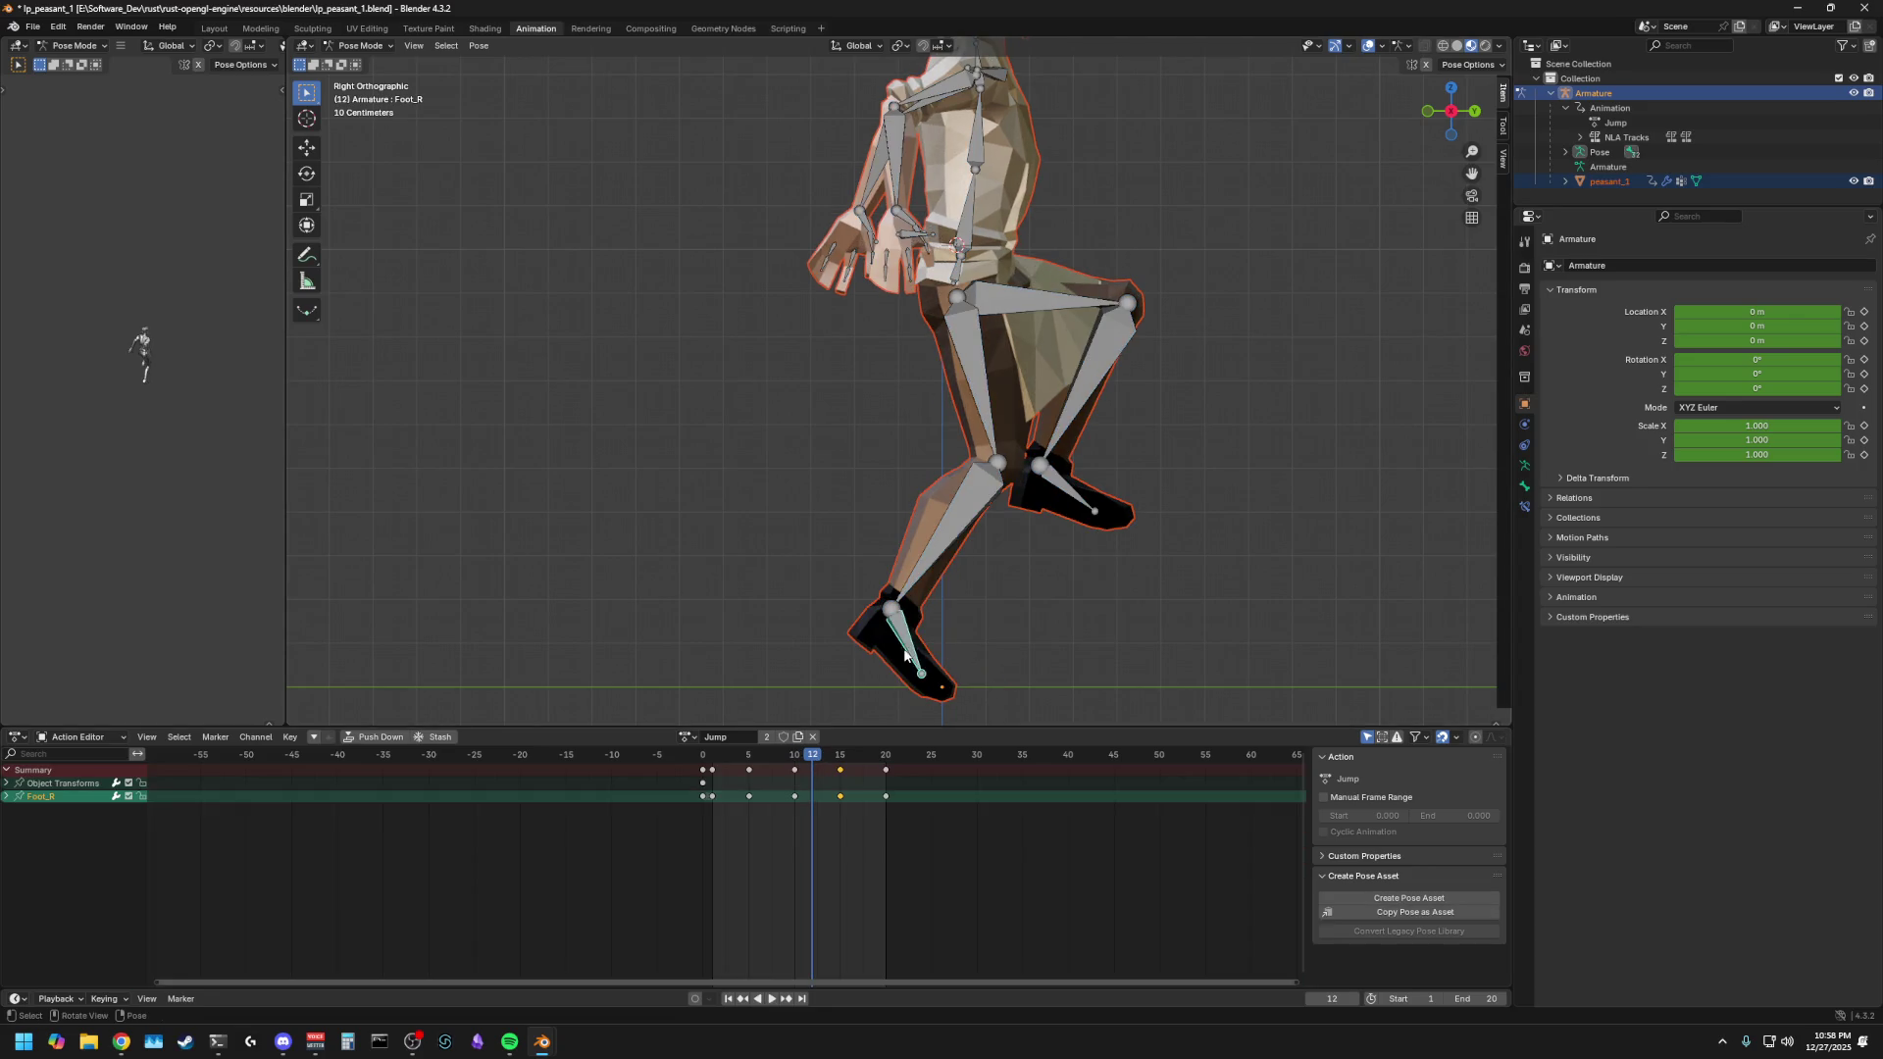
pyautogui.press('r')
pyautogui.press('x')
pyautogui.click(853, 685)
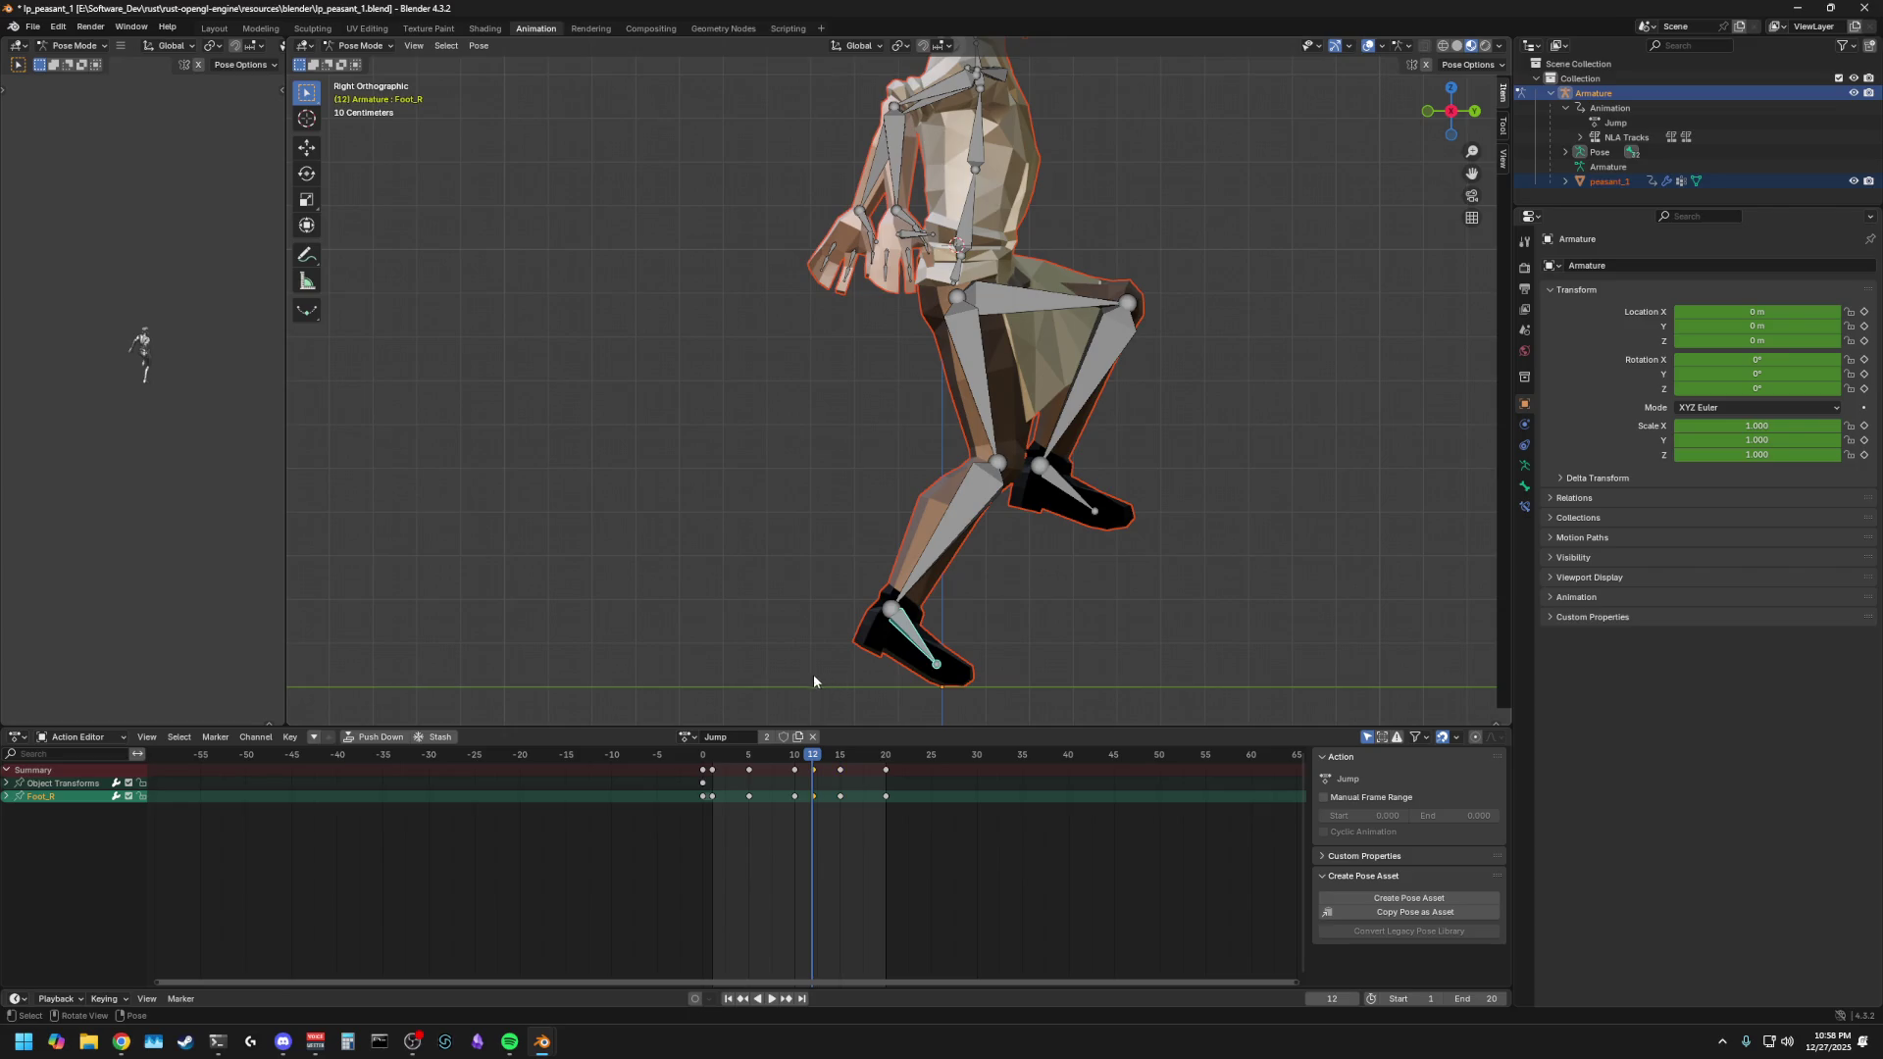
pyautogui.moveTo(817, 760)
pyautogui.mouseDown()
pyautogui.moveTo(744, 761)
pyautogui.moveTo(890, 752)
pyautogui.mouseUp()
pyautogui.moveTo(961, 698); pyautogui.dragTo(1033, 600, button='middle')
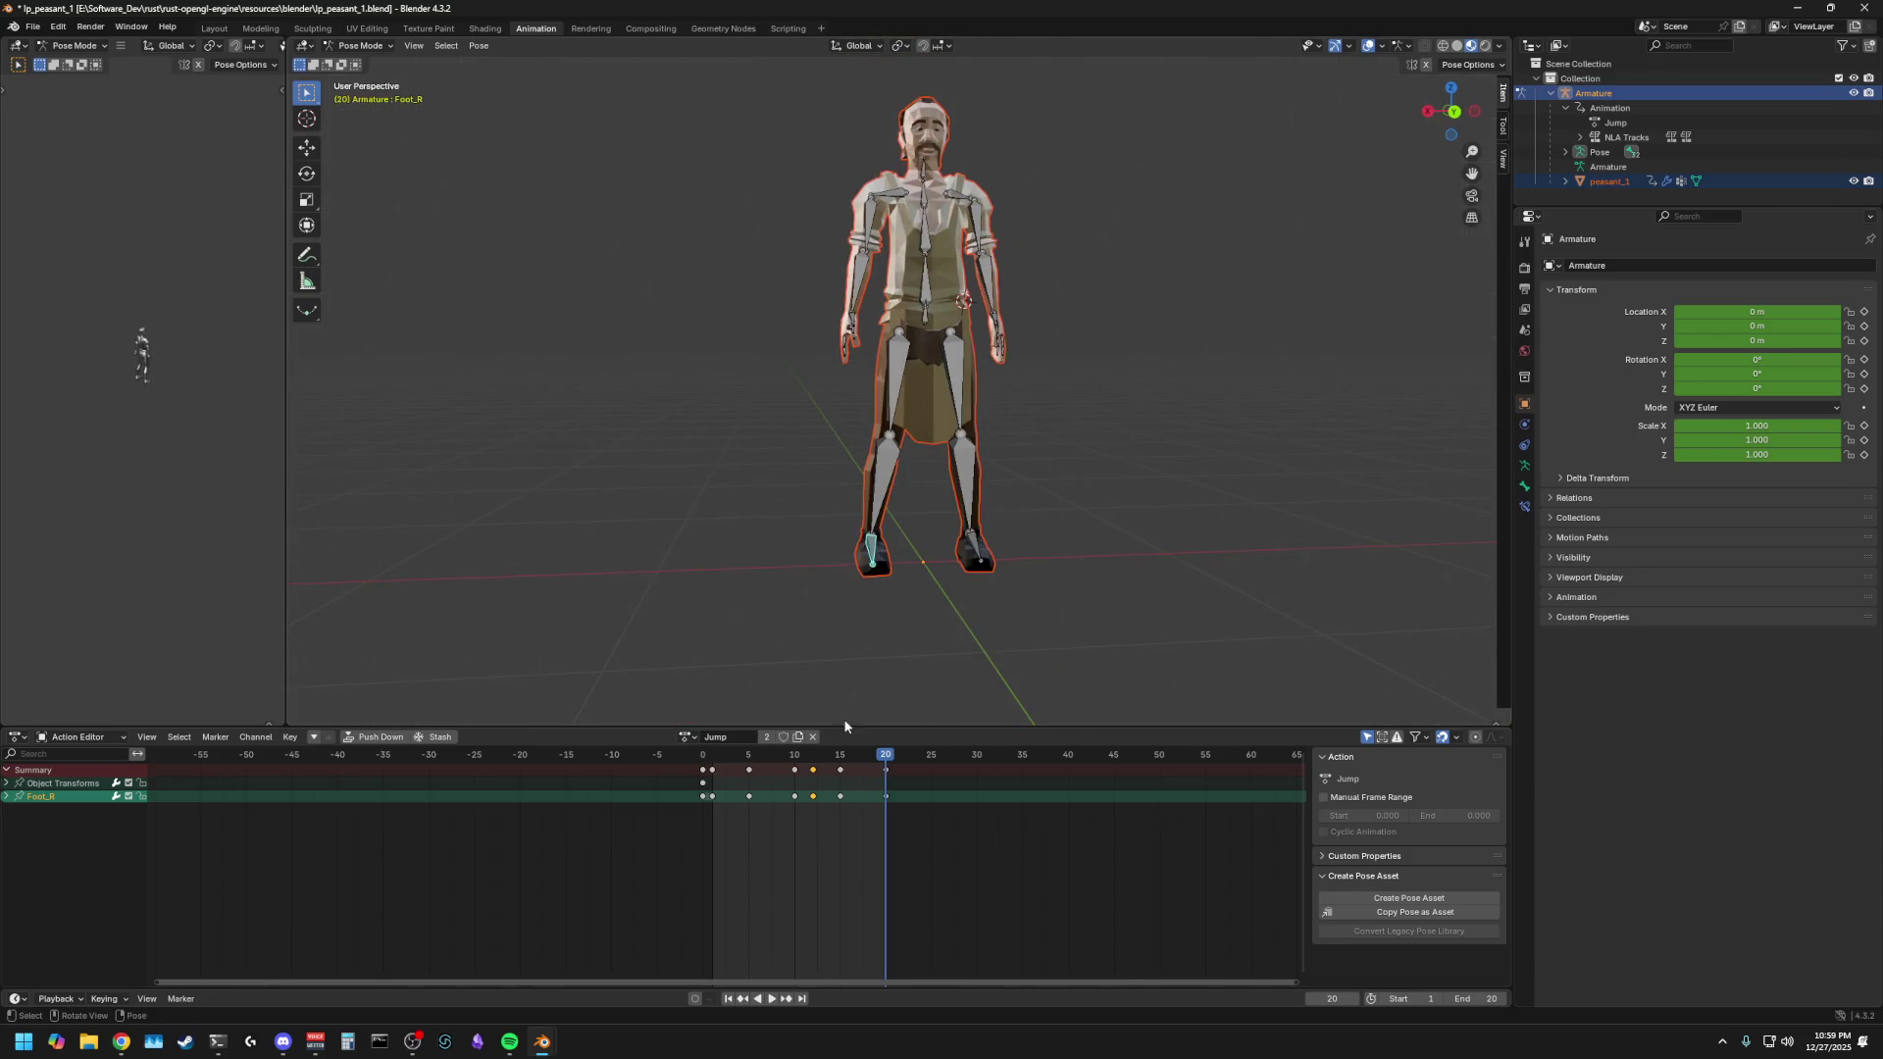
pyautogui.press('space')
pyautogui.moveTo(774, 679)
pyautogui.mouseDown(button='middle')
pyautogui.moveTo(840, 627)
pyautogui.moveTo(744, 642)
pyautogui.moveTo(756, 622)
pyautogui.mouseUp(button='middle')
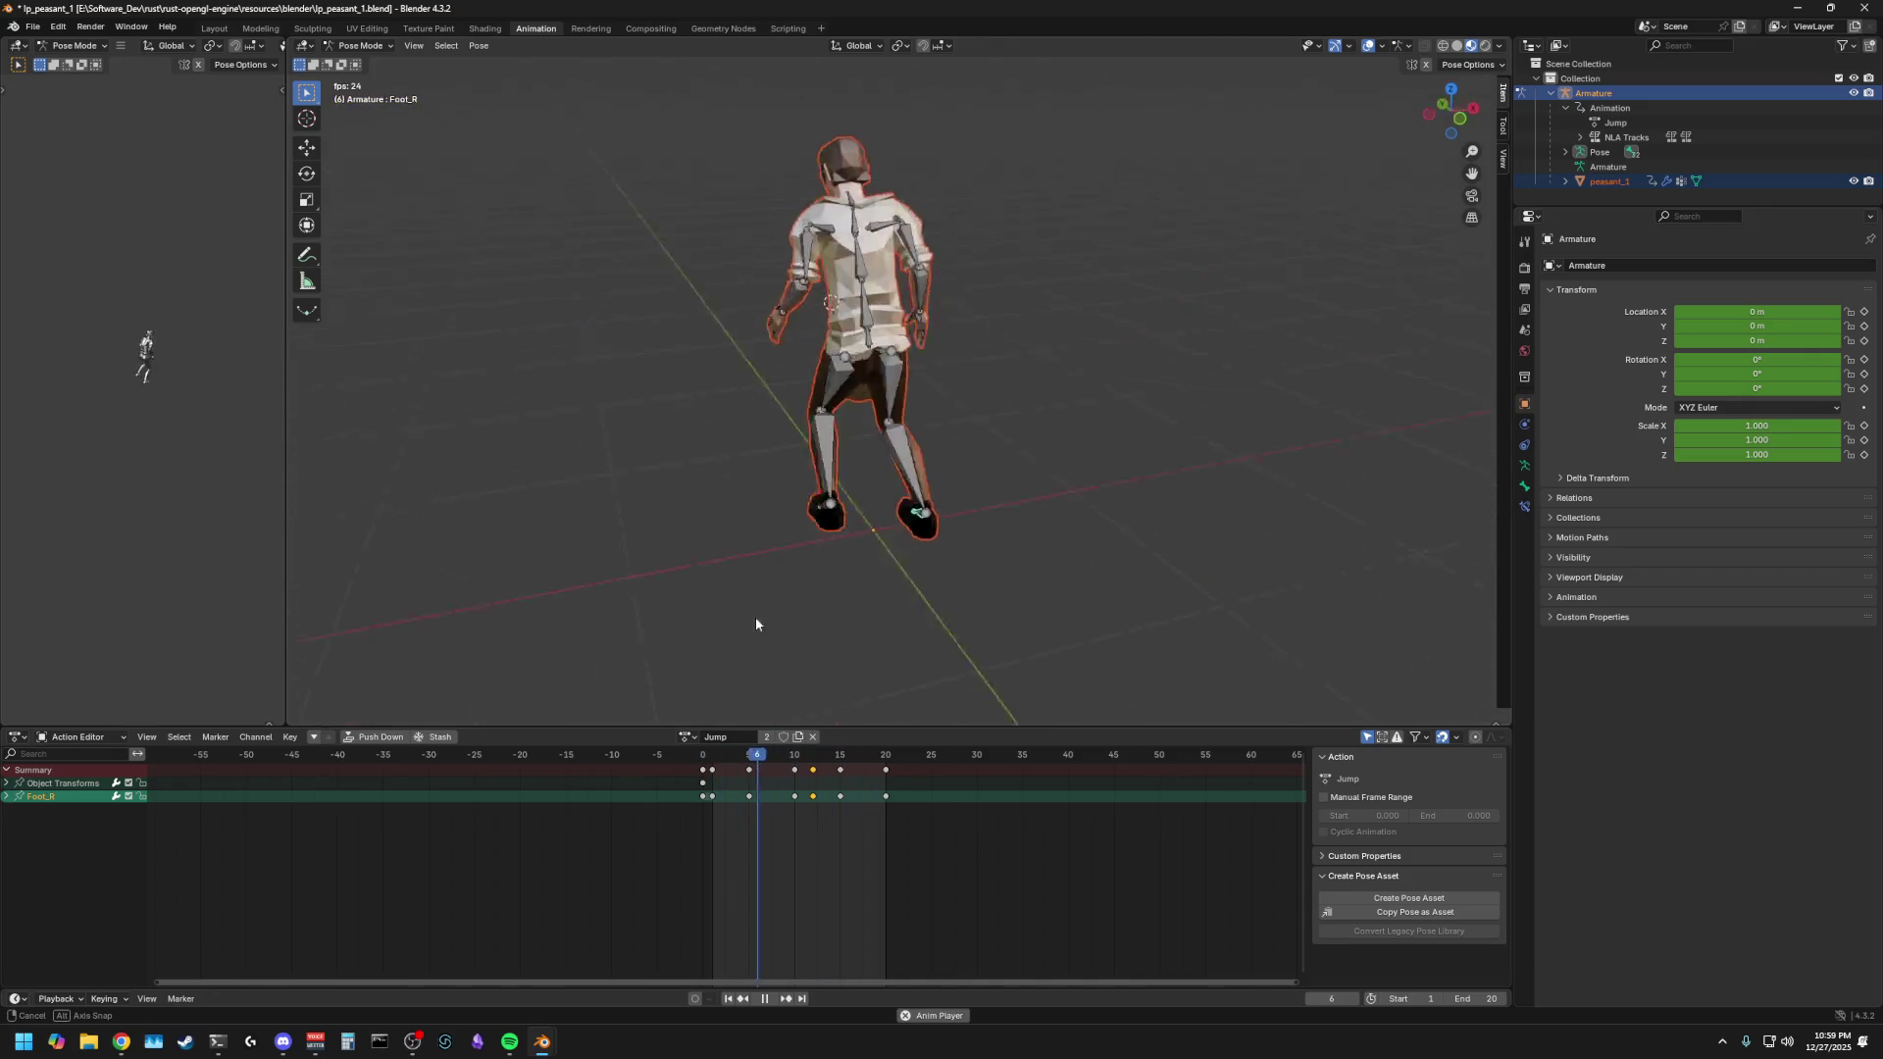
pyautogui.moveTo(938, 569); pyautogui.dragTo(745, 568, button='middle')
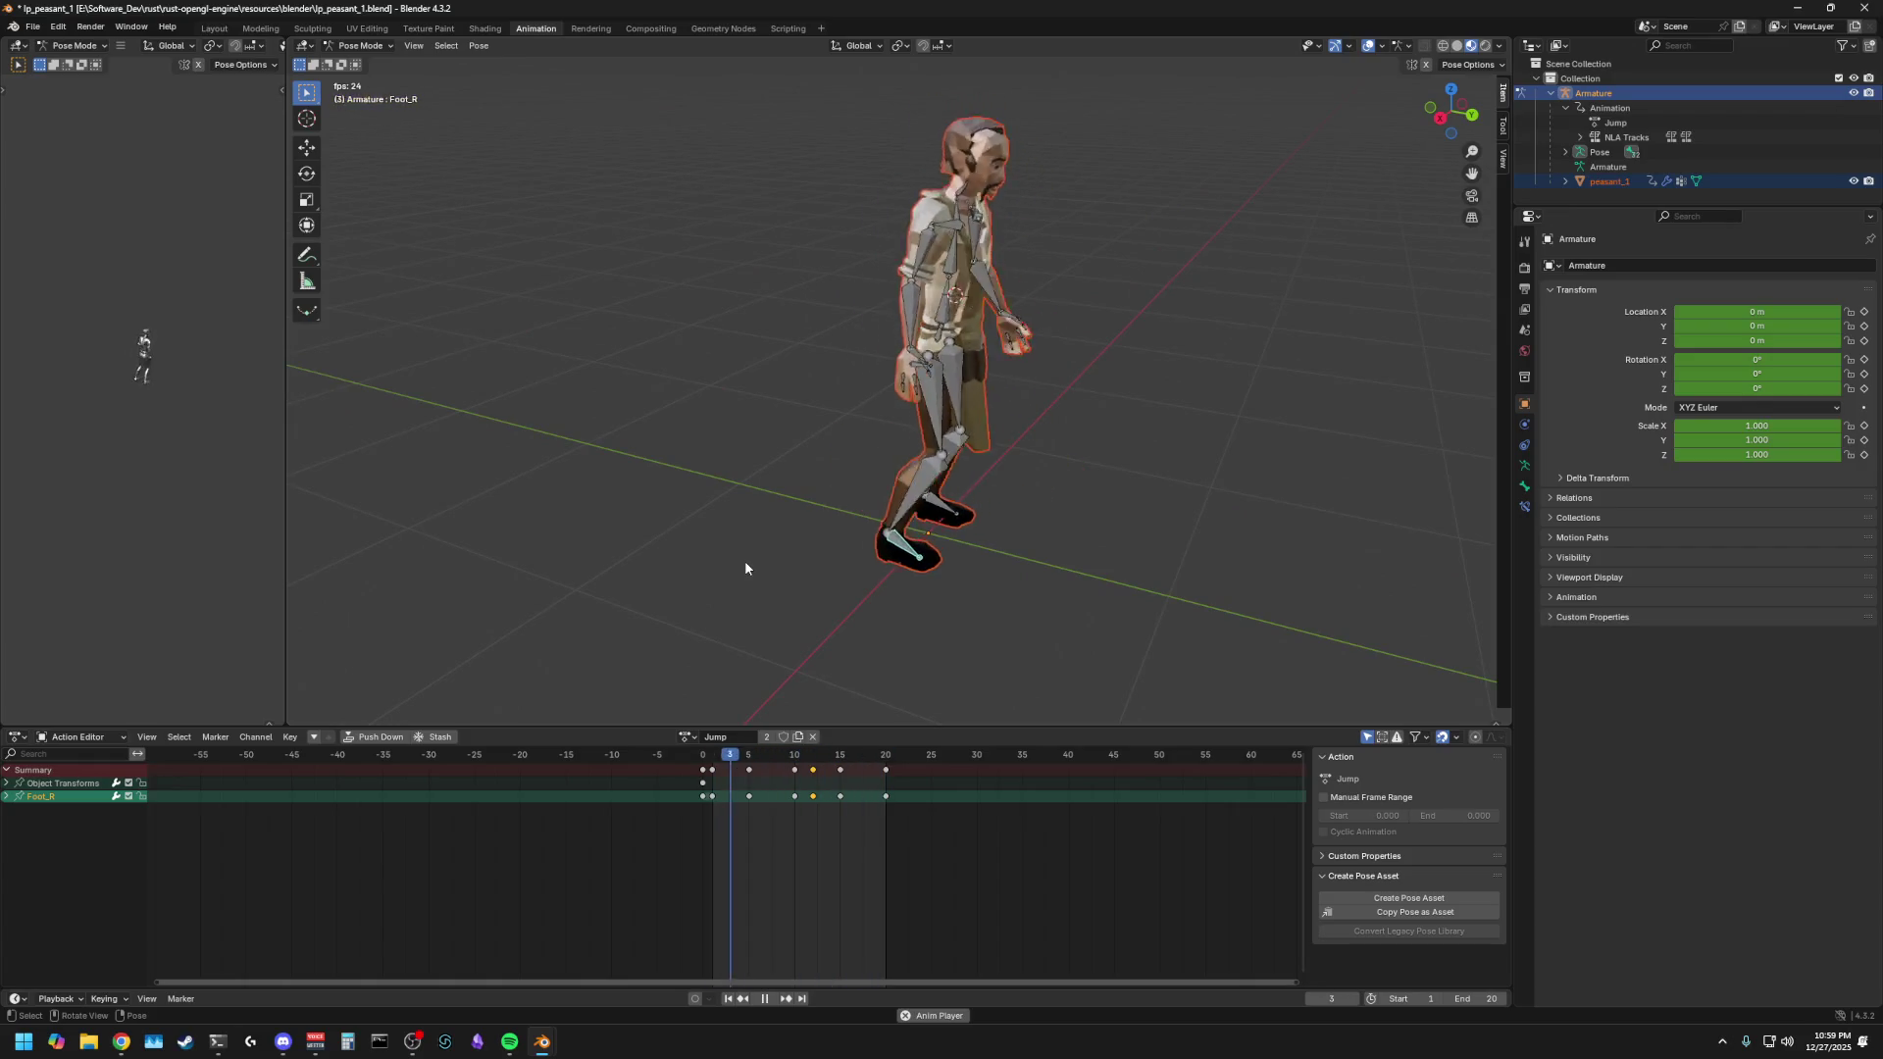
pyautogui.click(827, 758)
pyautogui.moveTo(827, 758); pyautogui.dragTo(884, 766)
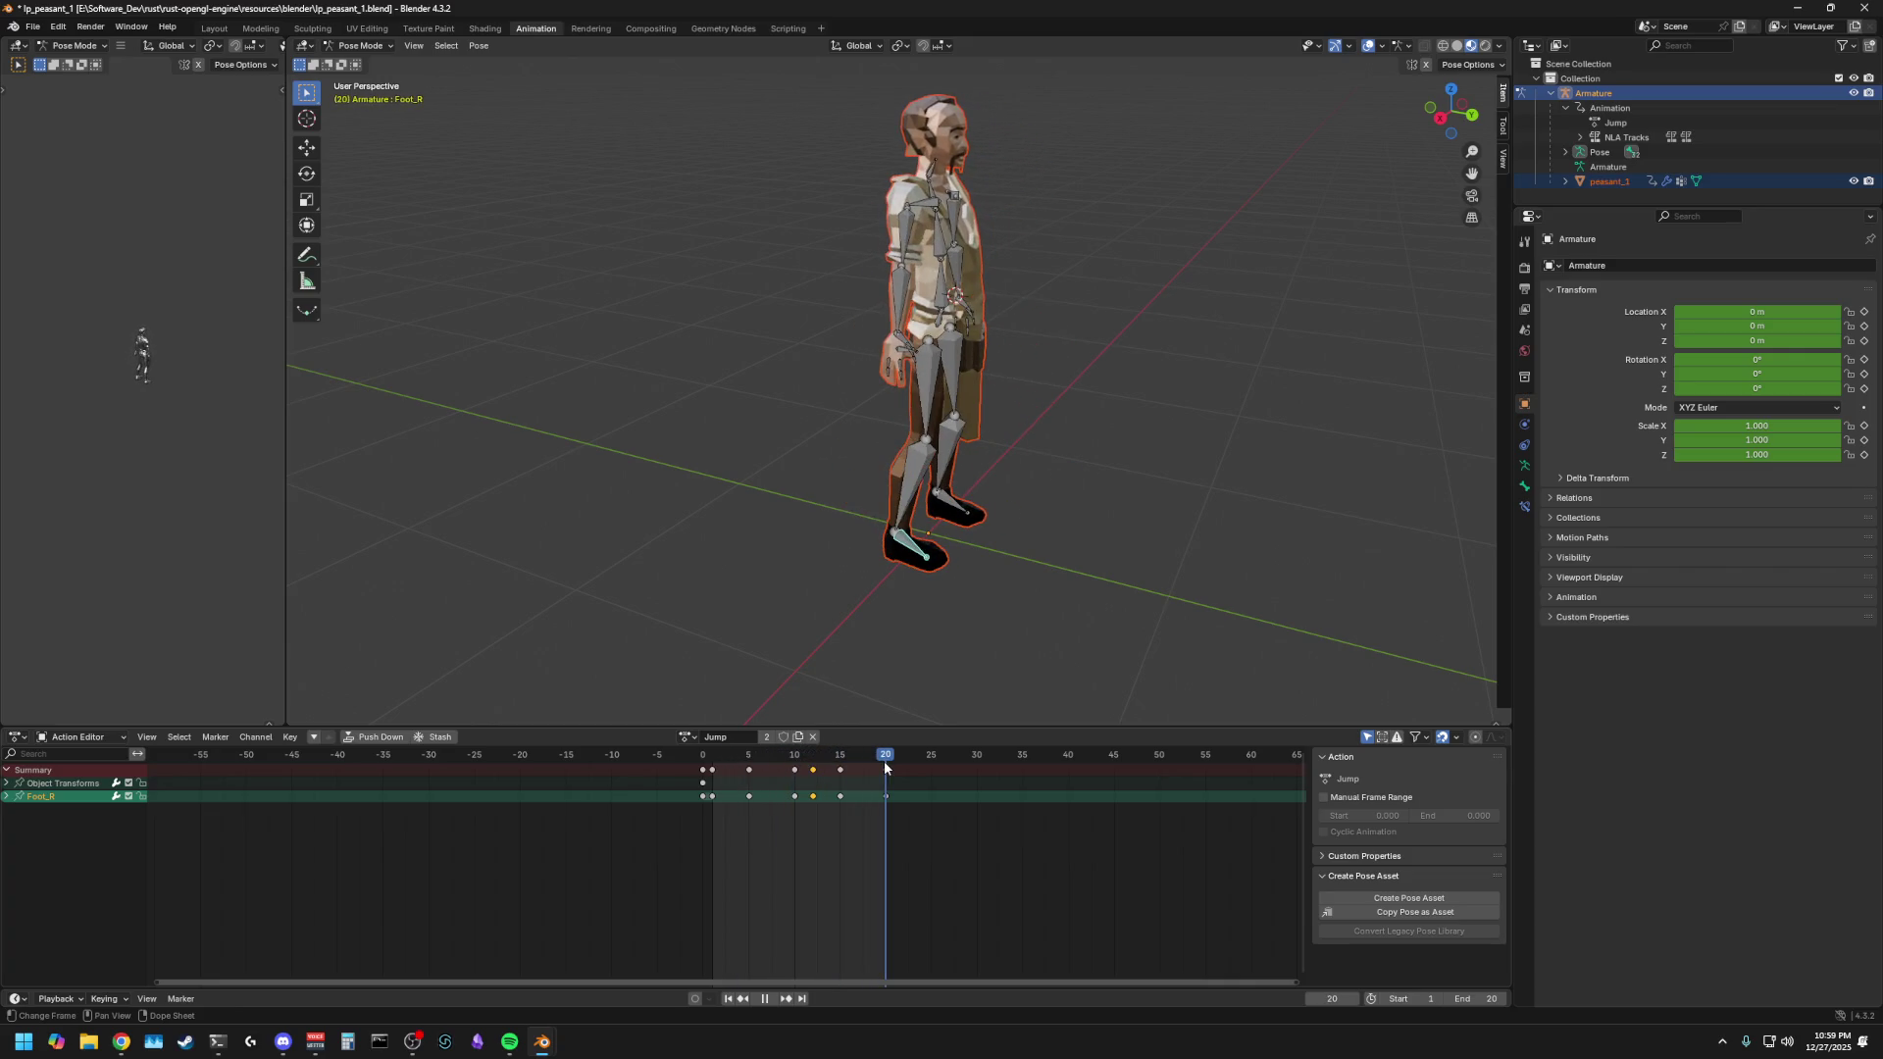
pyautogui.press('space')
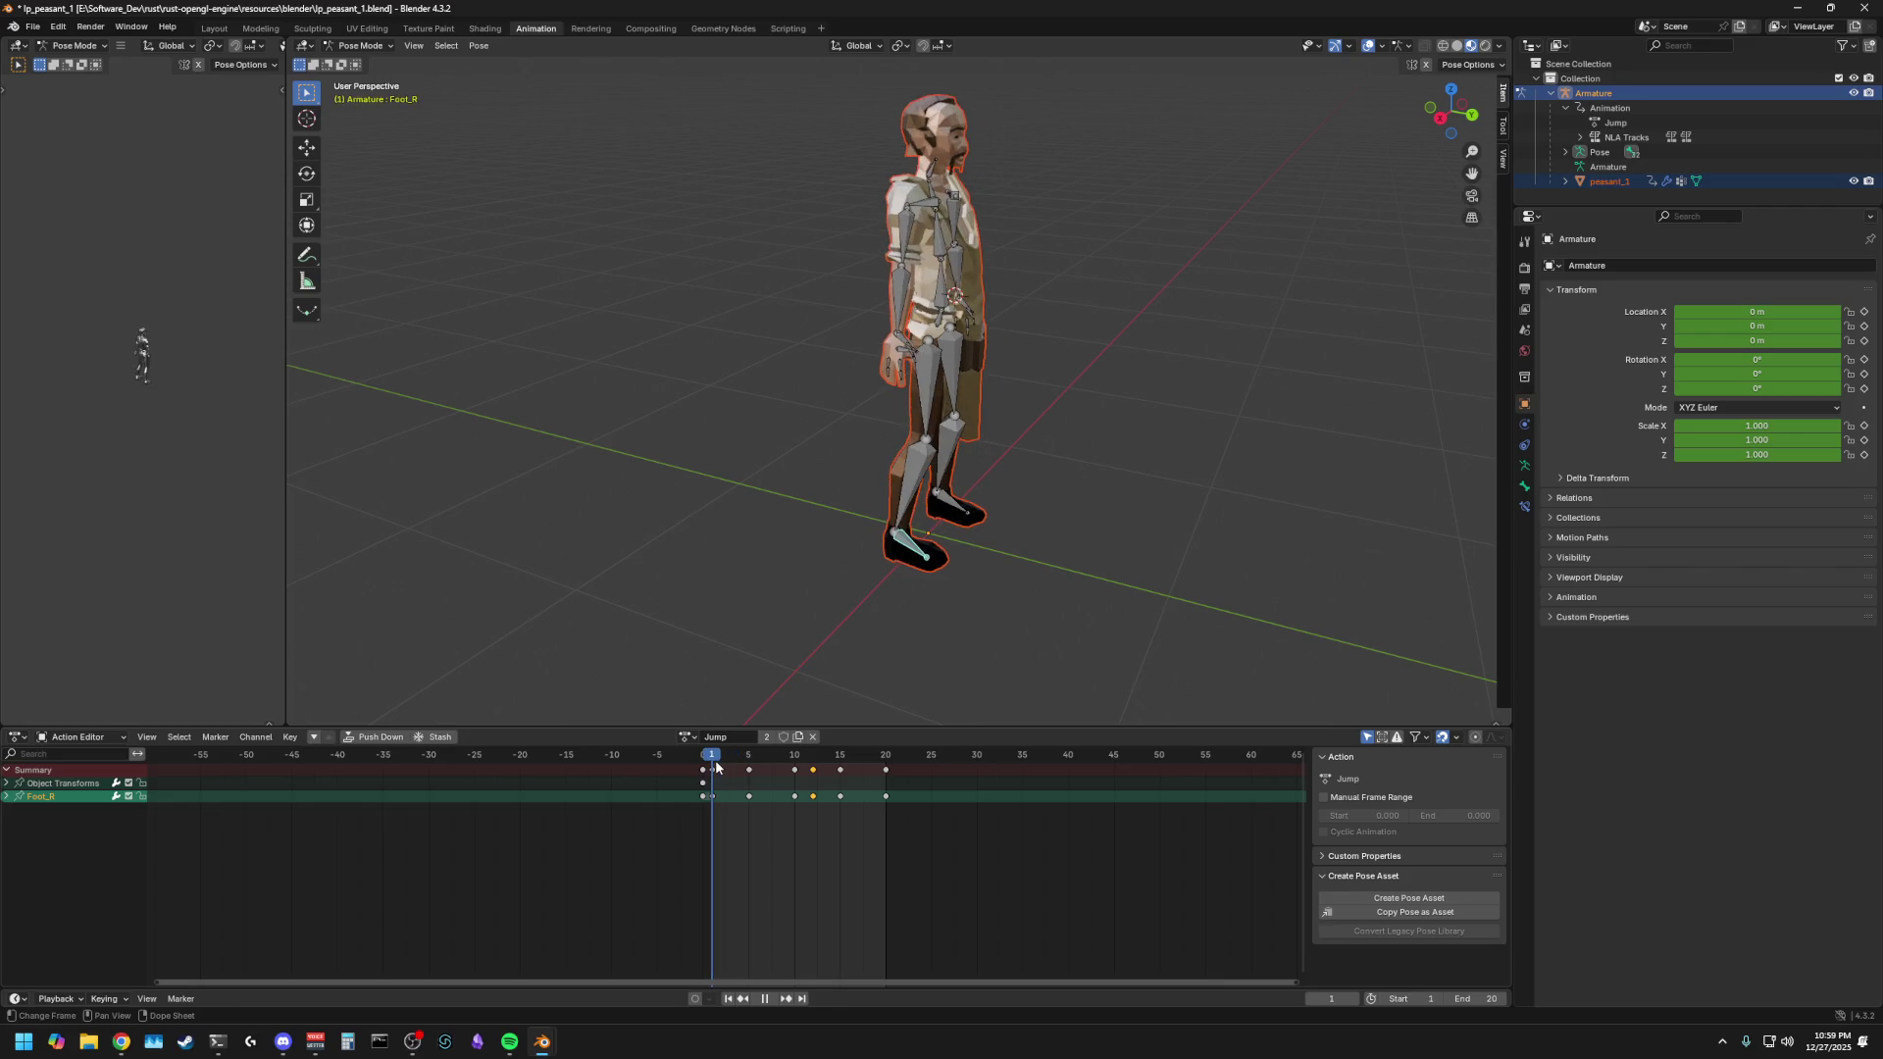
pyautogui.moveTo(759, 775); pyautogui.dragTo(749, 775)
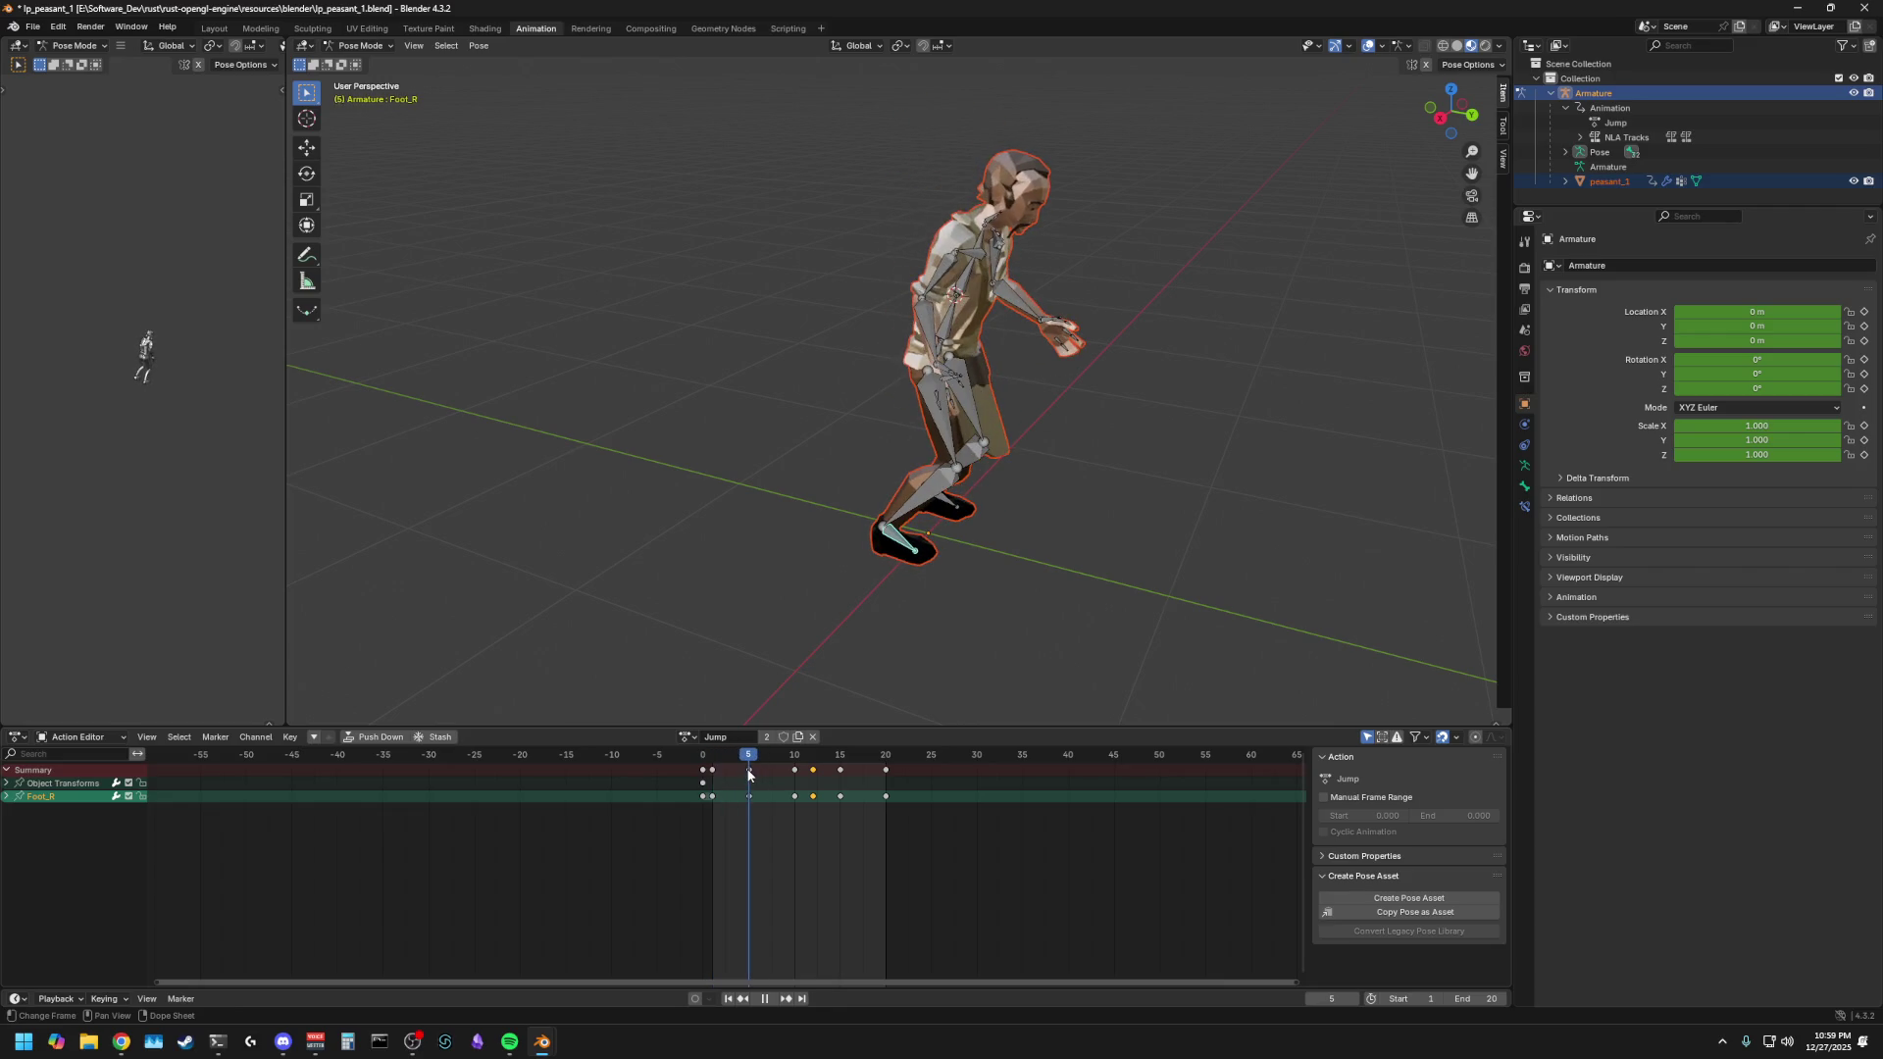
pyautogui.click(736, 674)
pyautogui.press('a')
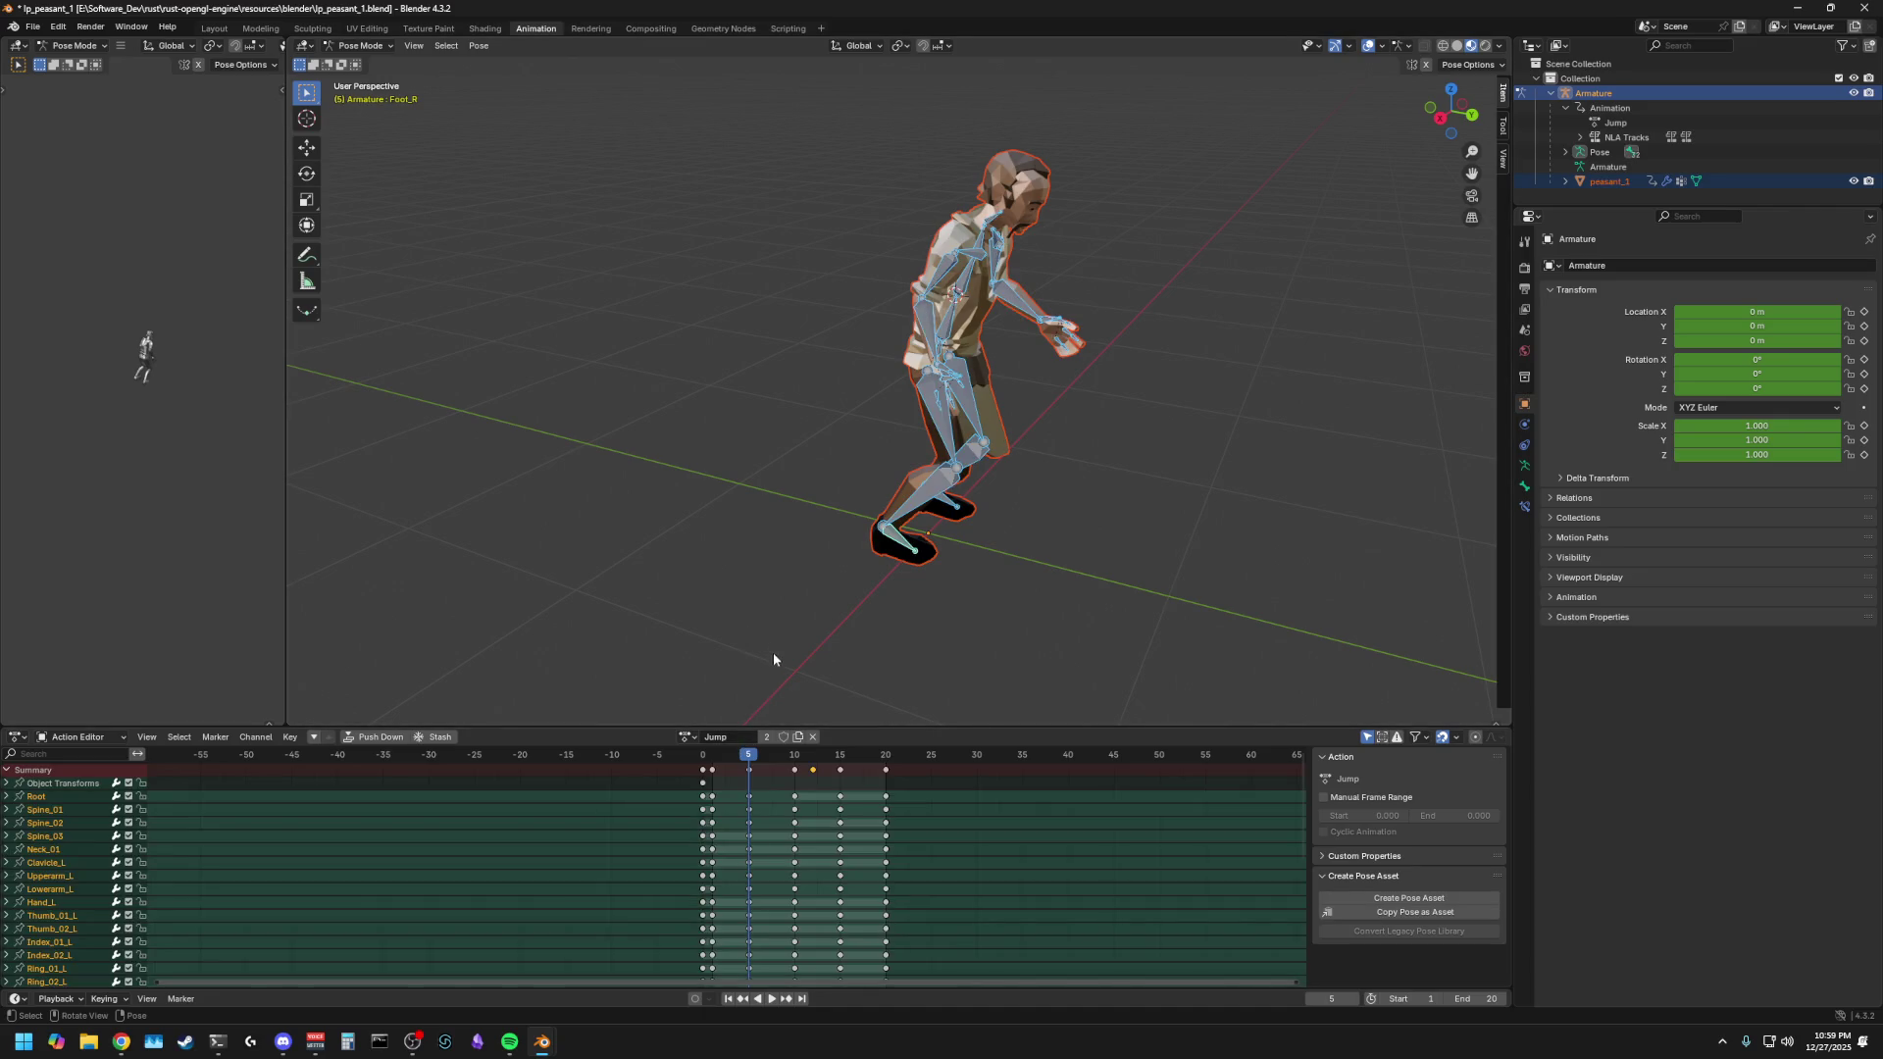
pyautogui.click(793, 635)
pyautogui.moveTo(792, 635); pyautogui.dragTo(824, 583, button='middle')
pyautogui.press('space')
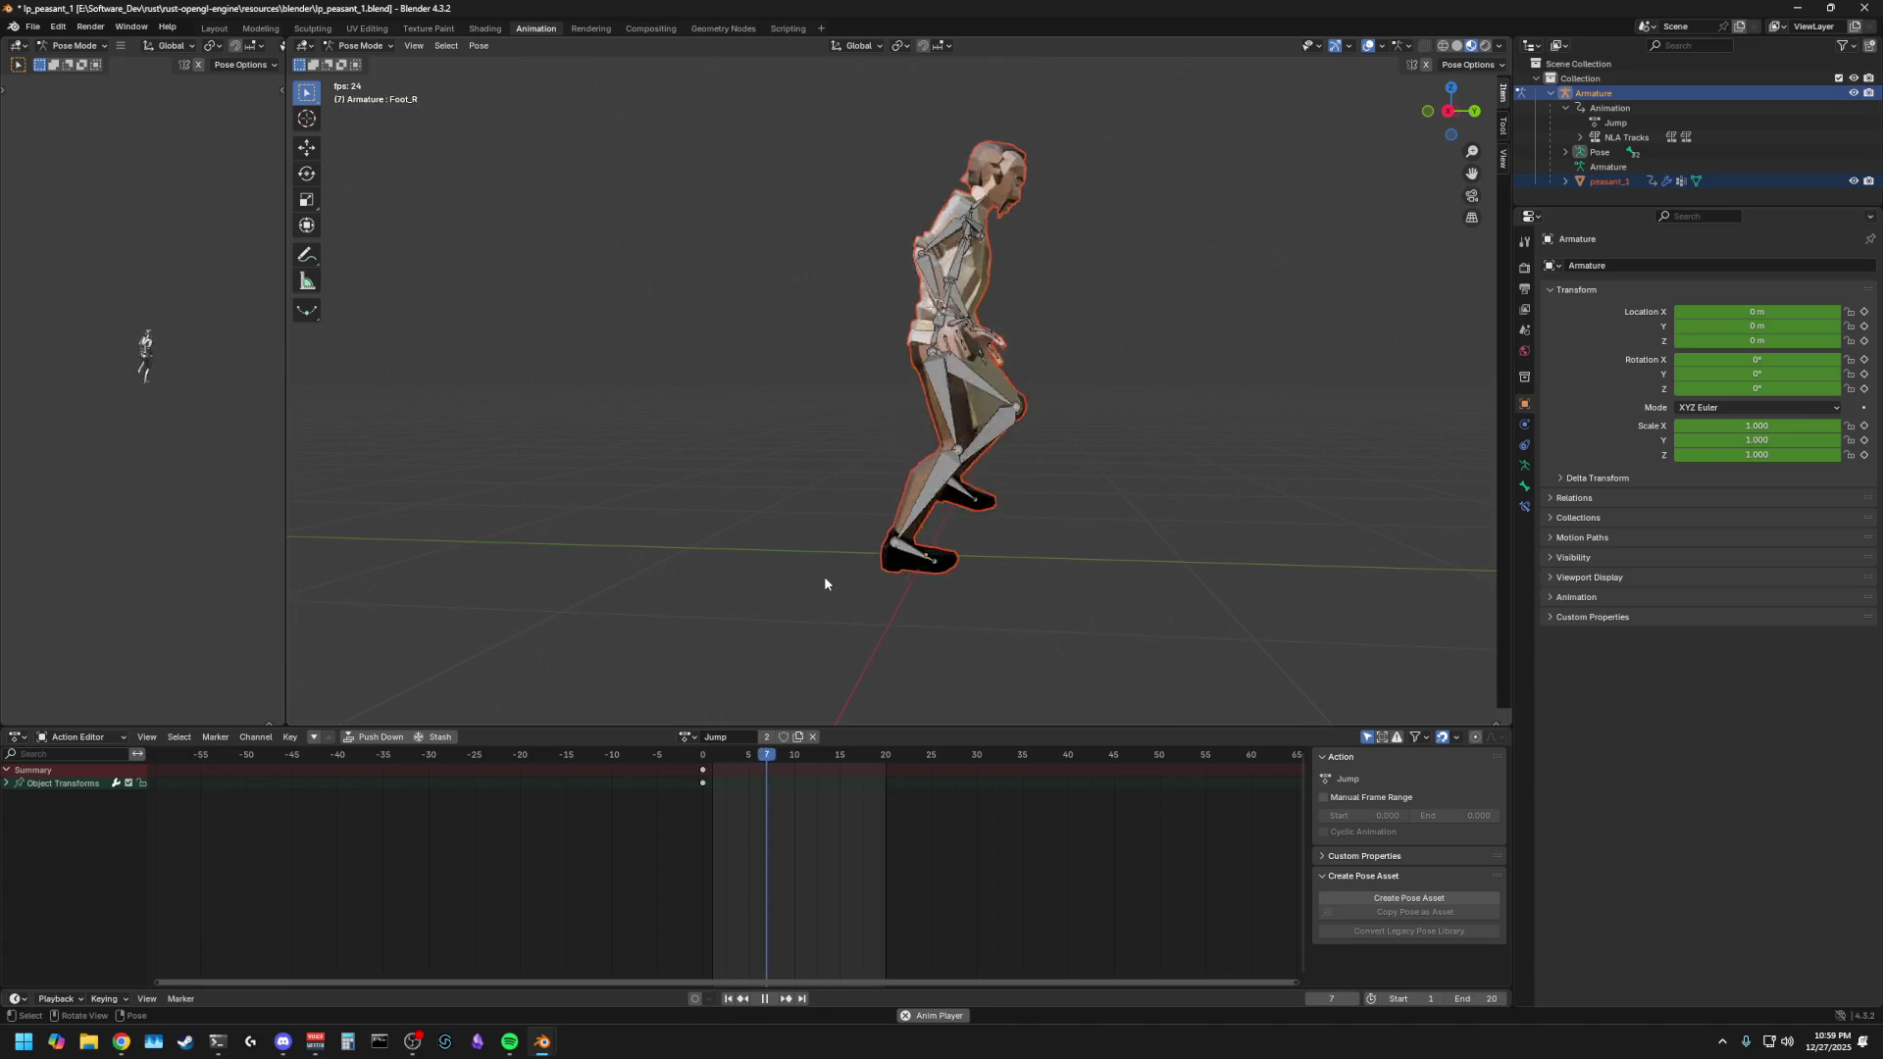
pyautogui.press('space')
pyautogui.moveTo(715, 554)
pyautogui.mouseDown(button='middle')
pyautogui.moveTo(820, 567)
pyautogui.moveTo(790, 577)
pyautogui.moveTo(945, 579)
pyautogui.moveTo(854, 579)
pyautogui.mouseUp(button='middle')
pyautogui.press('space')
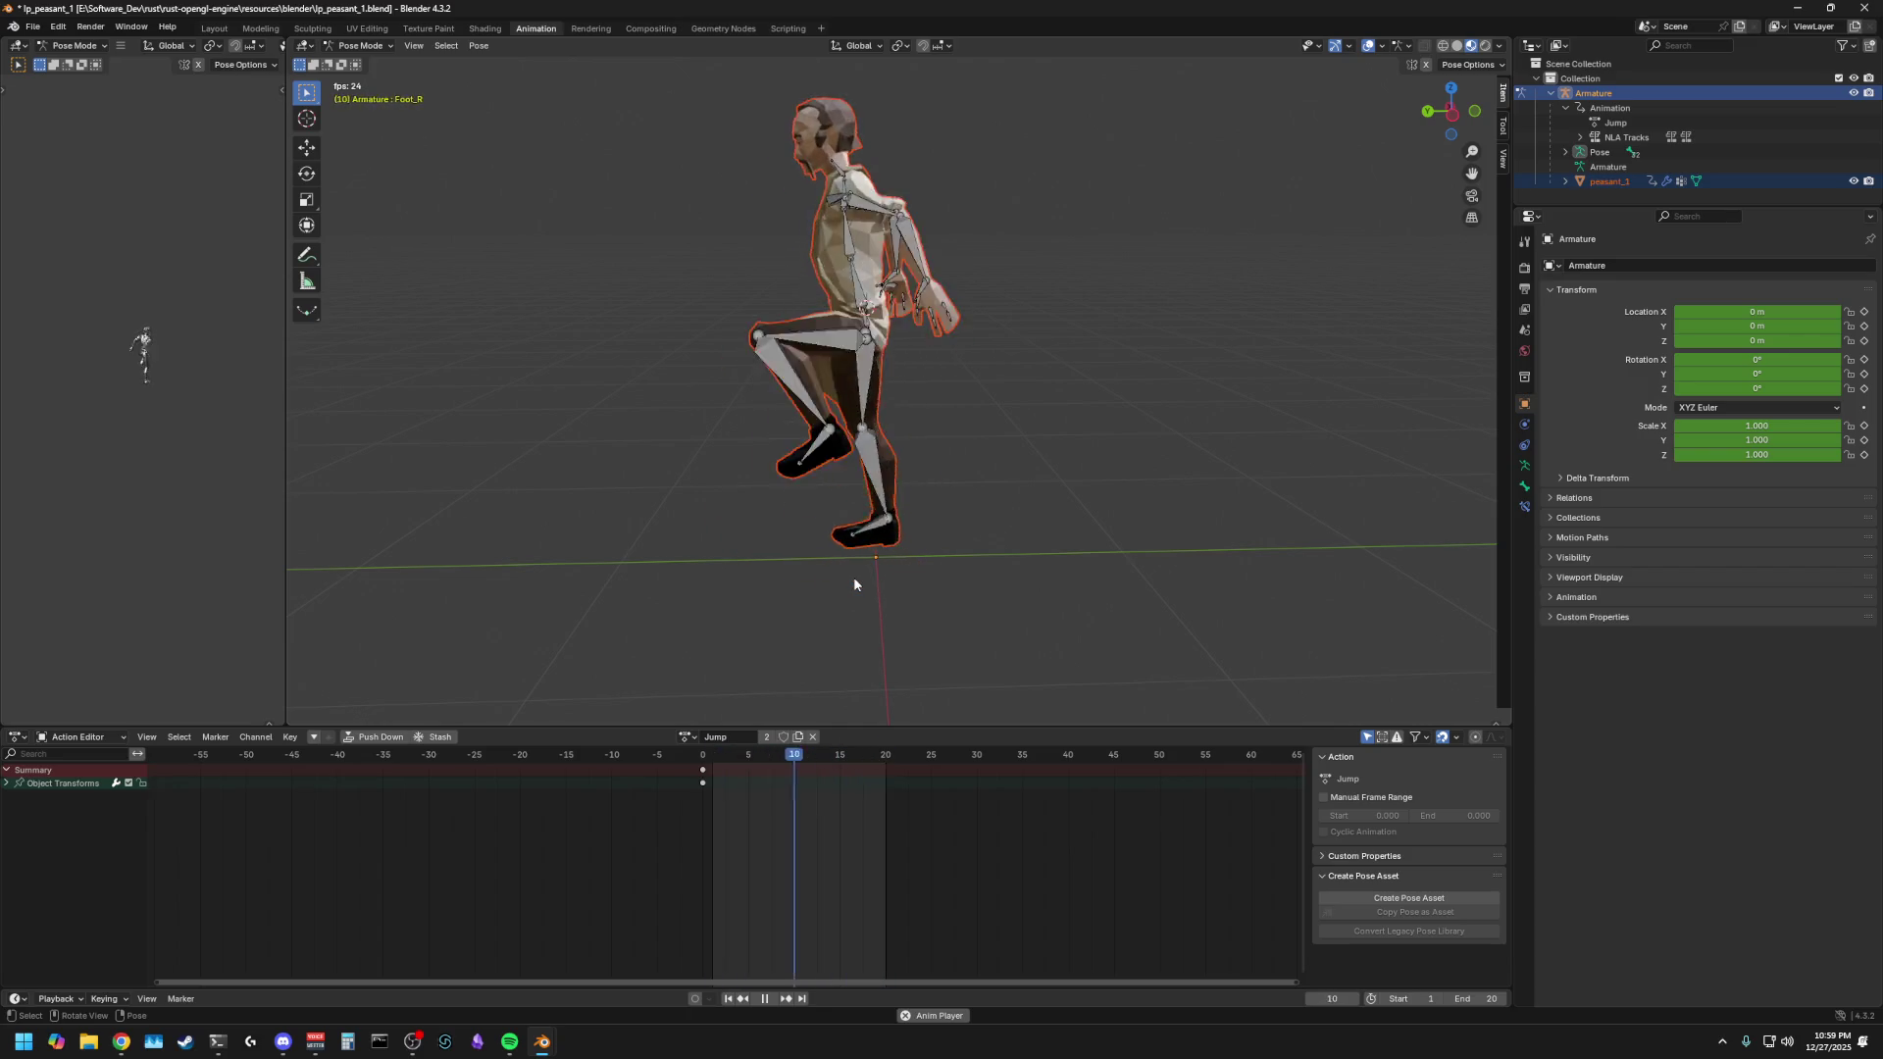
pyautogui.moveTo(855, 583)
pyautogui.mouseDown(button='middle')
pyautogui.moveTo(892, 586)
pyautogui.moveTo(797, 614)
pyautogui.mouseUp(button='middle')
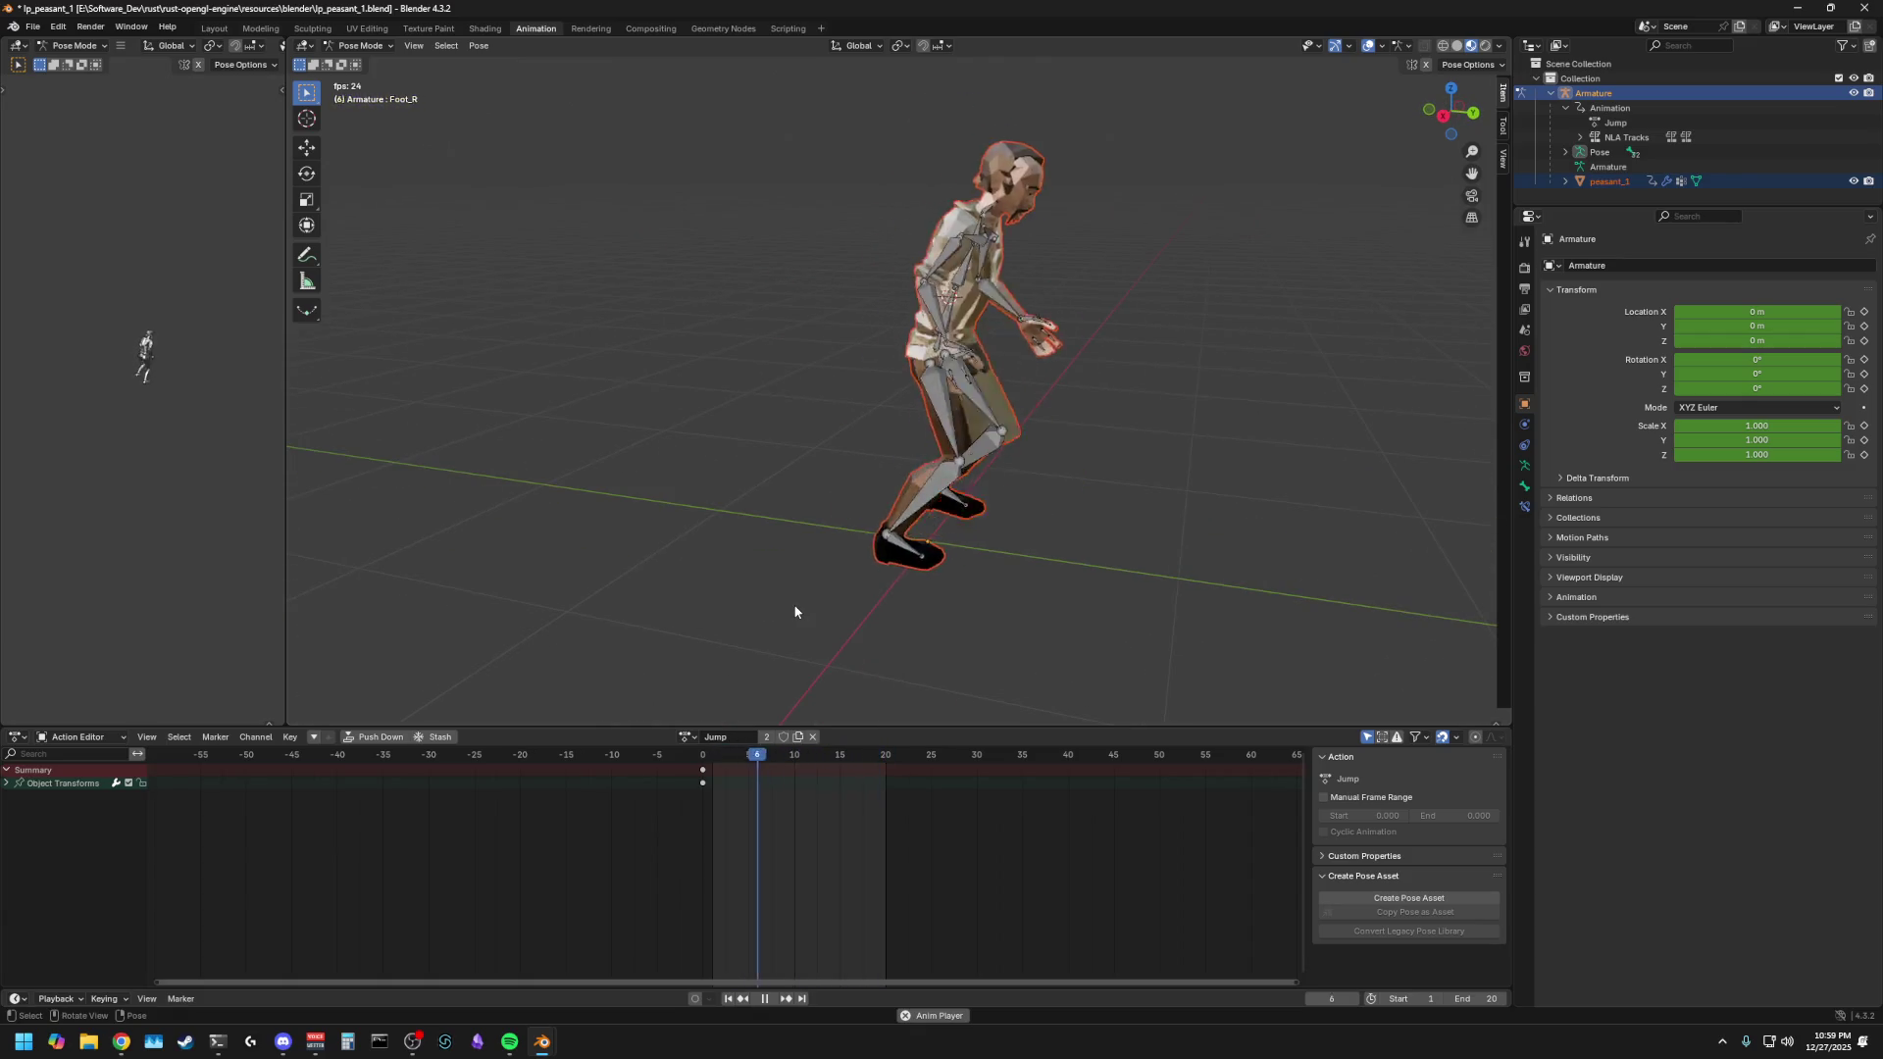
pyautogui.press('a')
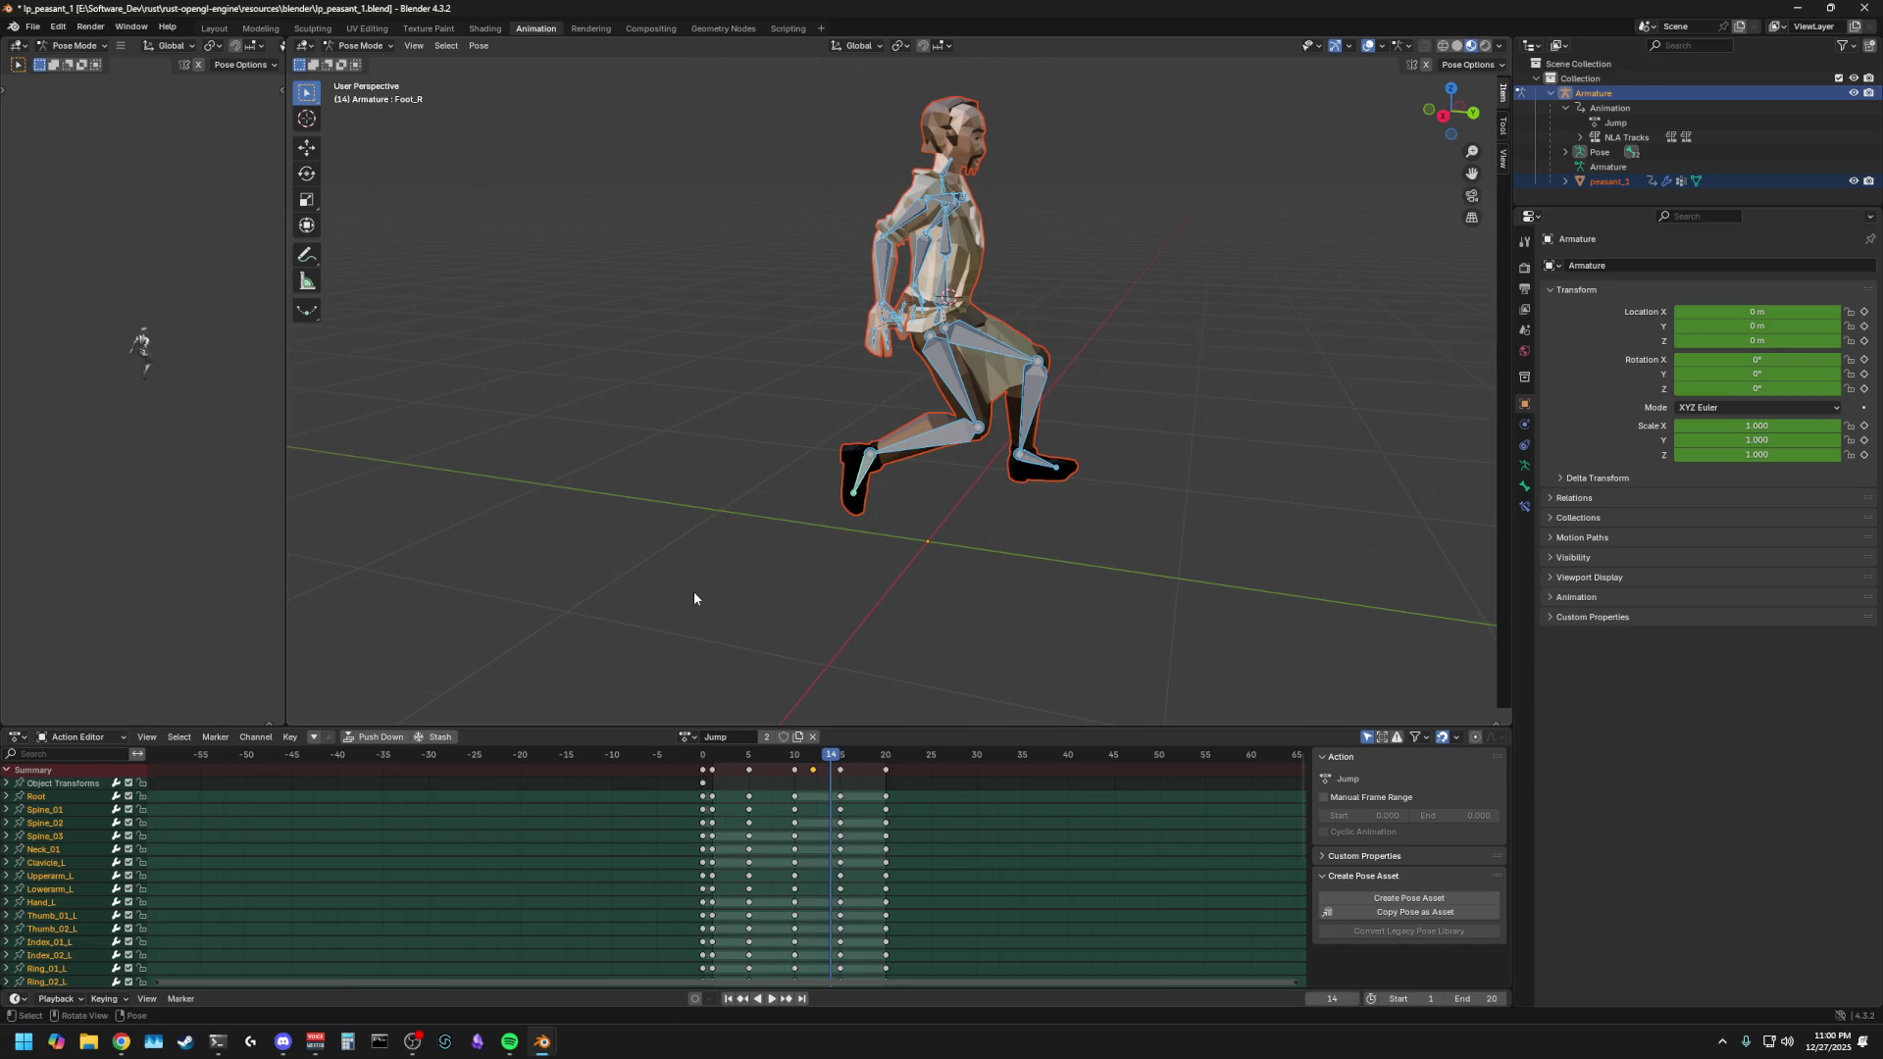
# - Save ip_peasant_1.blend and return the Jump animation to frame 0's T-pose
pyautogui.press('space')
pyautogui.press('Escape')
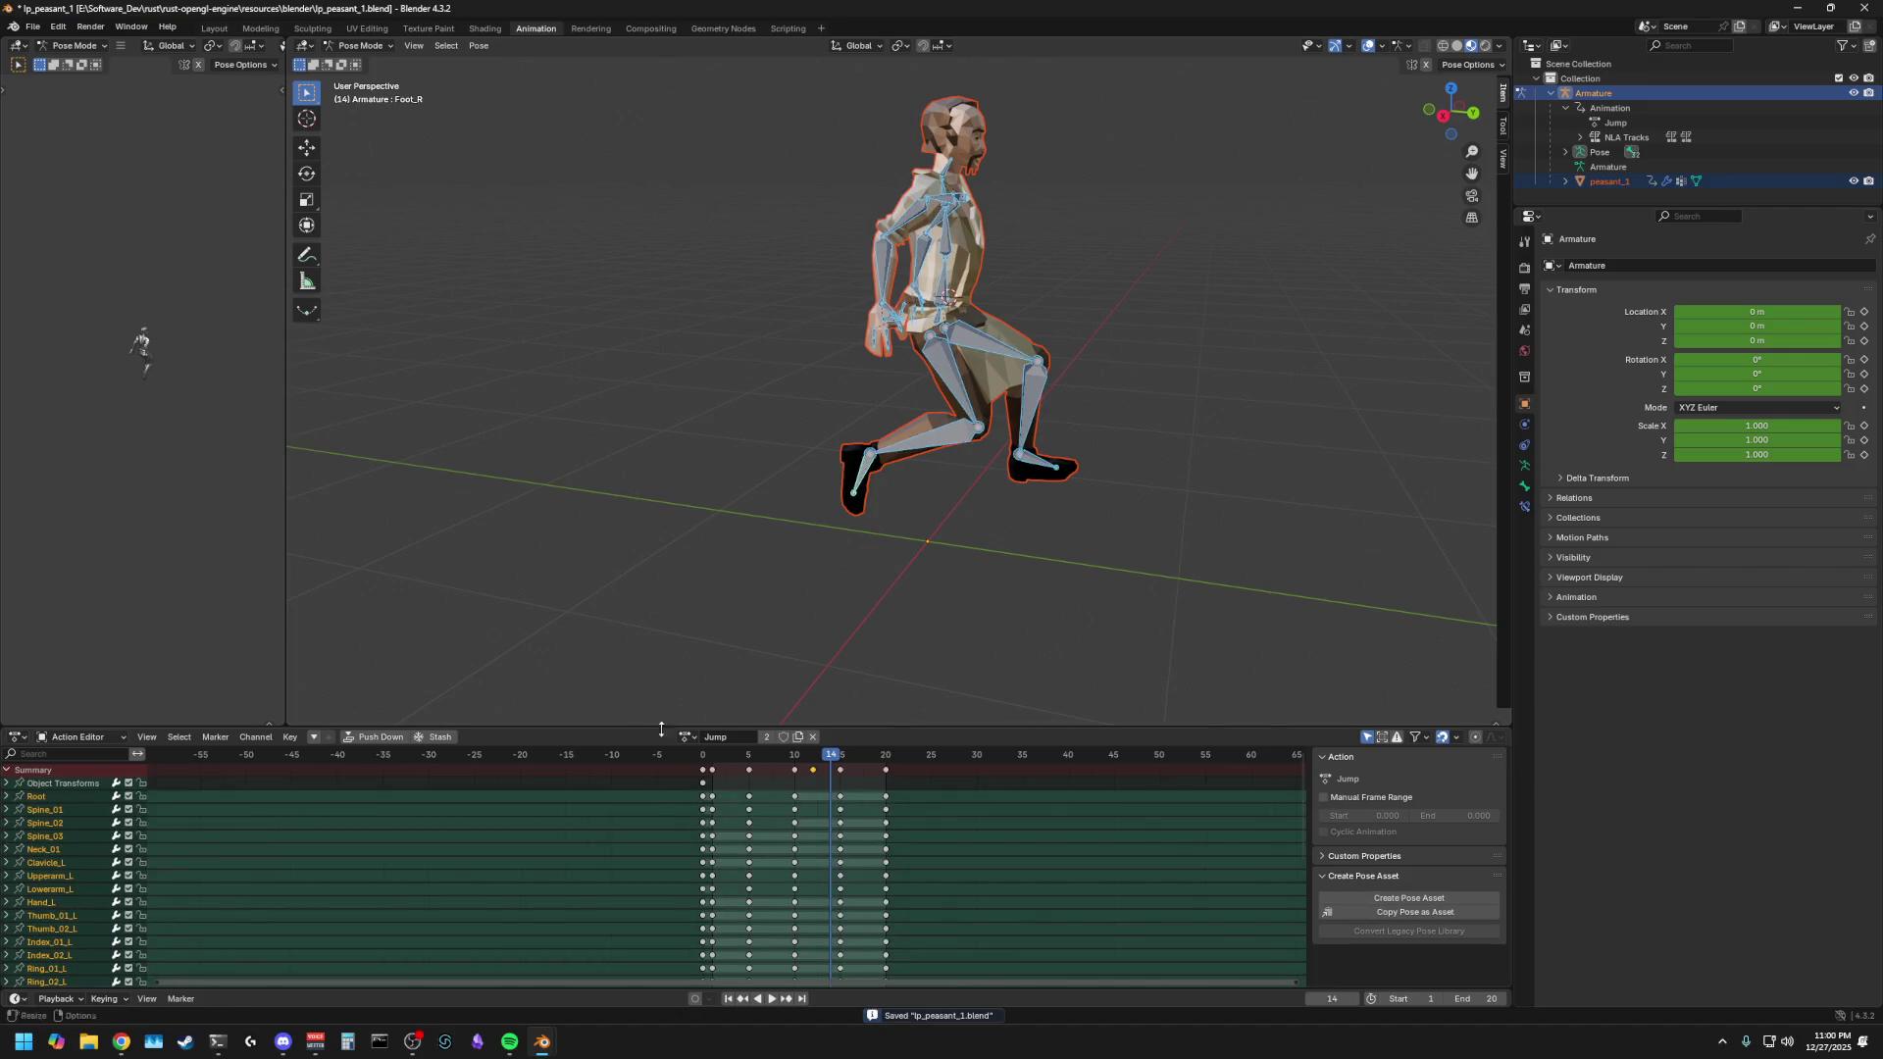
pyautogui.press('space')
pyautogui.moveTo(694, 755); pyautogui.dragTo(695, 777)
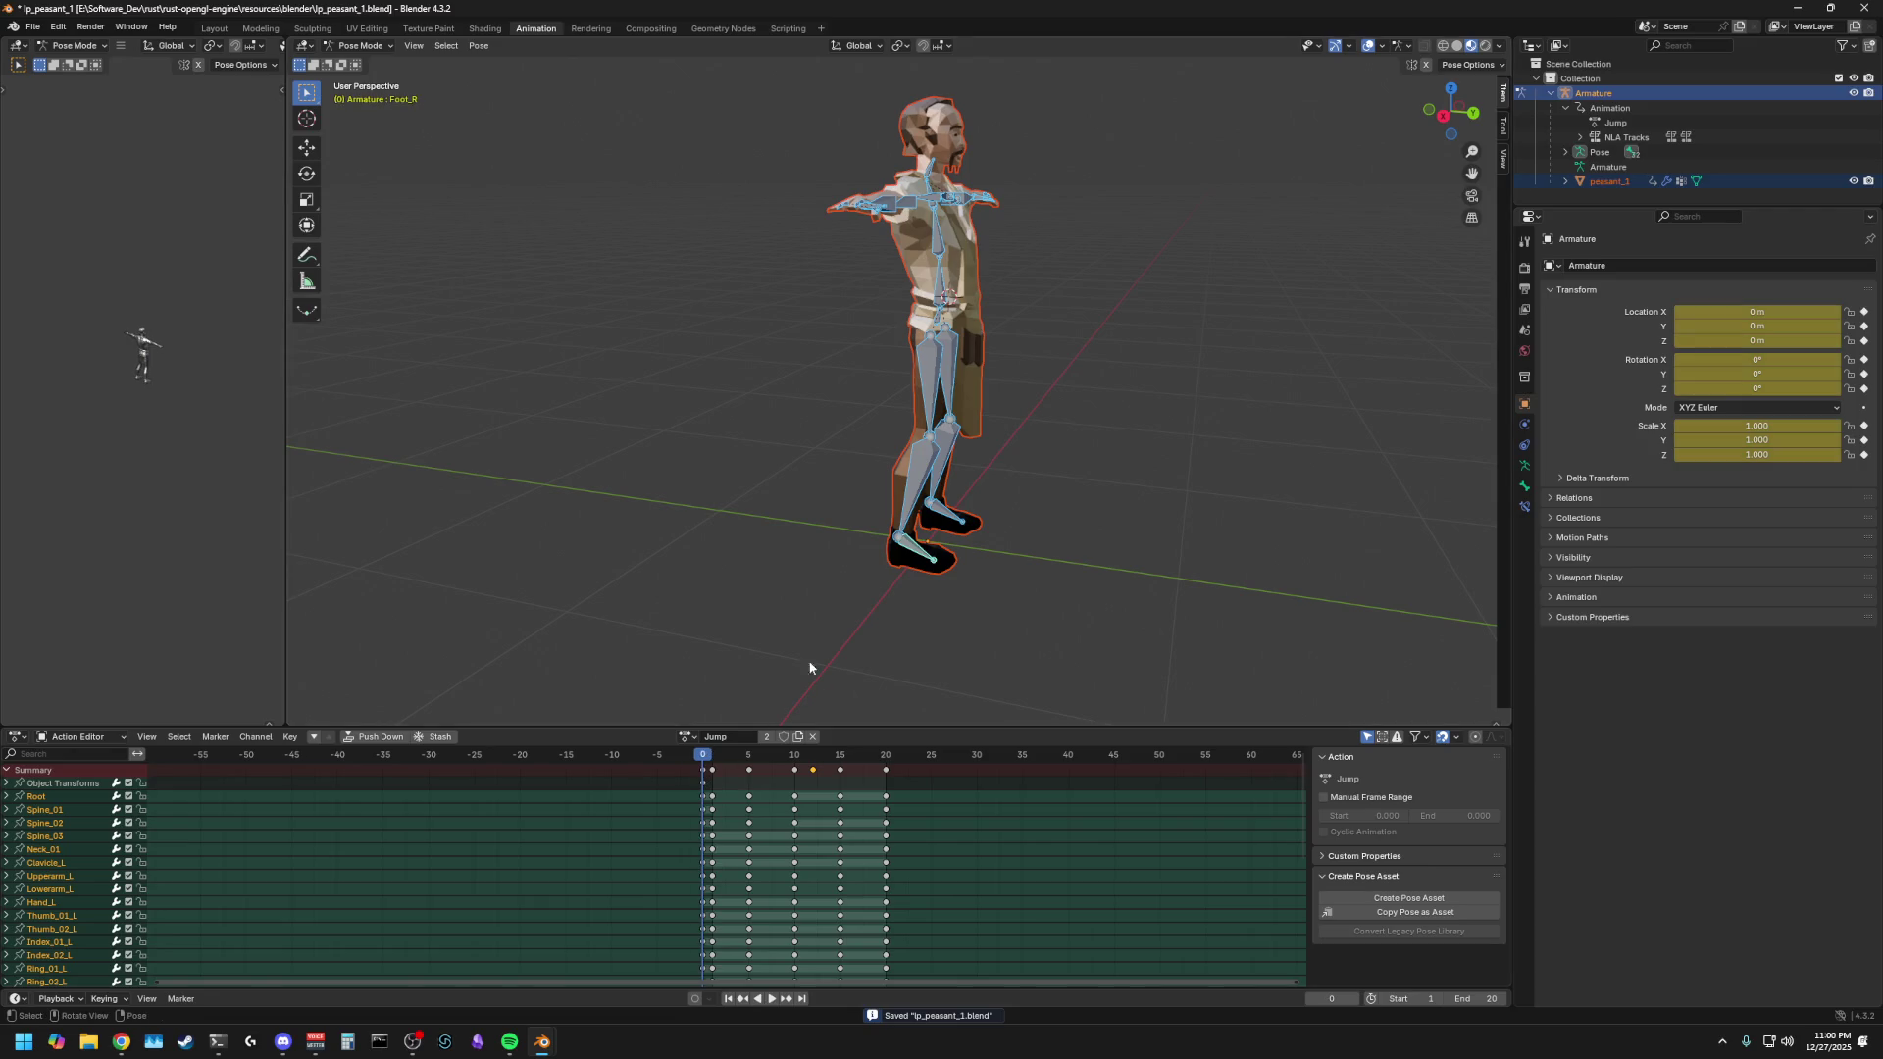
# - Inspect the T-posed rig from front and side views, toggling selection of all bones, and open the action list
pyautogui.moveTo(745, 621); pyautogui.dragTo(631, 594, button='middle')
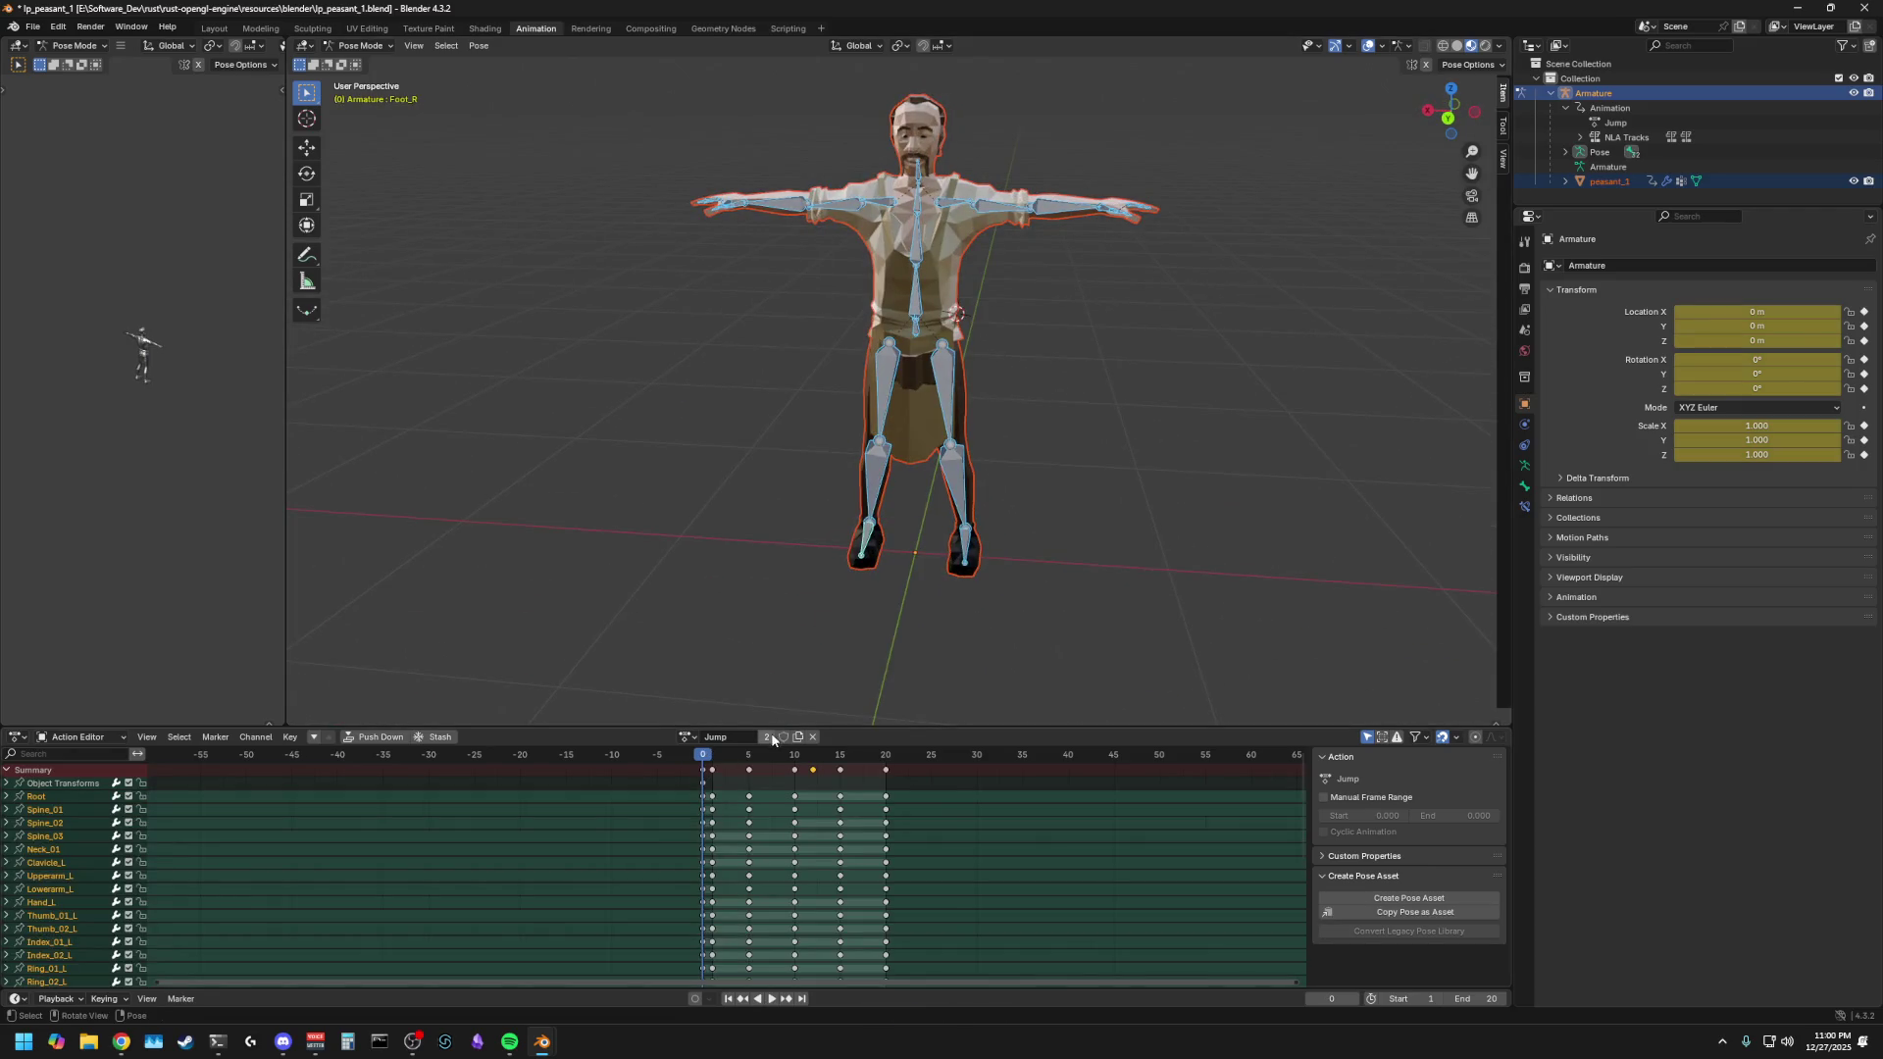
pyautogui.click(642, 528)
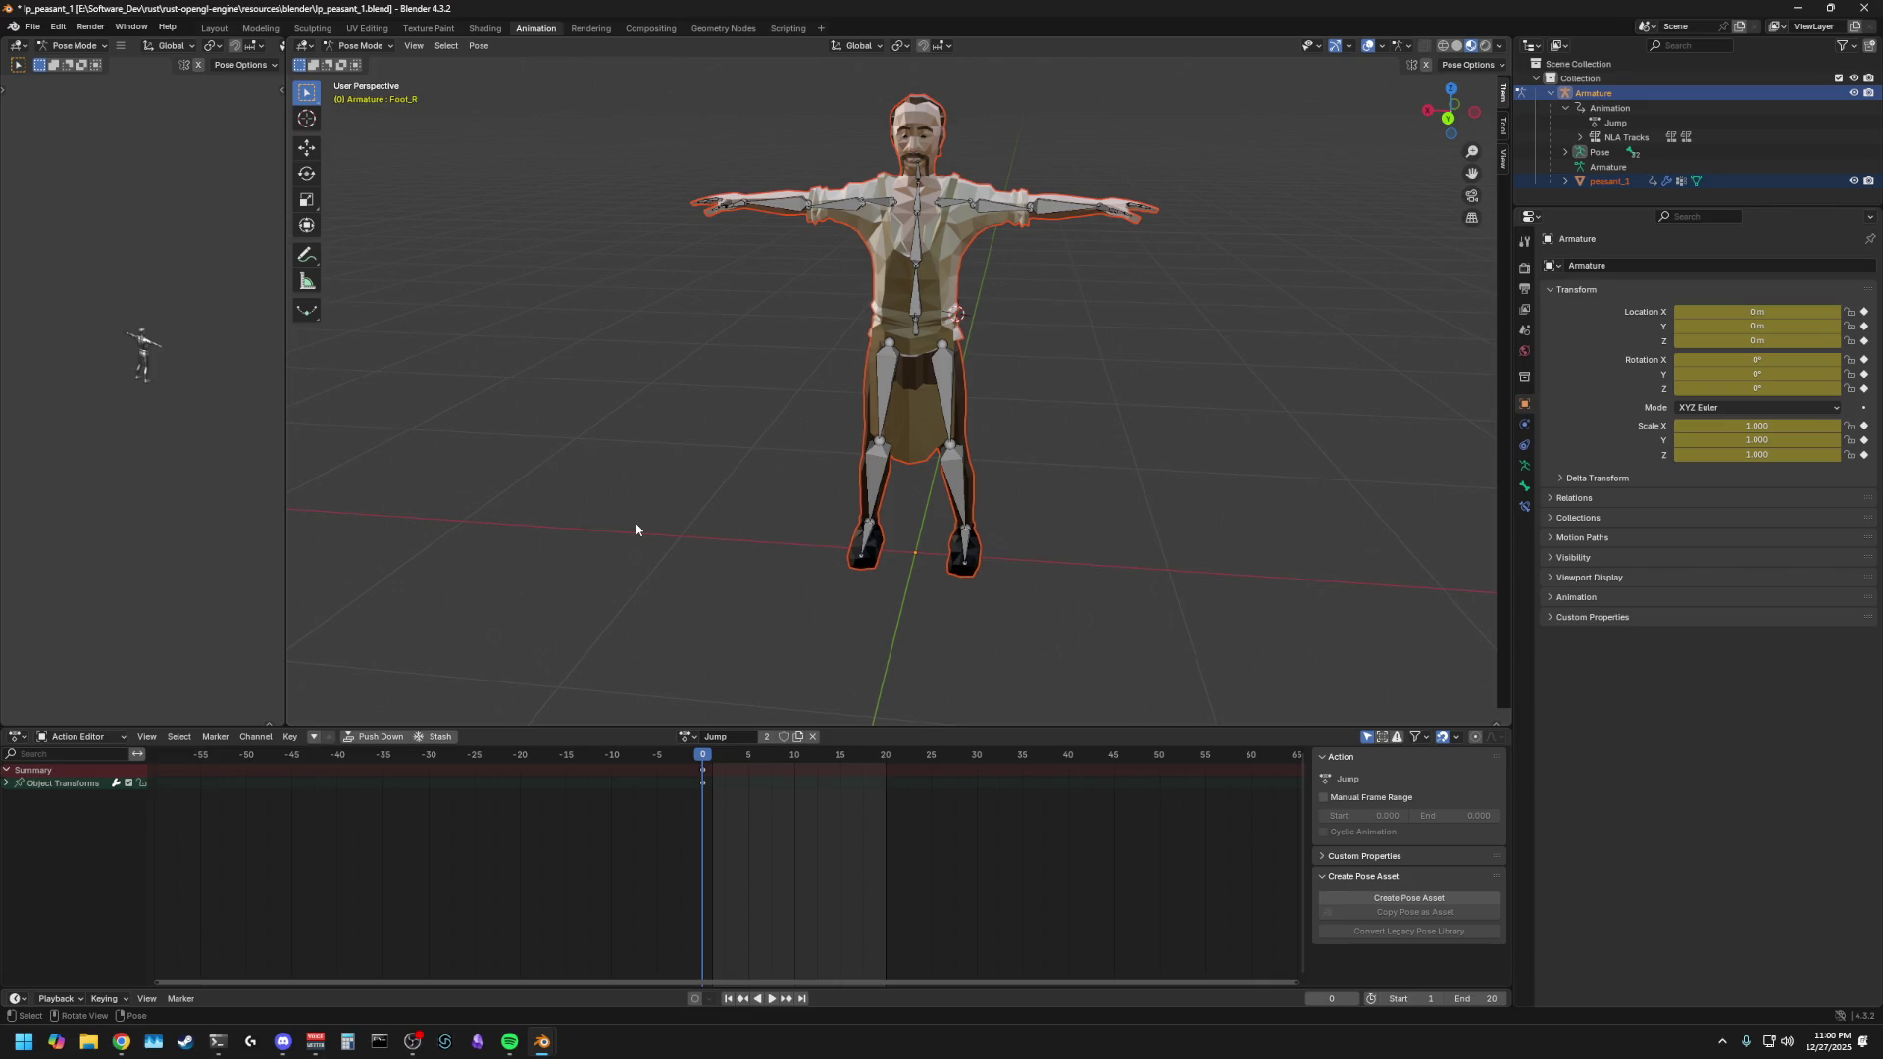
pyautogui.moveTo(594, 484)
pyautogui.mouseDown(button='middle')
pyautogui.moveTo(867, 493)
pyautogui.moveTo(509, 471)
pyautogui.moveTo(943, 467)
pyautogui.moveTo(910, 455)
pyautogui.mouseUp(button='middle')
pyautogui.scroll(3, 679, 459)
pyautogui.scroll(-3, 679, 459)
pyautogui.moveTo(732, 456)
pyautogui.mouseDown(button='middle')
pyautogui.moveTo(799, 468)
pyautogui.moveTo(759, 450)
pyautogui.mouseUp(button='middle')
pyautogui.press('a')
pyautogui.moveTo(1135, 438)
pyautogui.mouseDown(button='middle')
pyautogui.moveTo(785, 450)
pyautogui.moveTo(1032, 427)
pyautogui.moveTo(782, 450)
pyautogui.moveTo(809, 453)
pyautogui.mouseUp(button='middle')
pyautogui.hotkey('alt', 'a')
pyautogui.press('a')
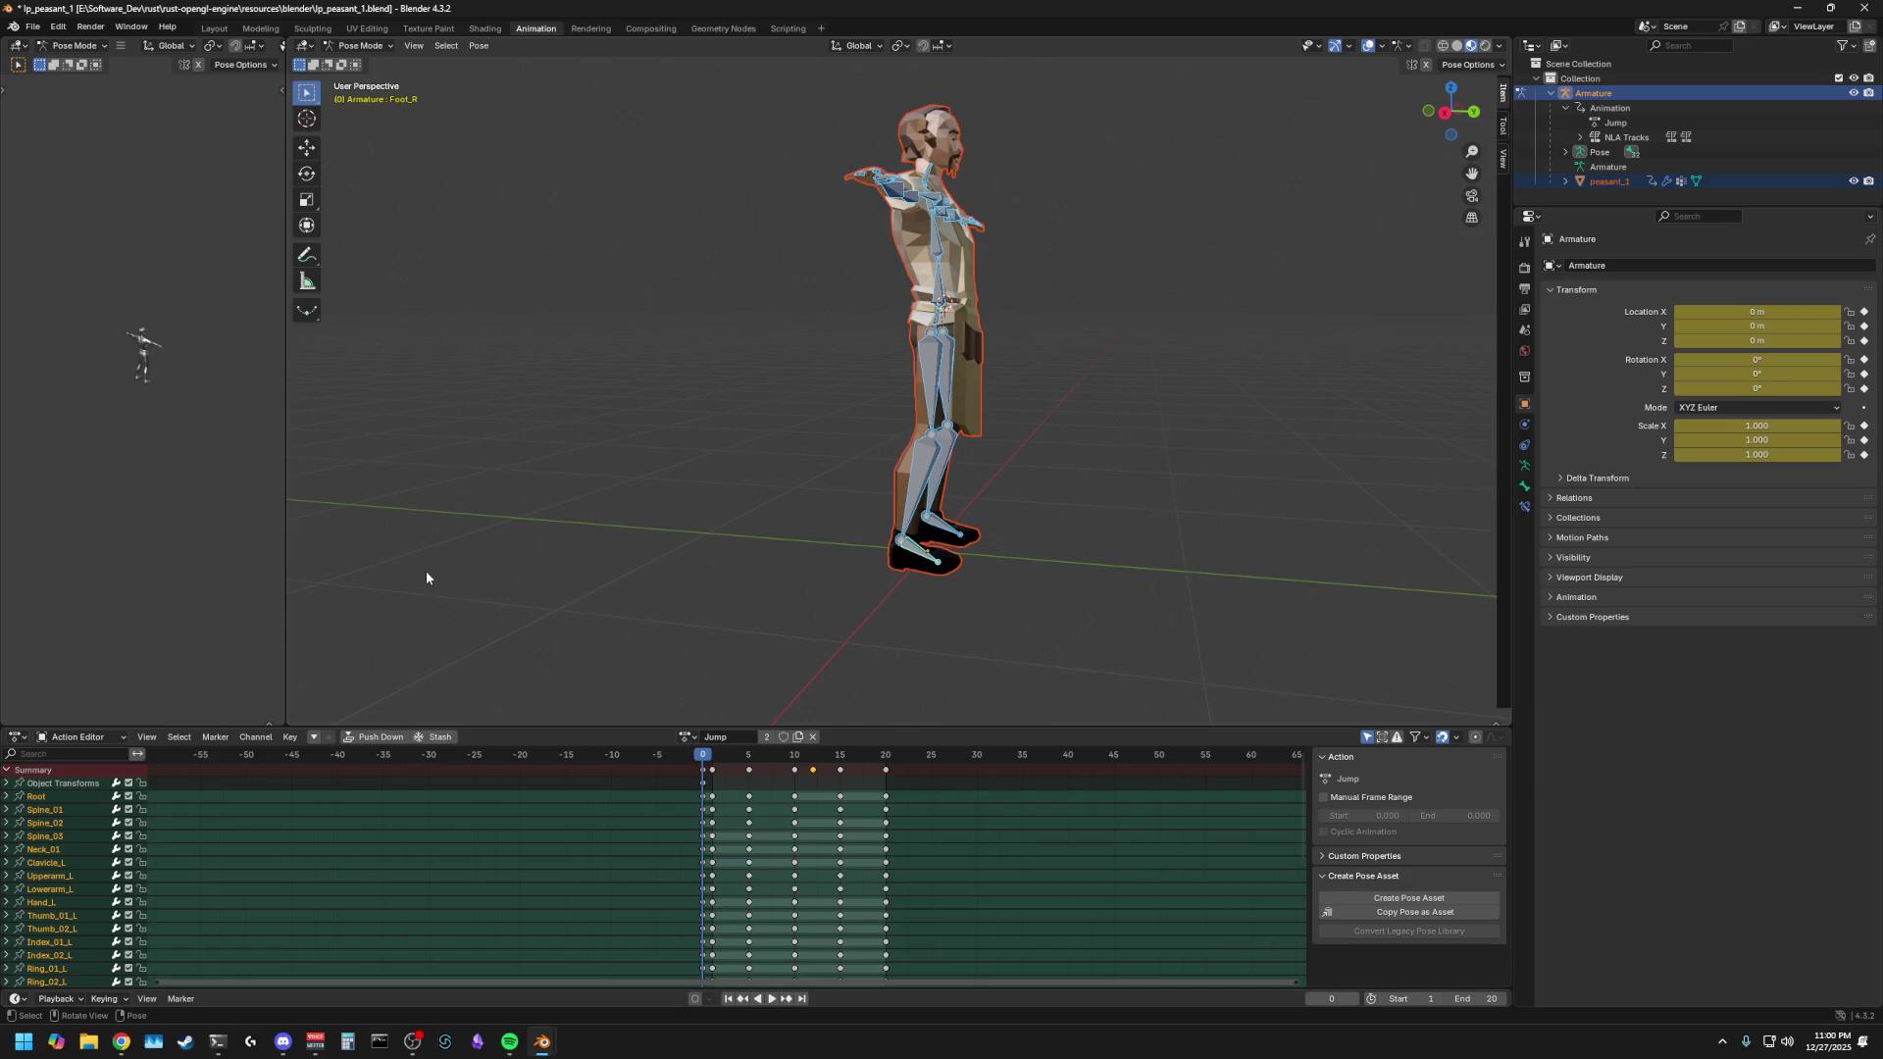
pyautogui.click(689, 737)
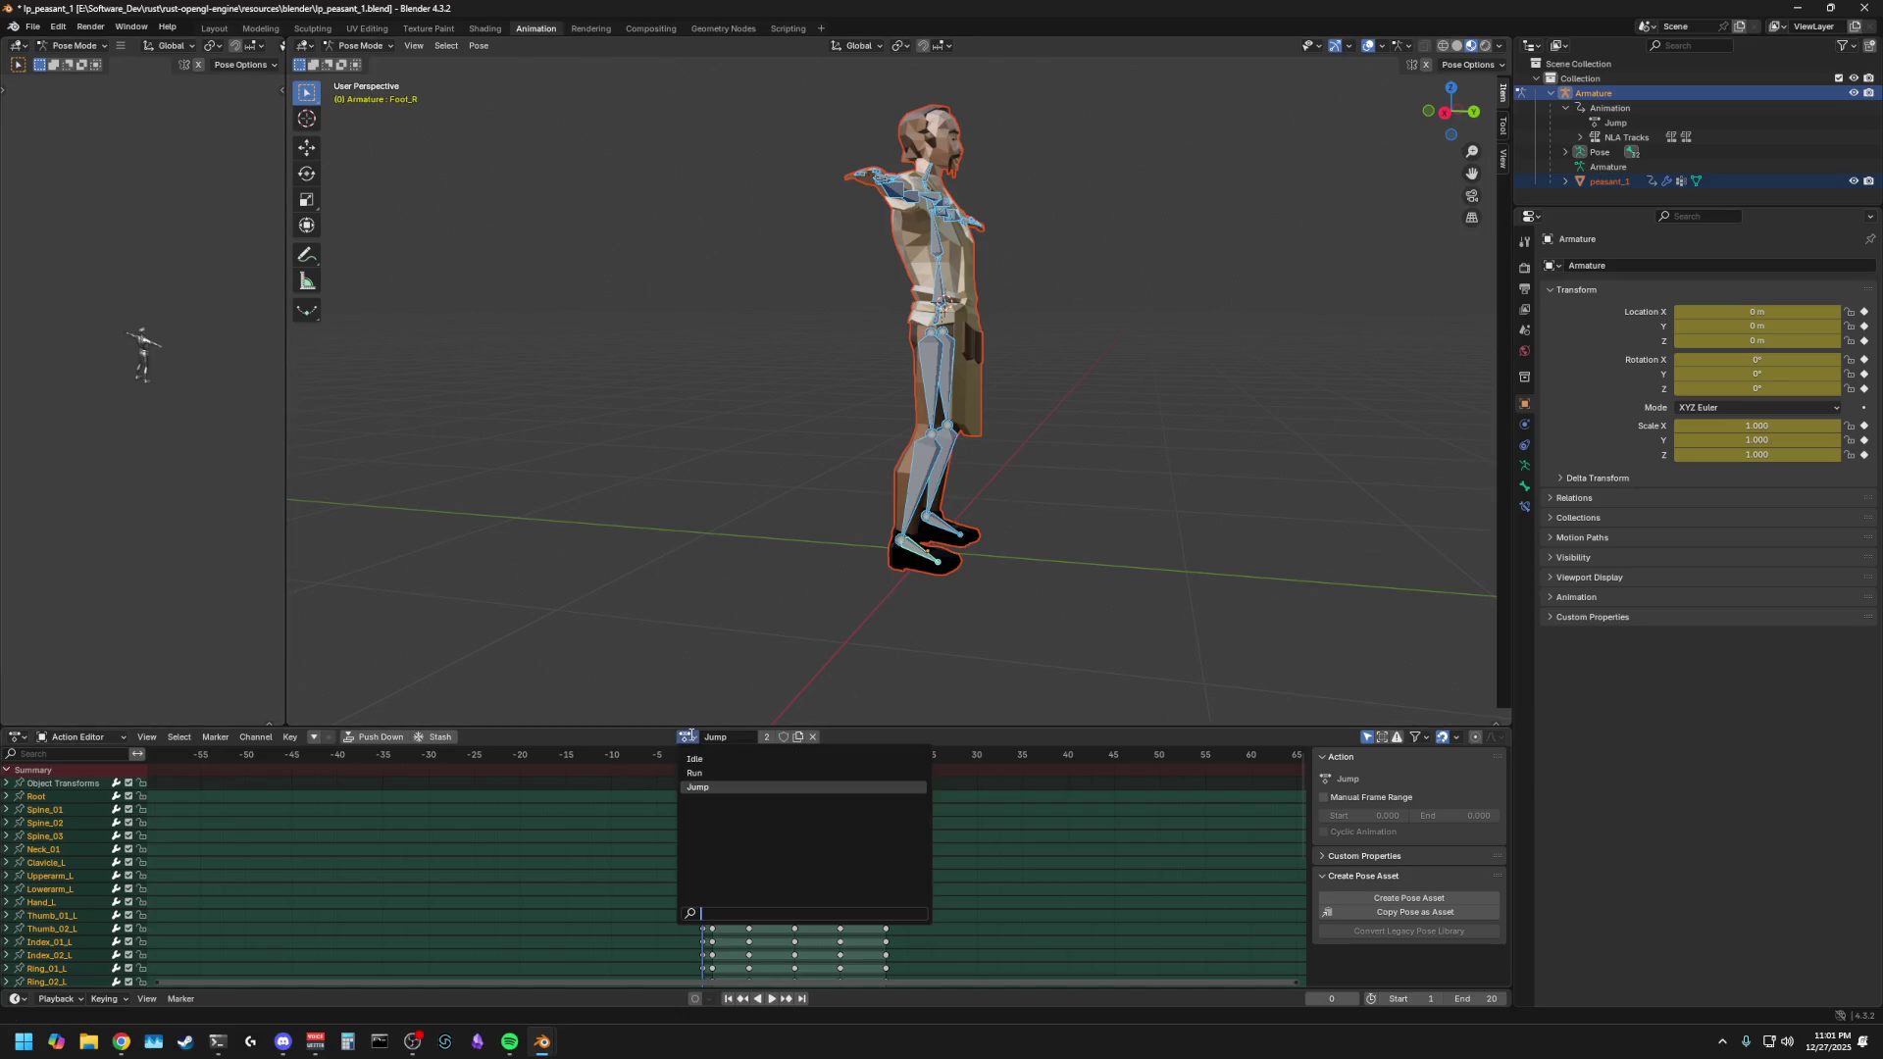
# - Duplicate the Jump action into a new Jump.001 action and reselect all bones
pyautogui.press('Escape')
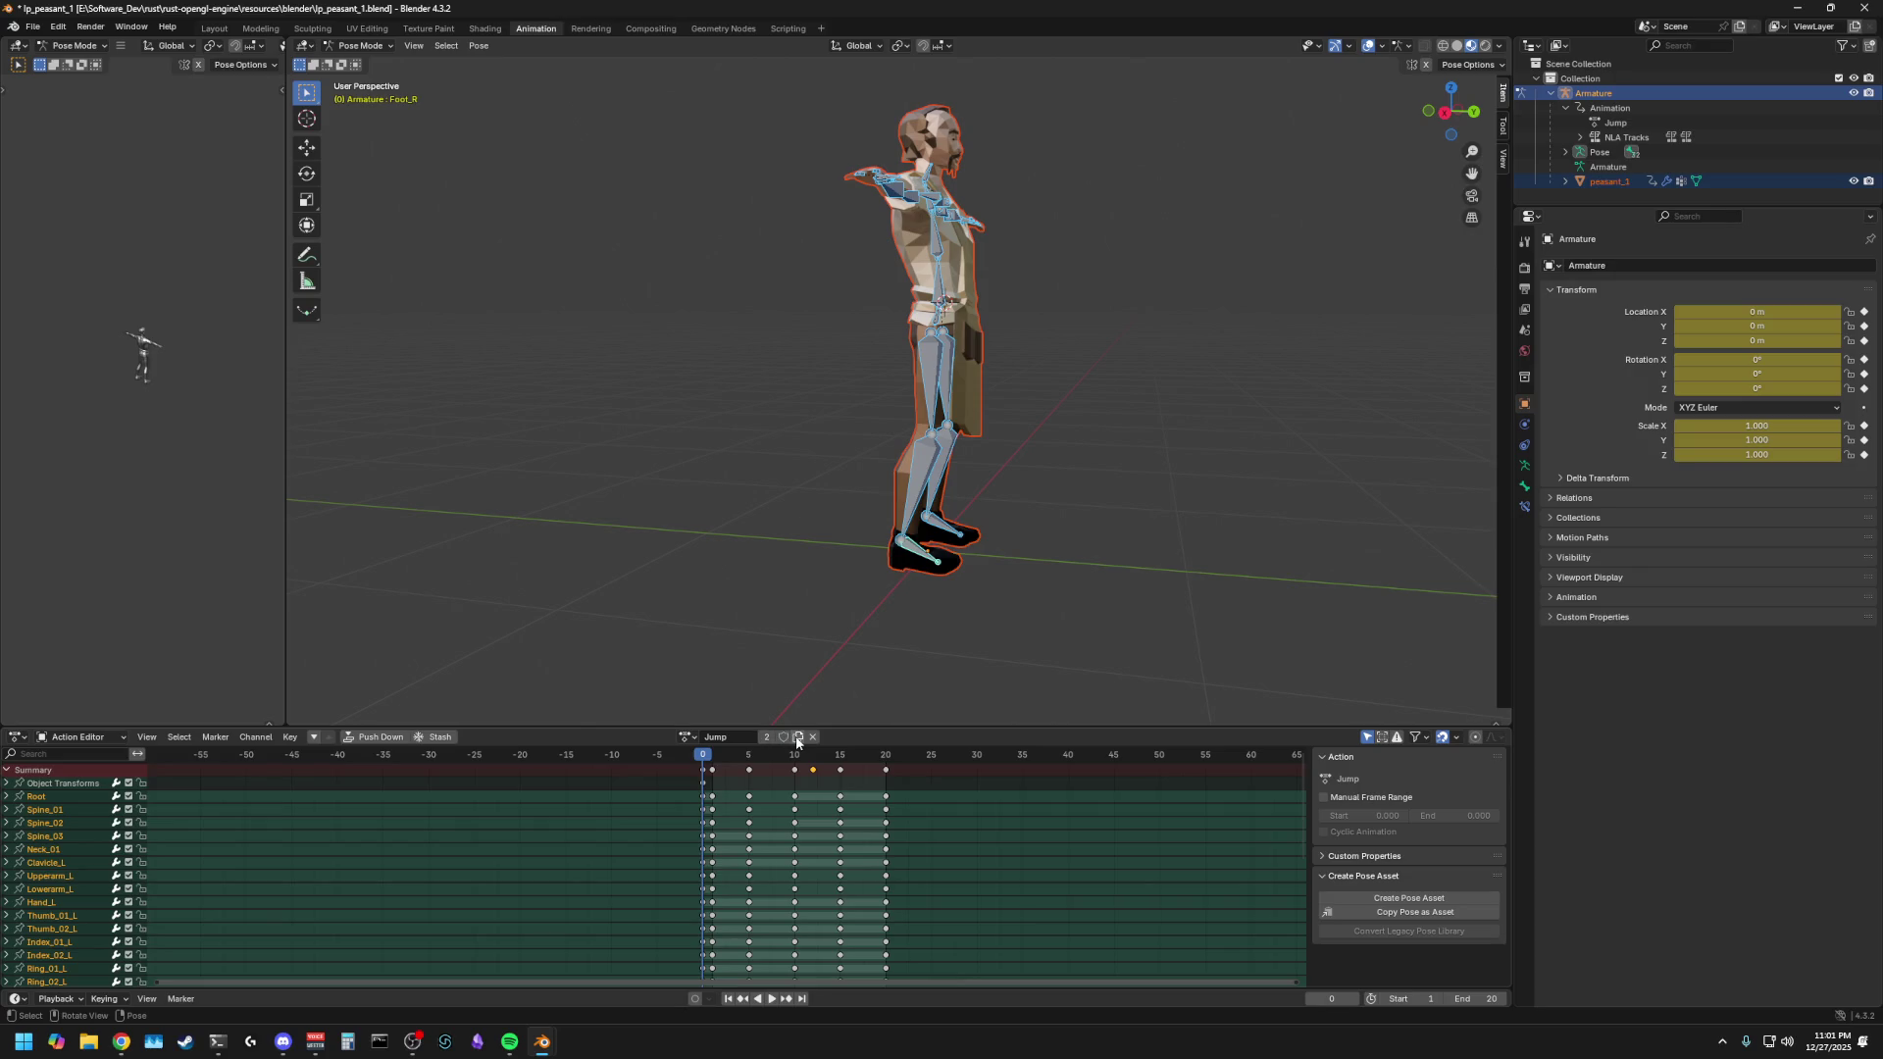
pyautogui.click(795, 737)
pyautogui.hotkey('alt', 'a')
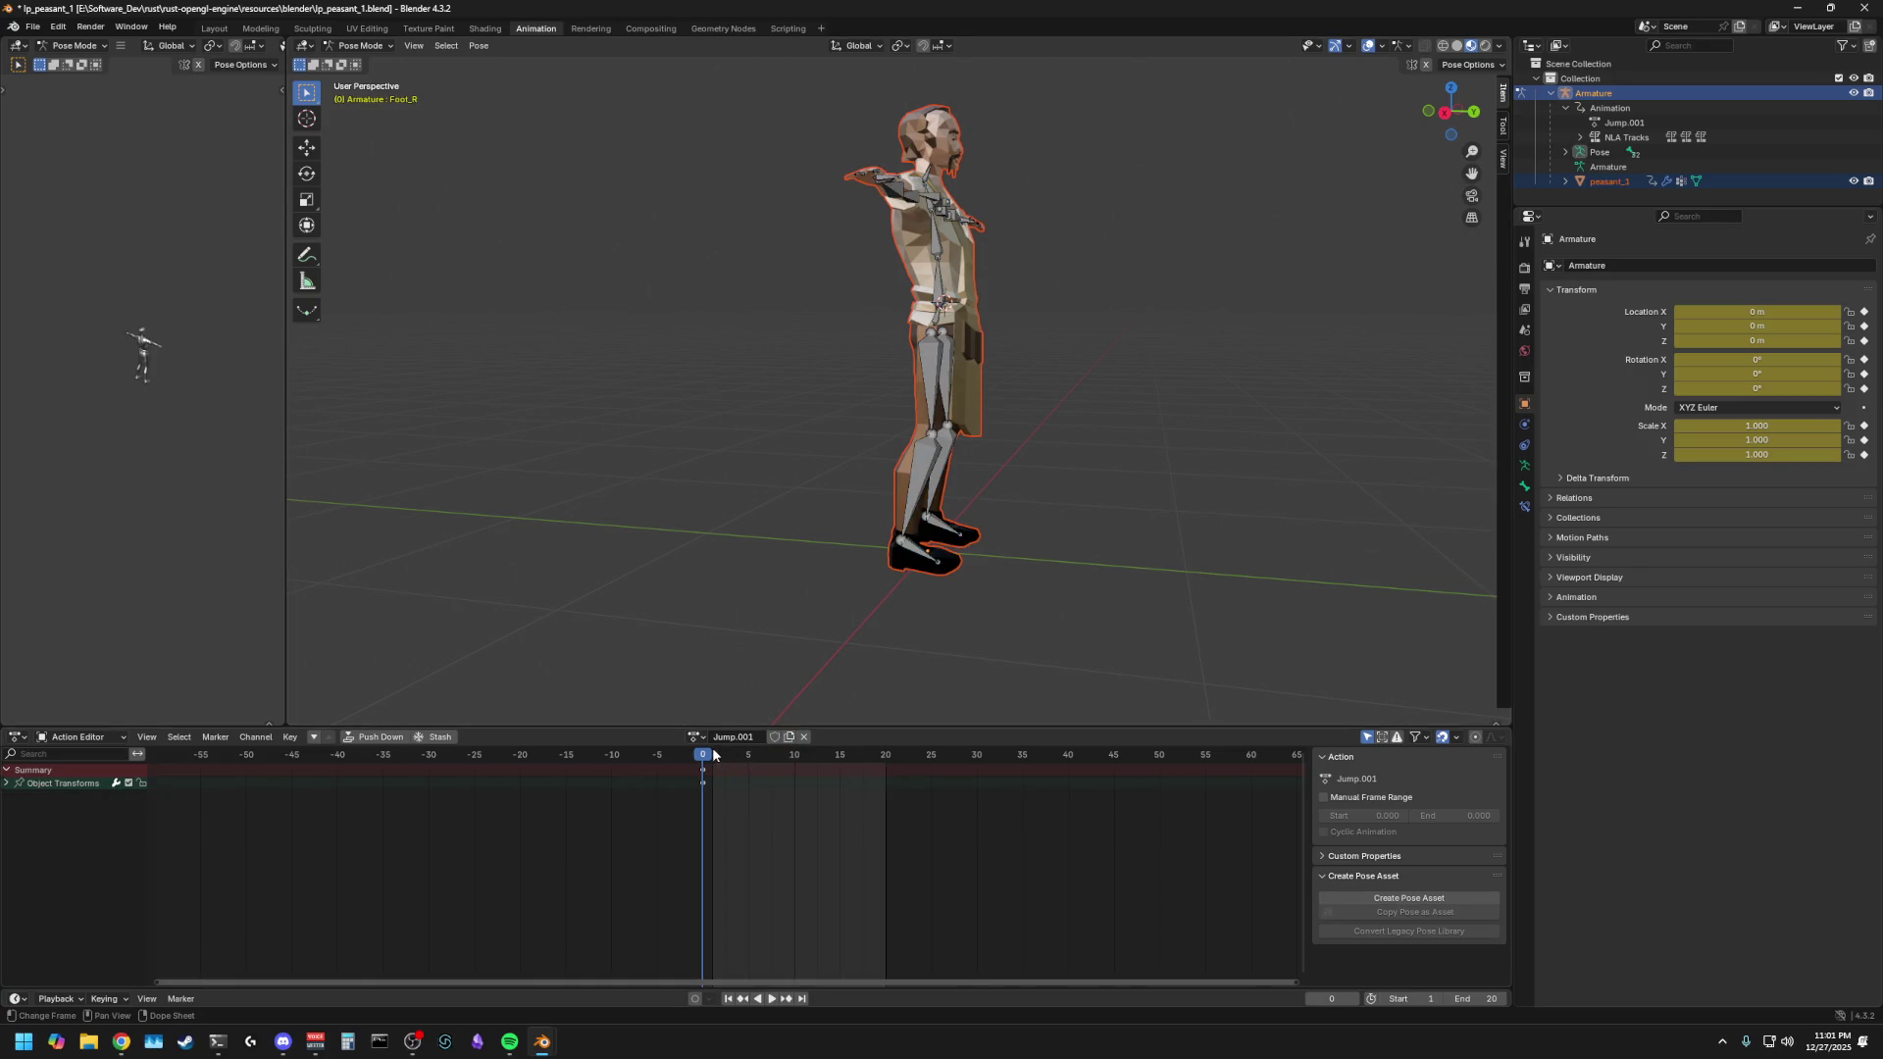
pyautogui.press('a')
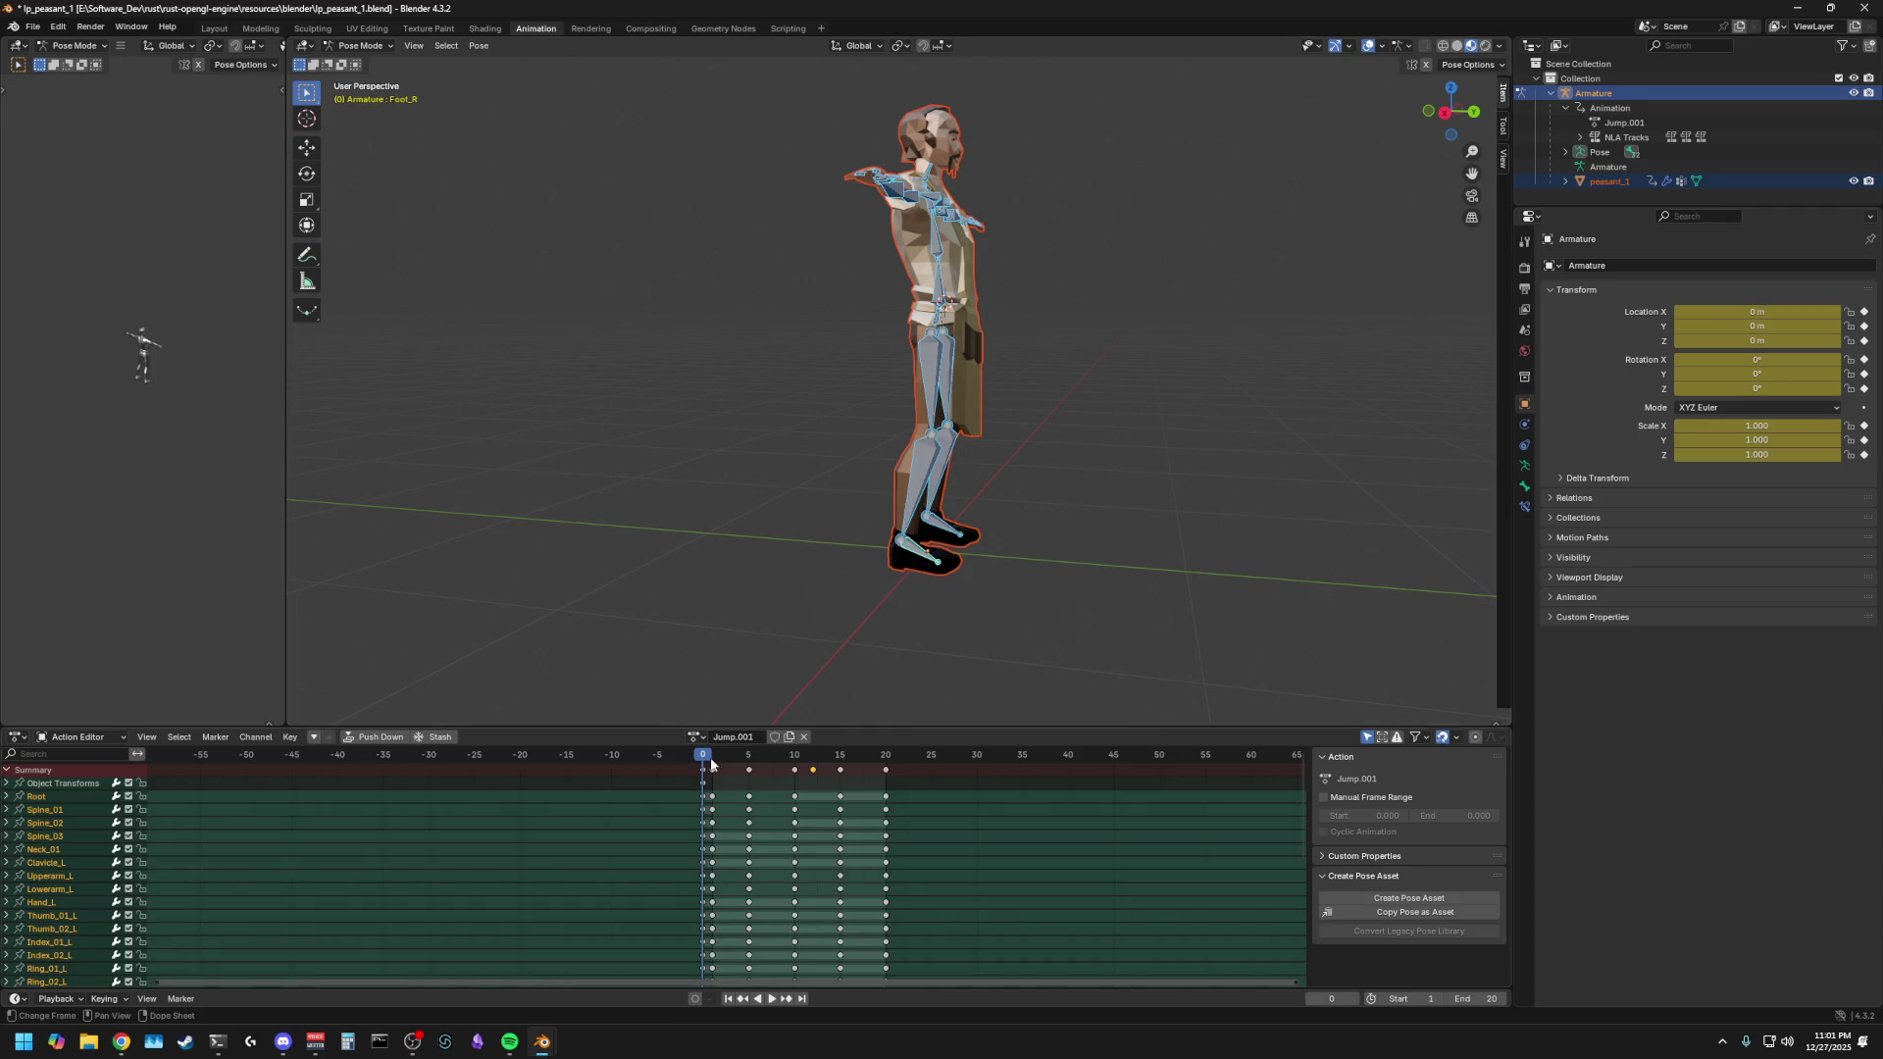
# - Delete Jump.001's keyframes from frame 5 to 15, keeping the first and frame 20 keys
pyautogui.click(714, 771)
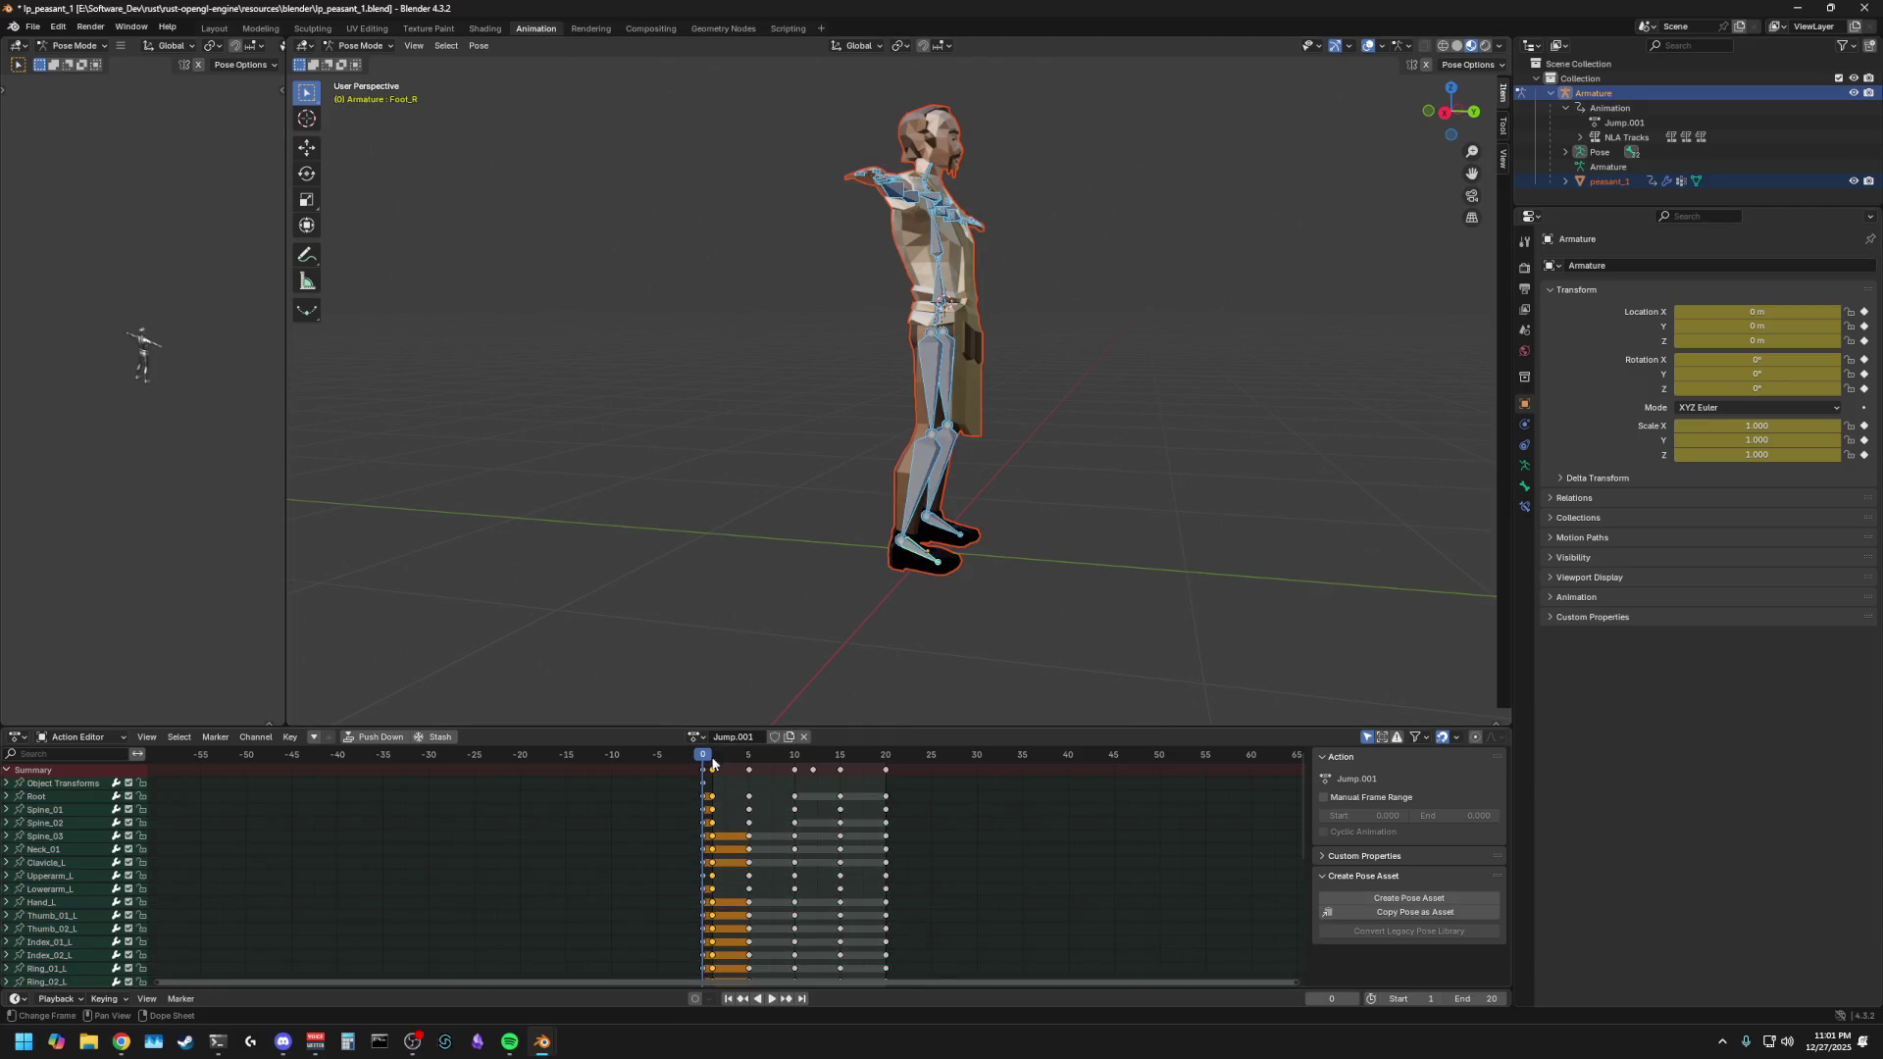
pyautogui.press('Right')
pyautogui.moveTo(824, 652); pyautogui.dragTo(699, 675, button='middle')
pyautogui.moveTo(735, 776); pyautogui.dragTo(853, 778)
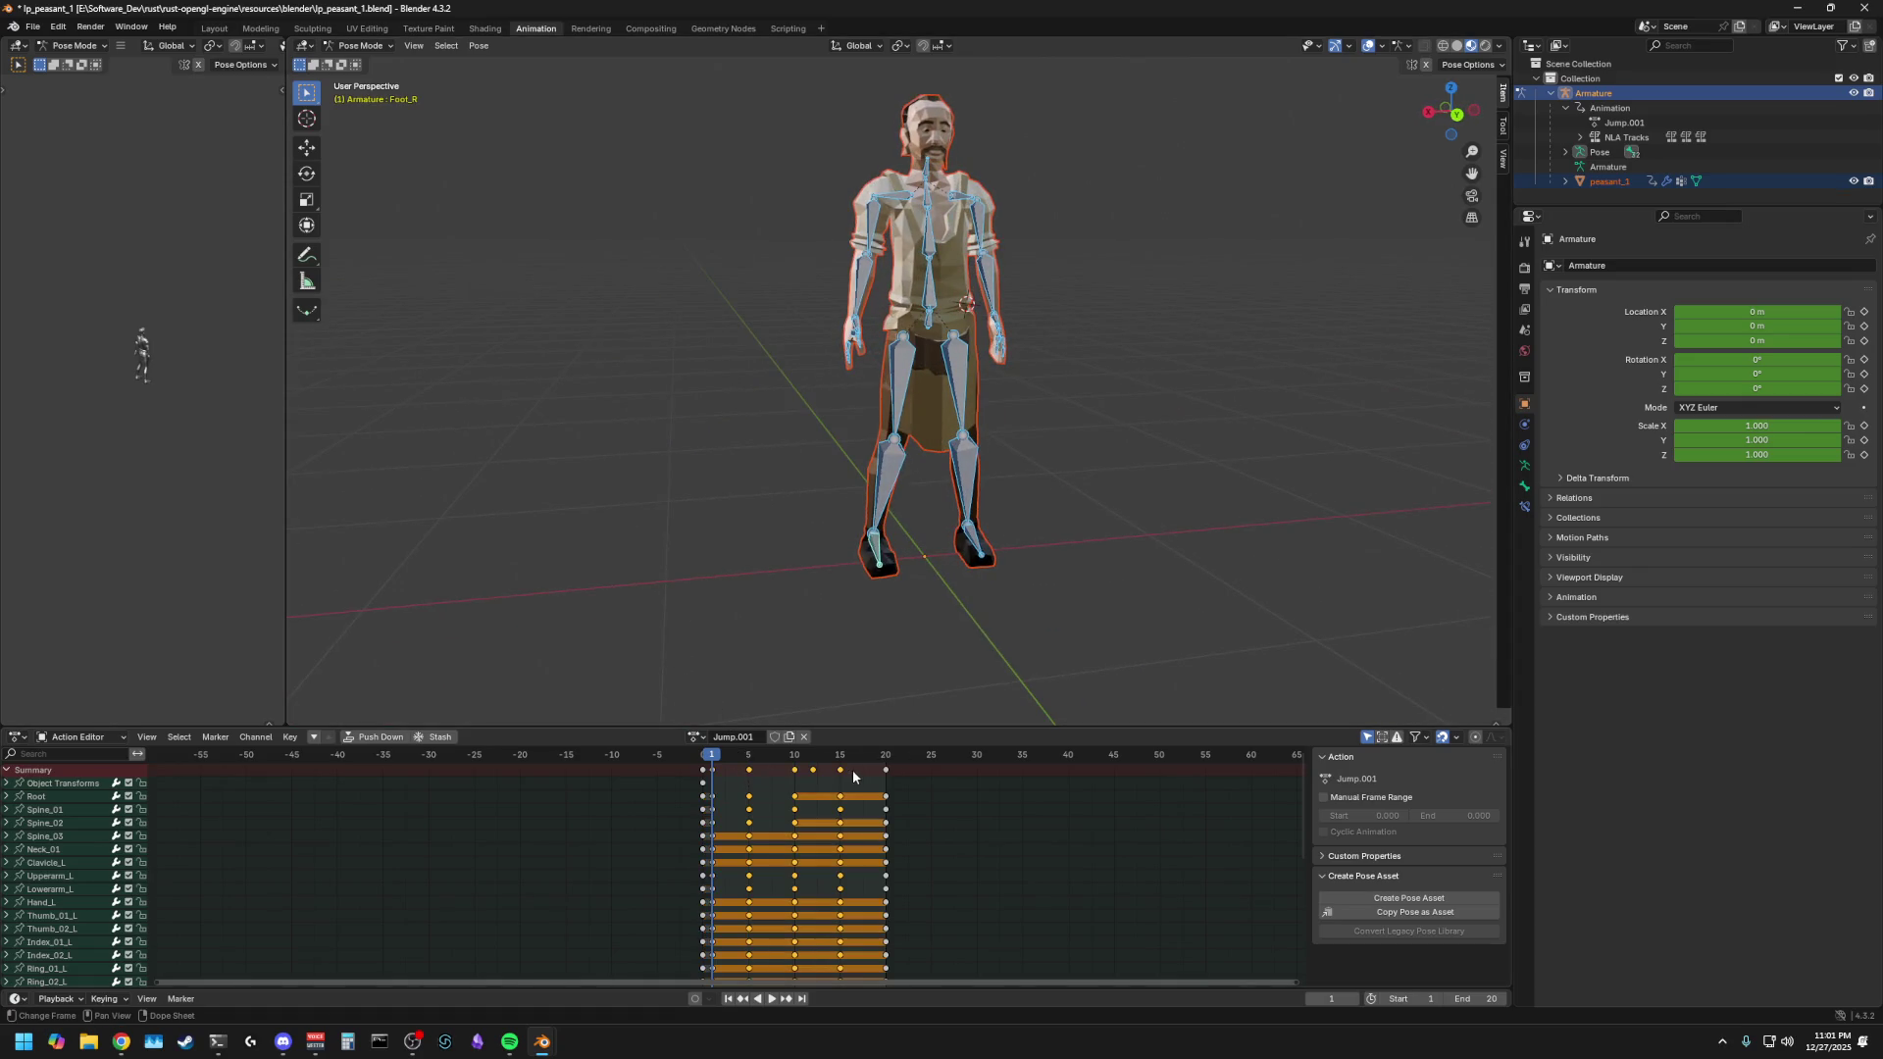
pyautogui.press('Delete')
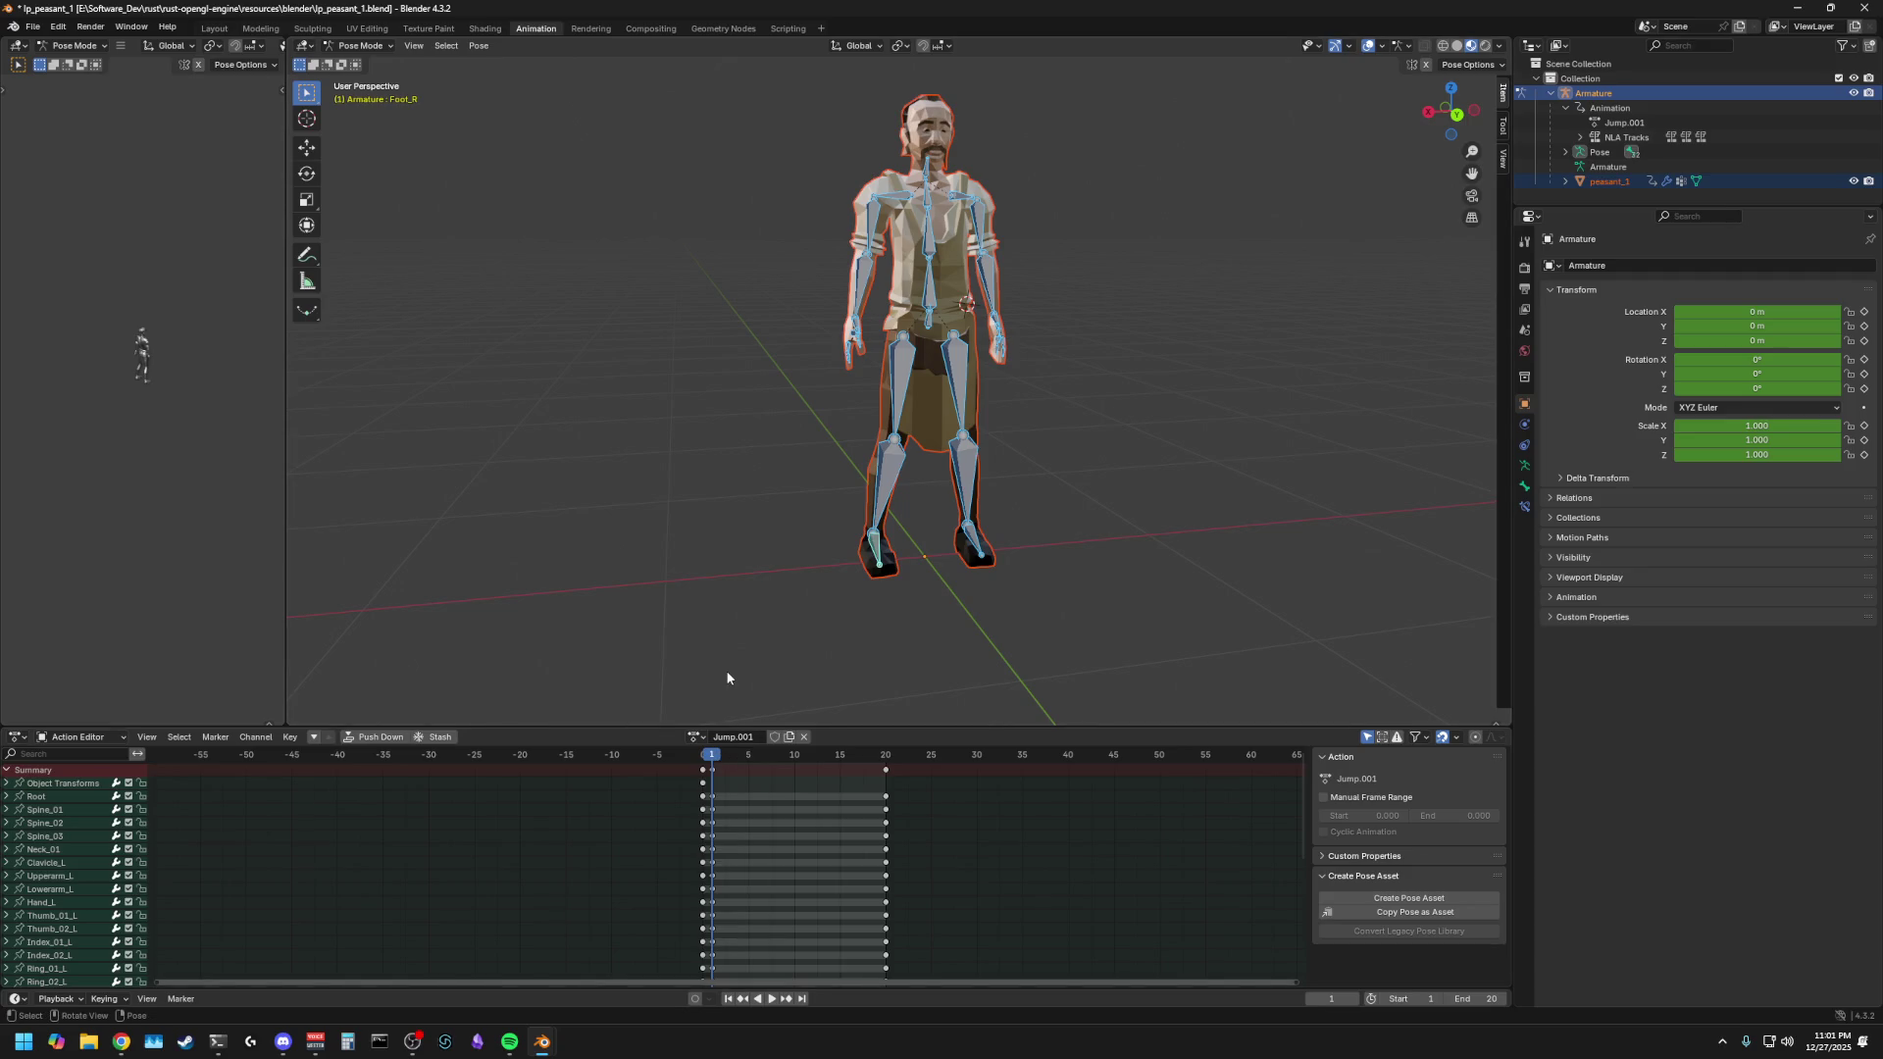
# - Orbit around the peasant and select the RH_WeapAnchor bone at the hand
pyautogui.moveTo(726, 677)
pyautogui.mouseDown(button='middle')
pyautogui.moveTo(695, 576)
pyautogui.moveTo(807, 589)
pyautogui.moveTo(739, 593)
pyautogui.moveTo(710, 565)
pyautogui.mouseUp(button='middle')
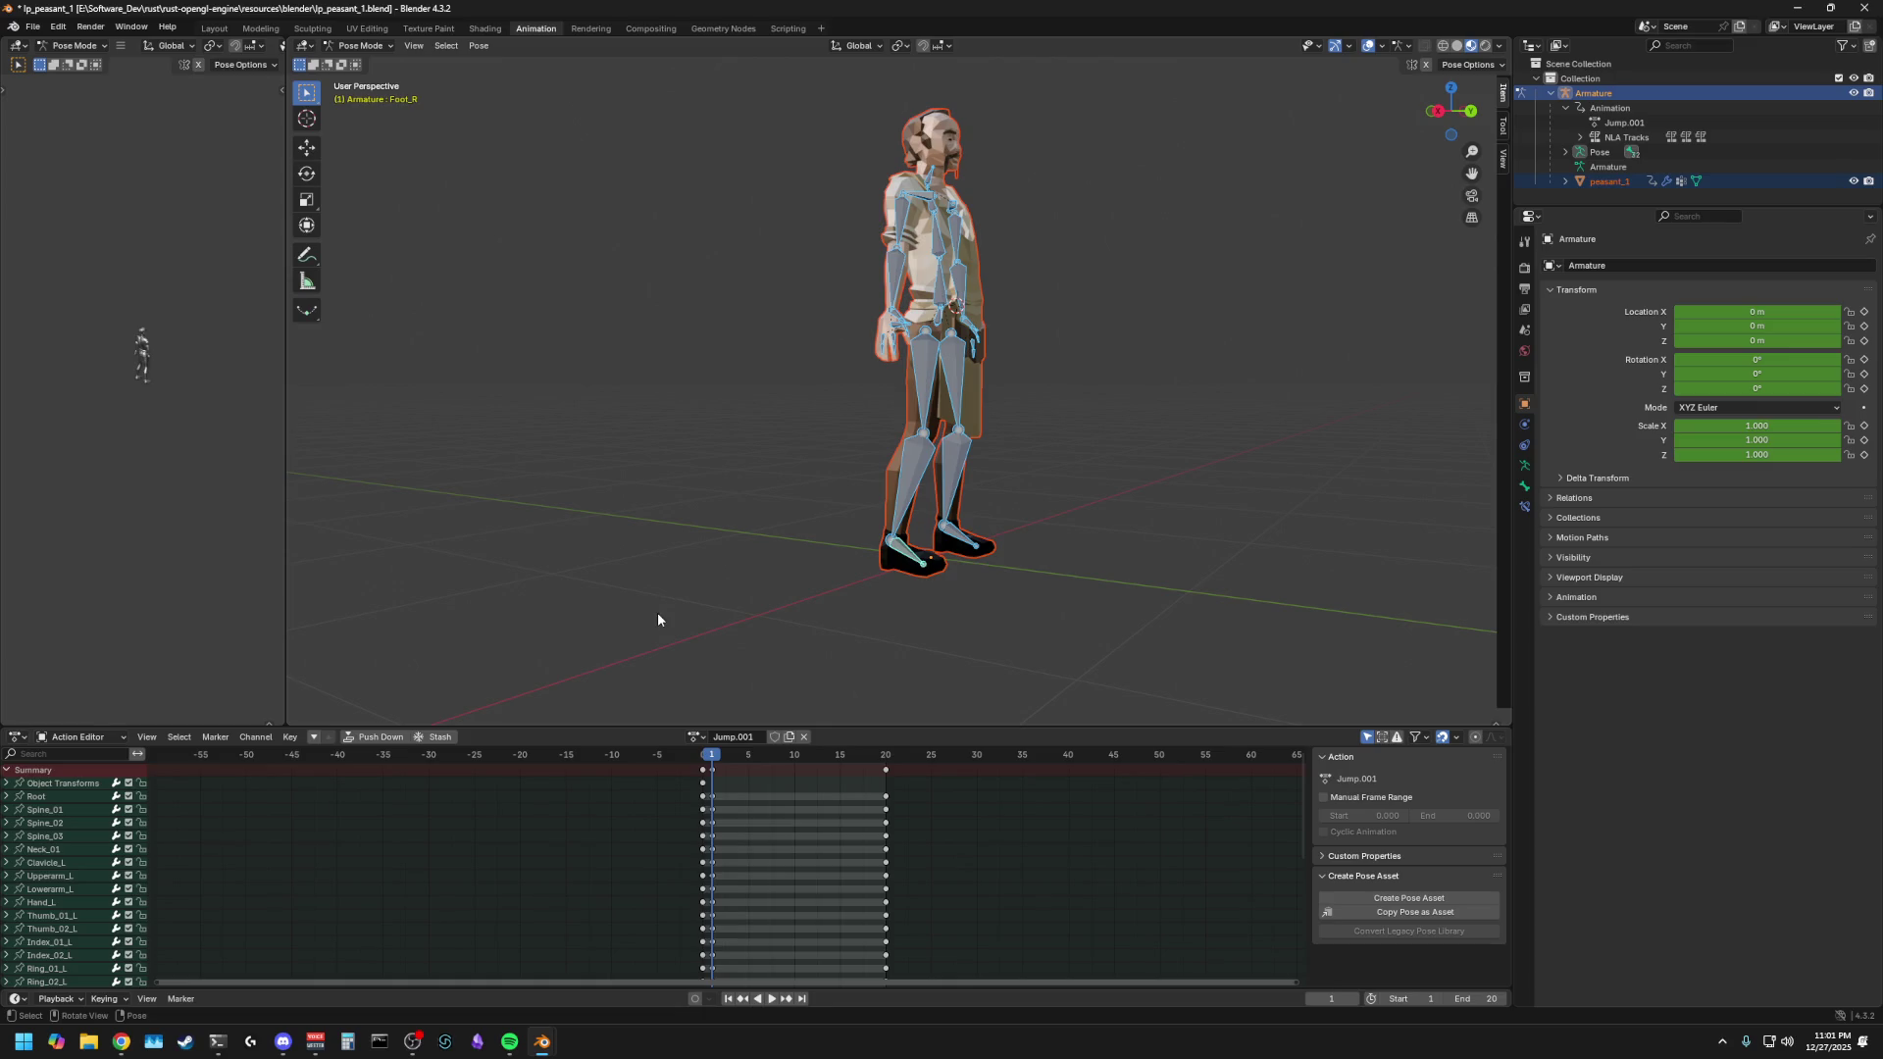
pyautogui.moveTo(658, 619)
pyautogui.mouseDown(button='middle')
pyautogui.moveTo(513, 617)
pyautogui.moveTo(592, 597)
pyautogui.moveTo(690, 624)
pyautogui.moveTo(920, 614)
pyautogui.moveTo(638, 618)
pyautogui.moveTo(762, 622)
pyautogui.moveTo(639, 597)
pyautogui.moveTo(651, 514)
pyautogui.moveTo(633, 482)
pyautogui.moveTo(756, 471)
pyautogui.moveTo(714, 486)
pyautogui.mouseUp(button='middle')
pyautogui.scroll(5, 772, 588)
pyautogui.scroll(-5, 771, 589)
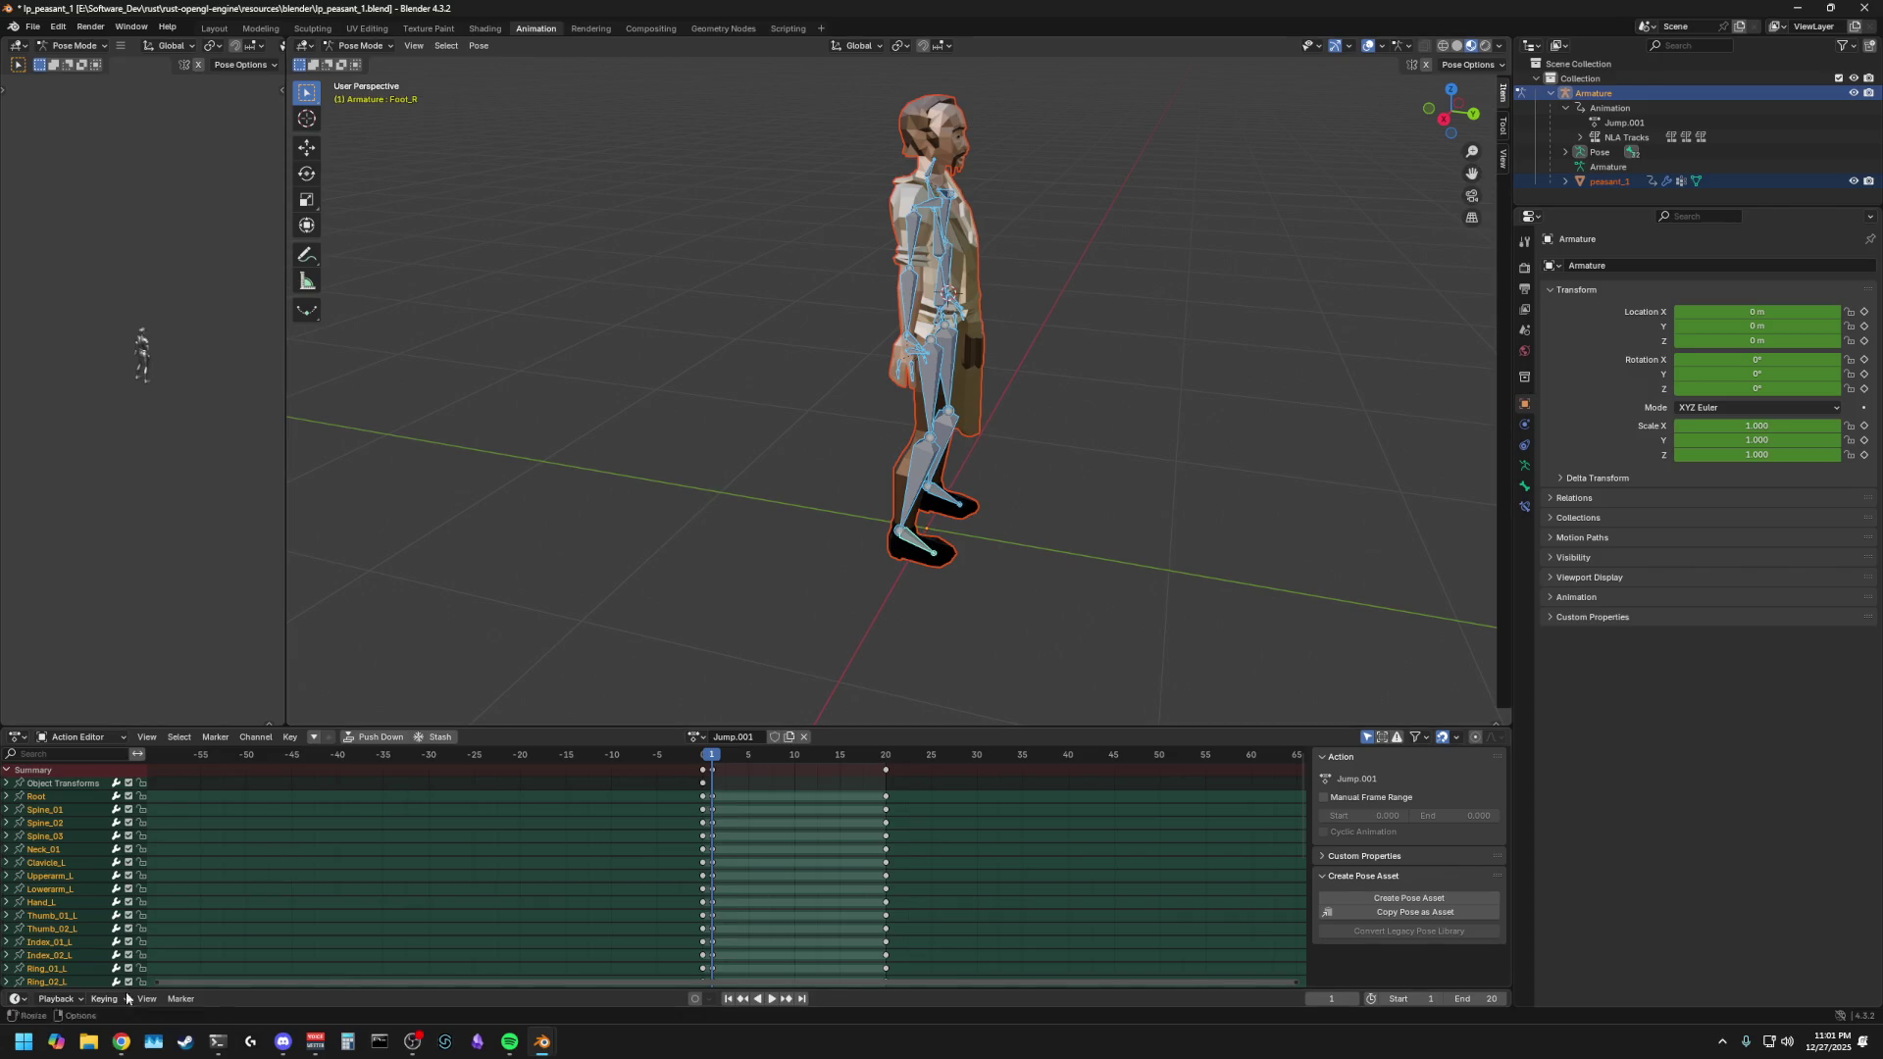
pyautogui.moveTo(217, 1042)
pyautogui.click(657, 593)
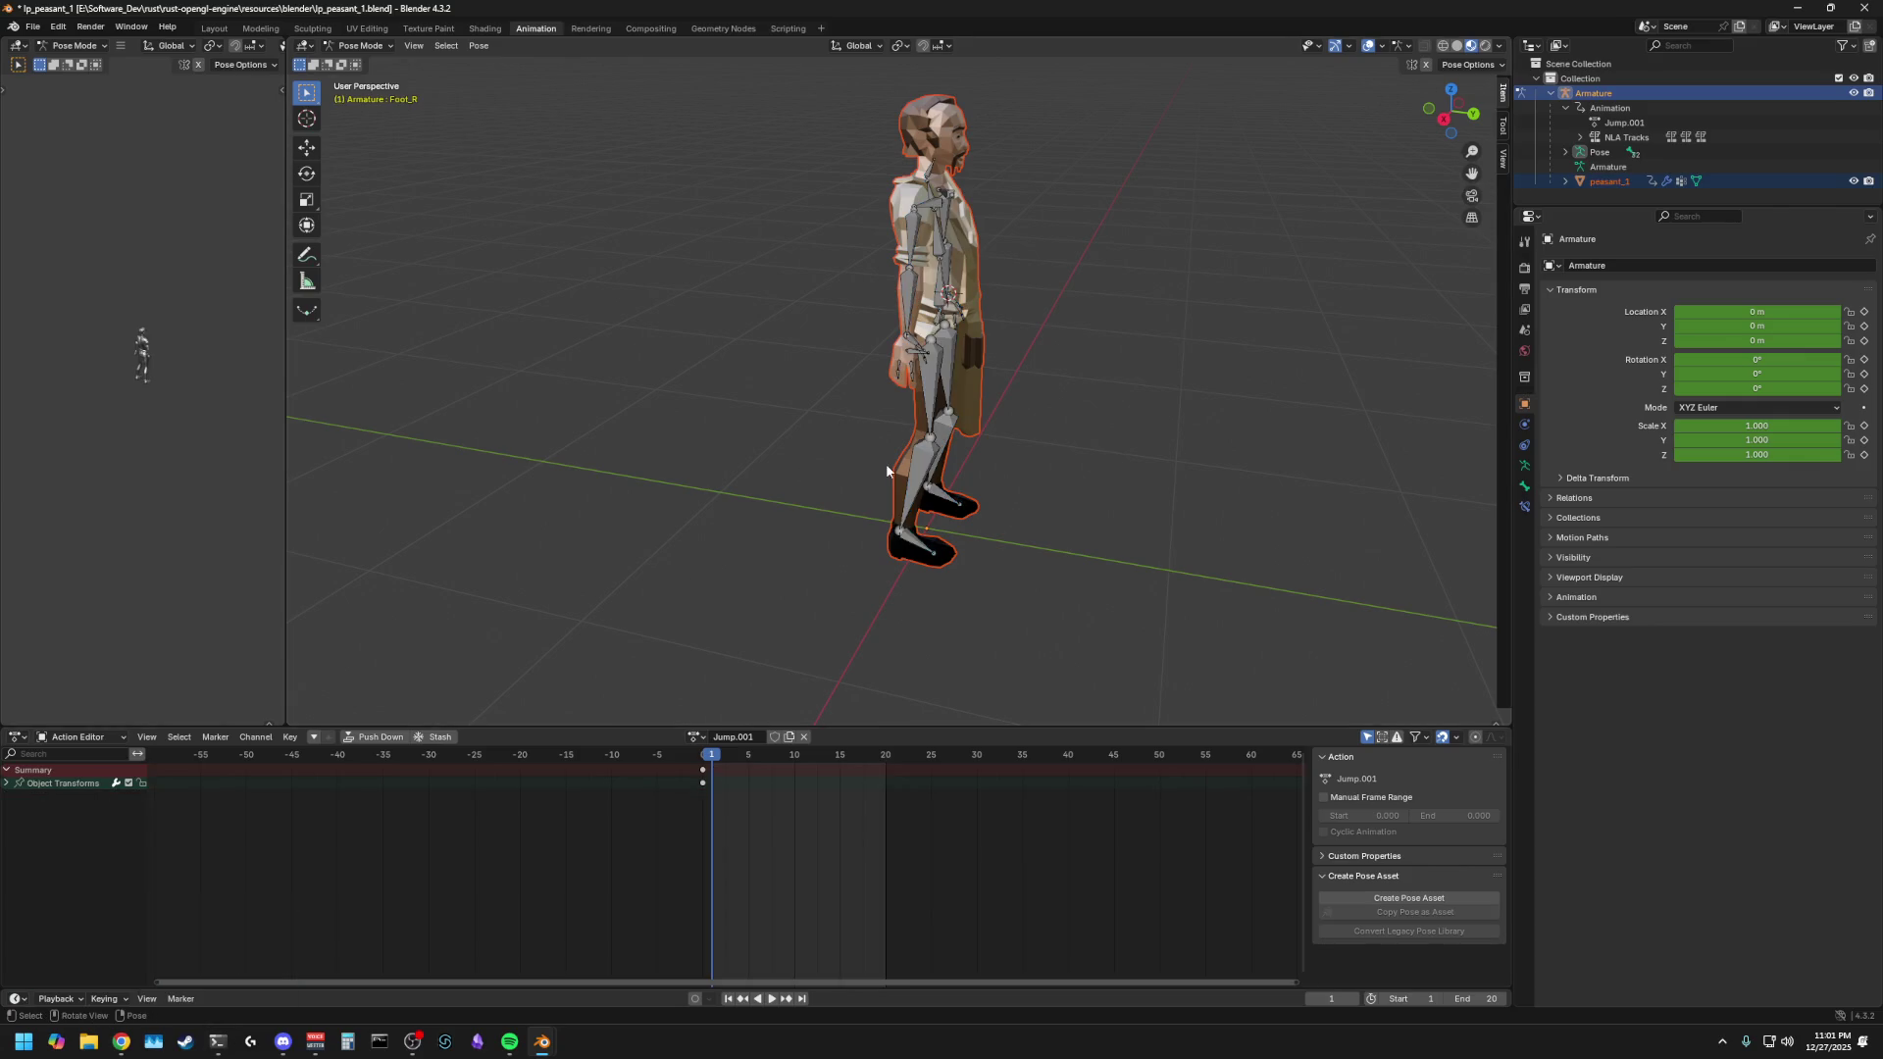
pyautogui.scroll(3, 885, 463)
pyautogui.click(932, 325)
pyautogui.scroll(3, 927, 338)
pyautogui.moveTo(767, 451)
pyautogui.mouseDown(button='middle')
pyautogui.moveTo(712, 432)
pyautogui.moveTo(609, 453)
pyautogui.moveTo(624, 461)
pyautogui.mouseUp(button='middle')
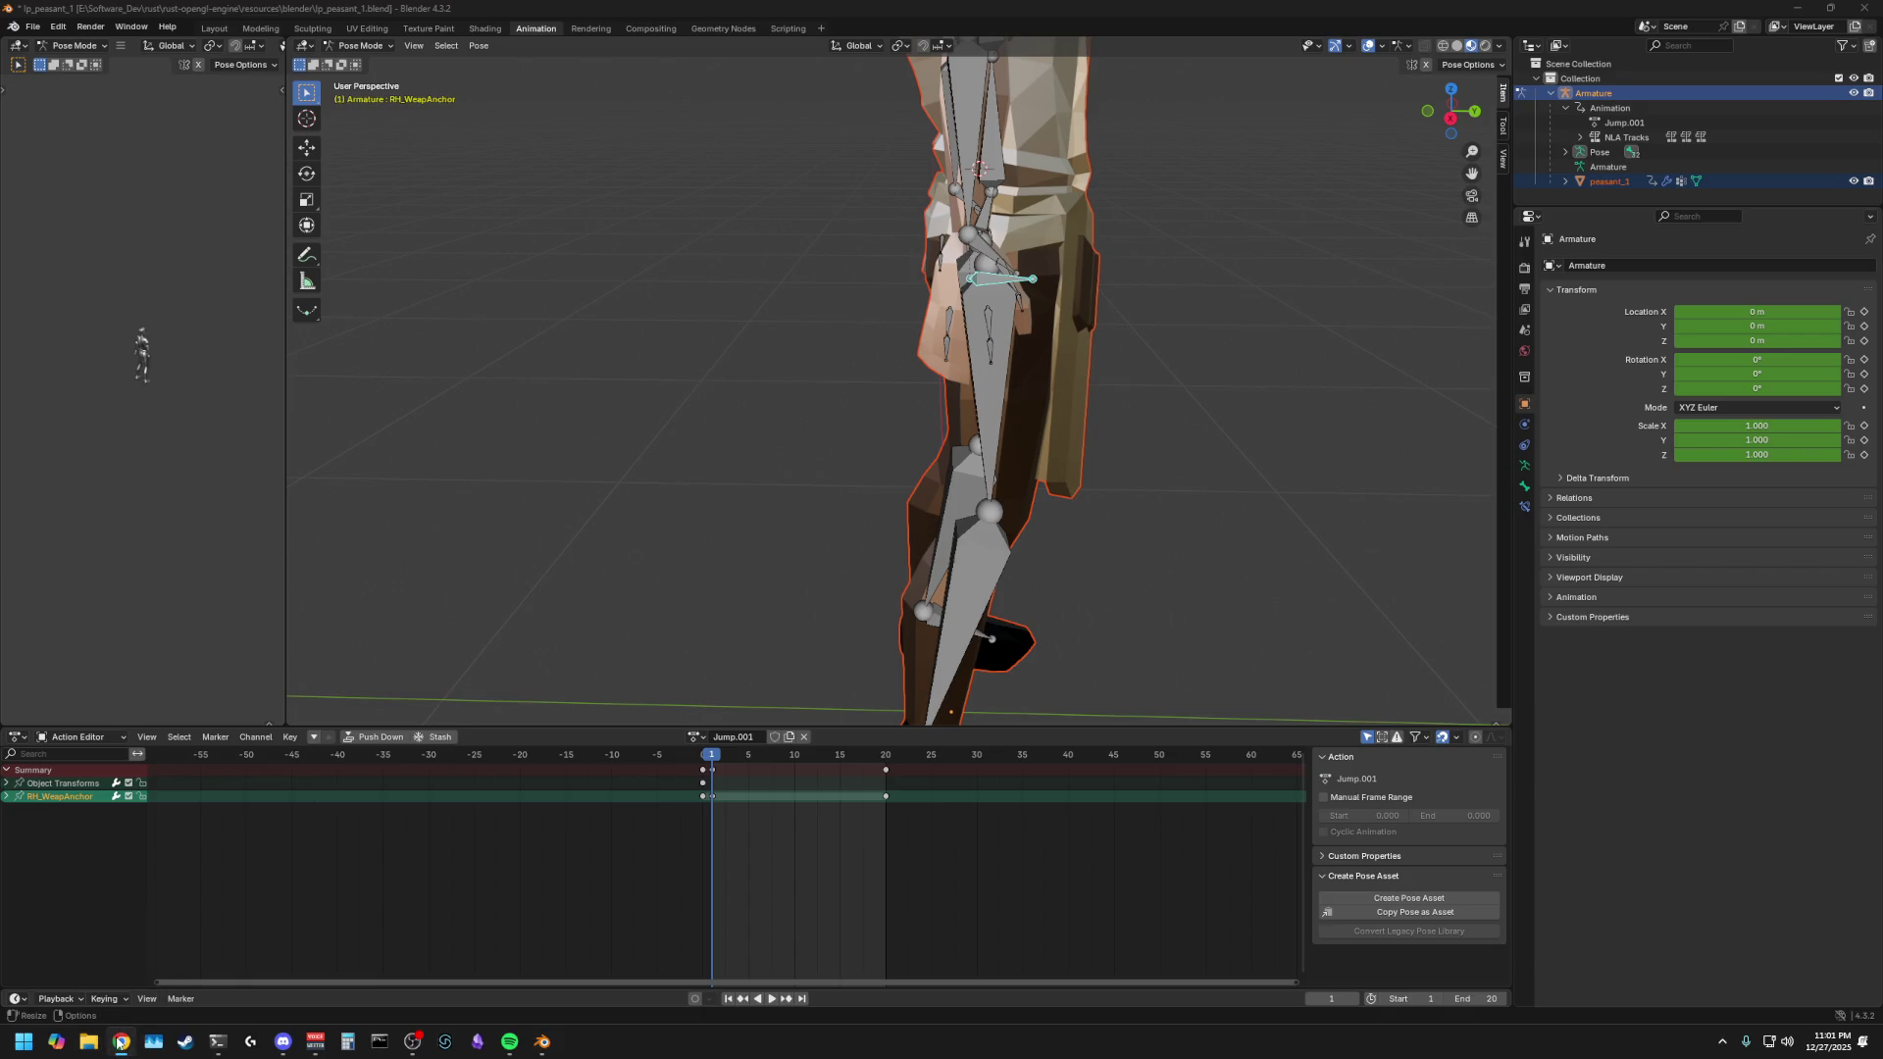
# - In the Vim terminal, browse the project's src folder in a netrw listing and return to the root
pyautogui.click(218, 1042)
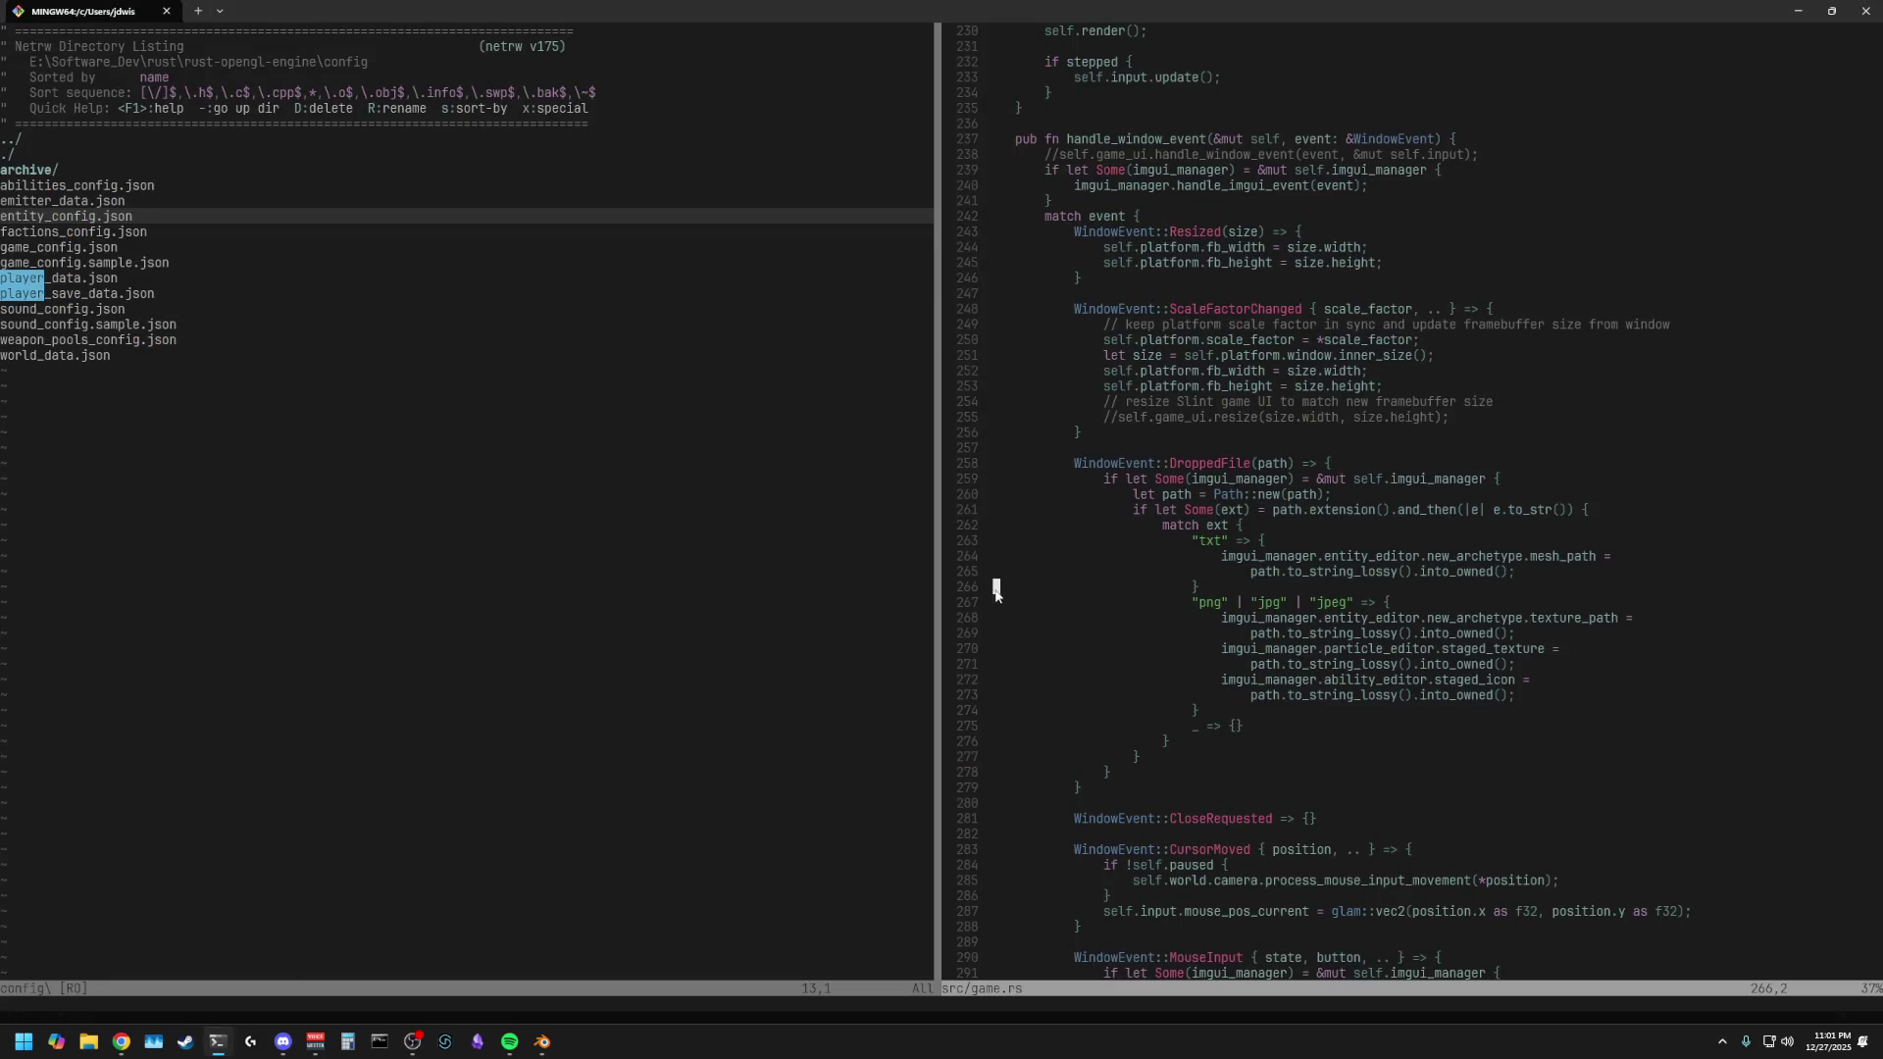
pyautogui.press('-')
pyautogui.press('-')
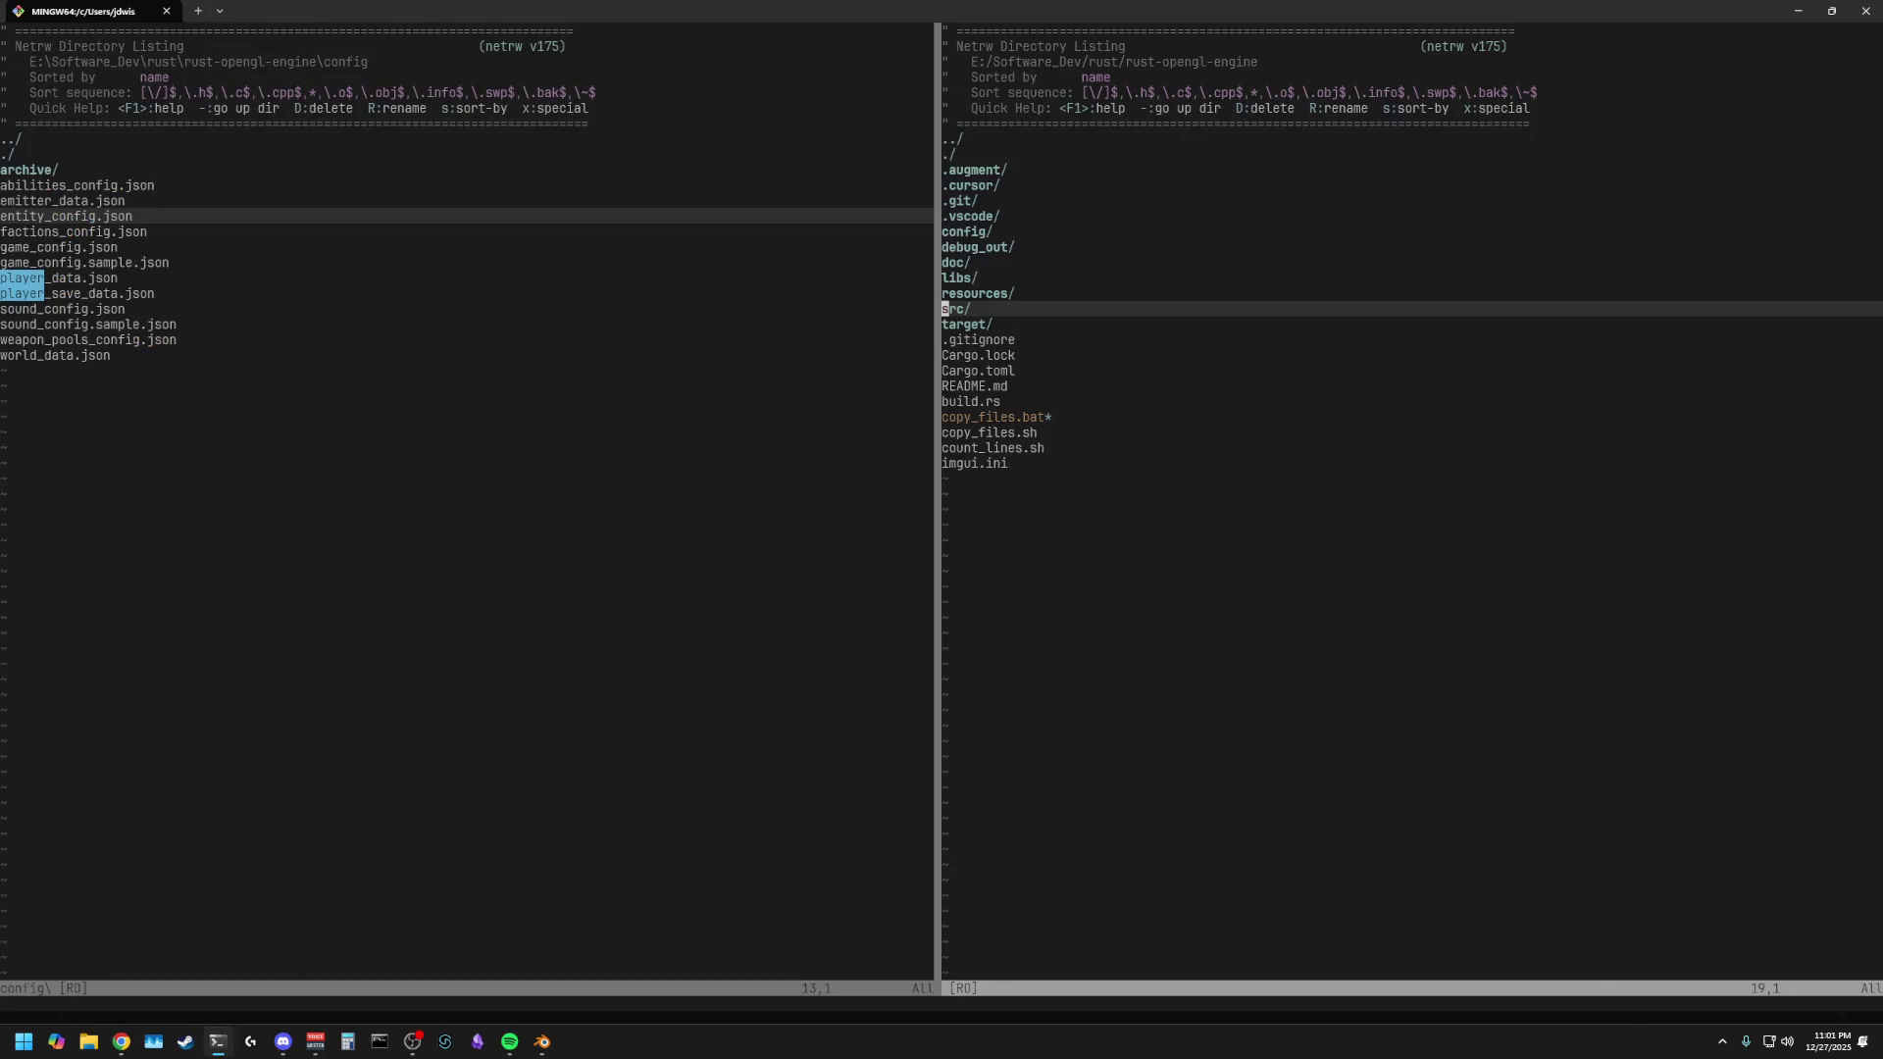
pyautogui.press('j')
pyautogui.press('j')
pyautogui.press('j')
pyautogui.press('k')
pyautogui.press('k')
pyautogui.press('k')
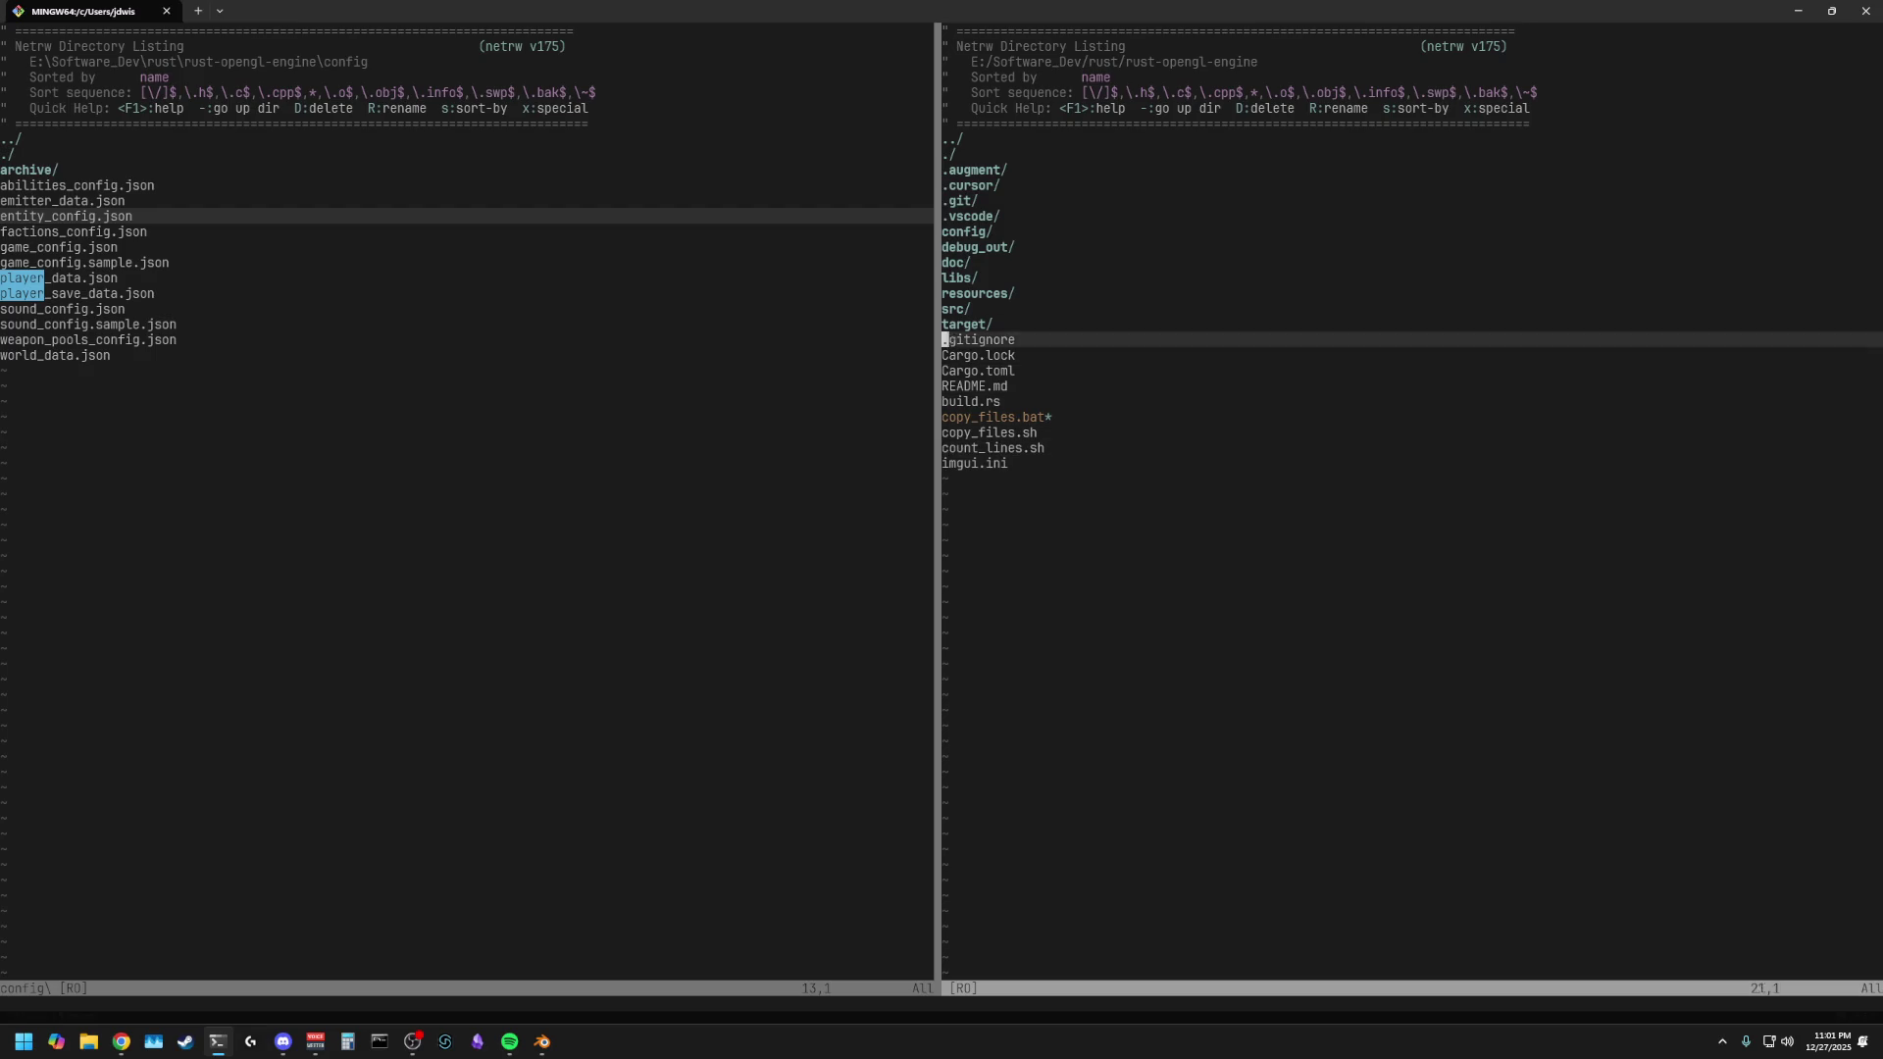
pyautogui.press('Return')
pyautogui.press('j')
pyautogui.press('j')
pyautogui.press('j')
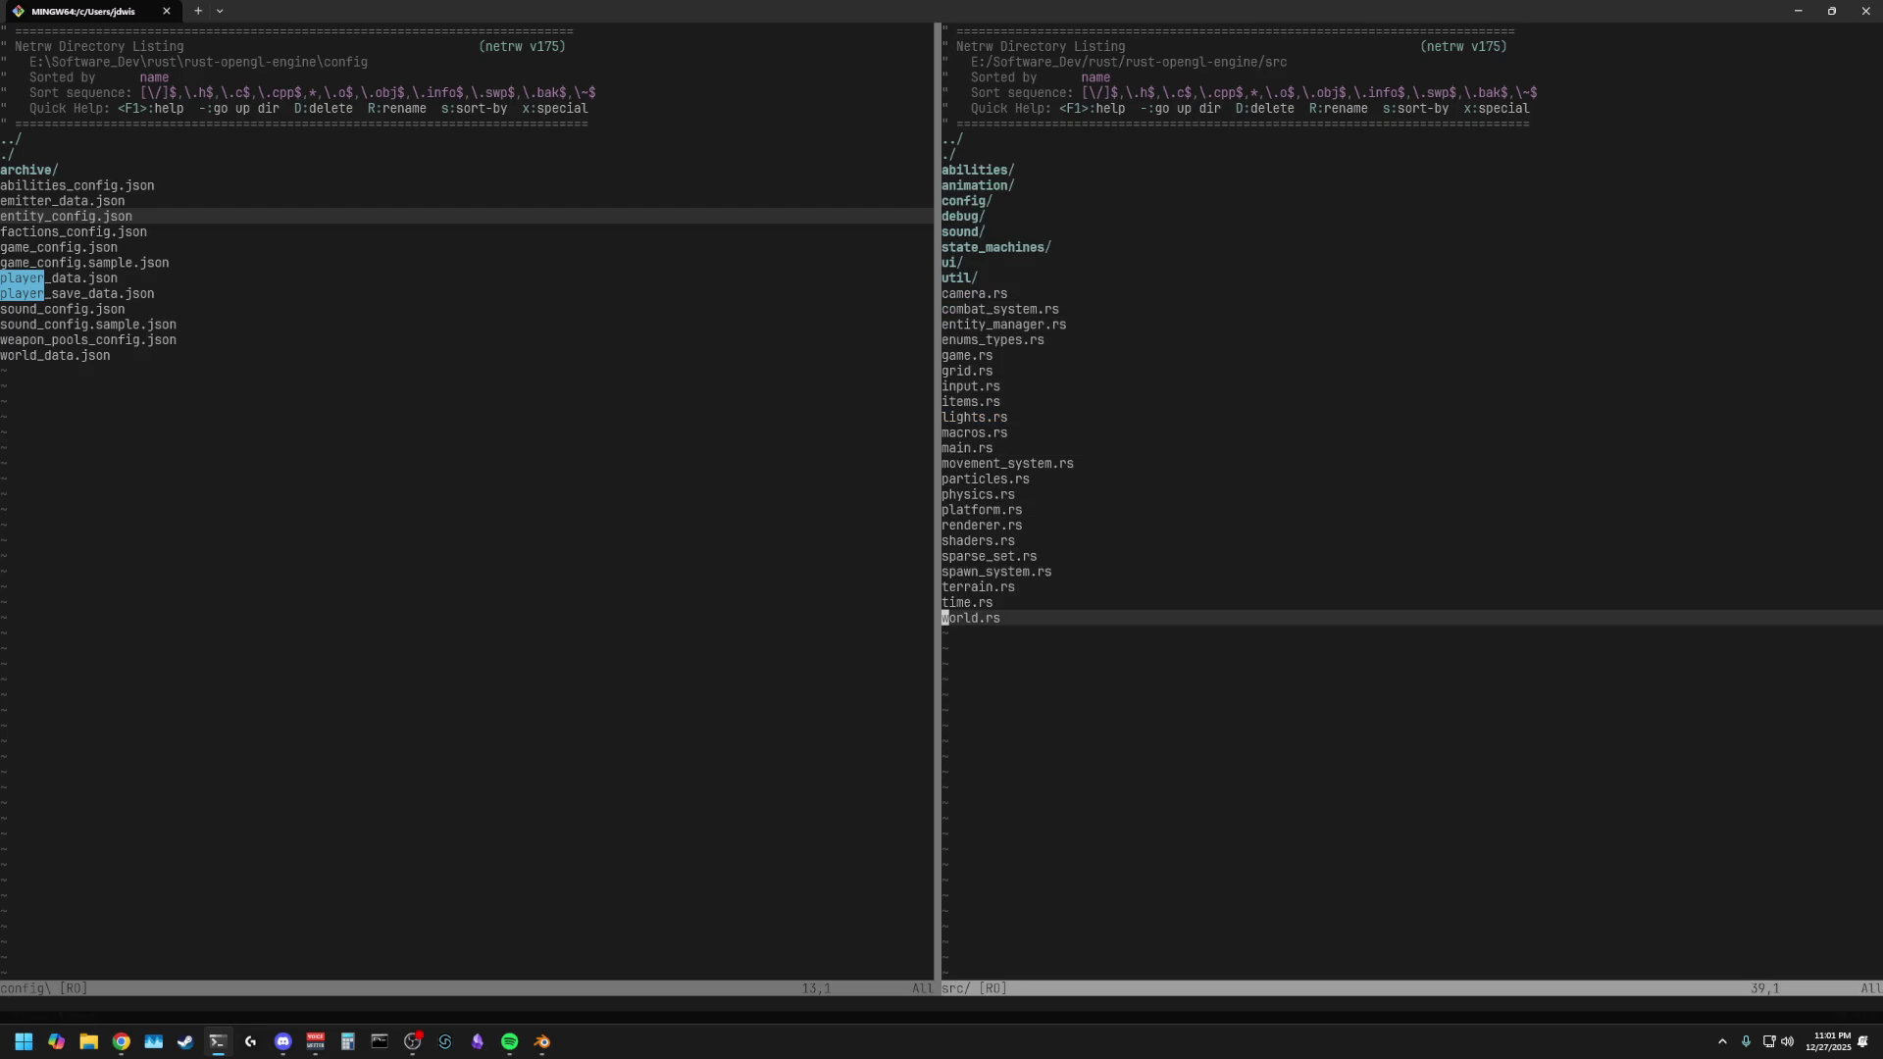
pyautogui.press('-')
# - Show the working directory and quit the left config folder pane with :q
pyautogui.press('c')
pyautogui.press('d')
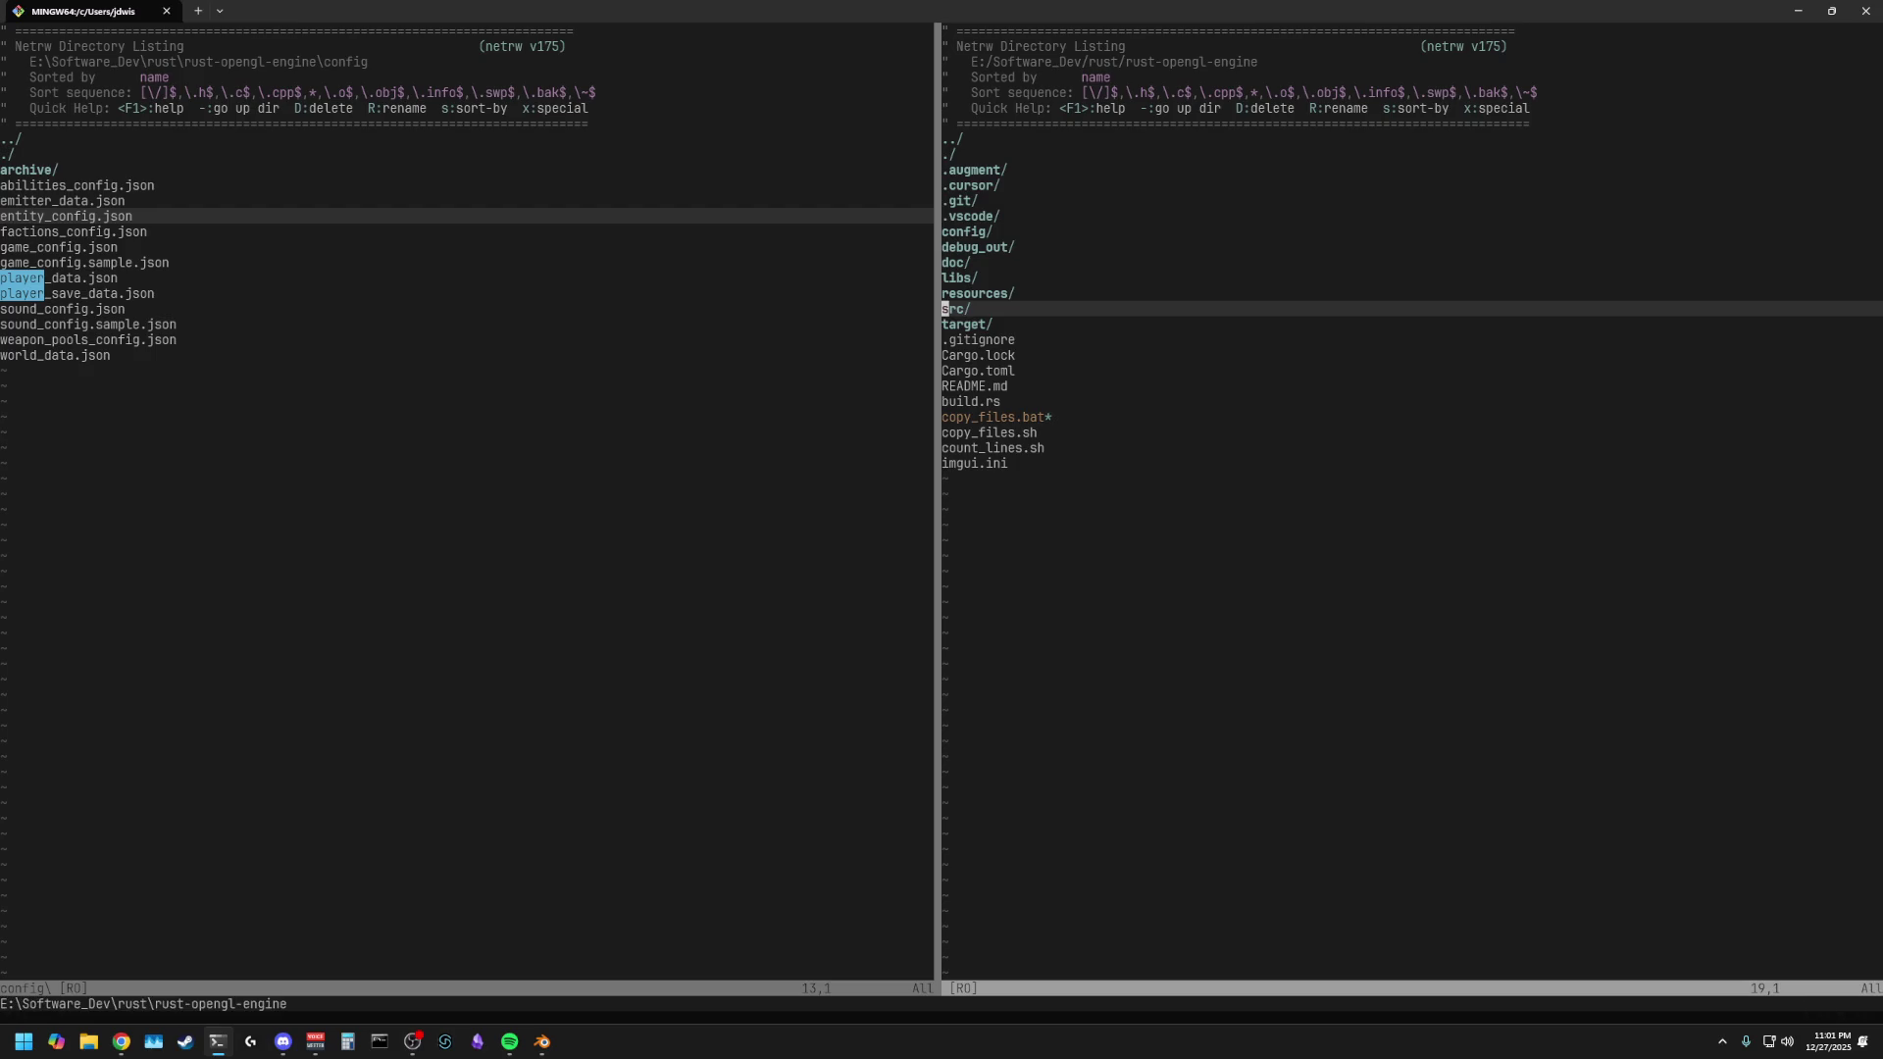
pyautogui.hotkey('ctrl', 'w')
pyautogui.write('hG:q')
pyautogui.press('Return')
# - Open a terminal split with :term and run git status
pyautogui.press('G')
pyautogui.press('k')
pyautogui.press('k')
pyautogui.press('k')
pyautogui.press('k')
pyautogui.press('k')
pyautogui.press('k')
pyautogui.write(':term')
pyautogui.press('Return')
pyautogui.write('git ')
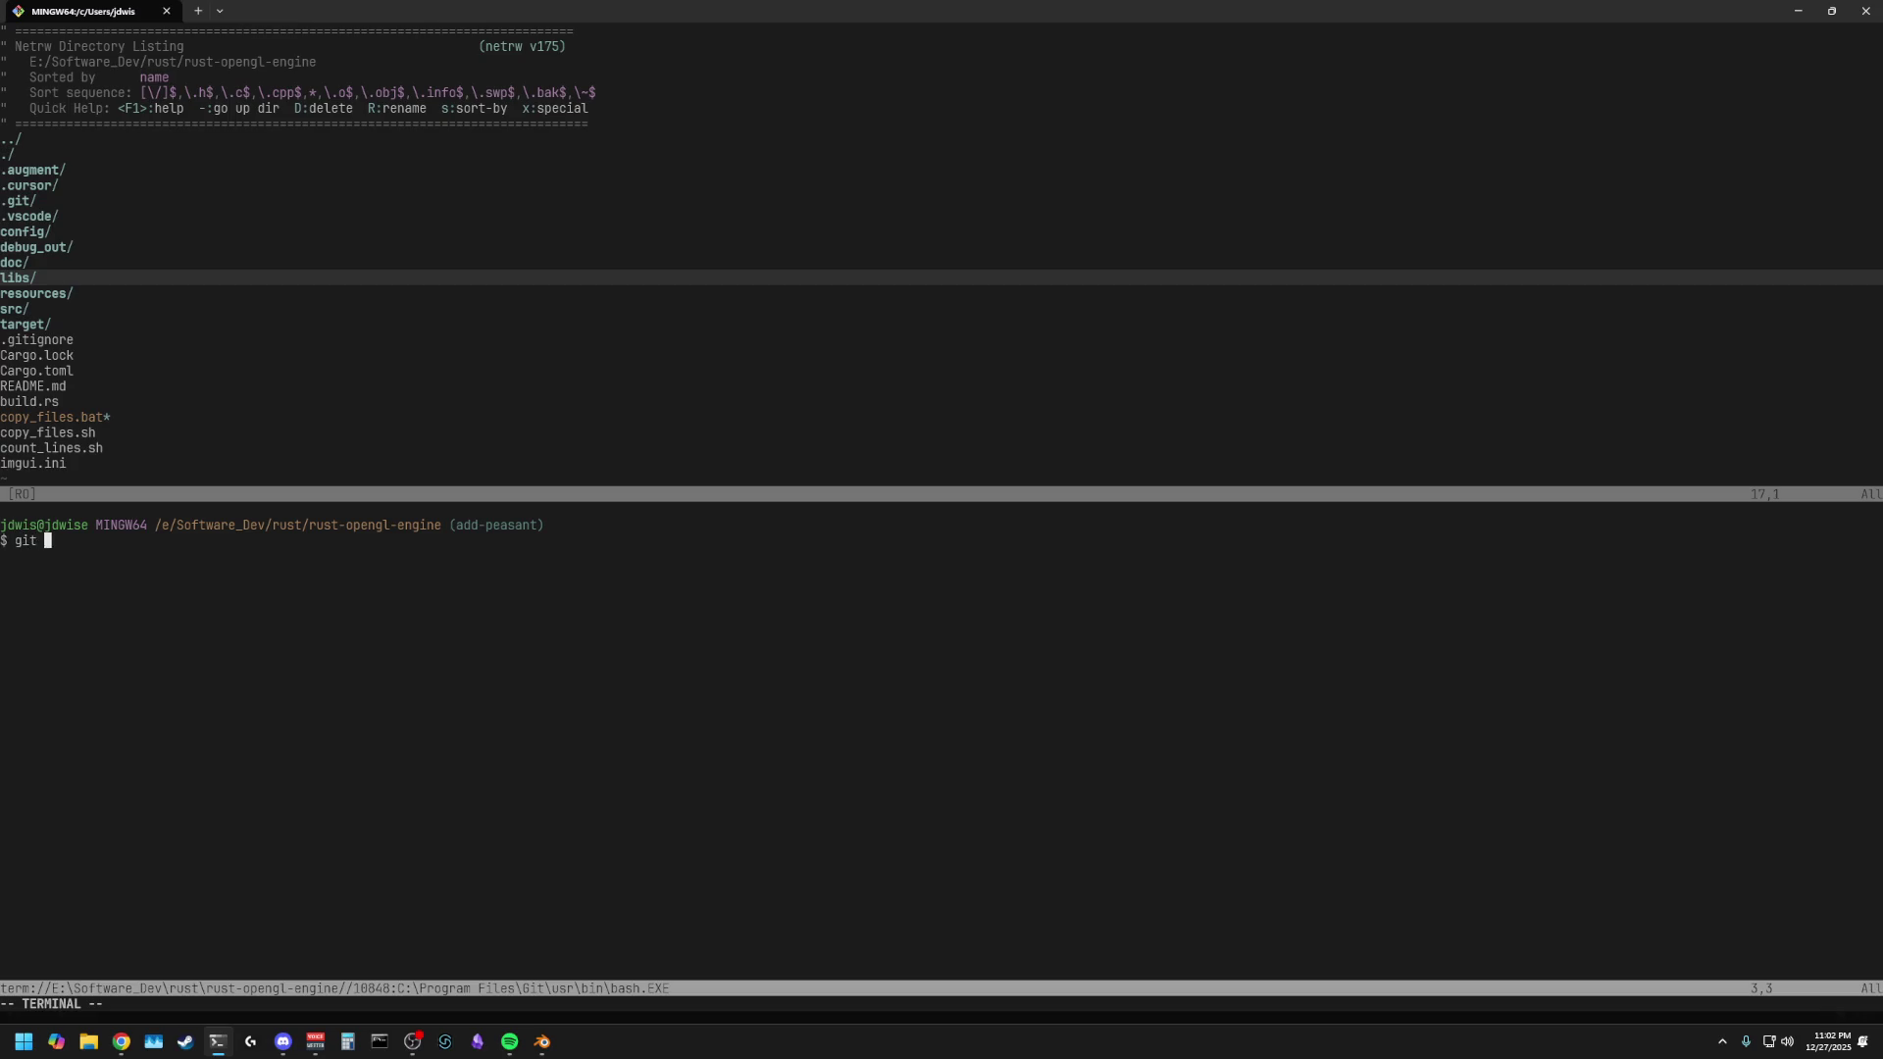
pyautogui.write('status')
pyautogui.press('Return')
# - Stage all changes with git add . and commit them as "Peasant progress"
pyautogui.write('git')
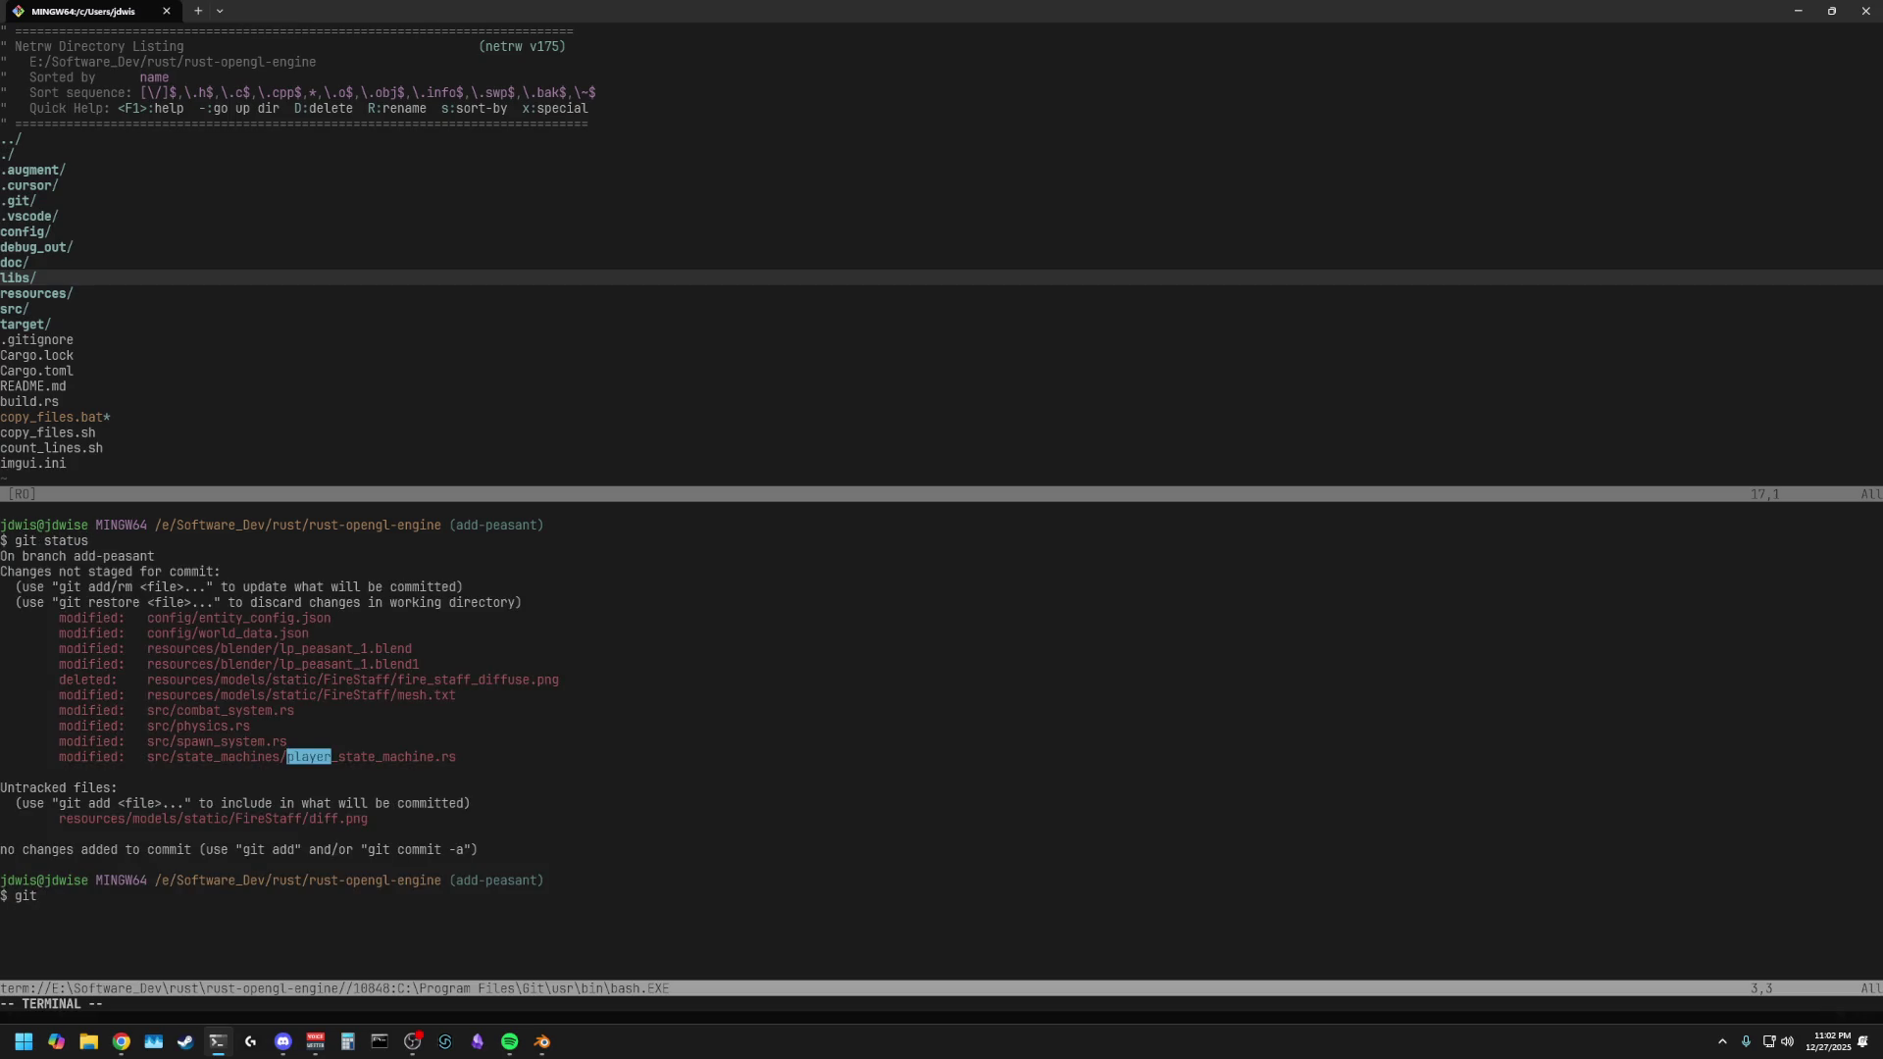
pyautogui.write(' add .')
pyautogui.press('Return')
pyautogui.write('git commit -')
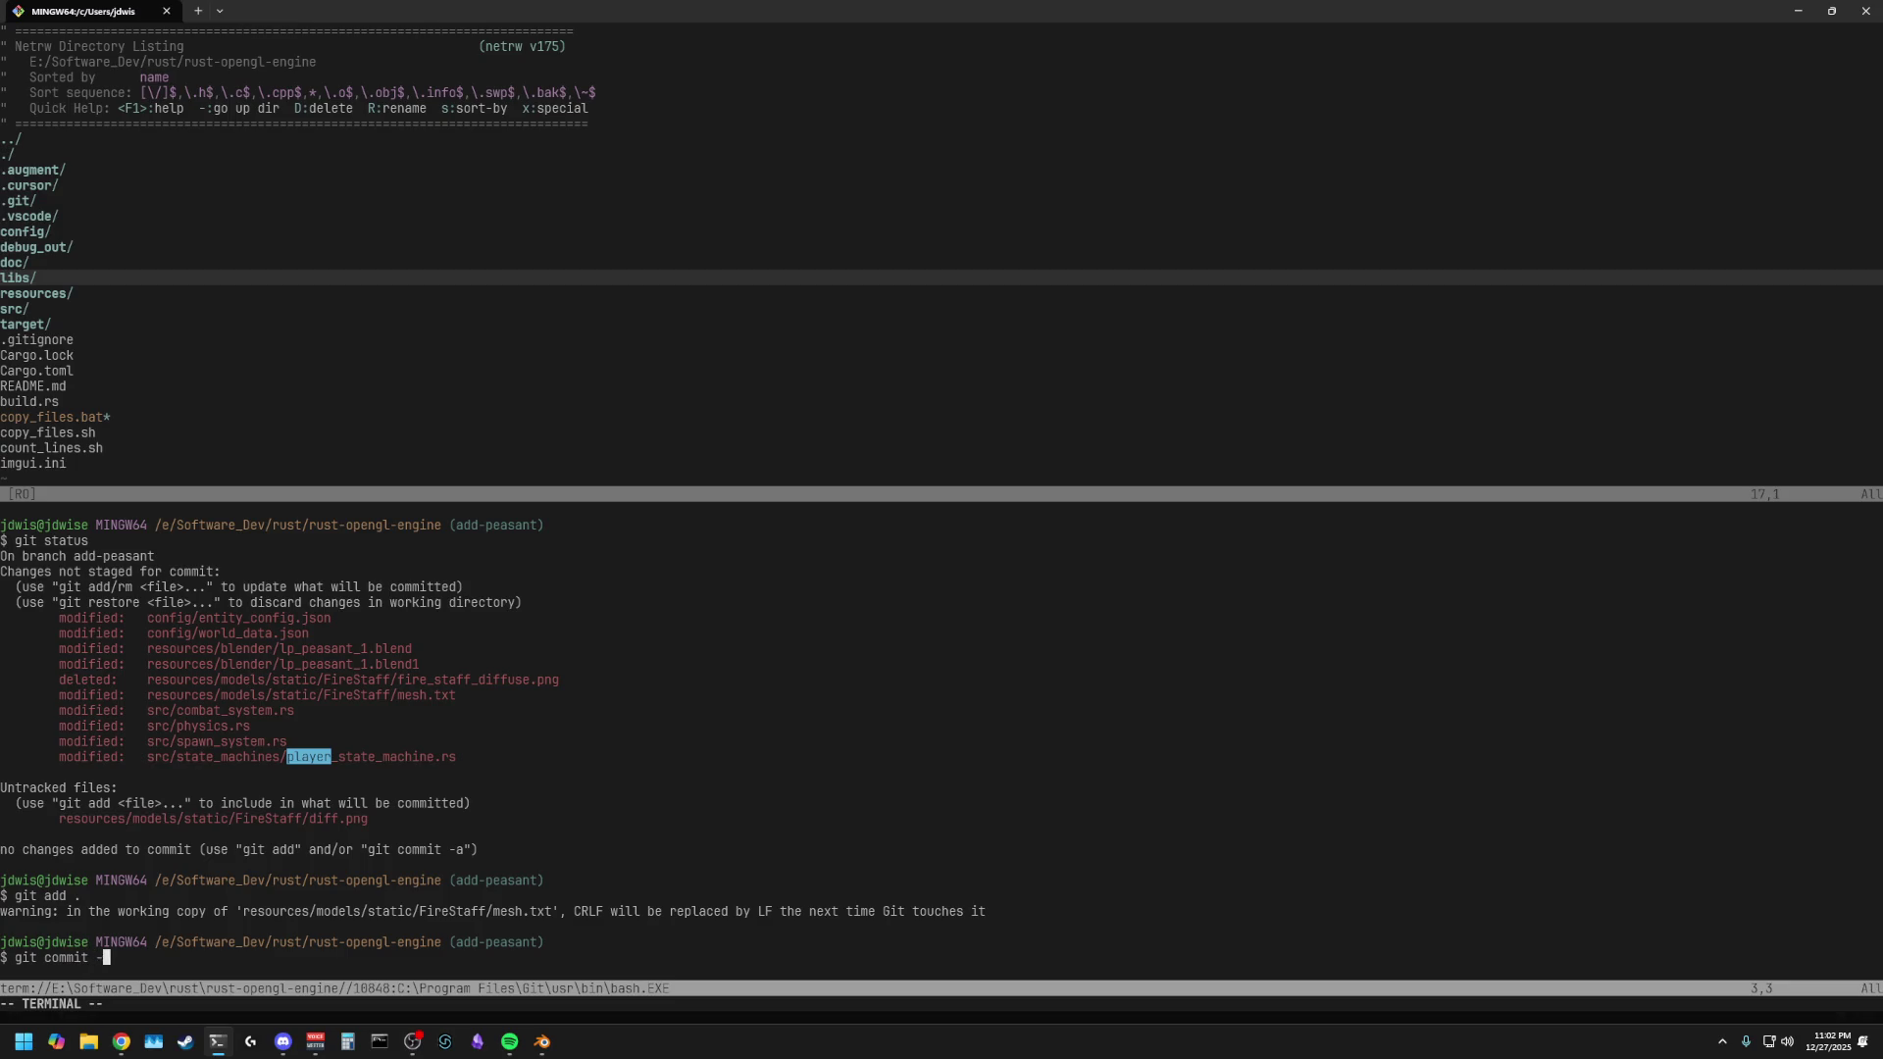
pyautogui.write('m "Peasant prog')
pyautogui.write('ress')
pyautogui.press('Return')
pyautogui.write('"')
pyautogui.press('Return')
# - Run git push, then copy and run the suggested git push --set-upstream command for add-peasant
pyautogui.write('git p')
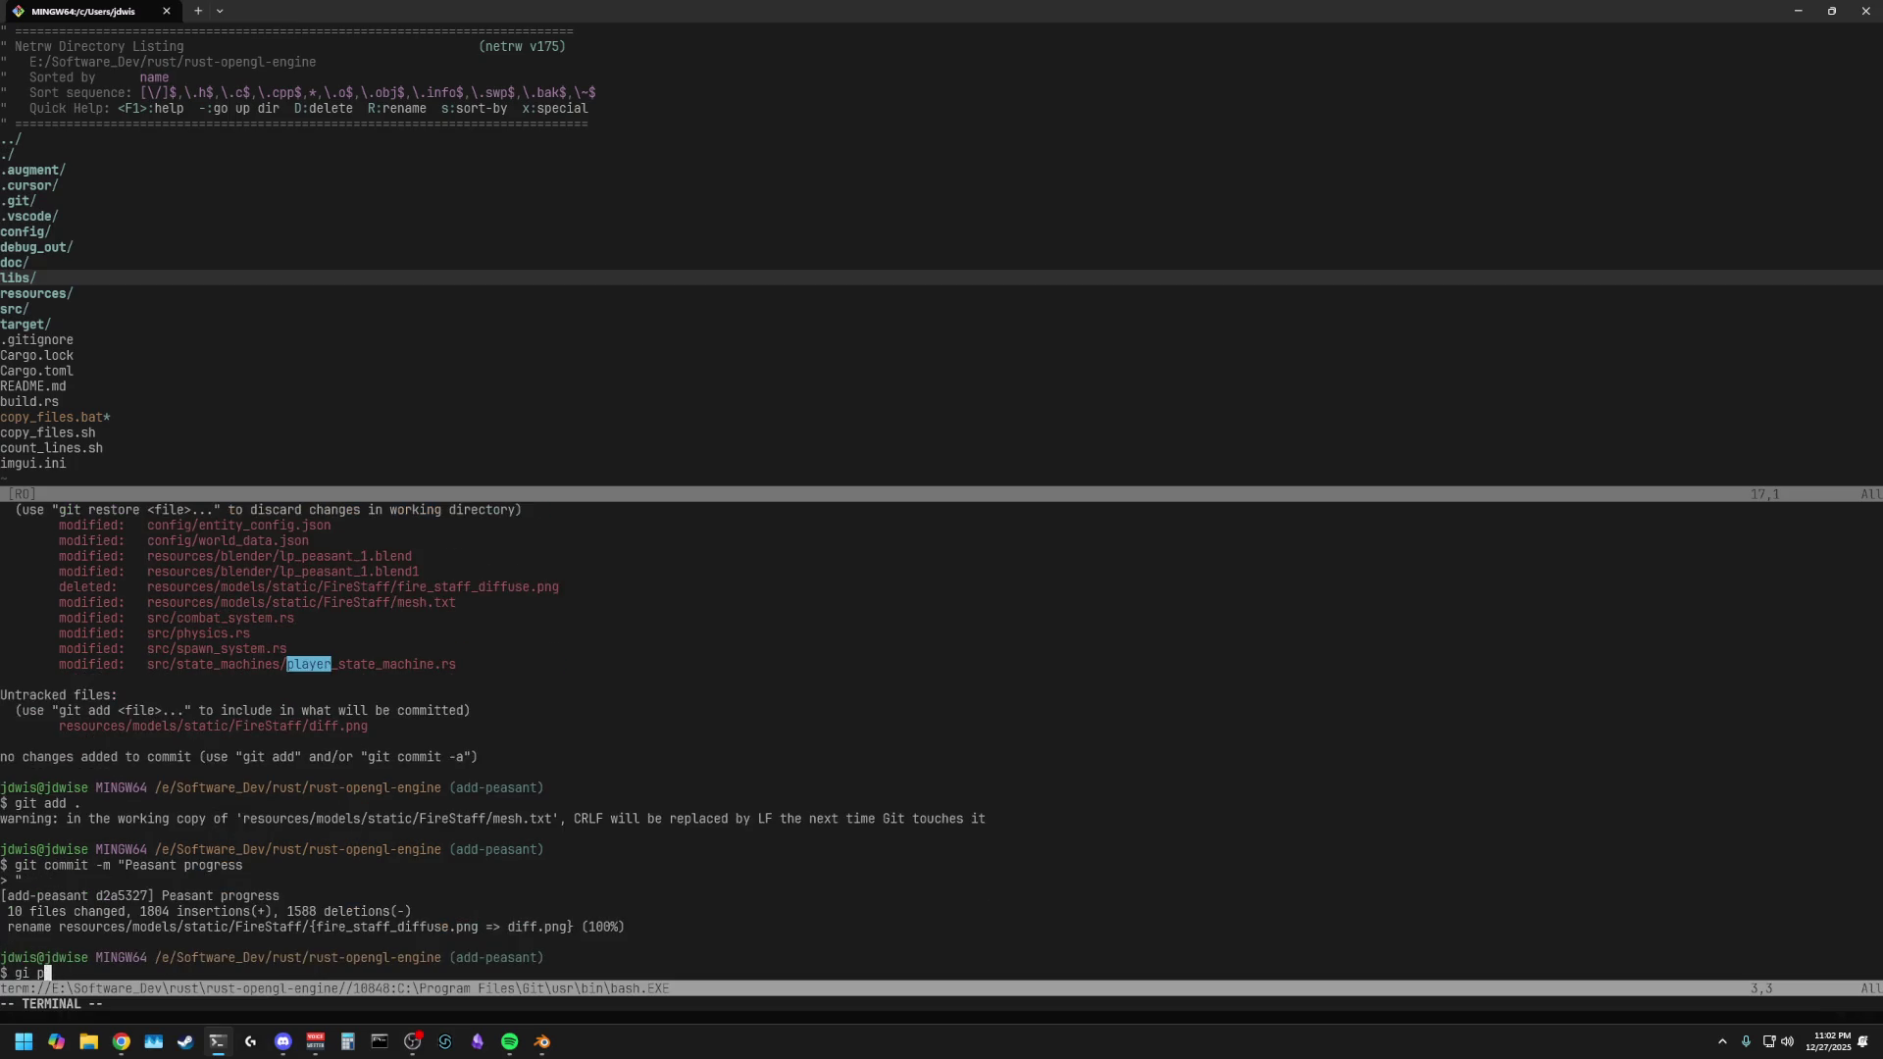
pyautogui.write('ush')
pyautogui.press('Return')
pyautogui.hotkey('ctrl', '\\')
pyautogui.hotkey('ctrl', 'n')
pyautogui.press('k')
pyautogui.press('k')
pyautogui.press('k')
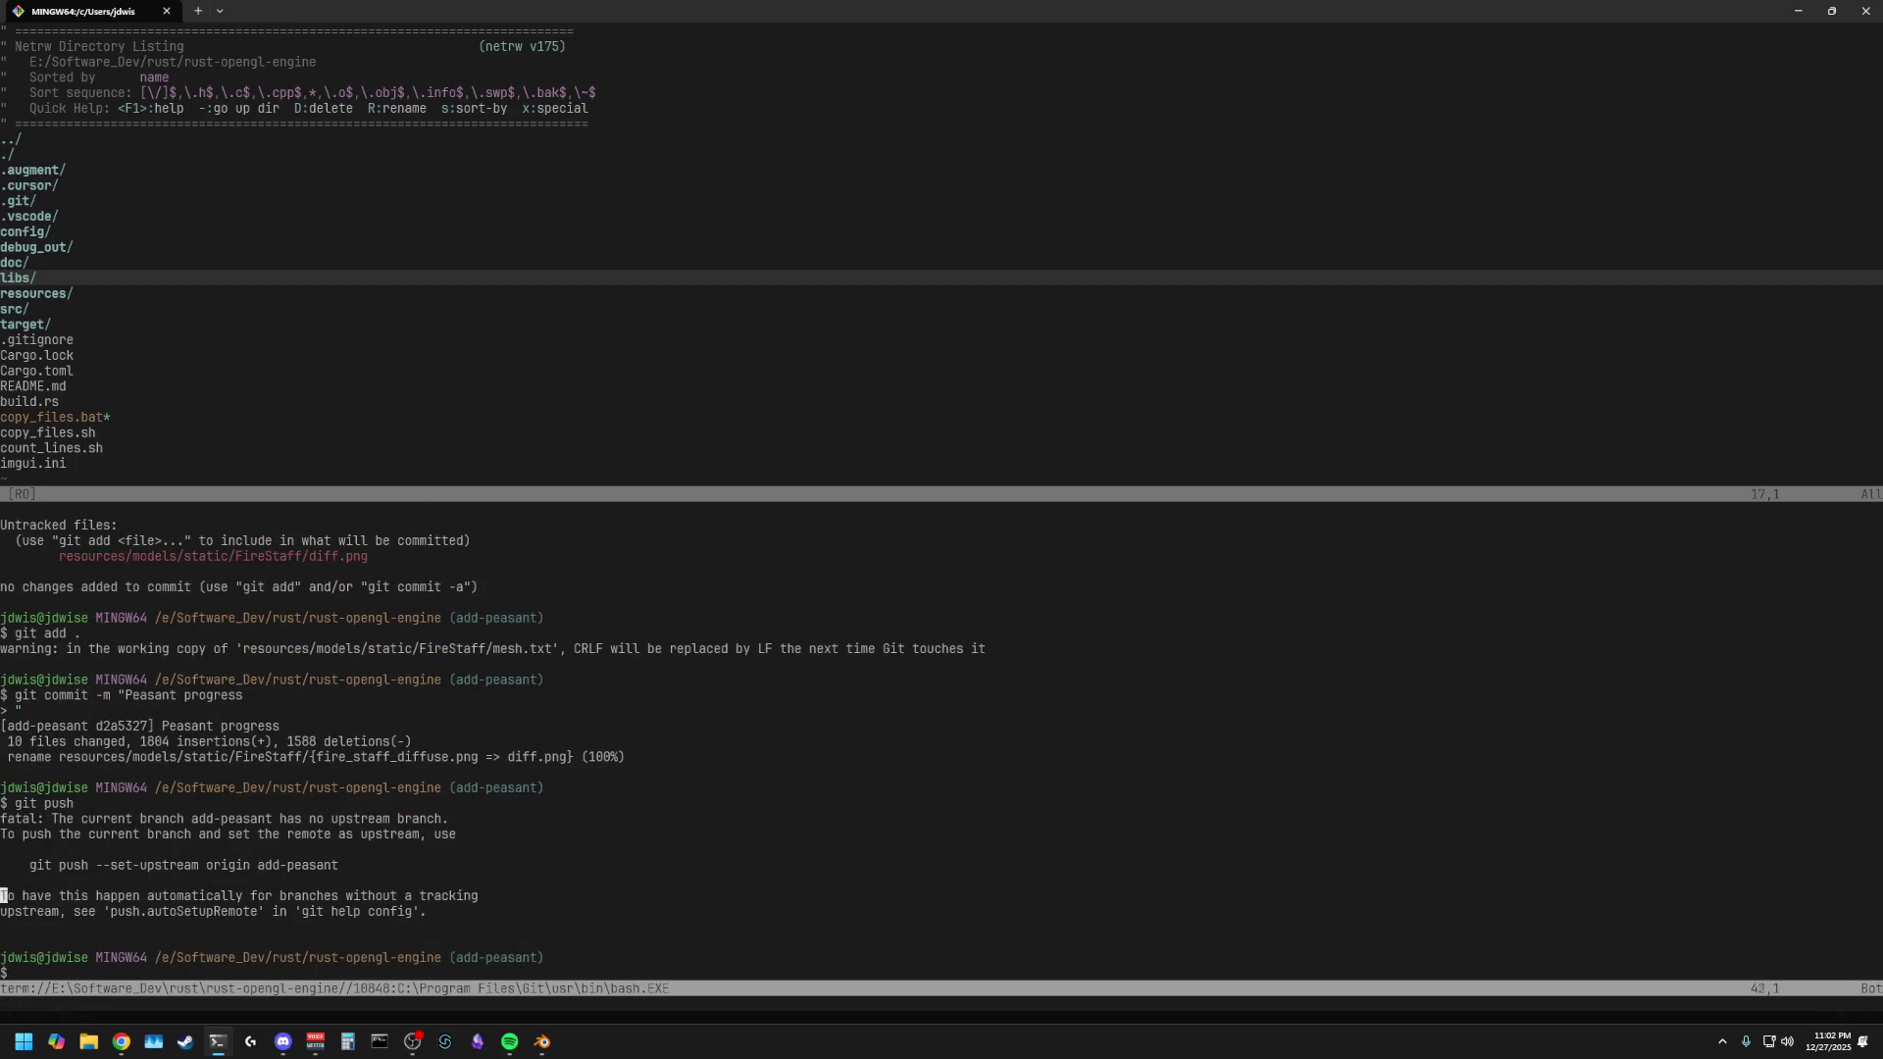
pyautogui.hotkey('shift', 'v')
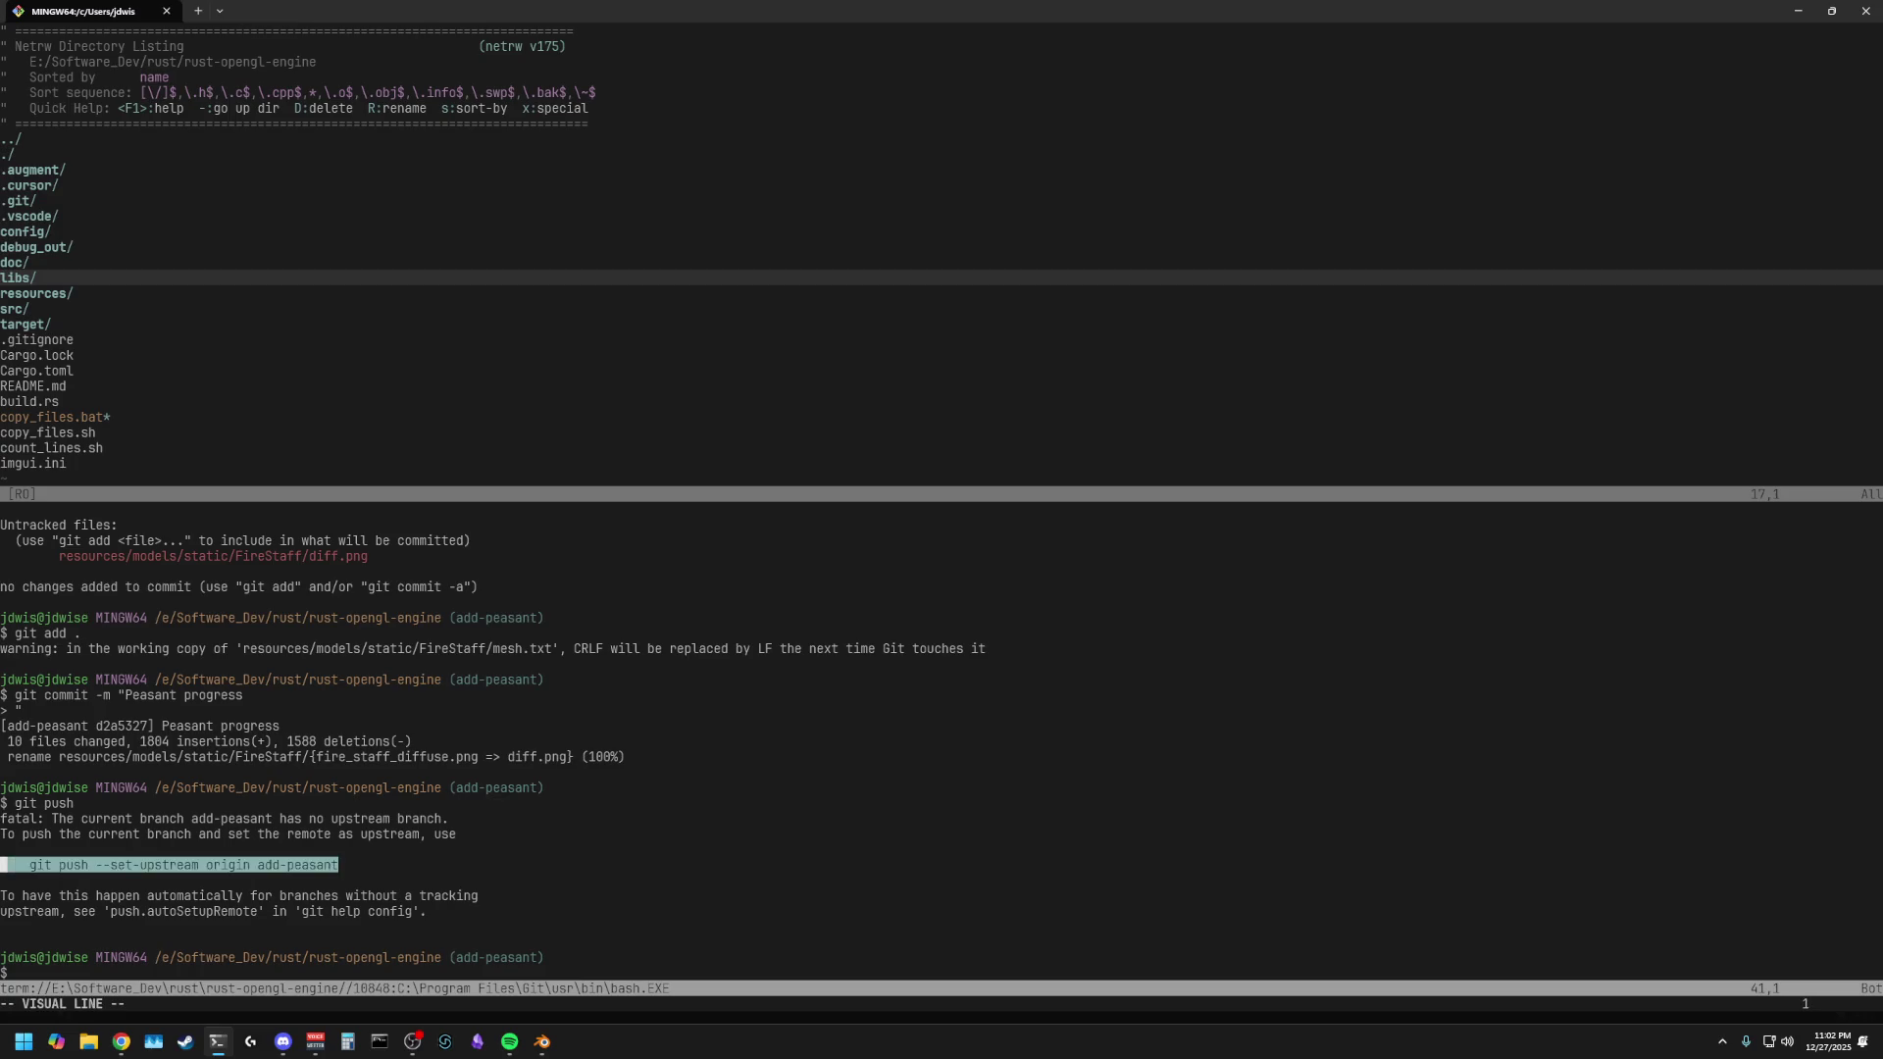
pyautogui.press('y')
pyautogui.press('i')
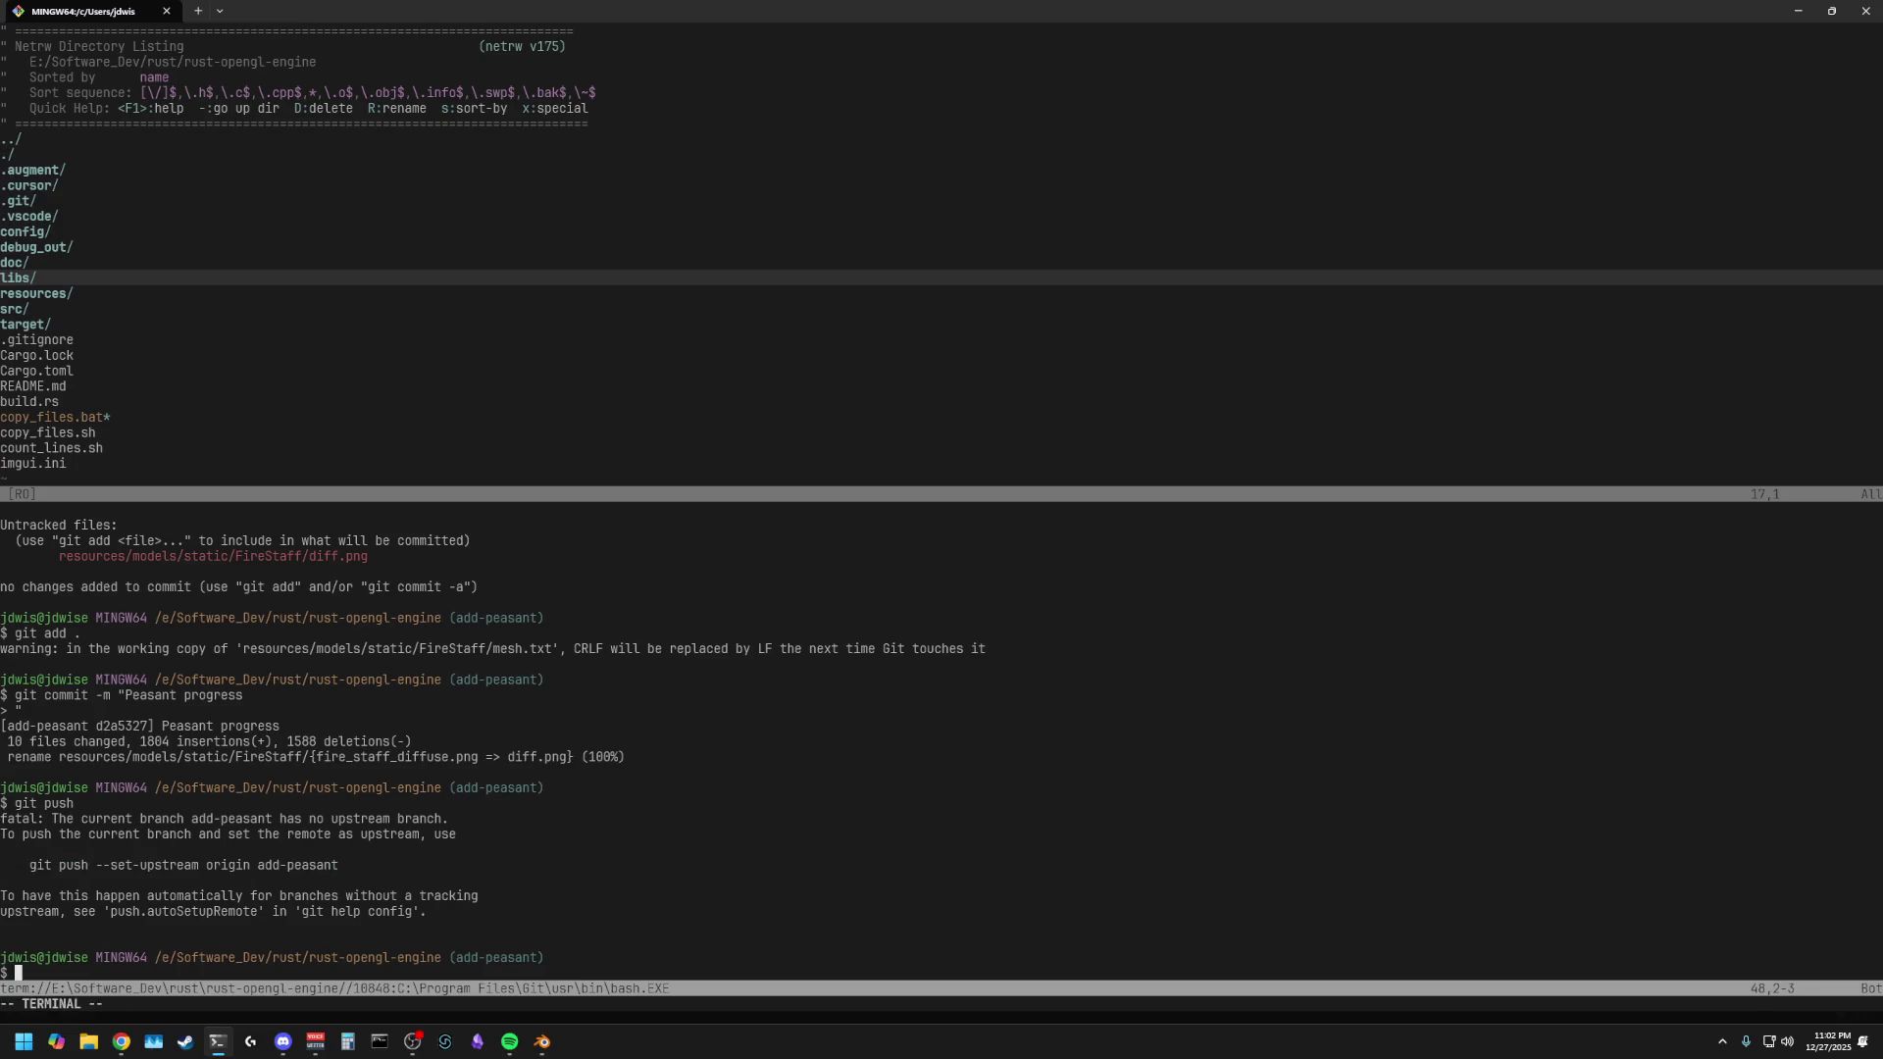
pyautogui.write('git push --set-upstream origin add-peasant')
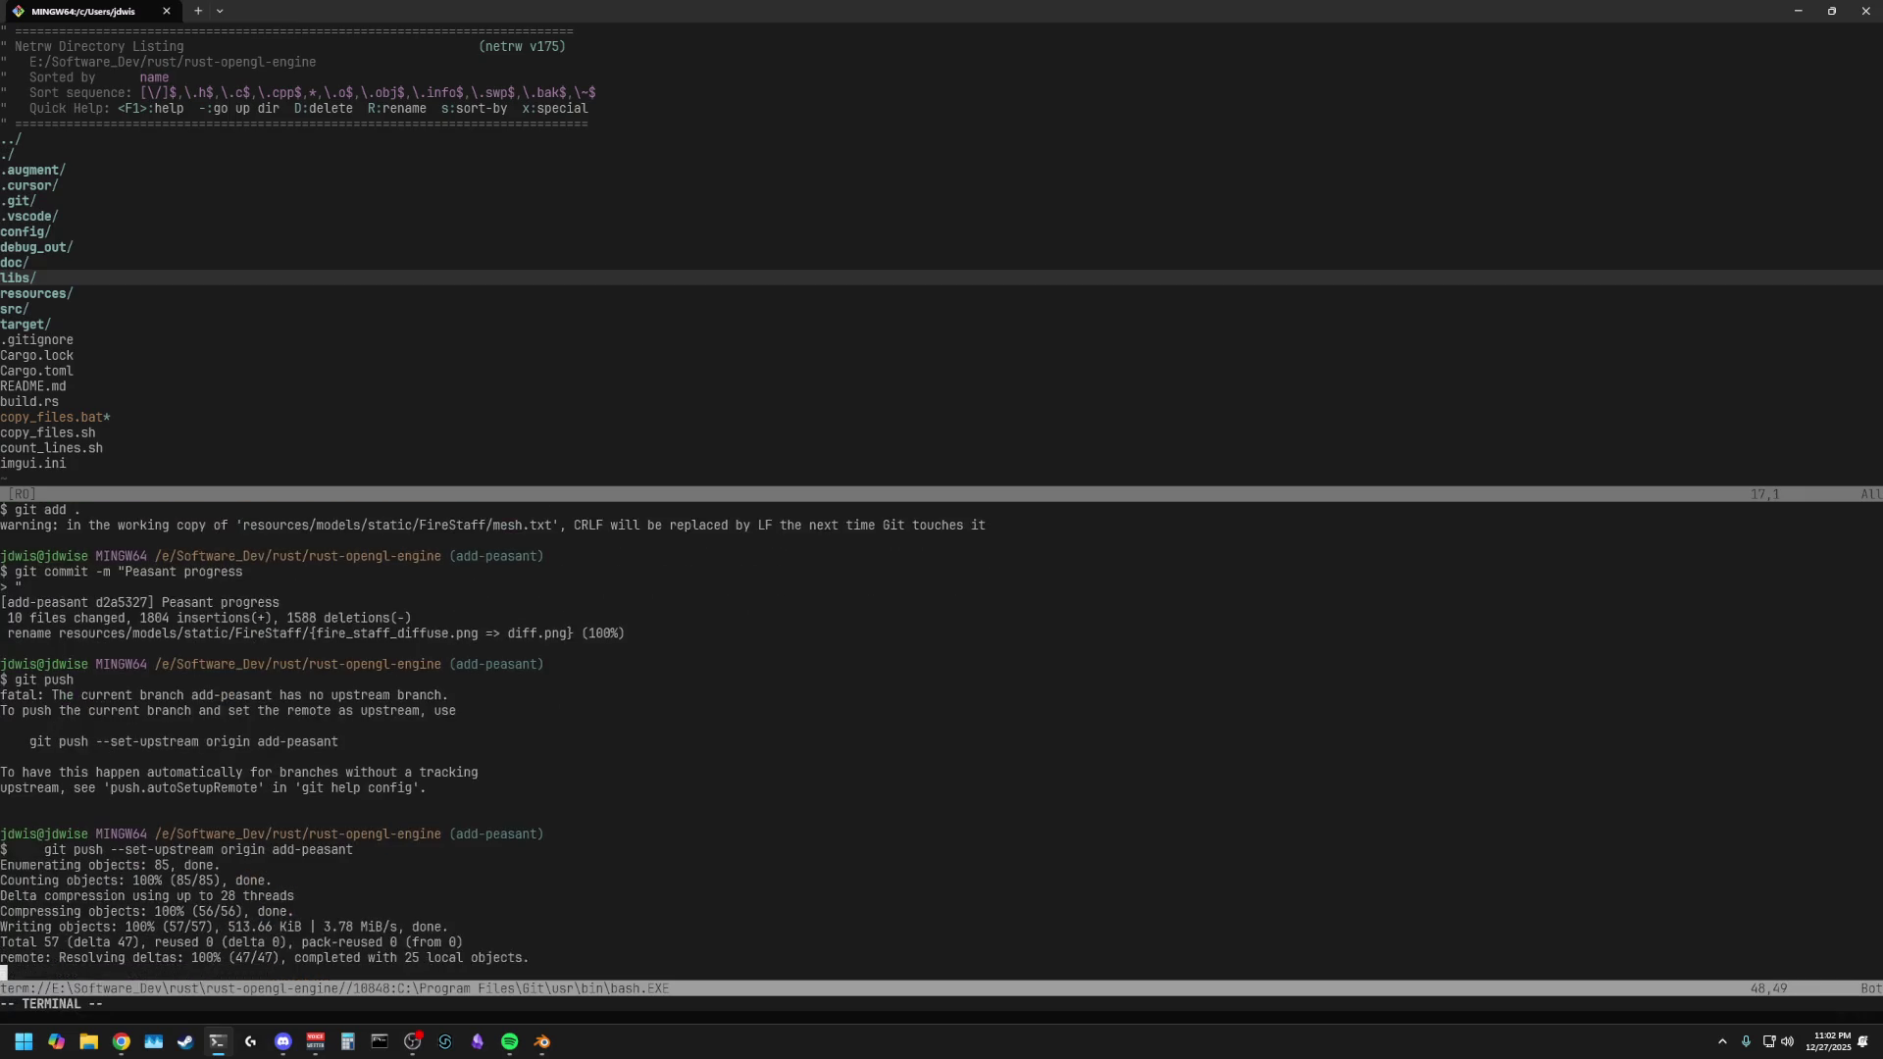
# - Close the terminal split and return to the project file listing
pyautogui.hotkey('ctrl', '\\')
pyautogui.hotkey('ctrl', 'n')
pyautogui.press('space')
pyautogui.press('q')
pyautogui.press('k')
pyautogui.press('k')
pyautogui.press('k')
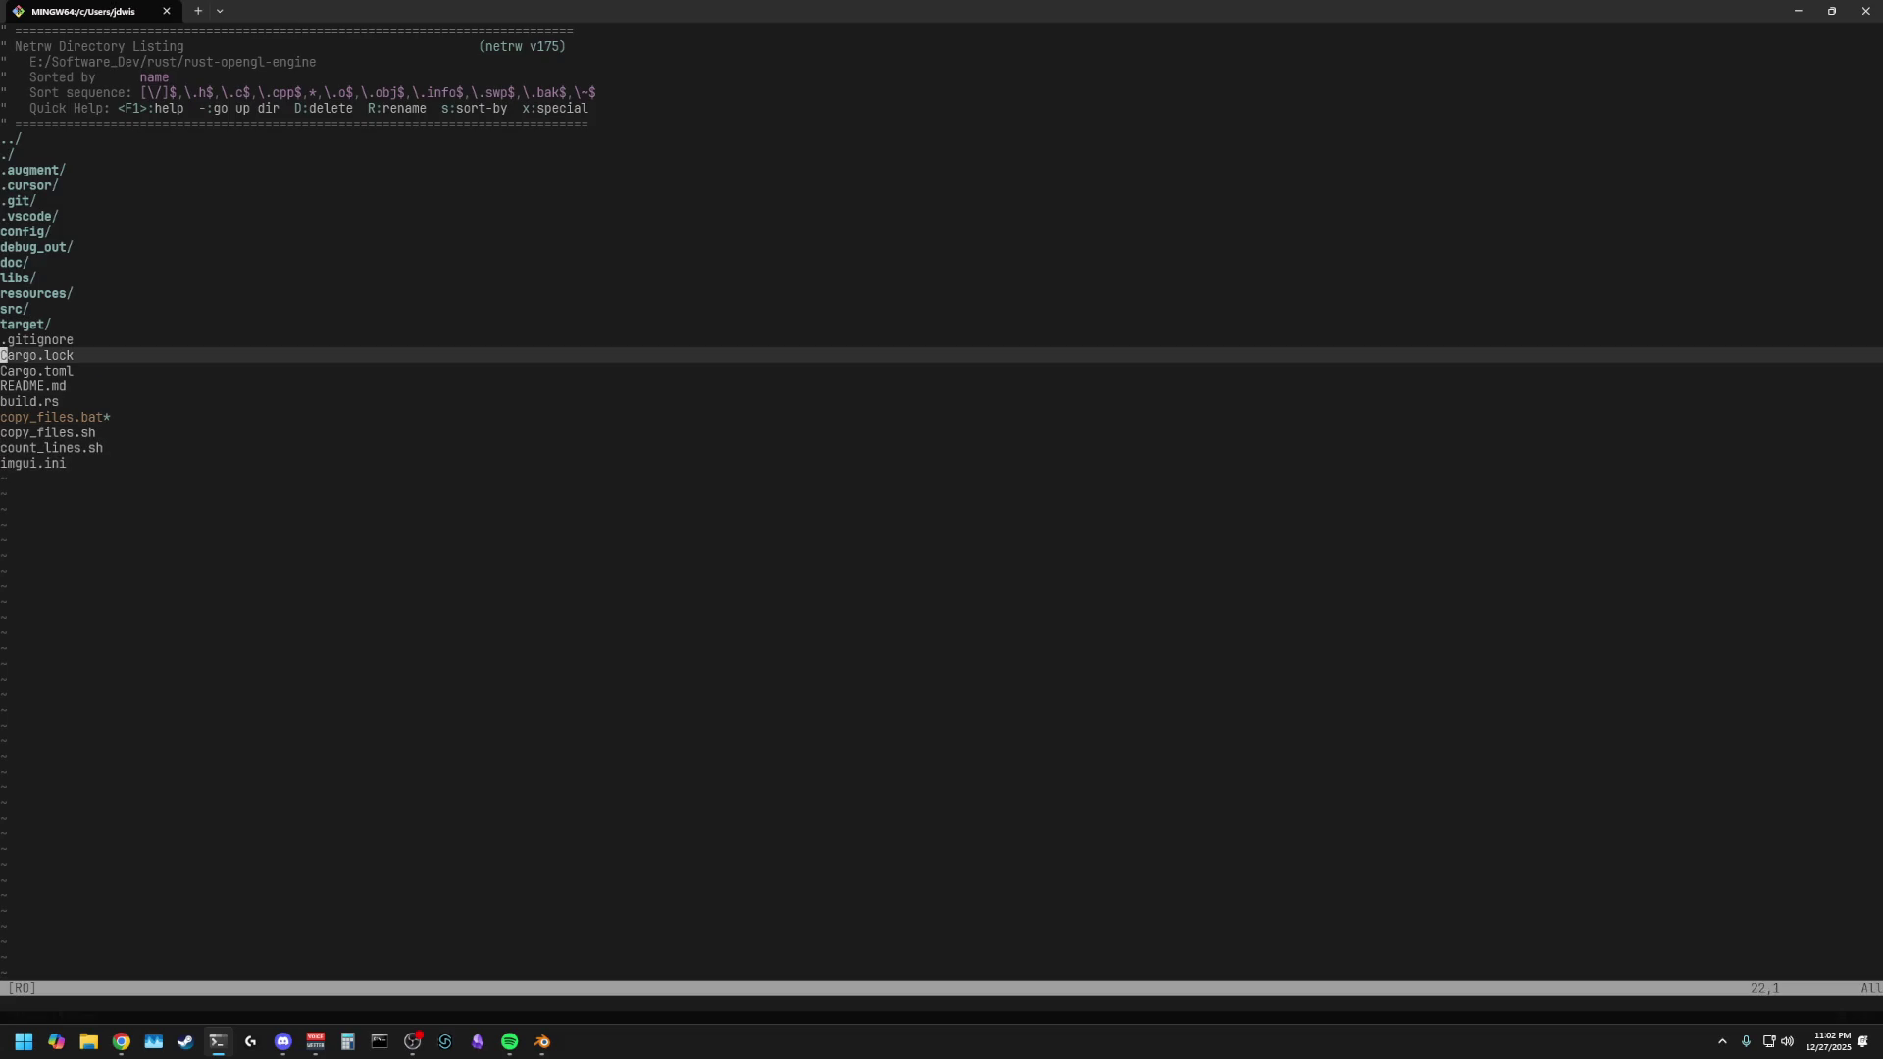
# - Open a terminal split below the listing and close it again
pyautogui.press('k')
pyautogui.press('k')
pyautogui.press('space')
pyautogui.press('t')
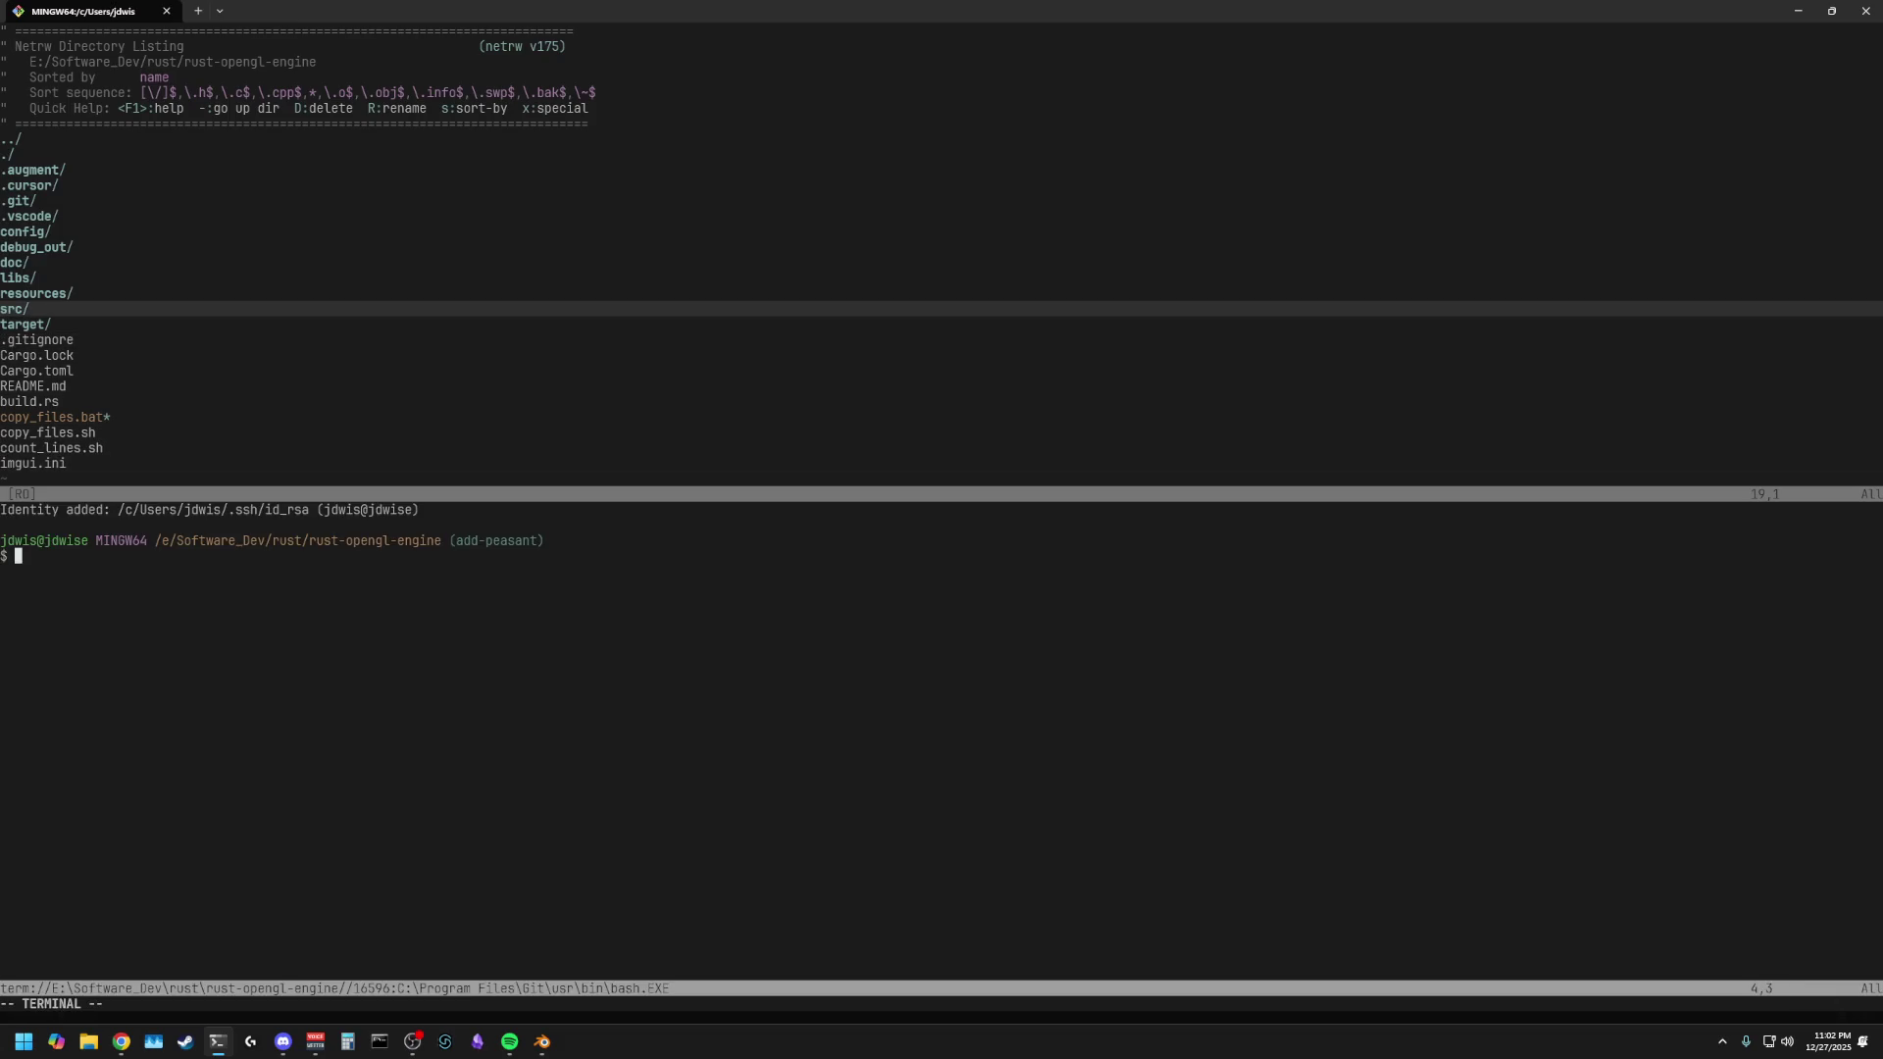
pyautogui.hotkey('ctrl', '\\')
pyautogui.hotkey('ctrl', 'n')
pyautogui.press('q')
# - Open the src folder and browse its files down to shaders.rs
pyautogui.press('k')
pyautogui.press('k')
pyautogui.press('k')
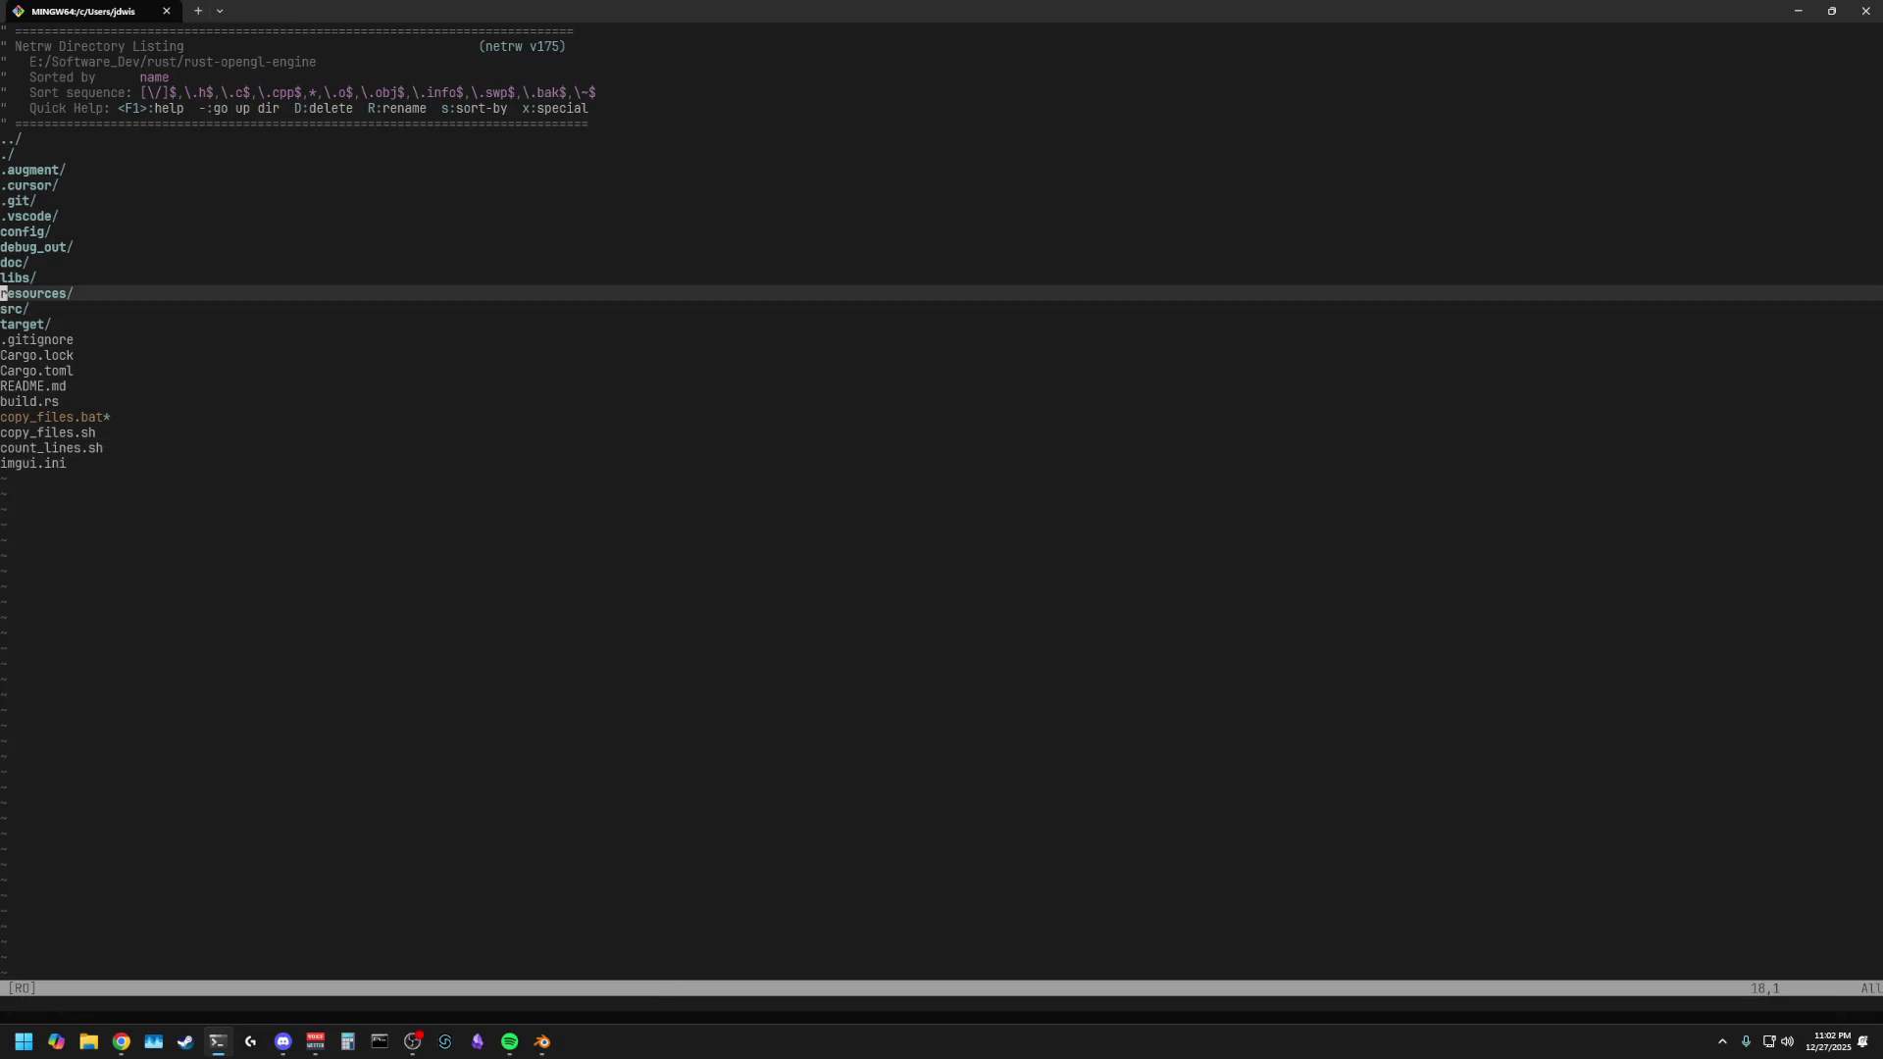
pyautogui.press('j')
pyautogui.press('Return')
pyautogui.press('j')
pyautogui.press('j')
pyautogui.press('j')
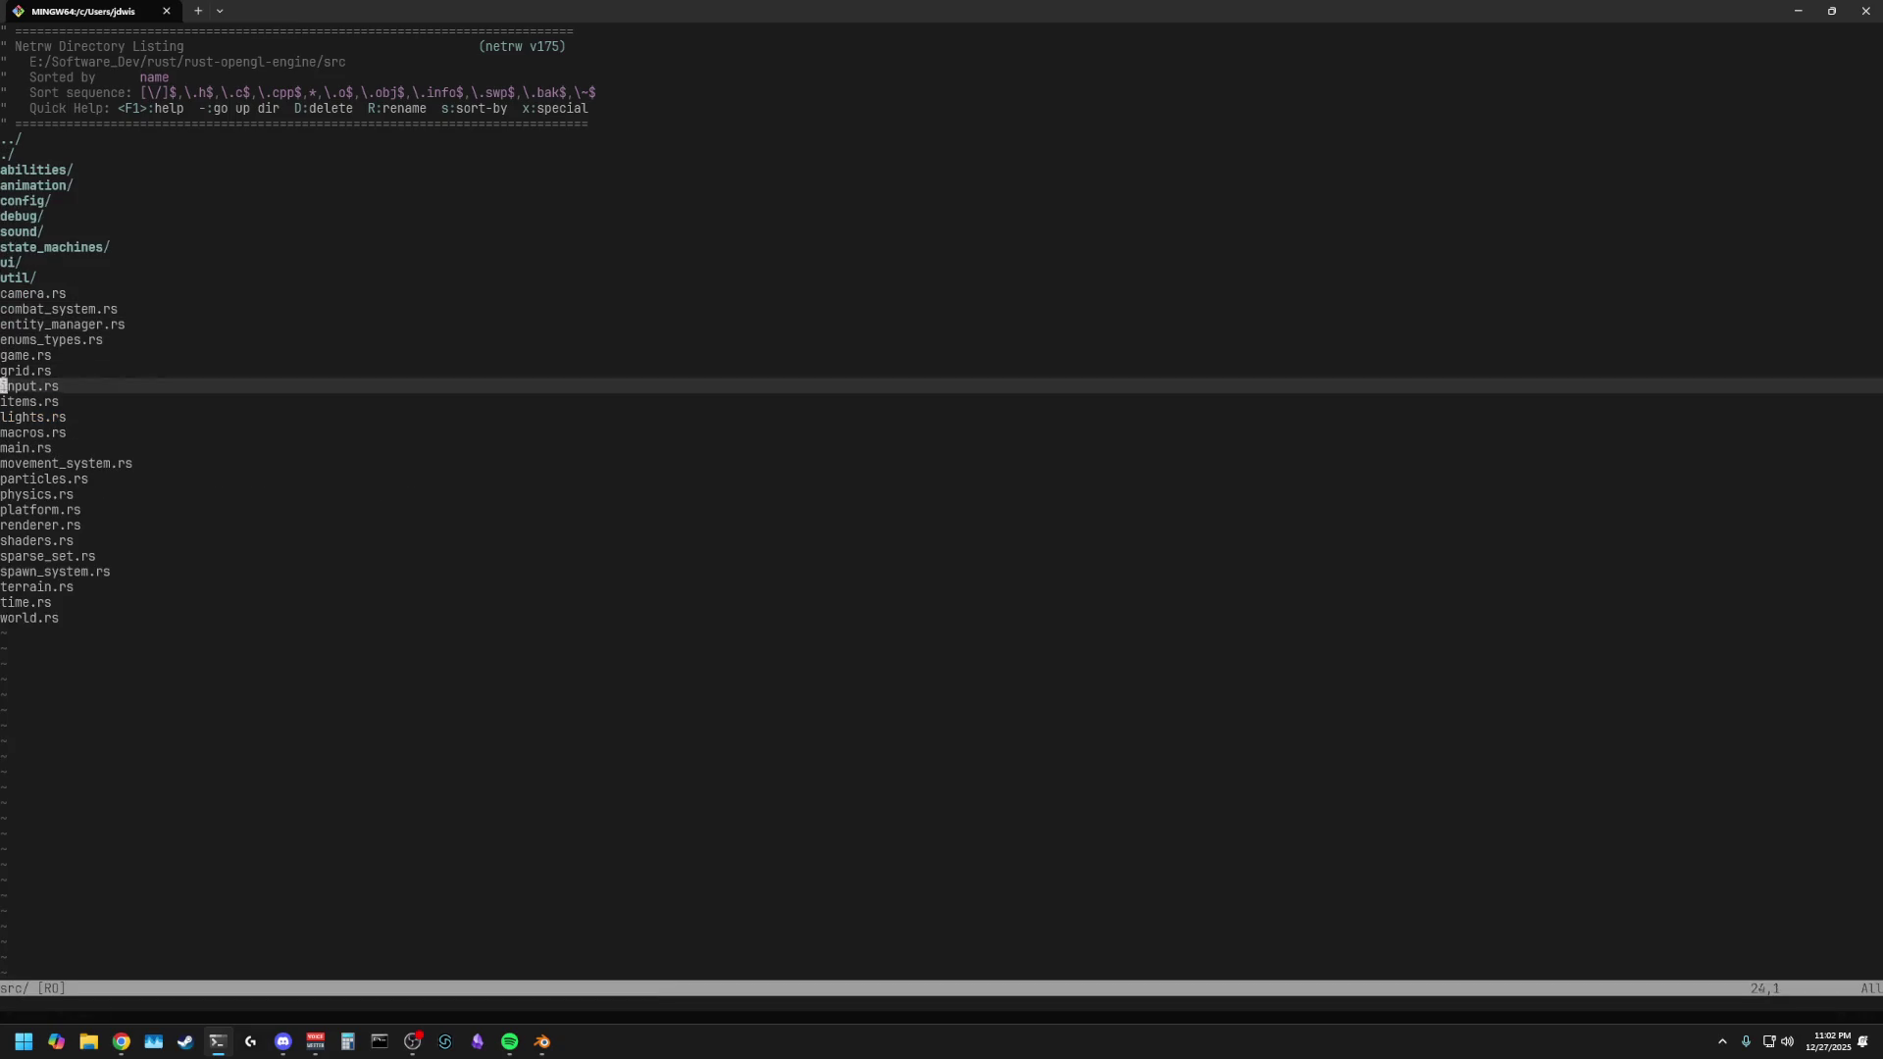
pyautogui.press('k')
pyautogui.press('k')
pyautogui.press('k')
pyautogui.press('k')
pyautogui.press('k')
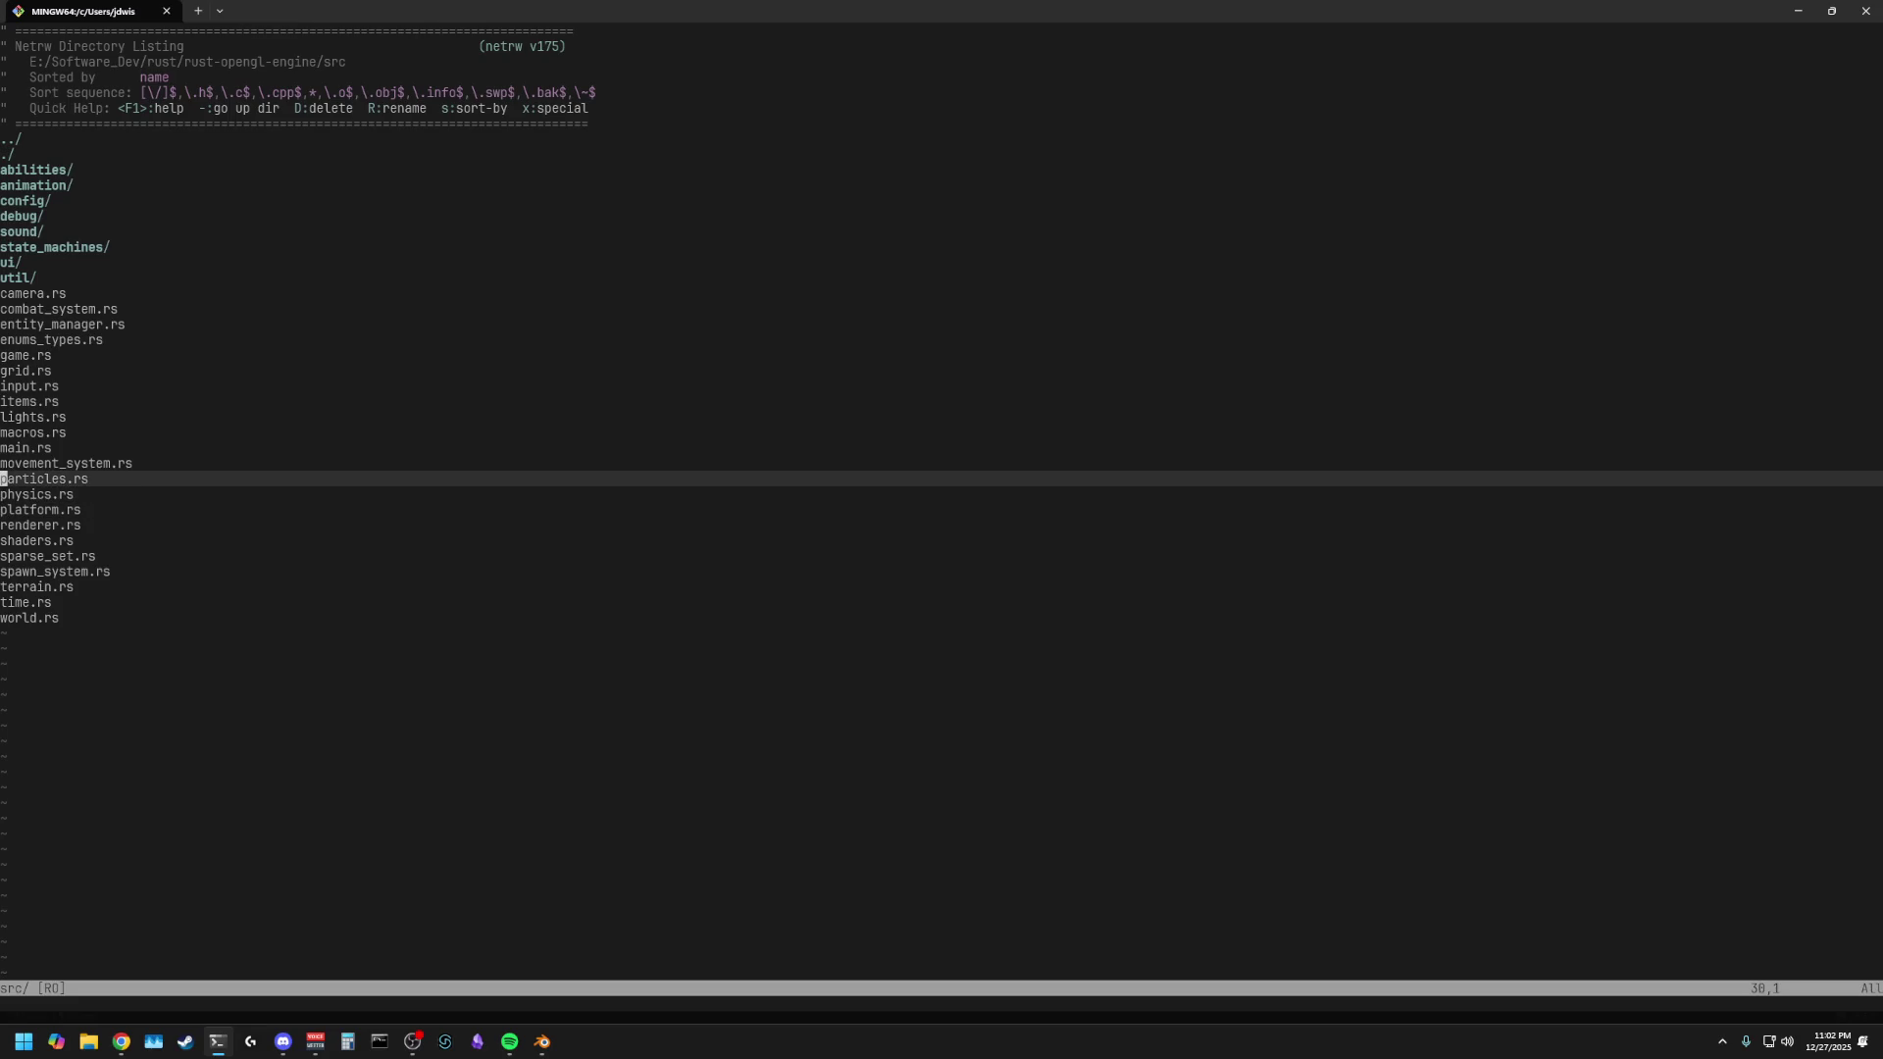
pyautogui.press('j')
pyautogui.press('j')
pyautogui.press('j')
pyautogui.press('k')
pyautogui.press('k')
pyautogui.press('k')
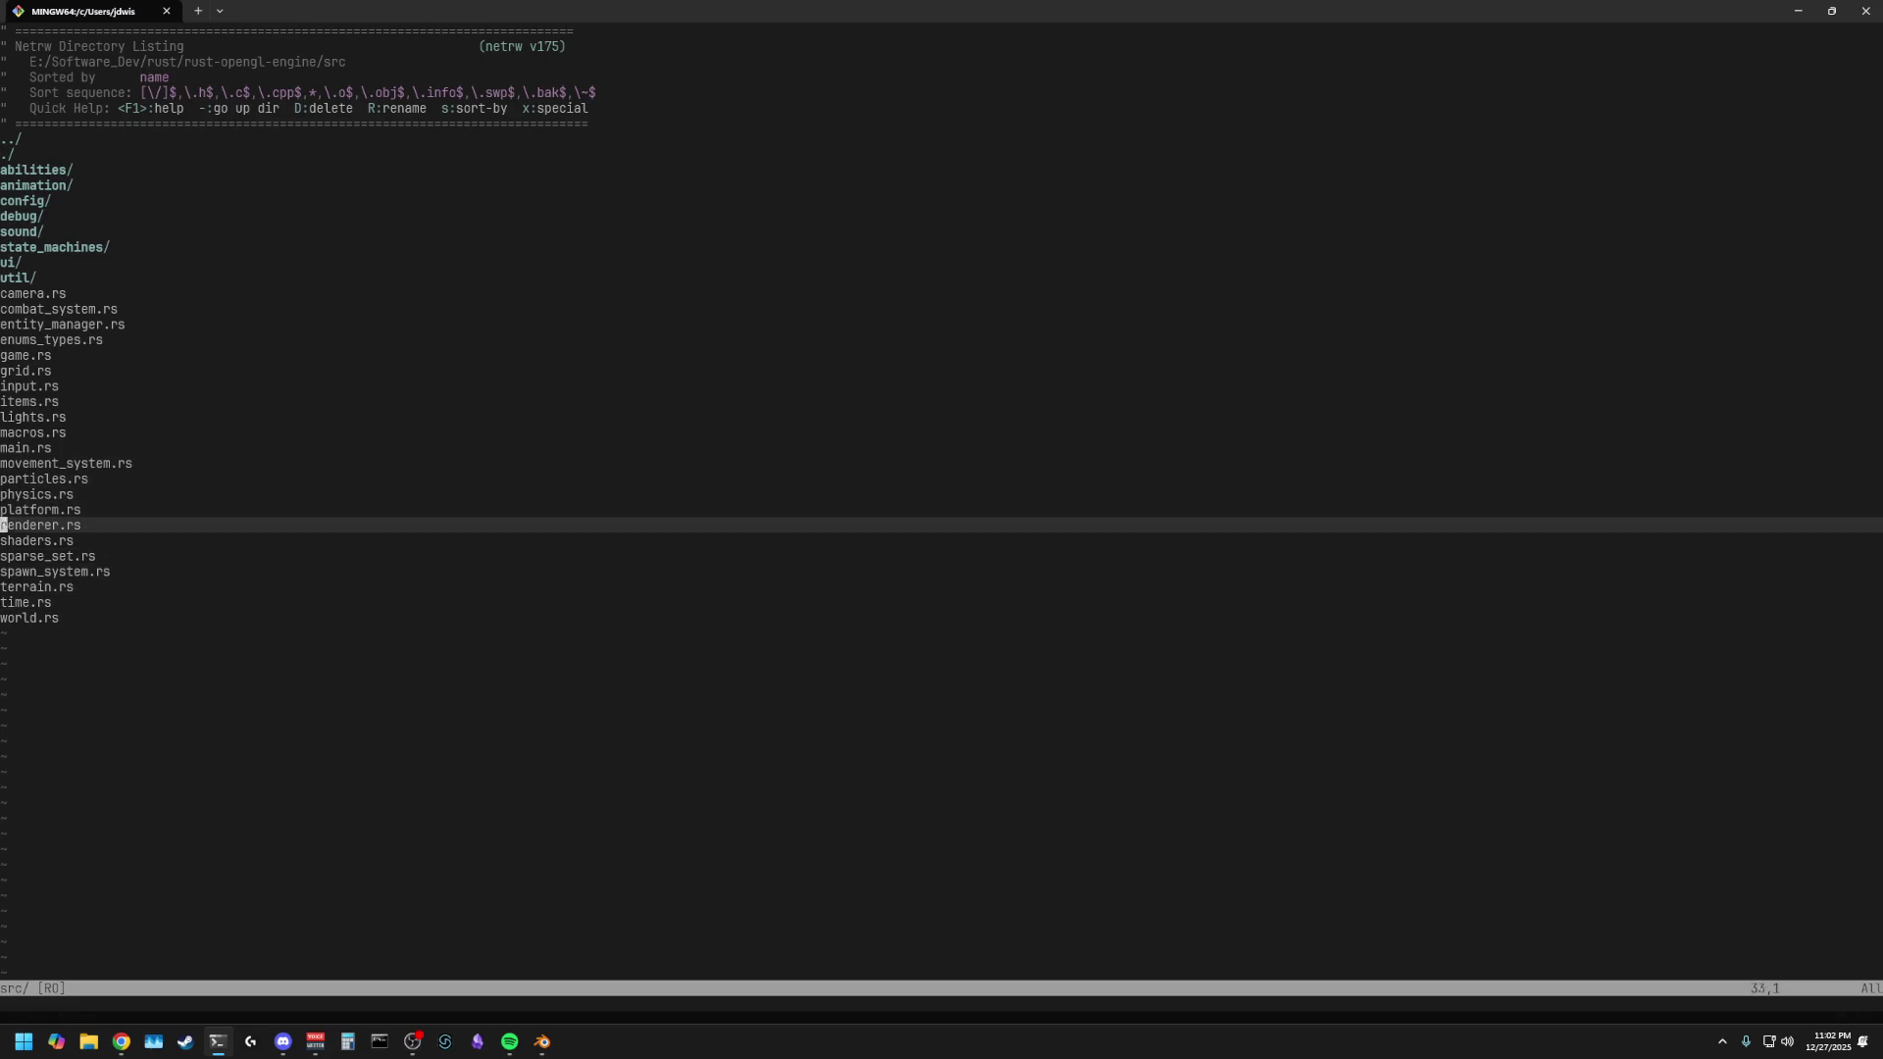
pyautogui.press('j')
pyautogui.press('j')
pyautogui.press('j')
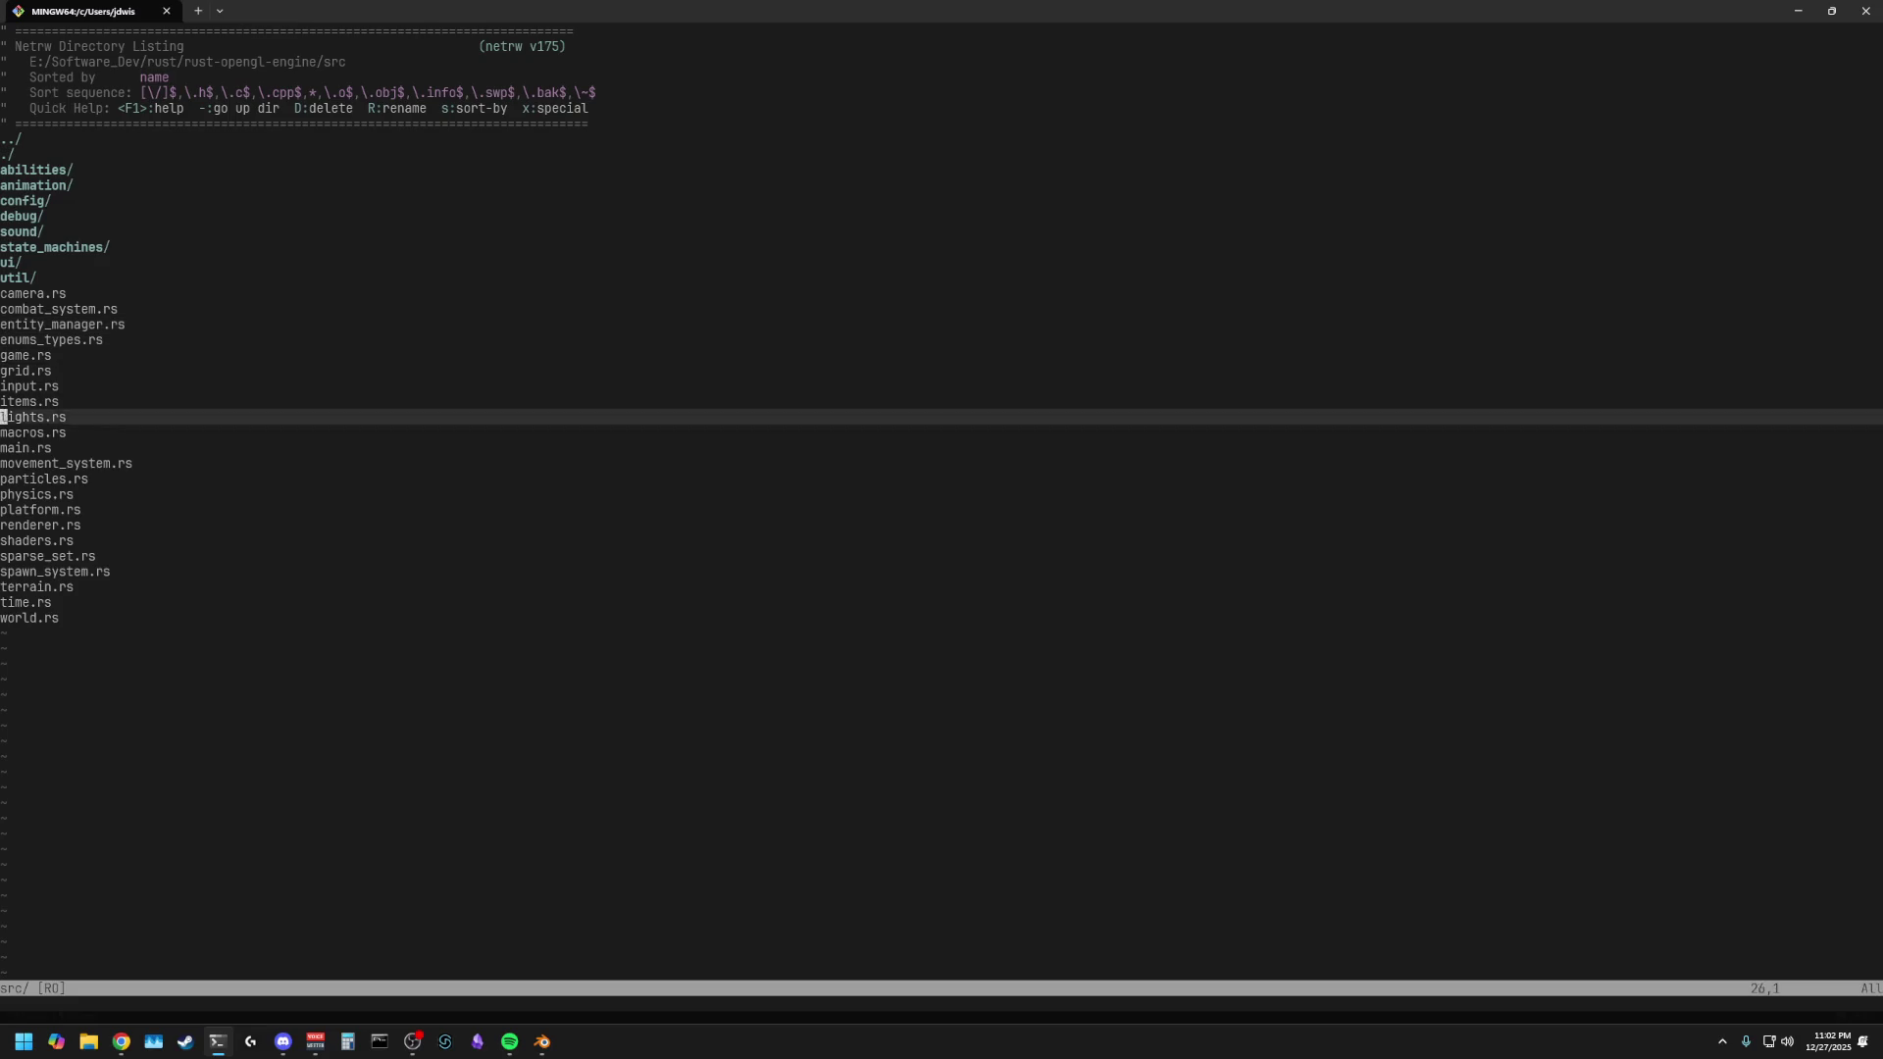
# - Find files matching 'state' and open player_state_machine.rs after previewing the alternatives
pyautogui.press('space')
pyautogui.press('f')
pyautogui.press('f')
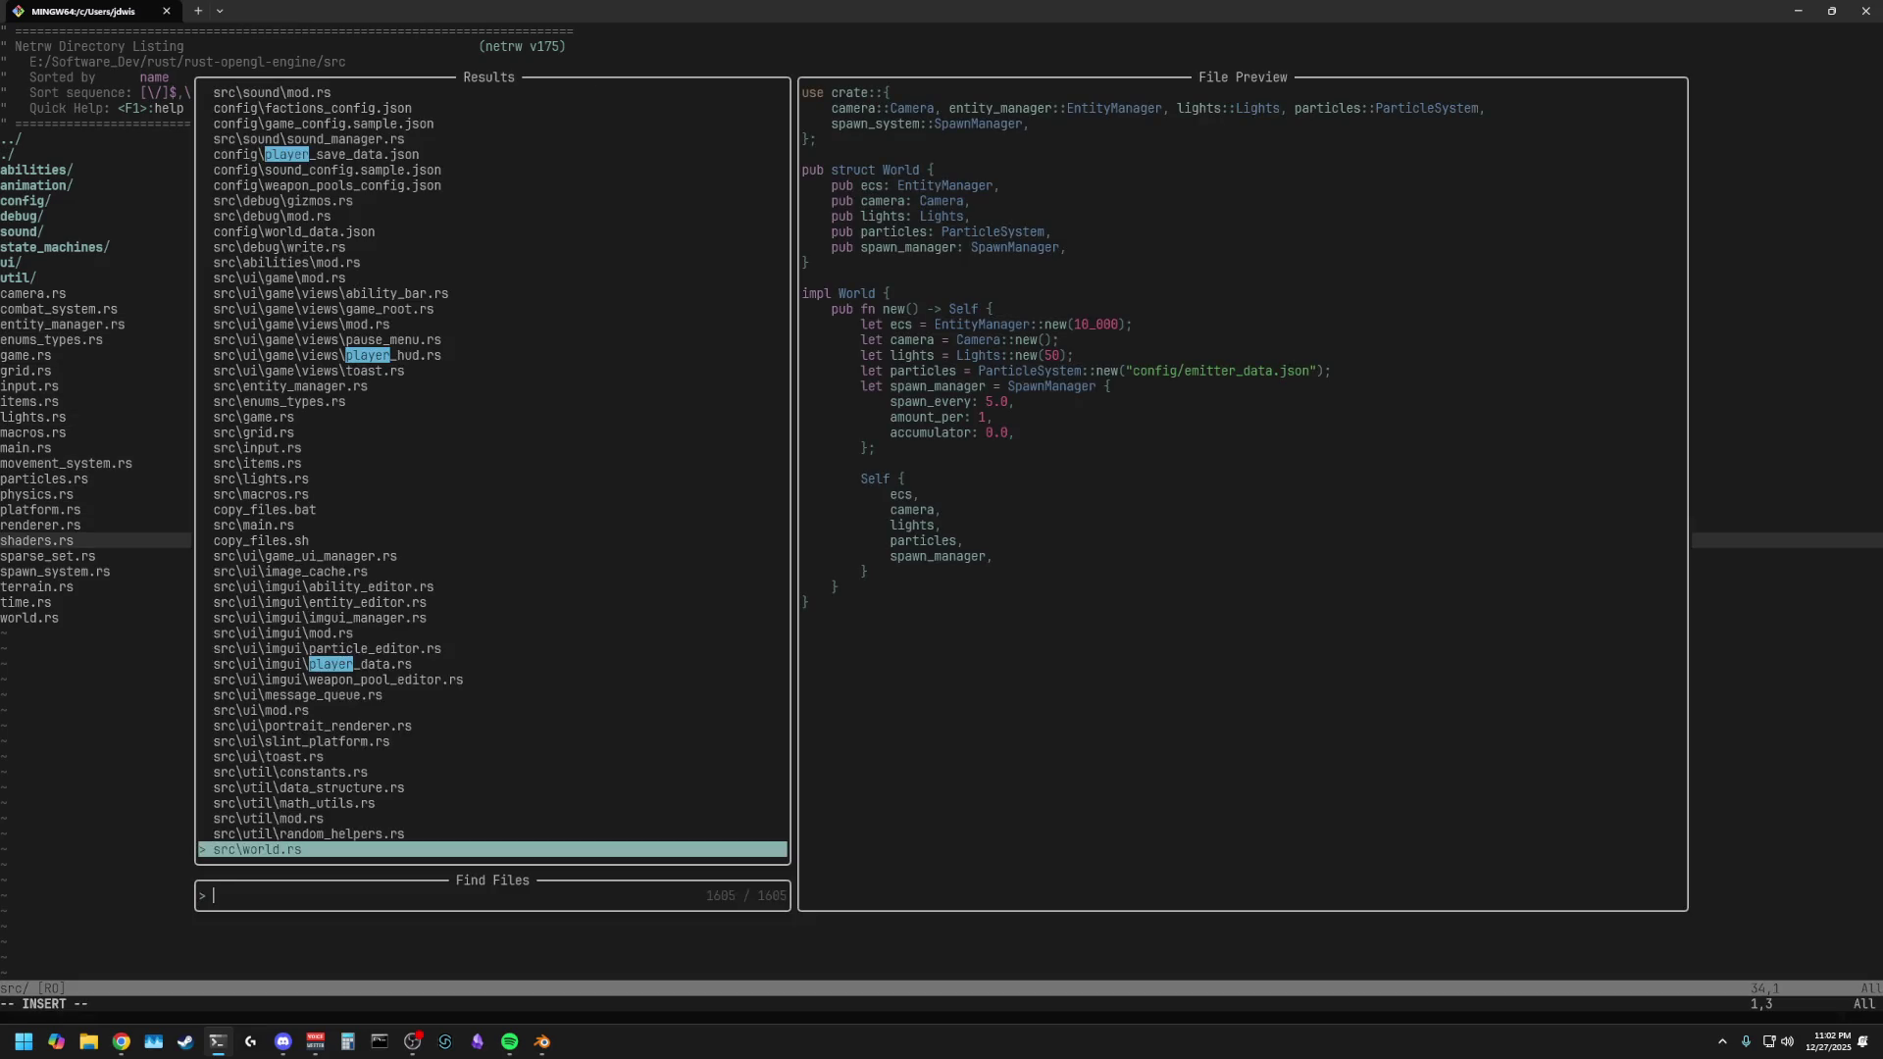
pyautogui.write('state')
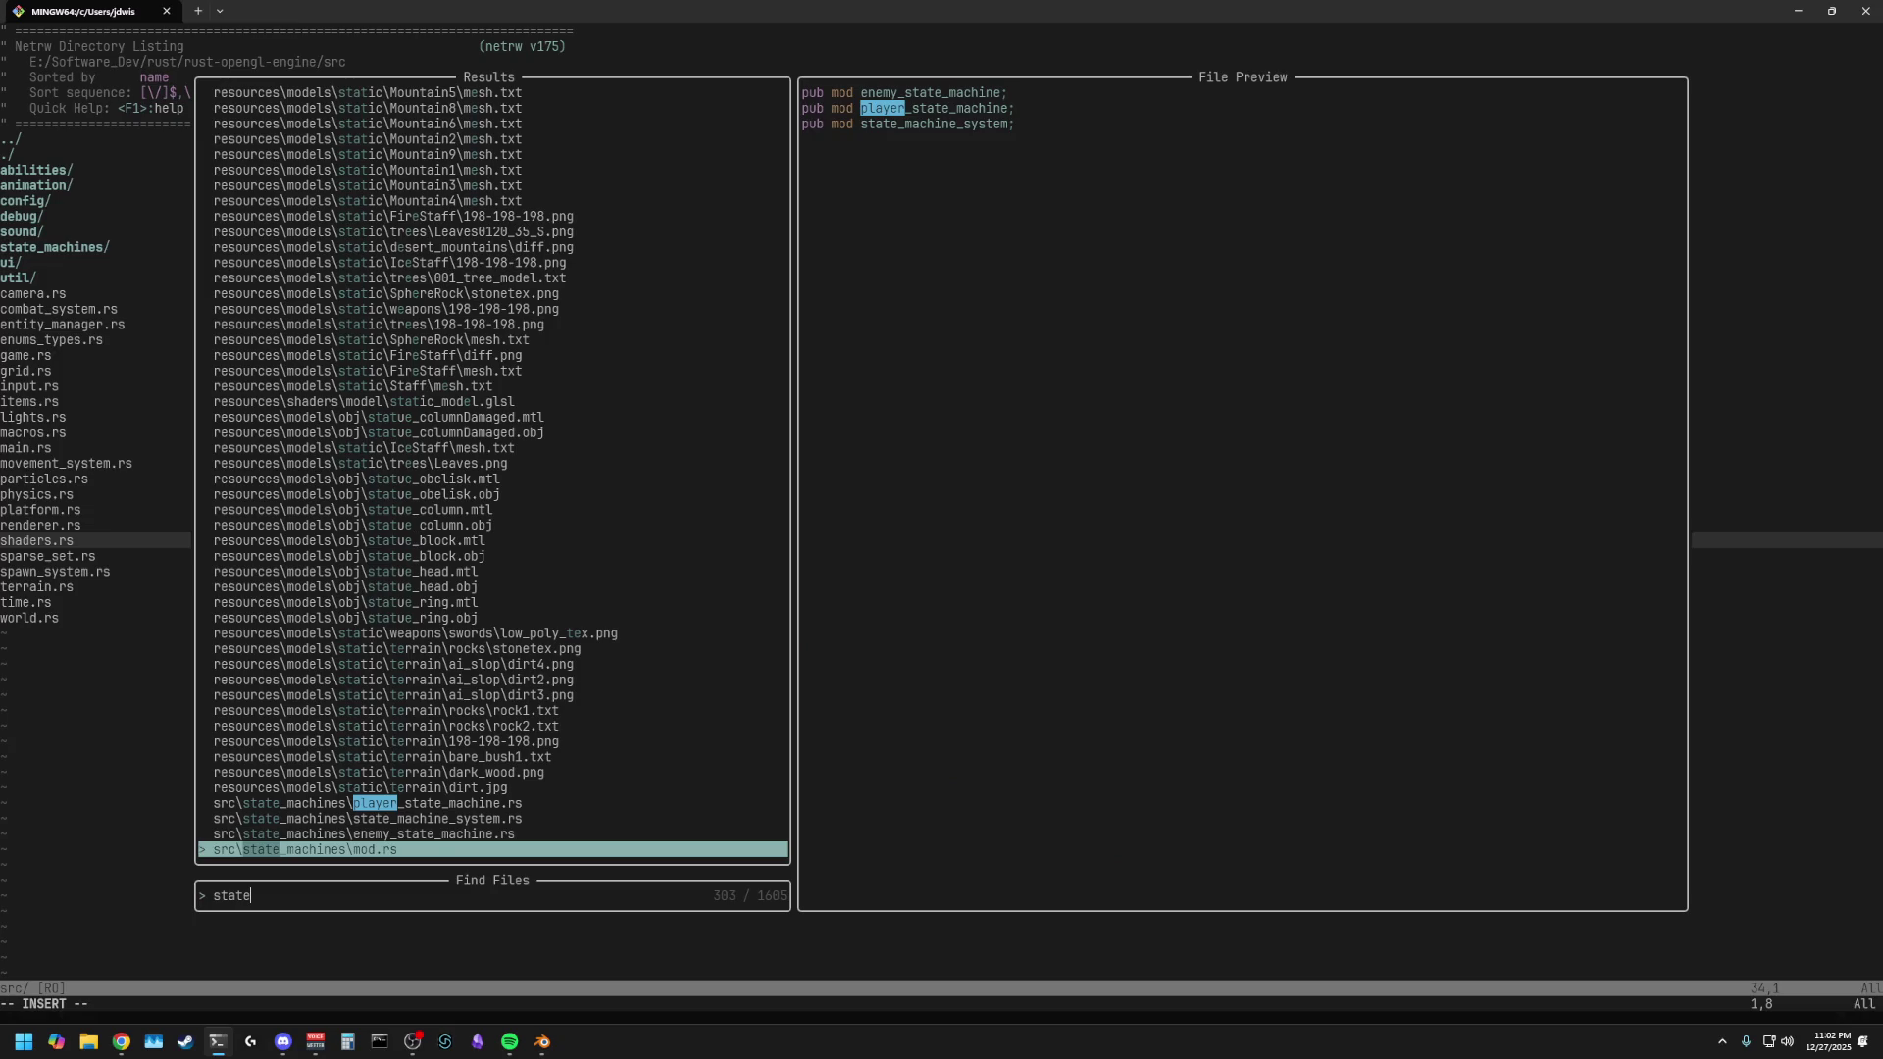
pyautogui.press('Up')
pyautogui.press('Up')
pyautogui.press('Up')
pyautogui.press('Down')
pyautogui.press('Down')
pyautogui.press('Down')
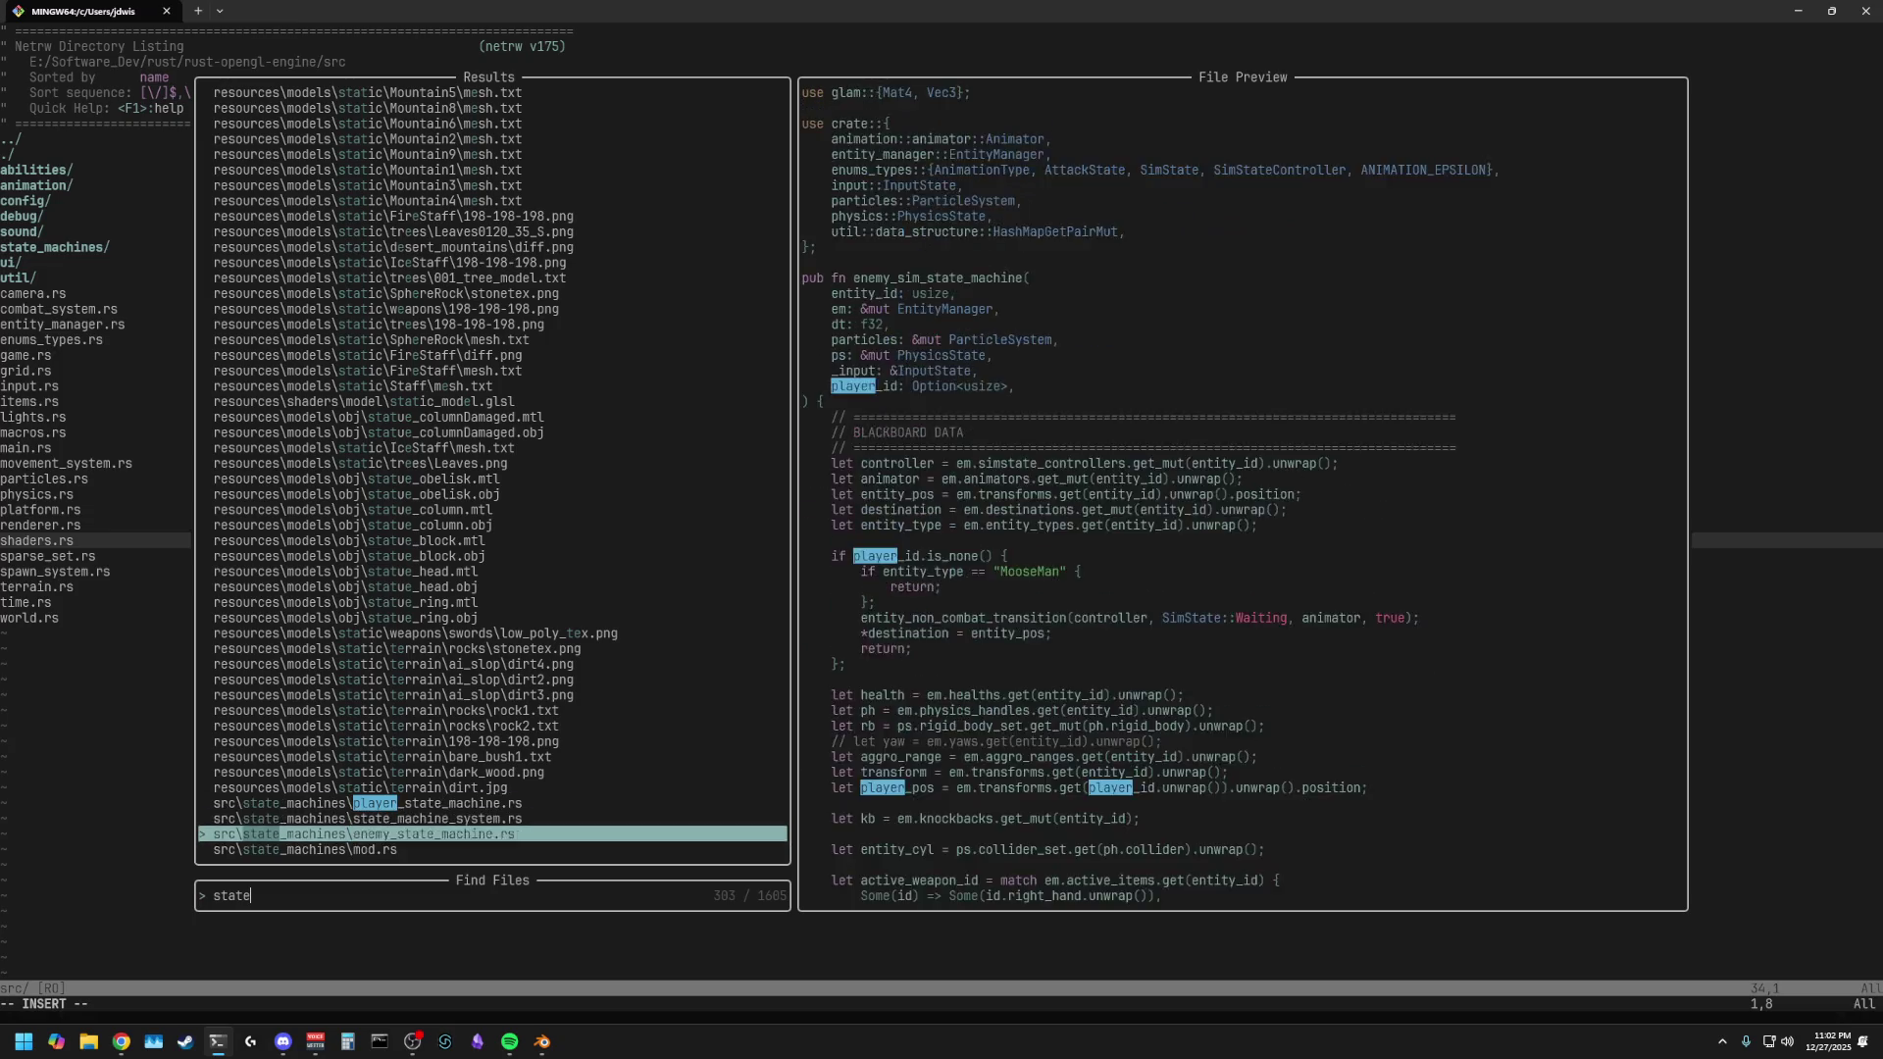
pyautogui.press('Up')
pyautogui.press('Up')
pyautogui.press('Up')
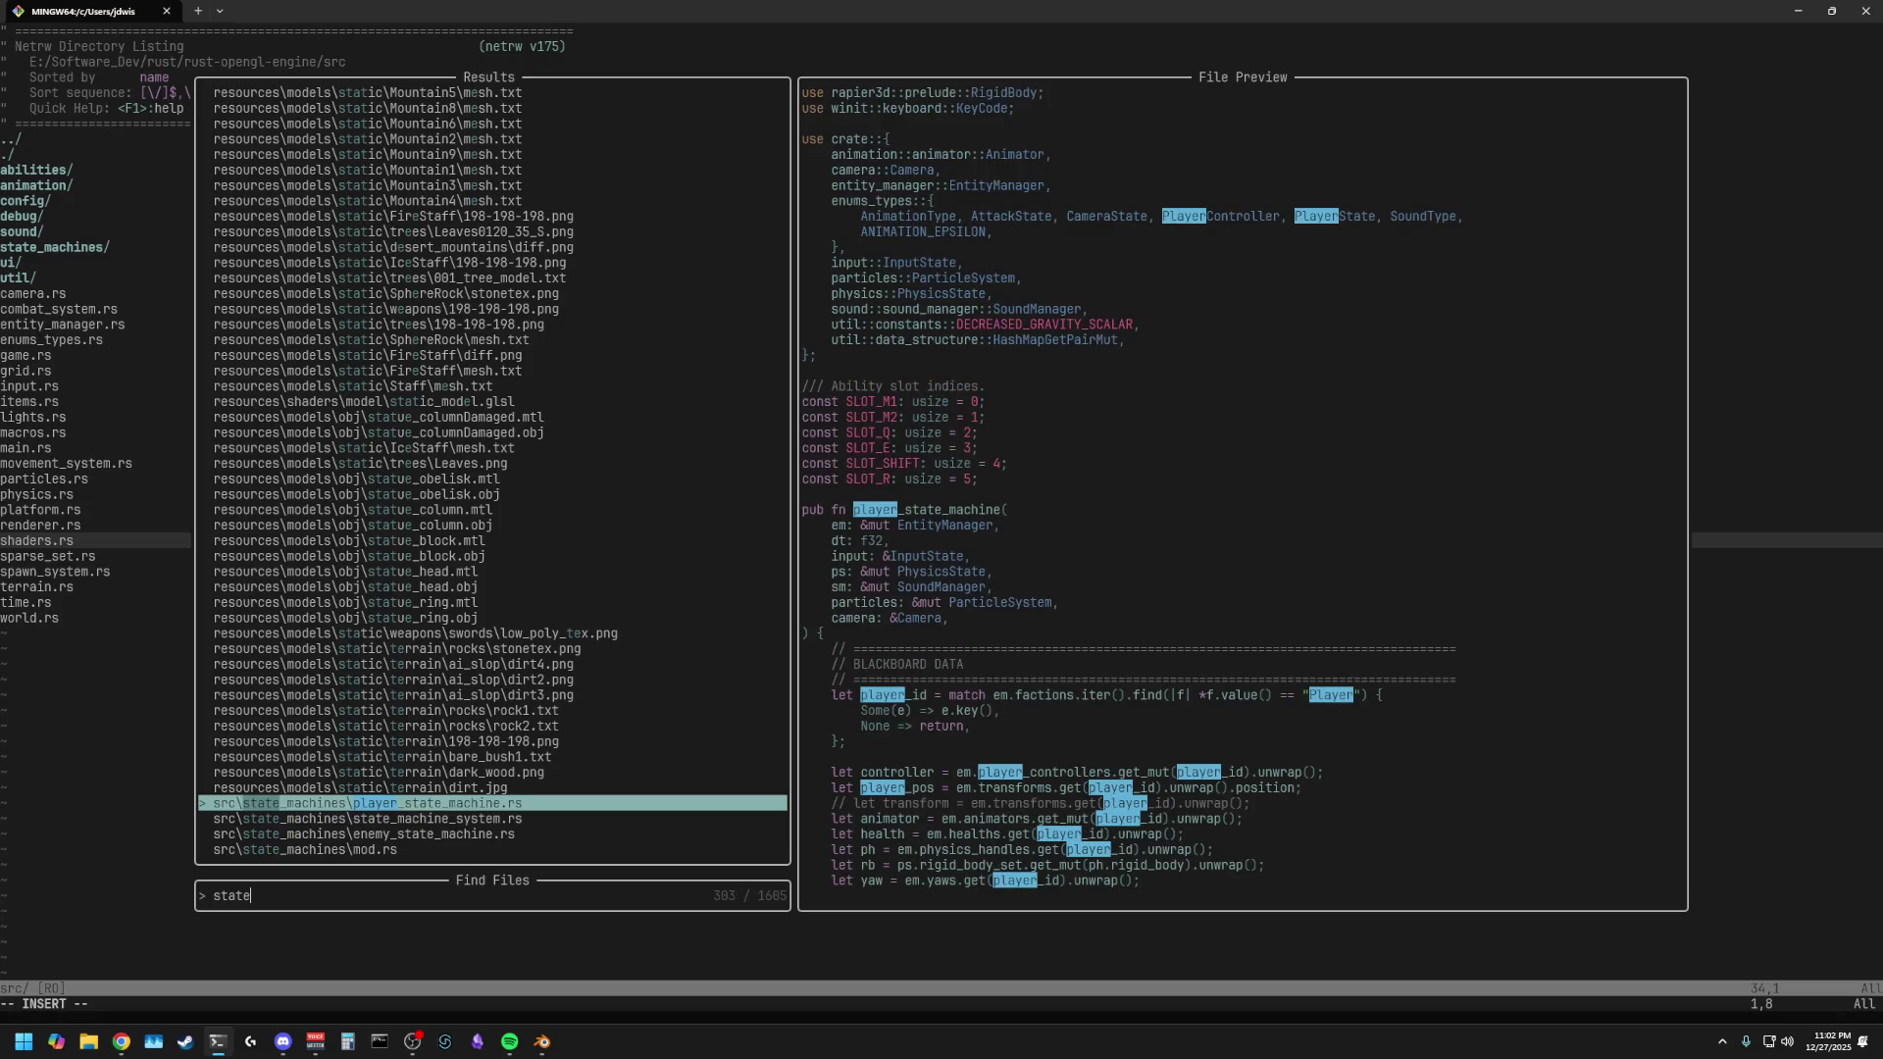
pyautogui.press('Down')
pyautogui.press('Down')
pyautogui.press('Up')
pyautogui.press('Up')
pyautogui.press('Down')
pyautogui.press('Up')
pyautogui.press('Return')
# - Clear search highlights with :noh and scroll up through the earlier player states
pyautogui.write('k:noh')
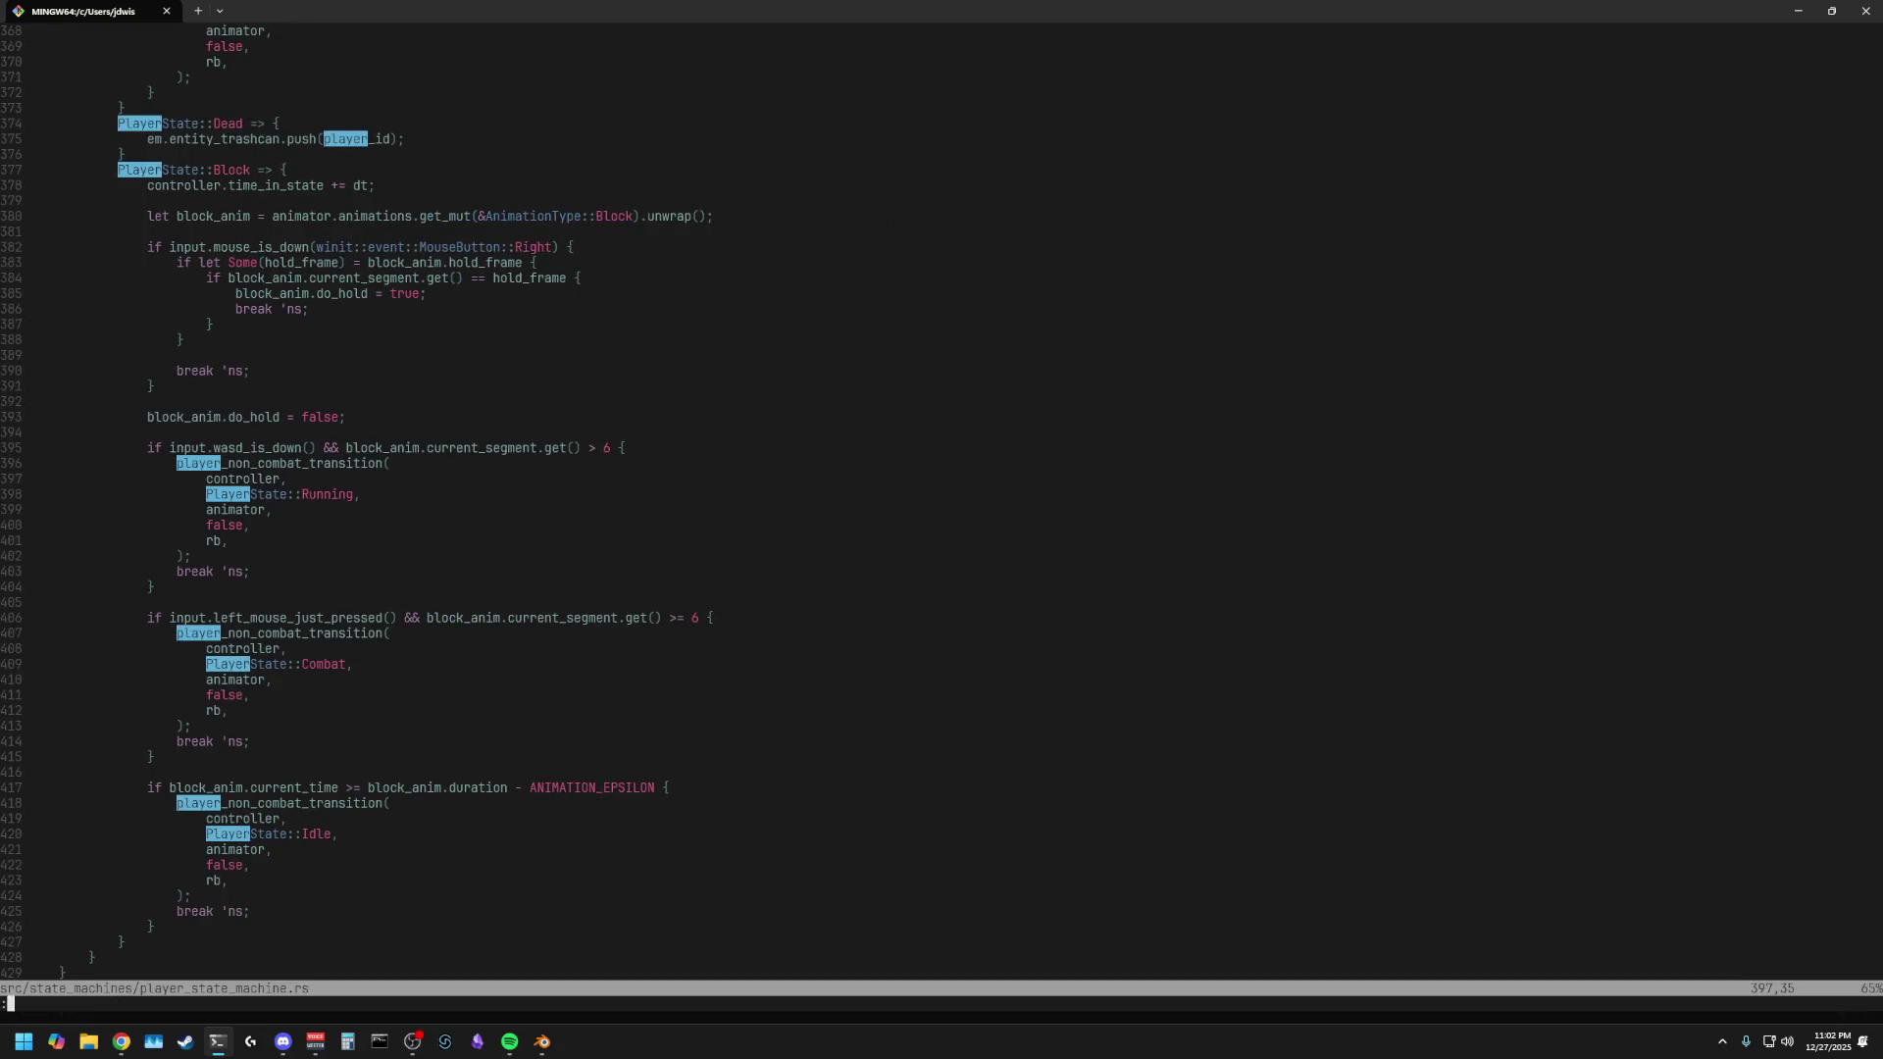
pyautogui.press('Return')
pyautogui.press('k')
pyautogui.press('k')
pyautogui.press('k')
pyautogui.press('^')
pyautogui.press('k')
pyautogui.press('k')
pyautogui.press('k')
pyautogui.hotkey('ctrl', 'u')
pyautogui.hotkey('ctrl', 'u')
pyautogui.press('j')
pyautogui.press('j')
pyautogui.press('j')
# - Search for 'slash' and inspect the Slash2 handling and reset code at line 440
pyautogui.press('Return')
pyautogui.press('Return')
pyautogui.press('Return')
pyautogui.write('/slash')
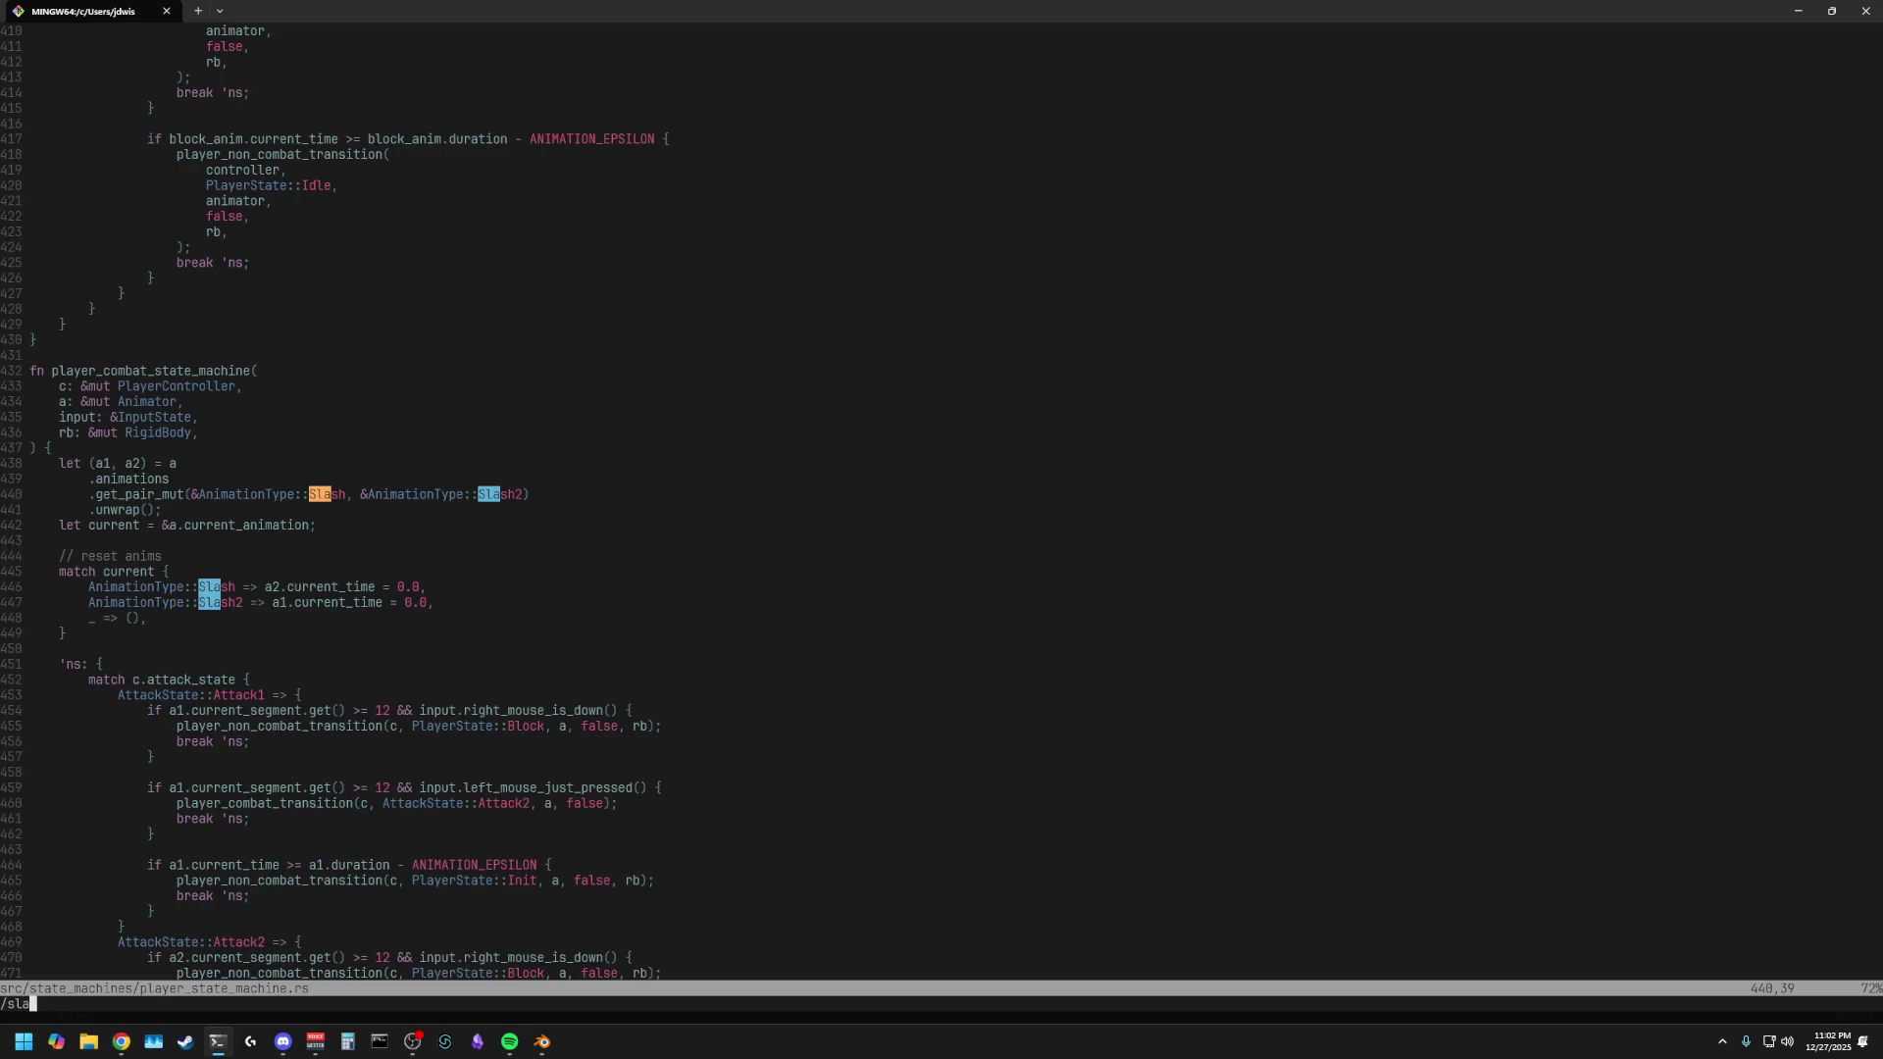
pyautogui.press('Return')
pyautogui.press('w')
pyautogui.press('w')
pyautogui.press('w')
pyautogui.press('l')
pyautogui.press('l')
pyautogui.press('l')
pyautogui.press('v')
pyautogui.press('j')
pyautogui.press('j')
pyautogui.press('j')
pyautogui.press('Escape')
# - Open the folder listing with :Ex and search the file finder for 'trashguy'
pyautogui.write(':Ex')
pyautogui.press('Return')
pyautogui.press('j')
pyautogui.press('j')
pyautogui.press('space')
pyautogui.press('f')
pyautogui.press('f')
pyautogui.write('trashguy')
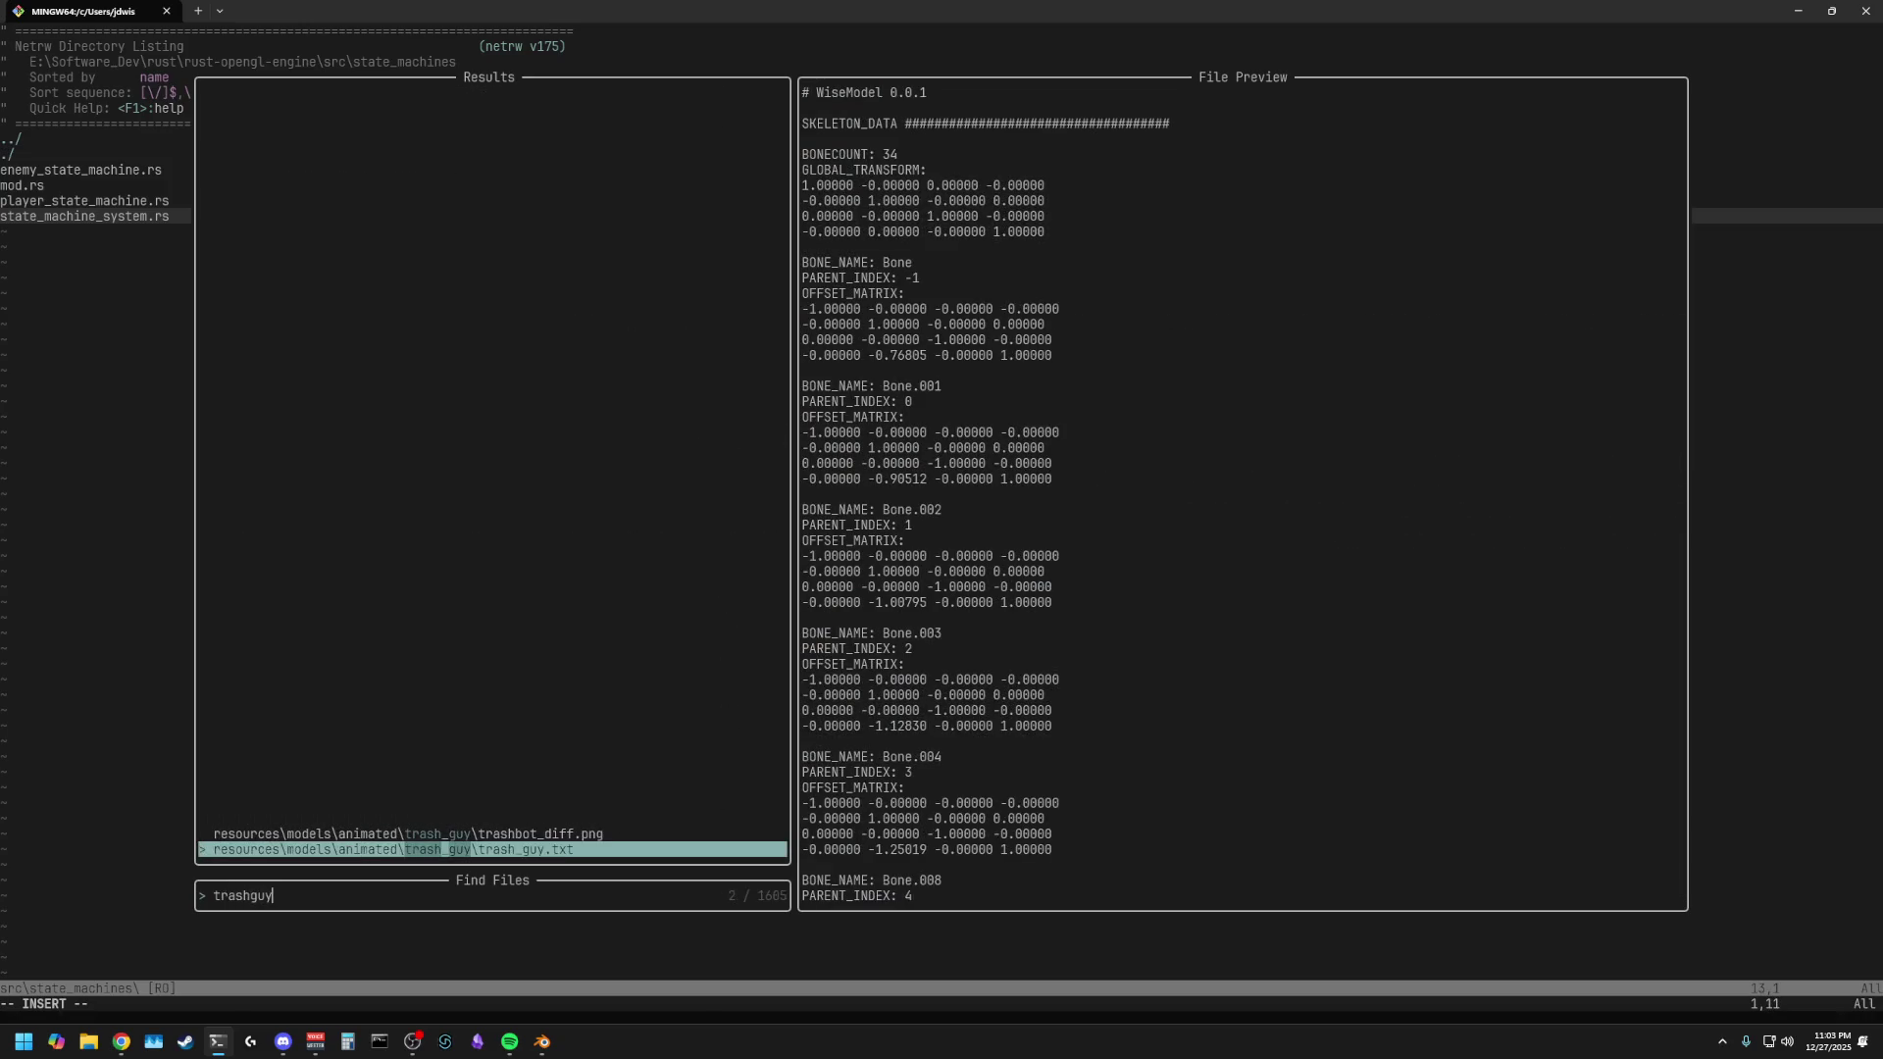
# - Open trash_guy.txt, step through its ANIMATION_NAME: entries like Jump and Slash2, and minimize the terminal
pyautogui.press('Return')
pyautogui.press('j')
pyautogui.press('j')
pyautogui.press('j')
pyautogui.press('k')
pyautogui.press('k')
pyautogui.press('k')
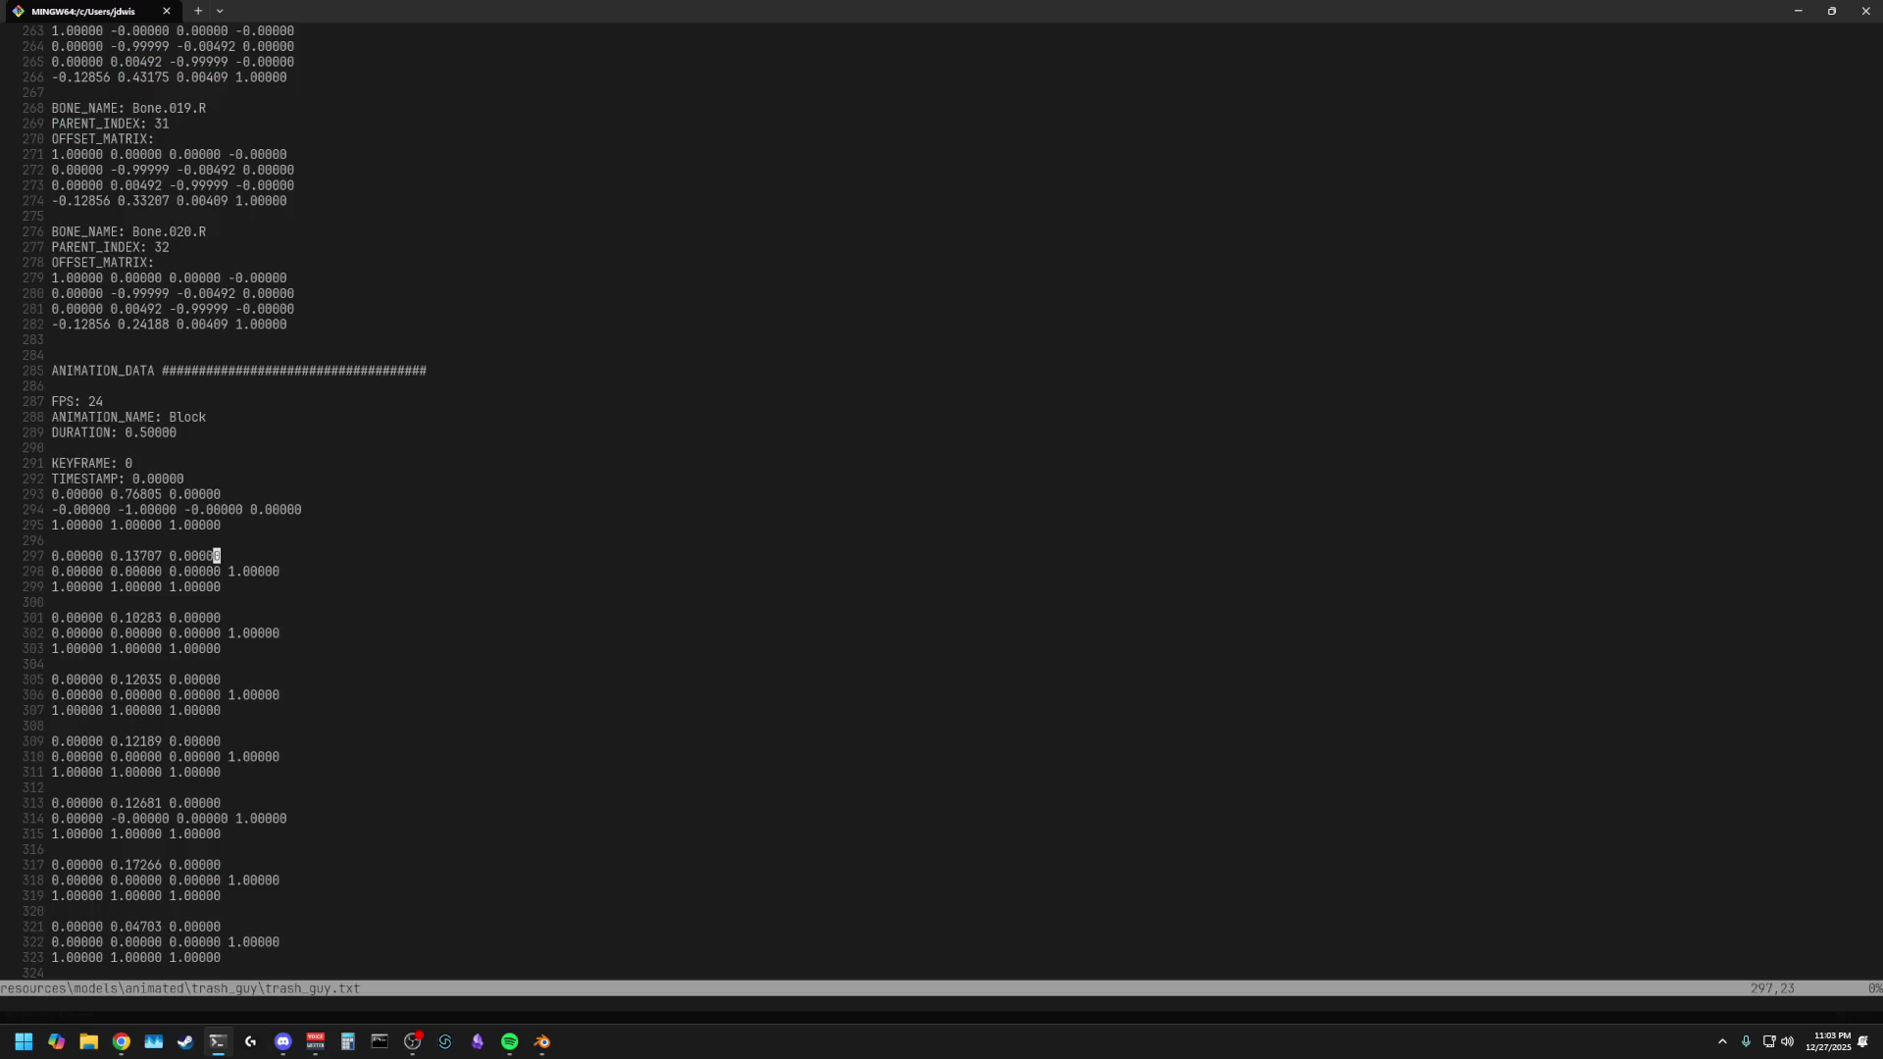
pyautogui.write('?AN')
pyautogui.press('Escape')
pyautogui.write('/ANIMAT')
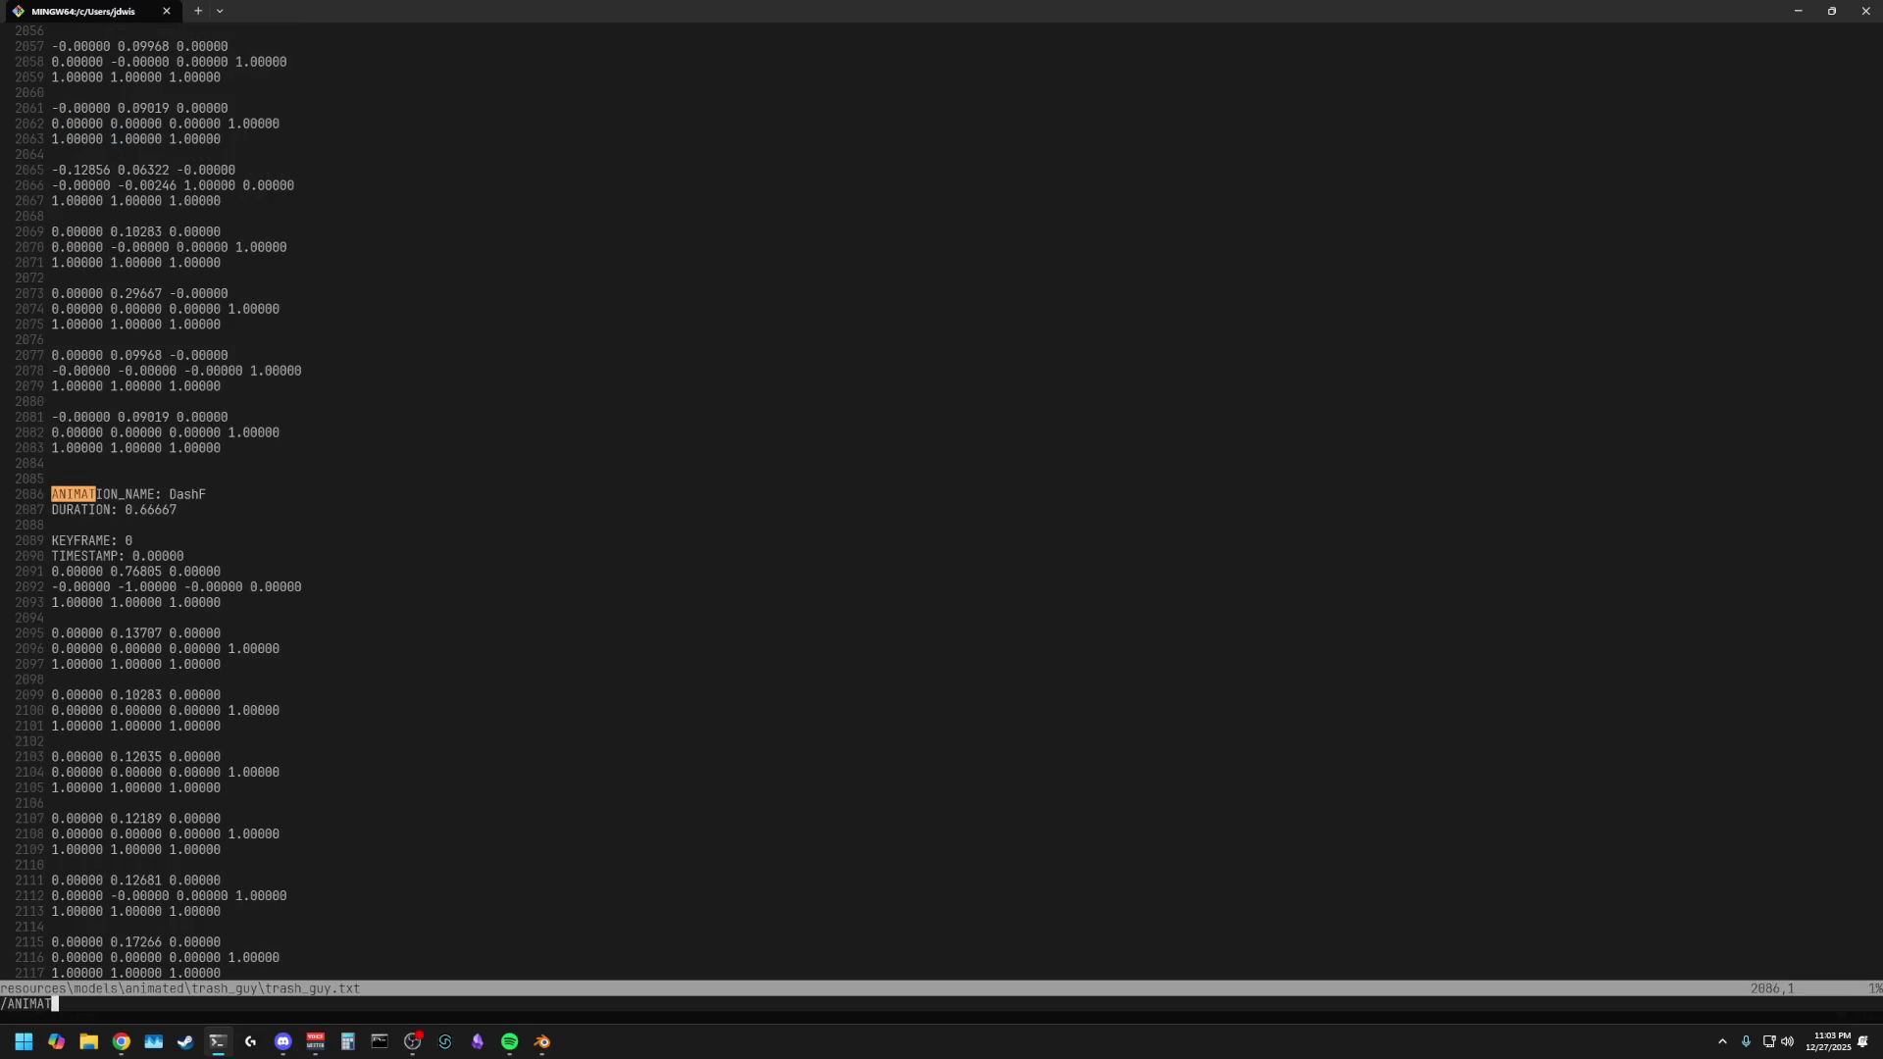
pyautogui.write('ION_NAME:')
pyautogui.press('Return')
pyautogui.press('n')
pyautogui.press('n')
pyautogui.press('n')
pyautogui.press('n')
pyautogui.press('n')
pyautogui.press('n')
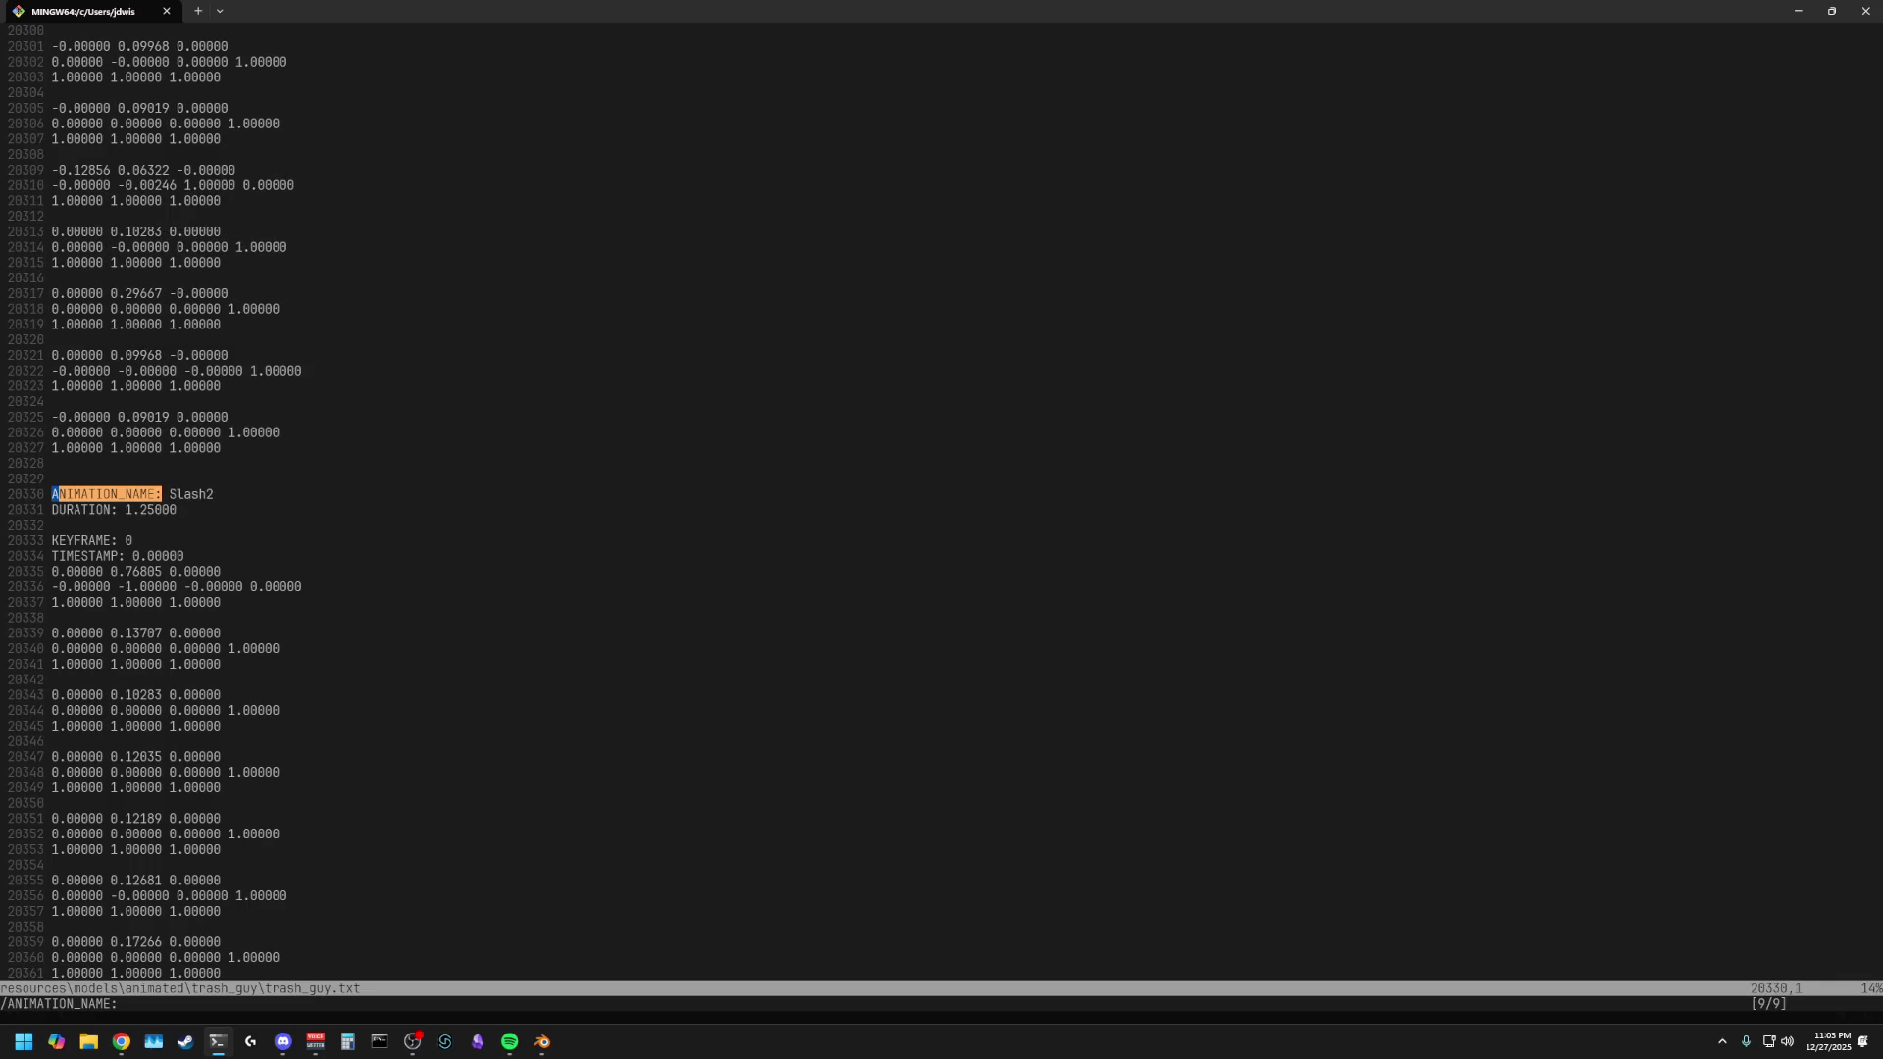
pyautogui.click(1801, 19)
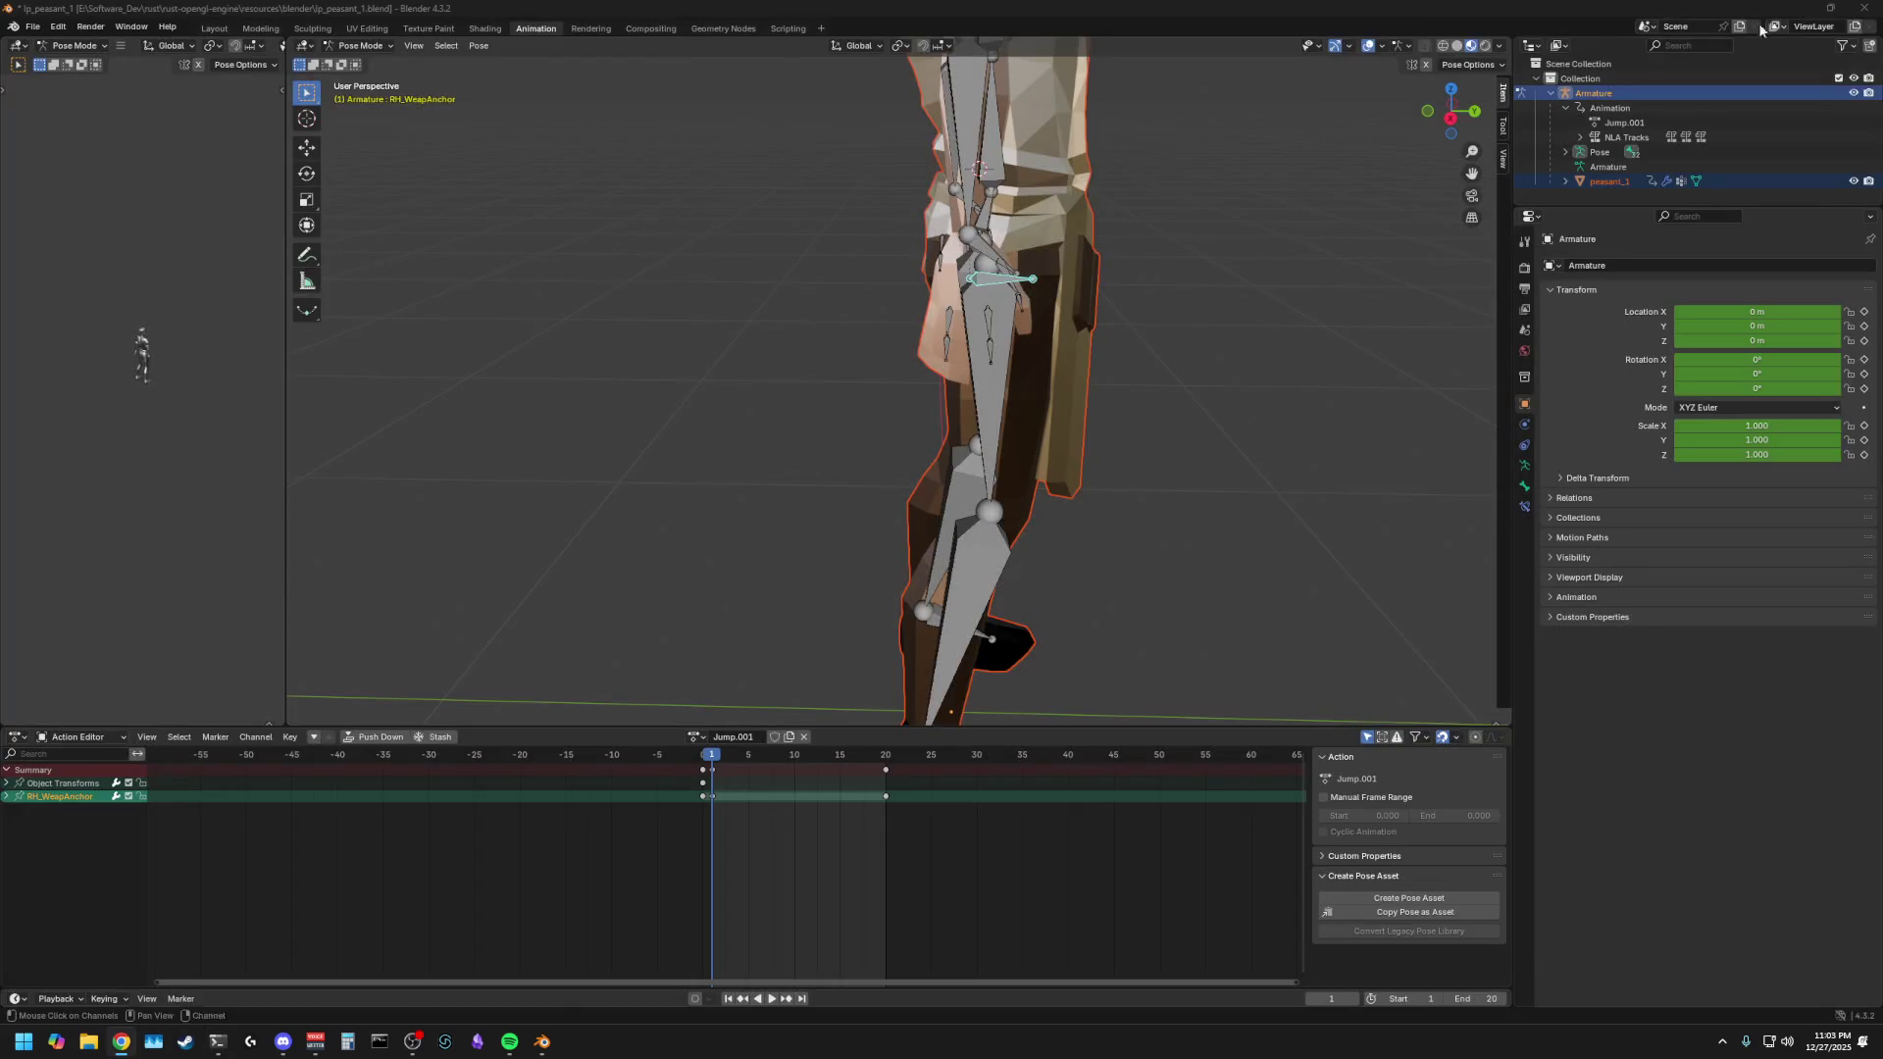
# - Orbit to face the peasant and select, then deselect, the RH_WeapAnchor bone
pyautogui.moveTo(1140, 451)
pyautogui.mouseDown(button='middle')
pyautogui.moveTo(715, 475)
pyautogui.moveTo(862, 455)
pyautogui.mouseUp(button='middle')
pyautogui.click(910, 345)
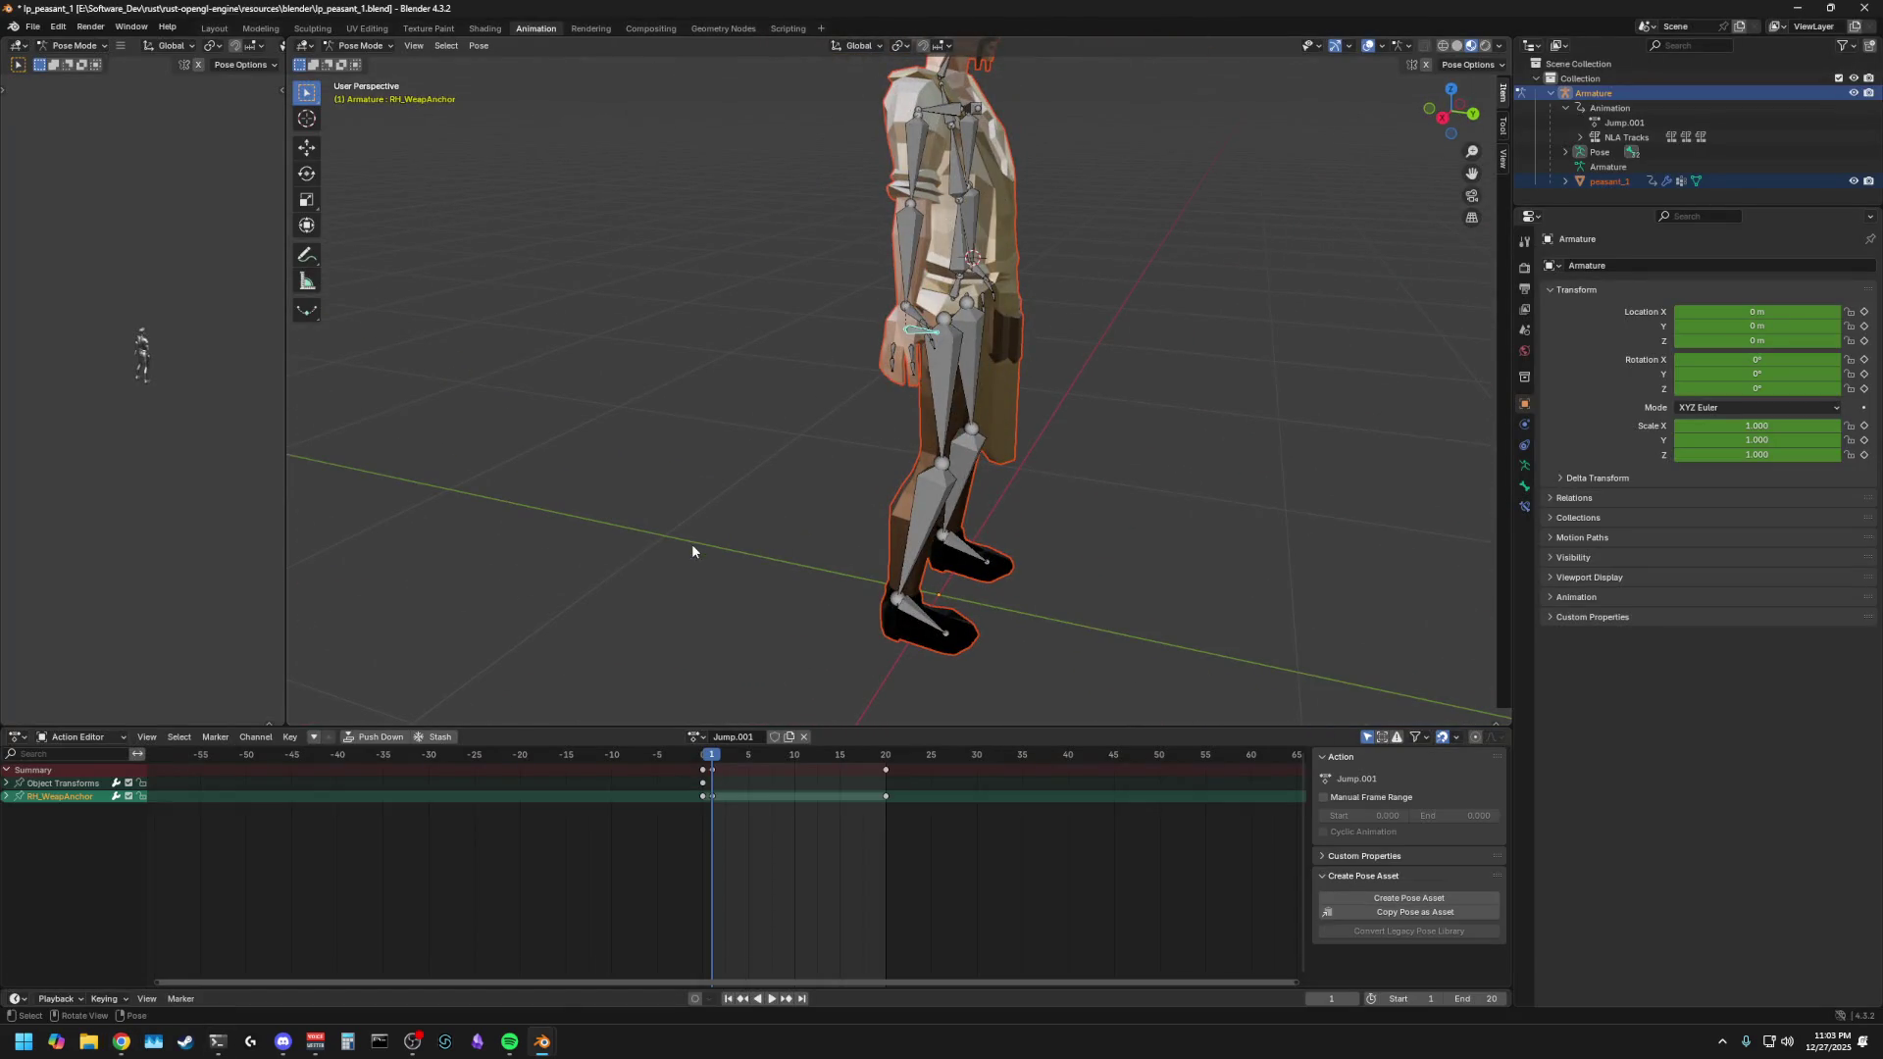
pyautogui.scroll(2, 664, 512)
pyautogui.click(572, 288)
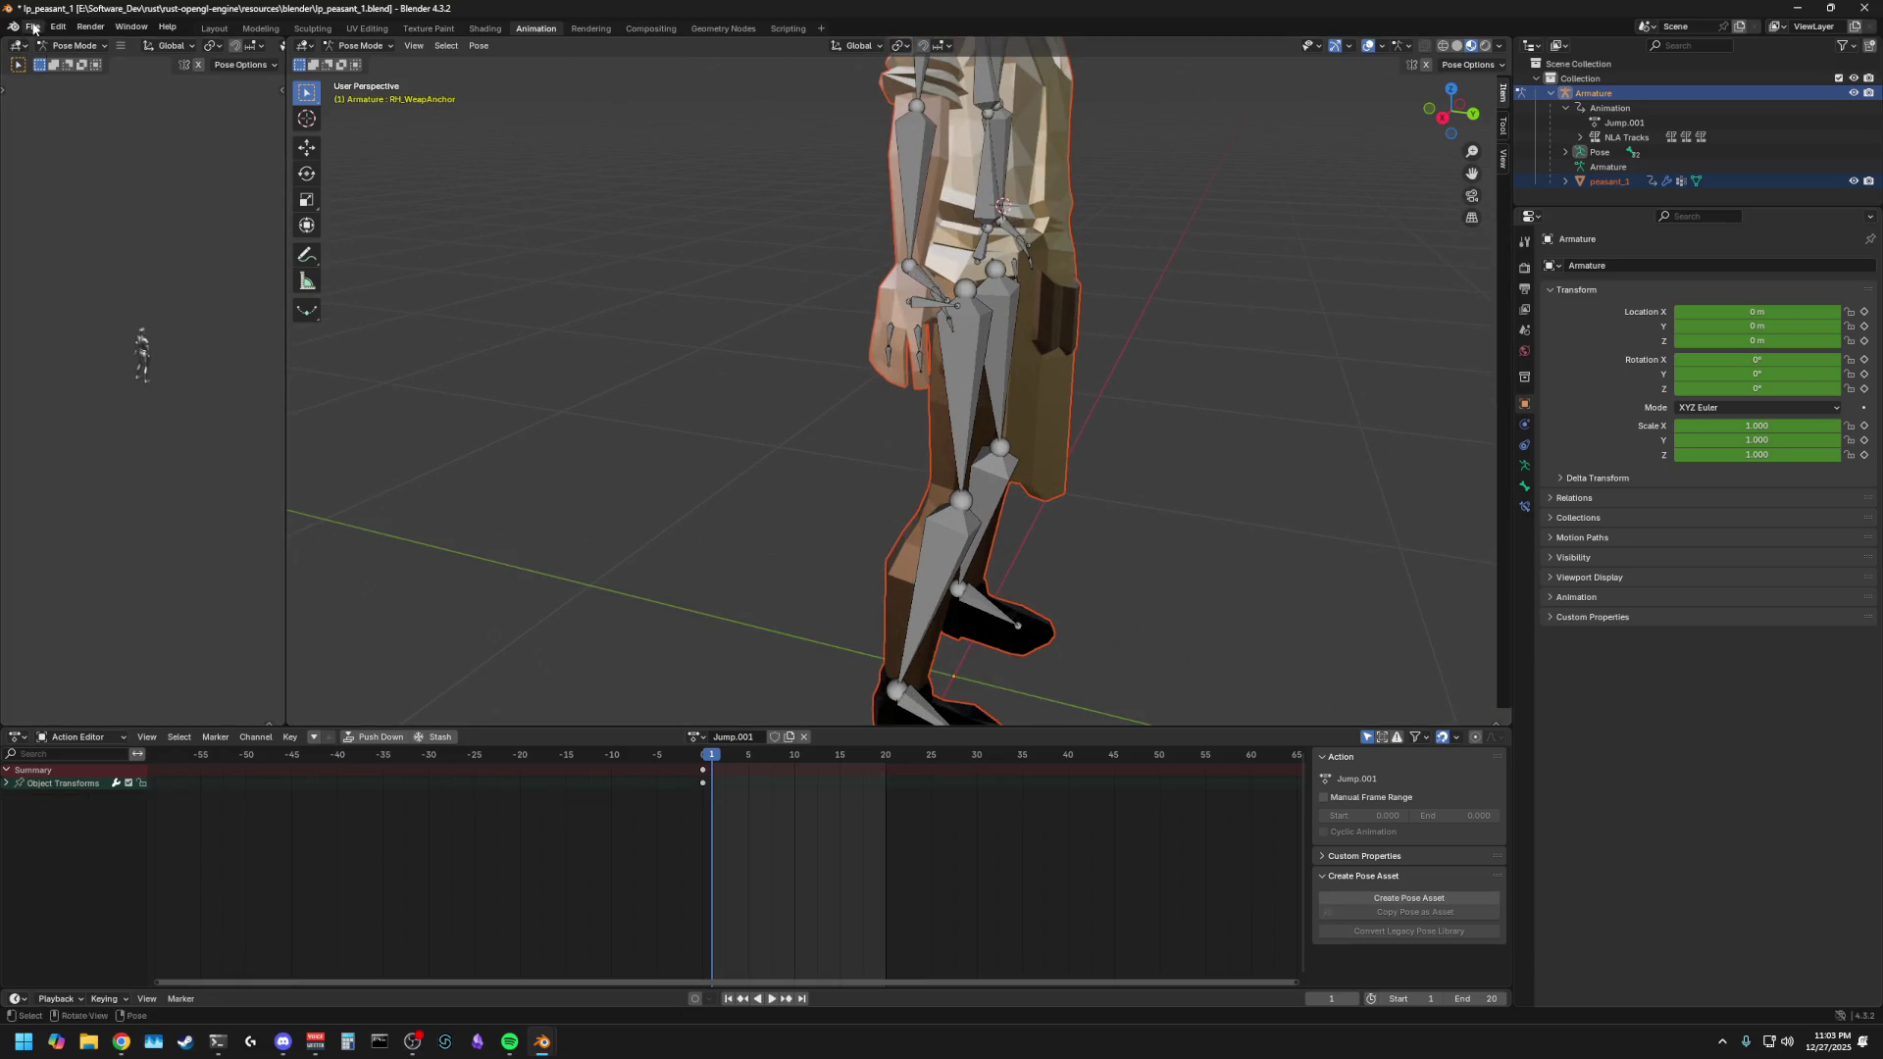
# - Choose File > Import > FBX (.fbx) to open the FBX import browser
pyautogui.click(32, 27)
pyautogui.moveTo(98, 235)
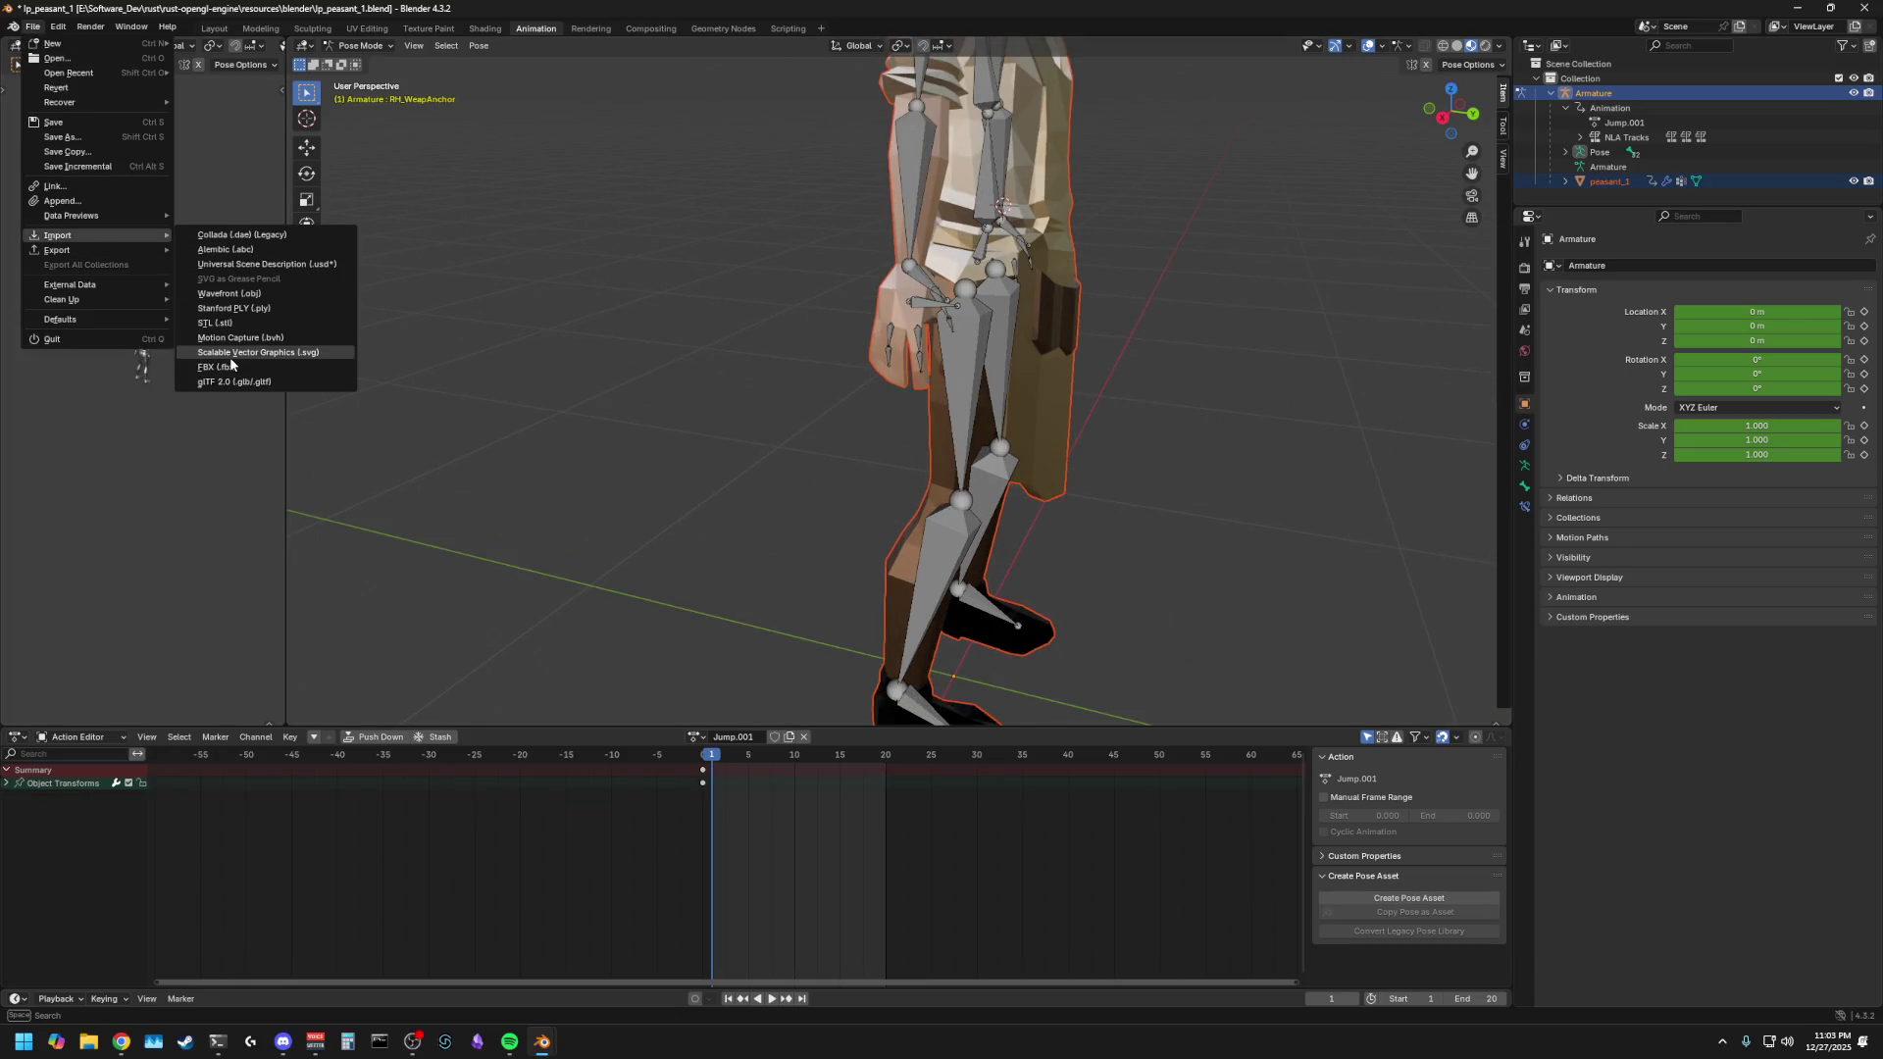
pyautogui.click(217, 368)
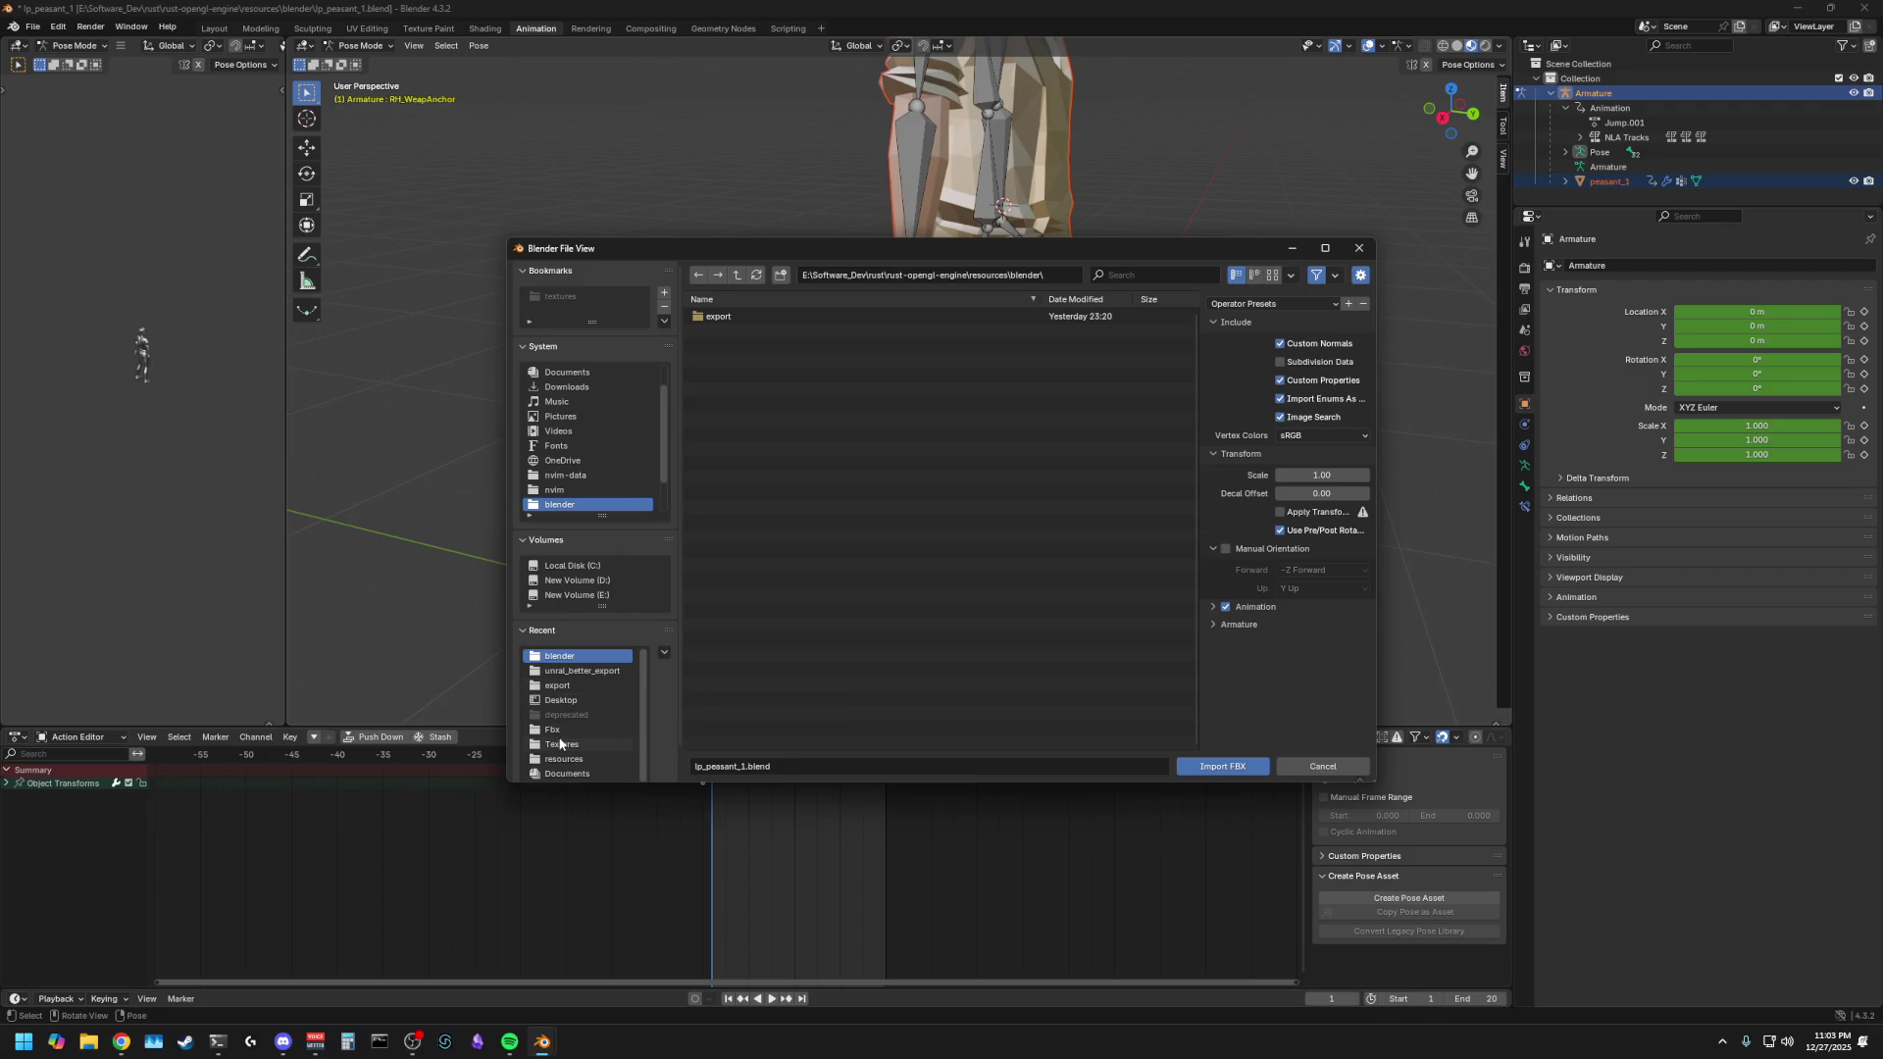
# - Search the models\static\weapons and swords folders for a weapon FBX, finding them empty
pyautogui.click(743, 277)
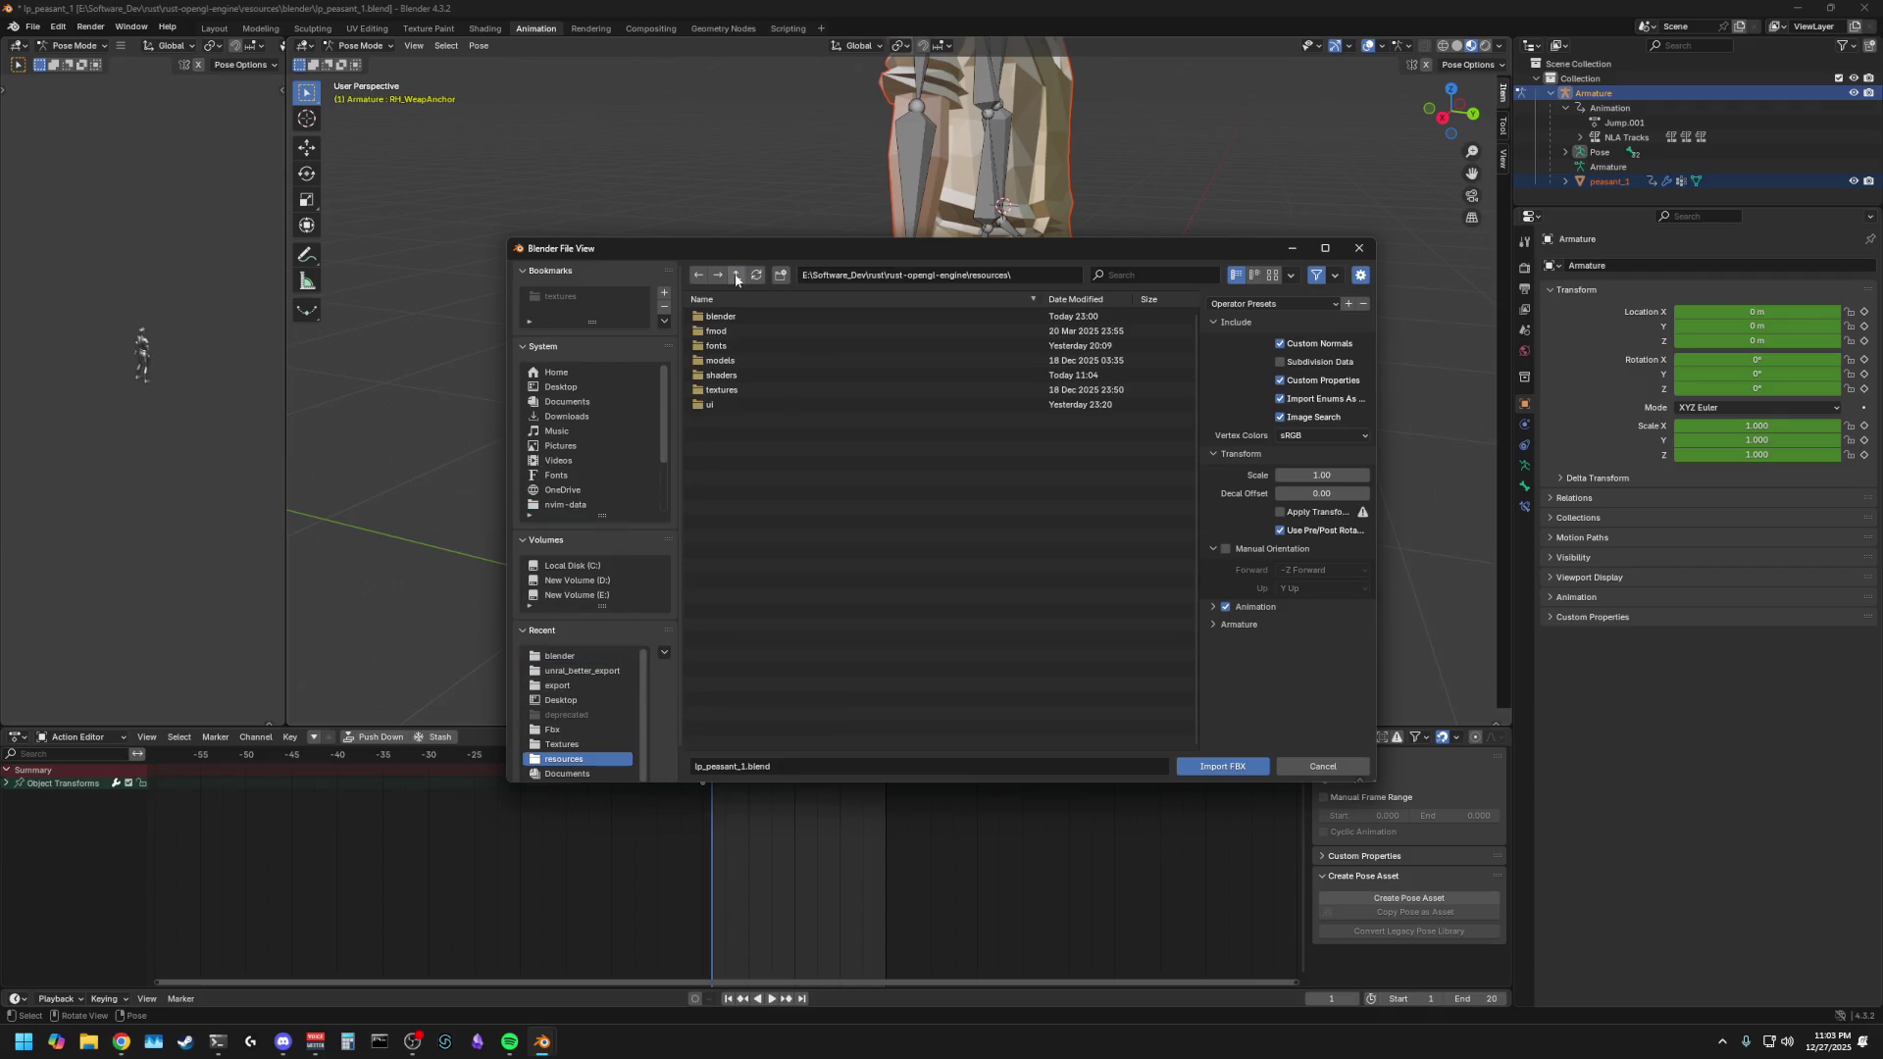
pyautogui.click(741, 355)
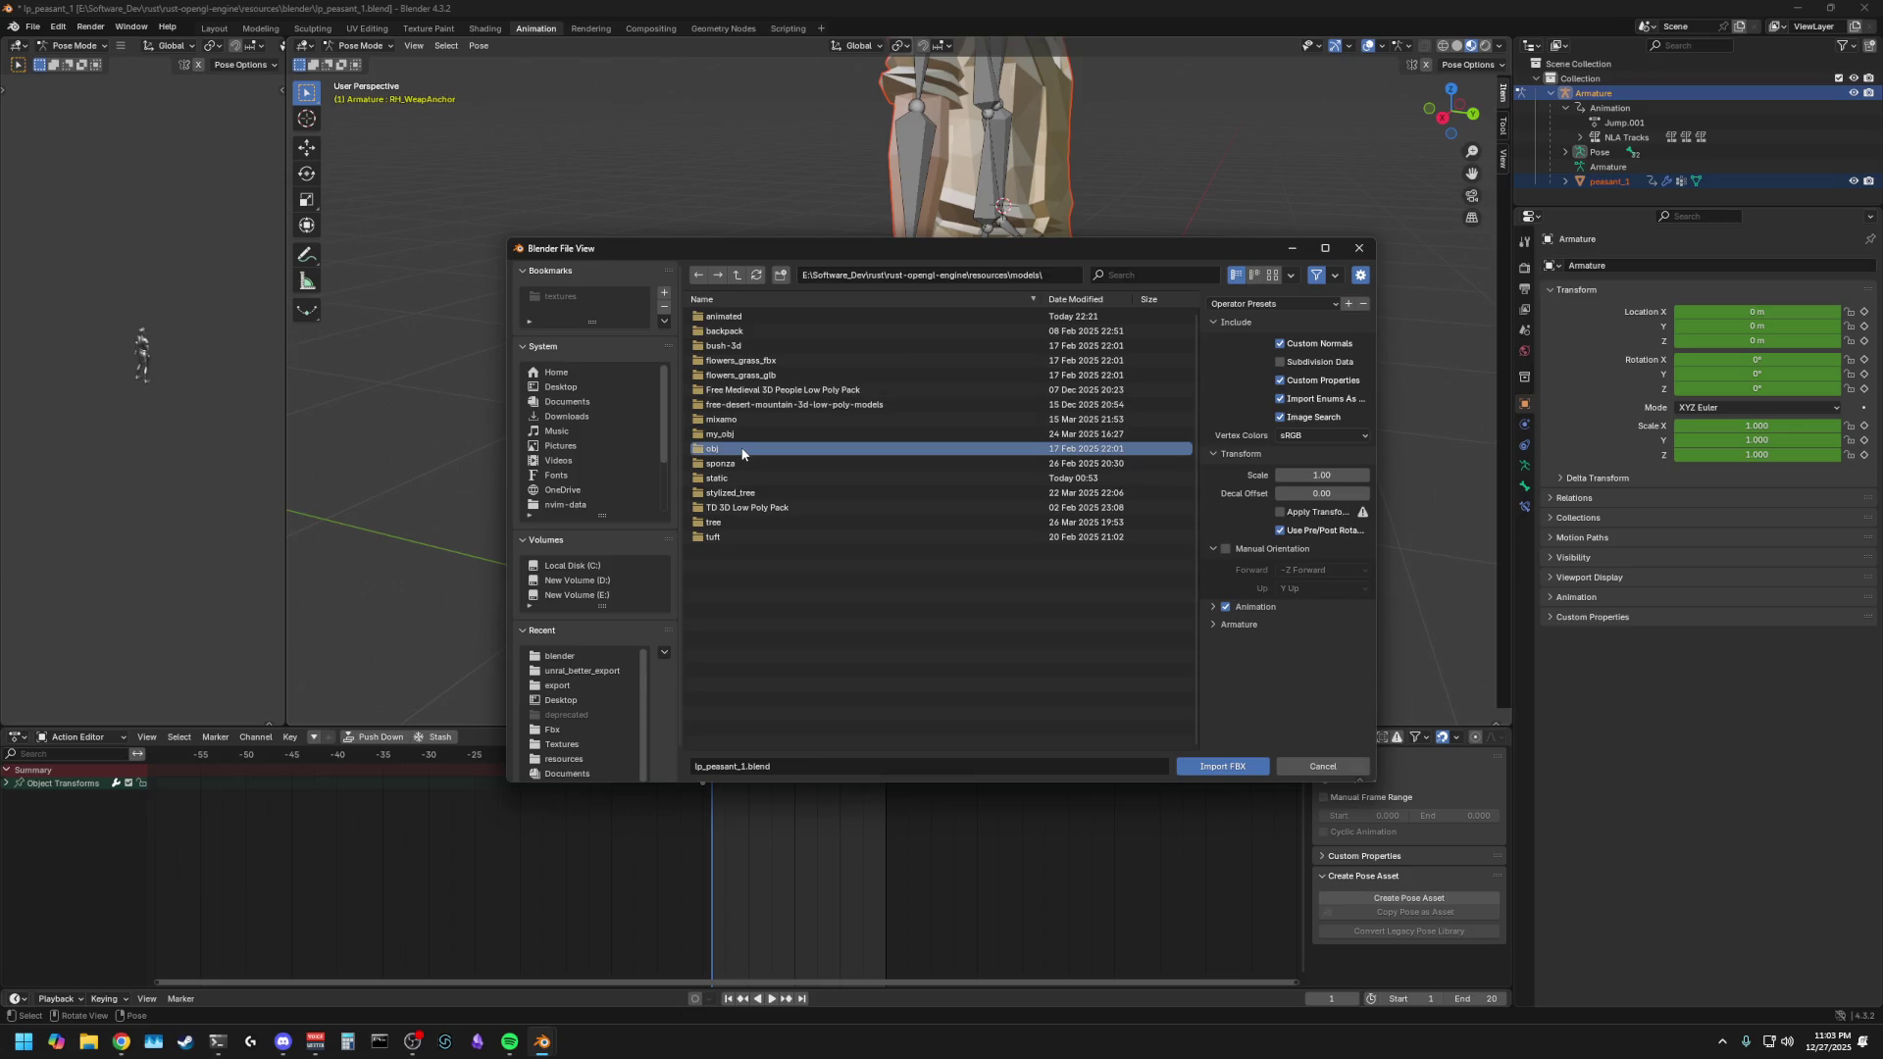
pyautogui.click(737, 476)
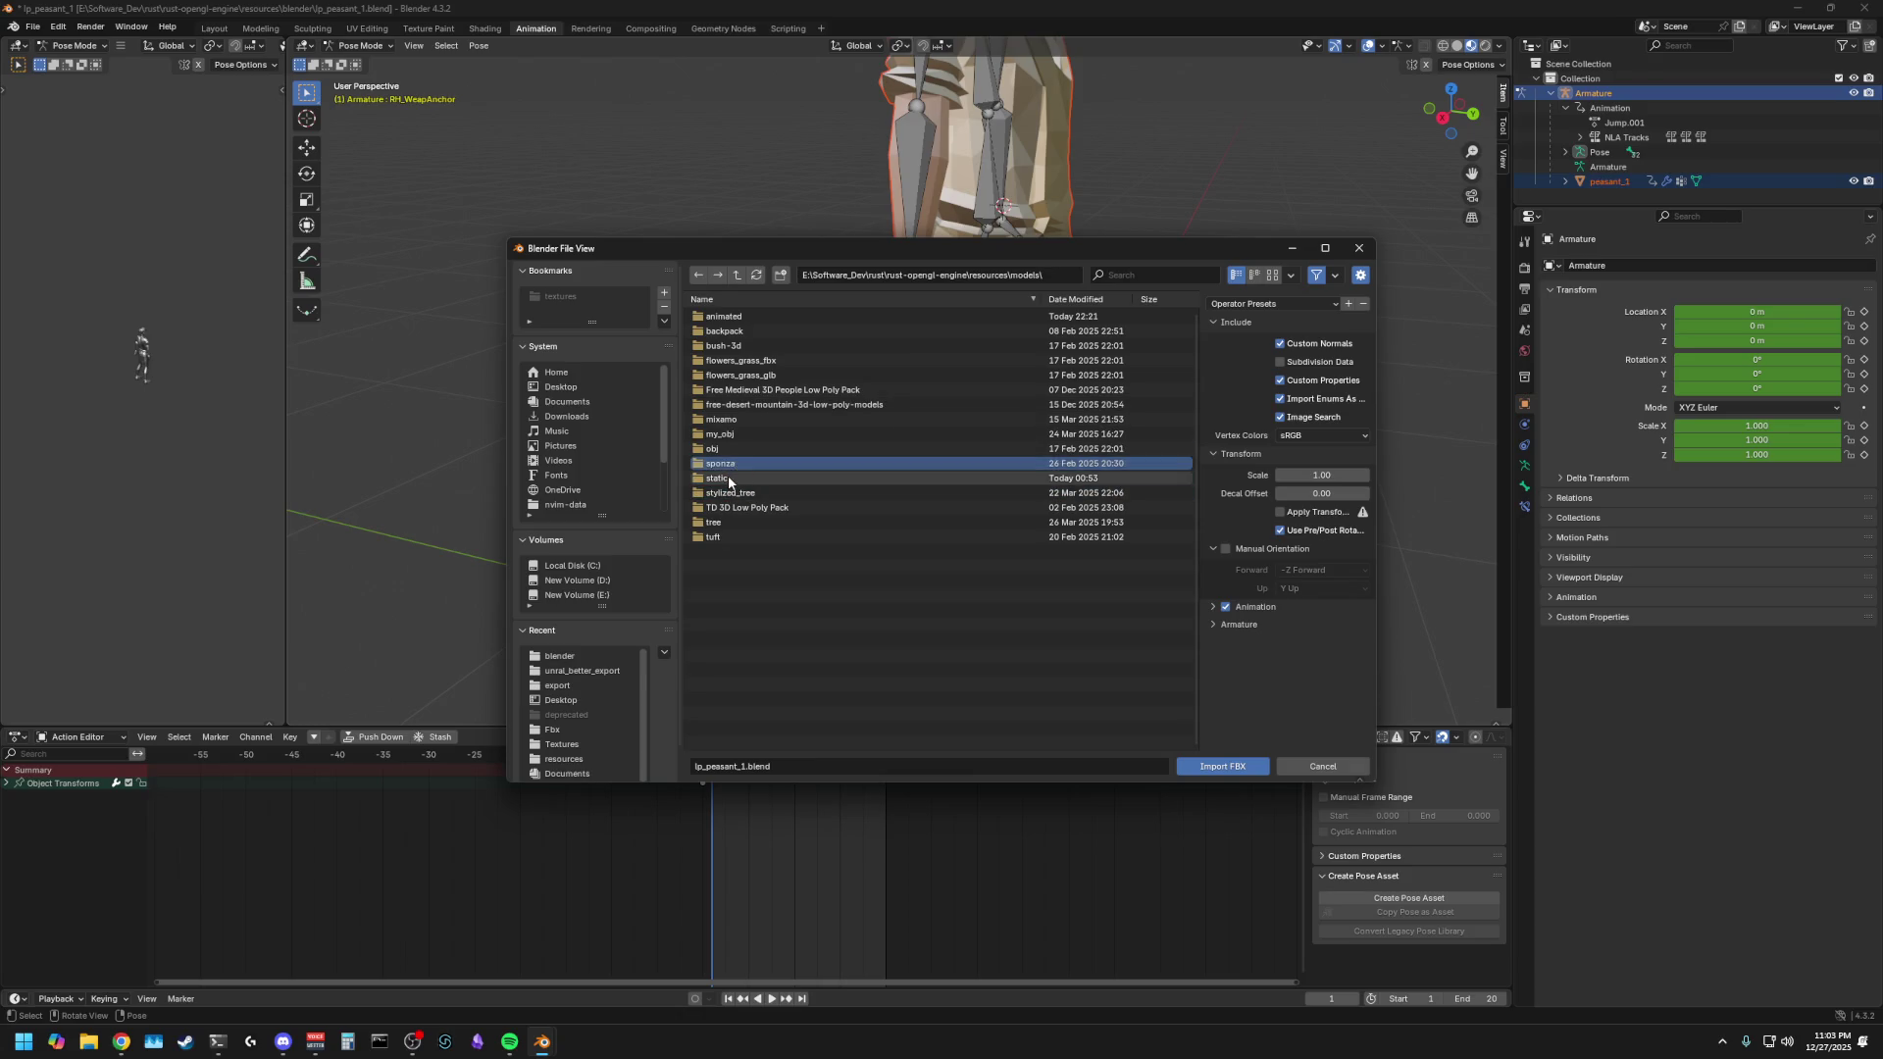
pyautogui.doubleClick(728, 479)
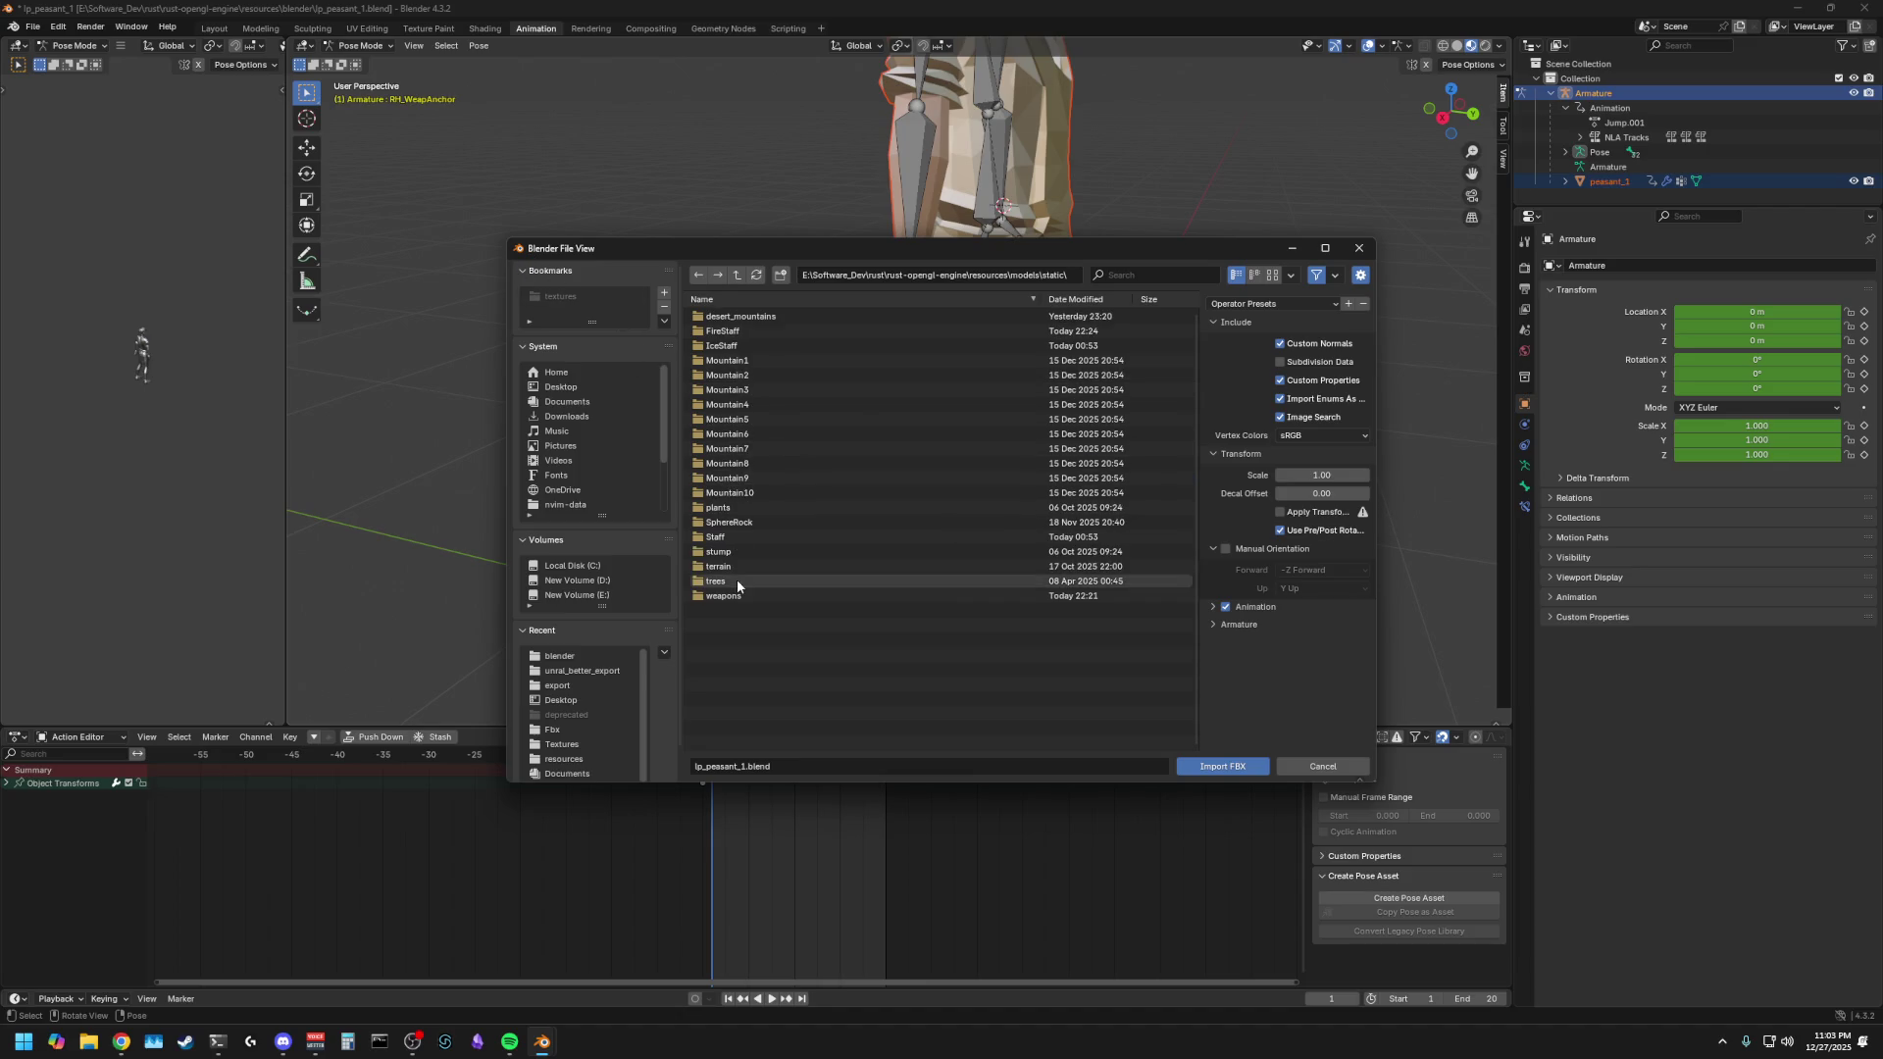
pyautogui.doubleClick(734, 595)
pyautogui.doubleClick(733, 316)
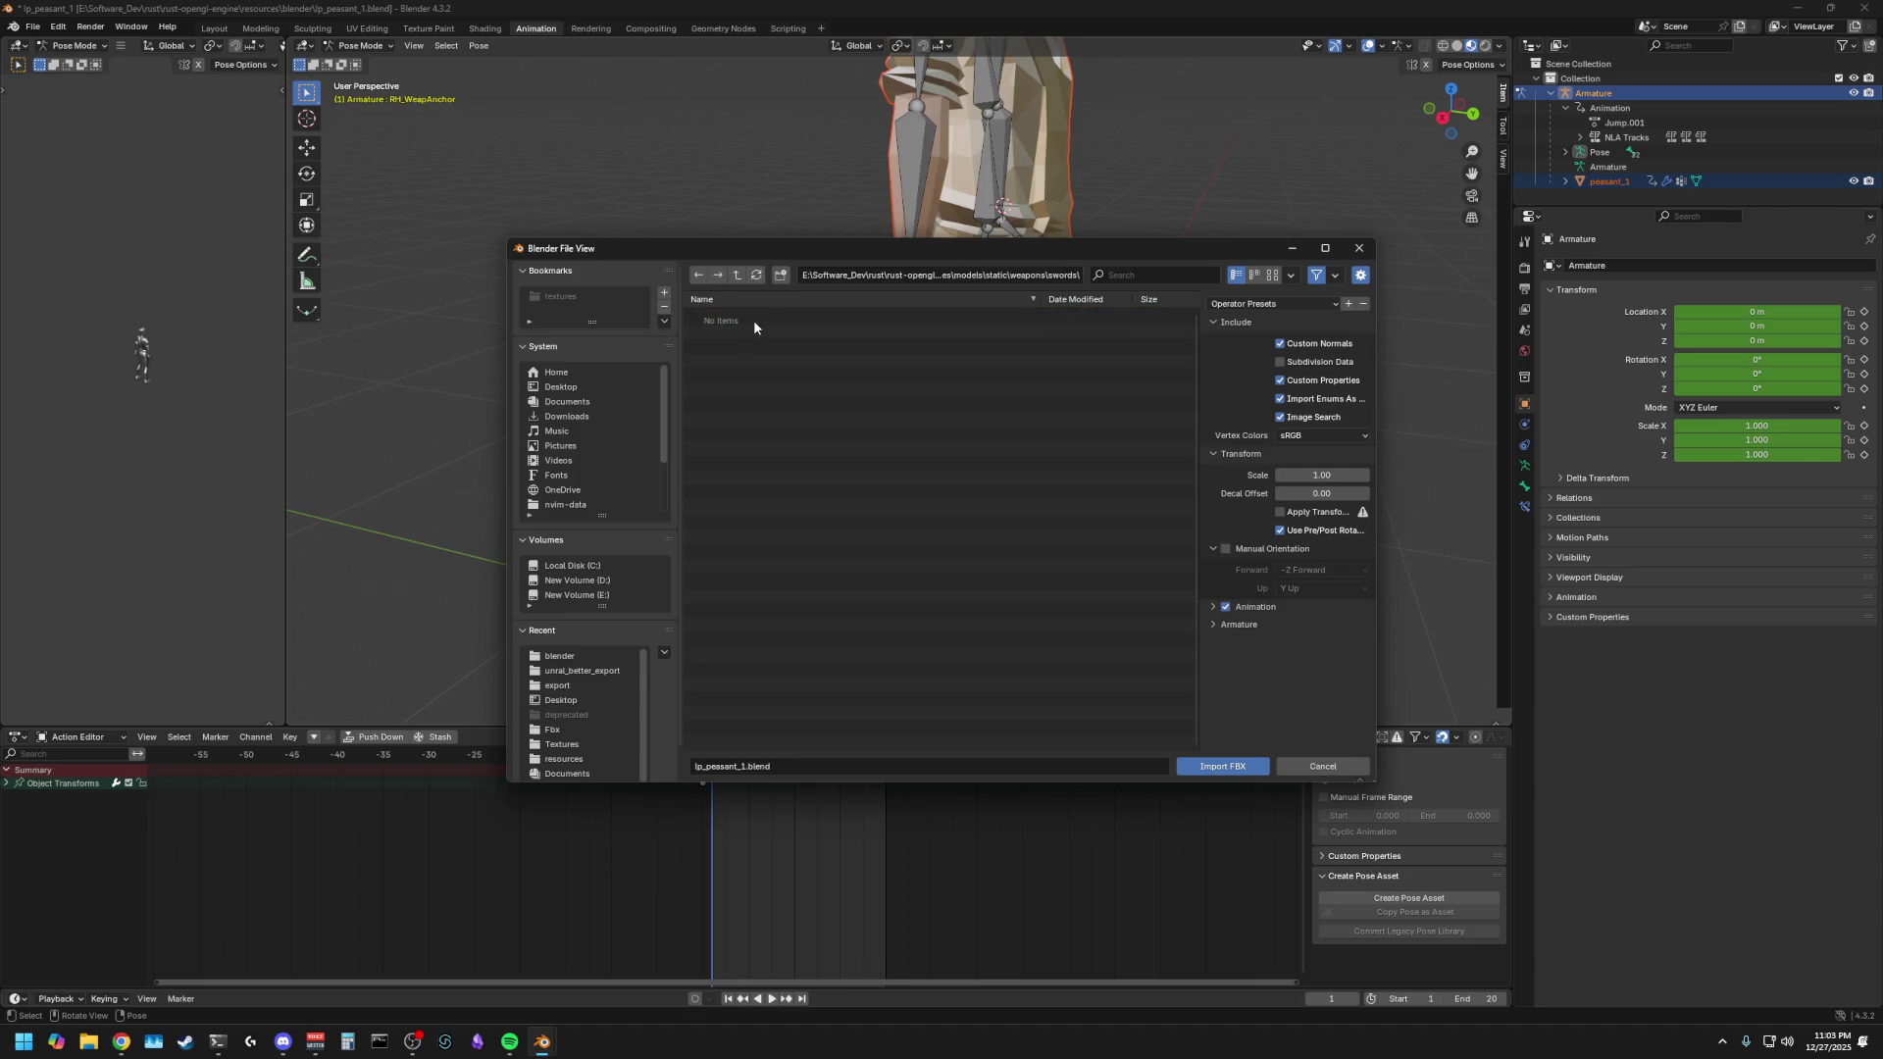
pyautogui.click(698, 275)
pyautogui.click(698, 275)
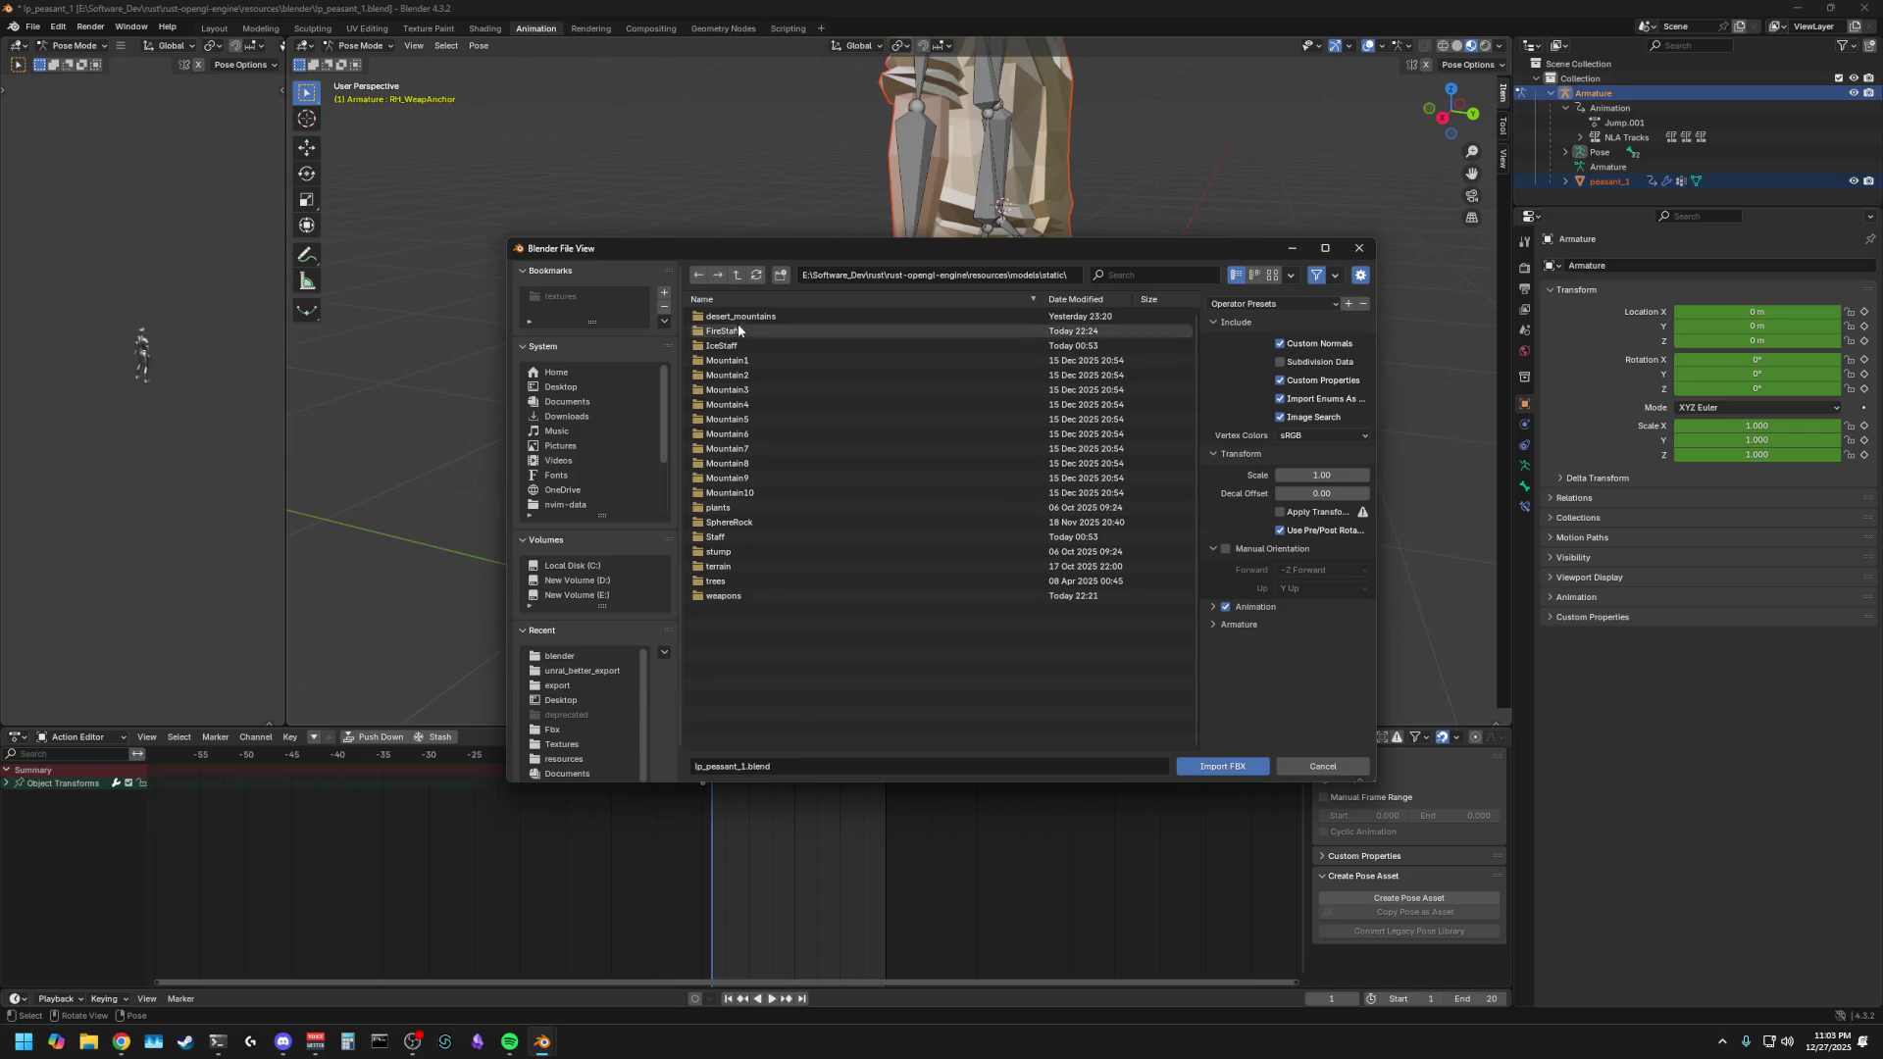
pyautogui.click(698, 275)
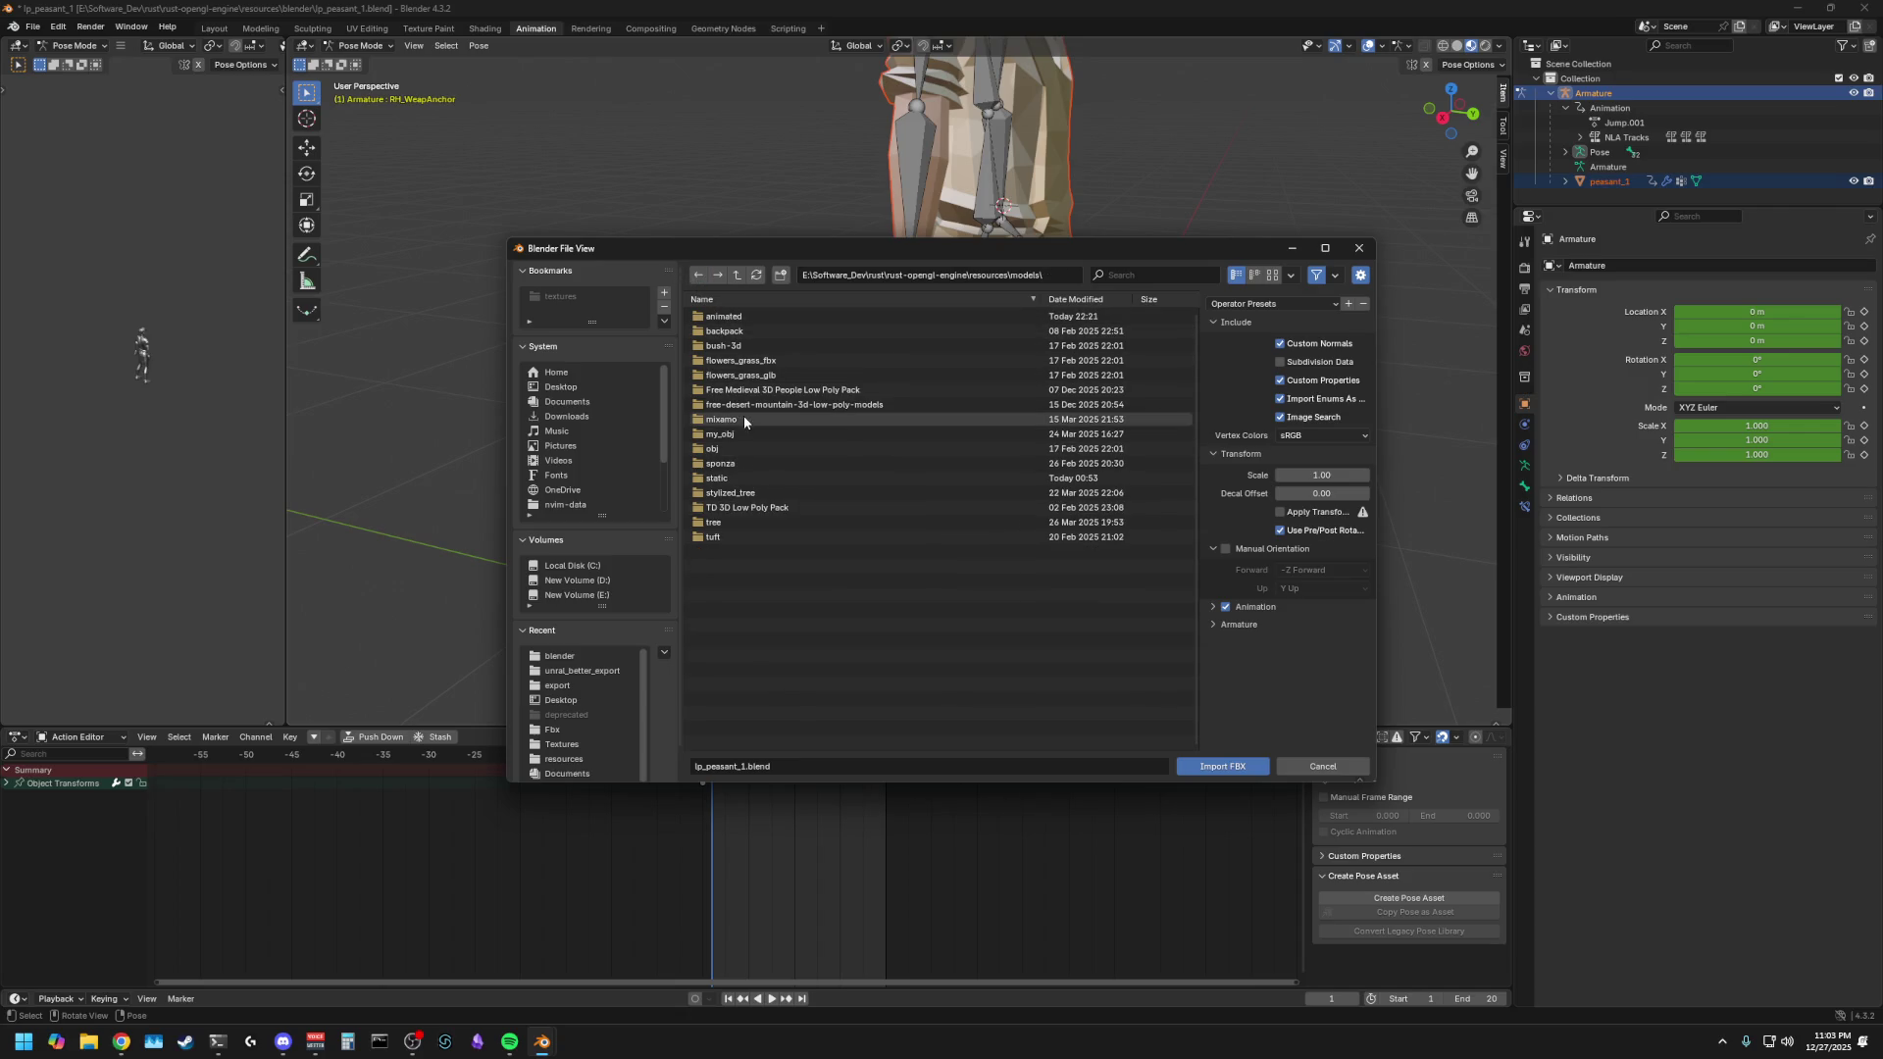
# - Check the obj, my_obj/TestBone and TD 3D Low Poly Pack fbx/Full folders for weapons
pyautogui.doubleClick(727, 448)
pyautogui.click(698, 274)
pyautogui.doubleClick(731, 433)
pyautogui.doubleClick(723, 316)
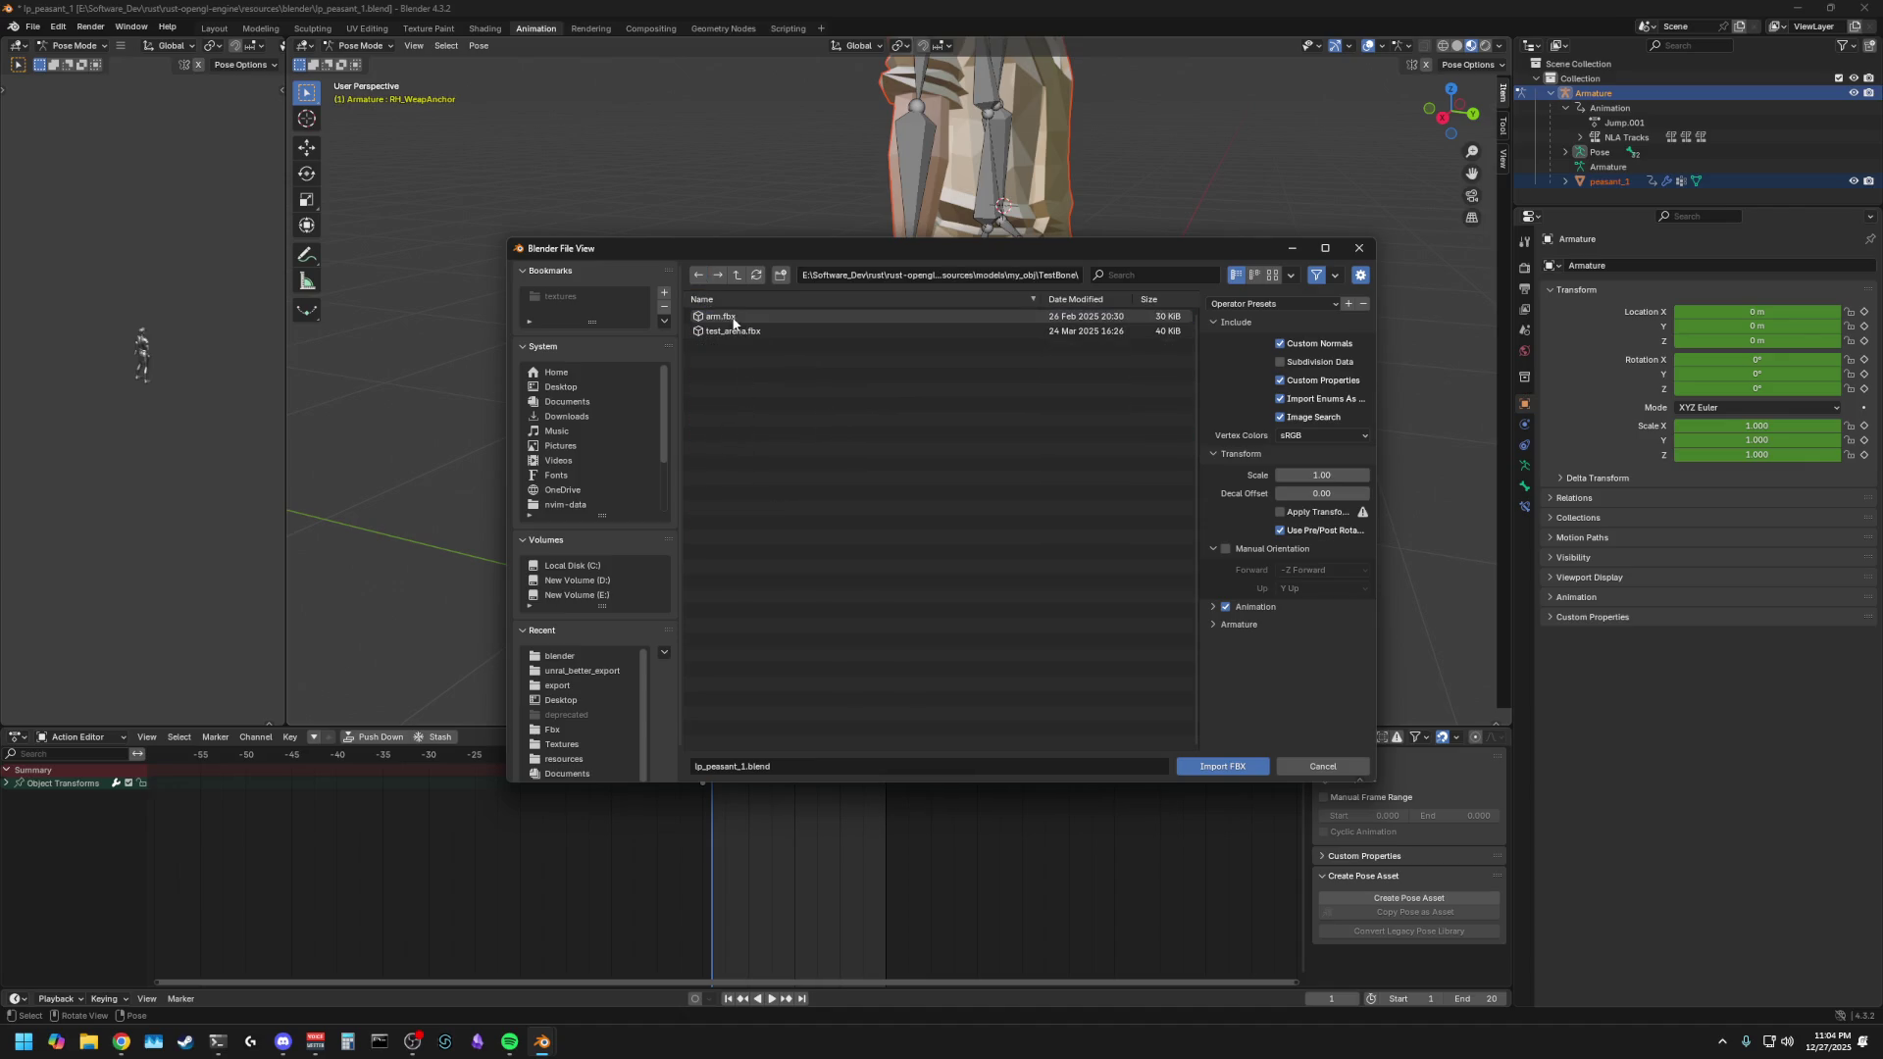
pyautogui.click(699, 275)
pyautogui.click(699, 274)
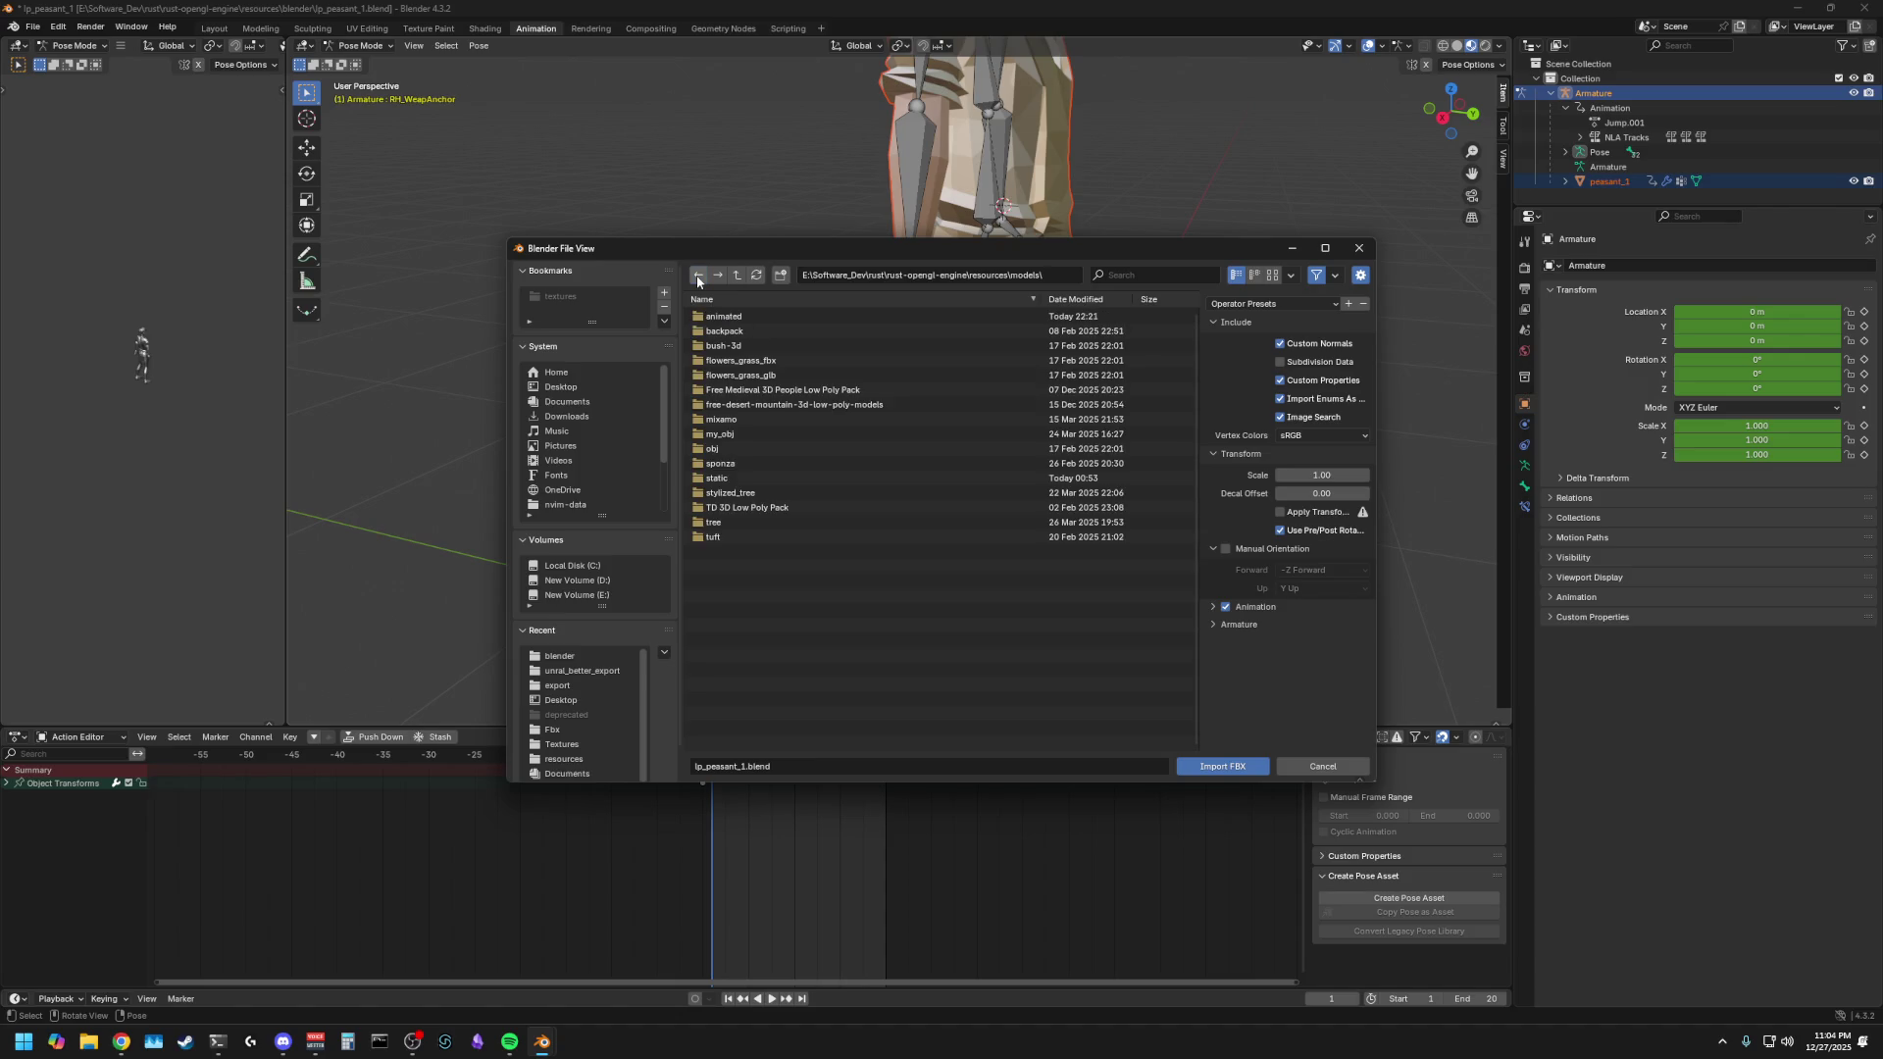
pyautogui.doubleClick(726, 507)
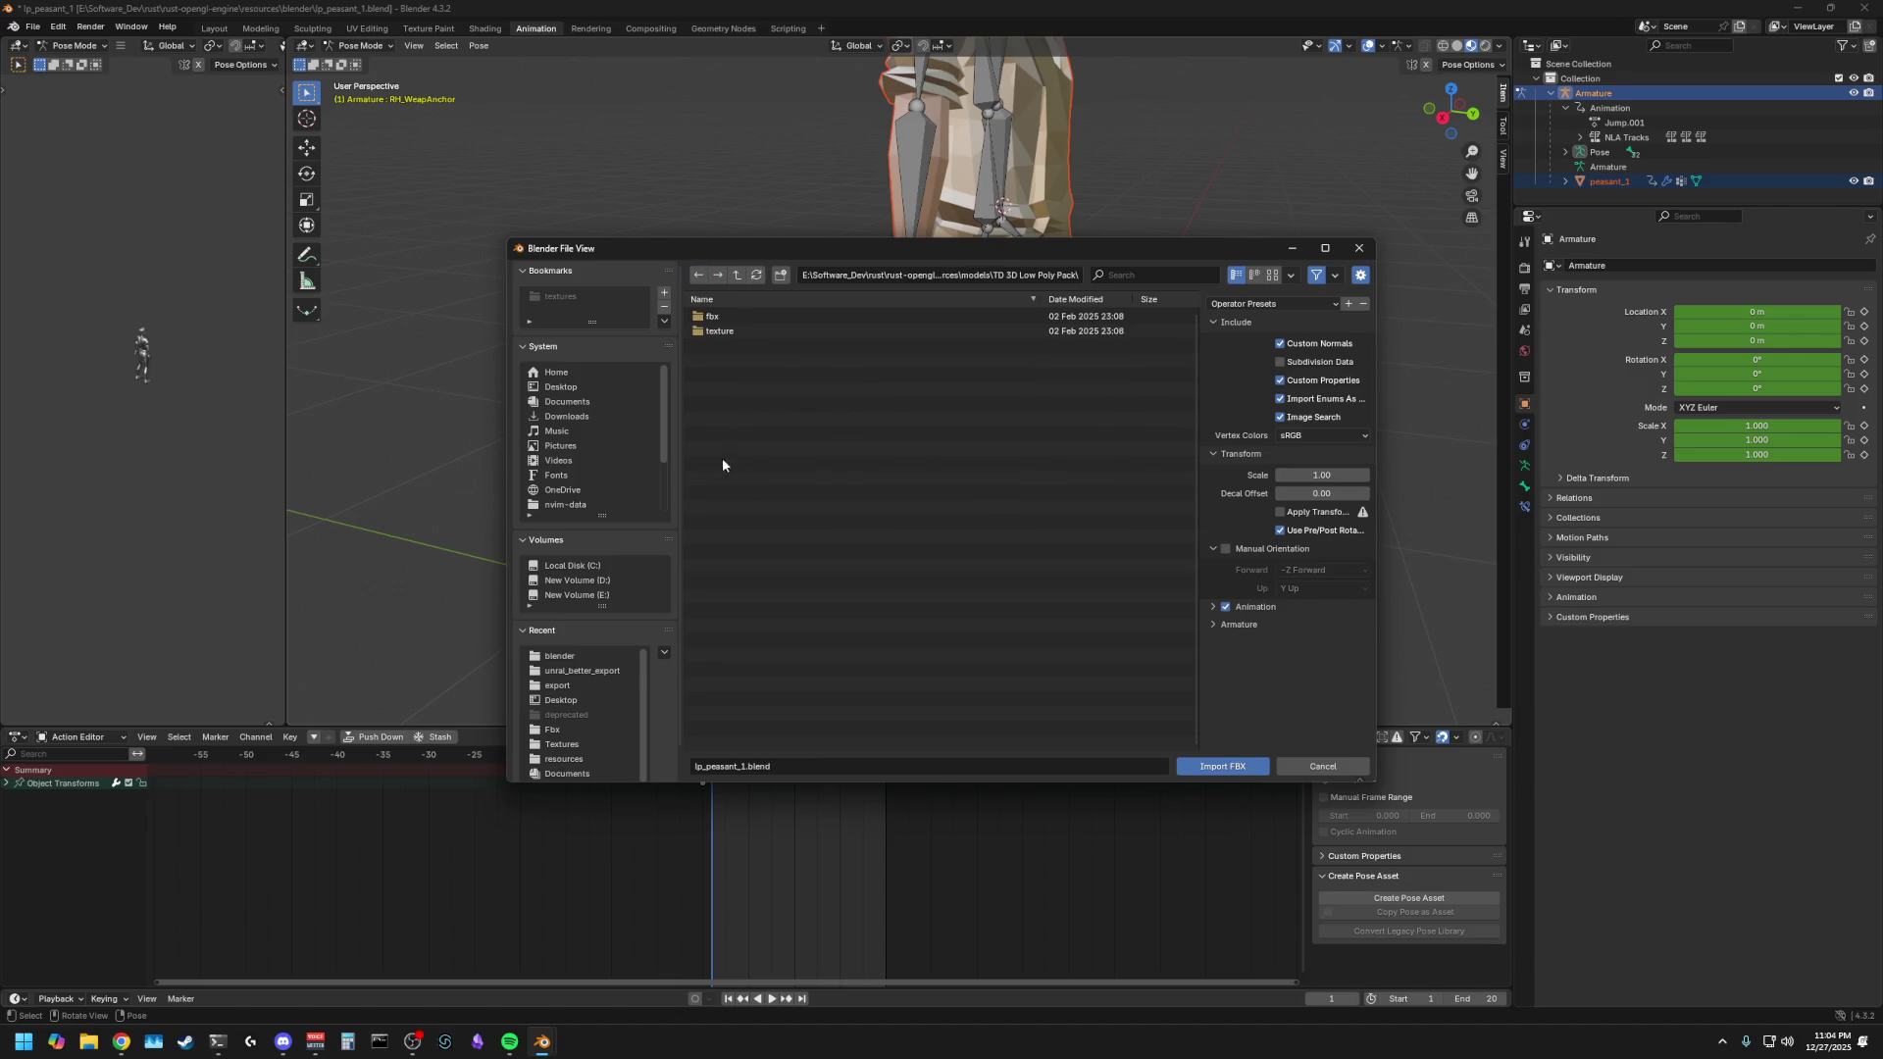
pyautogui.doubleClick(726, 316)
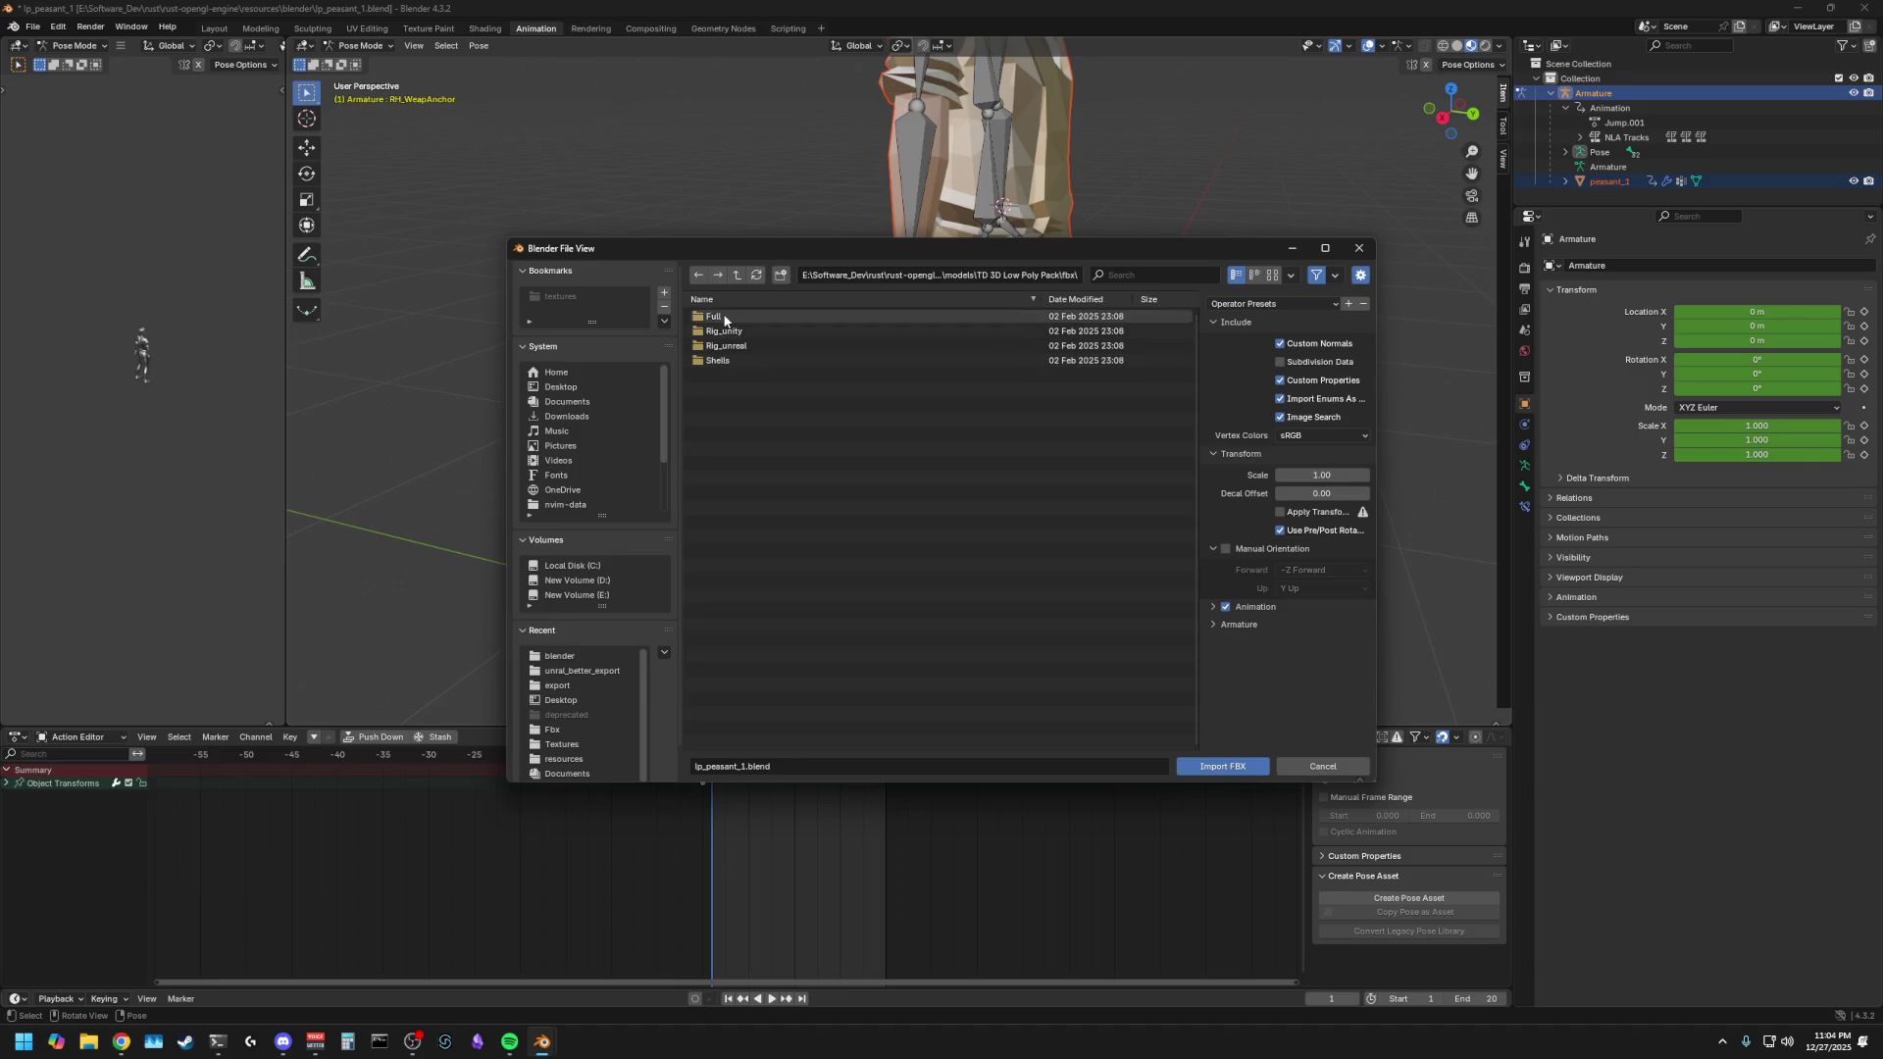
pyautogui.doubleClick(724, 316)
pyautogui.click(699, 276)
pyautogui.click(699, 275)
pyautogui.click(699, 276)
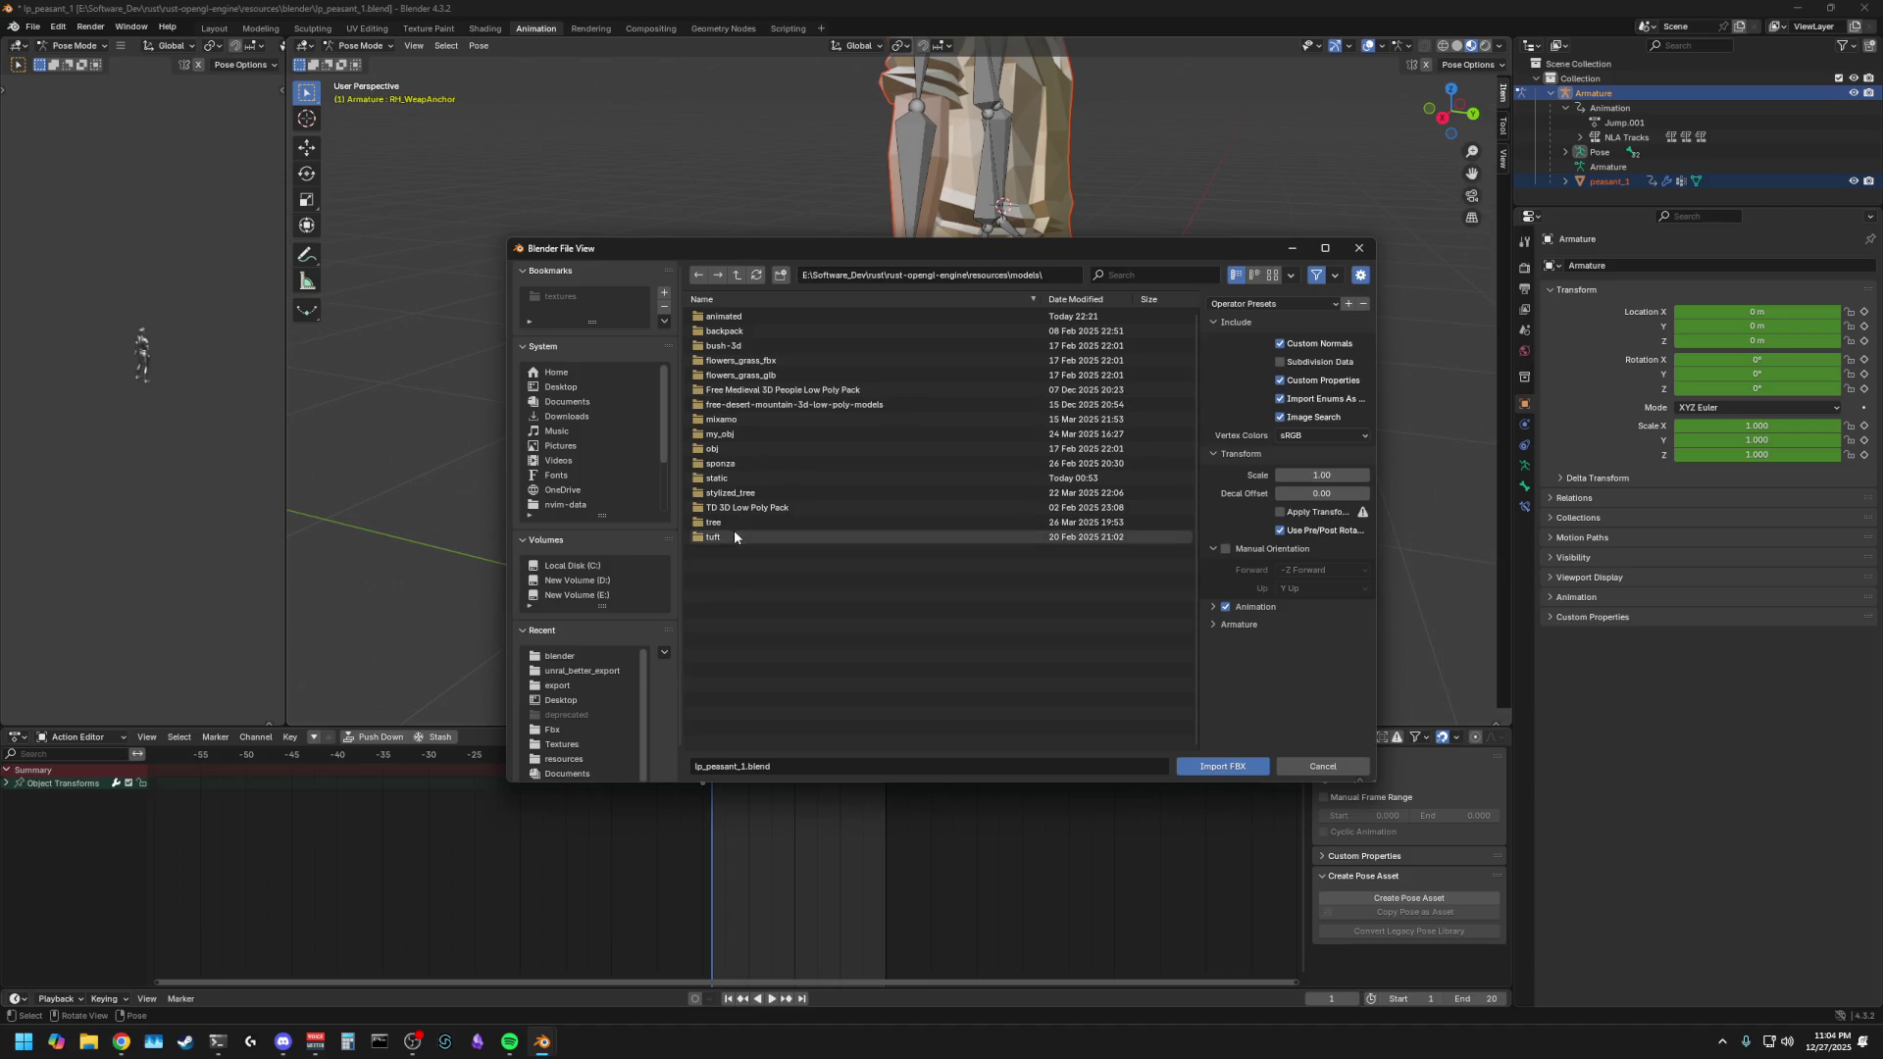
# - Look through the Free Medieval 3D People pack and the desert-mountain Fbx folder for weapons
pyautogui.click(697, 278)
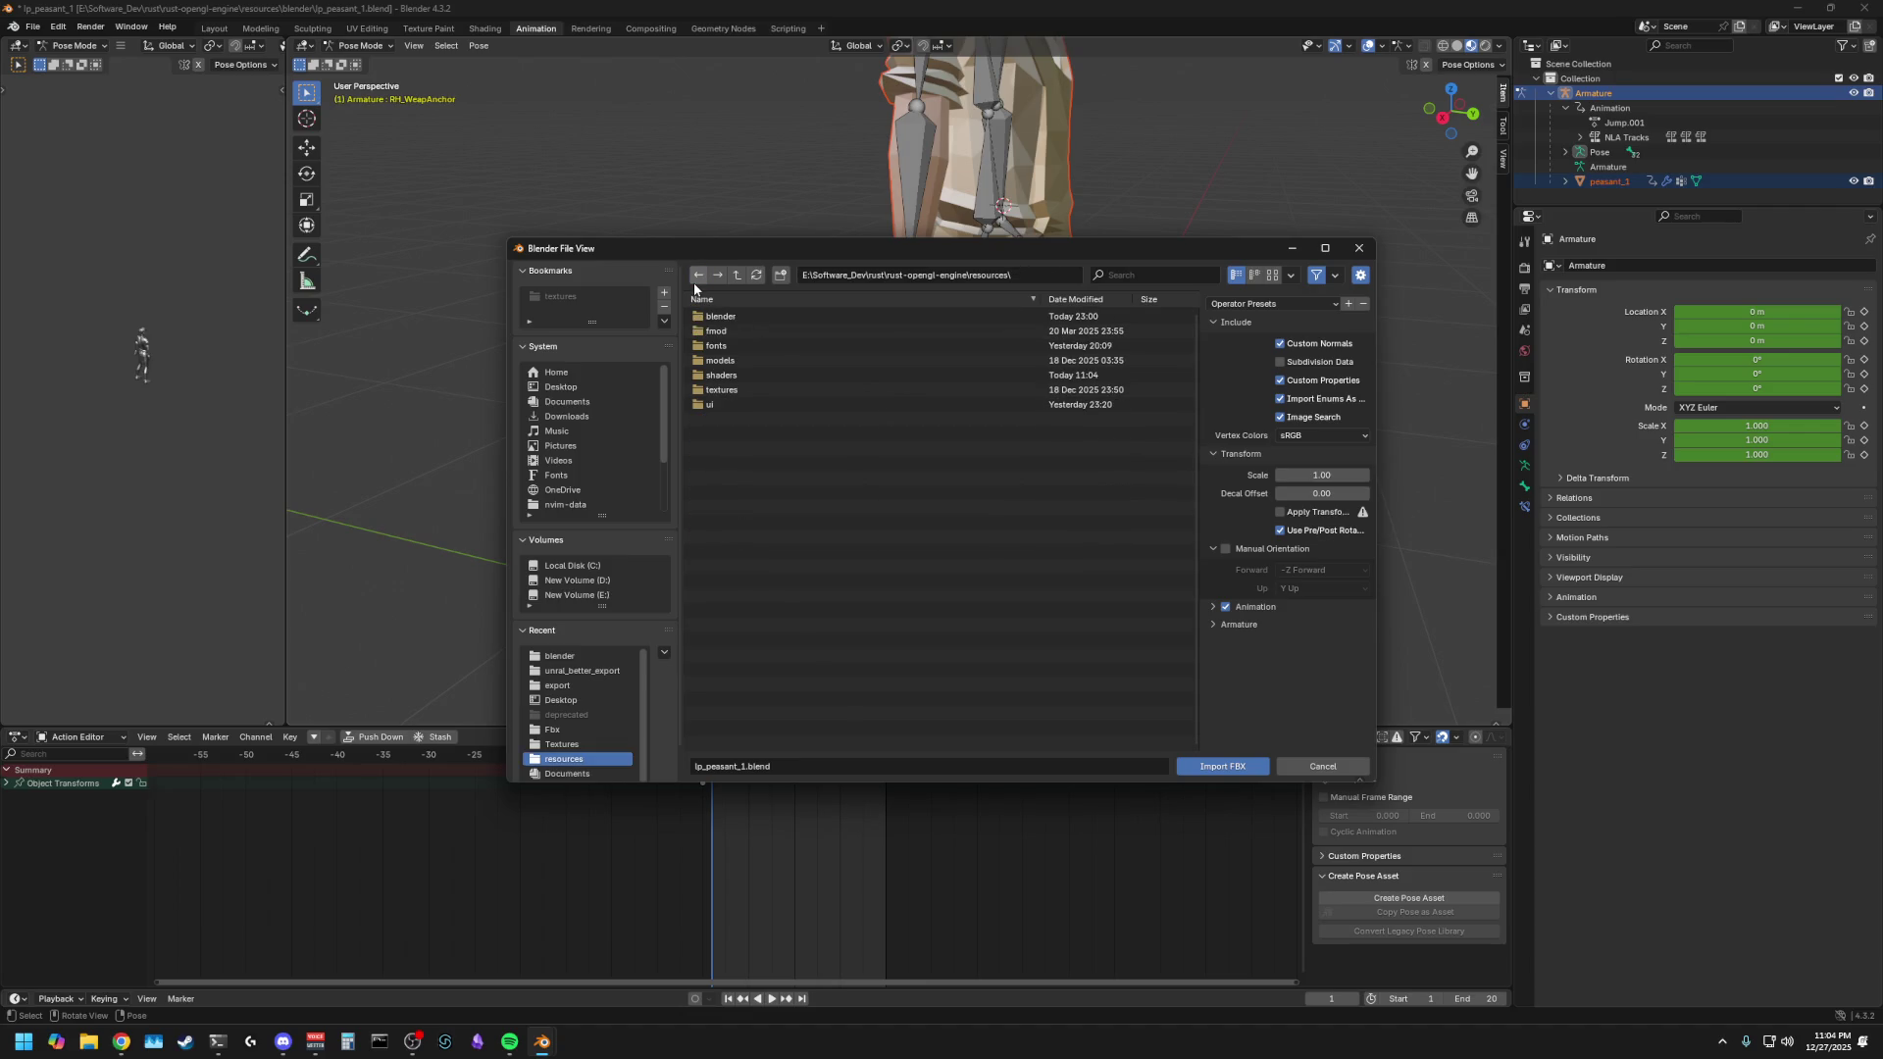
pyautogui.click(722, 362)
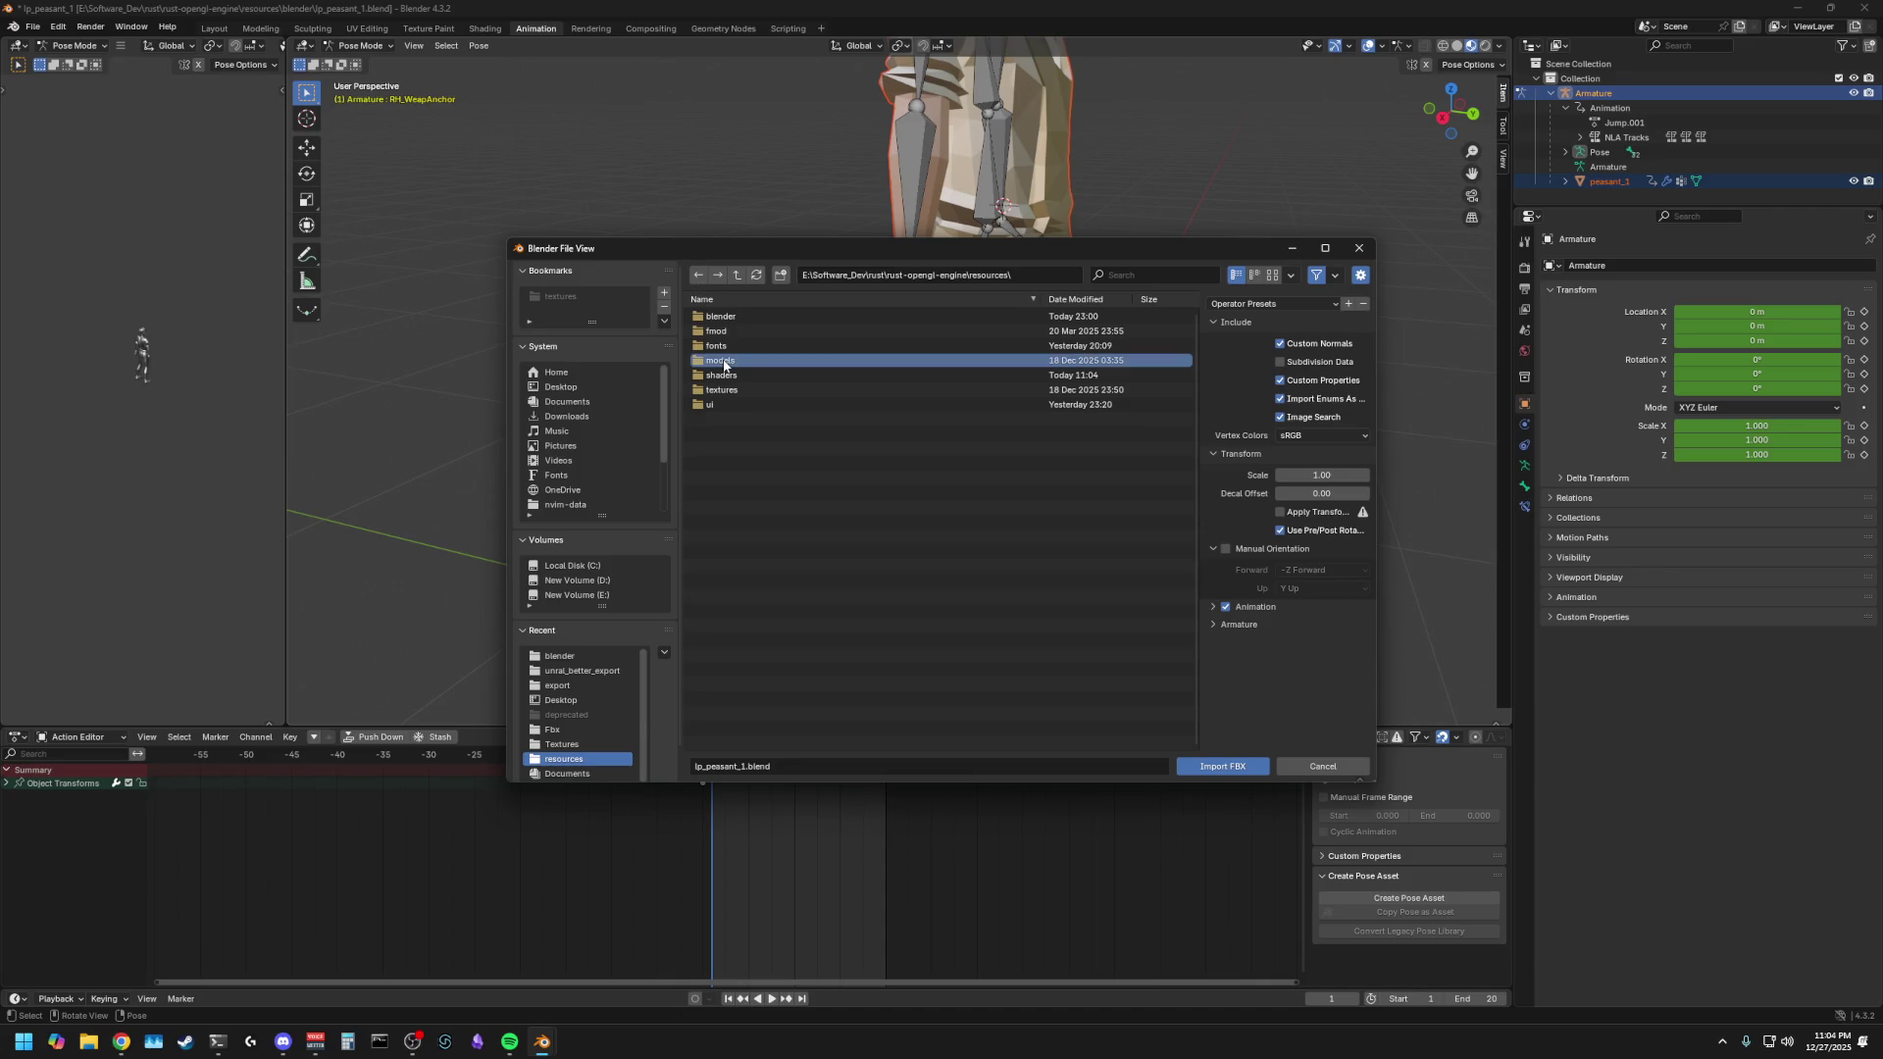
pyautogui.doubleClick(724, 363)
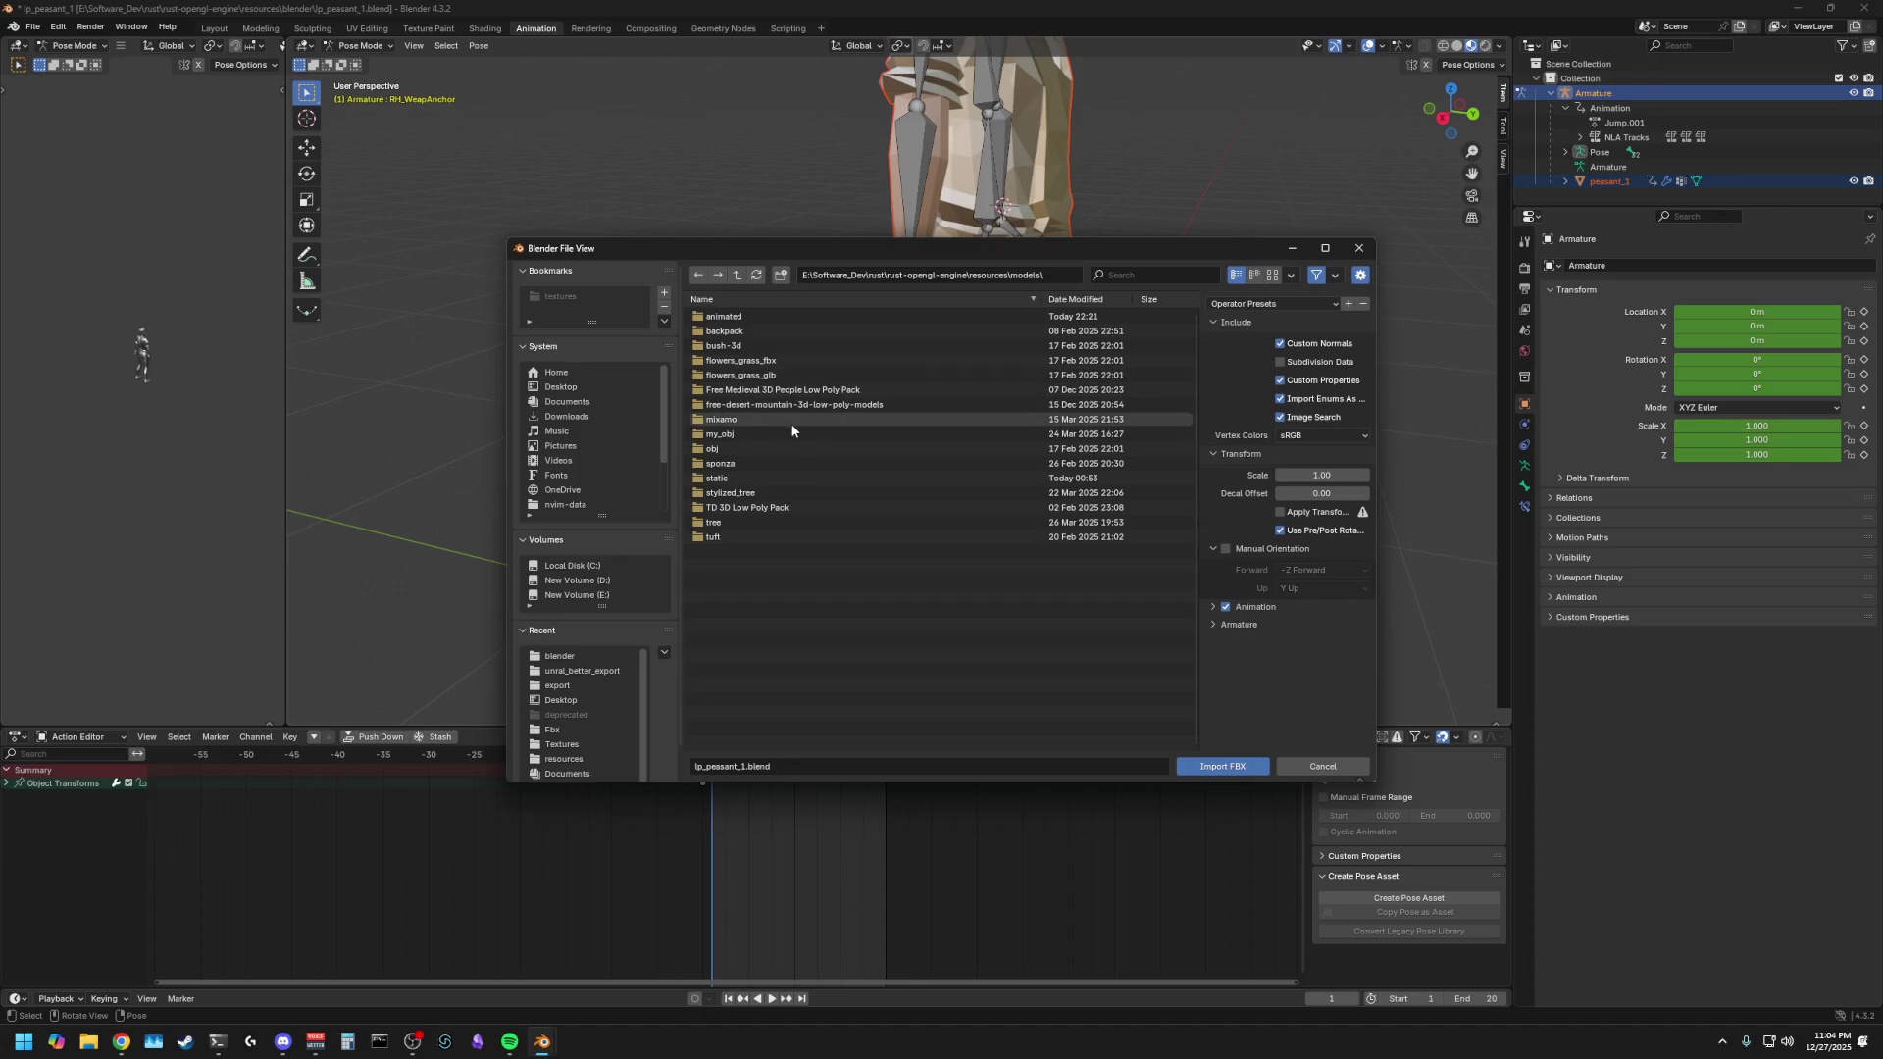
pyautogui.doubleClick(758, 390)
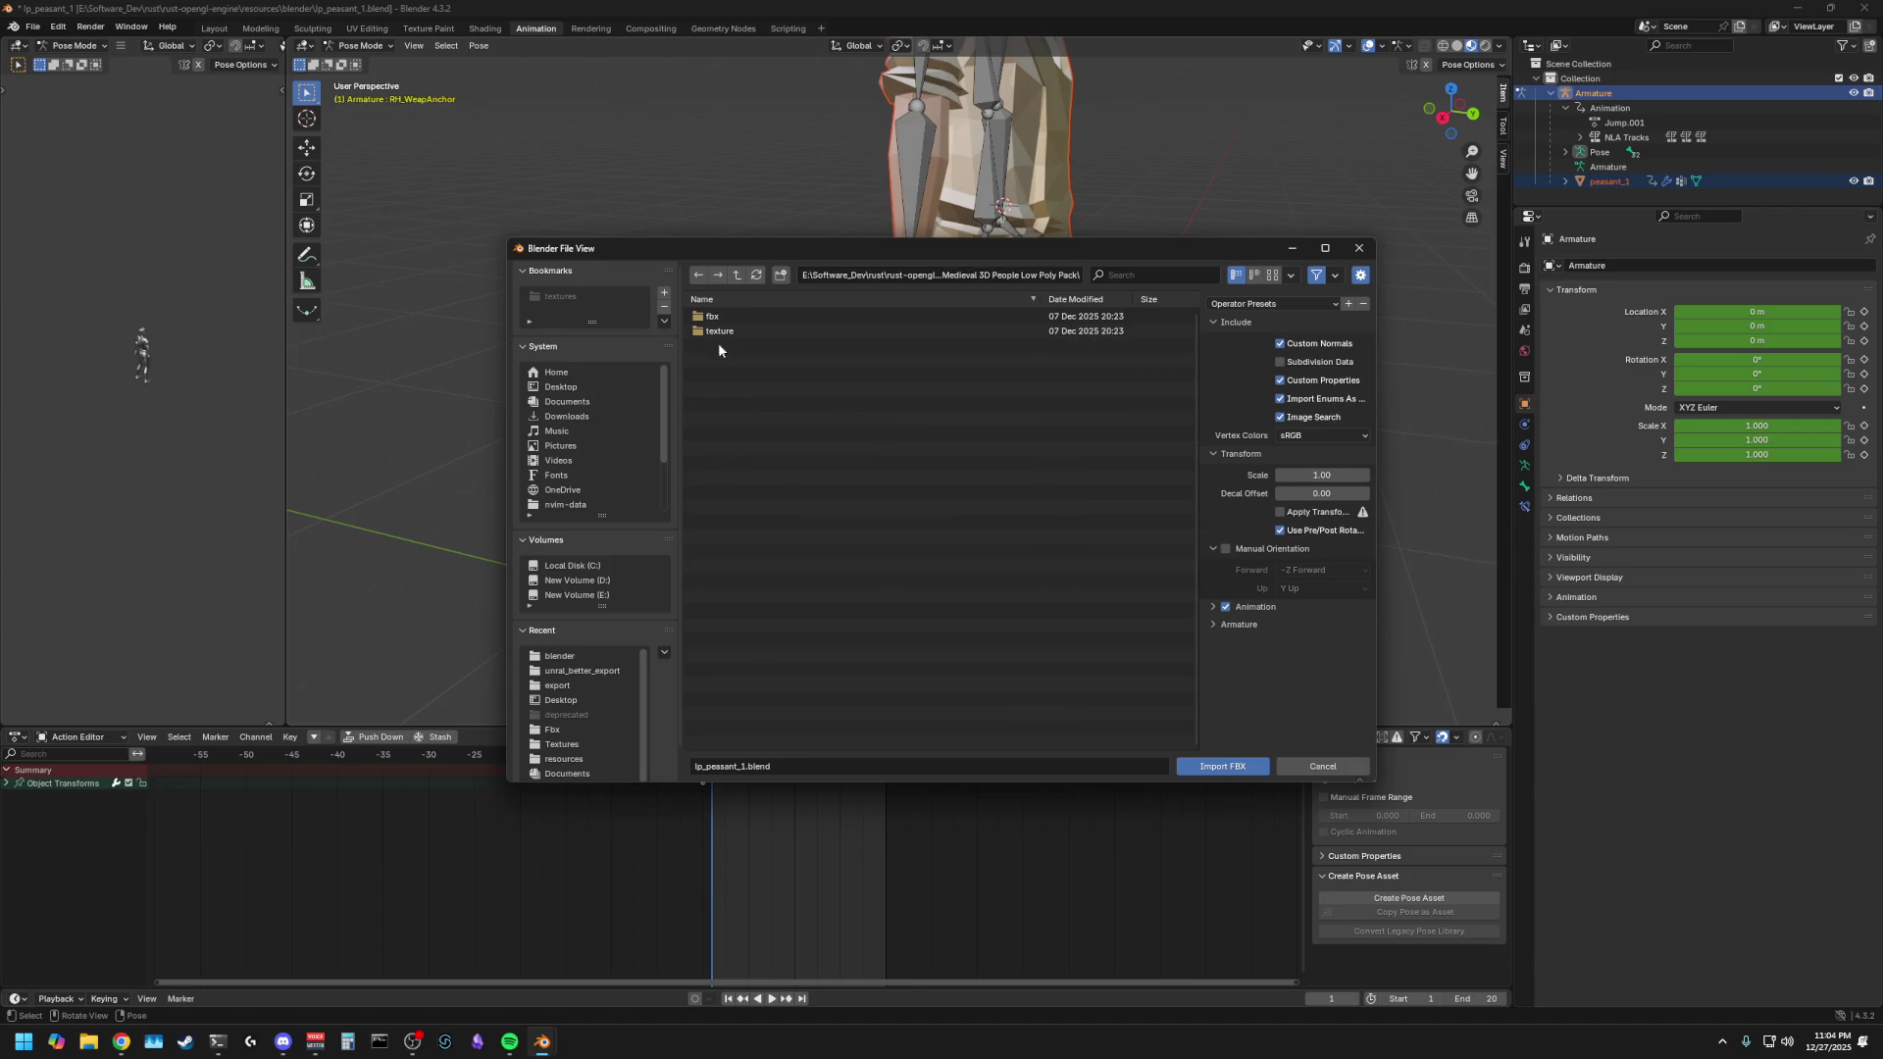
pyautogui.click(698, 275)
pyautogui.doubleClick(791, 406)
pyautogui.doubleClick(716, 312)
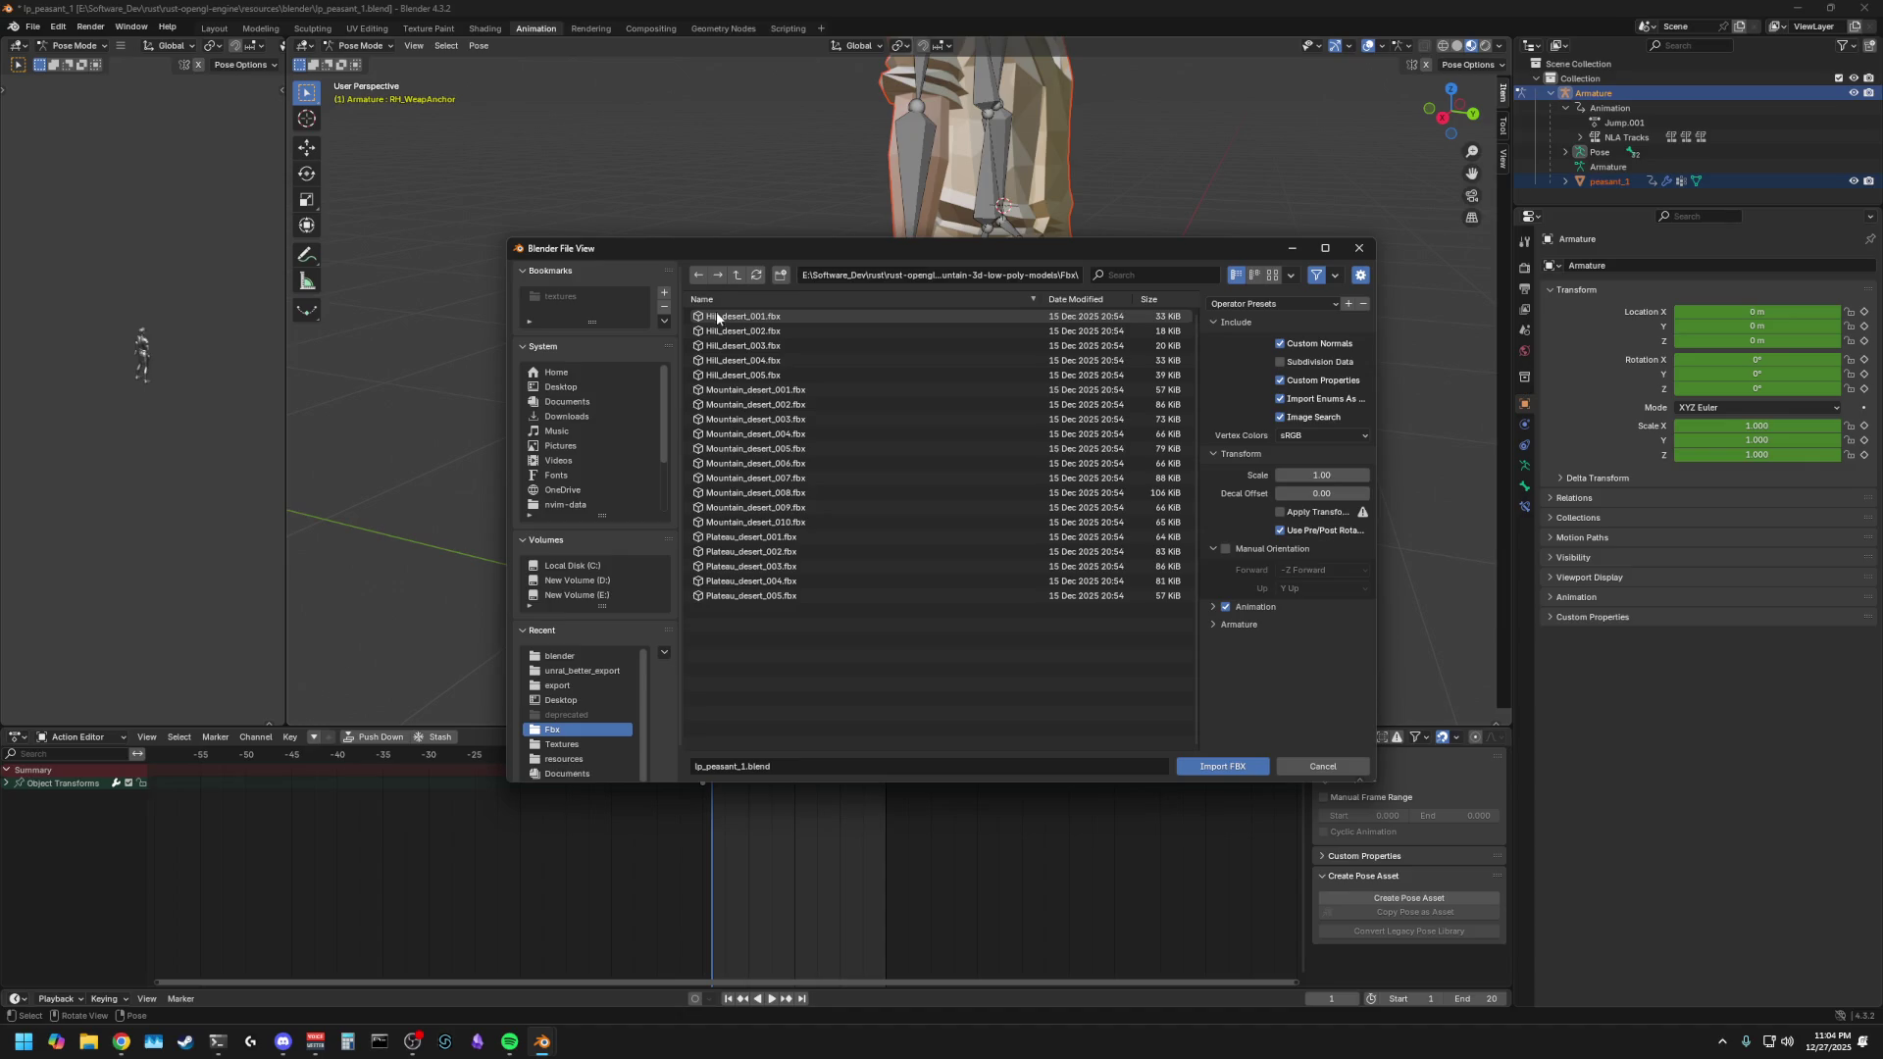
pyautogui.click(699, 277)
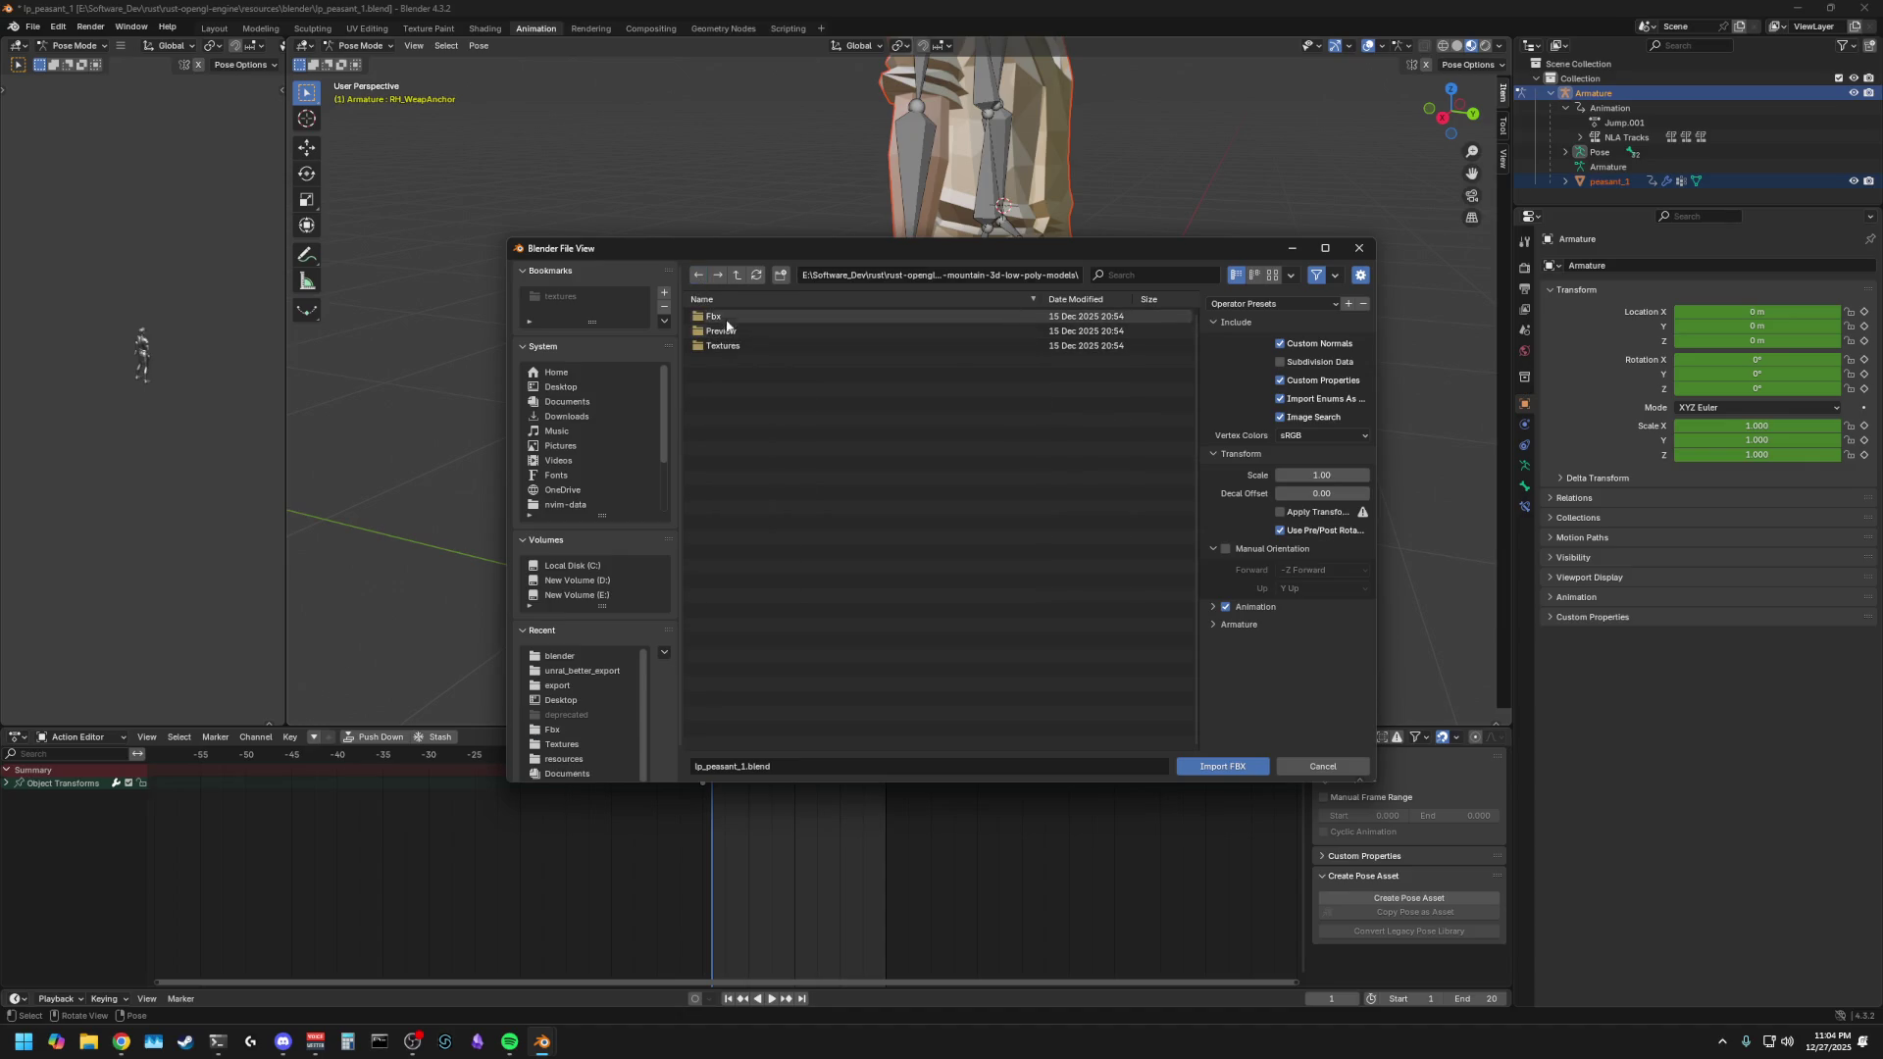
pyautogui.click(699, 275)
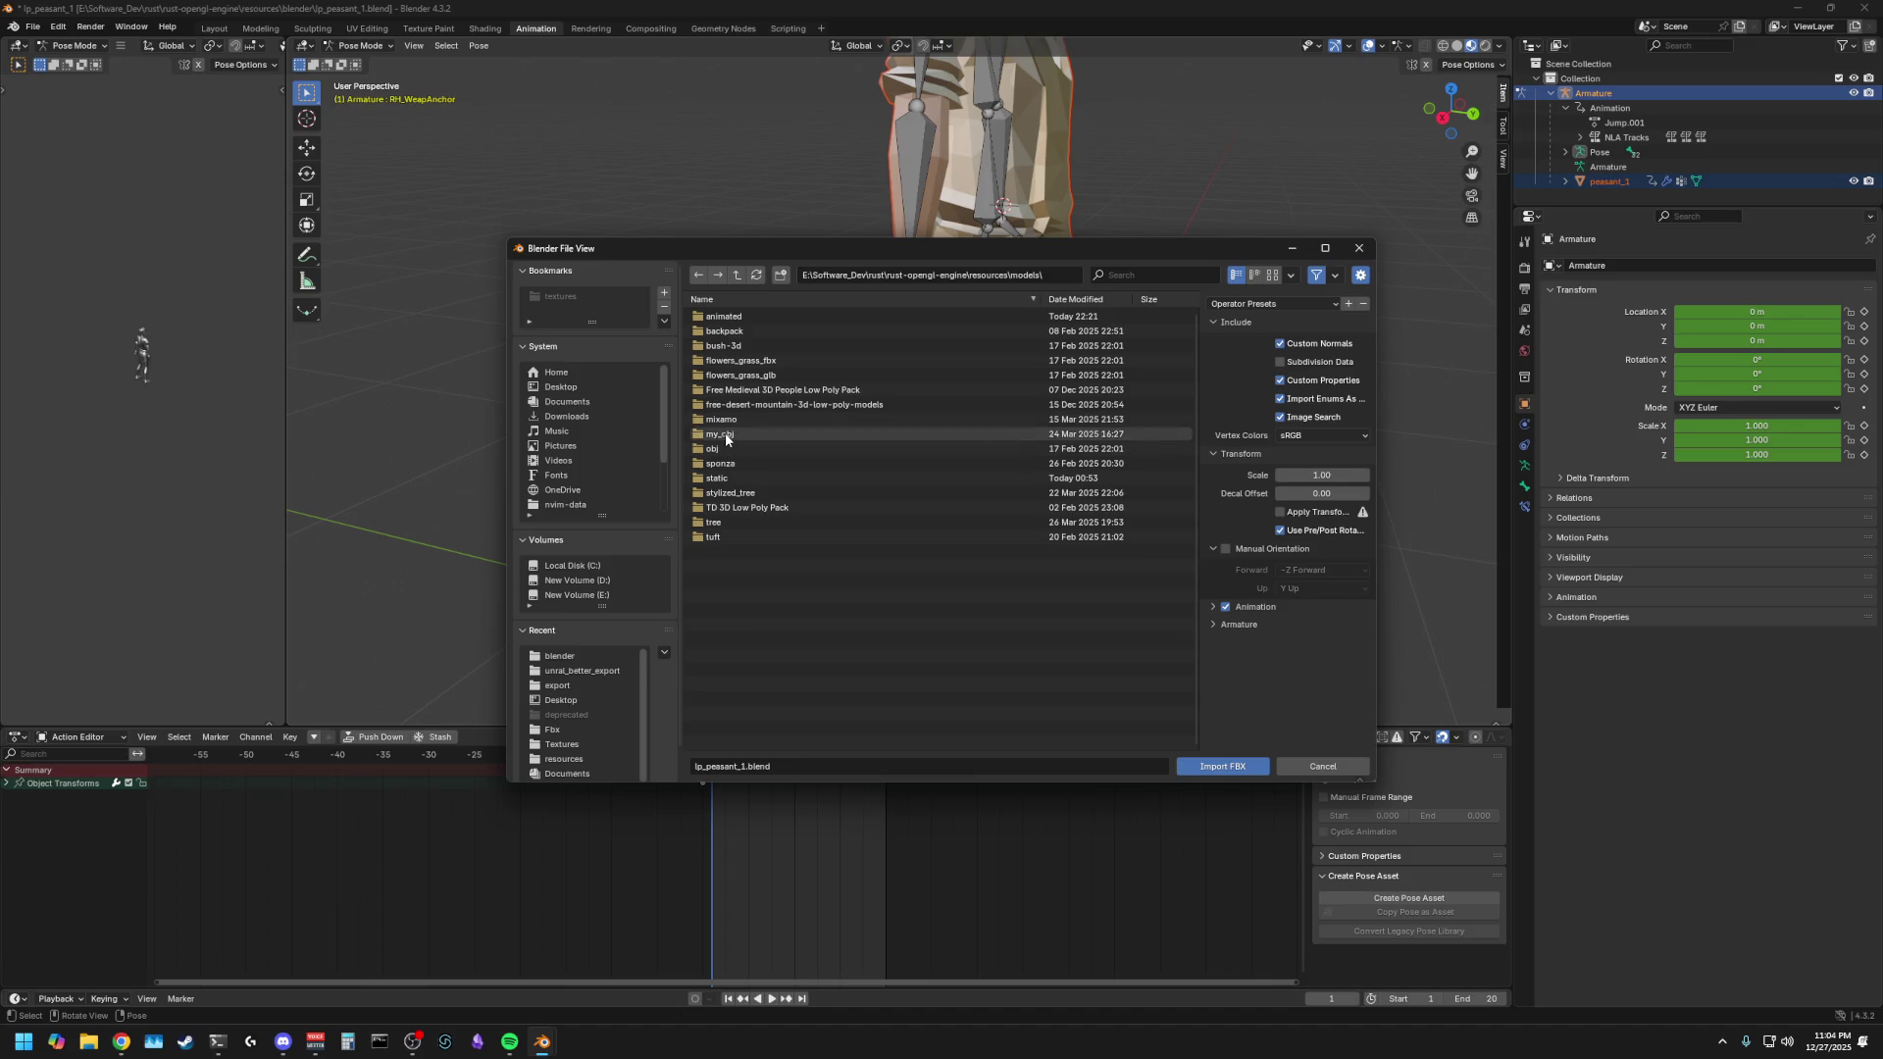
# - Recheck my_obj, obj, static and the TD pack's Shells folder, then bring up File Explorer
pyautogui.doubleClick(726, 433)
pyautogui.click(697, 275)
pyautogui.doubleClick(721, 422)
pyautogui.click(698, 276)
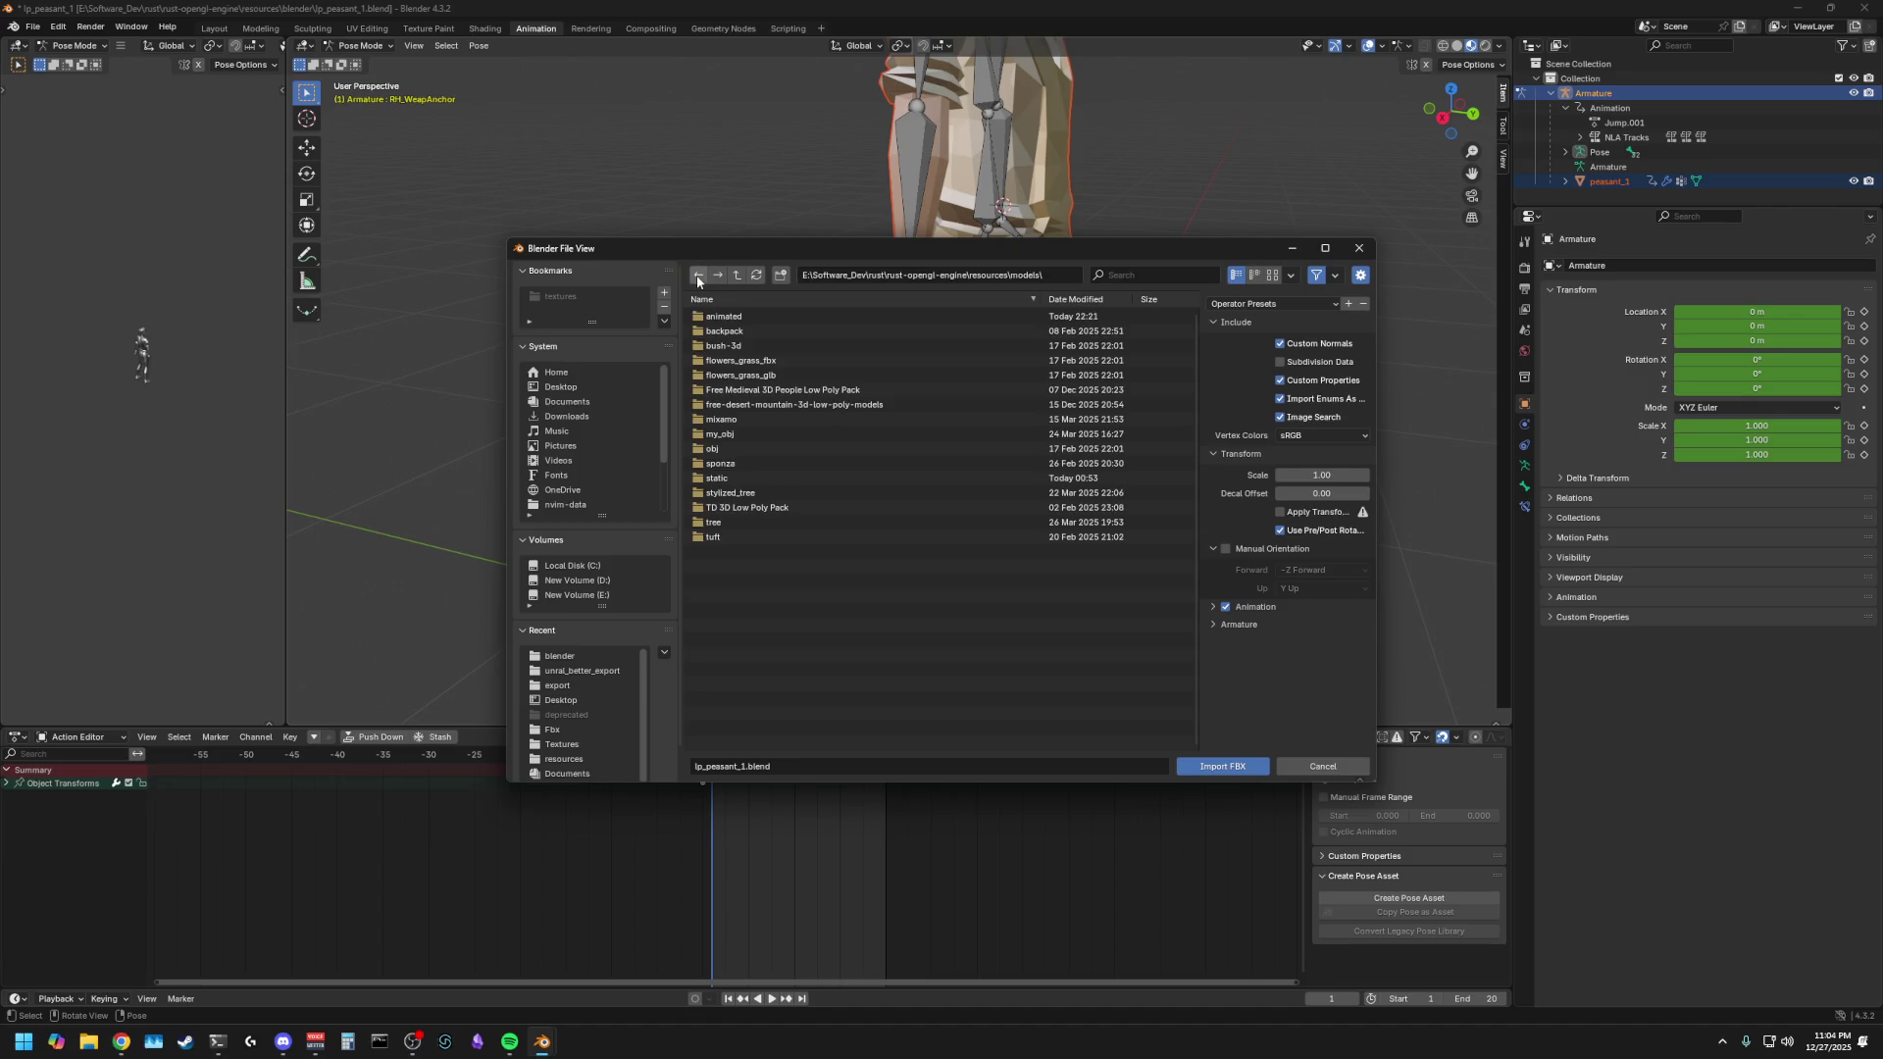
pyautogui.doubleClick(719, 479)
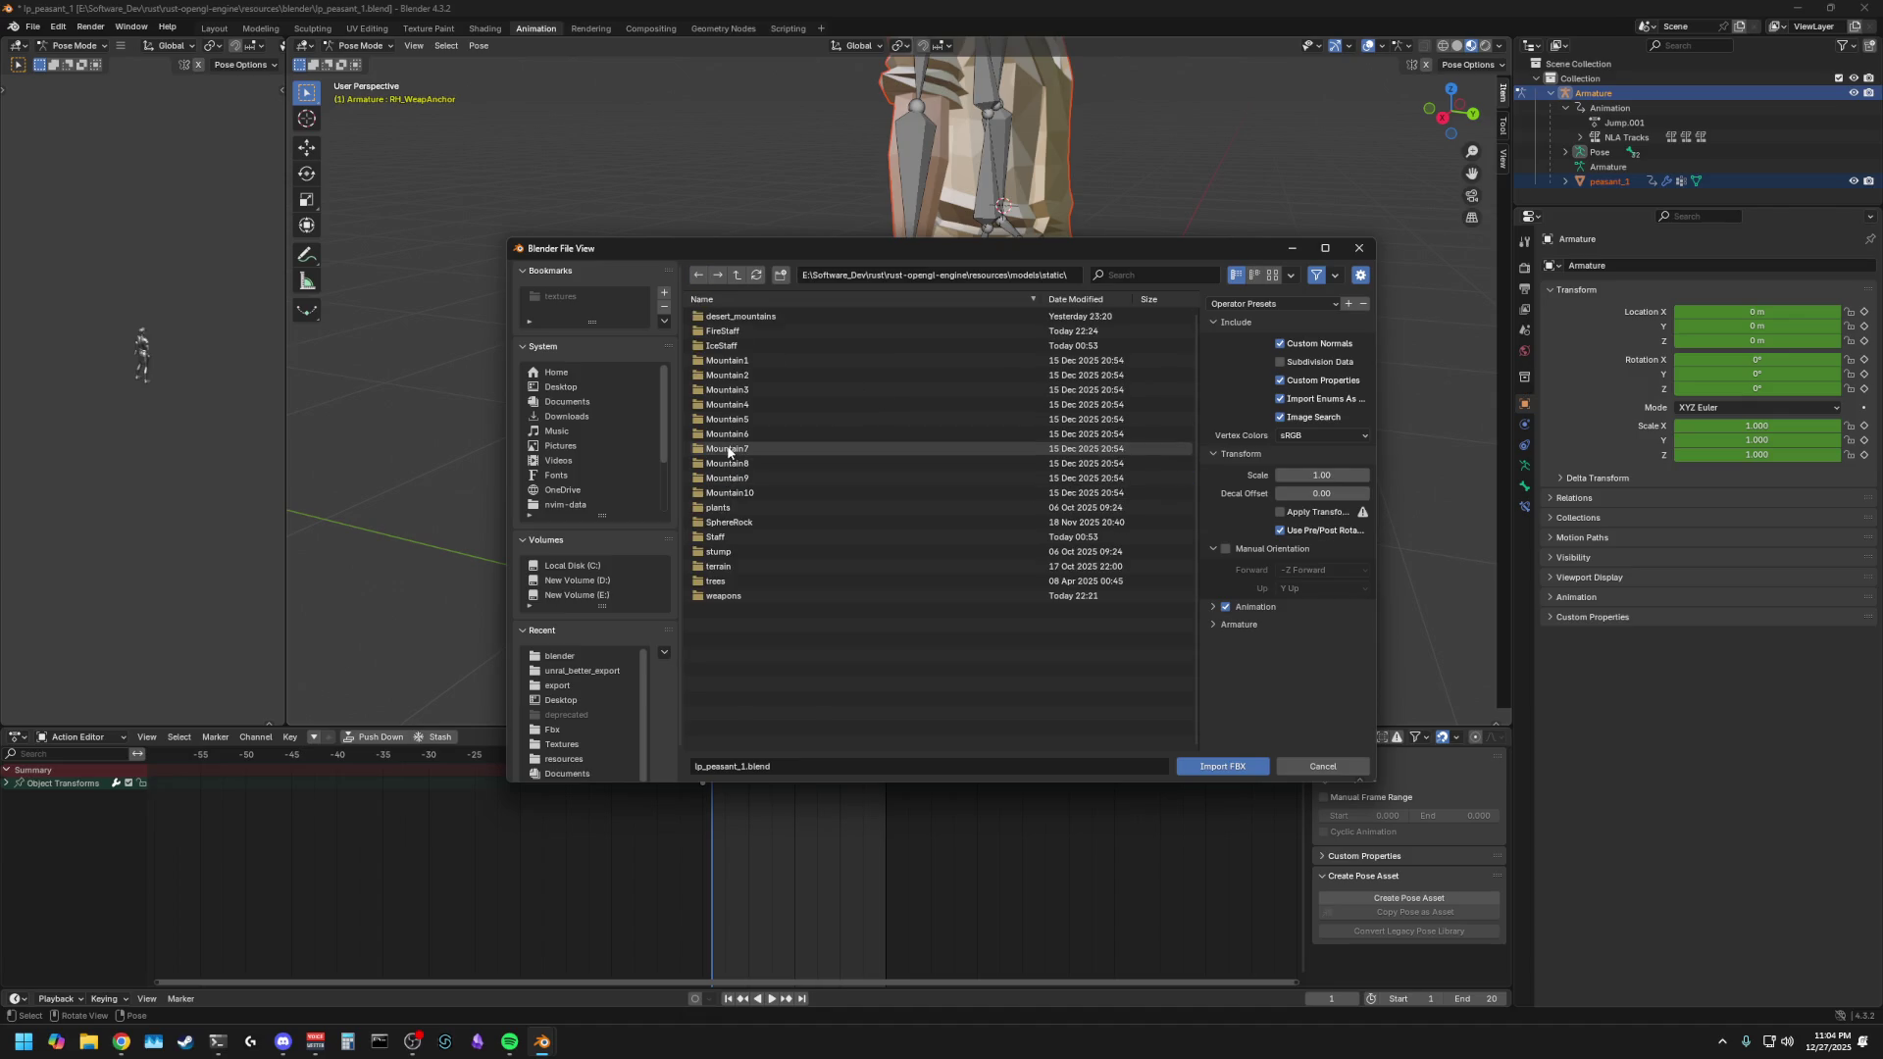
pyautogui.click(698, 274)
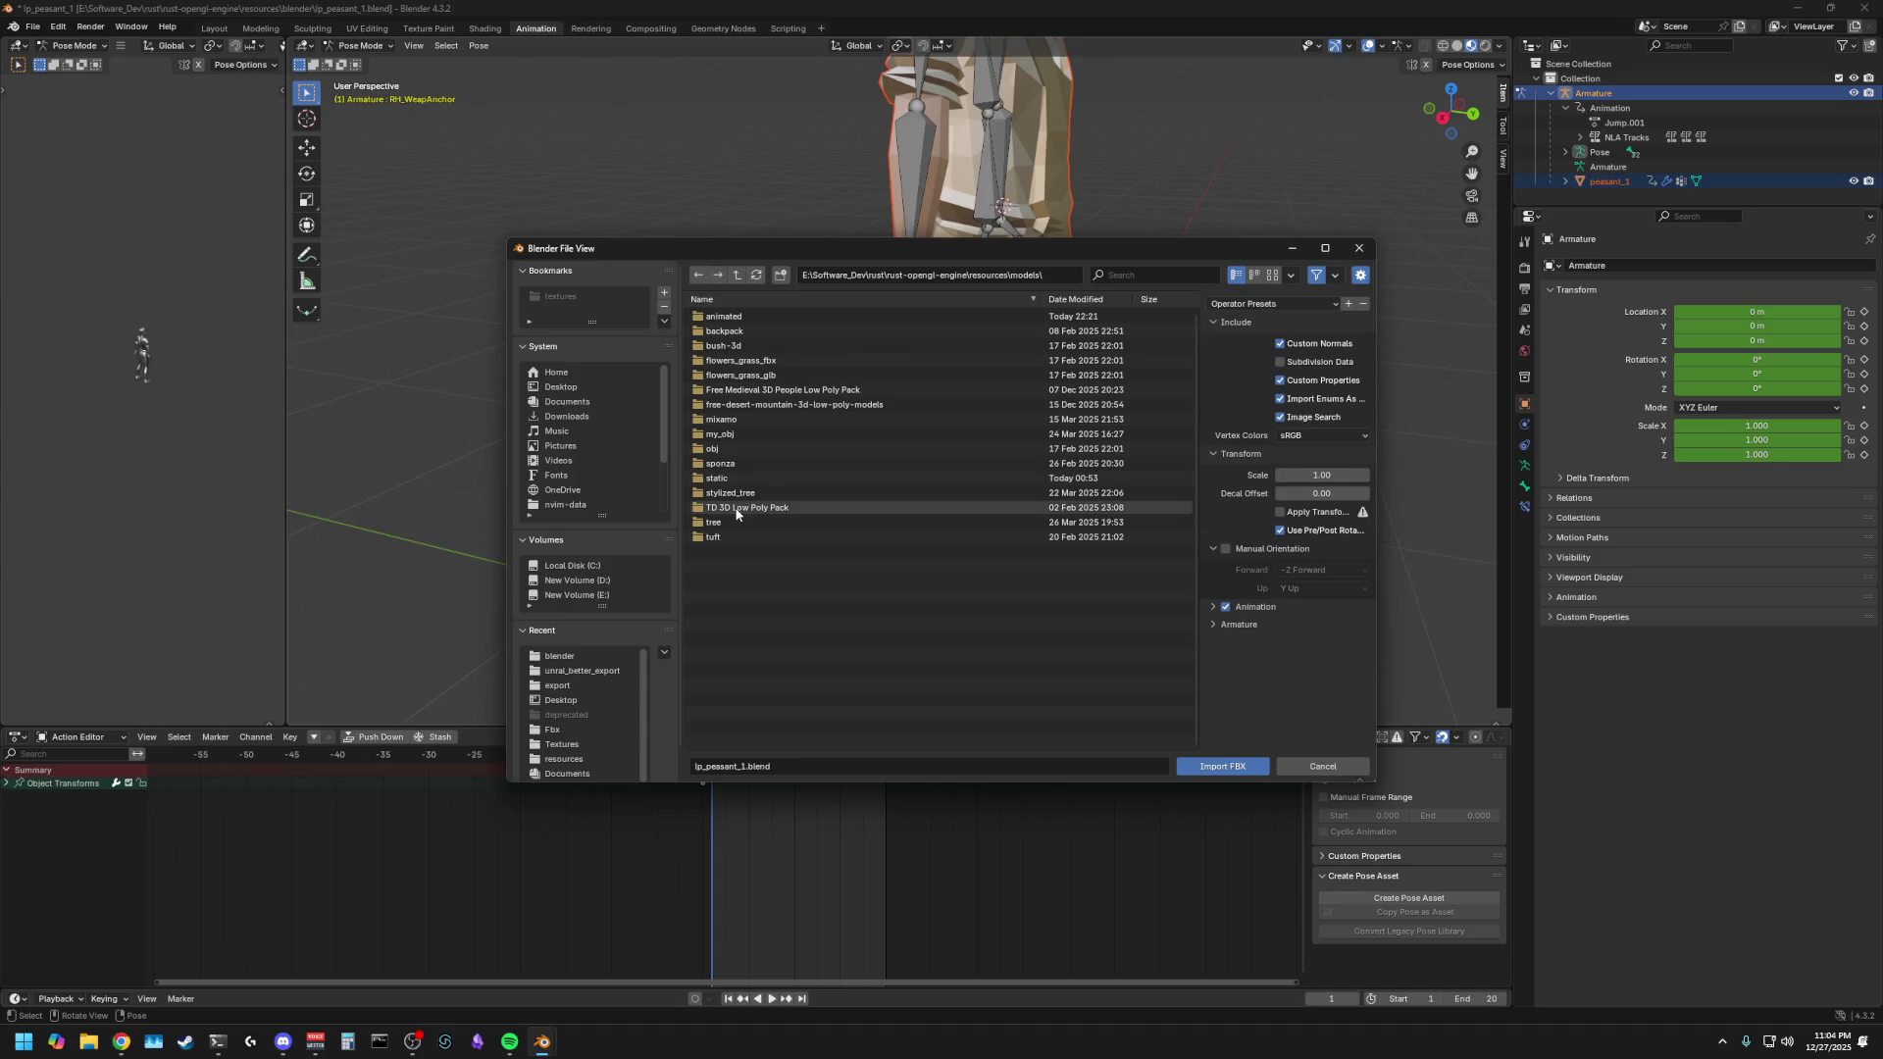
pyautogui.doubleClick(714, 507)
pyautogui.doubleClick(715, 315)
pyautogui.doubleClick(723, 360)
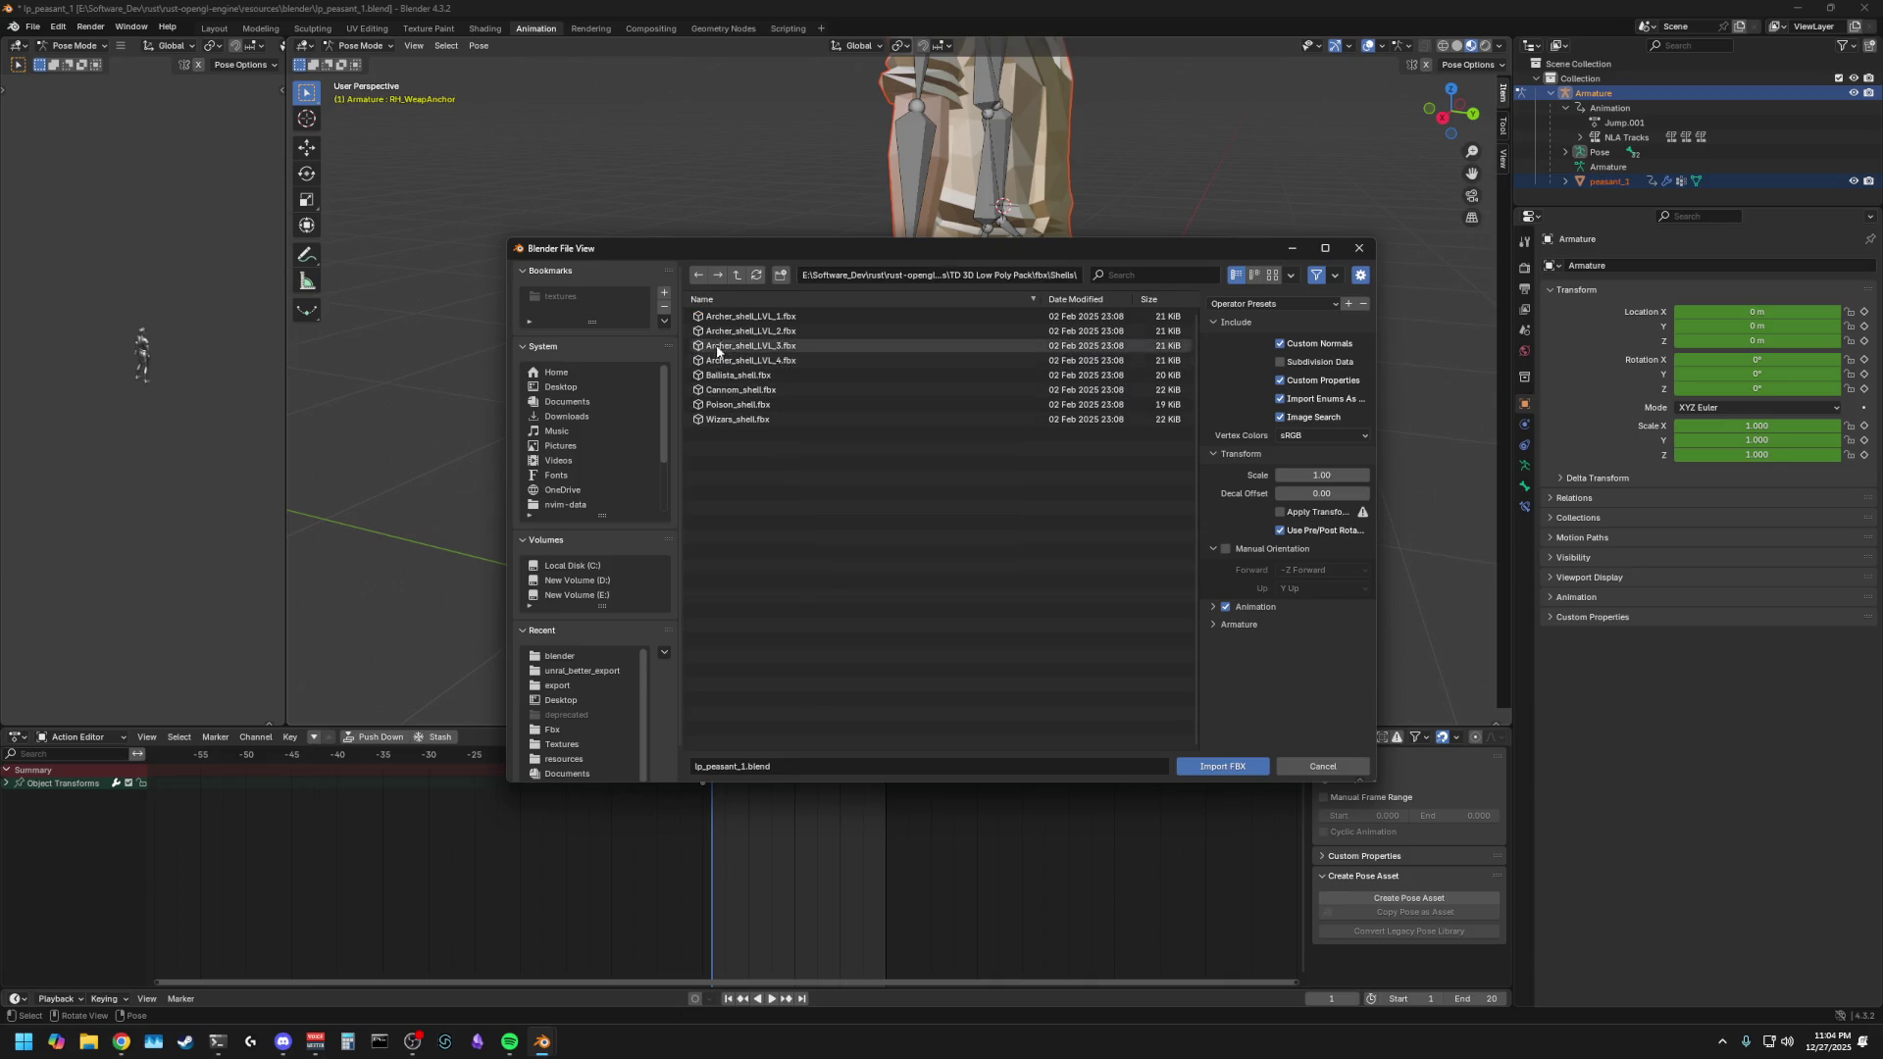
pyautogui.click(699, 276)
pyautogui.click(699, 275)
pyautogui.click(699, 275)
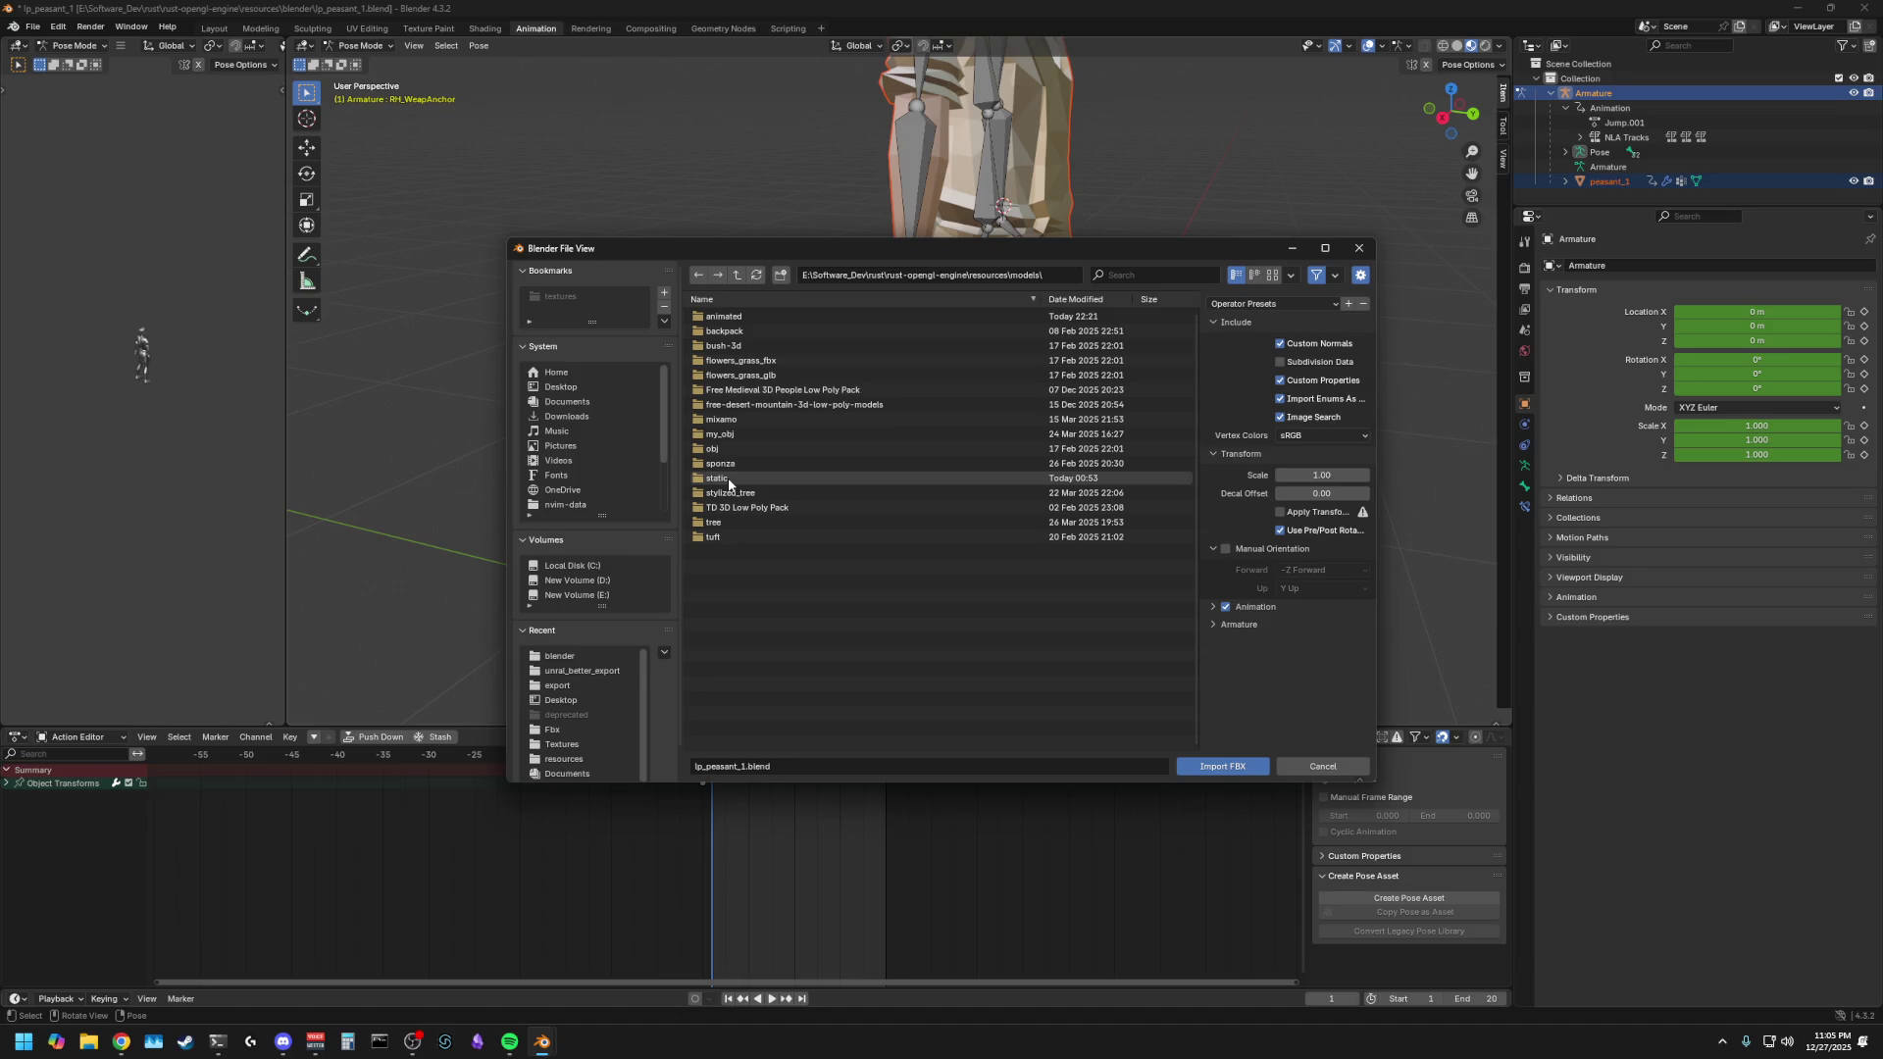
pyautogui.click(88, 1042)
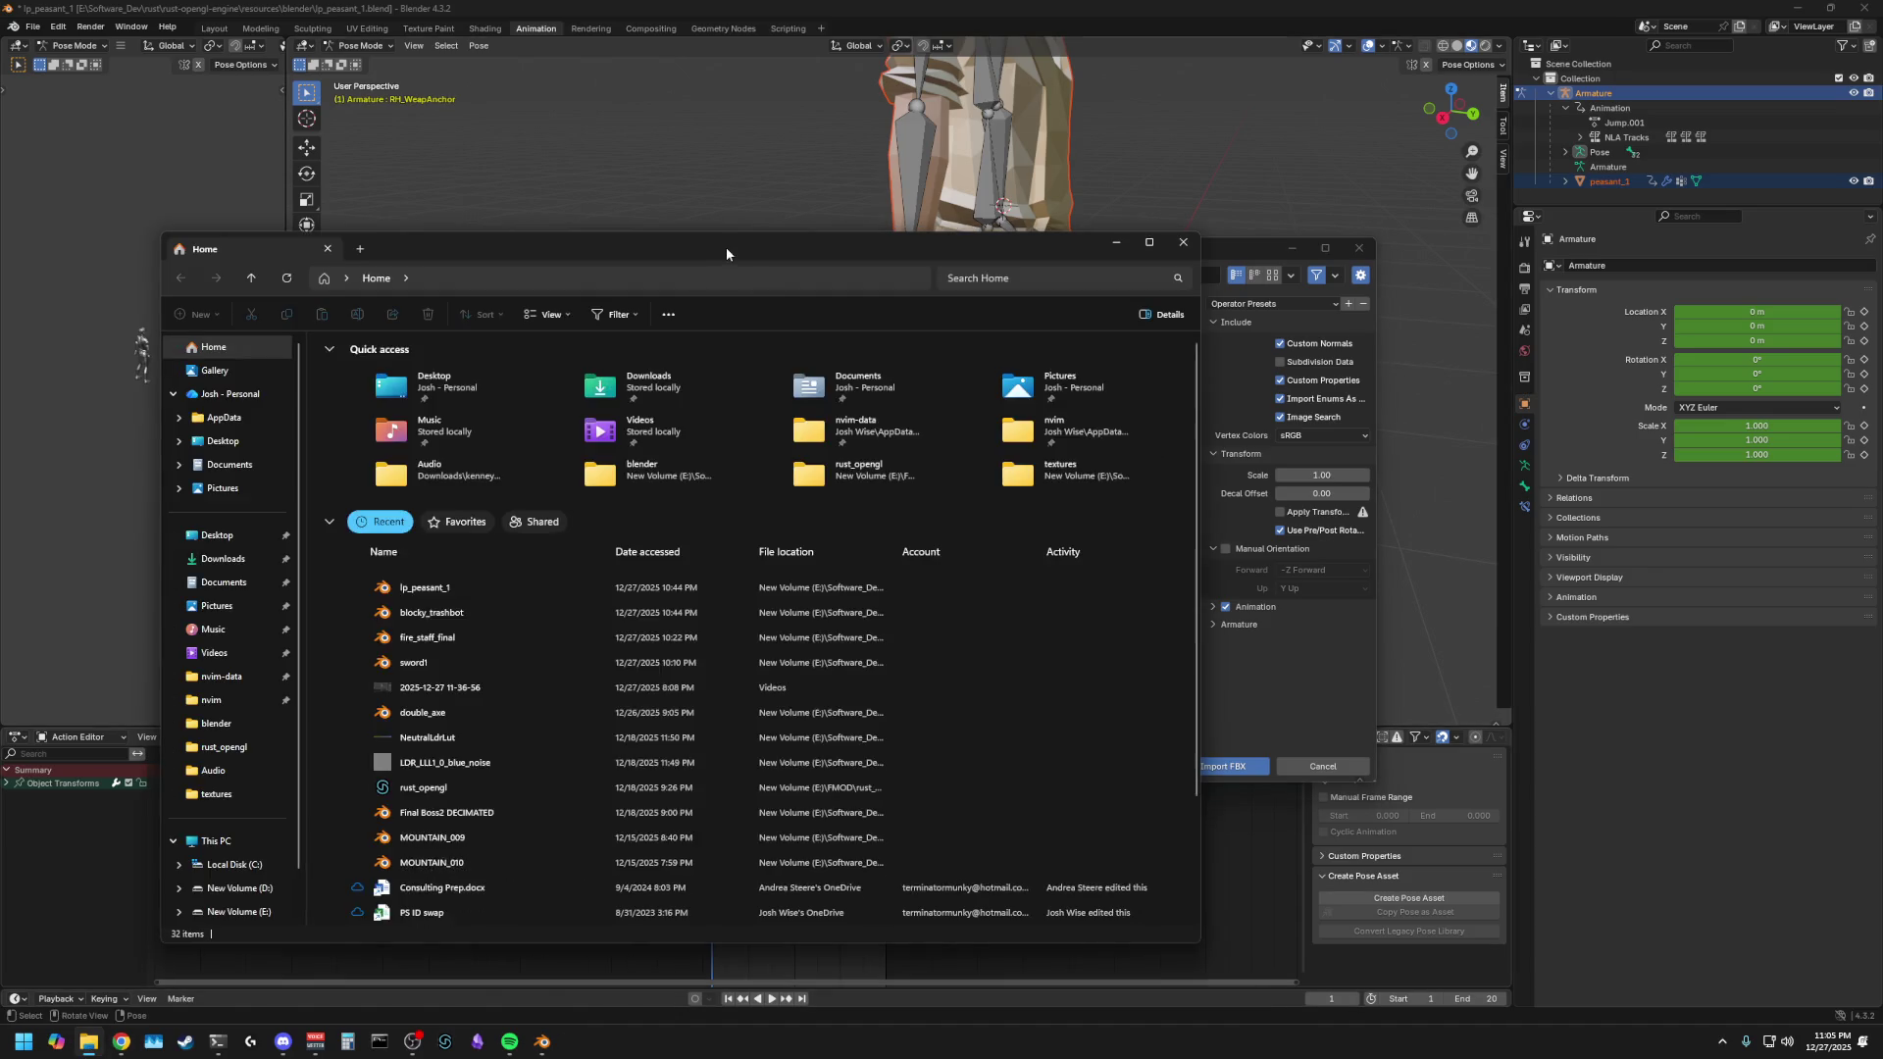
# - Cancel Blender's FBX import browser and look up the weapon pack in Explorer's Downloads
pyautogui.click(1115, 242)
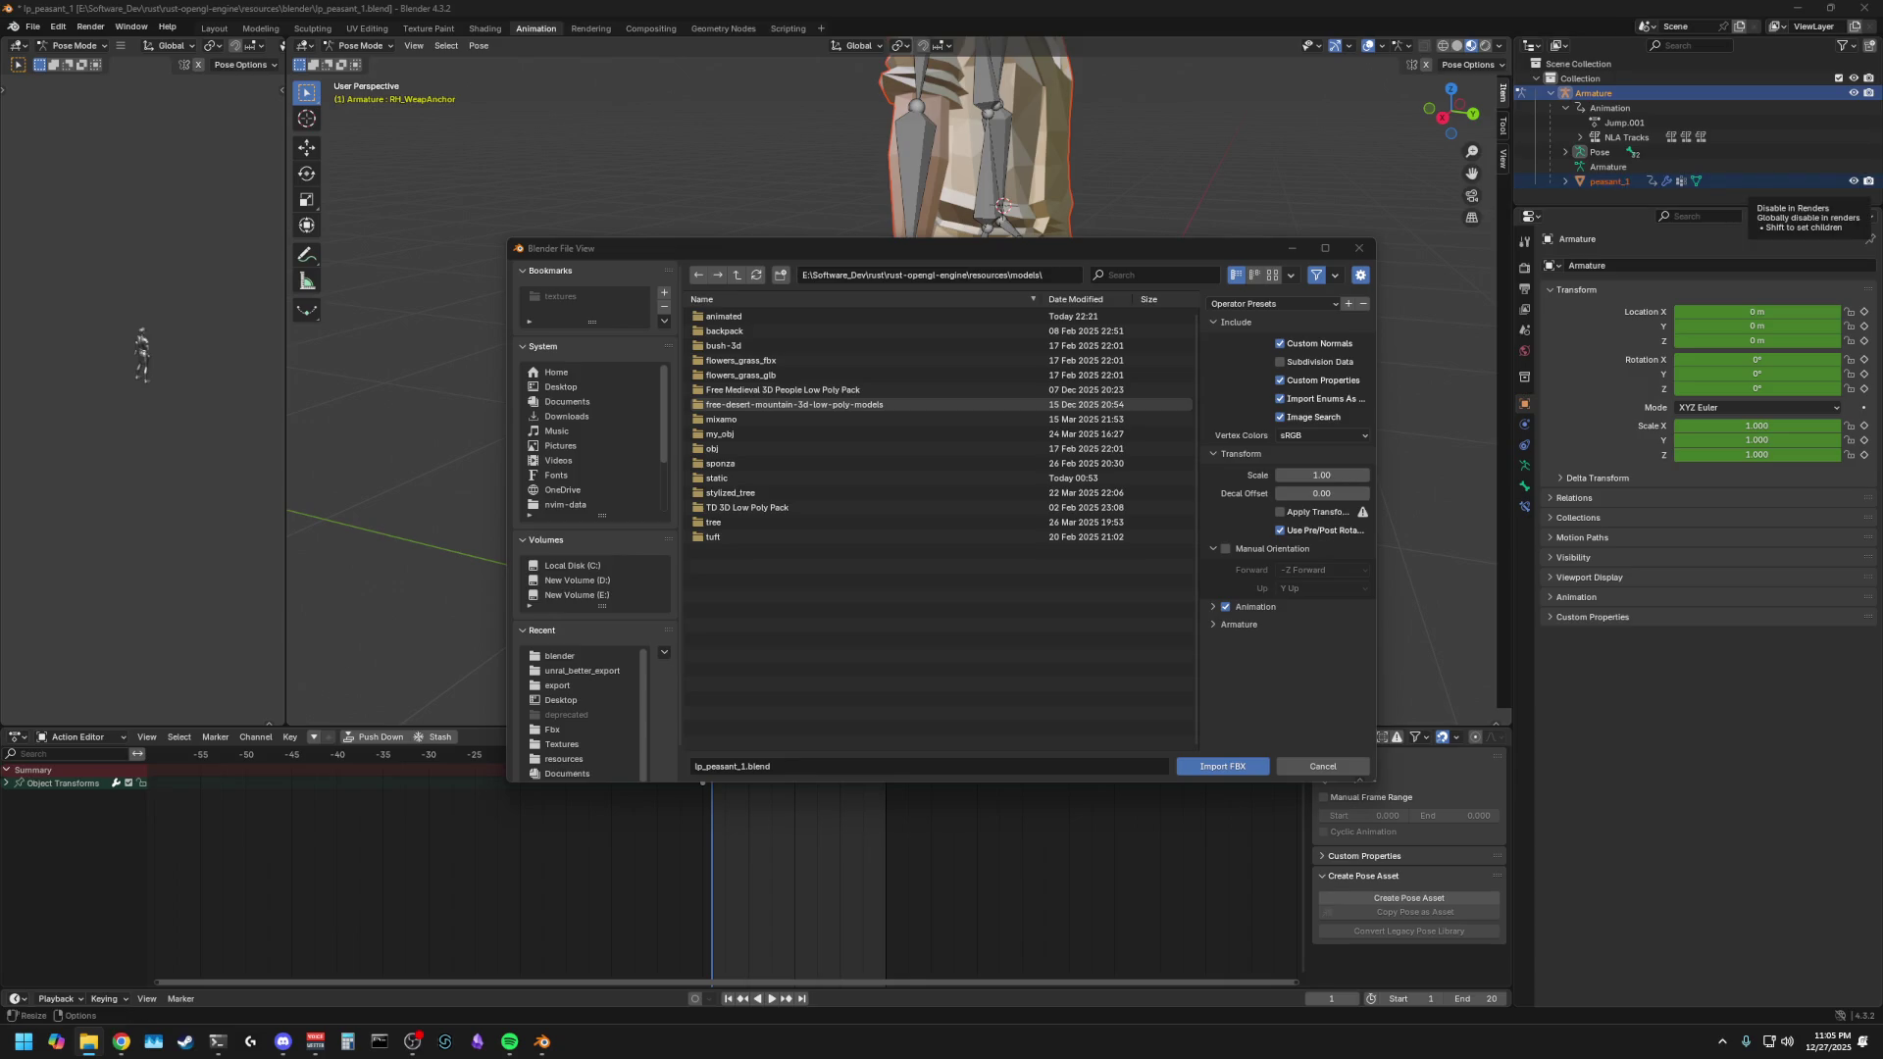
pyautogui.click(1358, 248)
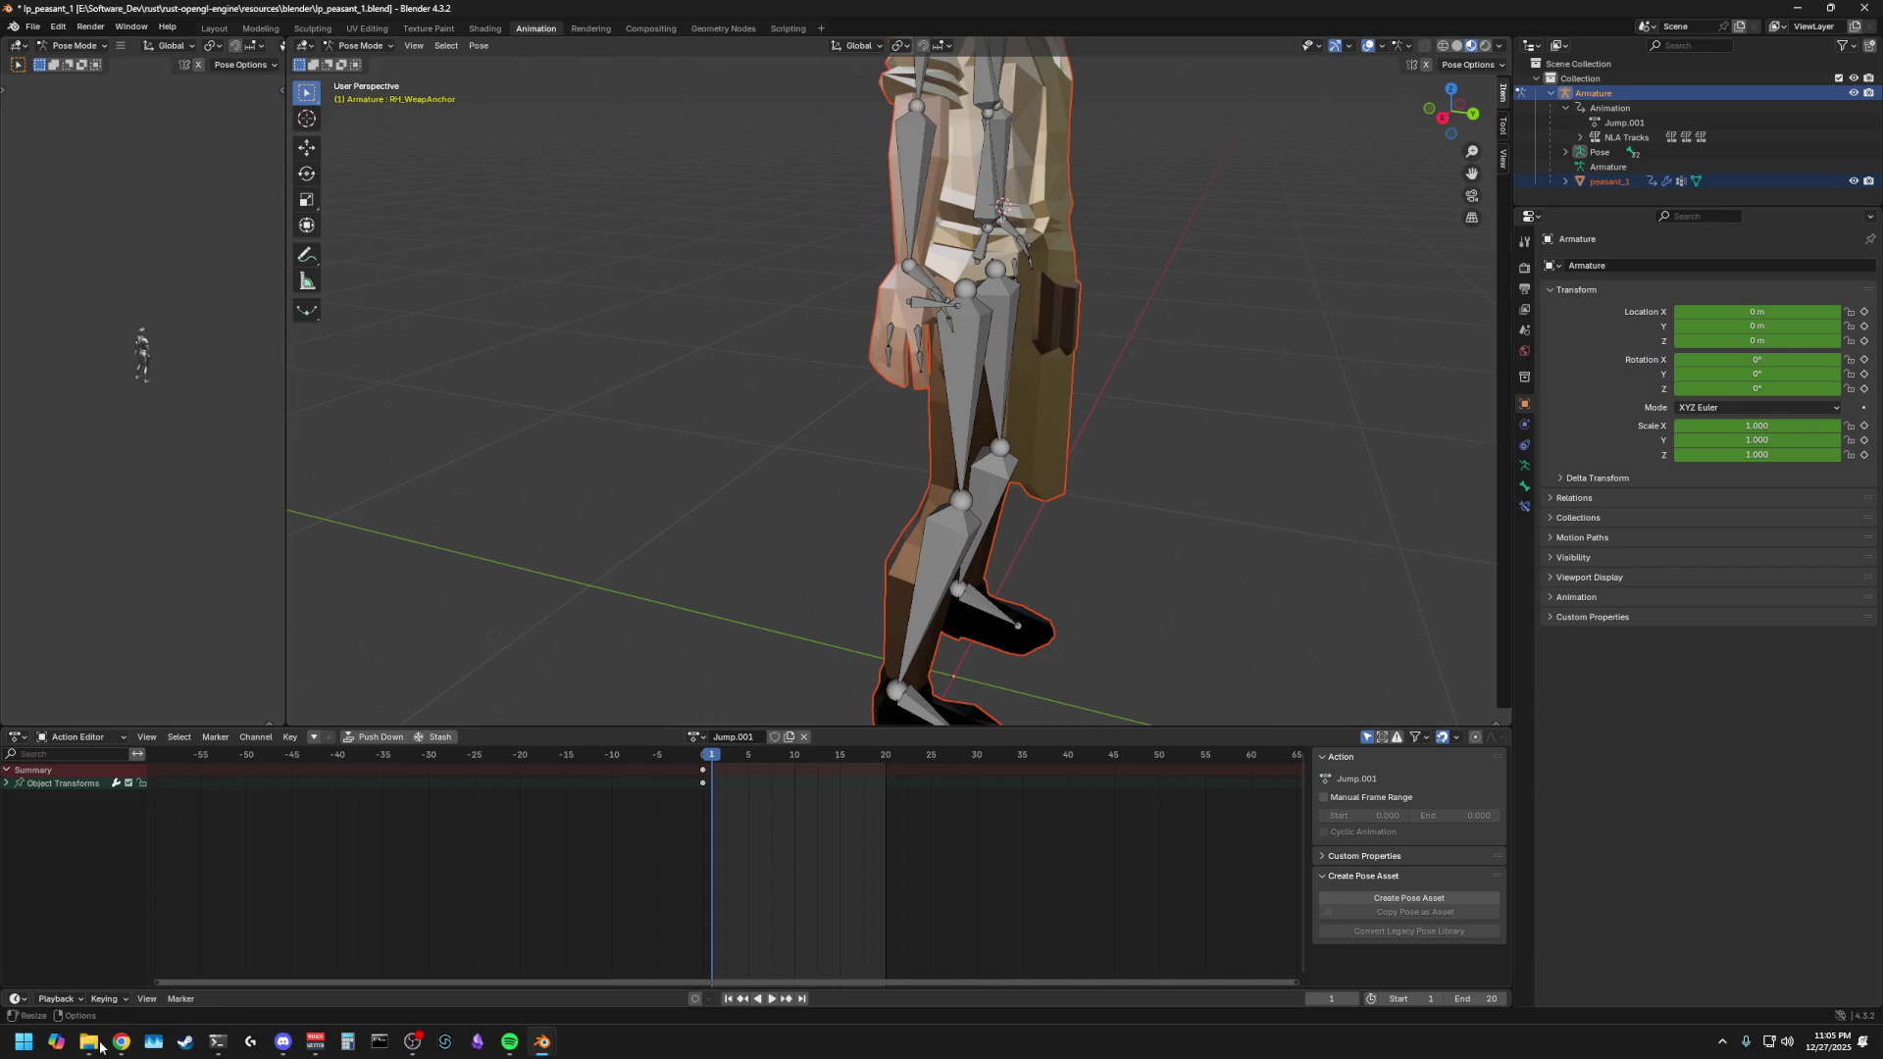
pyautogui.press('super+e')
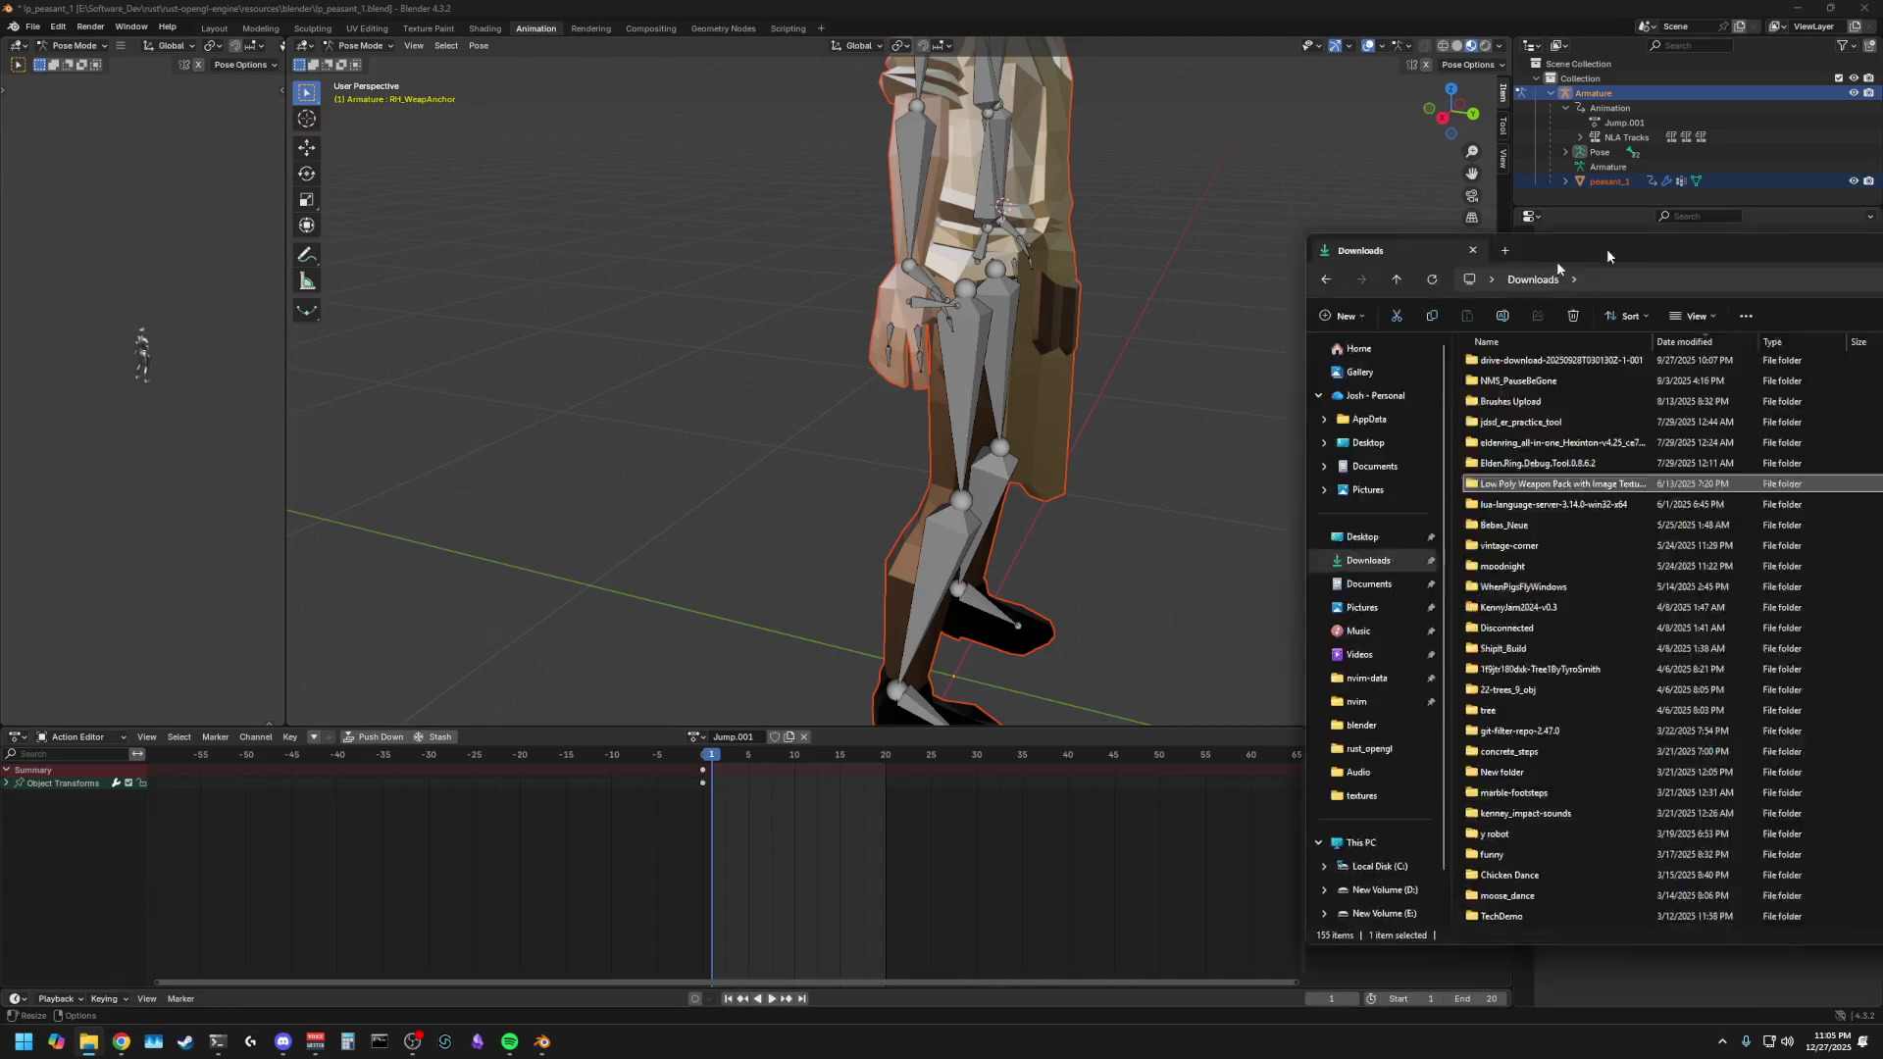
pyautogui.moveTo(1600, 252); pyautogui.dragTo(672, 178)
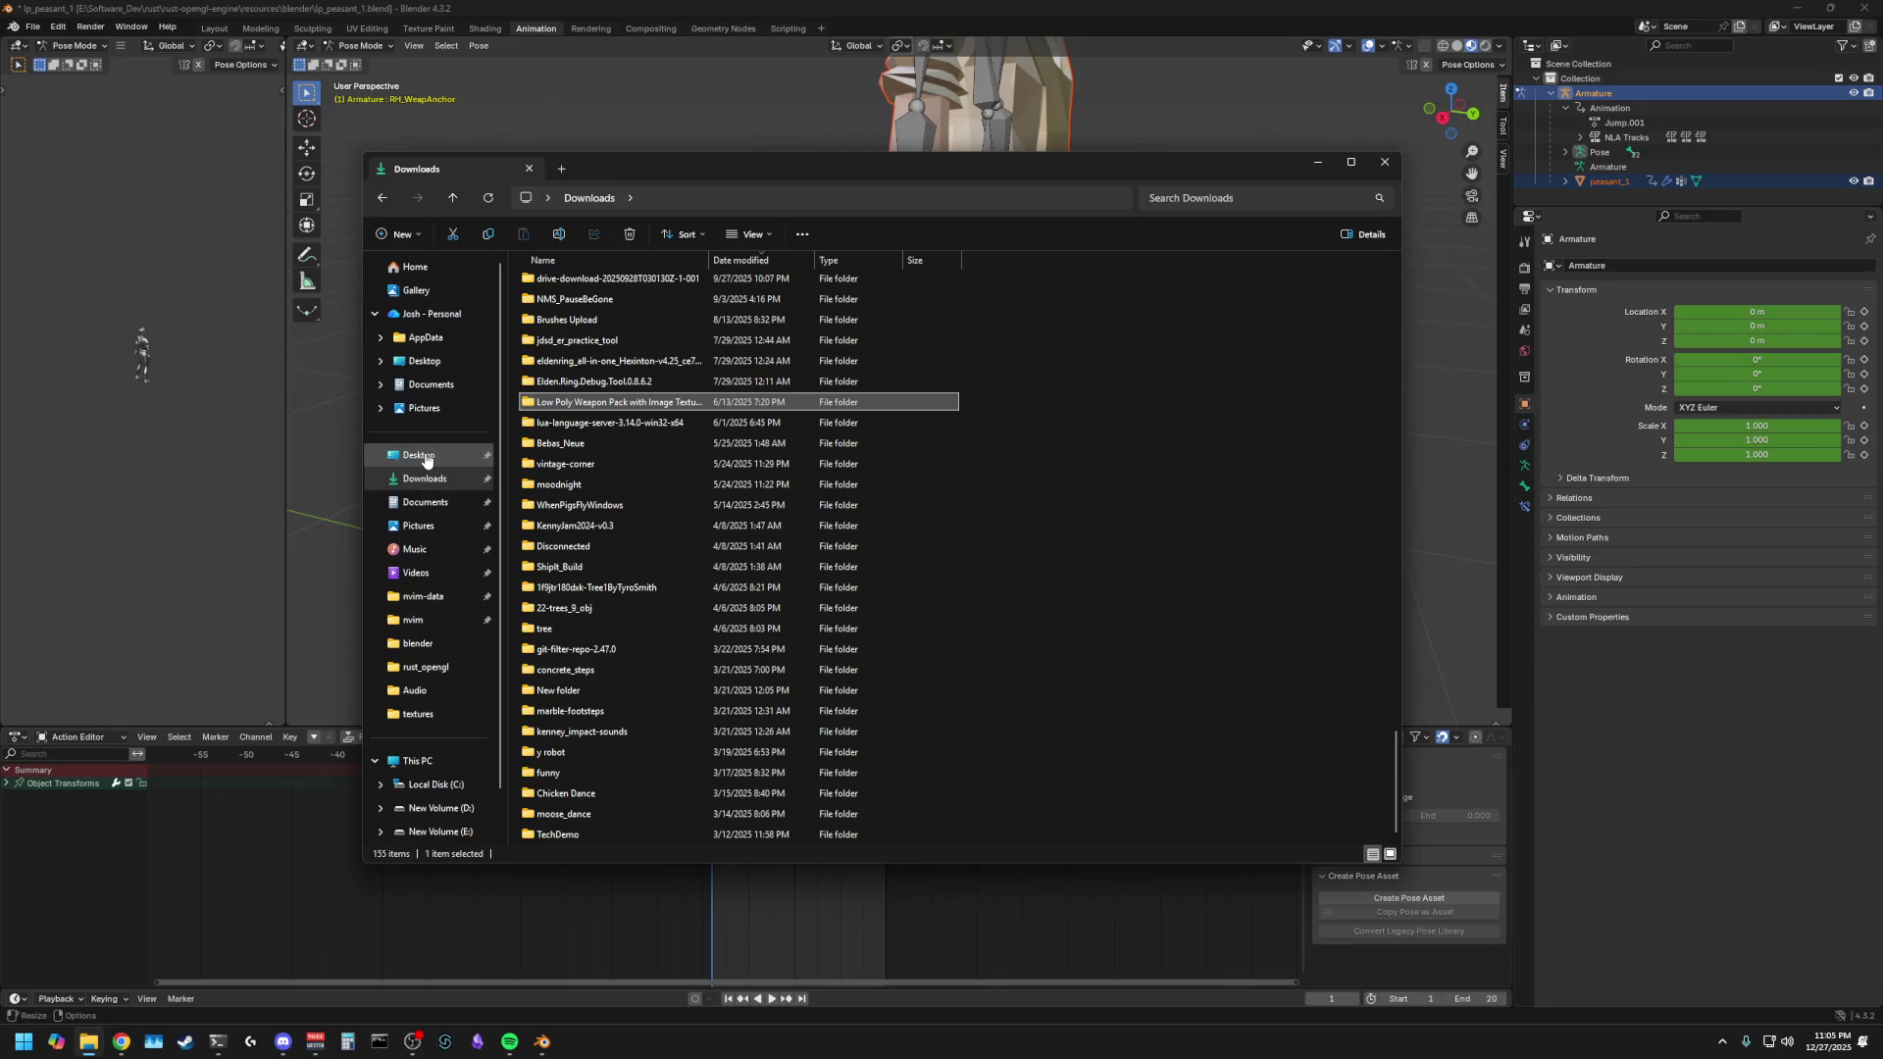
pyautogui.click(1383, 162)
# - Close Explorer, return to Vim and open a terminal split to start a cargo command
pyautogui.click(95, 1046)
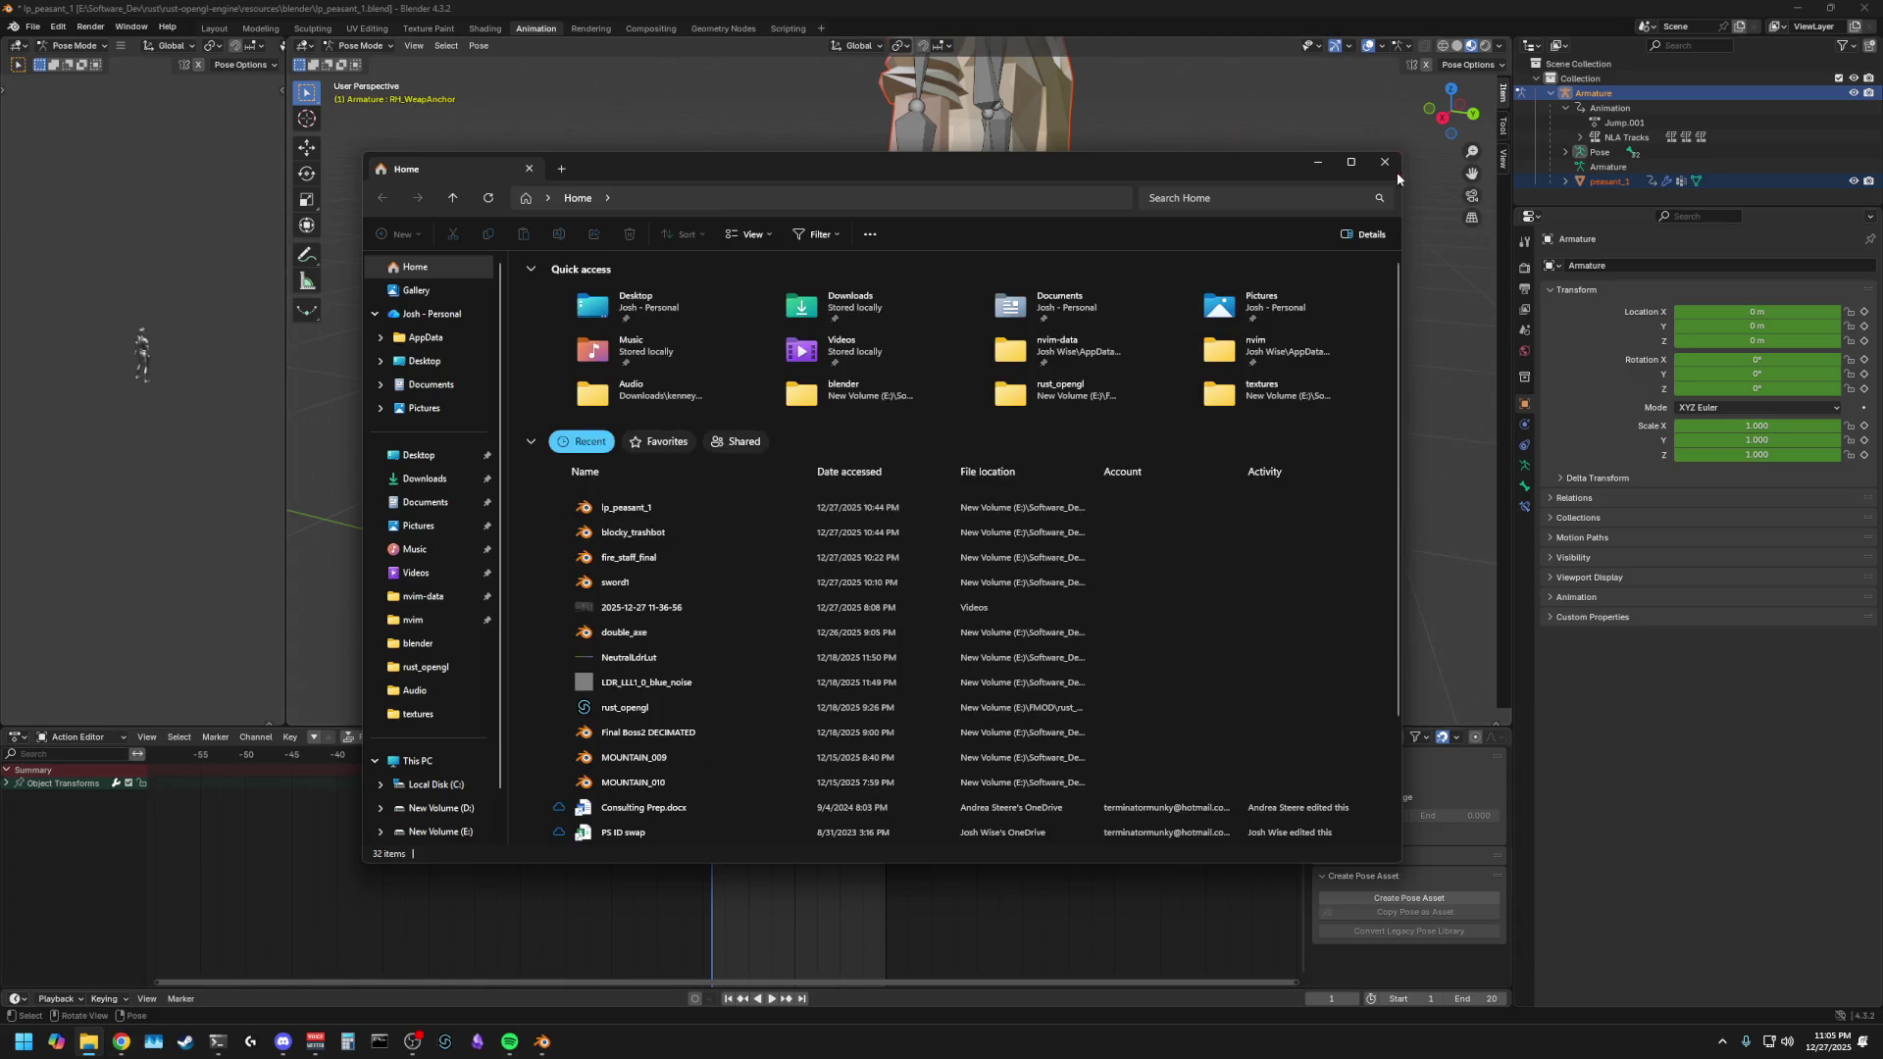
pyautogui.click(1397, 173)
pyautogui.click(207, 1049)
pyautogui.click(535, 651)
pyautogui.press('space')
pyautogui.write('t')
pyautogui.write('carg')
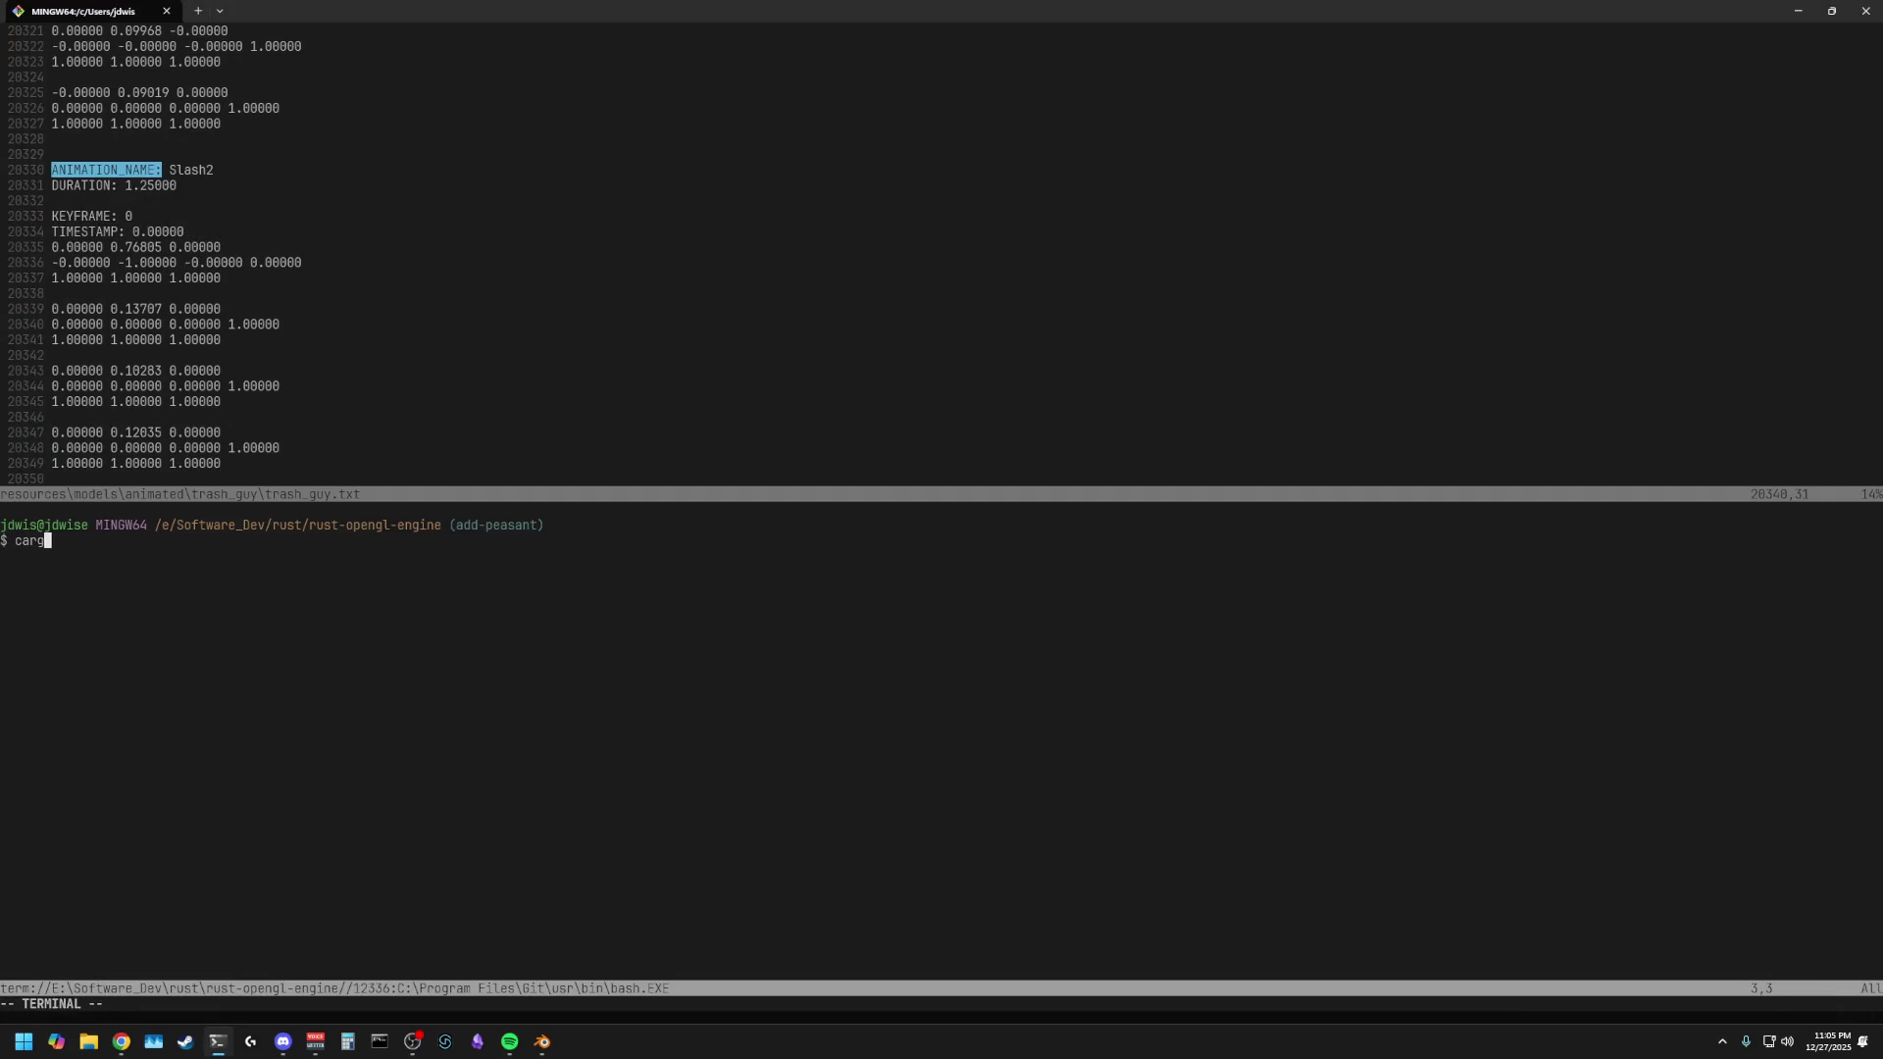
# - Open File Explorer from the terminal with expl and go to resources/models
pyautogui.press('BackSpace')
pyautogui.press('BackSpace')
pyautogui.press('BackSpace')
pyautogui.write('expl')
pyautogui.doubleClick(559, 365)
pyautogui.doubleClick(550, 344)
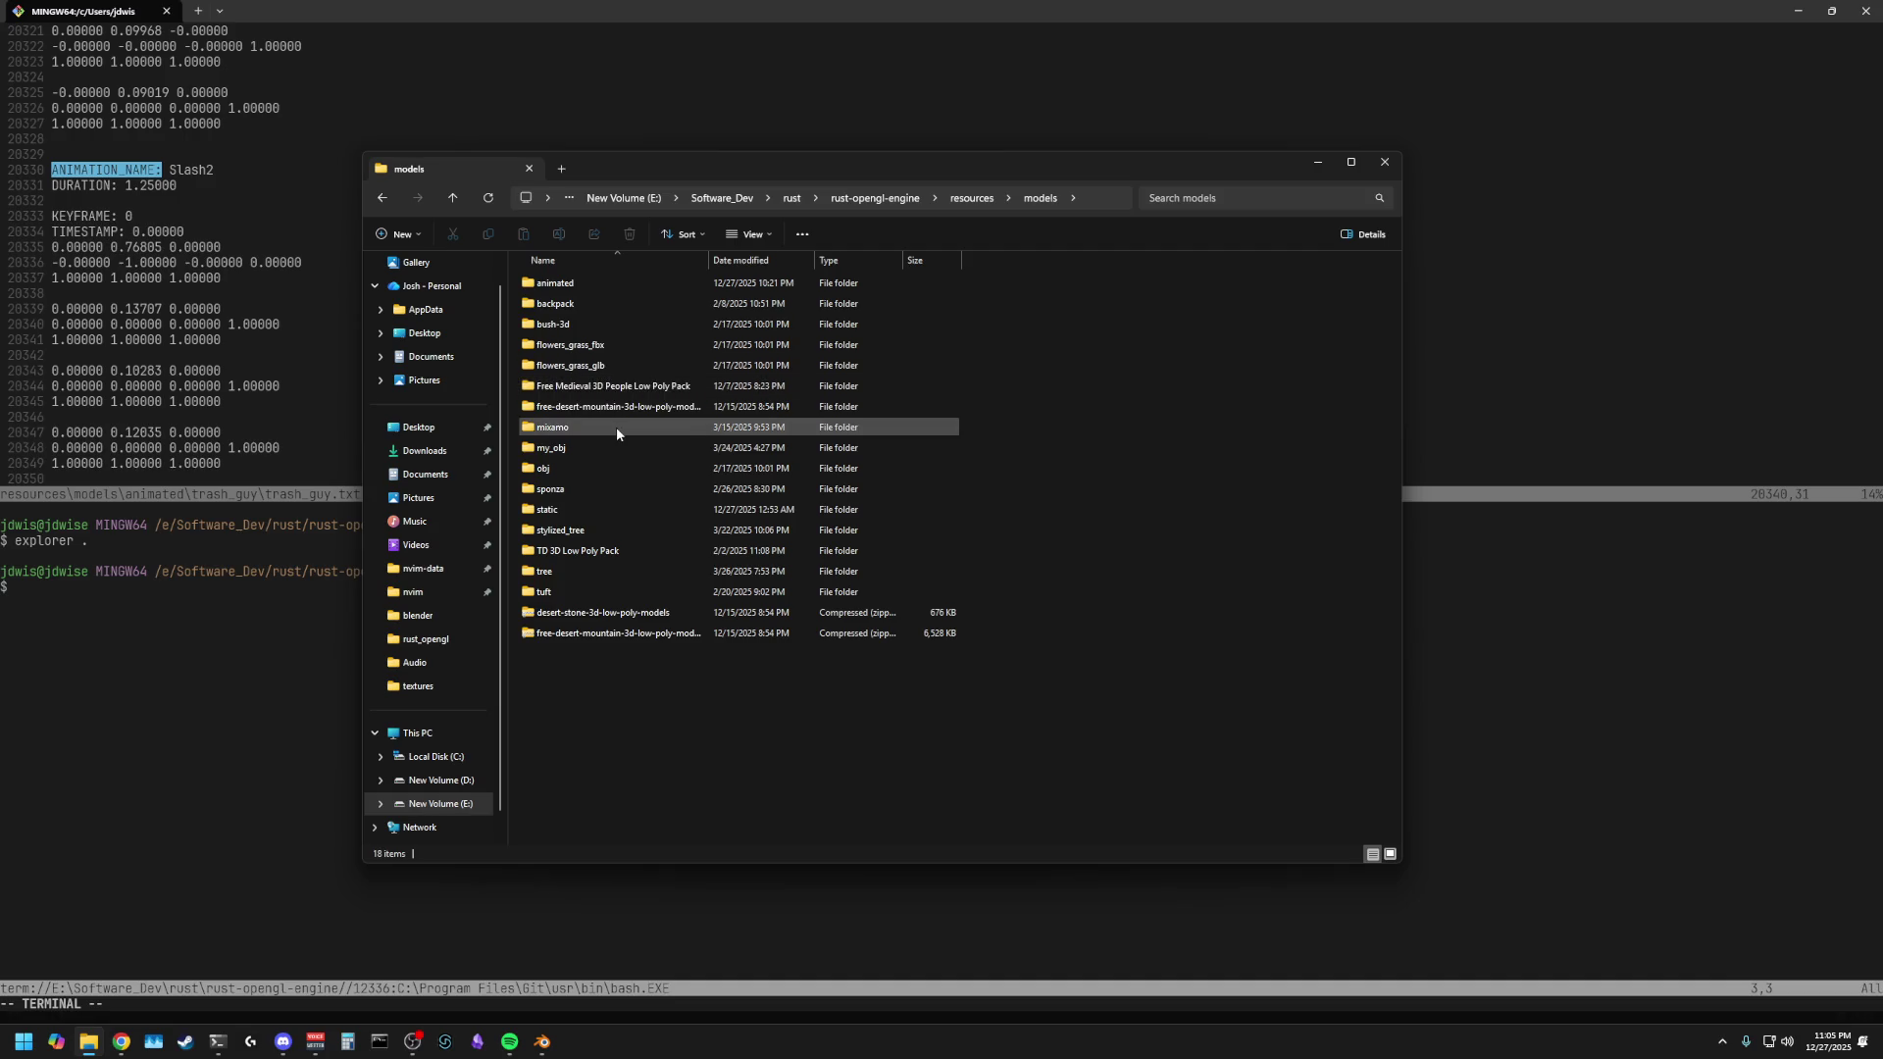
pyautogui.click(612, 632)
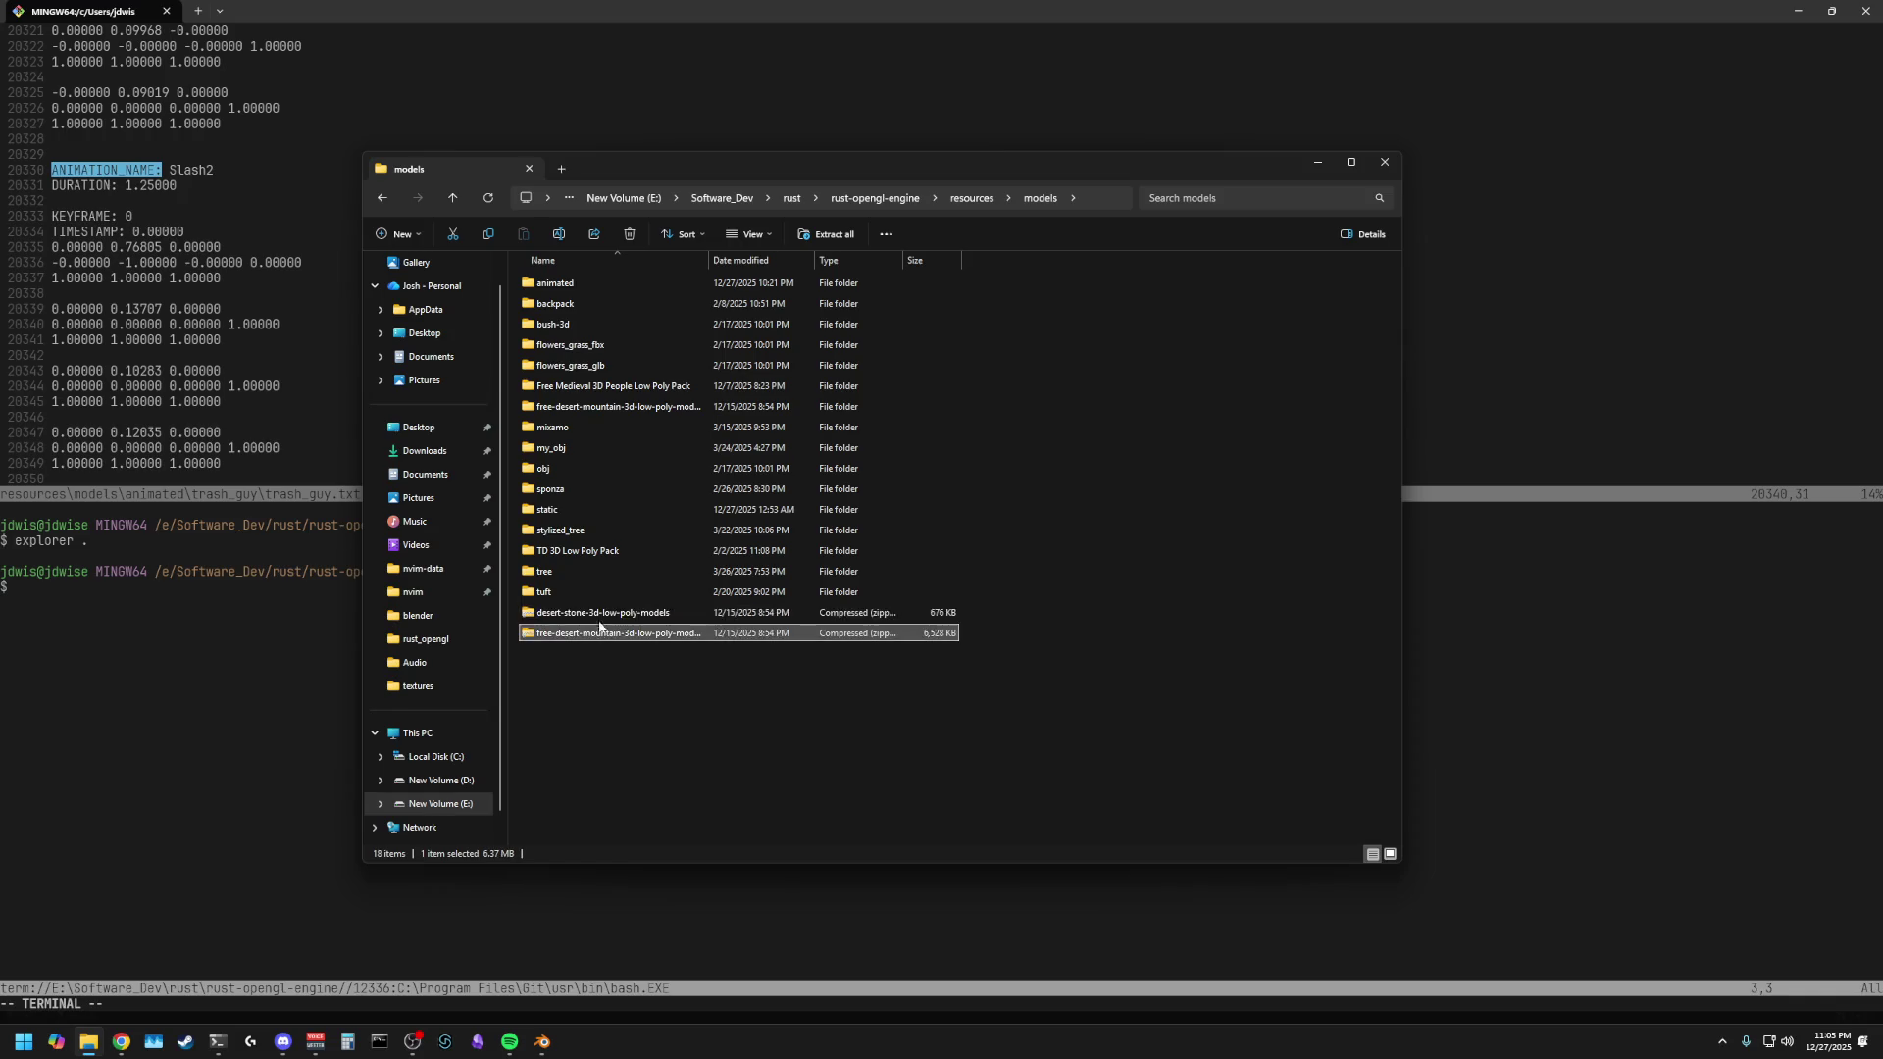
pyautogui.click(583, 406)
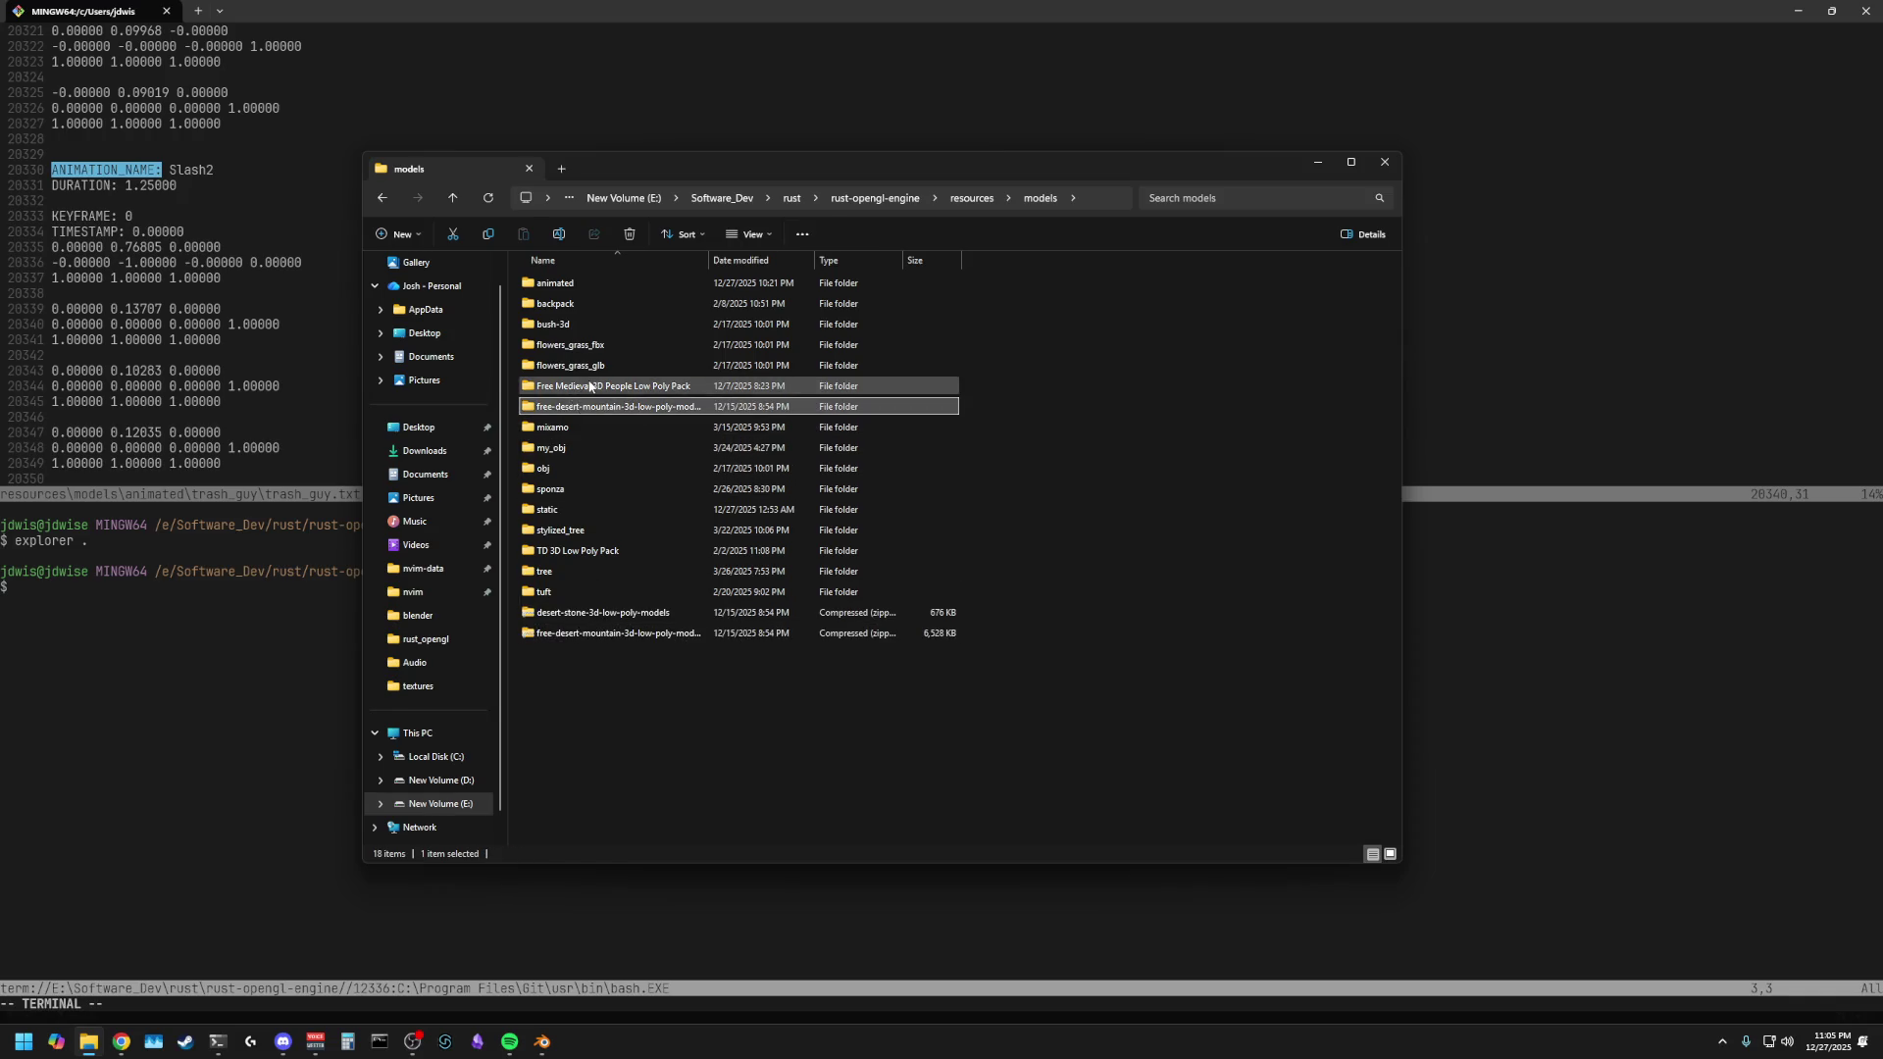
# - Browse the obj, my_obj and mixamo folders inside models
pyautogui.doubleClick(565, 468)
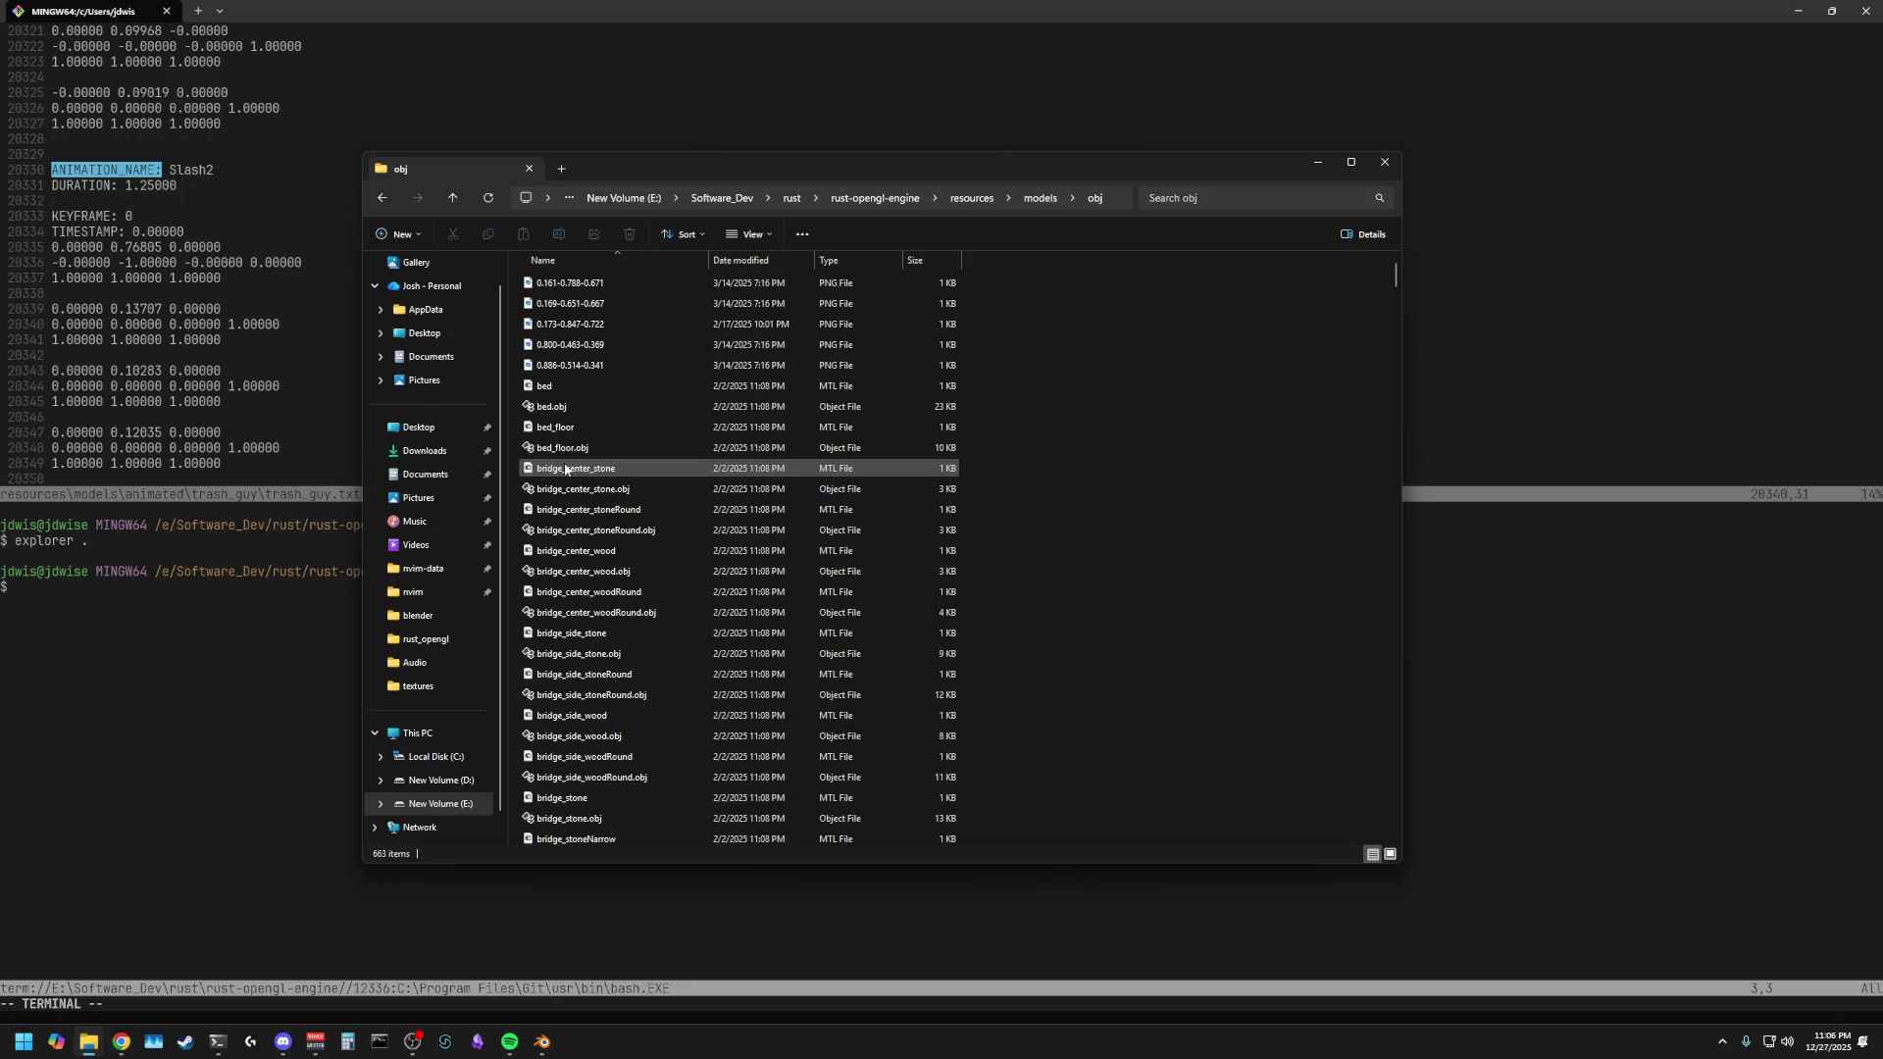
pyautogui.scroll(-20, 565, 468)
pyautogui.scroll(-20, 588, 569)
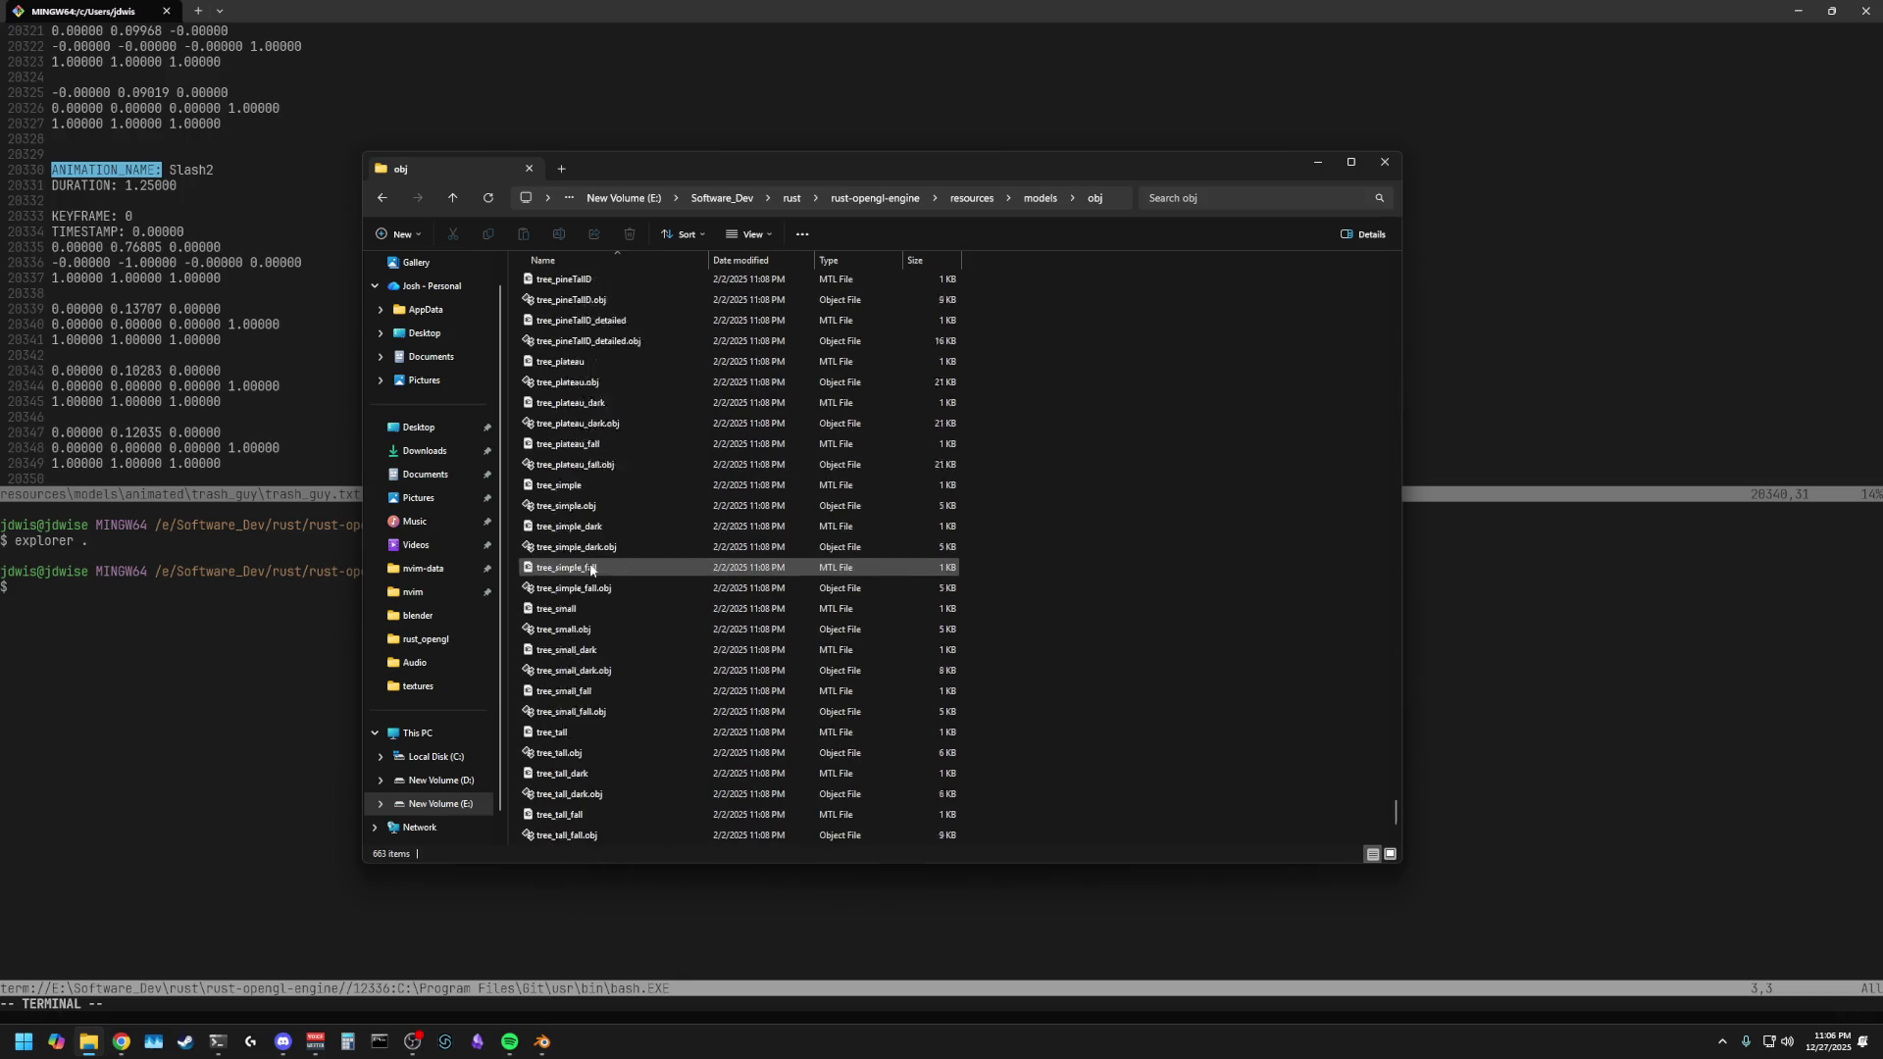
pyautogui.scroll(-2, 1326, 796)
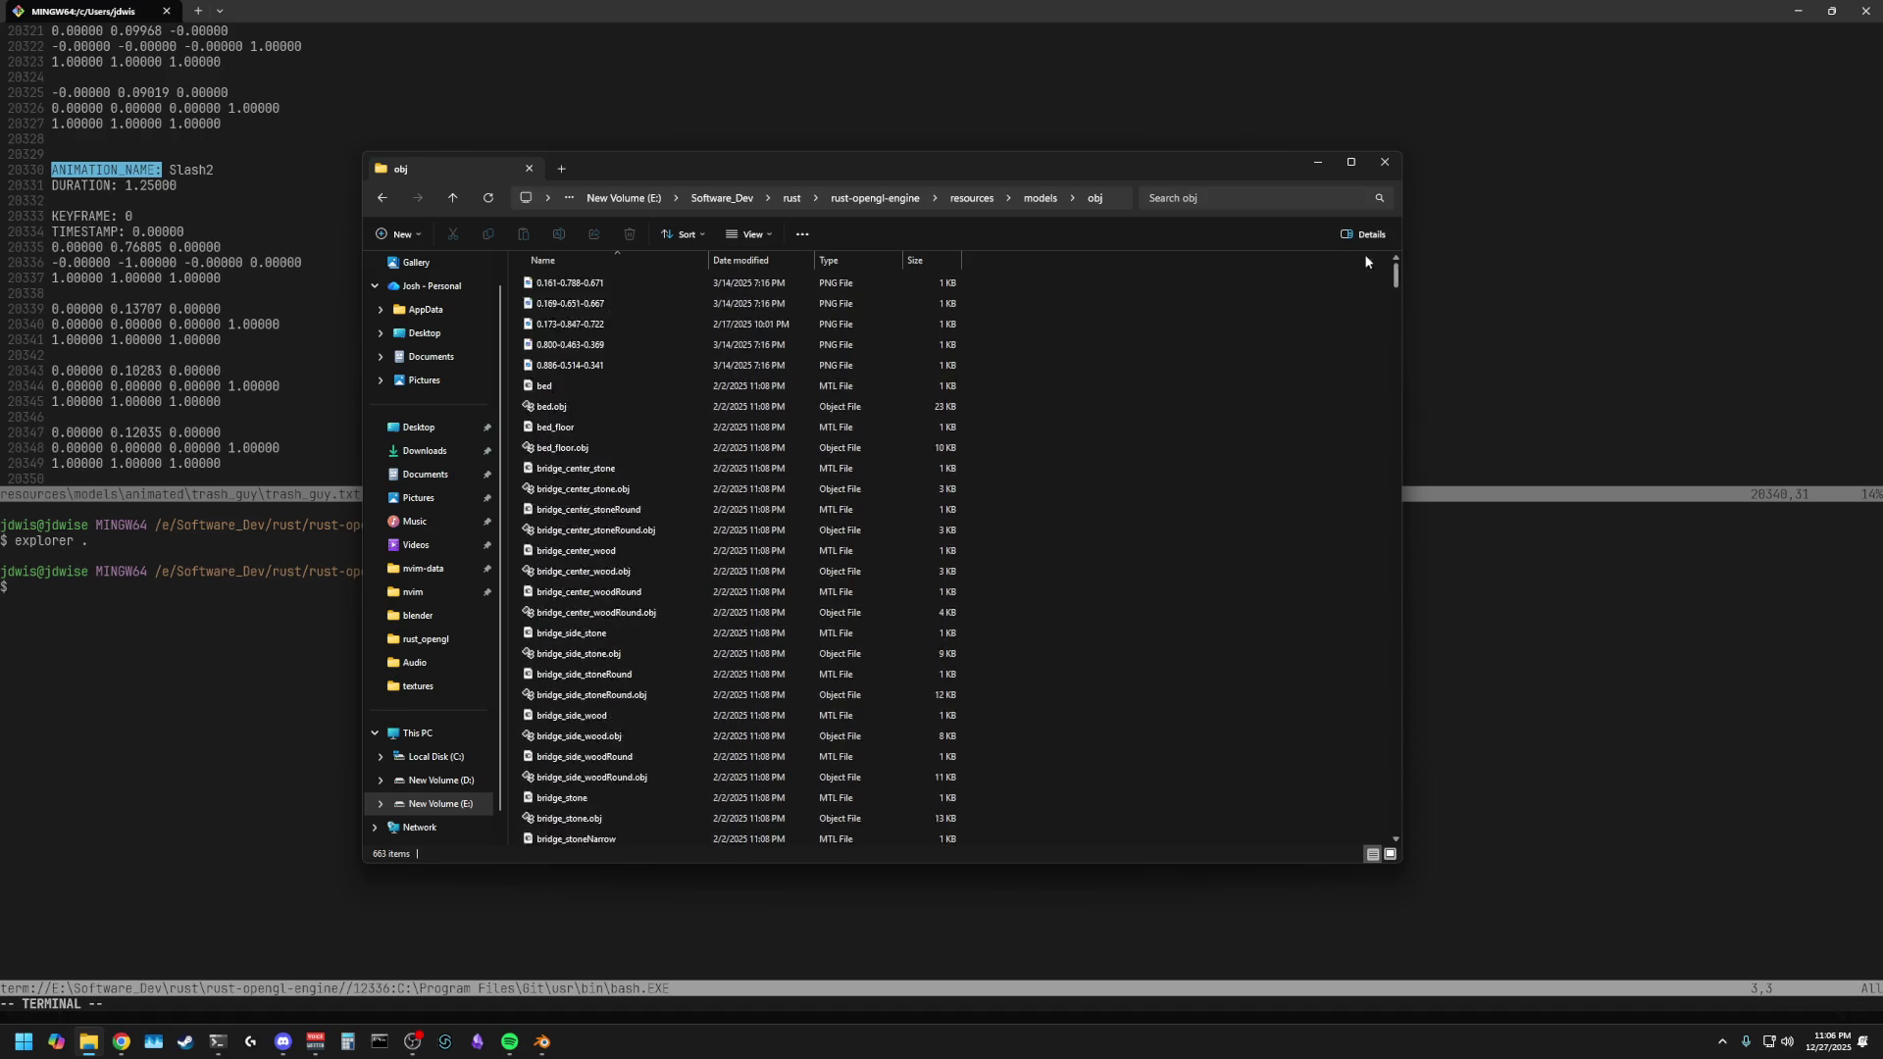
pyautogui.click(383, 199)
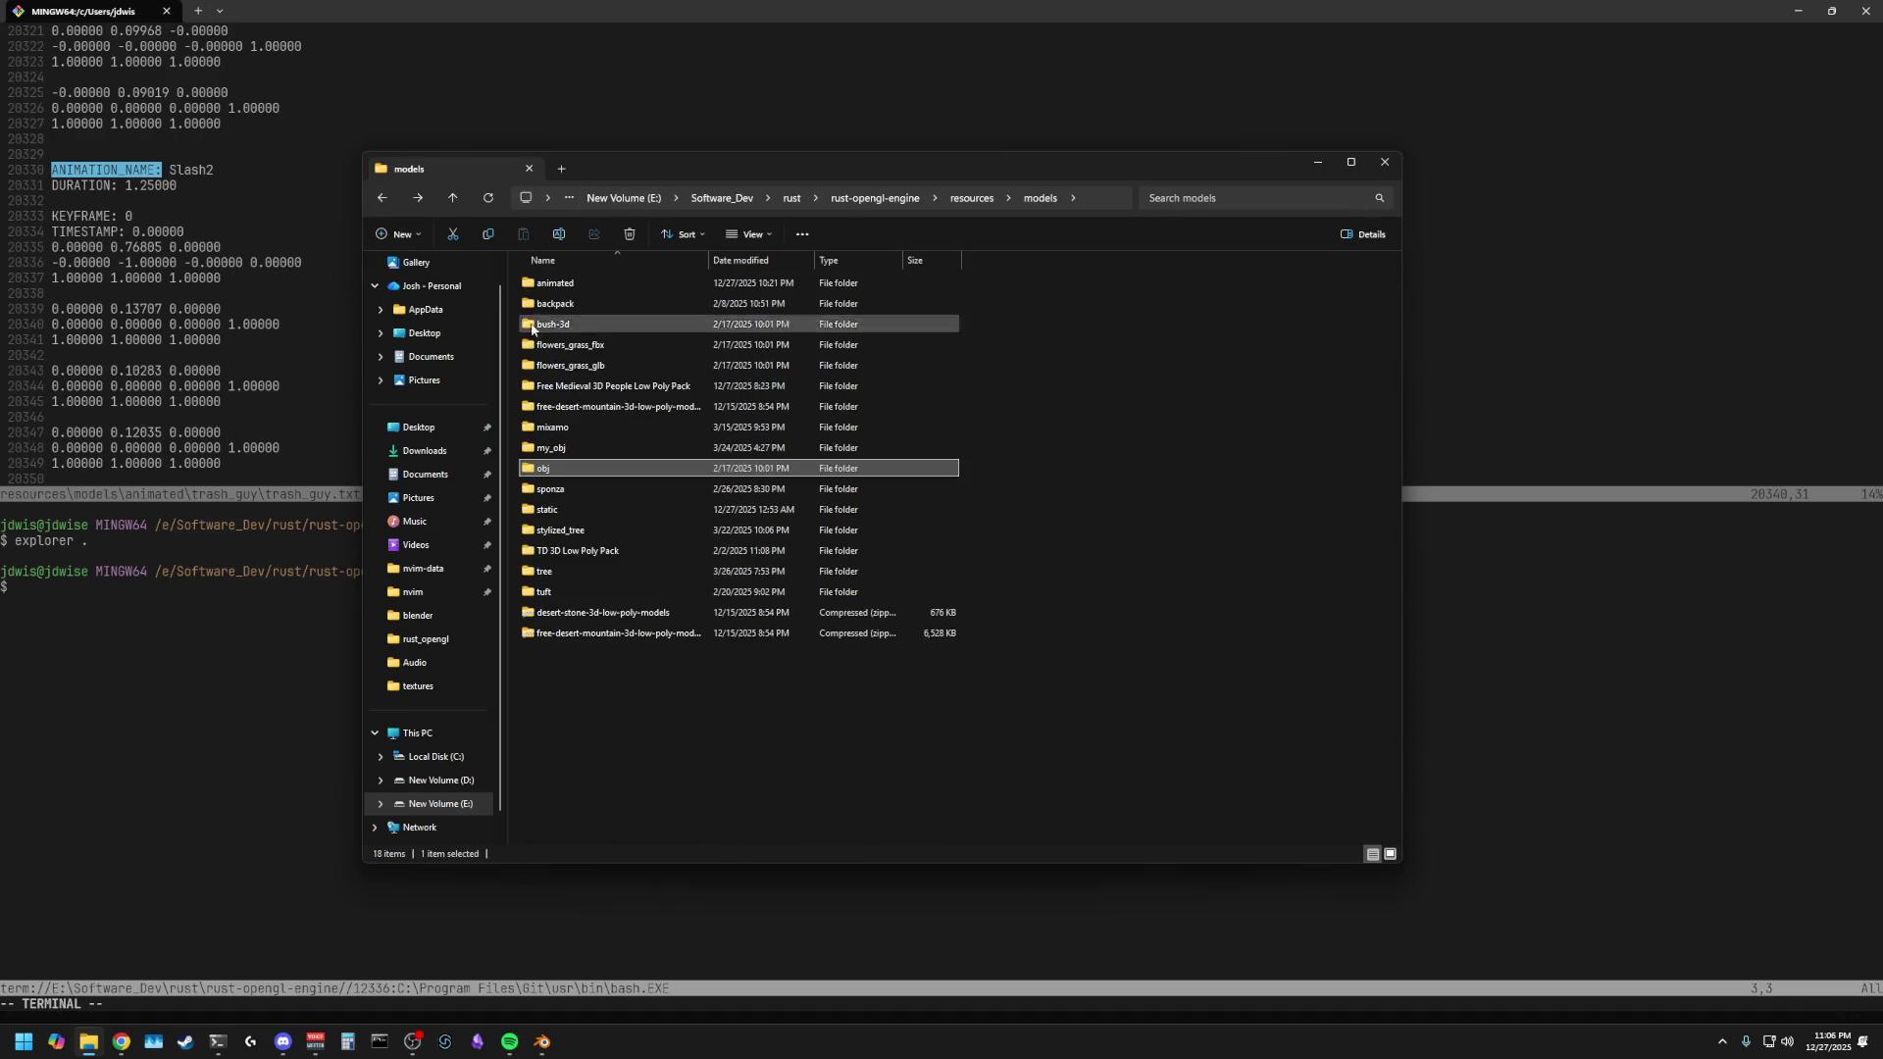
pyautogui.doubleClick(581, 450)
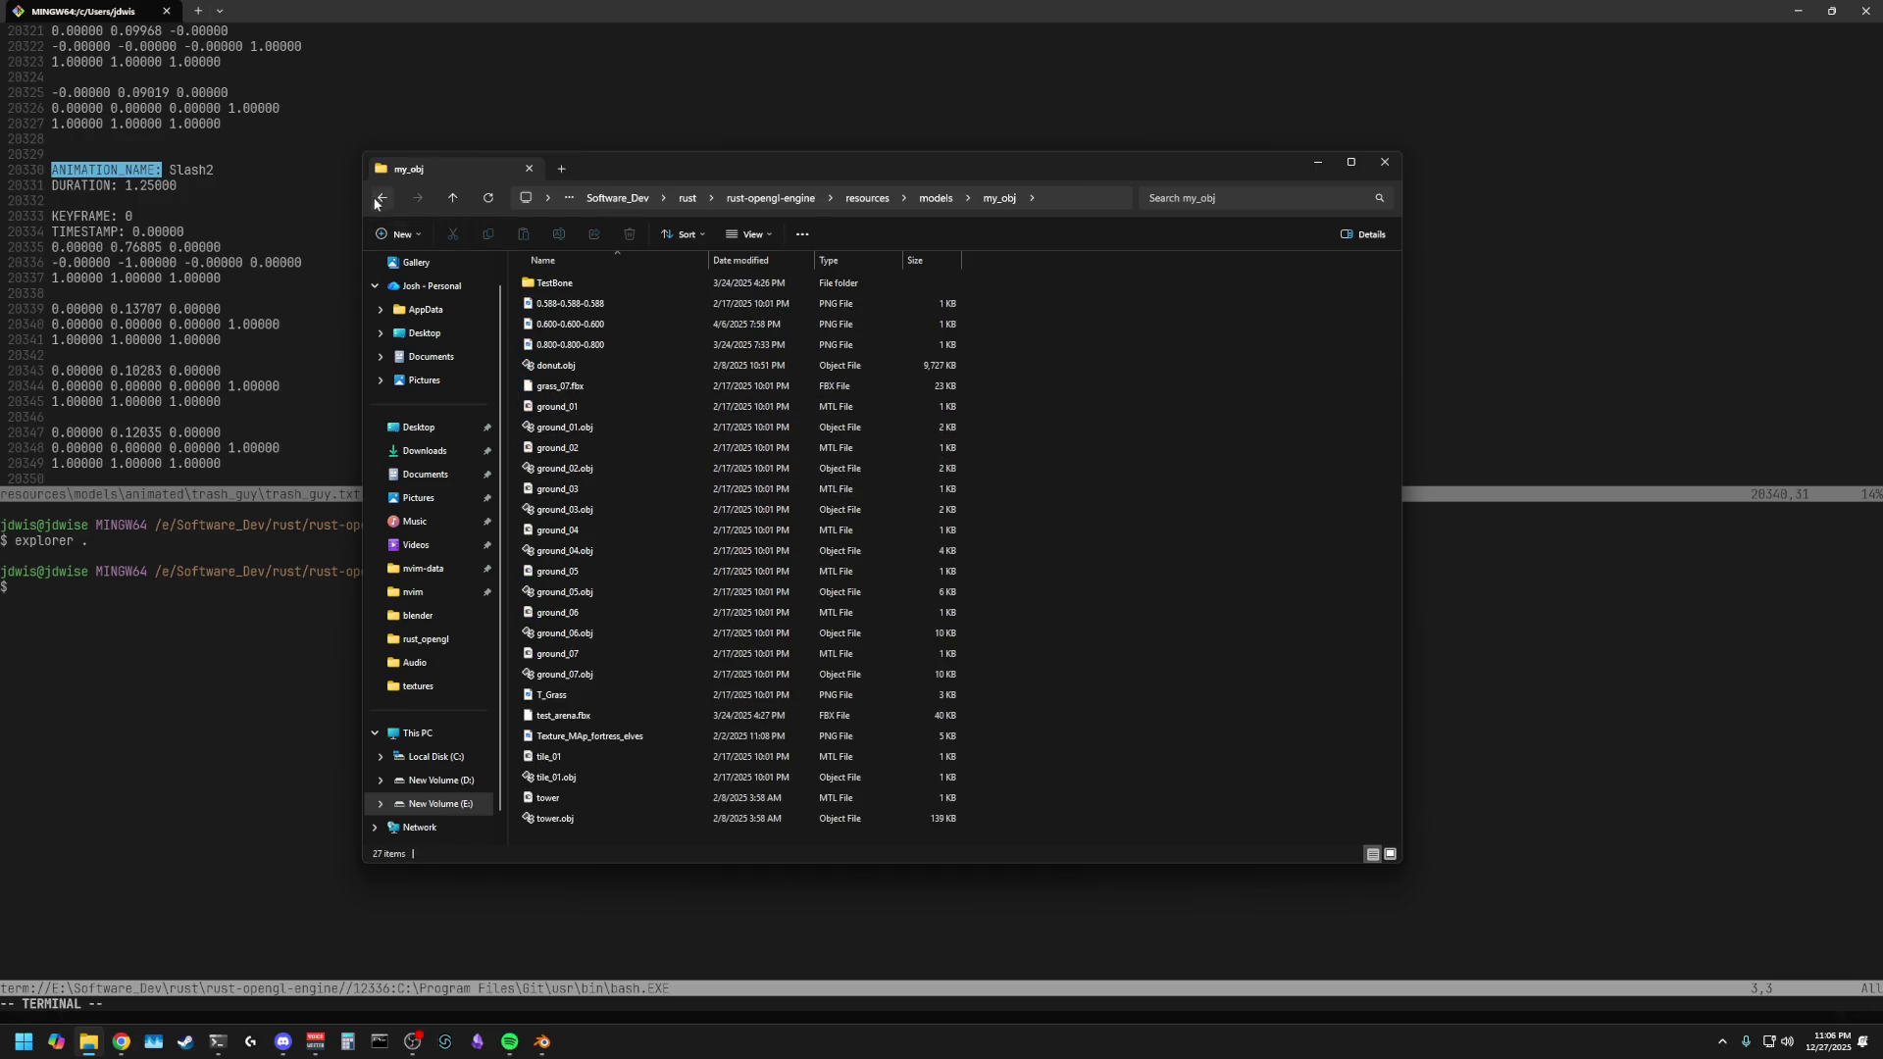
pyautogui.click(381, 199)
pyautogui.doubleClick(572, 427)
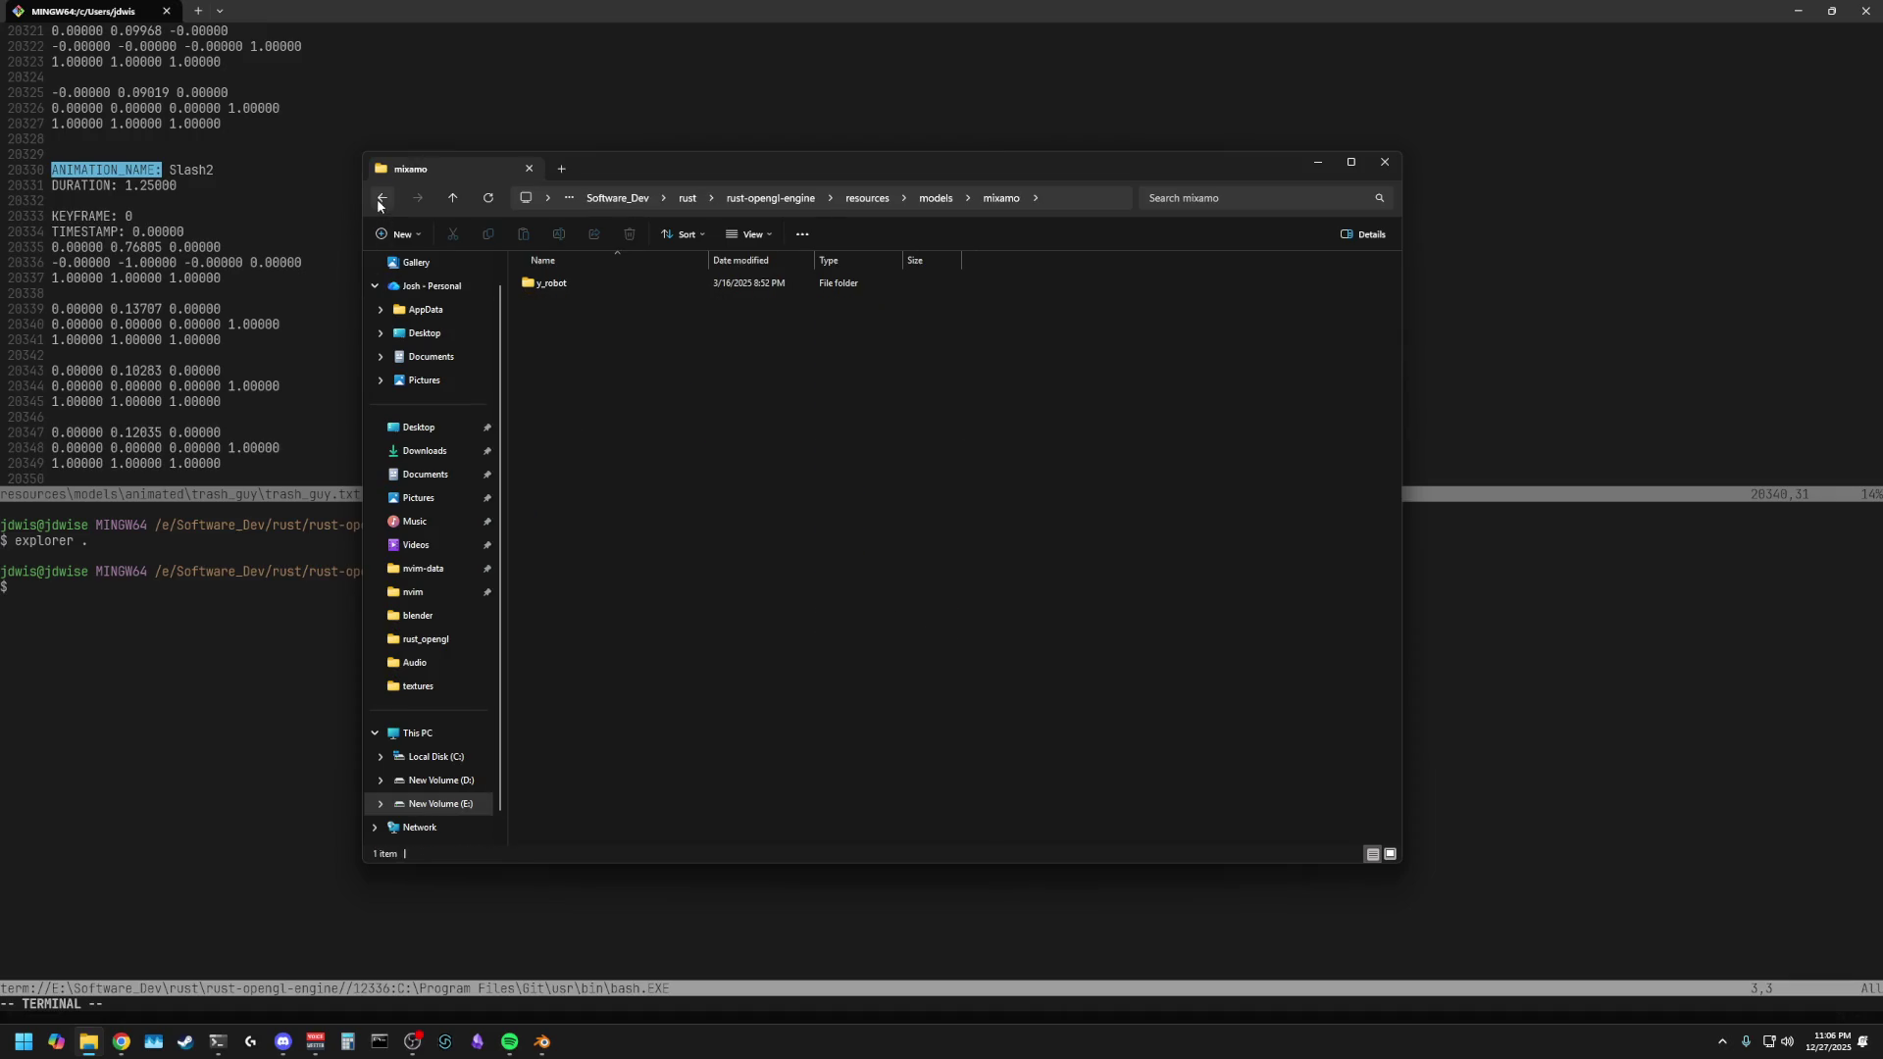
pyautogui.click(381, 199)
pyautogui.click(559, 407)
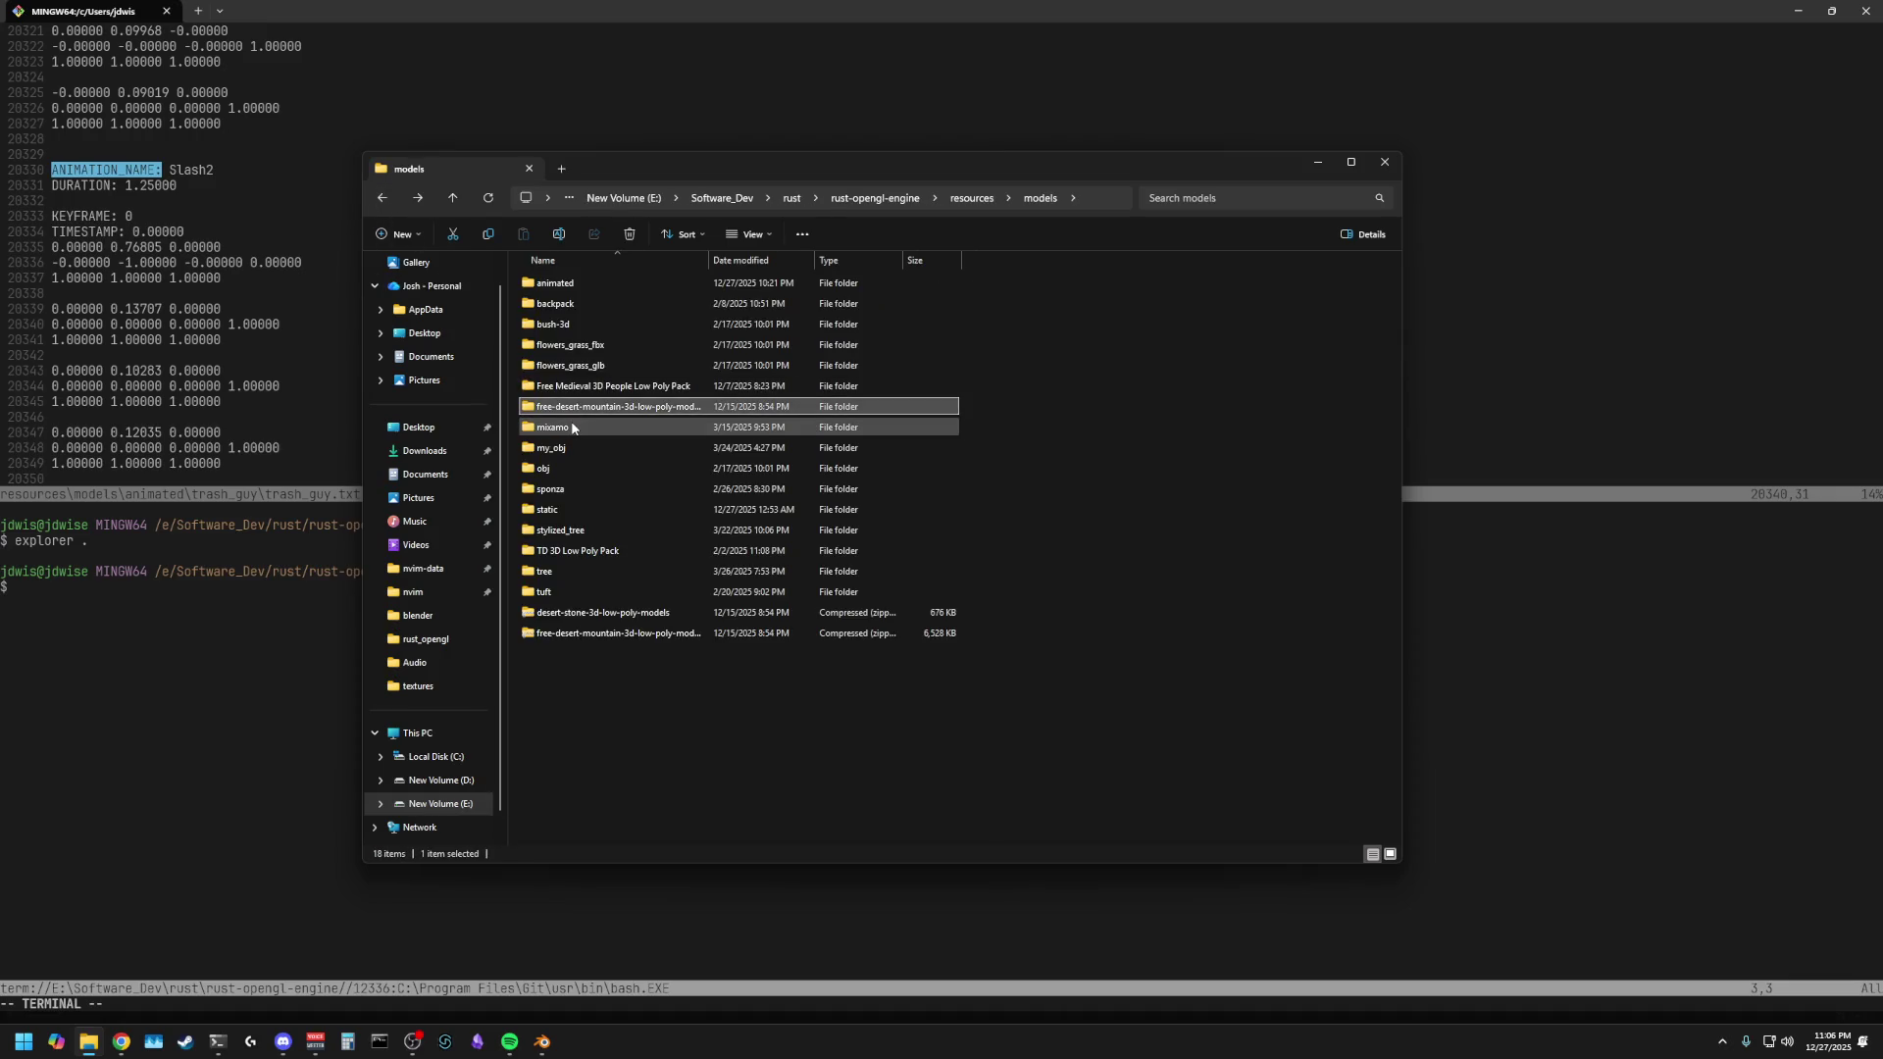
# - Widen the Name column to show full folder names and open Downloads in a new tab
pyautogui.moveTo(708, 260)
pyautogui.mouseDown()
pyautogui.moveTo(805, 257)
pyautogui.moveTo(747, 260)
pyautogui.mouseUp()
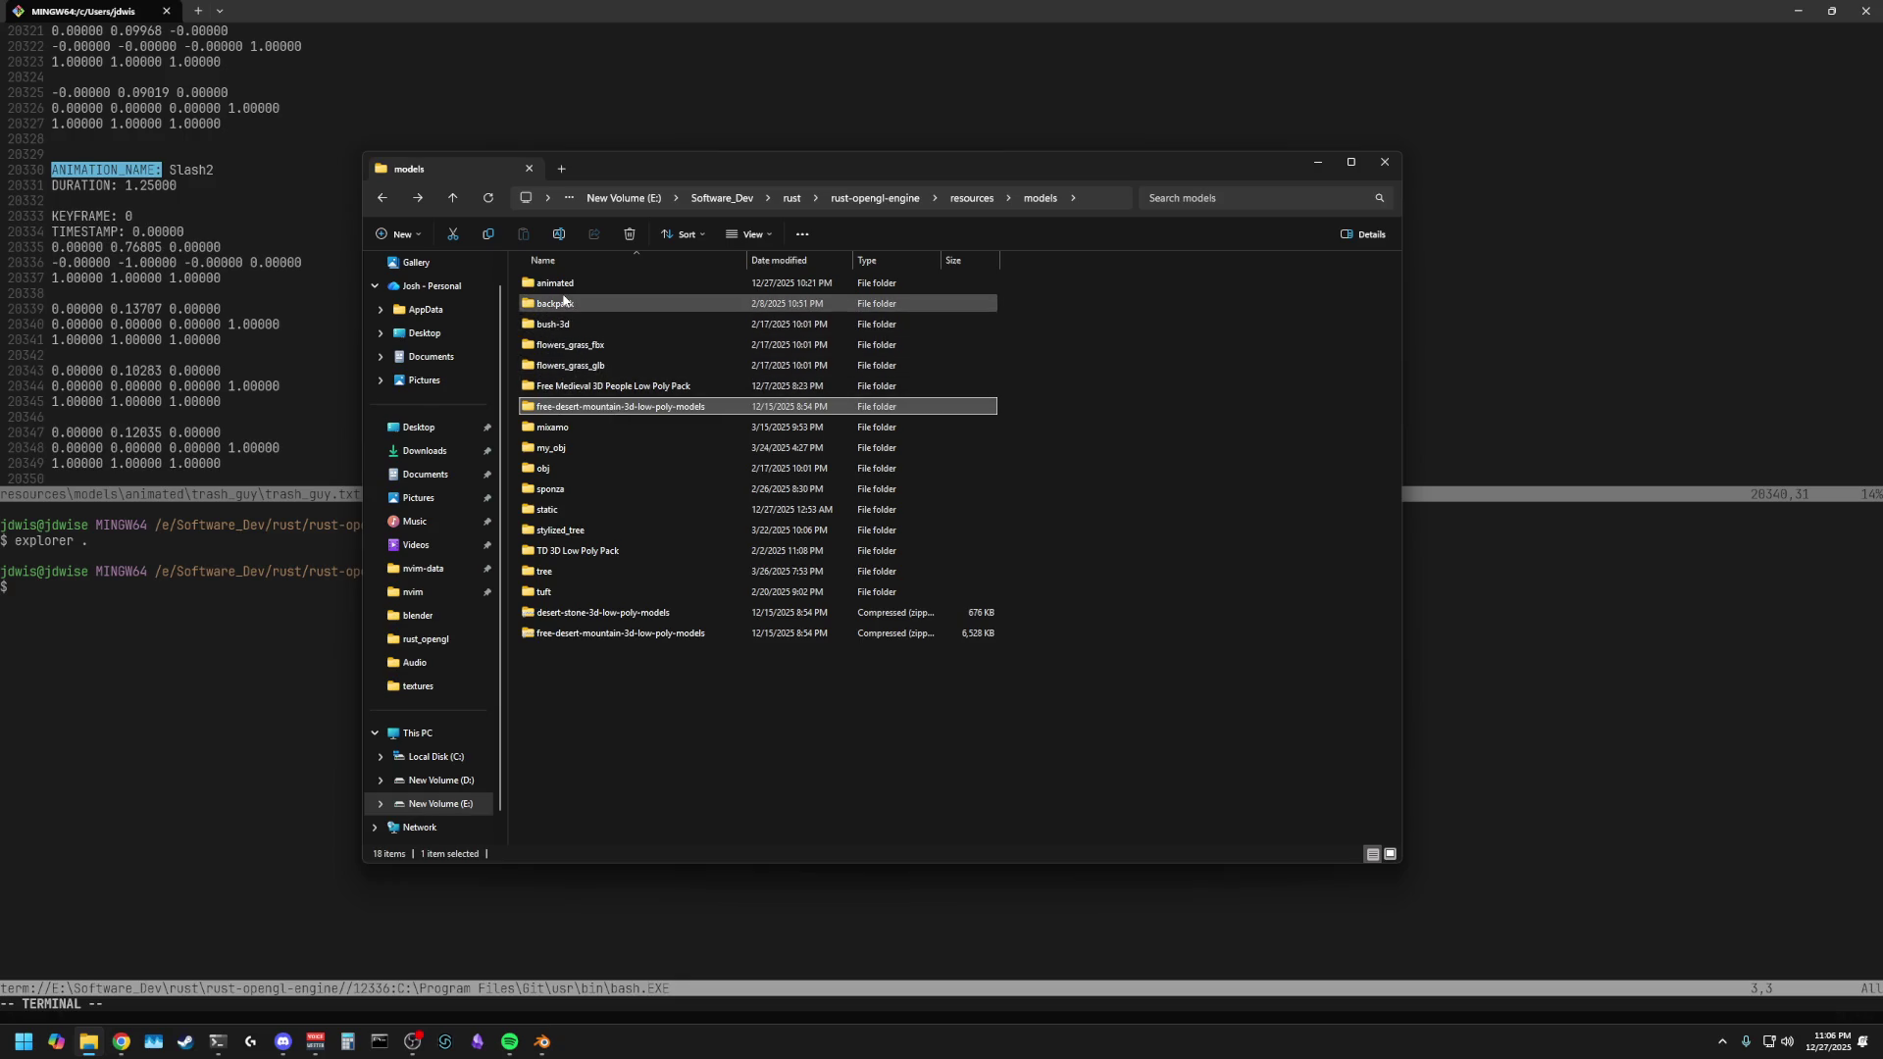
pyautogui.click(1263, 603)
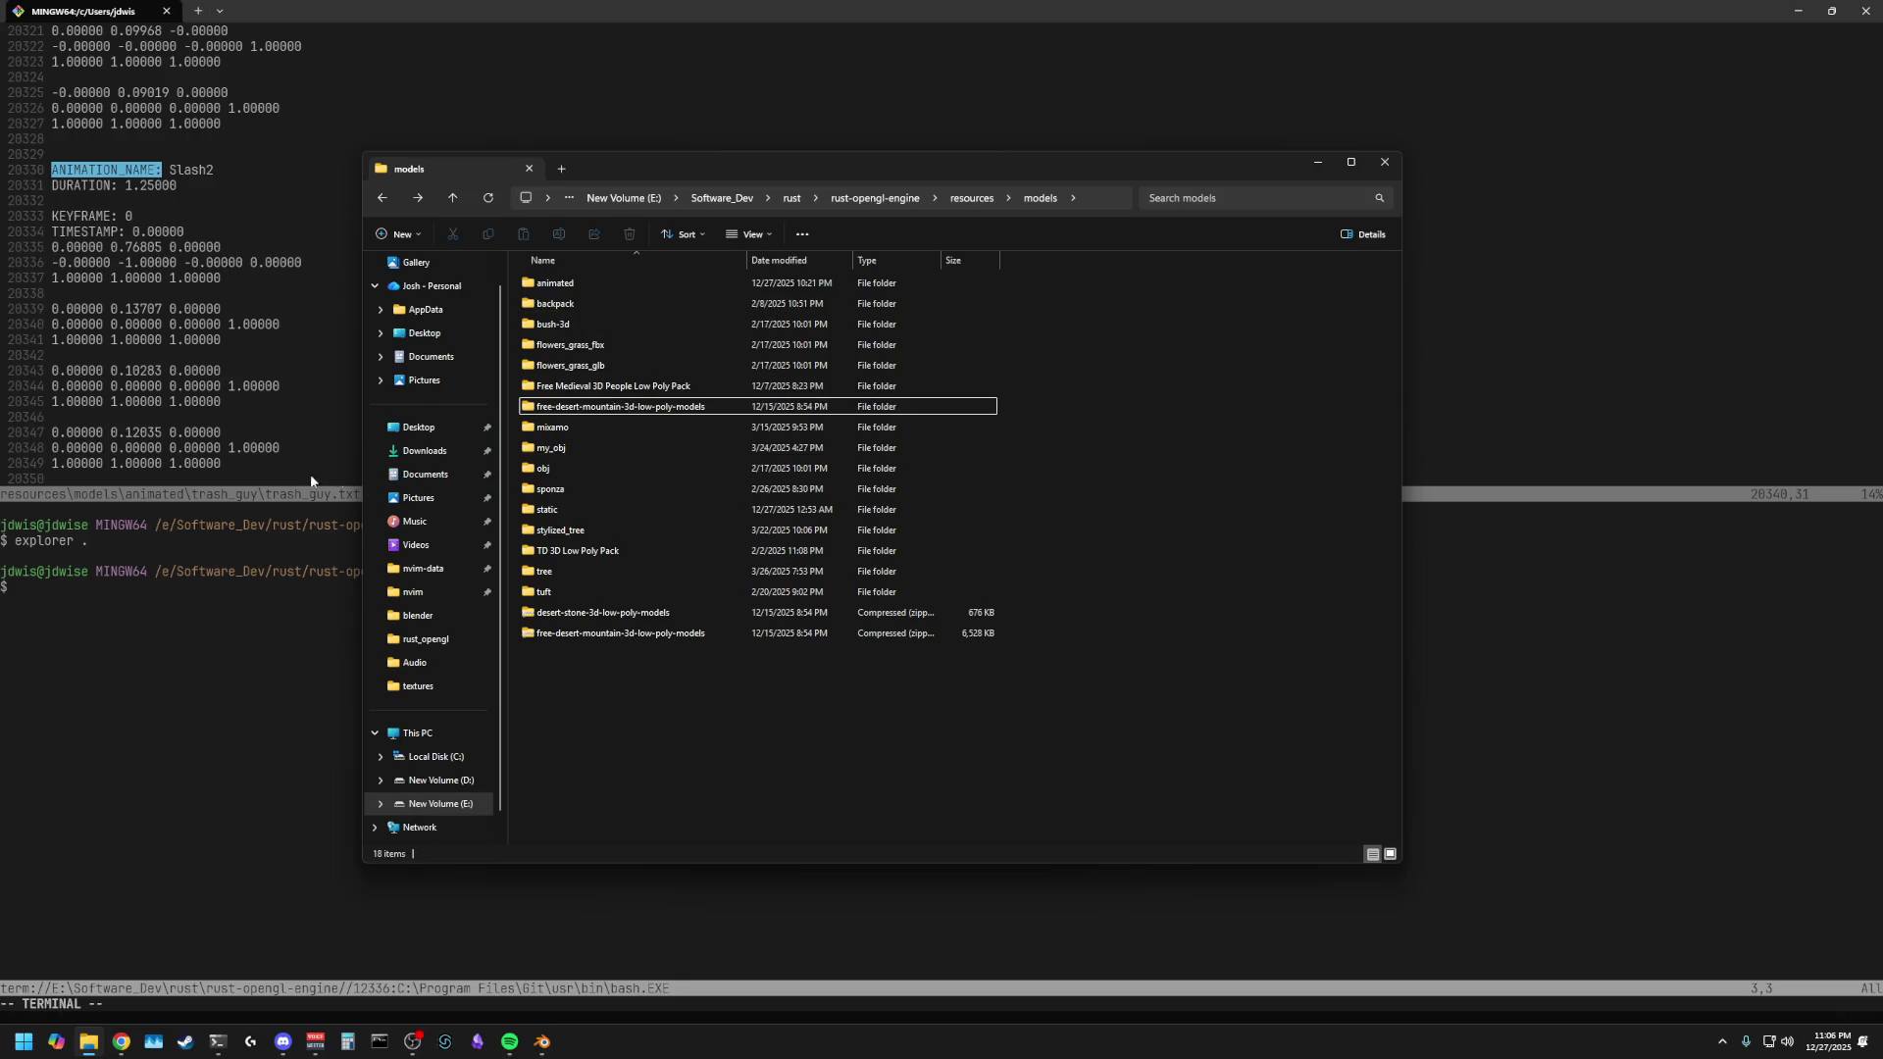
pyautogui.hotkey('ctrl', 't')
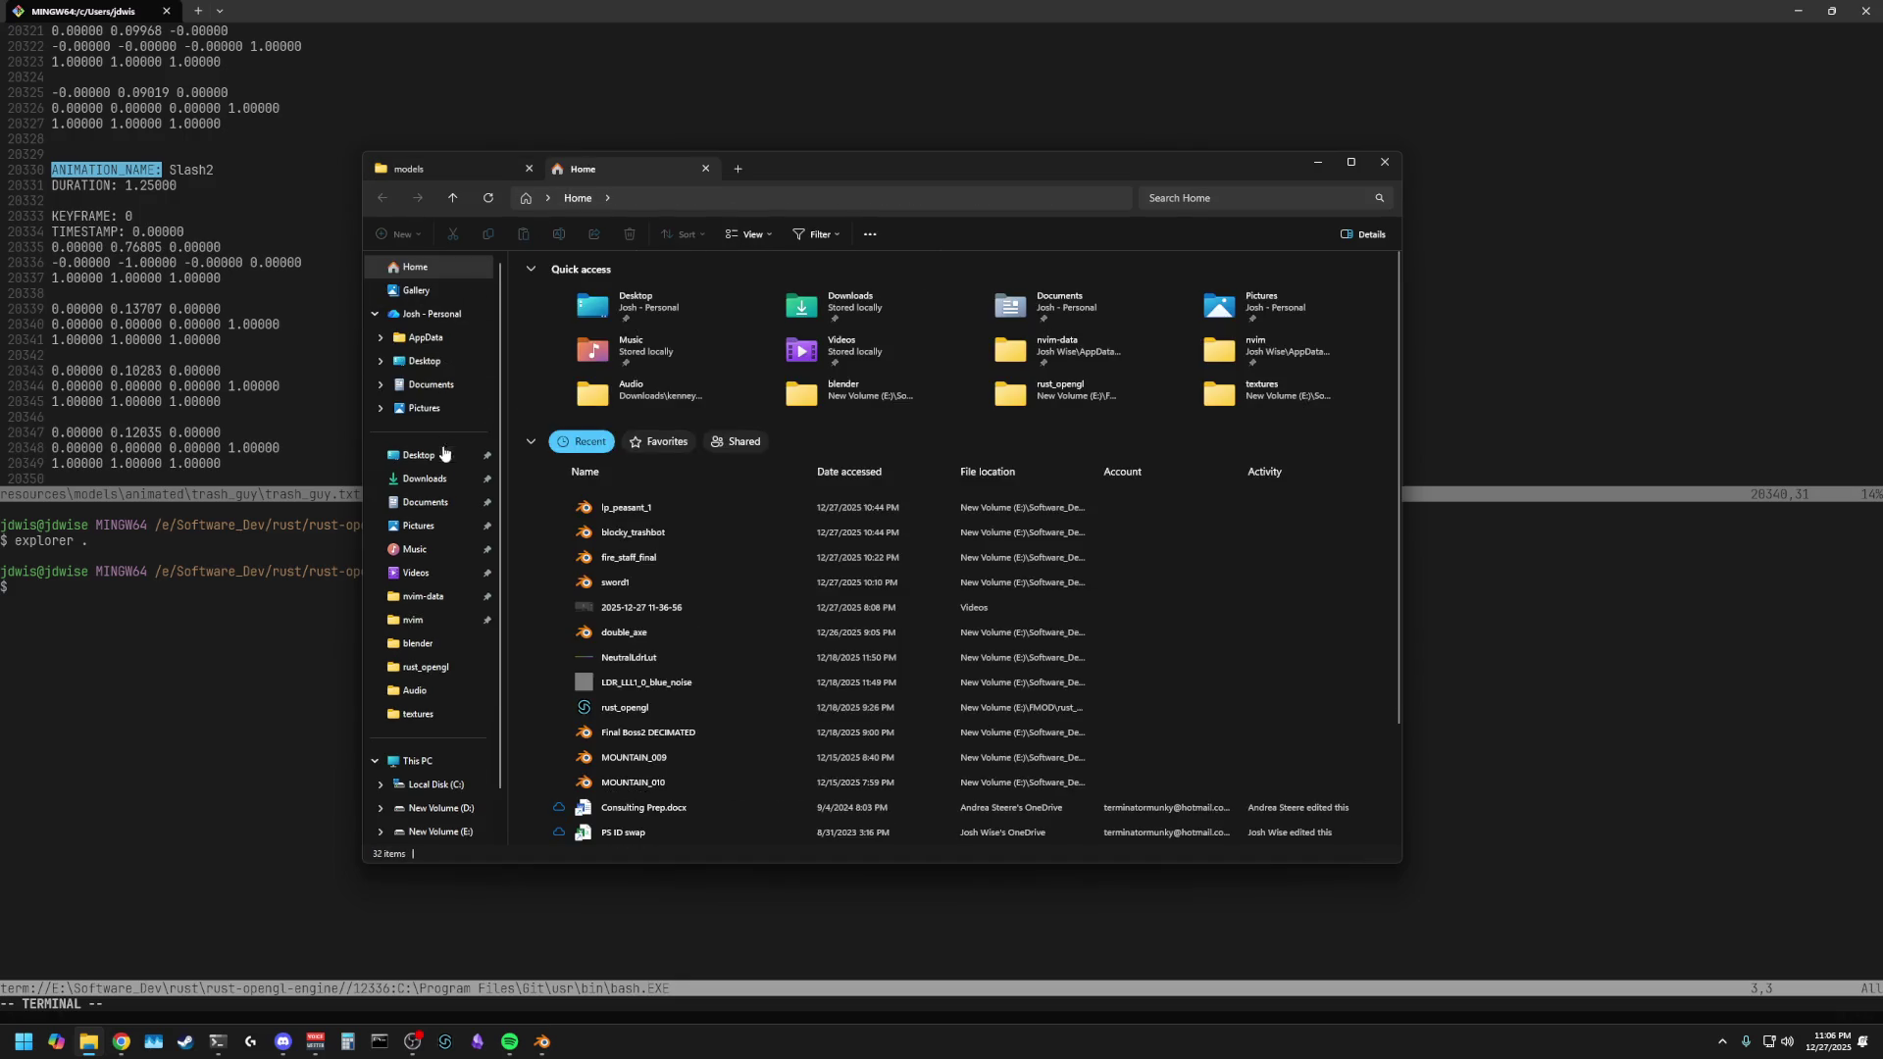
pyautogui.click(422, 478)
# - Copy the Low Poly Weapon Pack with Image Texture folder from Downloads into models
pyautogui.scroll(-10, 605, 537)
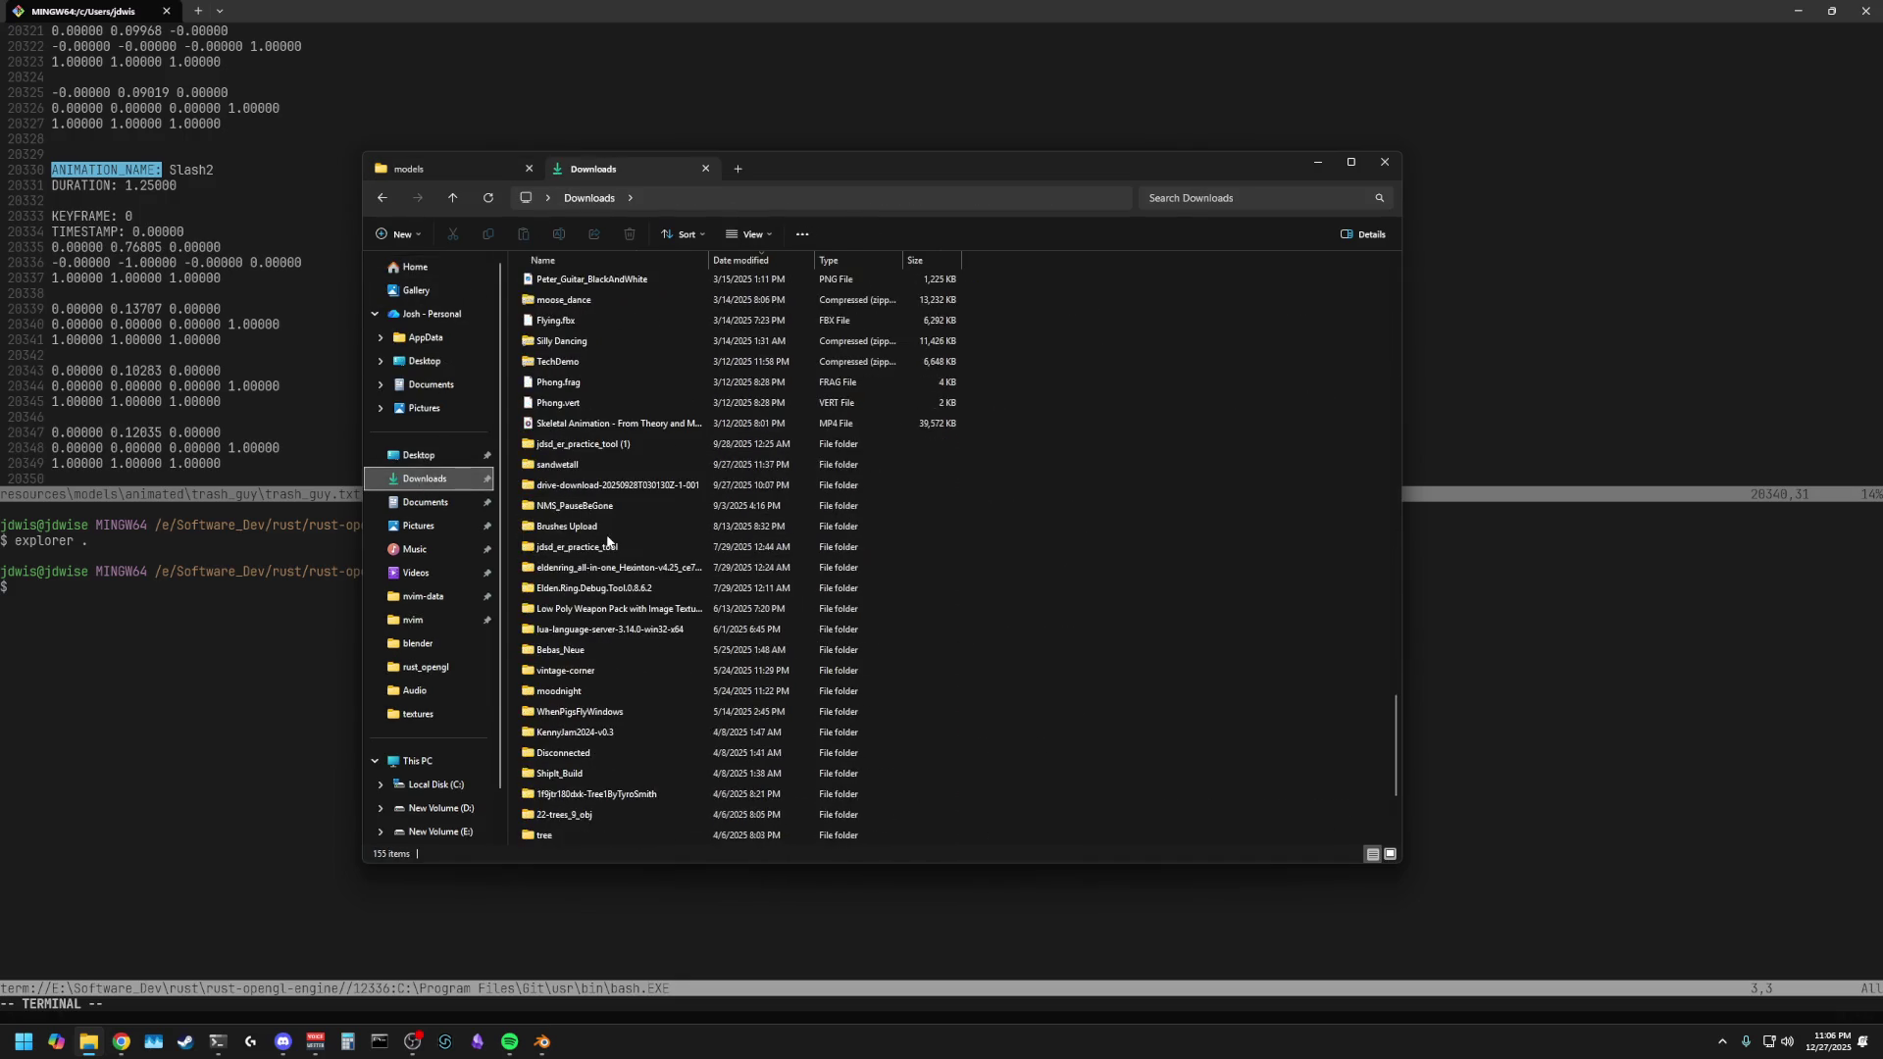
pyautogui.click(604, 618)
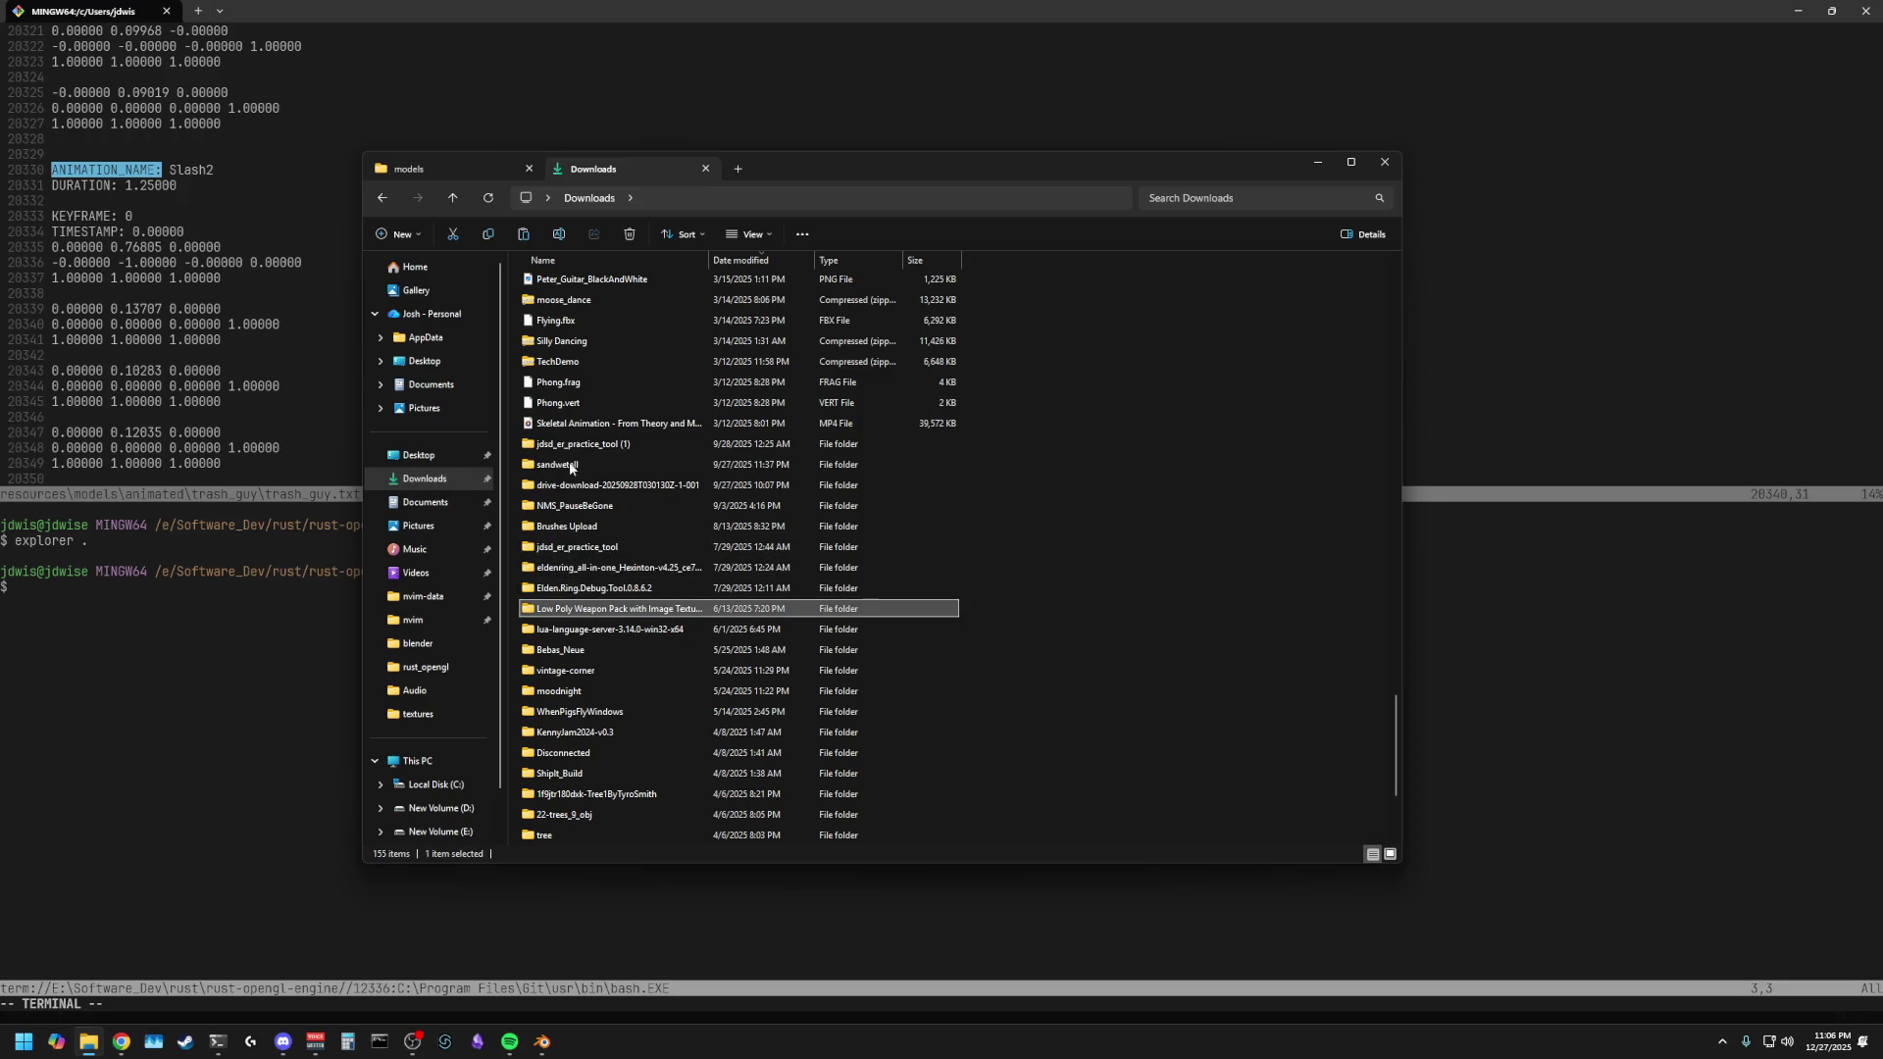
pyautogui.moveTo(444, 173); pyautogui.dragTo(602, 691)
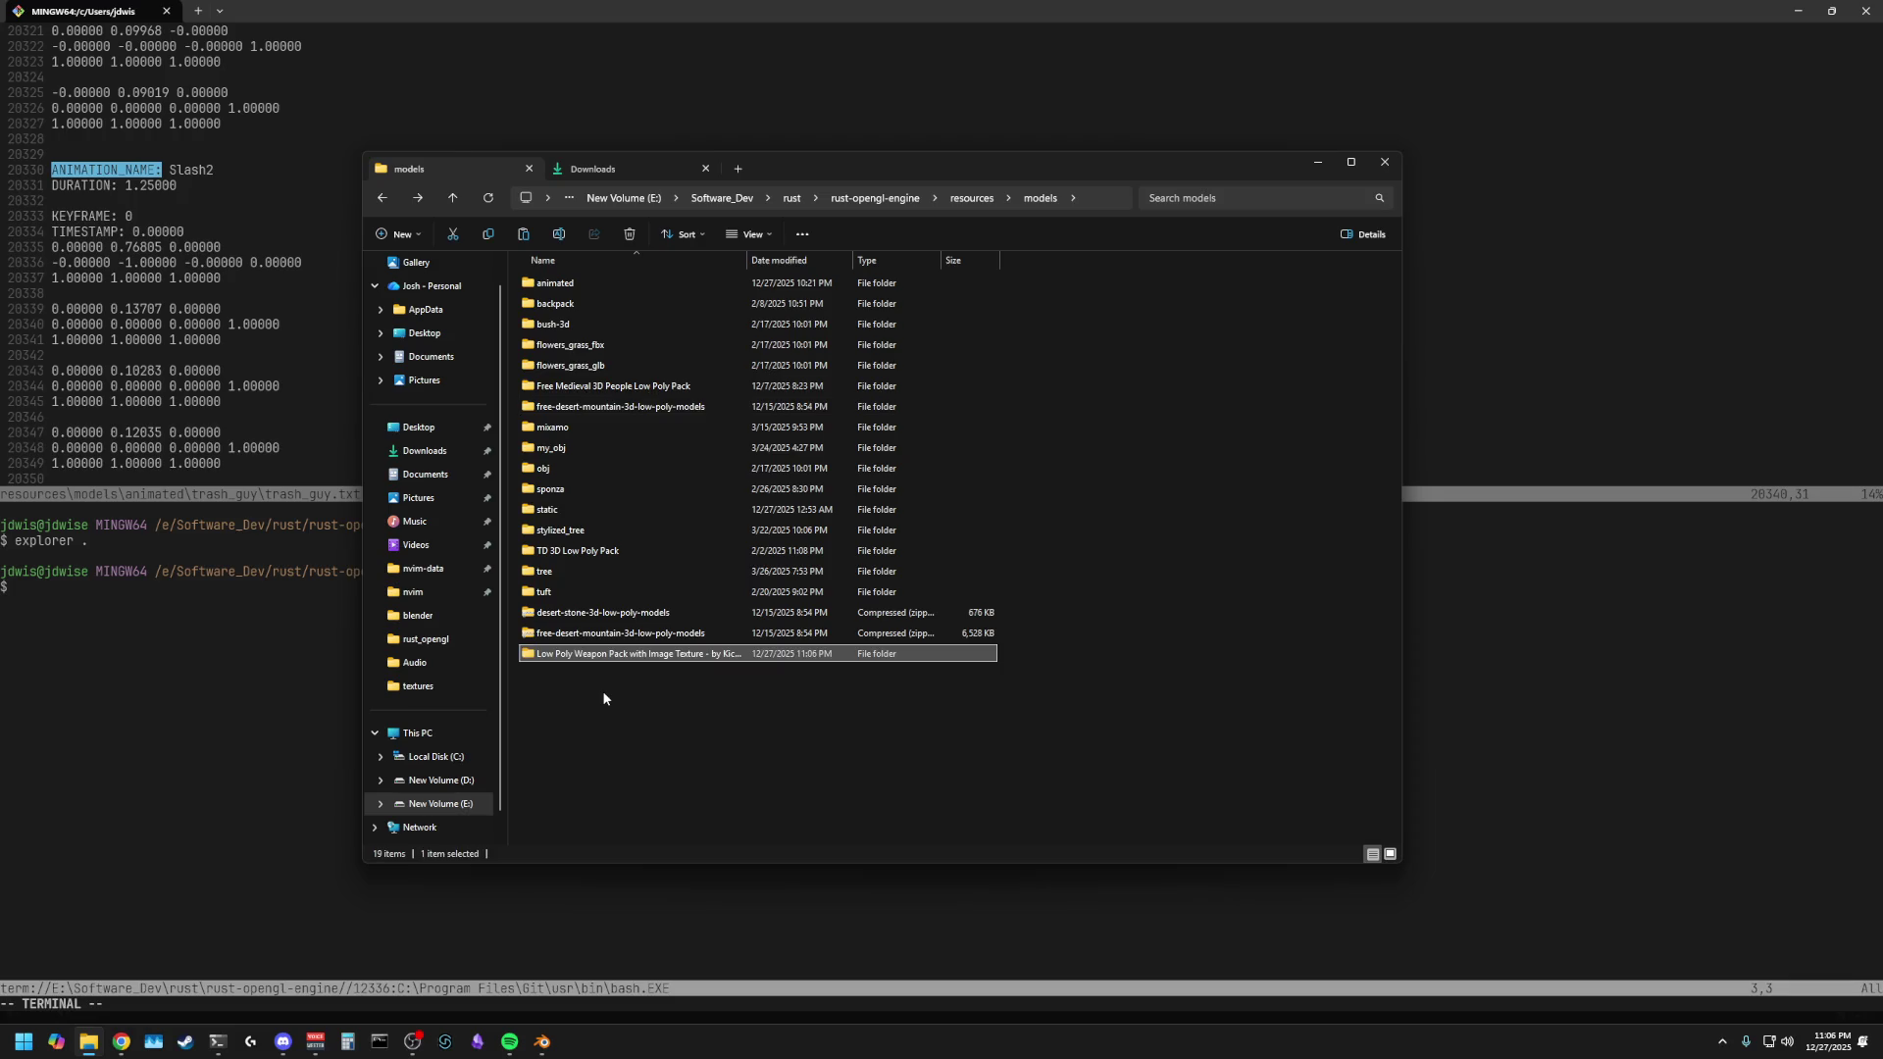
pyautogui.doubleClick(557, 654)
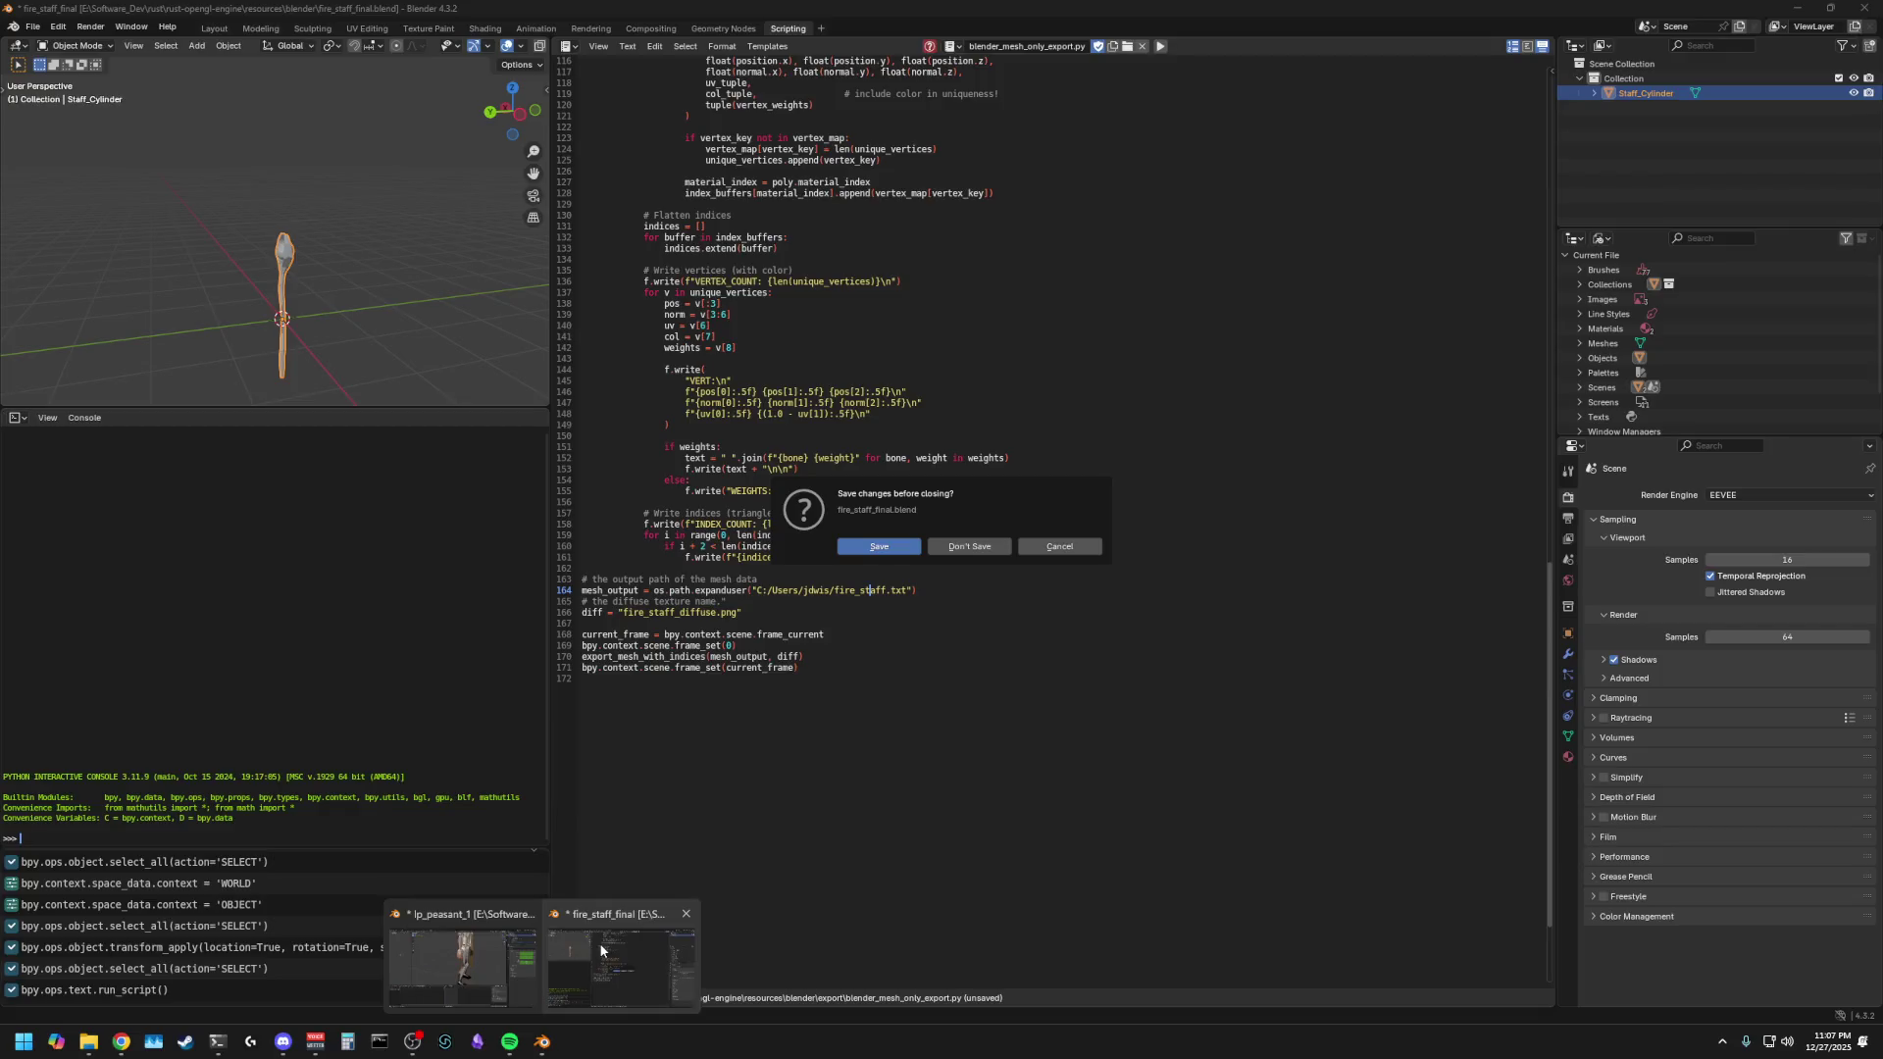
# - Close the other Blender file without saving and bring lp_peasant_1 to the front
pyautogui.click(601, 950)
pyautogui.click(969, 546)
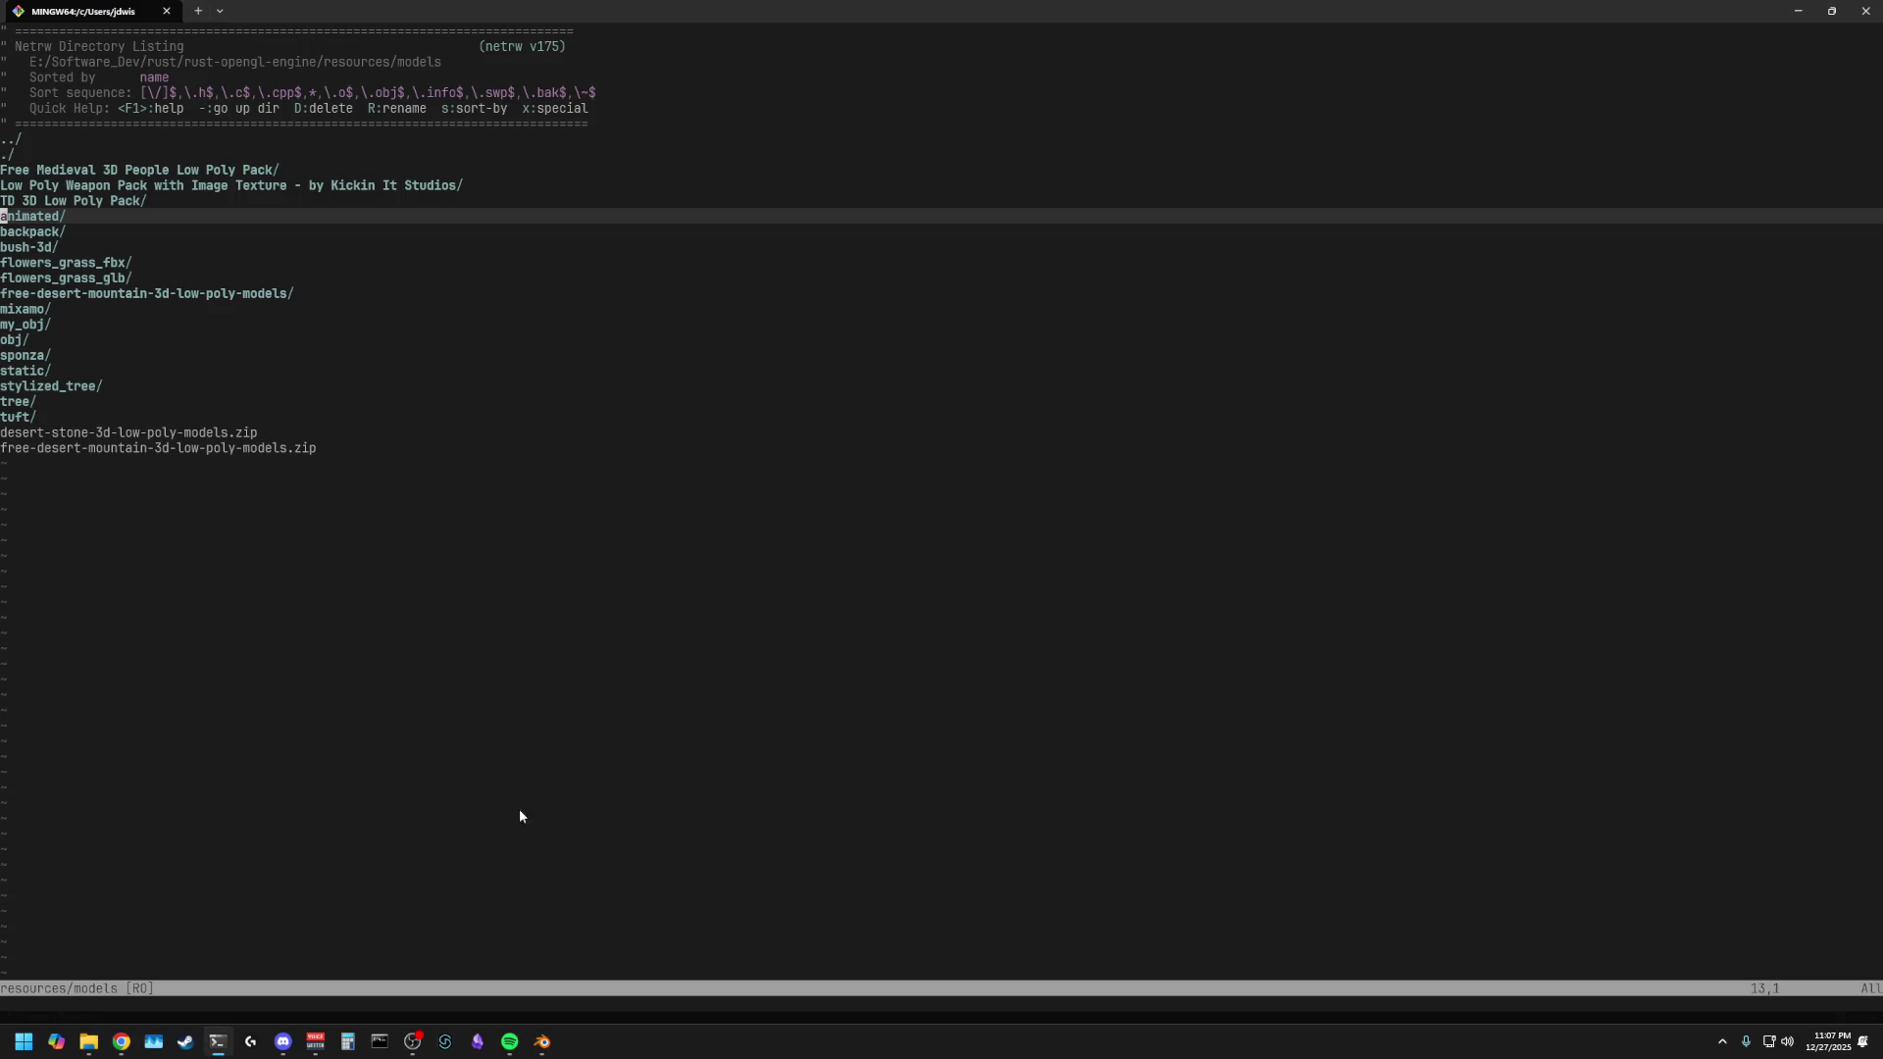
pyautogui.click(542, 1035)
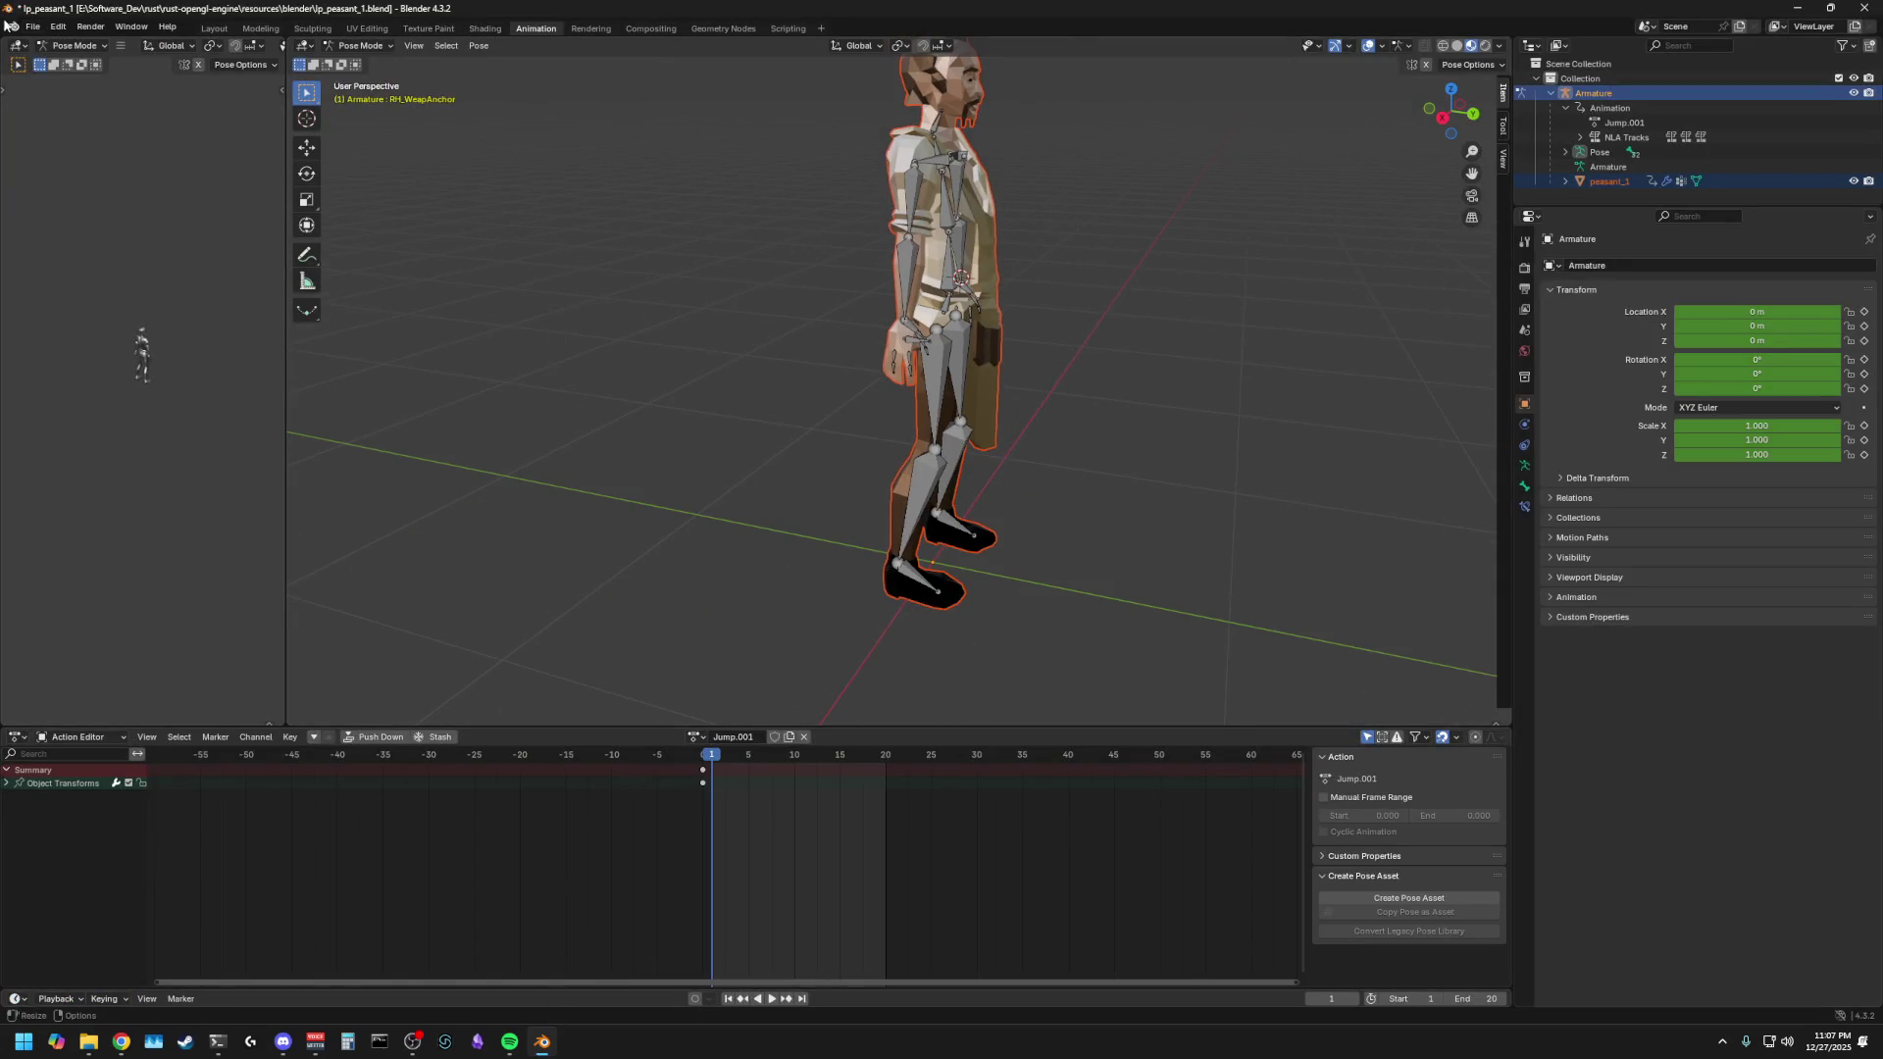
# - Import Double_Axe.fbx from models' Low Poly Weapon Pack folder and select the imported axe
pyautogui.click(32, 26)
pyautogui.moveTo(73, 234)
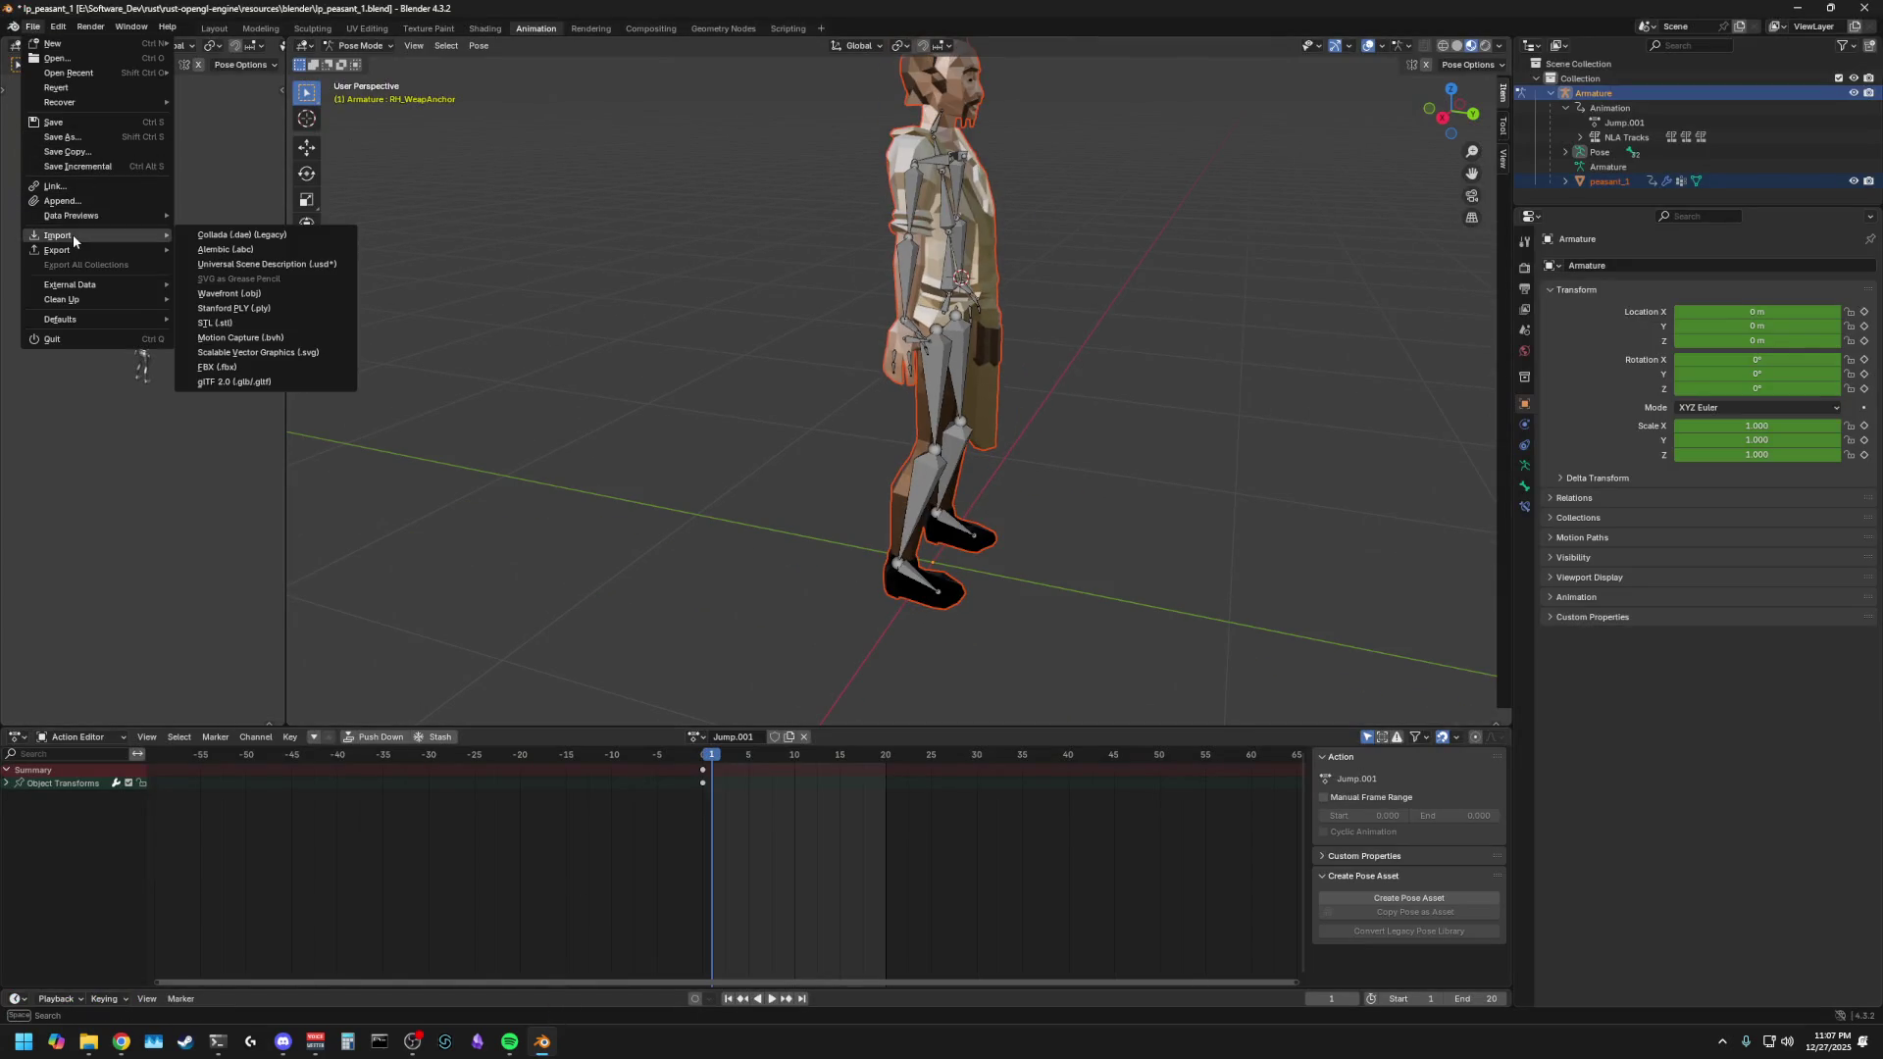
pyautogui.click(263, 369)
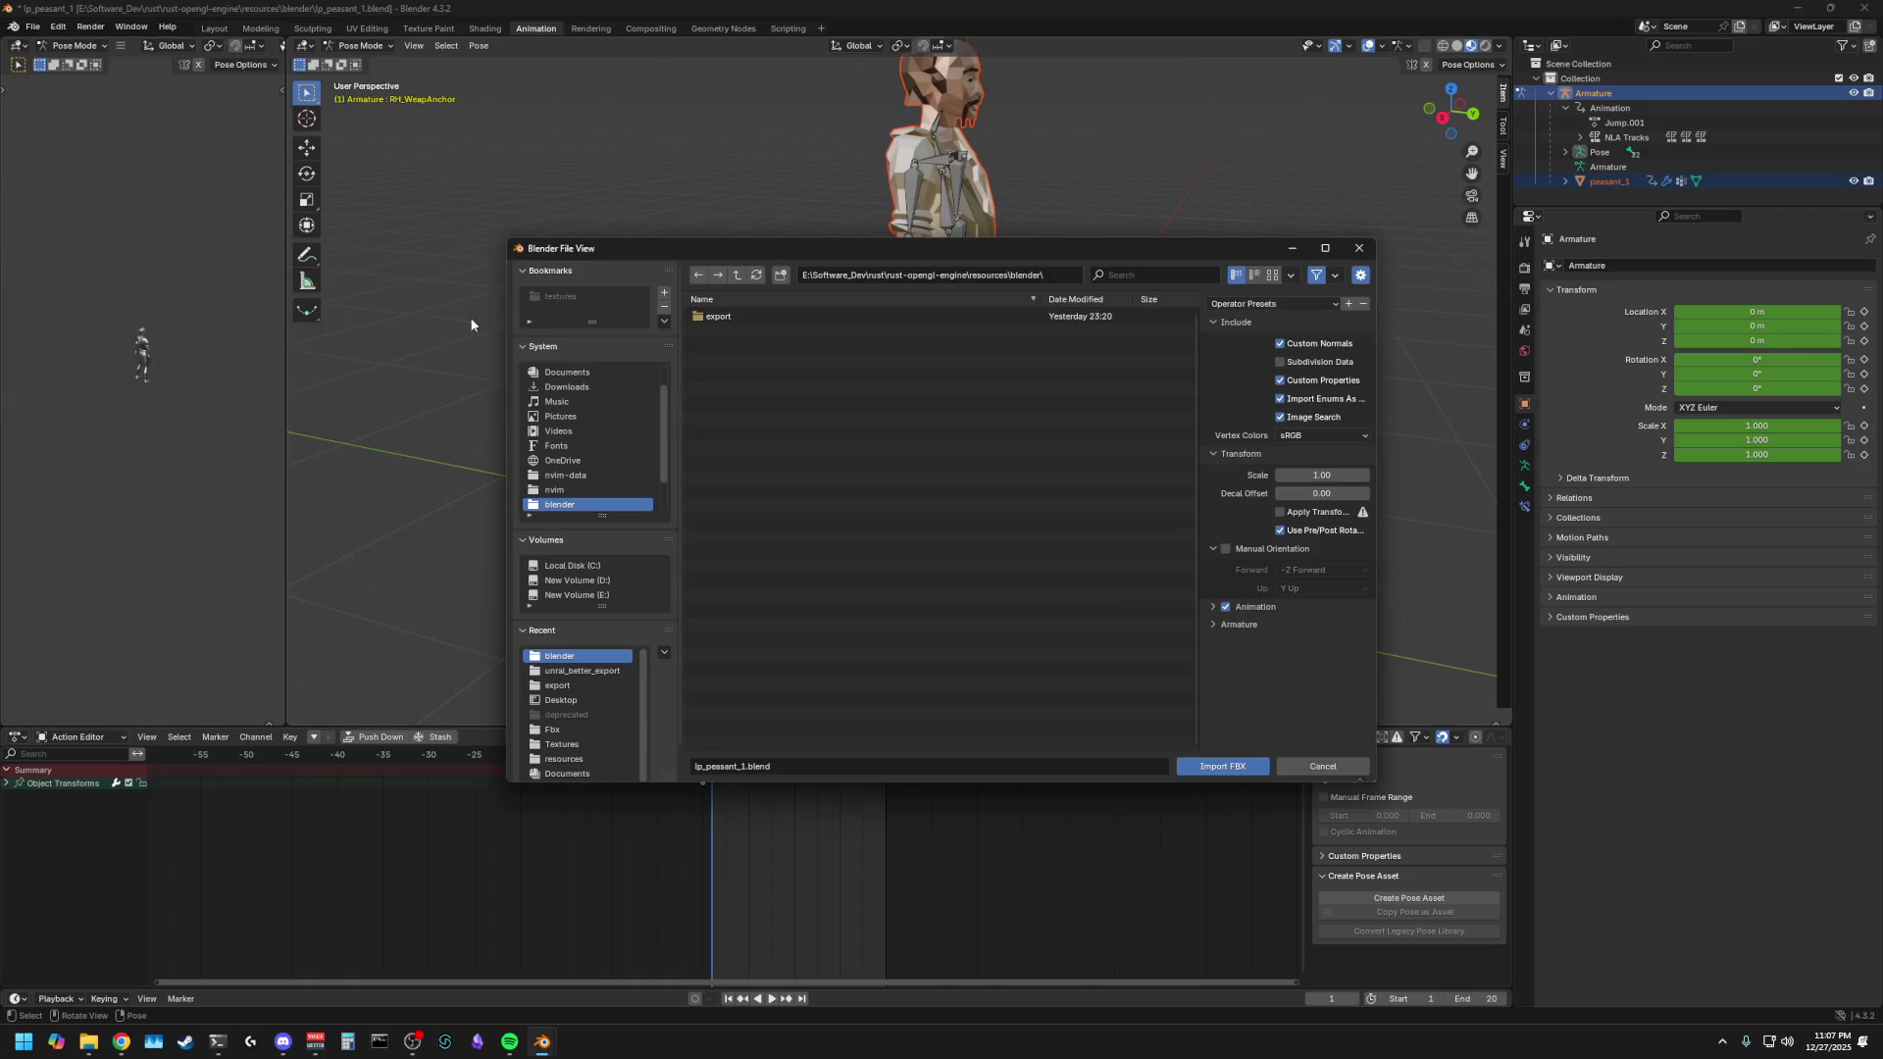
pyautogui.click(738, 274)
pyautogui.click(726, 371)
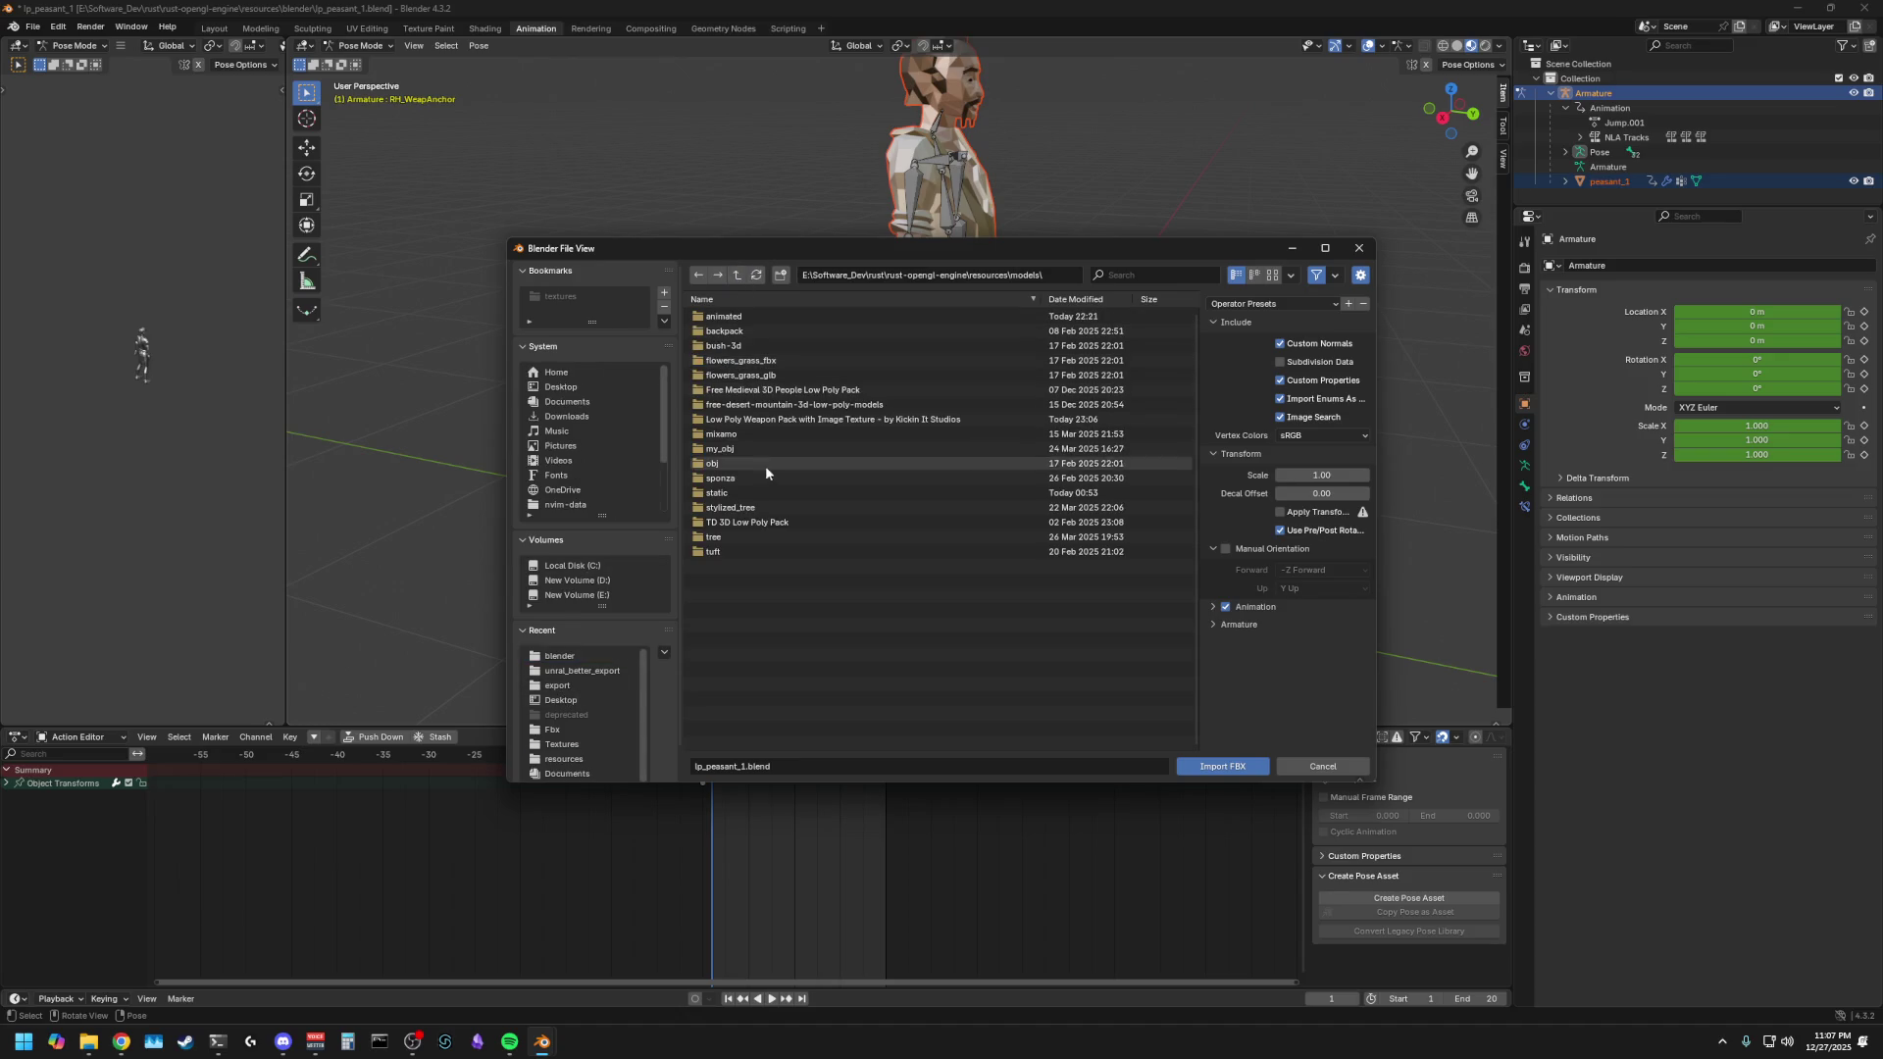
pyautogui.doubleClick(749, 515)
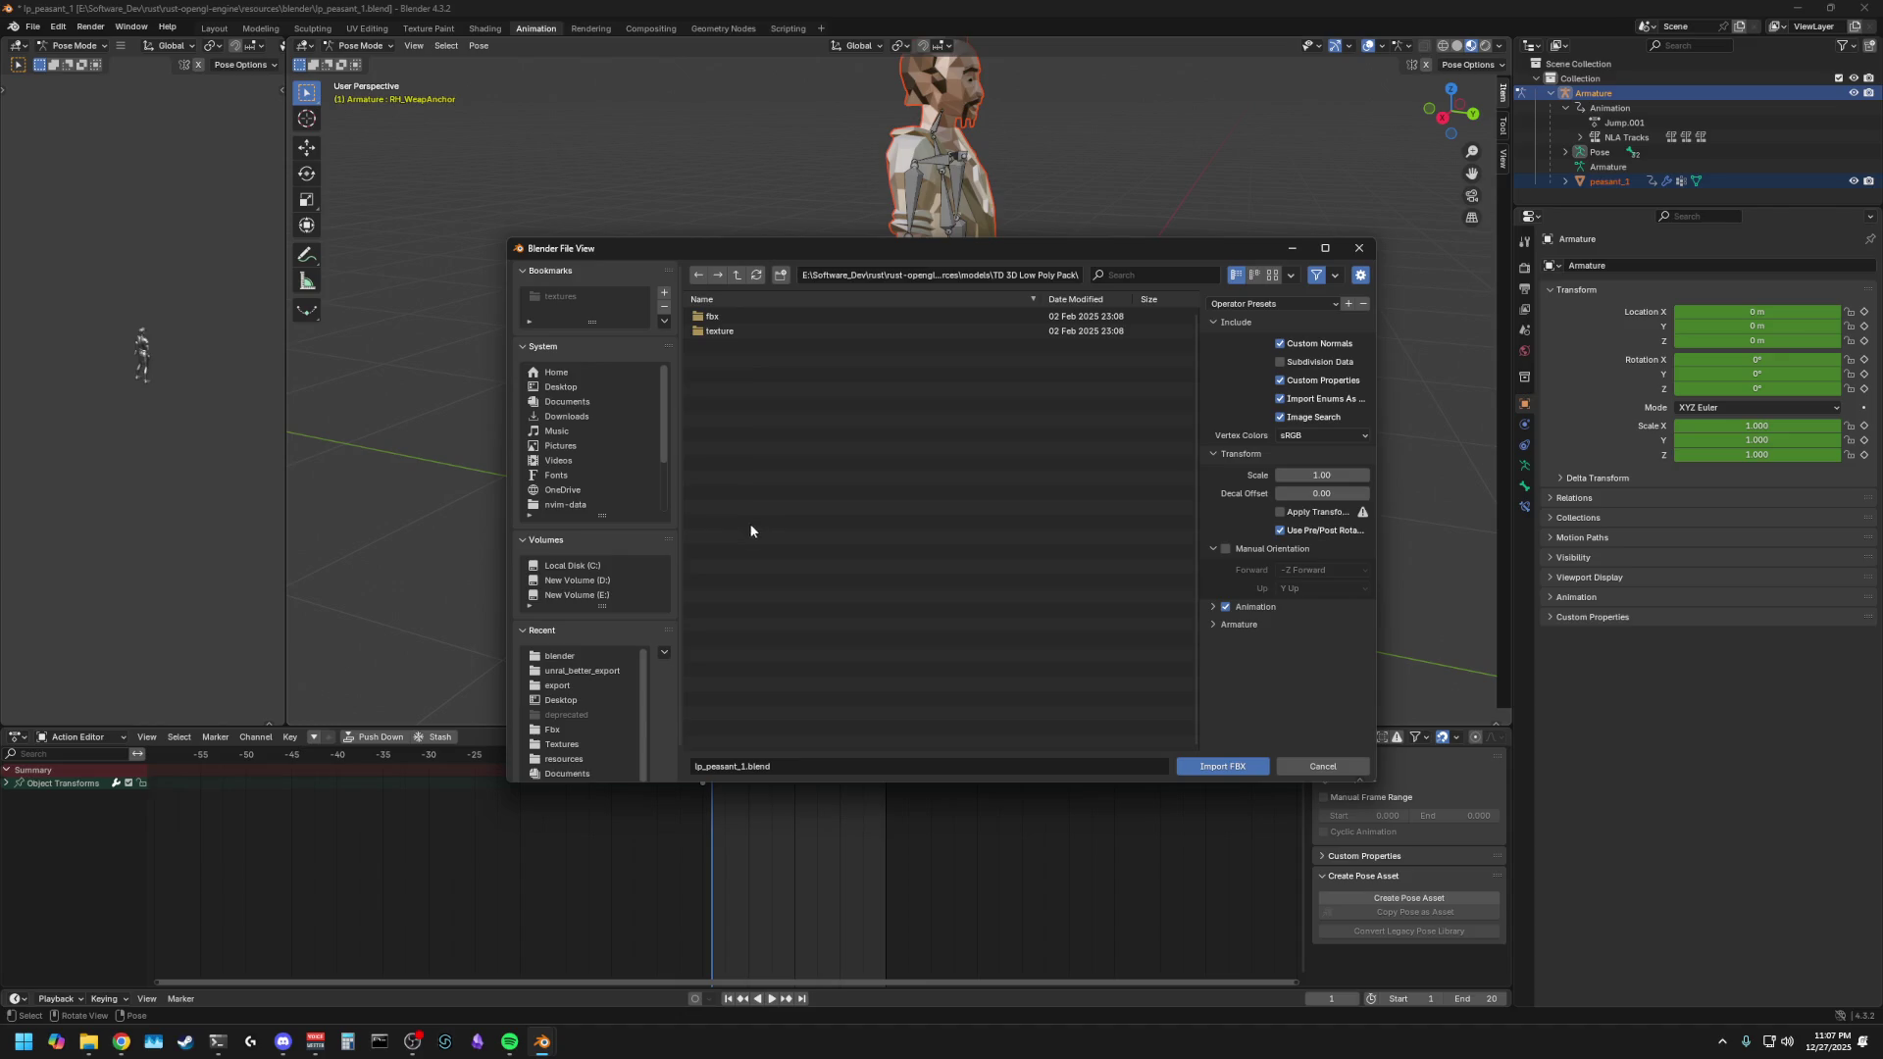
pyautogui.click(737, 274)
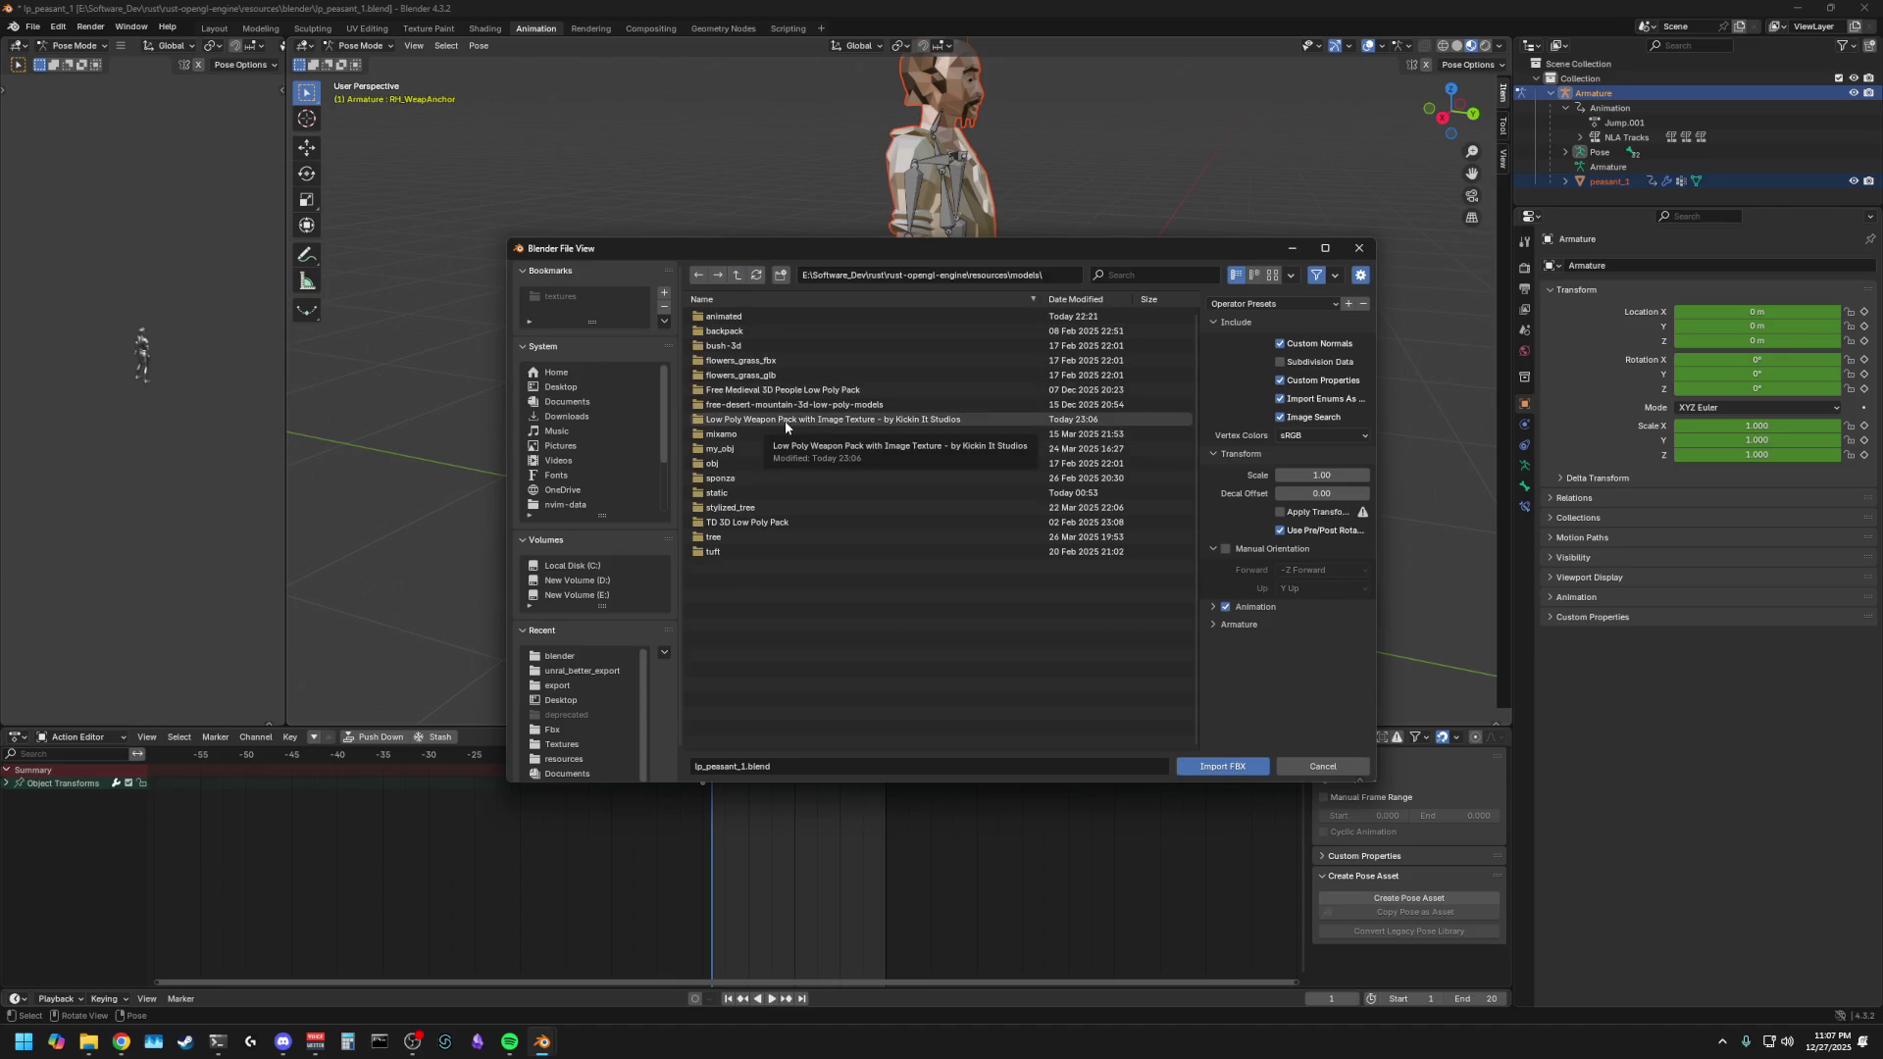
pyautogui.doubleClick(785, 420)
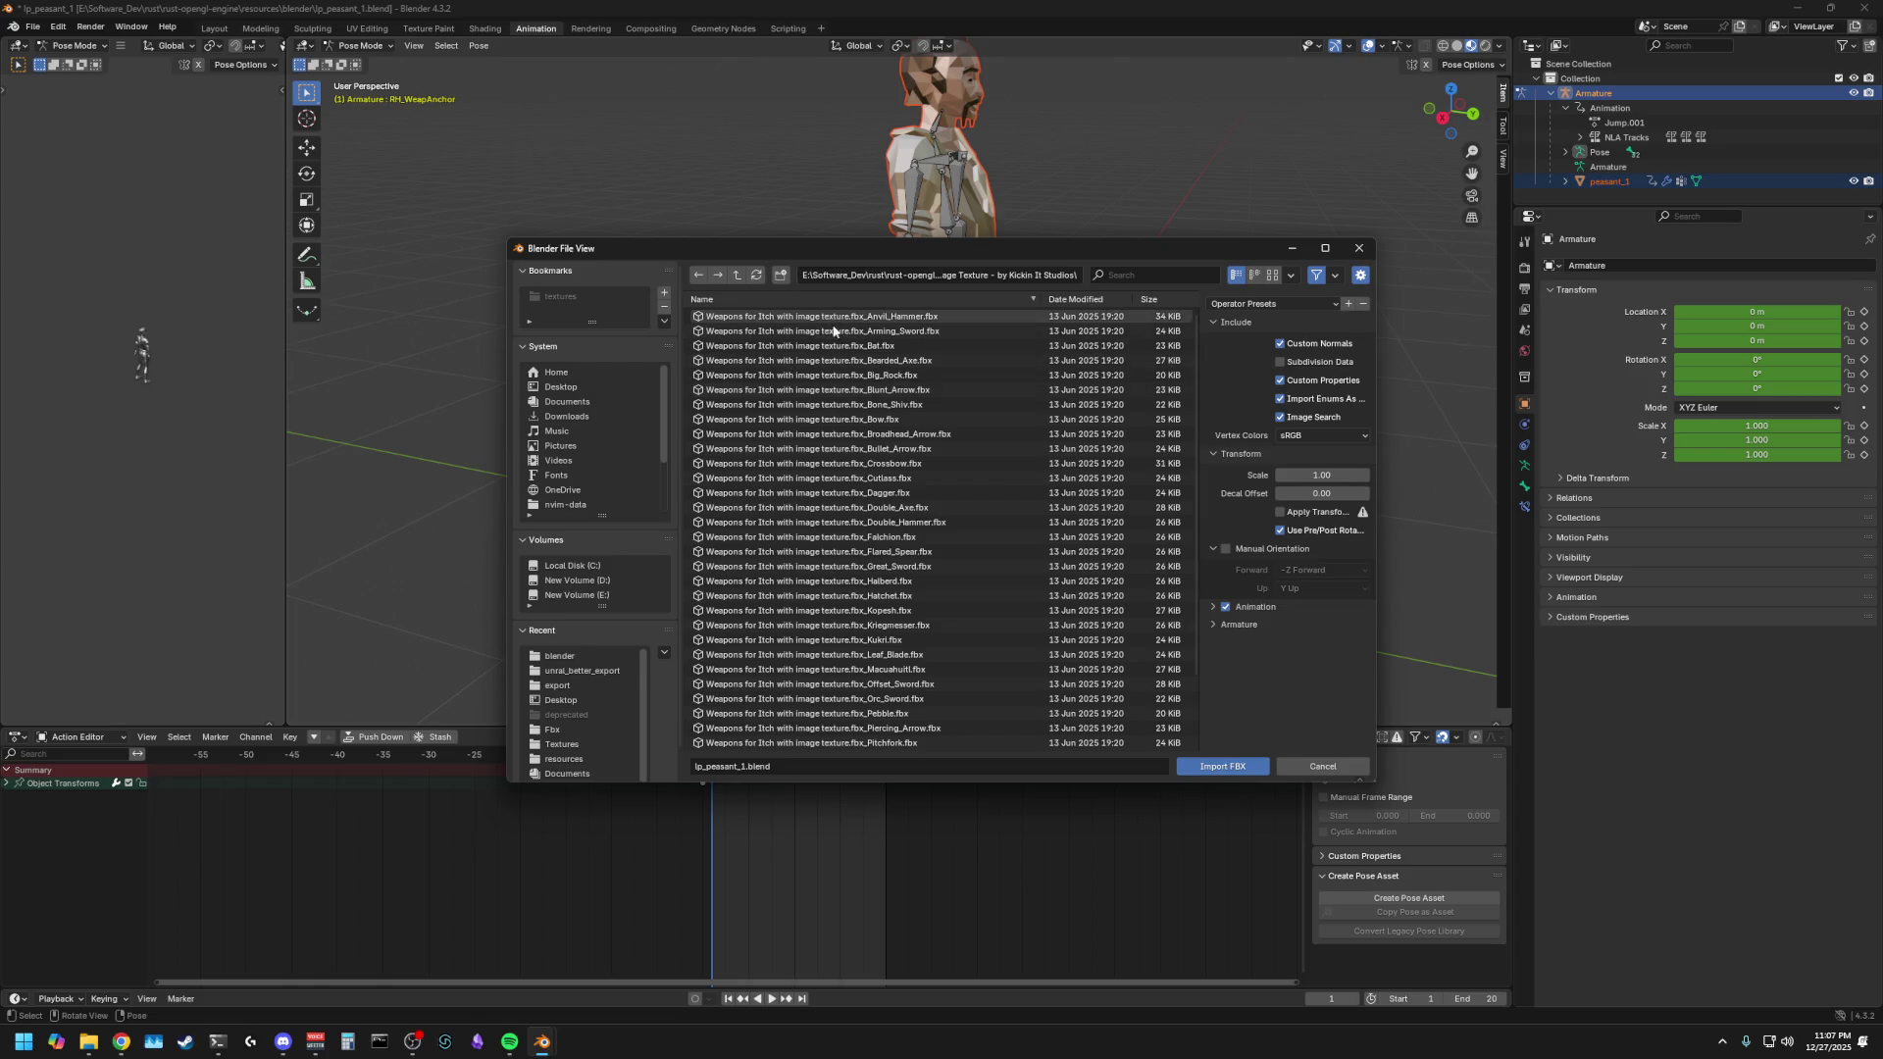
pyautogui.click(811, 505)
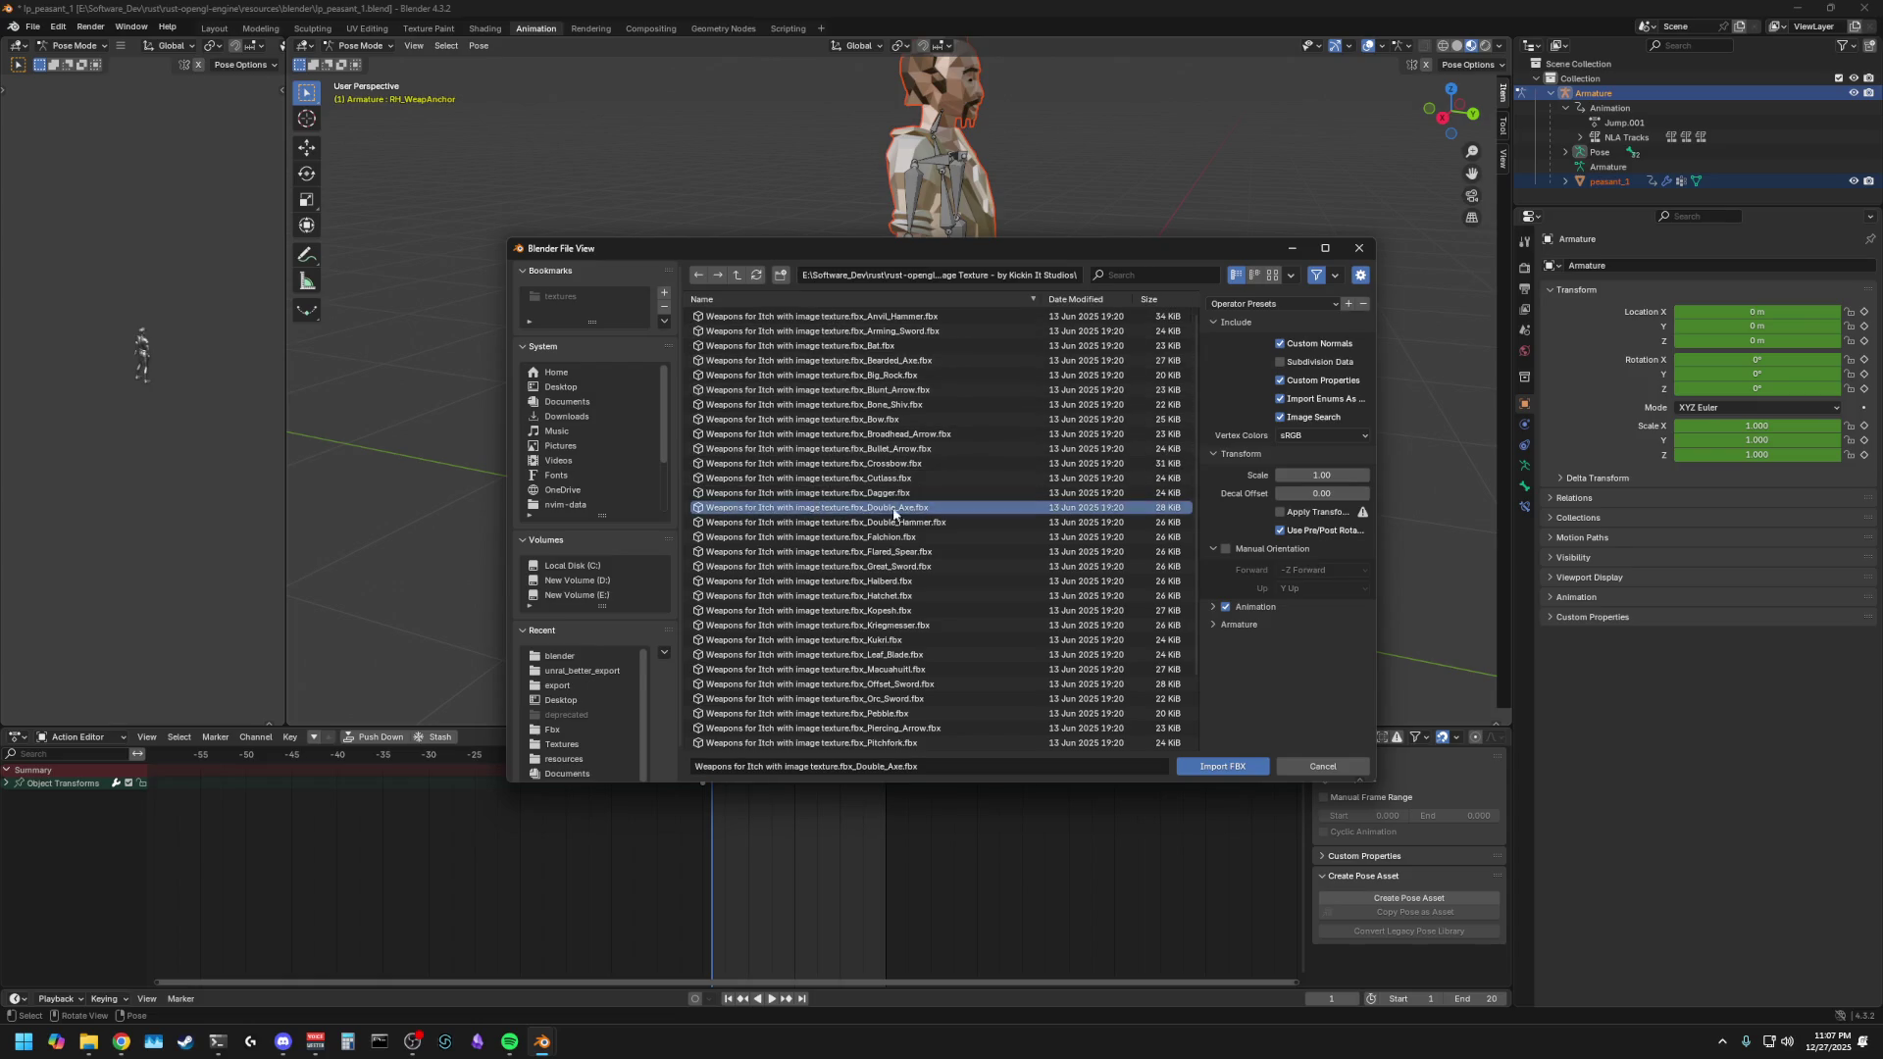
pyautogui.click(1219, 773)
pyautogui.click(944, 579)
pyautogui.moveTo(890, 588)
pyautogui.mouseDown(button='middle')
pyautogui.moveTo(778, 622)
pyautogui.moveTo(947, 609)
pyautogui.moveTo(663, 587)
pyautogui.mouseUp(button='middle')
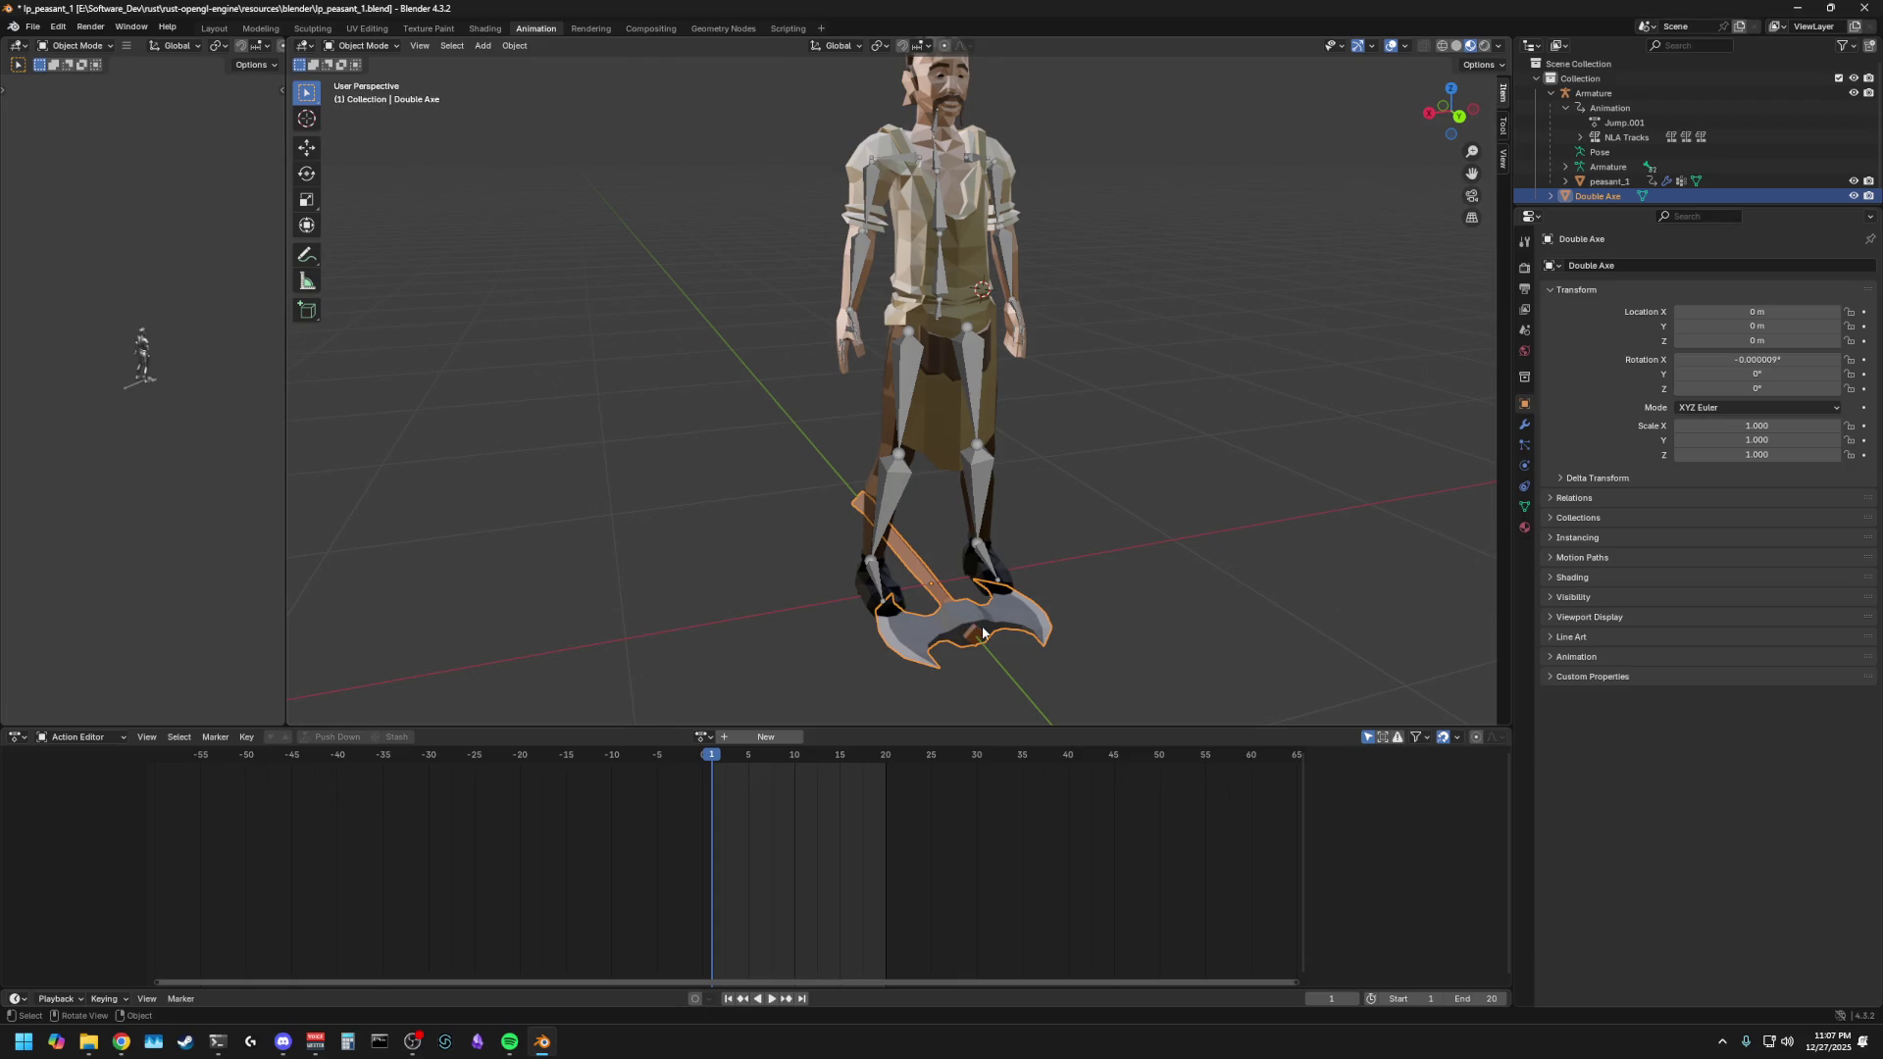
pyautogui.click(832, 609)
pyautogui.click(894, 620)
pyautogui.moveTo(893, 620)
pyautogui.mouseDown(button='middle')
pyautogui.moveTo(756, 597)
pyautogui.moveTo(842, 601)
pyautogui.mouseUp(button='middle')
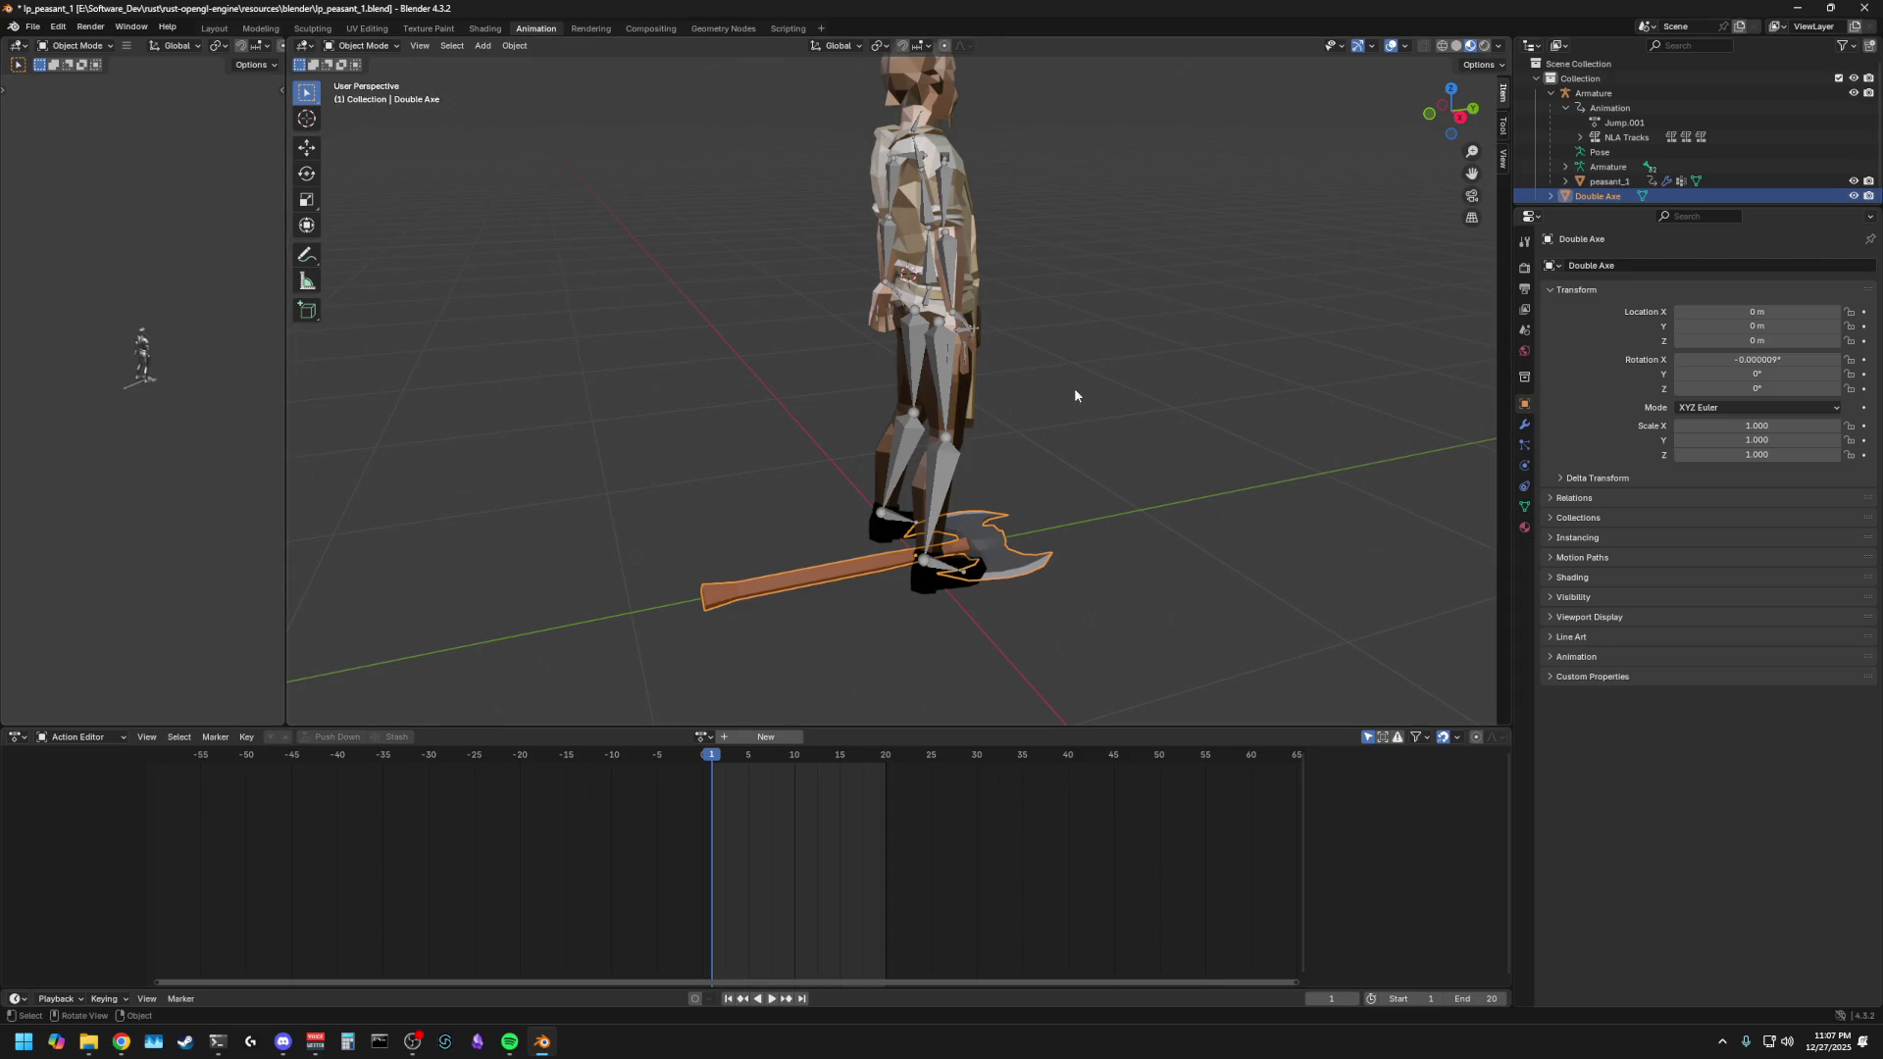
pyautogui.hotkey('alt', 'Tab')
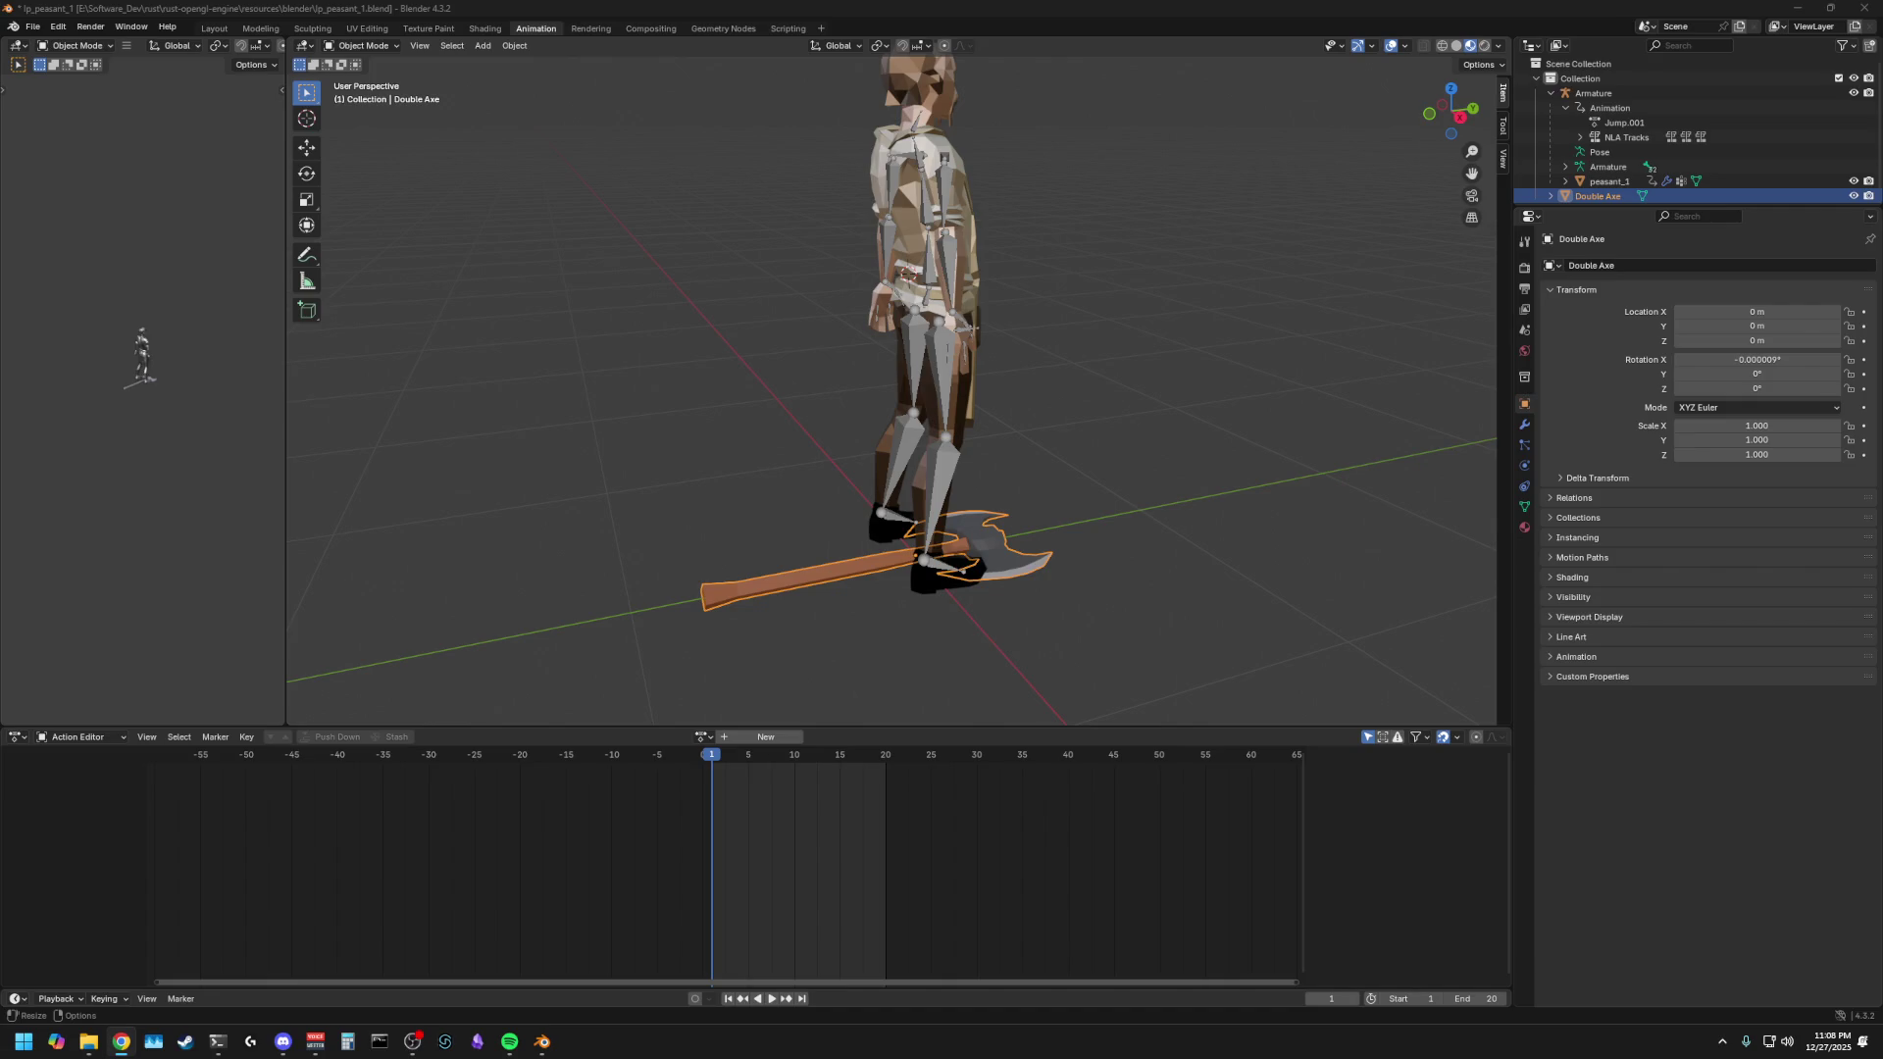
# - Select the Double Axe and delete it from the peasant scene
pyautogui.scroll(5, 1422, 596)
pyautogui.scroll(-5, 1062, 631)
pyautogui.moveTo(1062, 632)
pyautogui.mouseDown(button='middle')
pyautogui.moveTo(810, 566)
pyautogui.moveTo(826, 554)
pyautogui.mouseUp(button='middle')
pyautogui.click(769, 586)
pyautogui.click(815, 532)
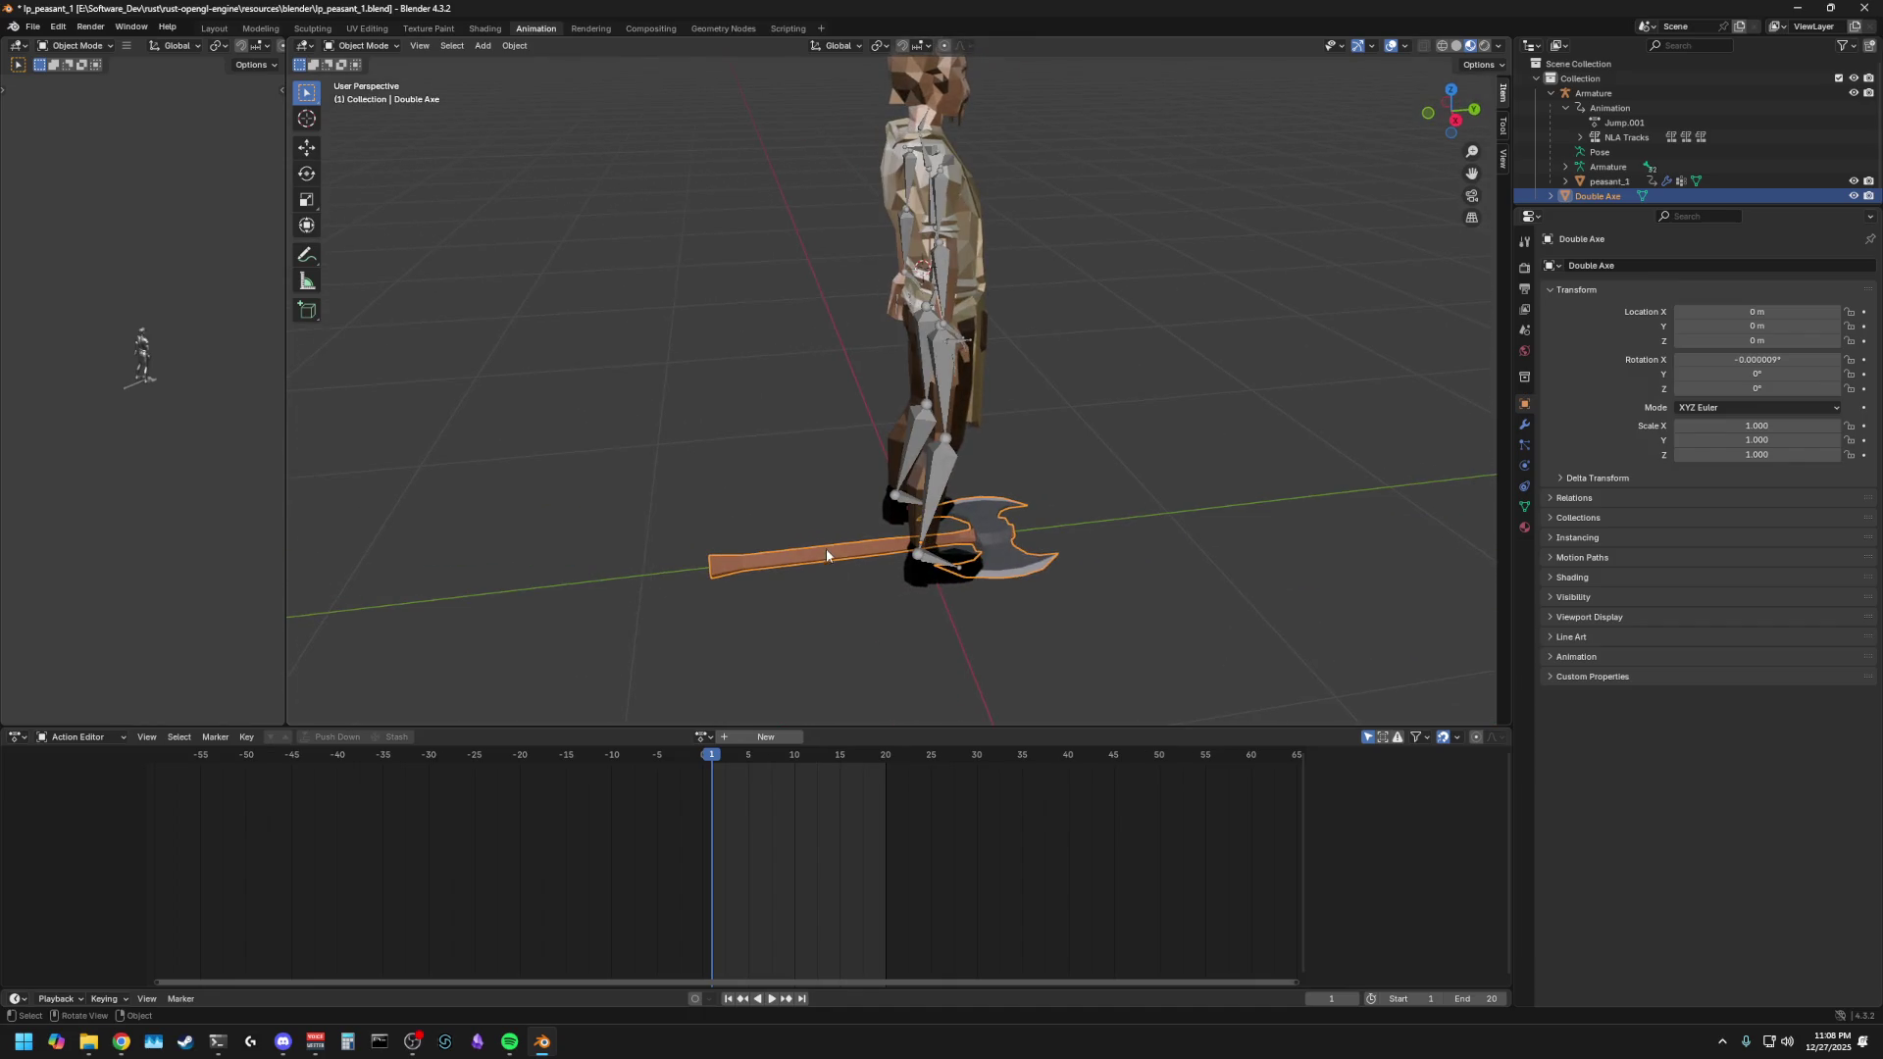
pyautogui.click(818, 610)
pyautogui.click(810, 565)
pyautogui.click(763, 490)
pyautogui.click(806, 564)
pyautogui.press('Delete')
# - Open the recent file double_axe.blend, discarding unsaved changes
pyautogui.moveTo(685, 424)
pyautogui.mouseDown(button='middle')
pyautogui.moveTo(516, 469)
pyautogui.moveTo(555, 485)
pyautogui.mouseUp(button='middle')
pyautogui.press('a')
pyautogui.click(32, 27)
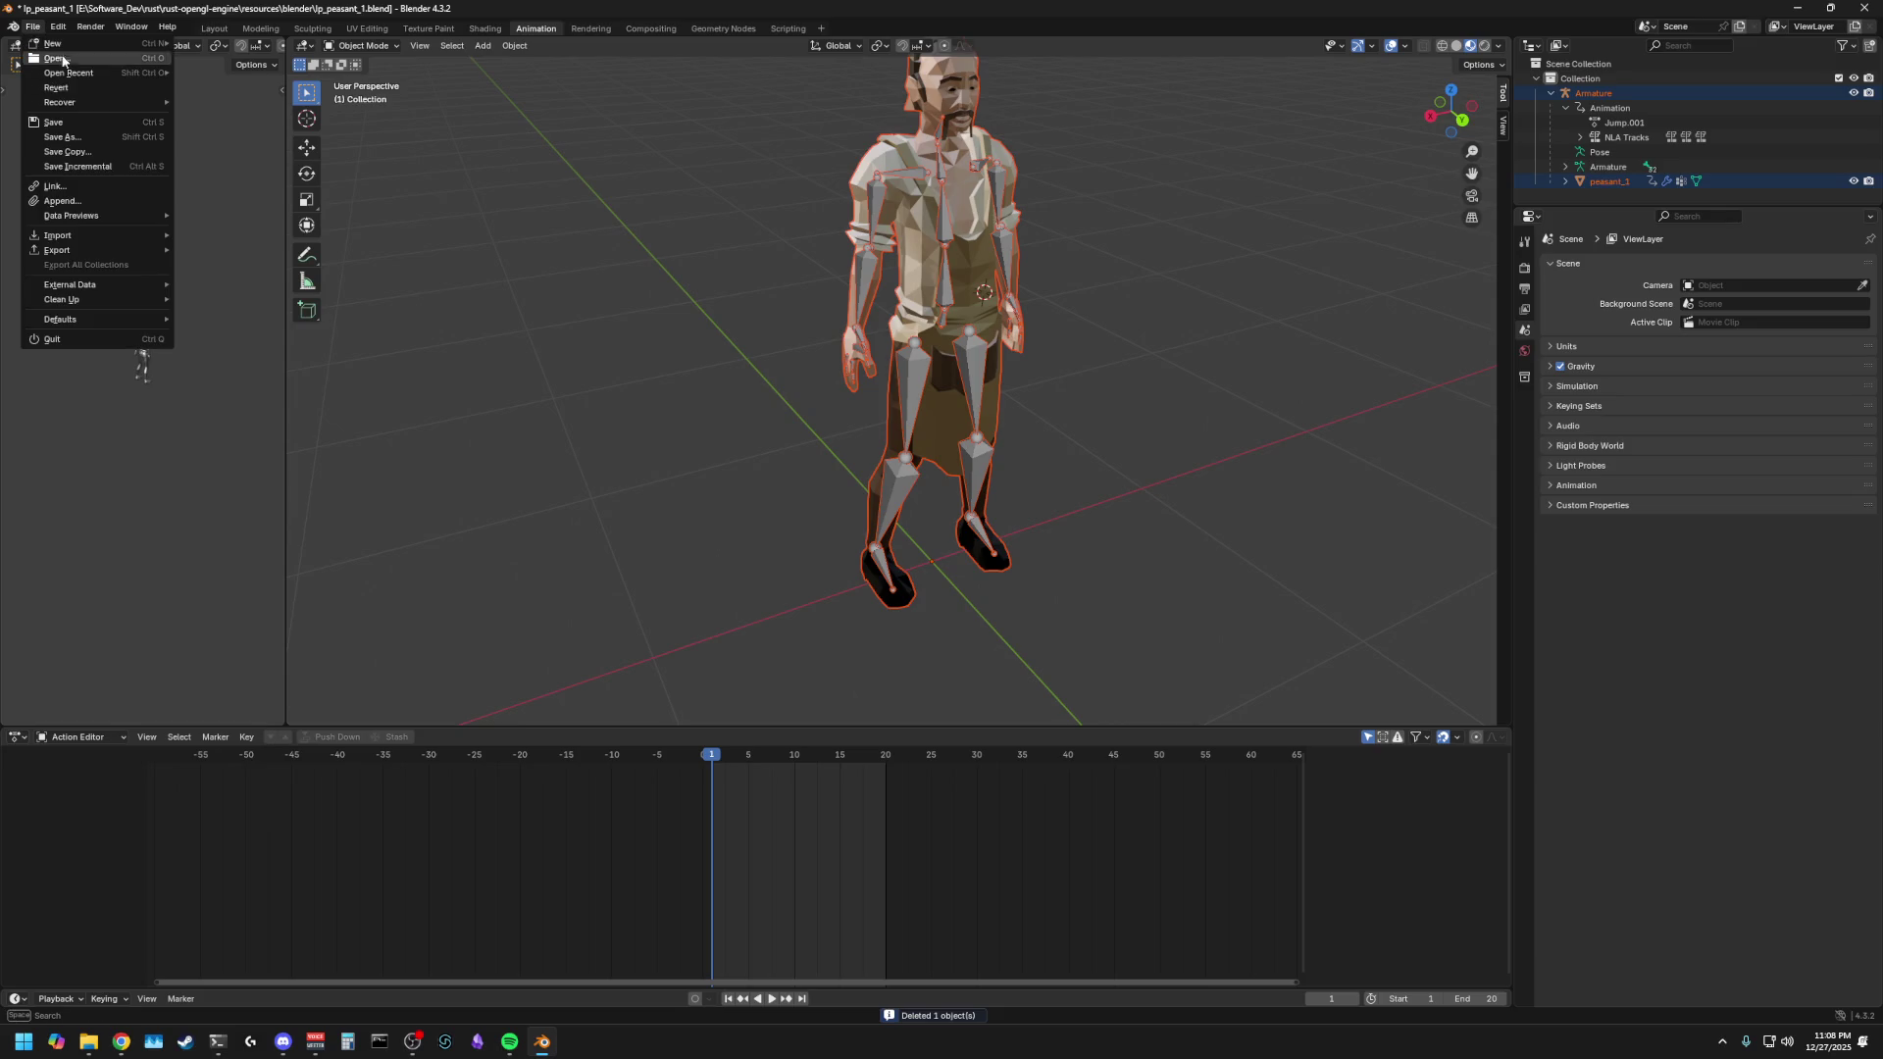
pyautogui.moveTo(84, 72)
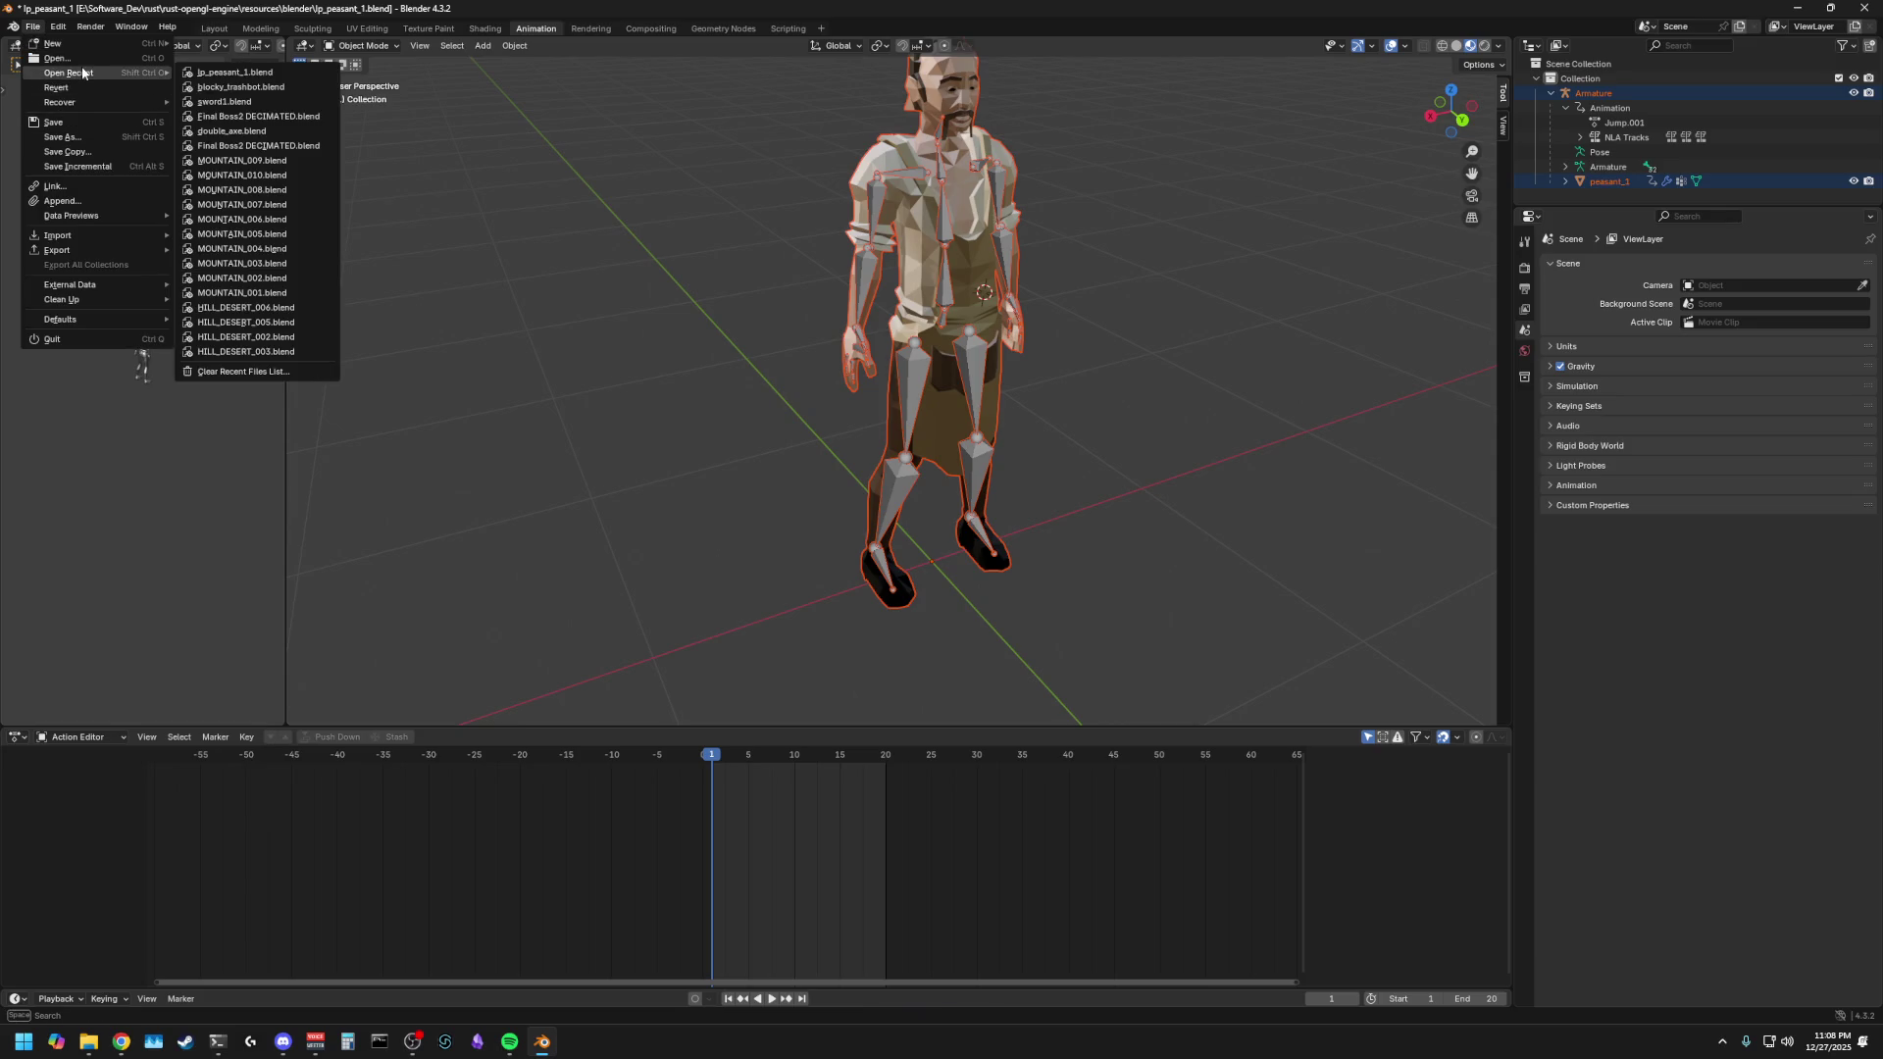
pyautogui.click(264, 132)
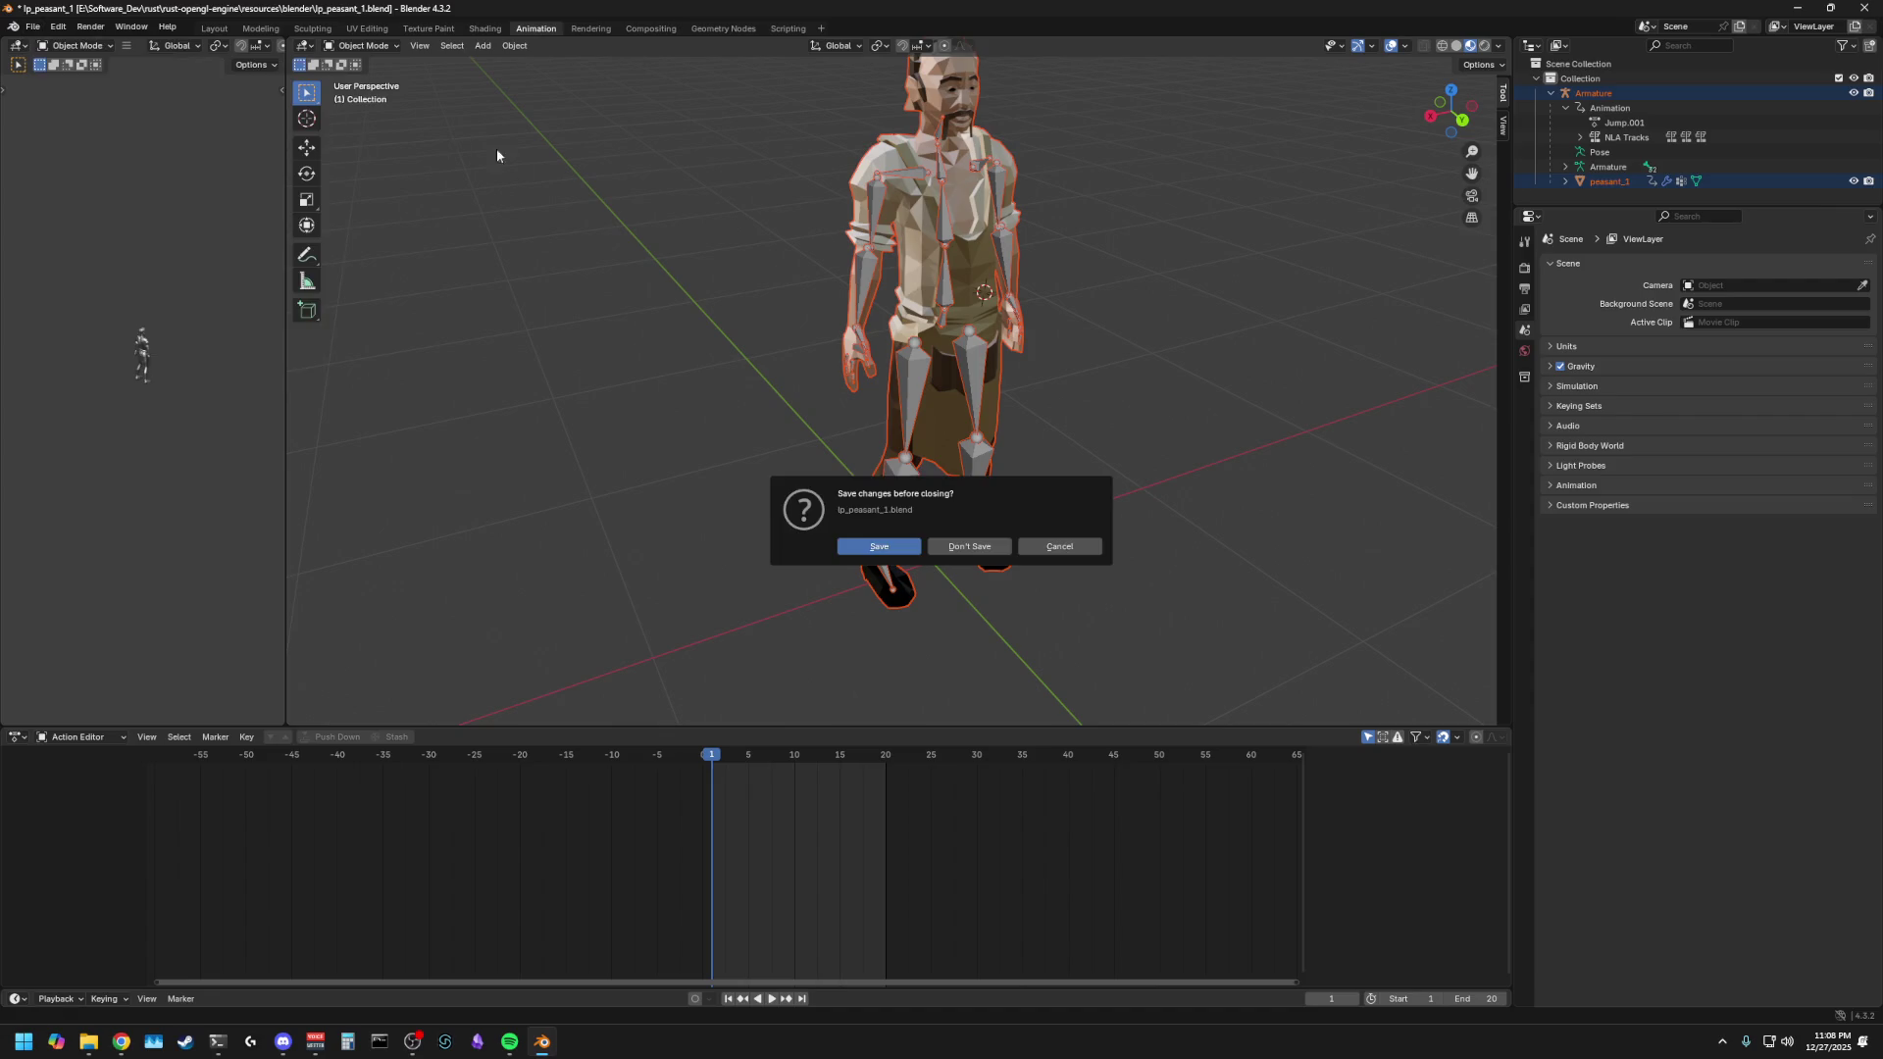
pyautogui.click(965, 545)
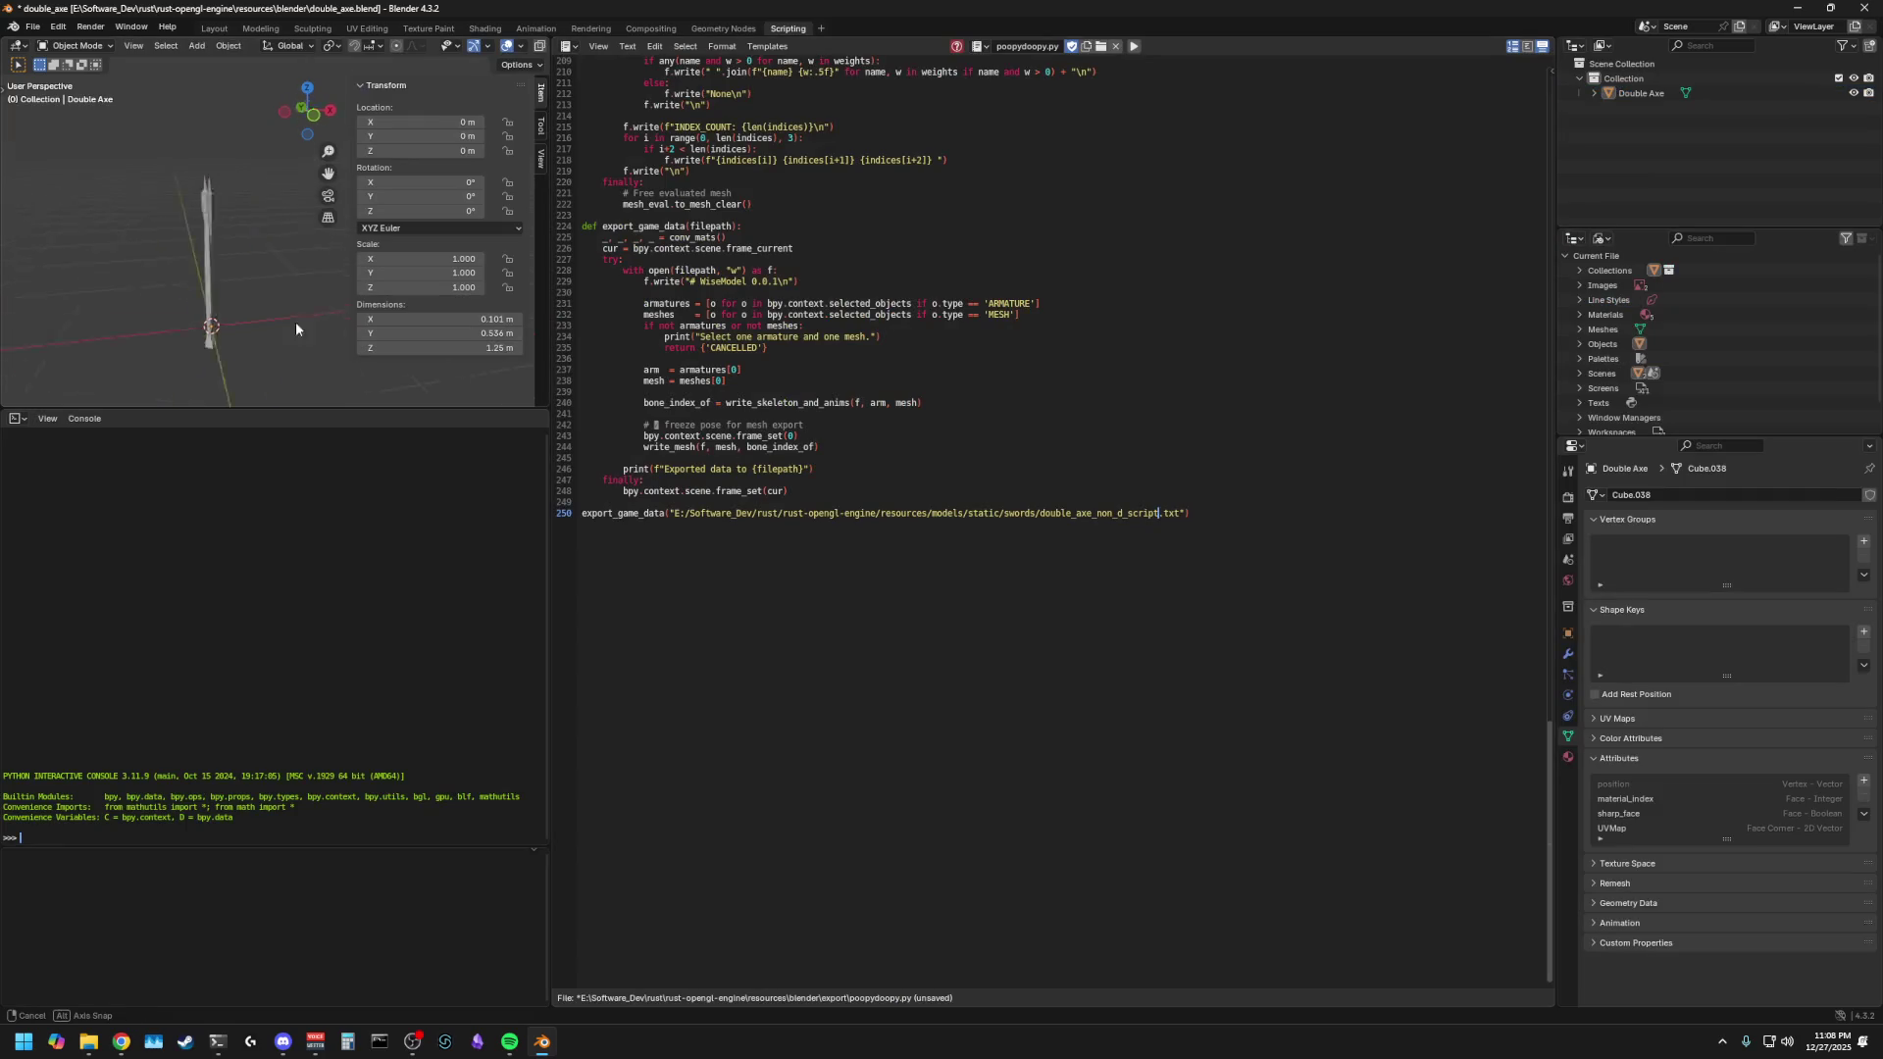
# - Select the axe in double_axe.blend and begin an FBX export
pyautogui.moveTo(225, 342)
pyautogui.mouseDown(button='middle')
pyautogui.moveTo(243, 351)
pyautogui.moveTo(69, 347)
pyautogui.moveTo(111, 339)
pyautogui.mouseUp(button='middle')
pyautogui.click(123, 292)
pyautogui.moveTo(244, 298); pyautogui.dragTo(110, 304, button='middle')
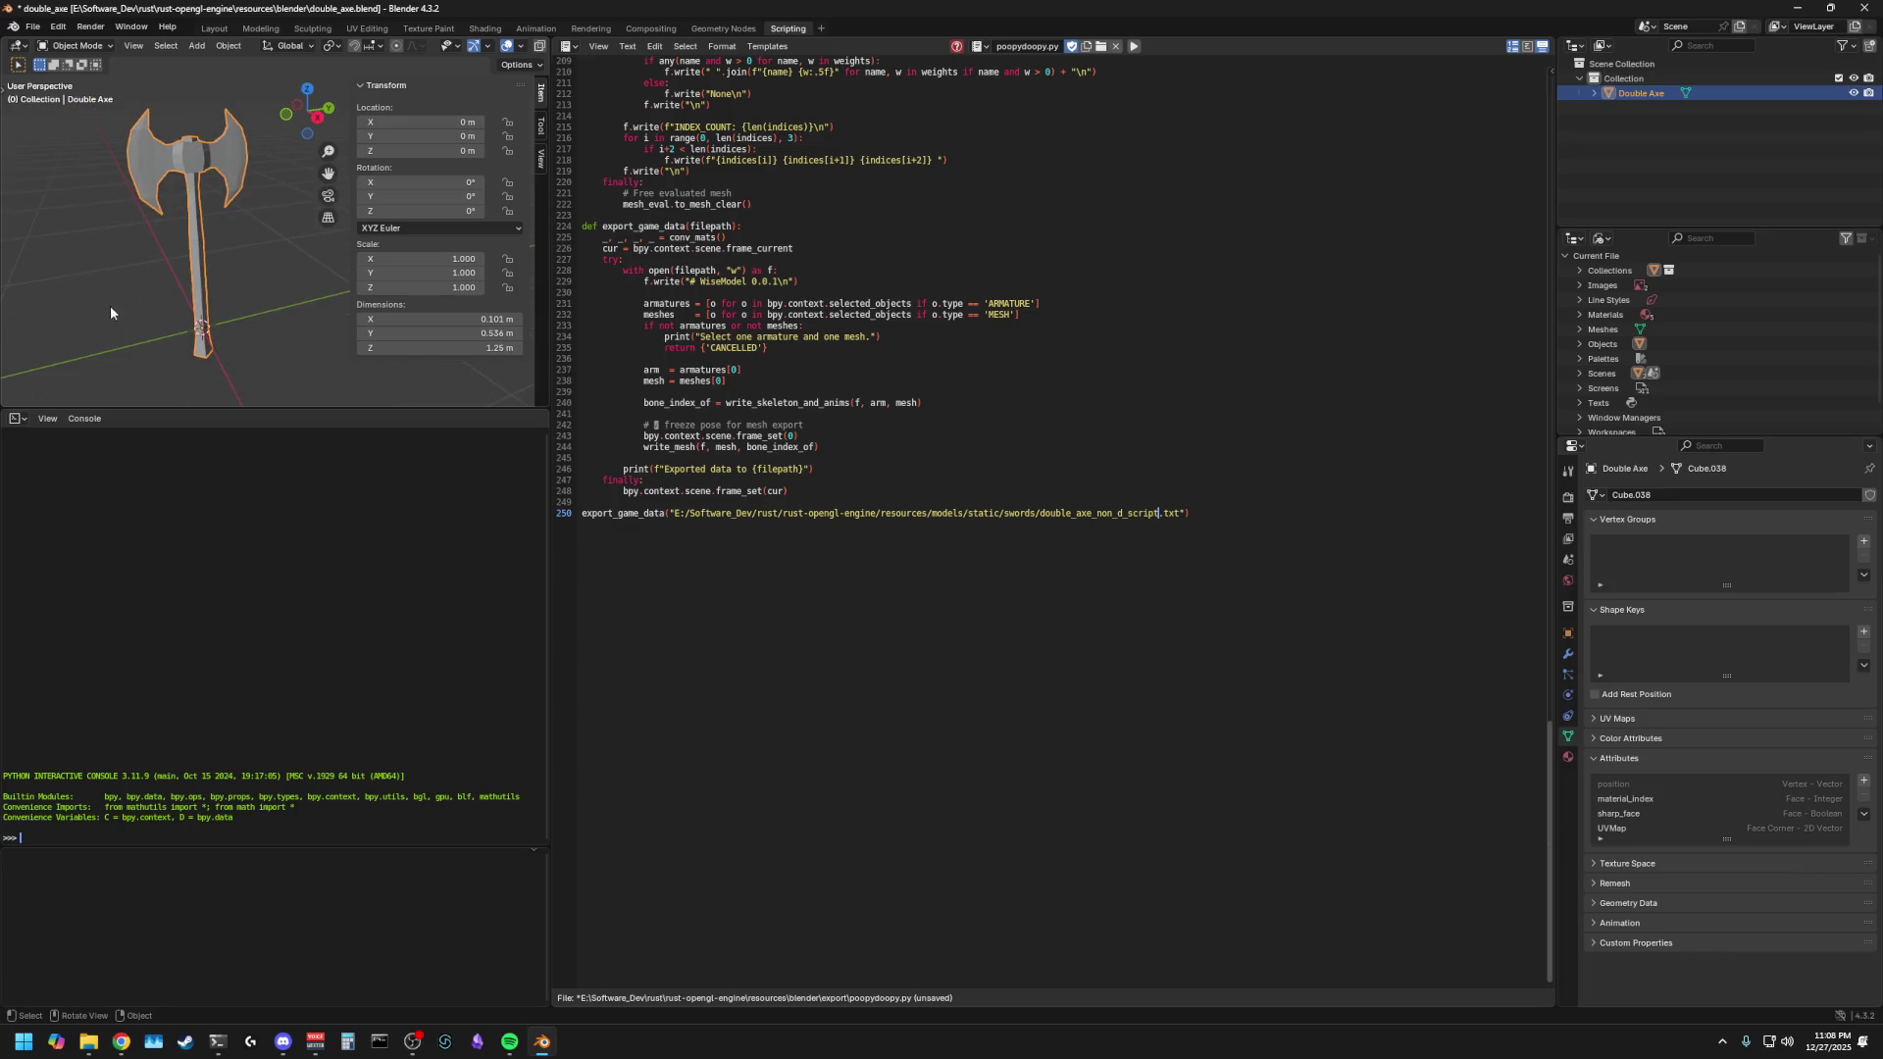
pyautogui.click(33, 26)
pyautogui.moveTo(88, 245)
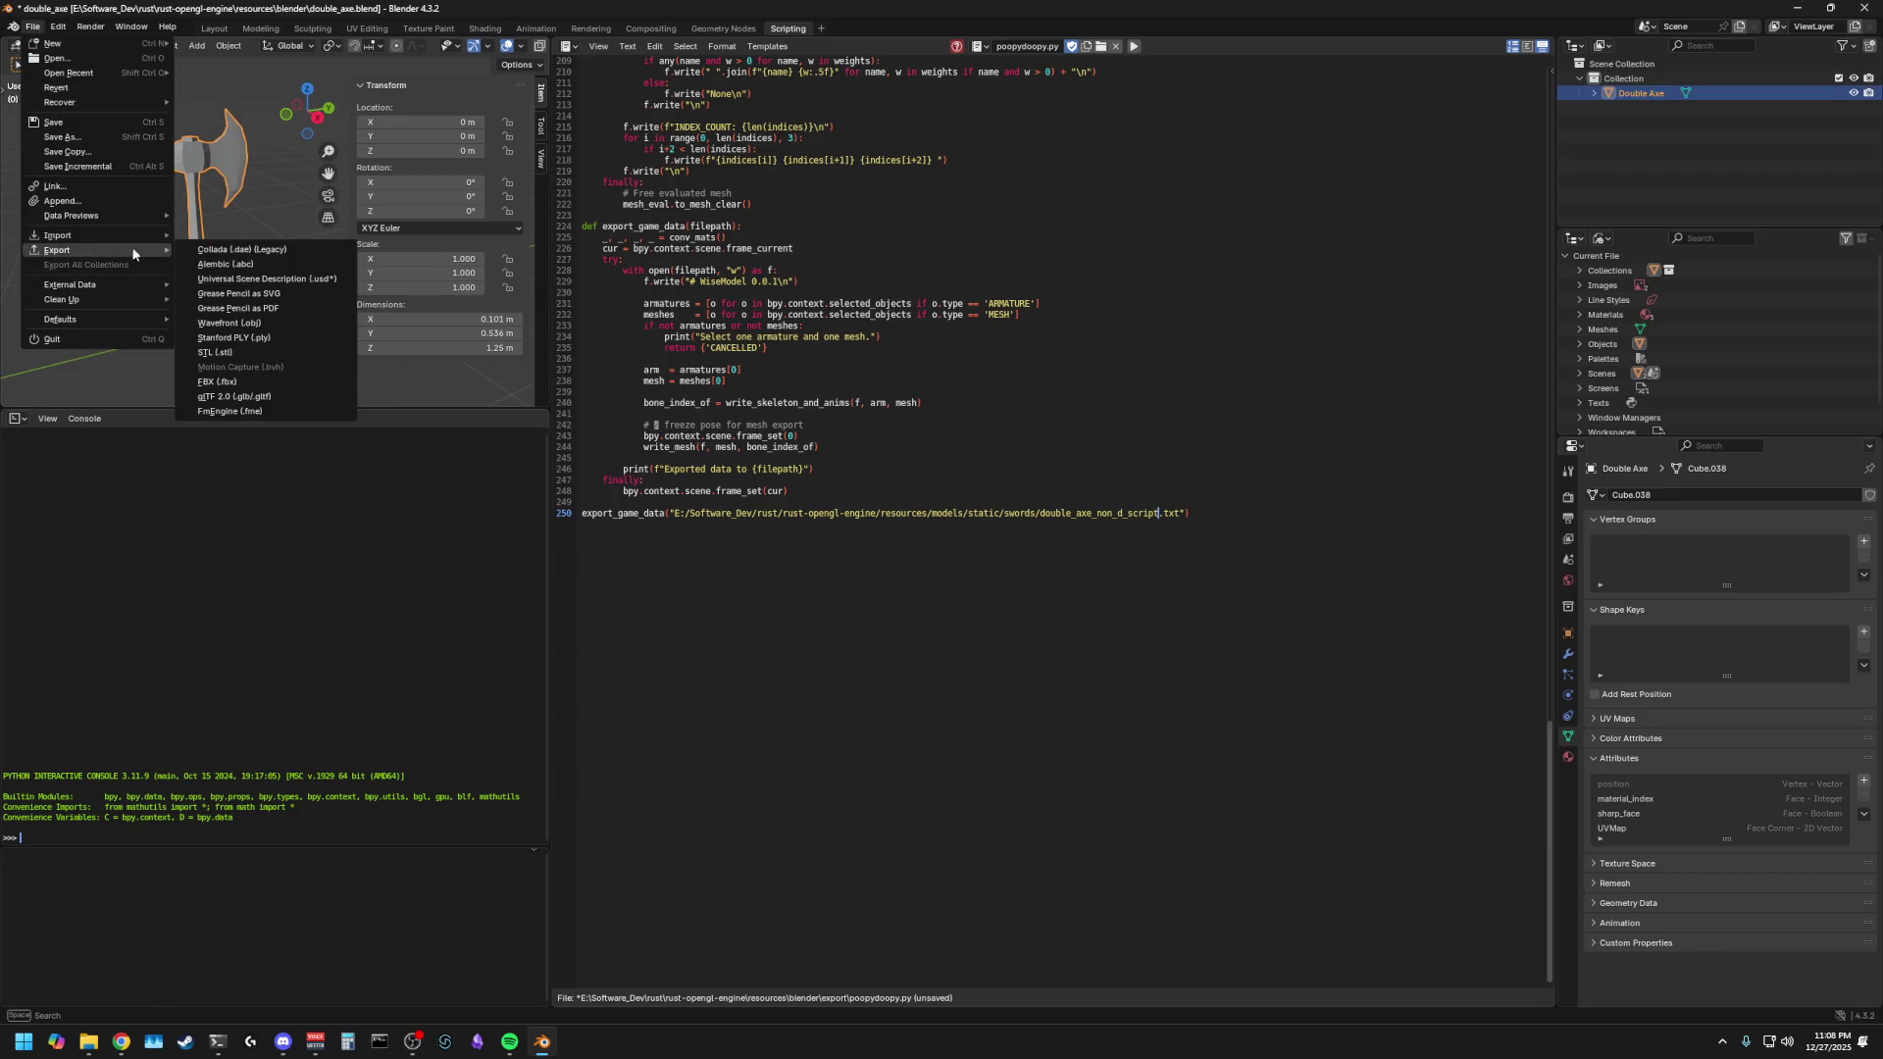
pyautogui.click(353, 379)
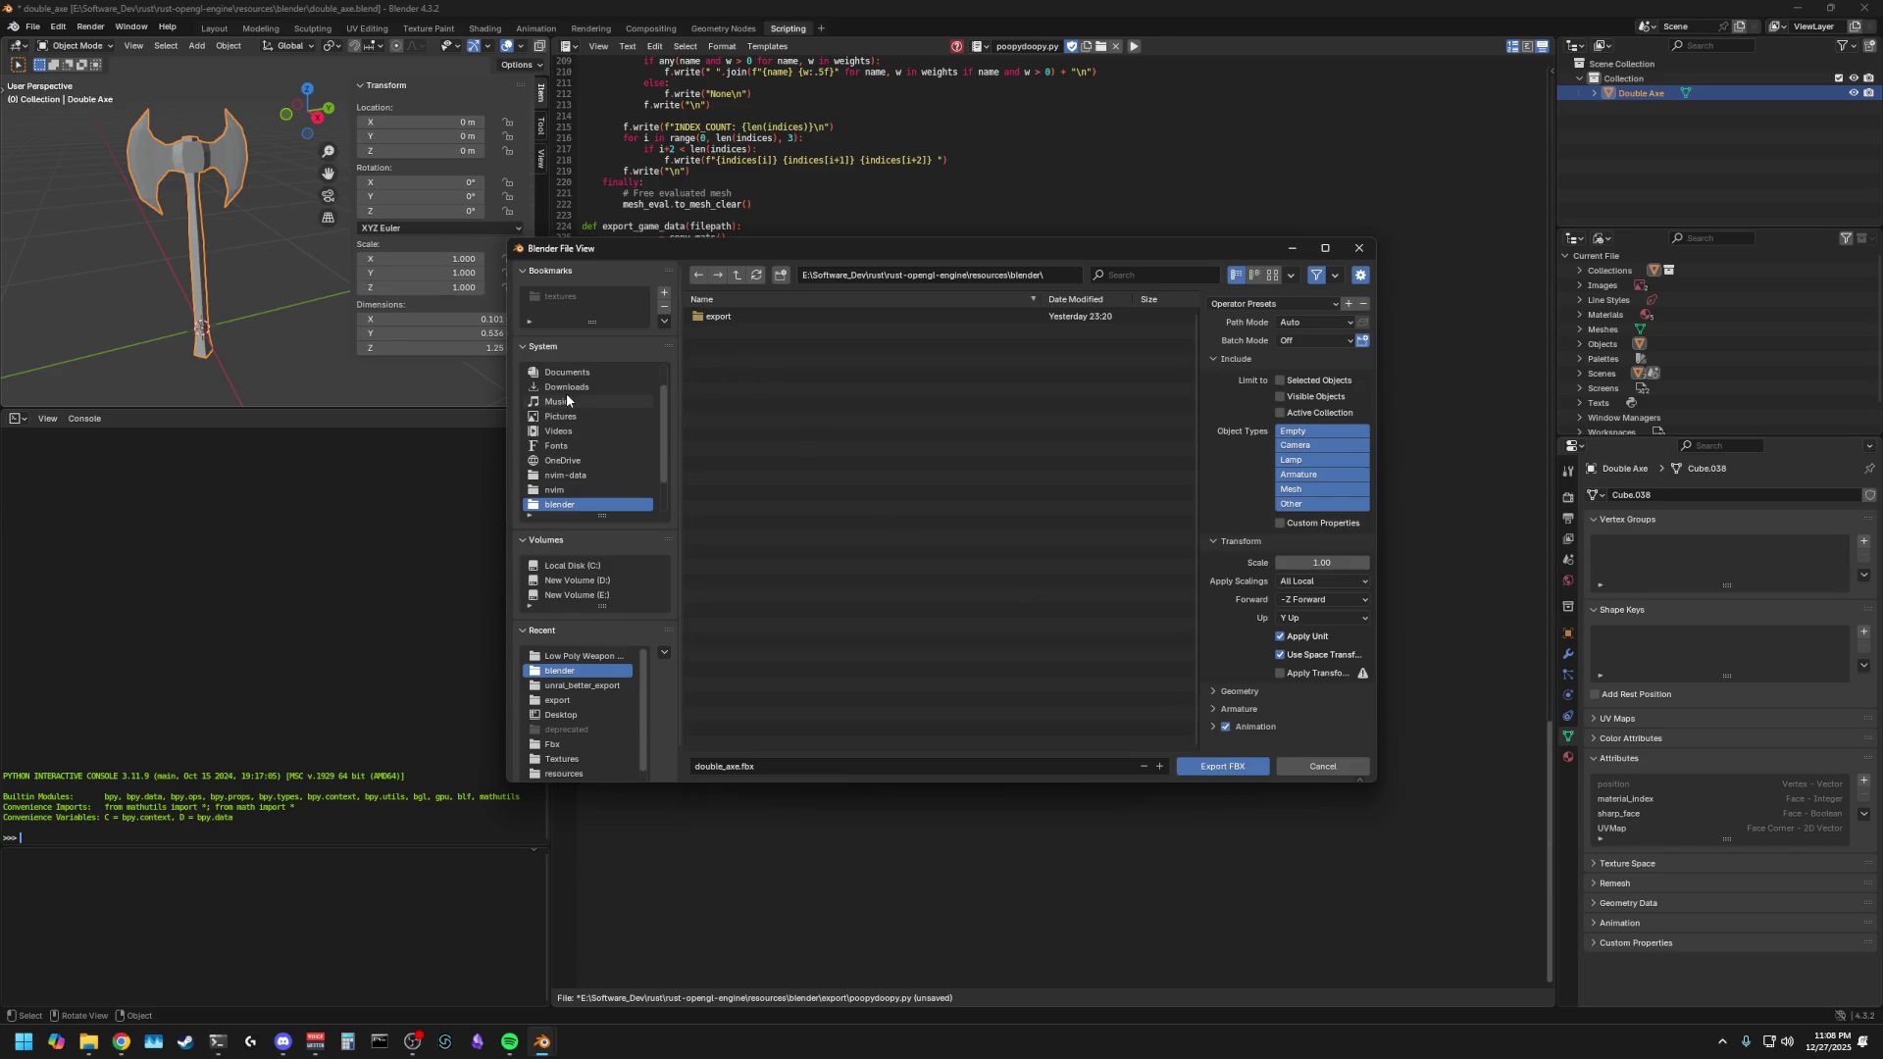
# - Confirm double_axe.fbx already exists on the Desktop and cancel the export
pyautogui.click(578, 715)
pyautogui.click(763, 391)
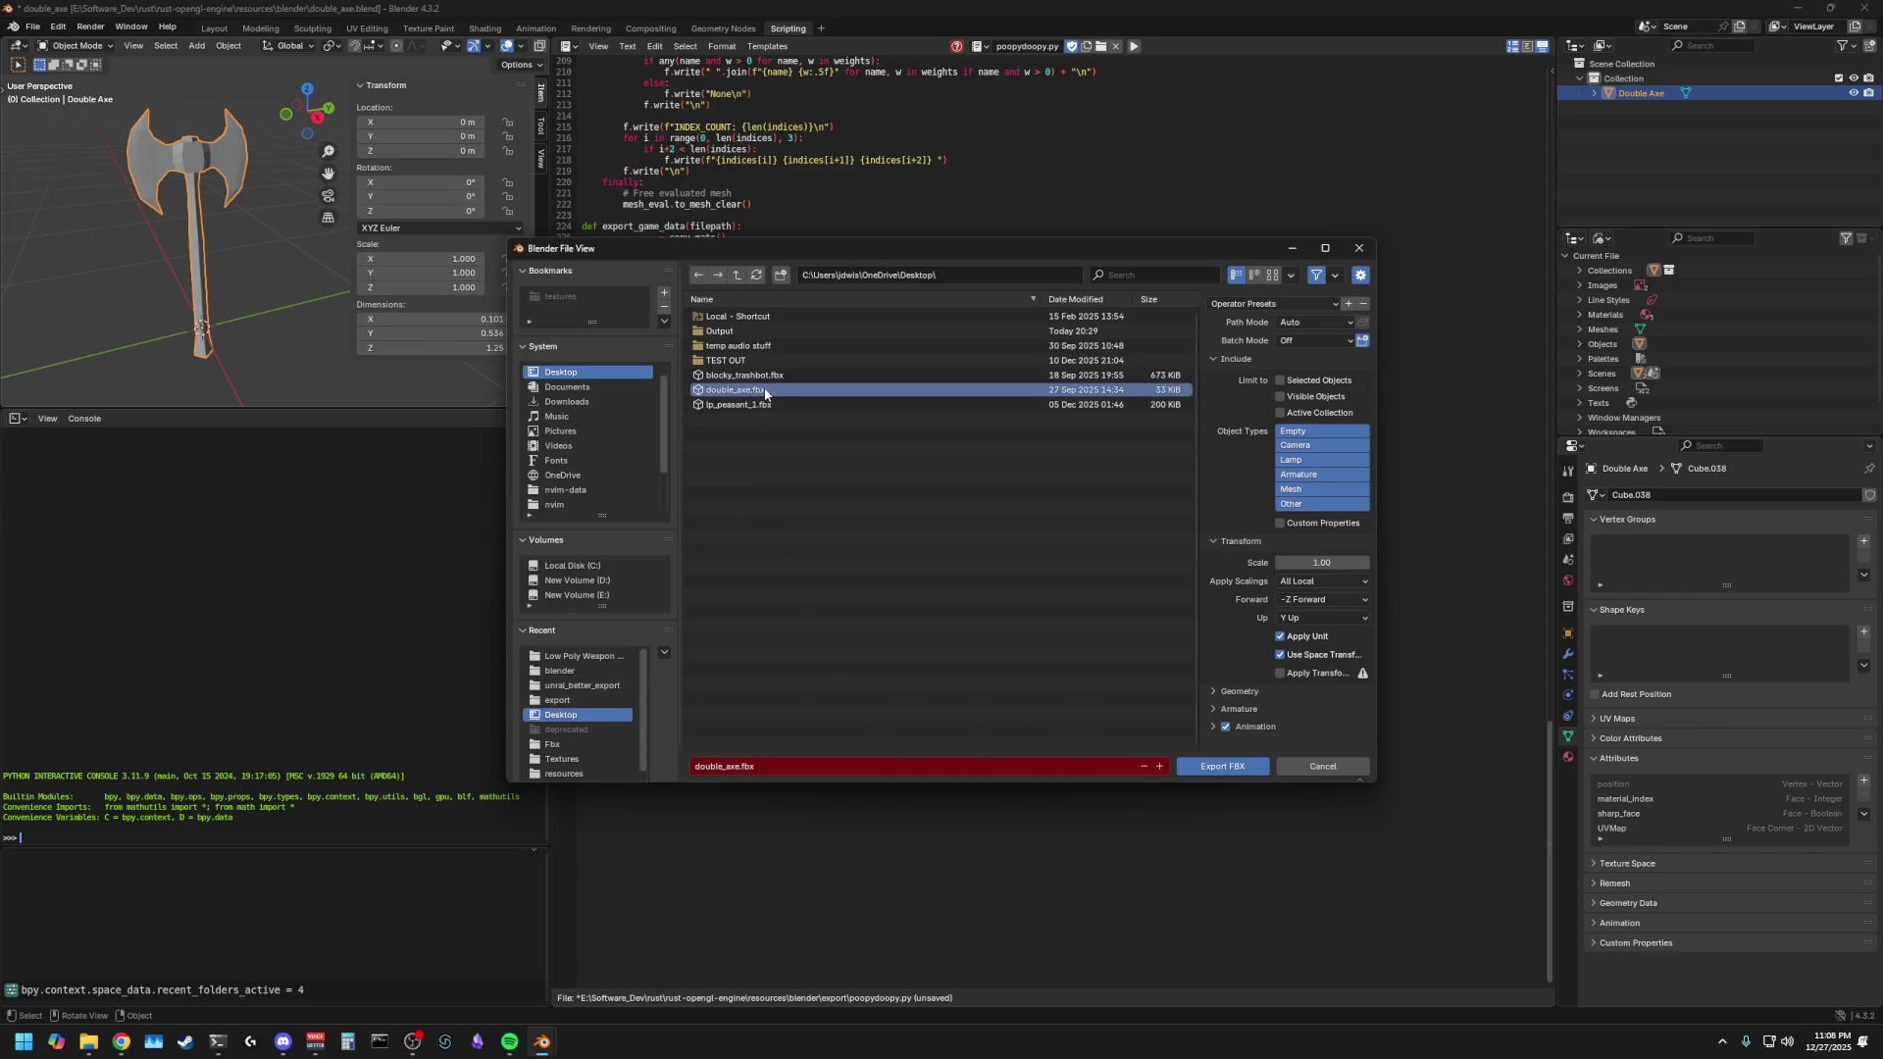
pyautogui.rightClick(761, 391)
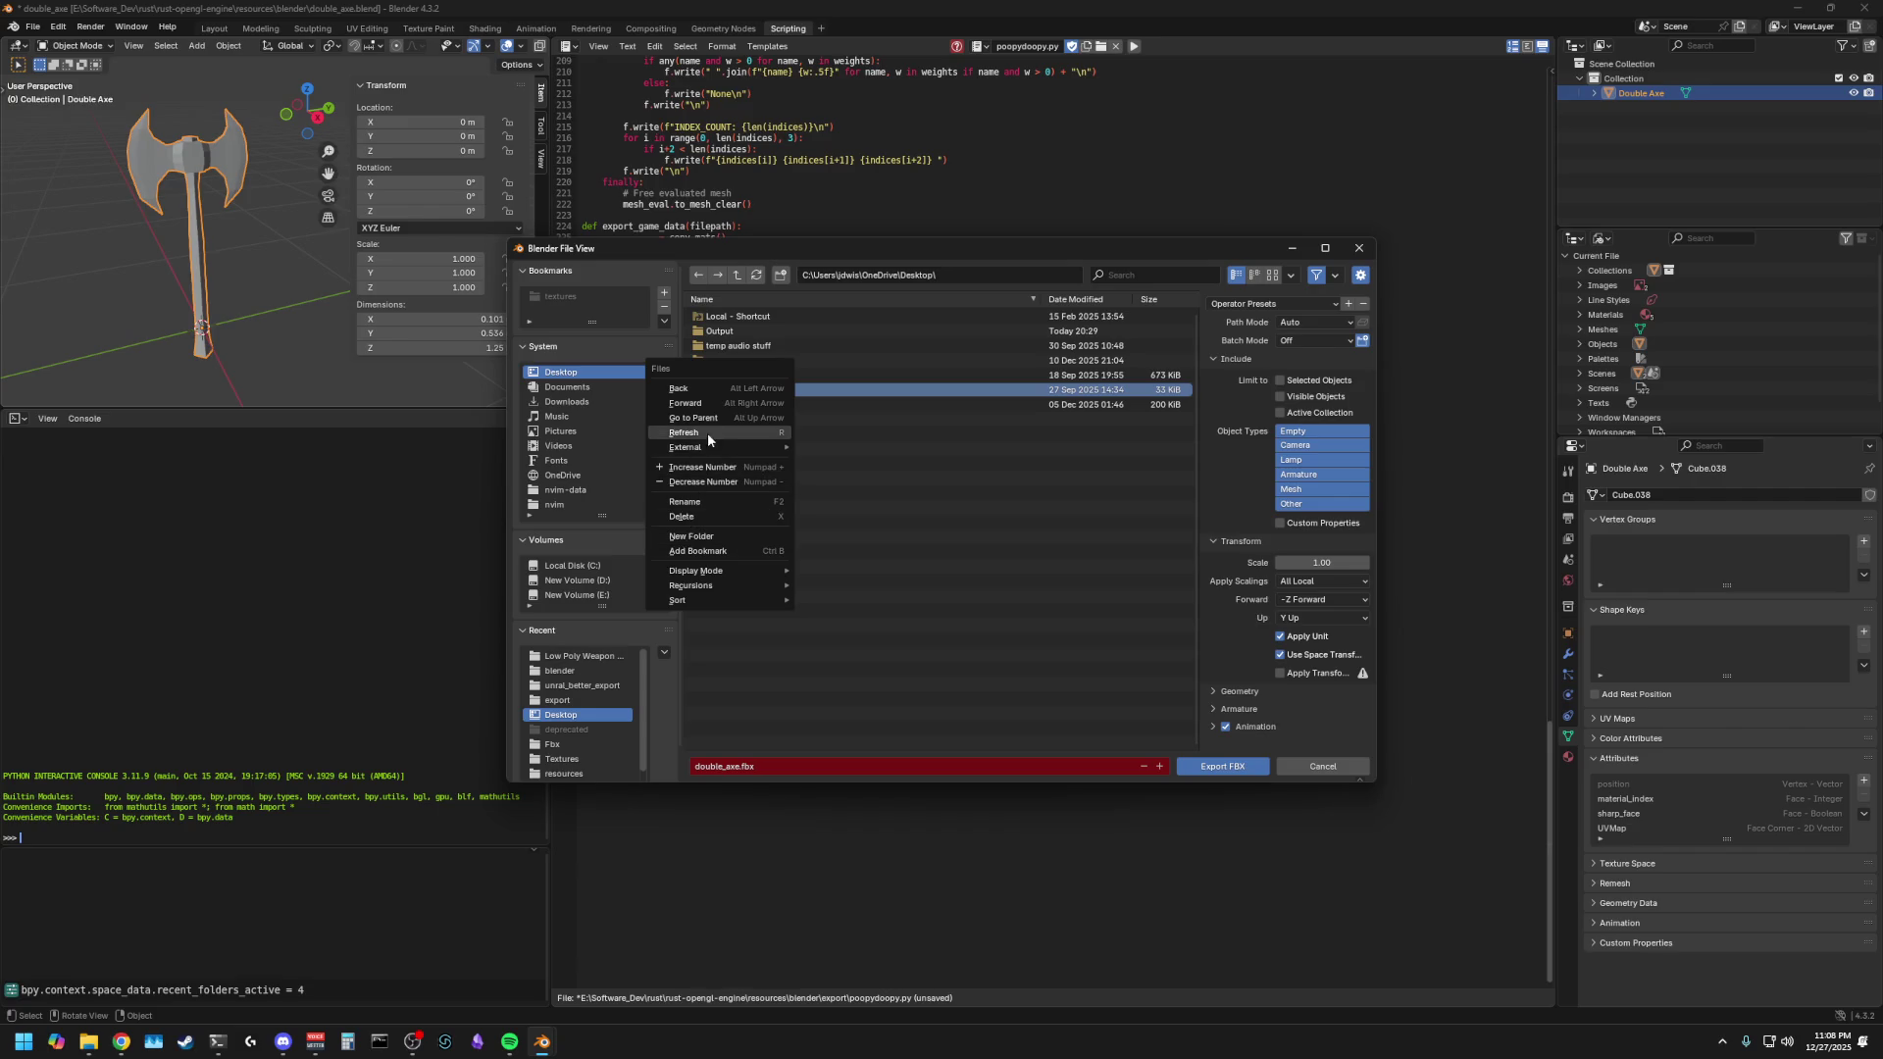
pyautogui.click(919, 468)
pyautogui.click(766, 392)
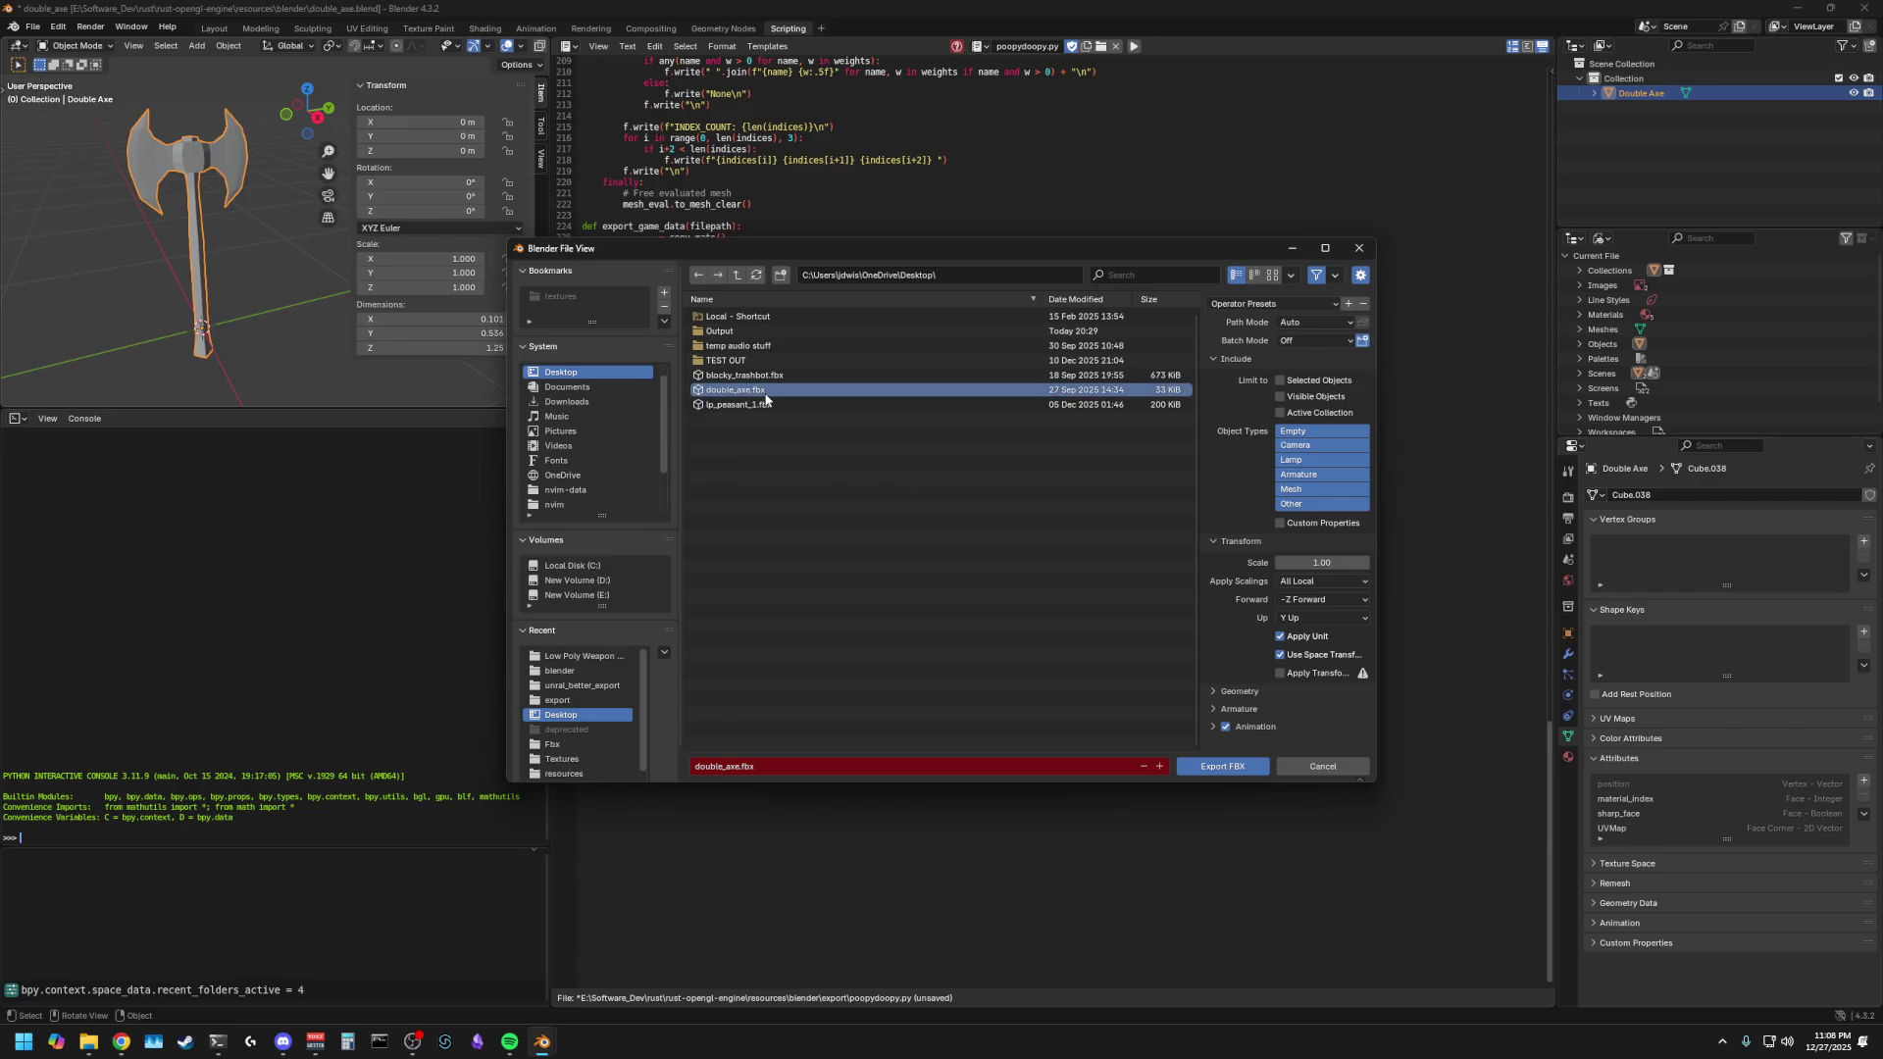
pyautogui.click(1358, 248)
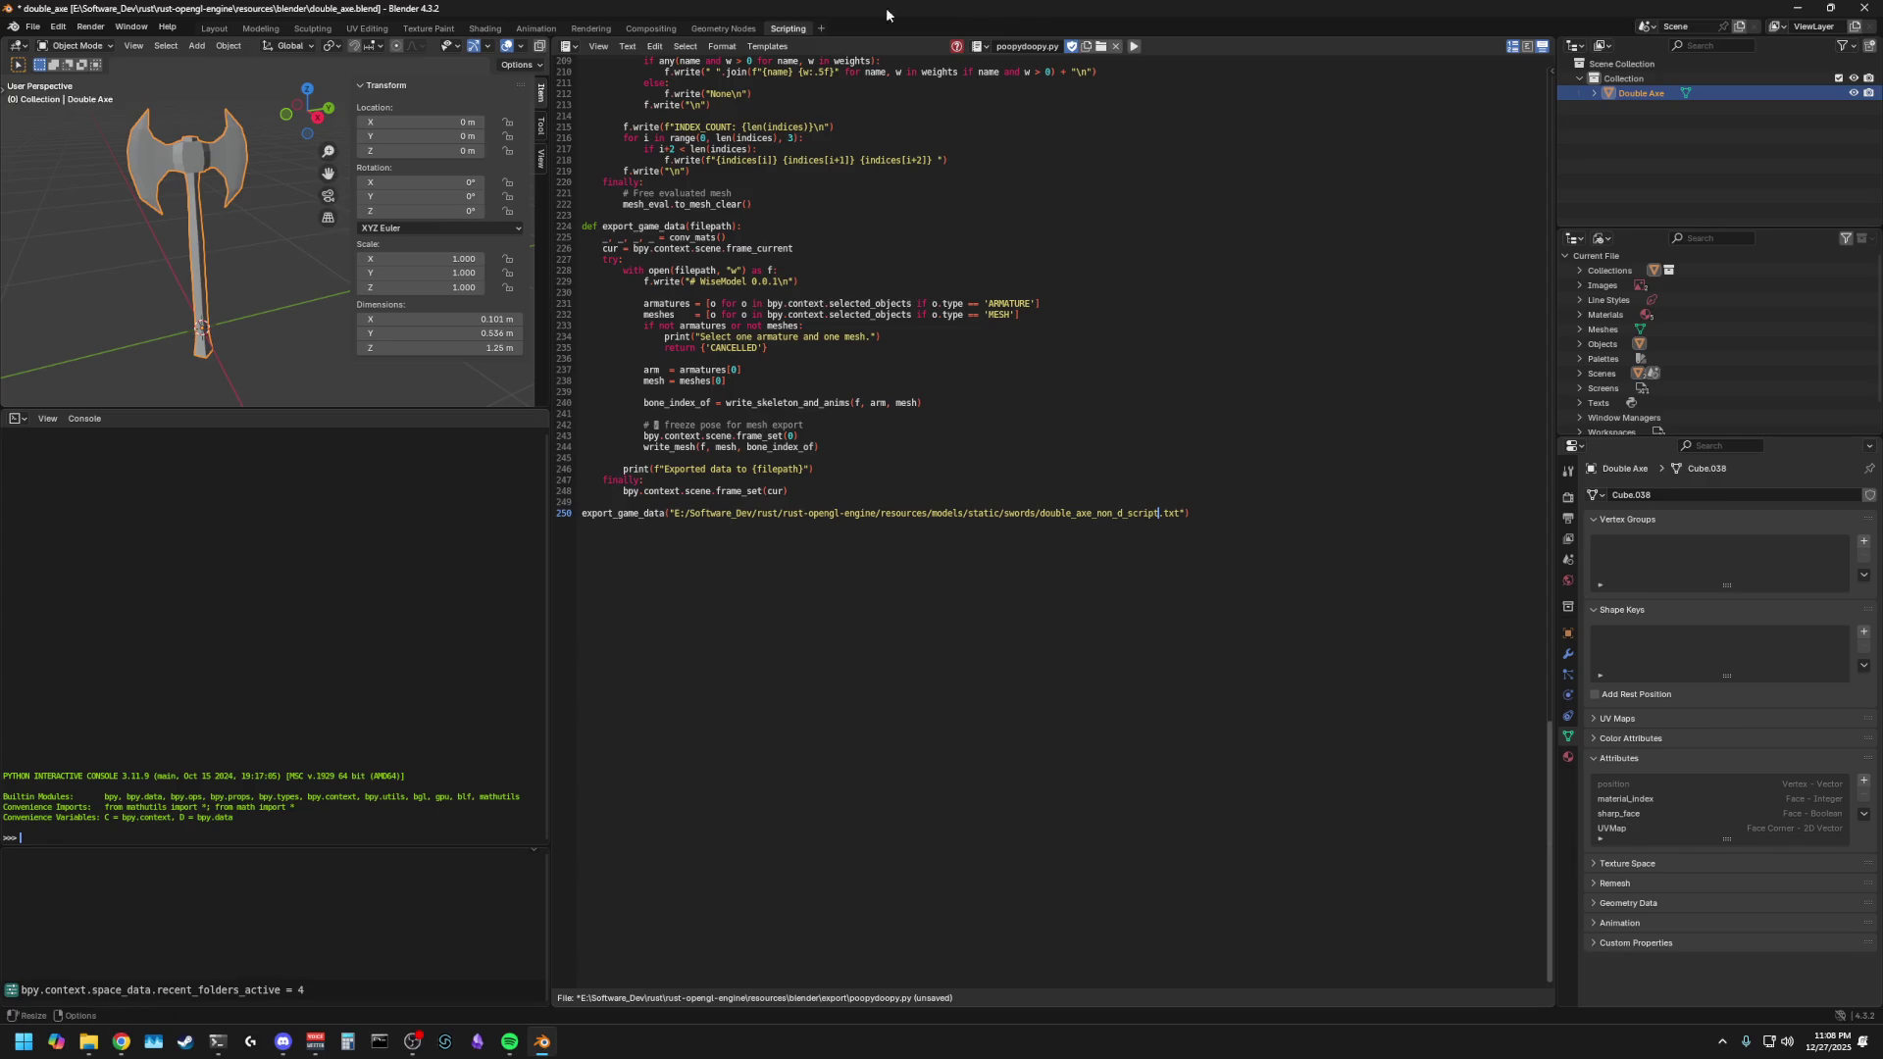
pyautogui.click(35, 27)
# - Reopen the recent peasant file ip_peasant_1.blend without saving
pyautogui.moveTo(68, 73)
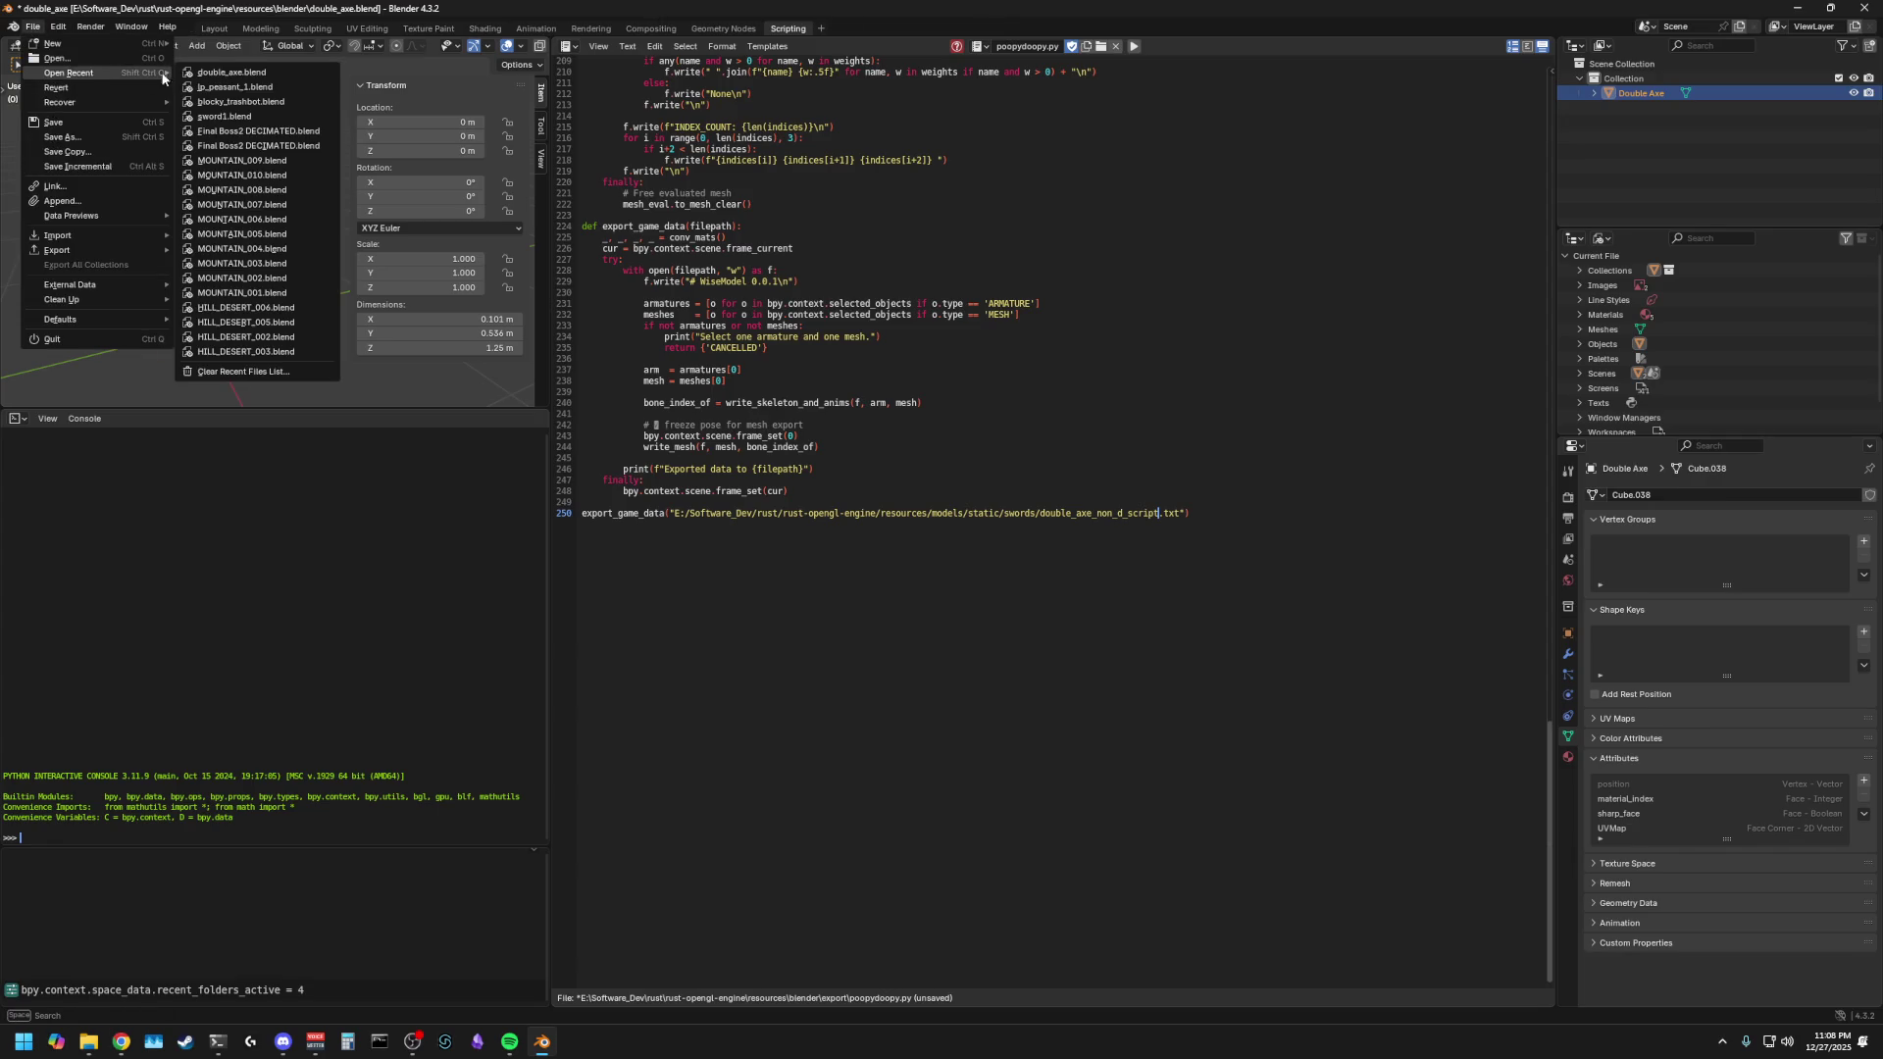
pyautogui.click(256, 87)
pyautogui.click(966, 540)
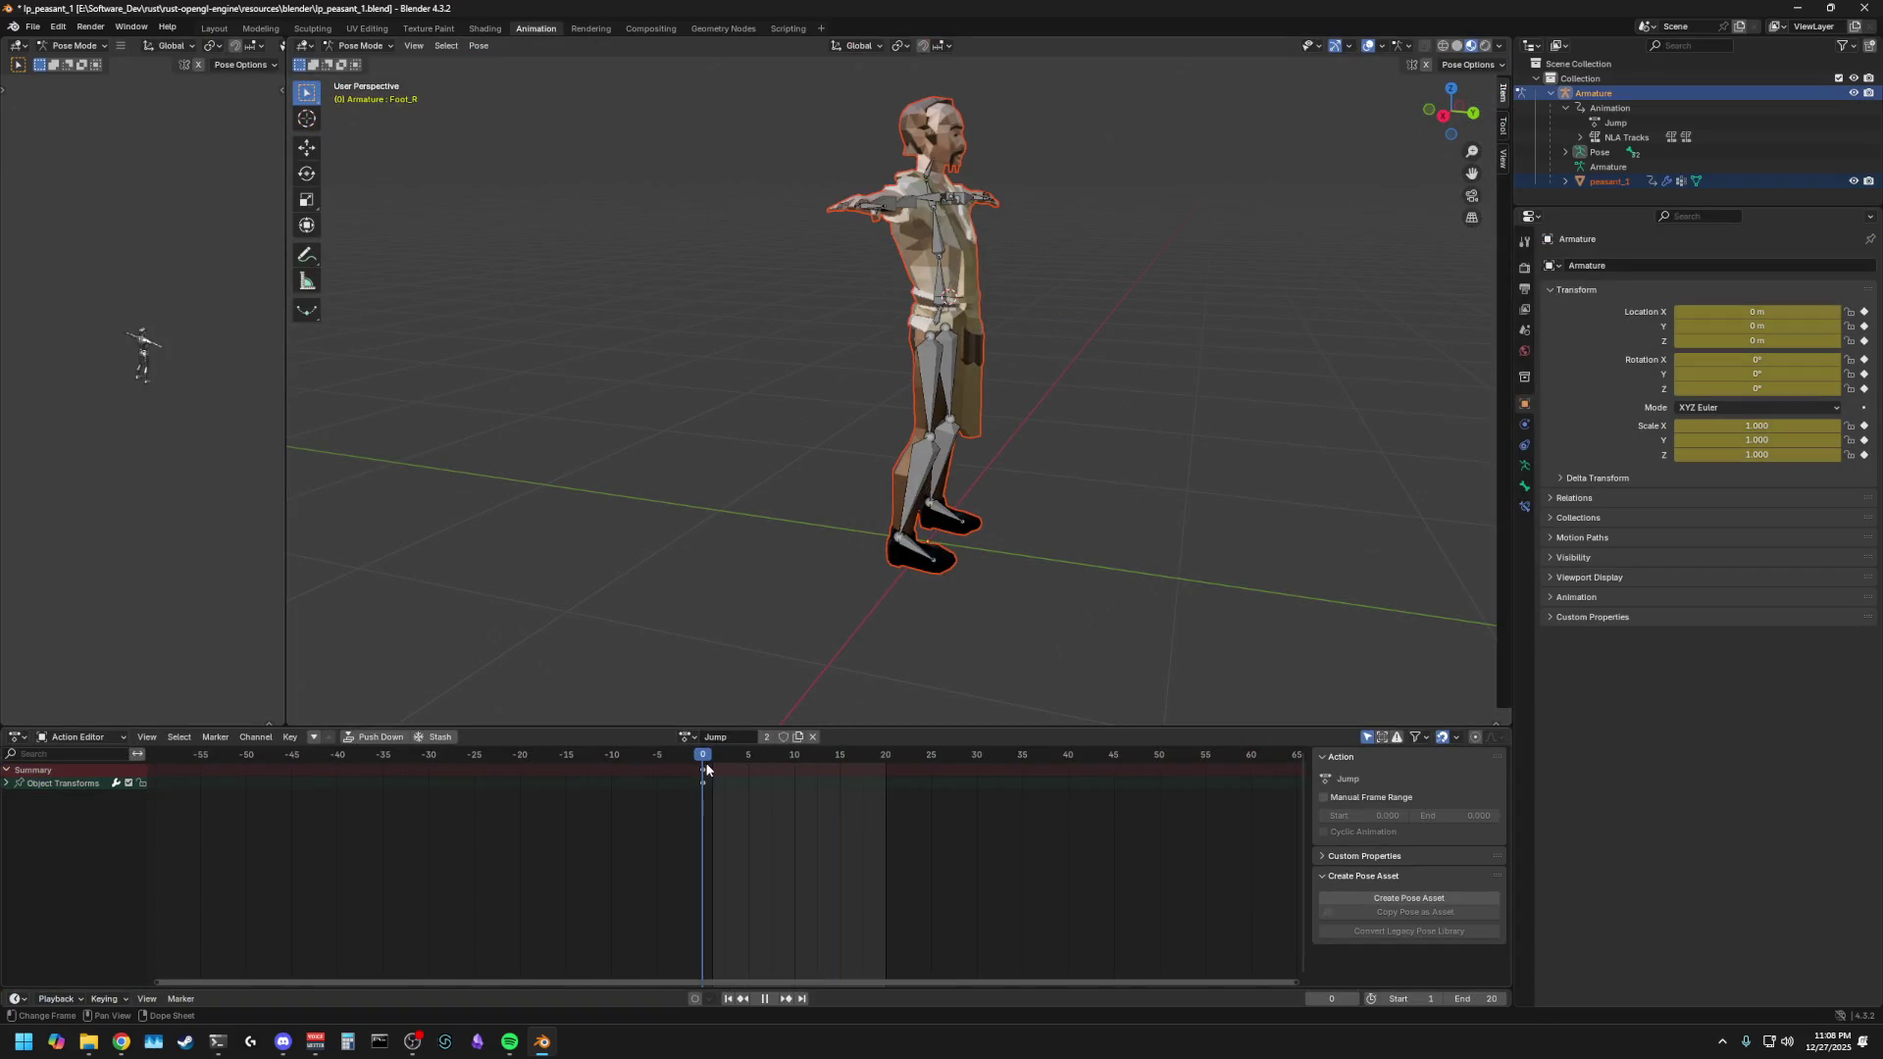
# - Switch the armature's active action from Jump to Idle
pyautogui.click(688, 736)
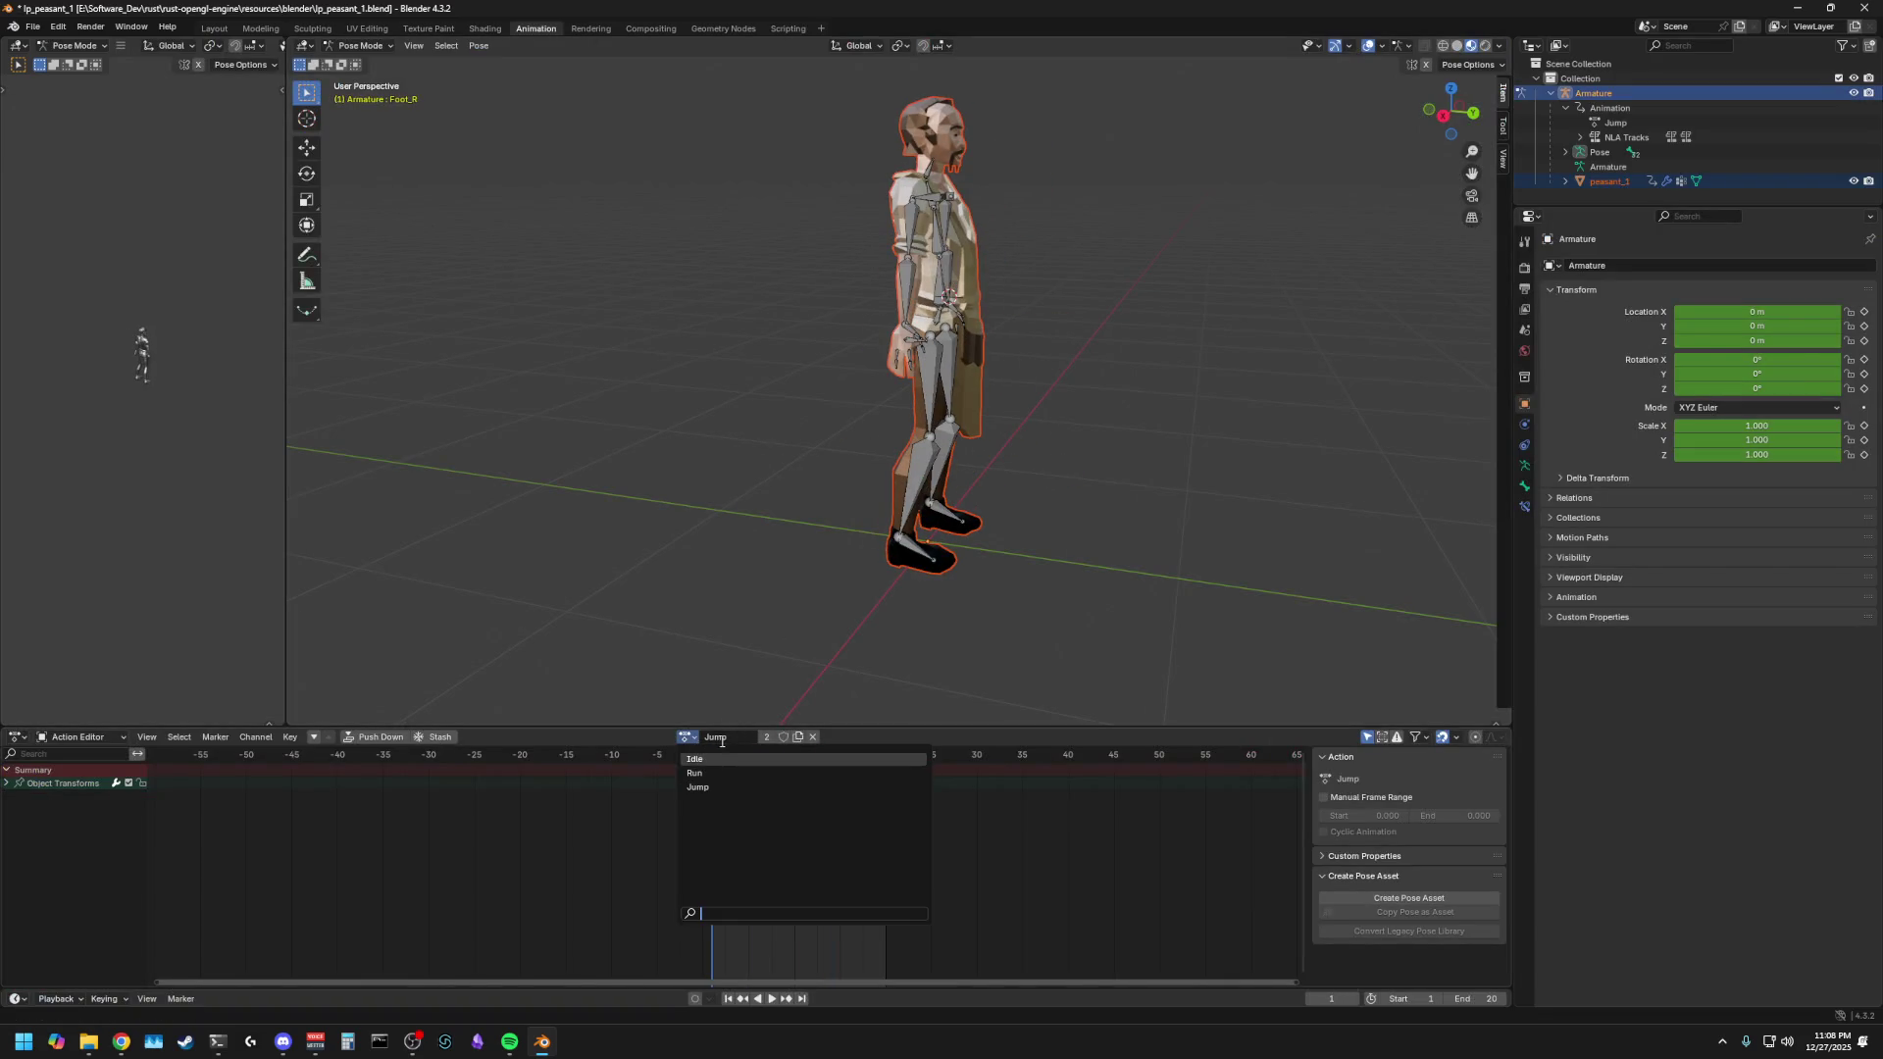
pyautogui.press('Return')
pyautogui.moveTo(761, 597)
pyautogui.mouseDown(button='middle')
pyautogui.moveTo(673, 580)
pyautogui.moveTo(1034, 534)
pyautogui.mouseUp(button='middle')
pyautogui.press('a')
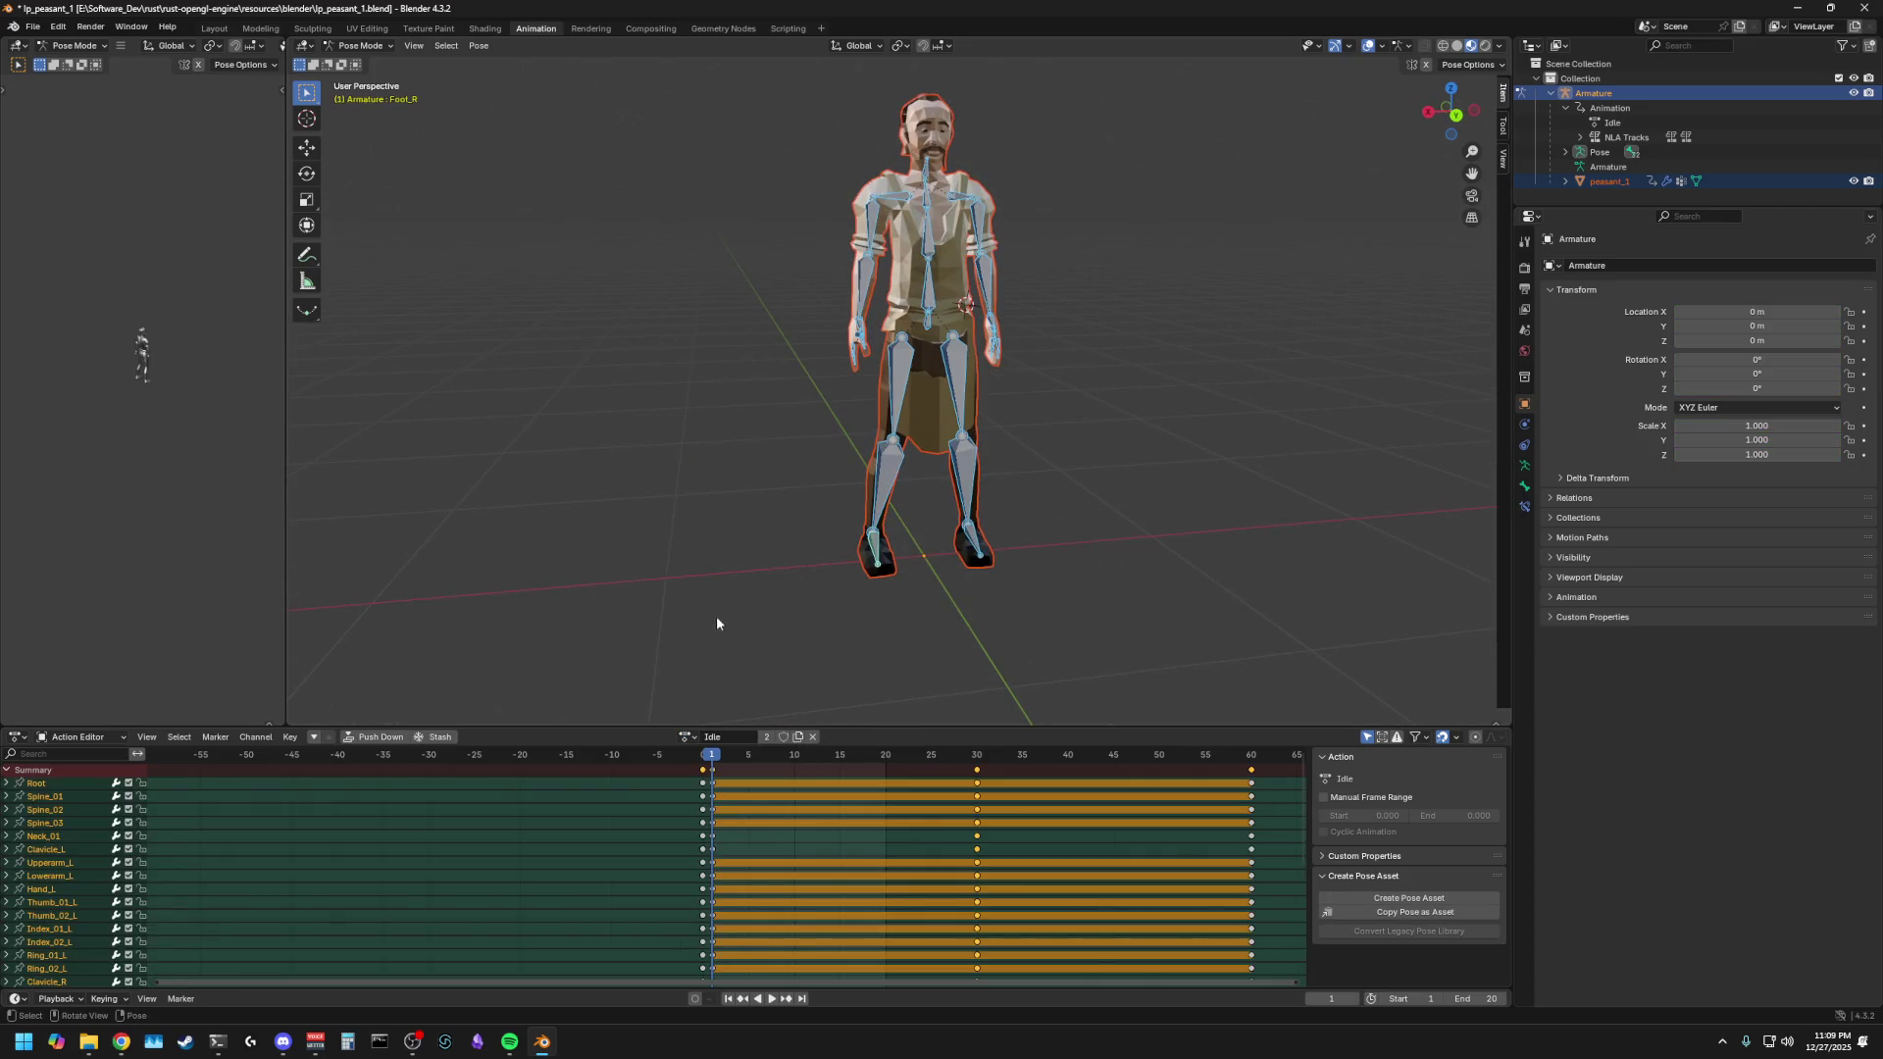
pyautogui.hotkey('alt', 'a')
pyautogui.moveTo(698, 541)
pyautogui.mouseDown(button='middle')
pyautogui.moveTo(807, 573)
pyautogui.moveTo(676, 550)
pyautogui.mouseUp(button='middle')
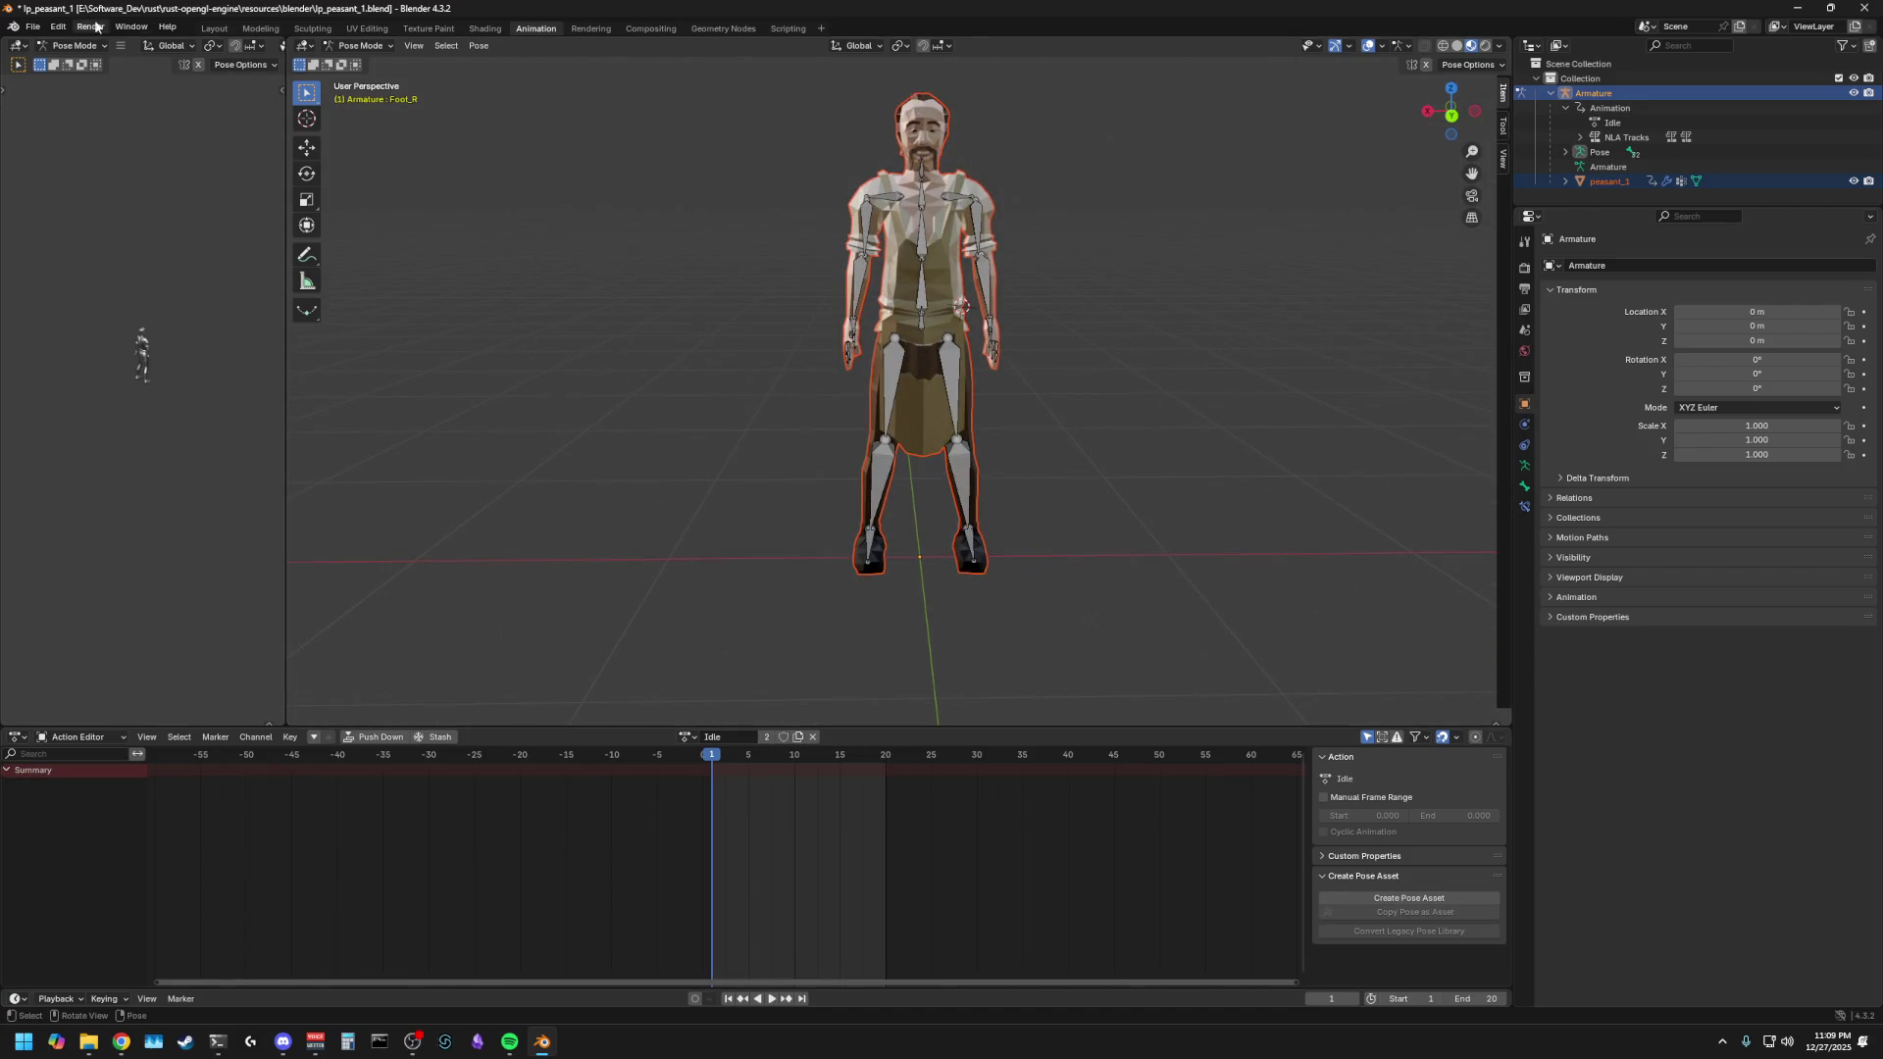
# - Start an FBX import from the File menu
pyautogui.click(32, 27)
pyautogui.moveTo(103, 235)
pyautogui.click(274, 371)
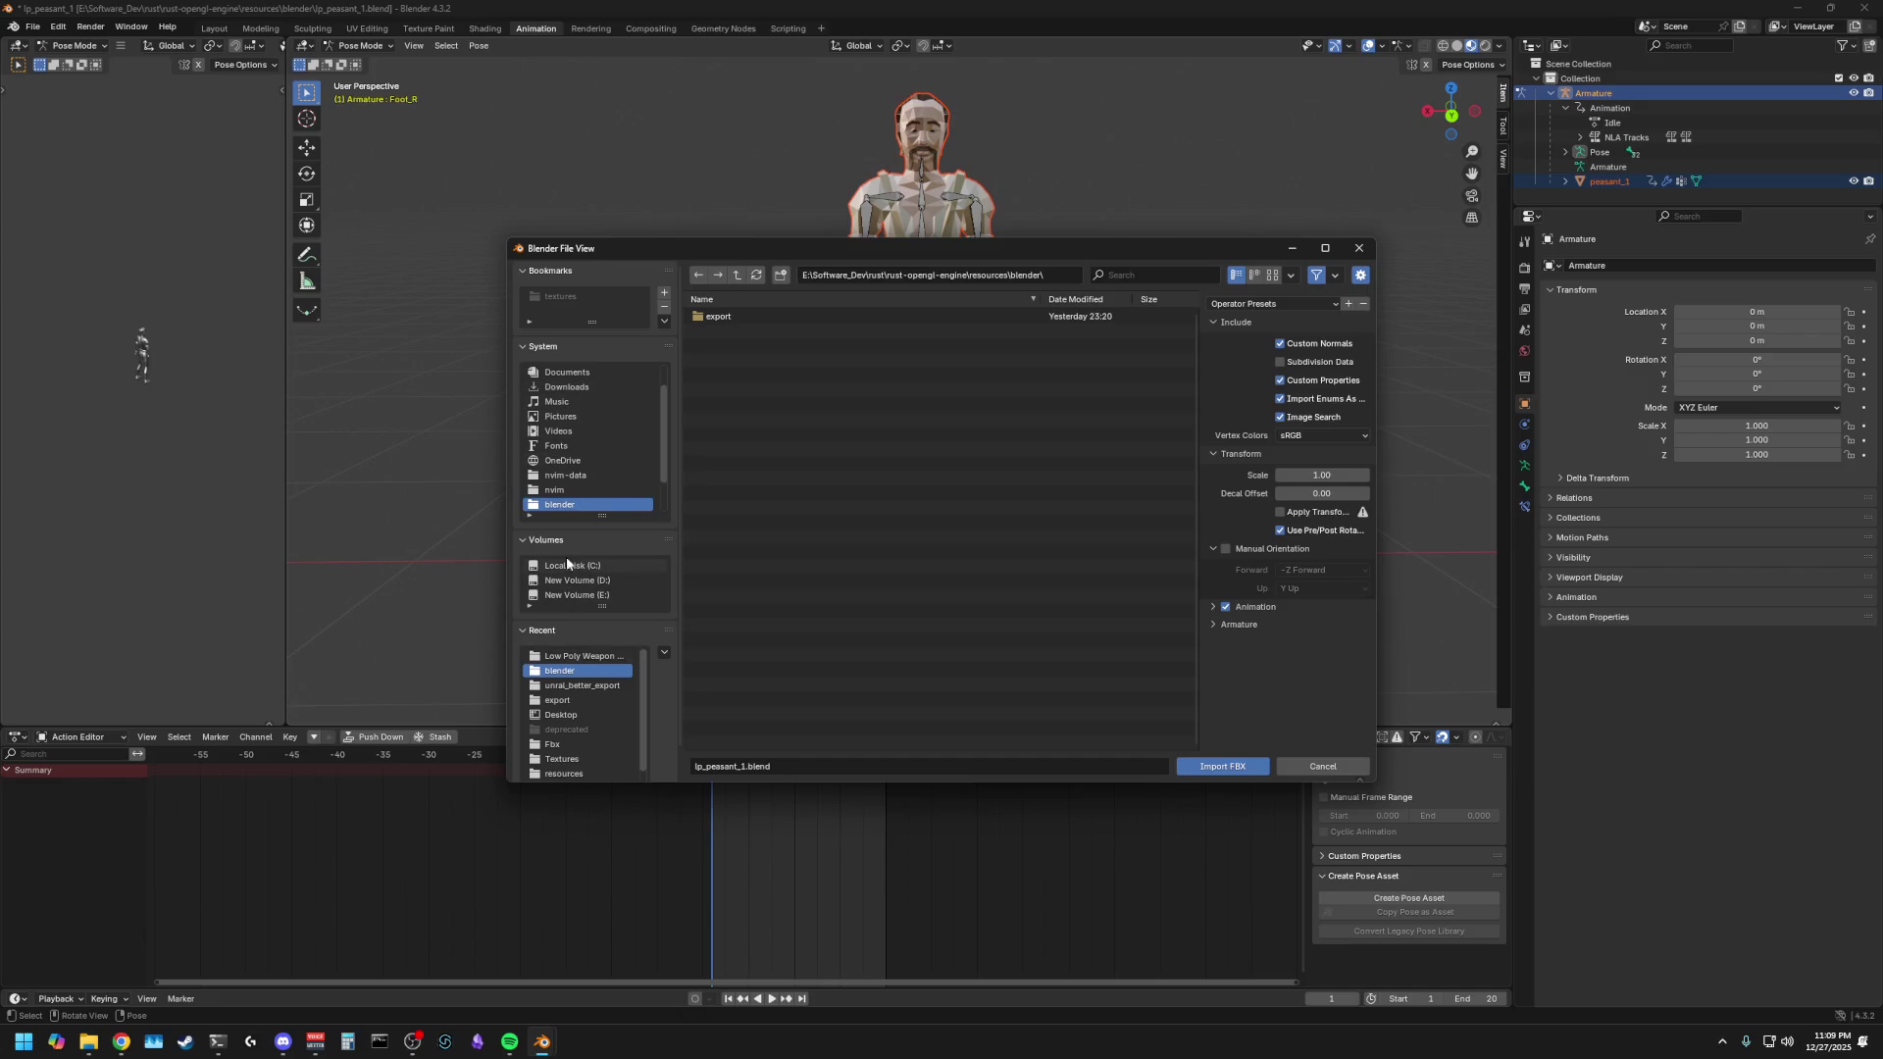
# - Import double_axe.fbx from the Desktop and make the Double Axe the active object
pyautogui.scroll(-1, 567, 556)
pyautogui.scroll(-3, 575, 444)
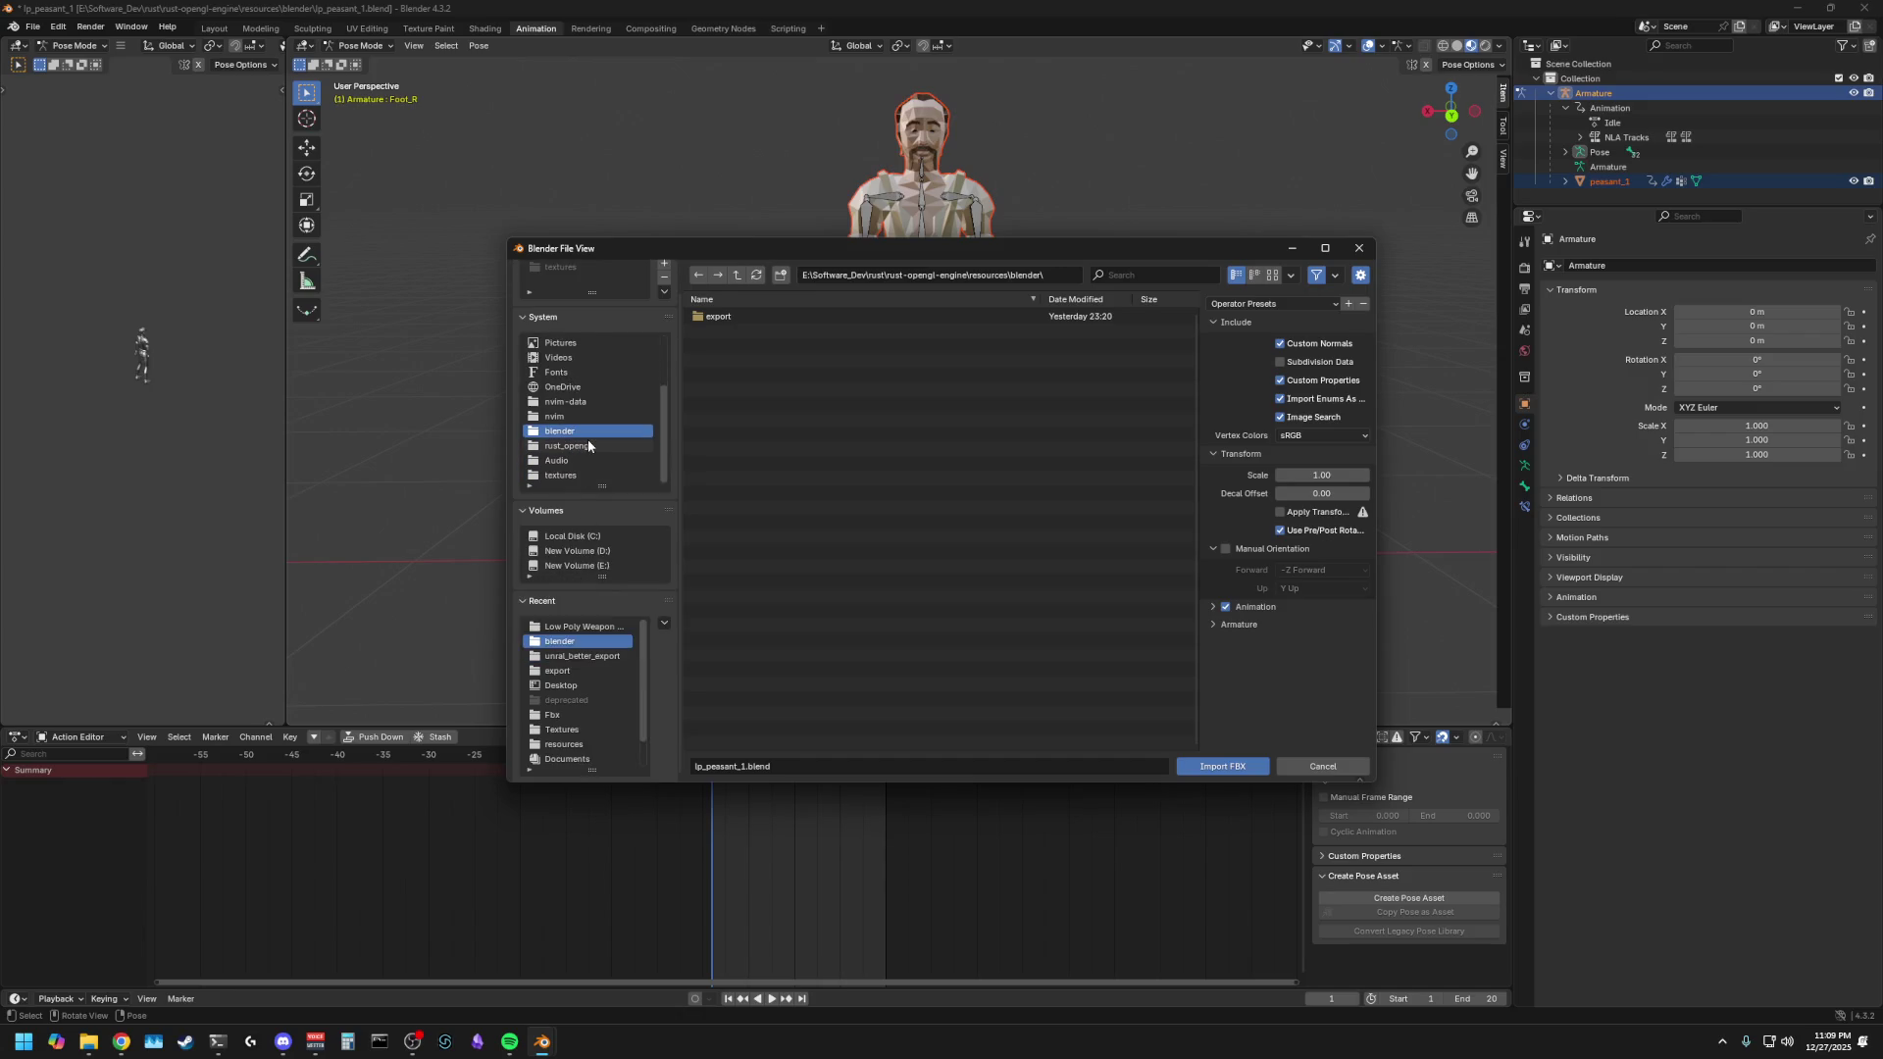
pyautogui.scroll(3, 585, 442)
pyautogui.click(594, 358)
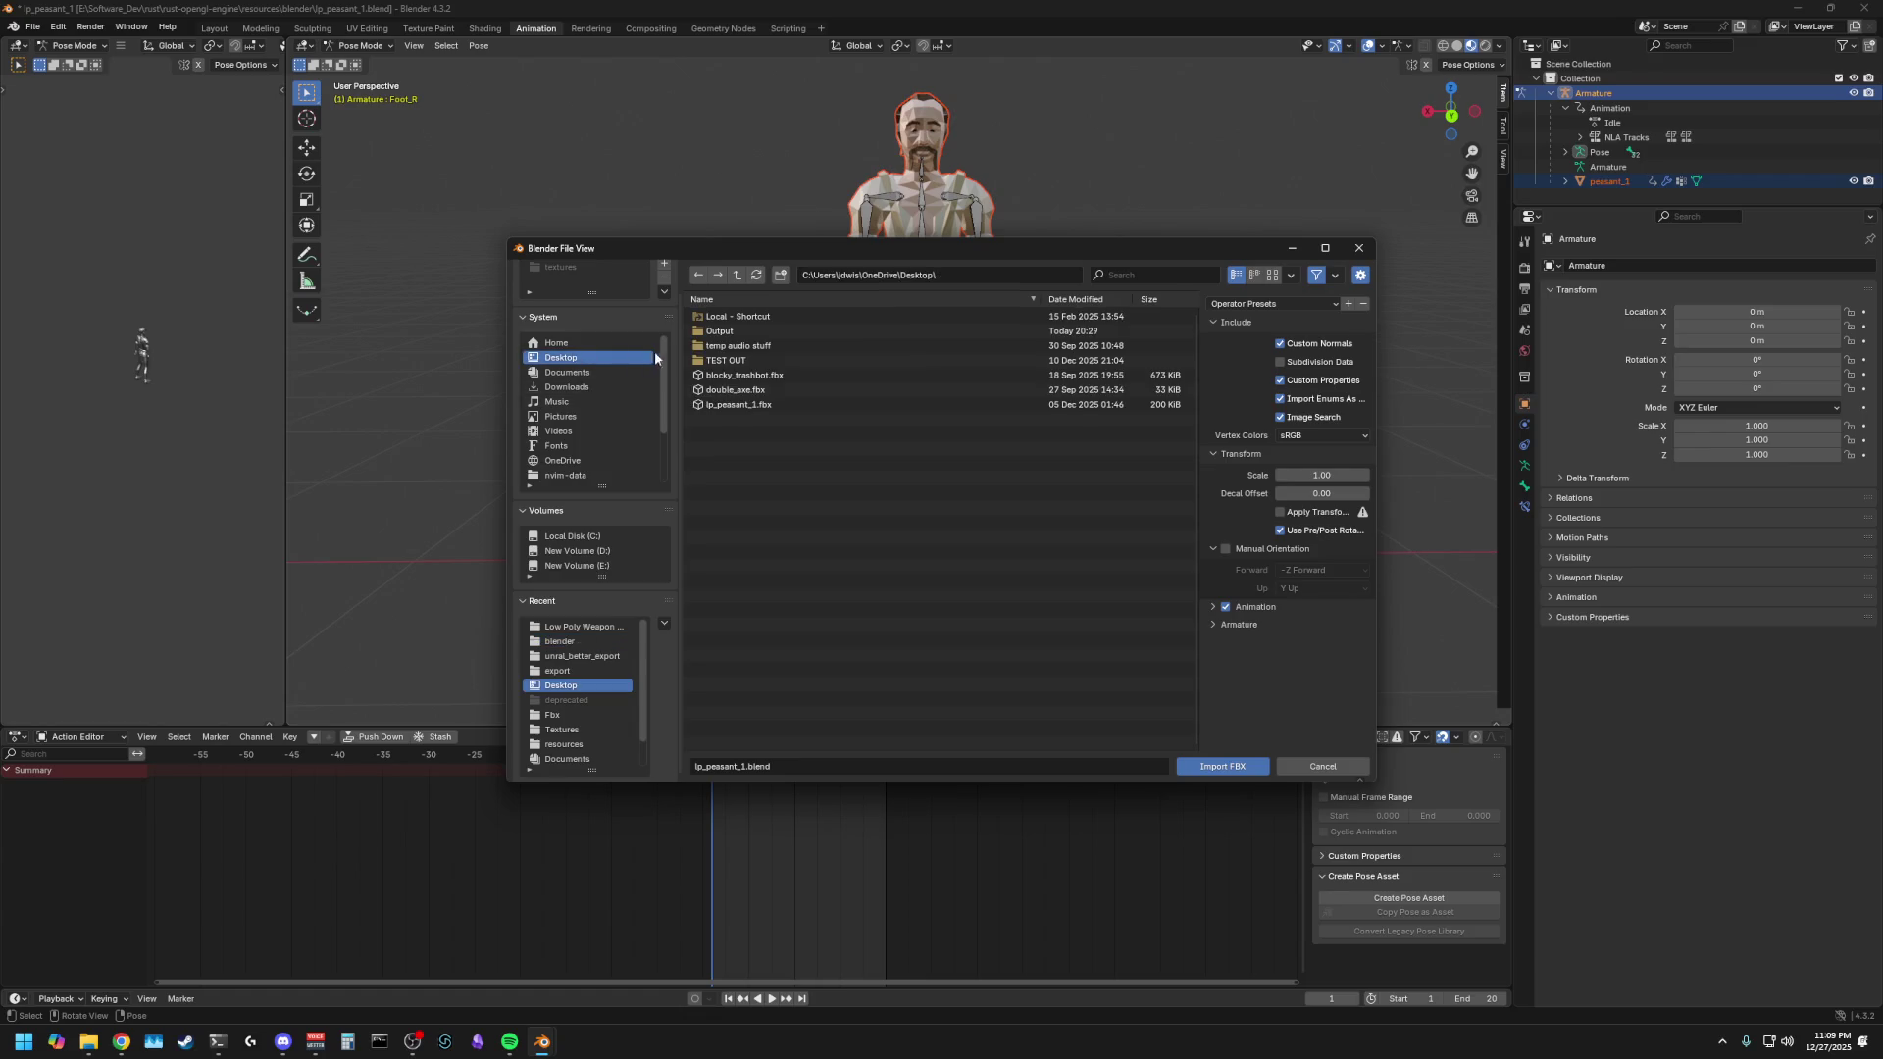
pyautogui.click(745, 389)
pyautogui.click(1222, 766)
pyautogui.moveTo(785, 563); pyautogui.dragTo(977, 530, button='middle')
pyautogui.click(936, 541)
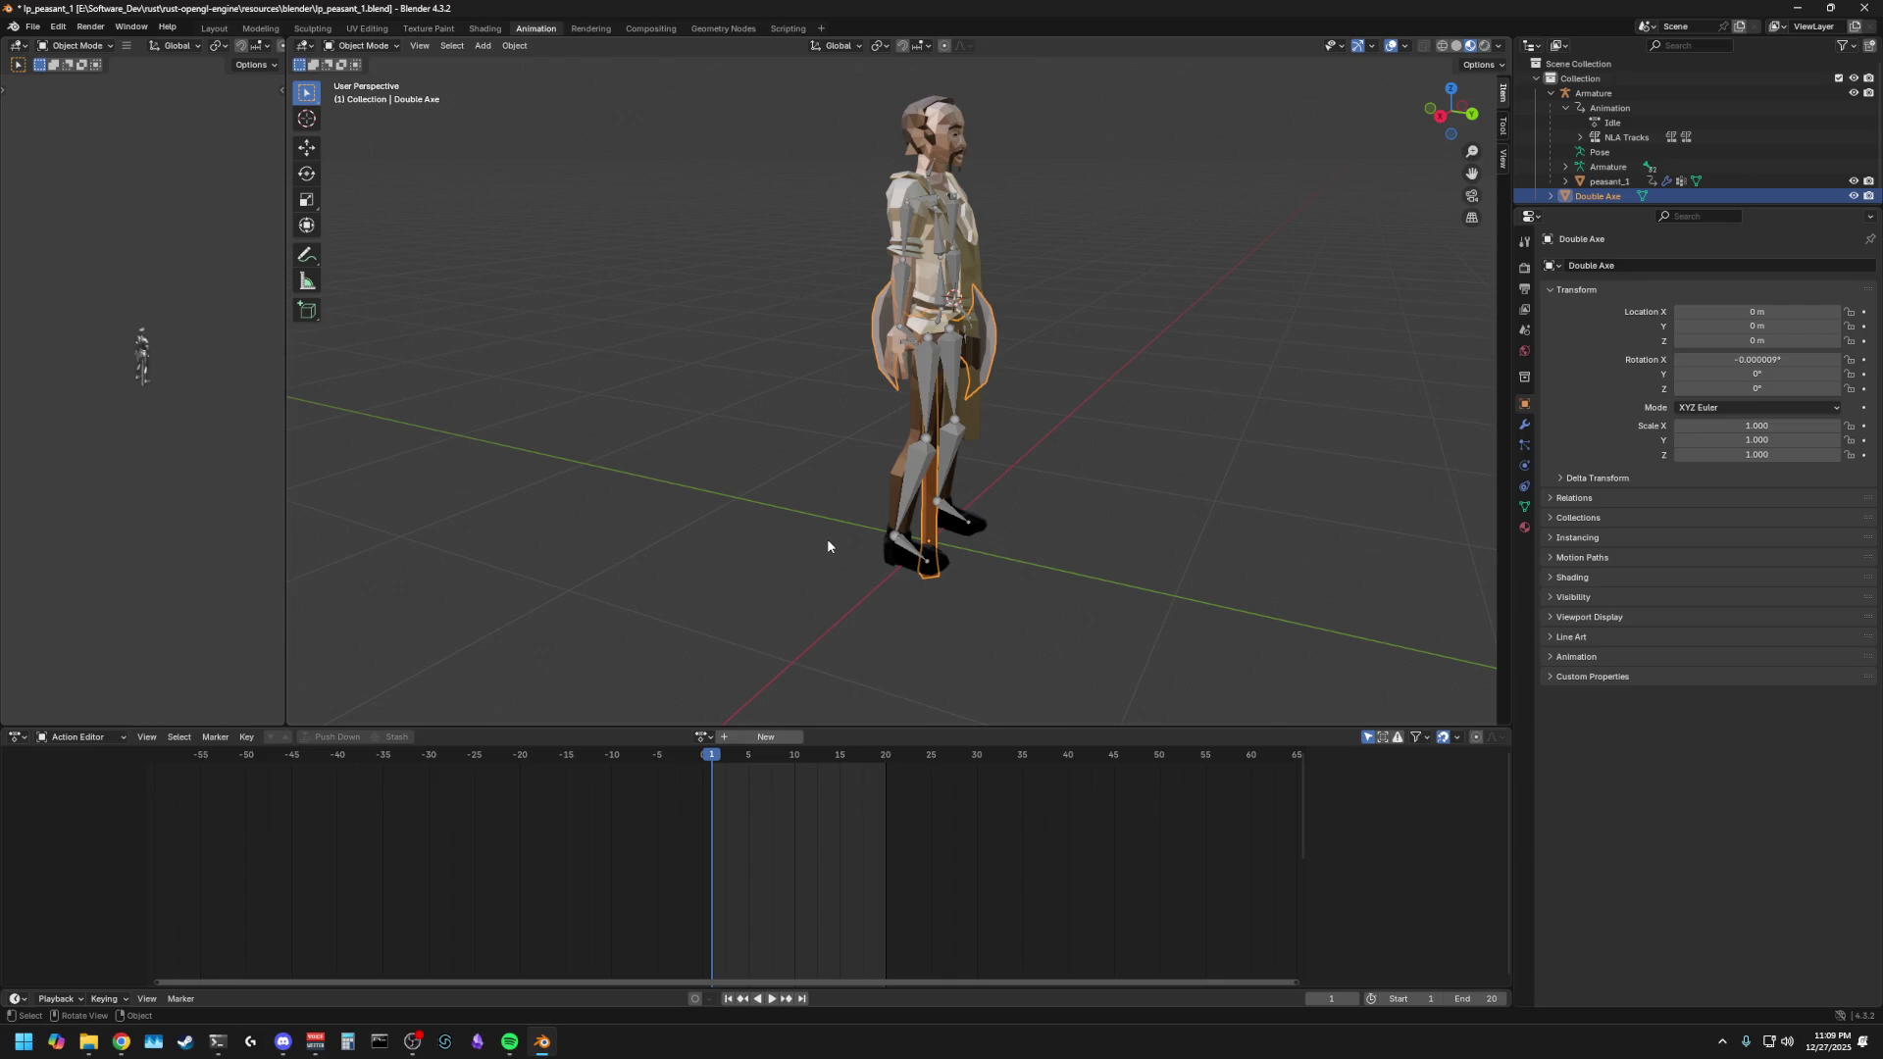
# - Select only the Double Axe and apply all its transforms
pyautogui.moveTo(834, 536); pyautogui.dragTo(845, 444, button='middle')
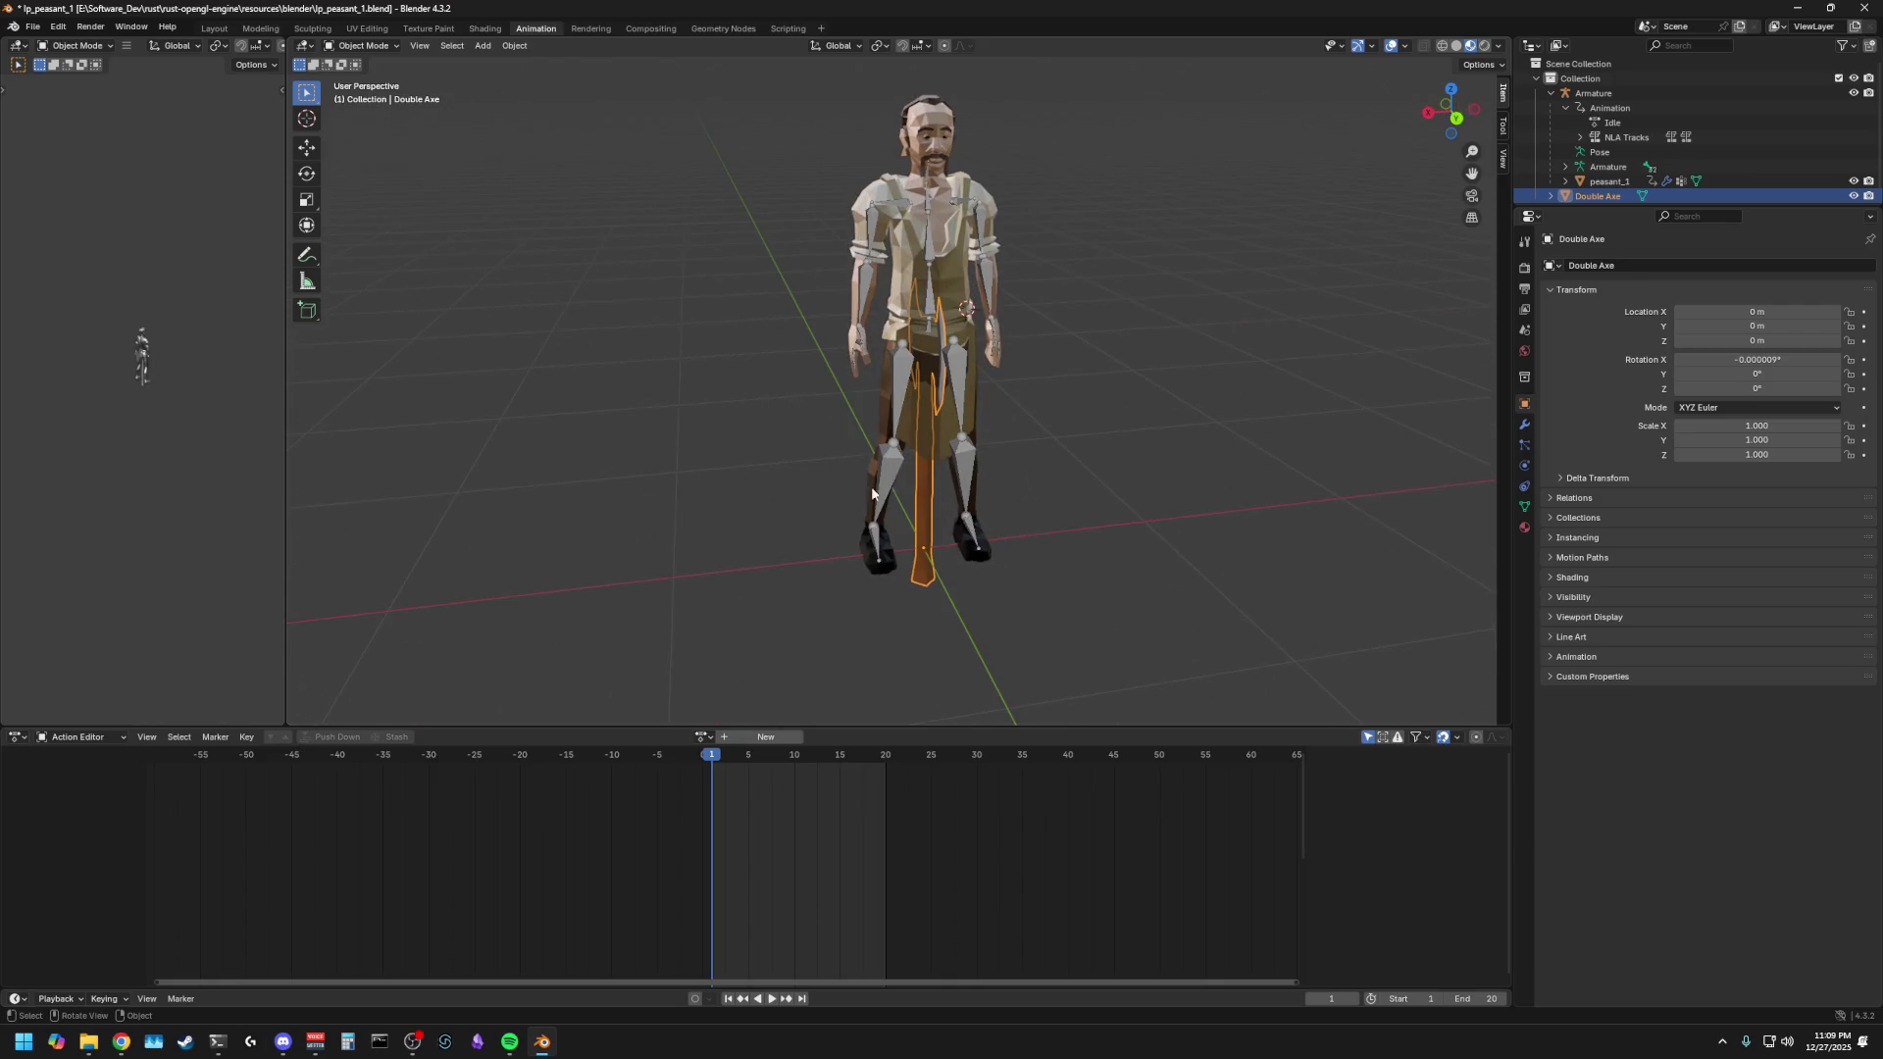
pyautogui.press('a')
pyautogui.click(945, 533)
pyautogui.hotkey('alt', 'r')
pyautogui.rightClick(979, 526)
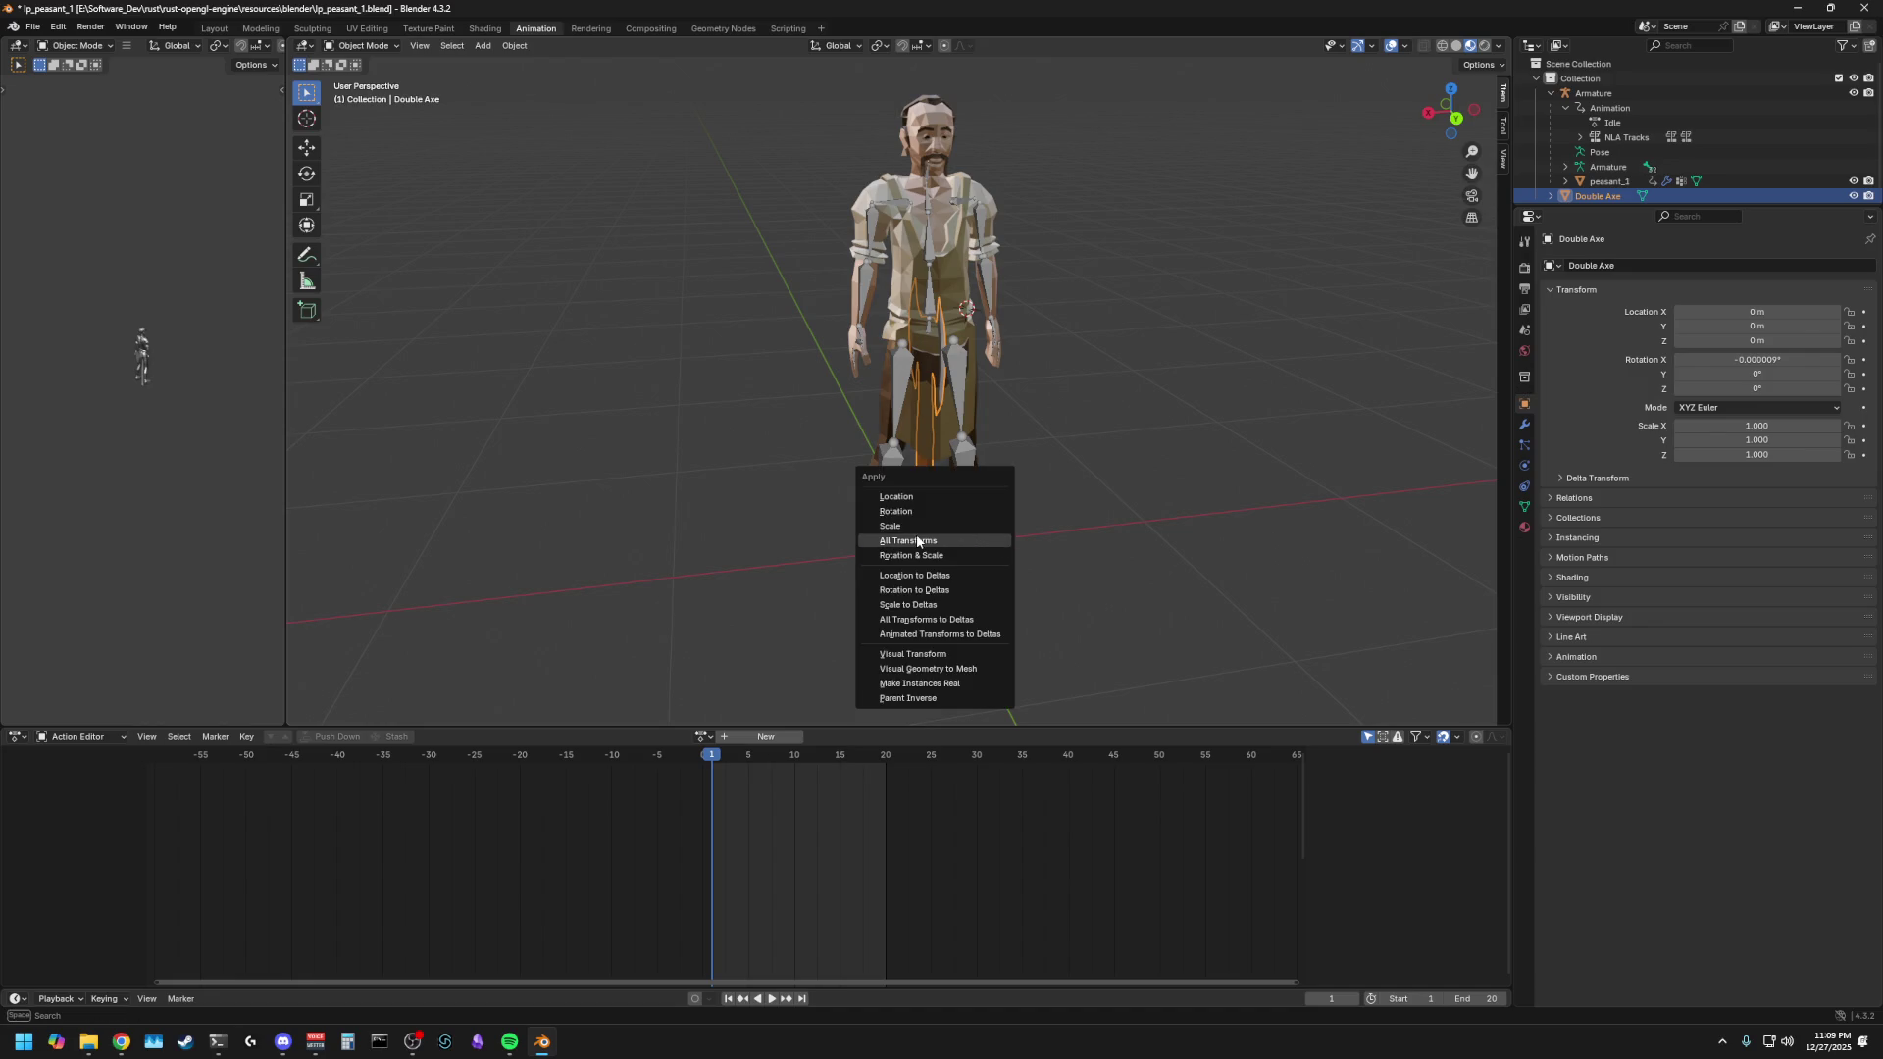
pyautogui.click(826, 526)
pyautogui.click(926, 521)
pyautogui.moveTo(926, 521)
pyautogui.mouseDown(button='middle')
pyautogui.moveTo(771, 568)
pyautogui.moveTo(791, 567)
pyautogui.mouseUp(button='middle')
# - Rotate the Double Axe -90° about X so it lies horizontal
pyautogui.press('r')
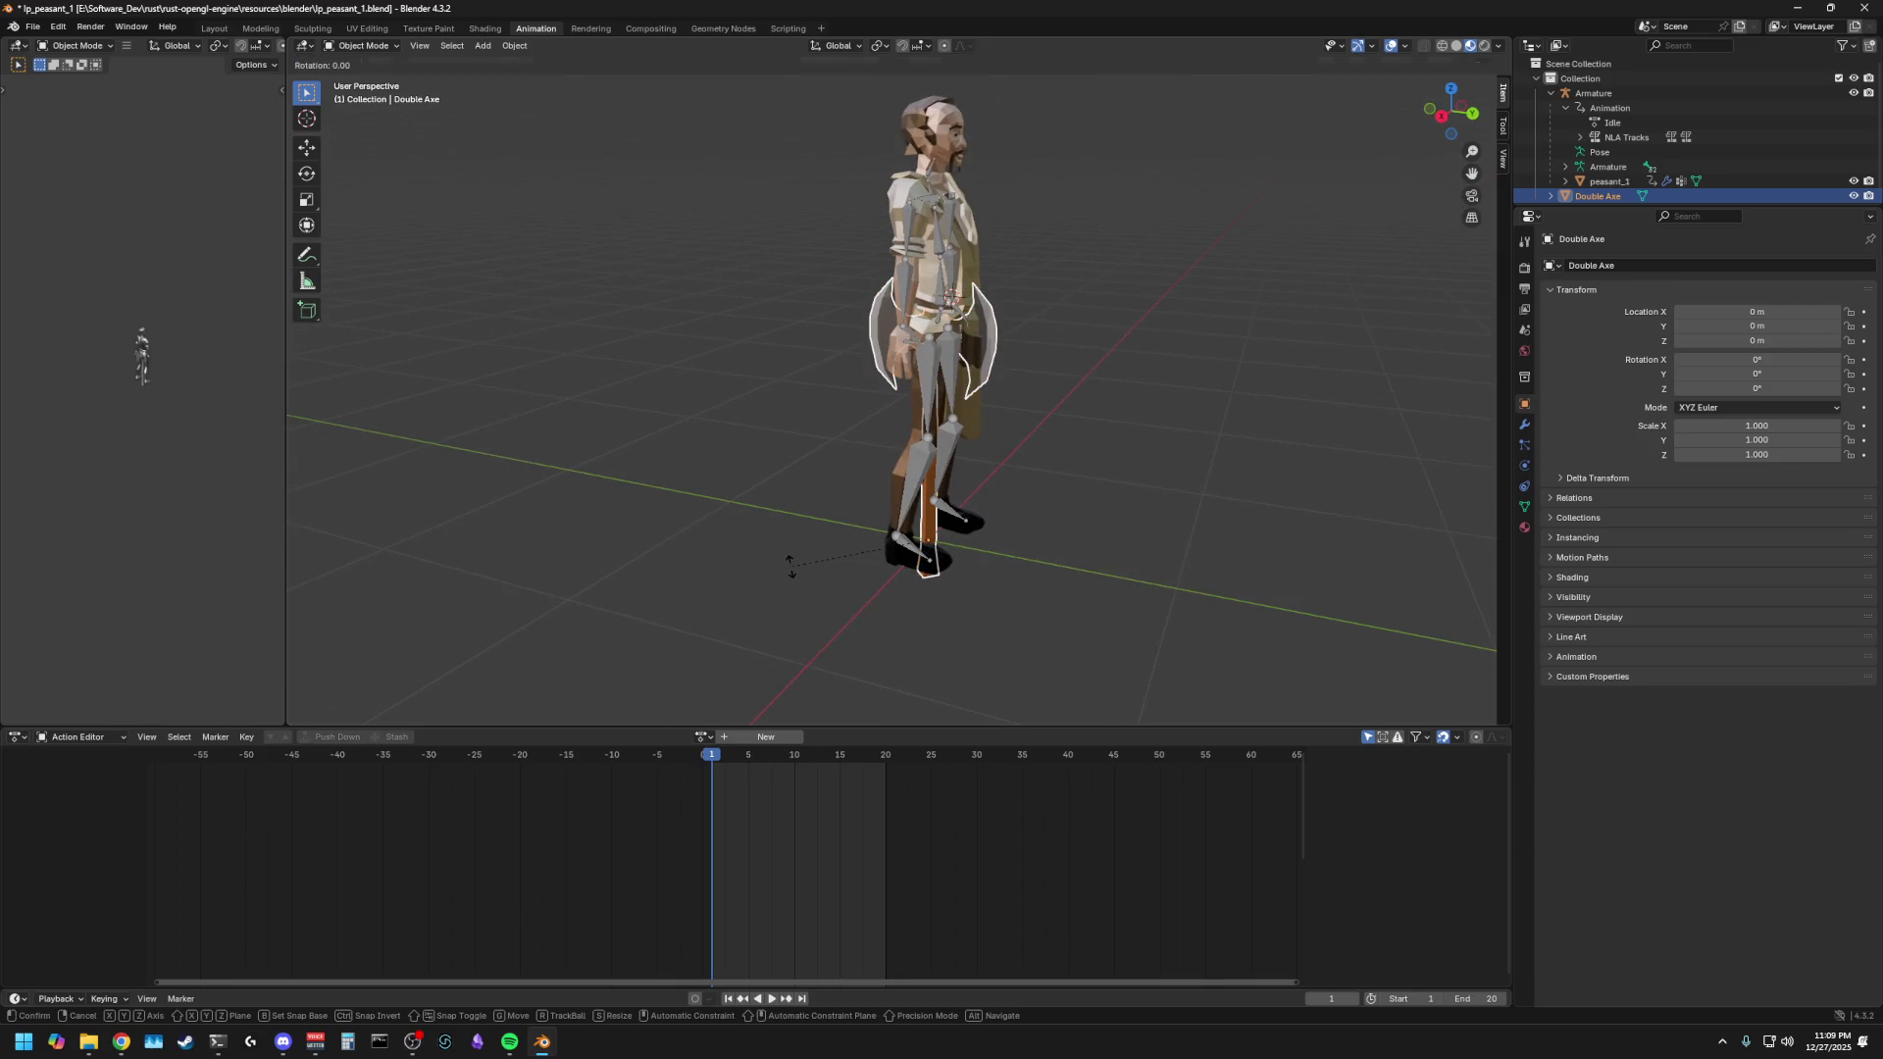
pyautogui.press('x')
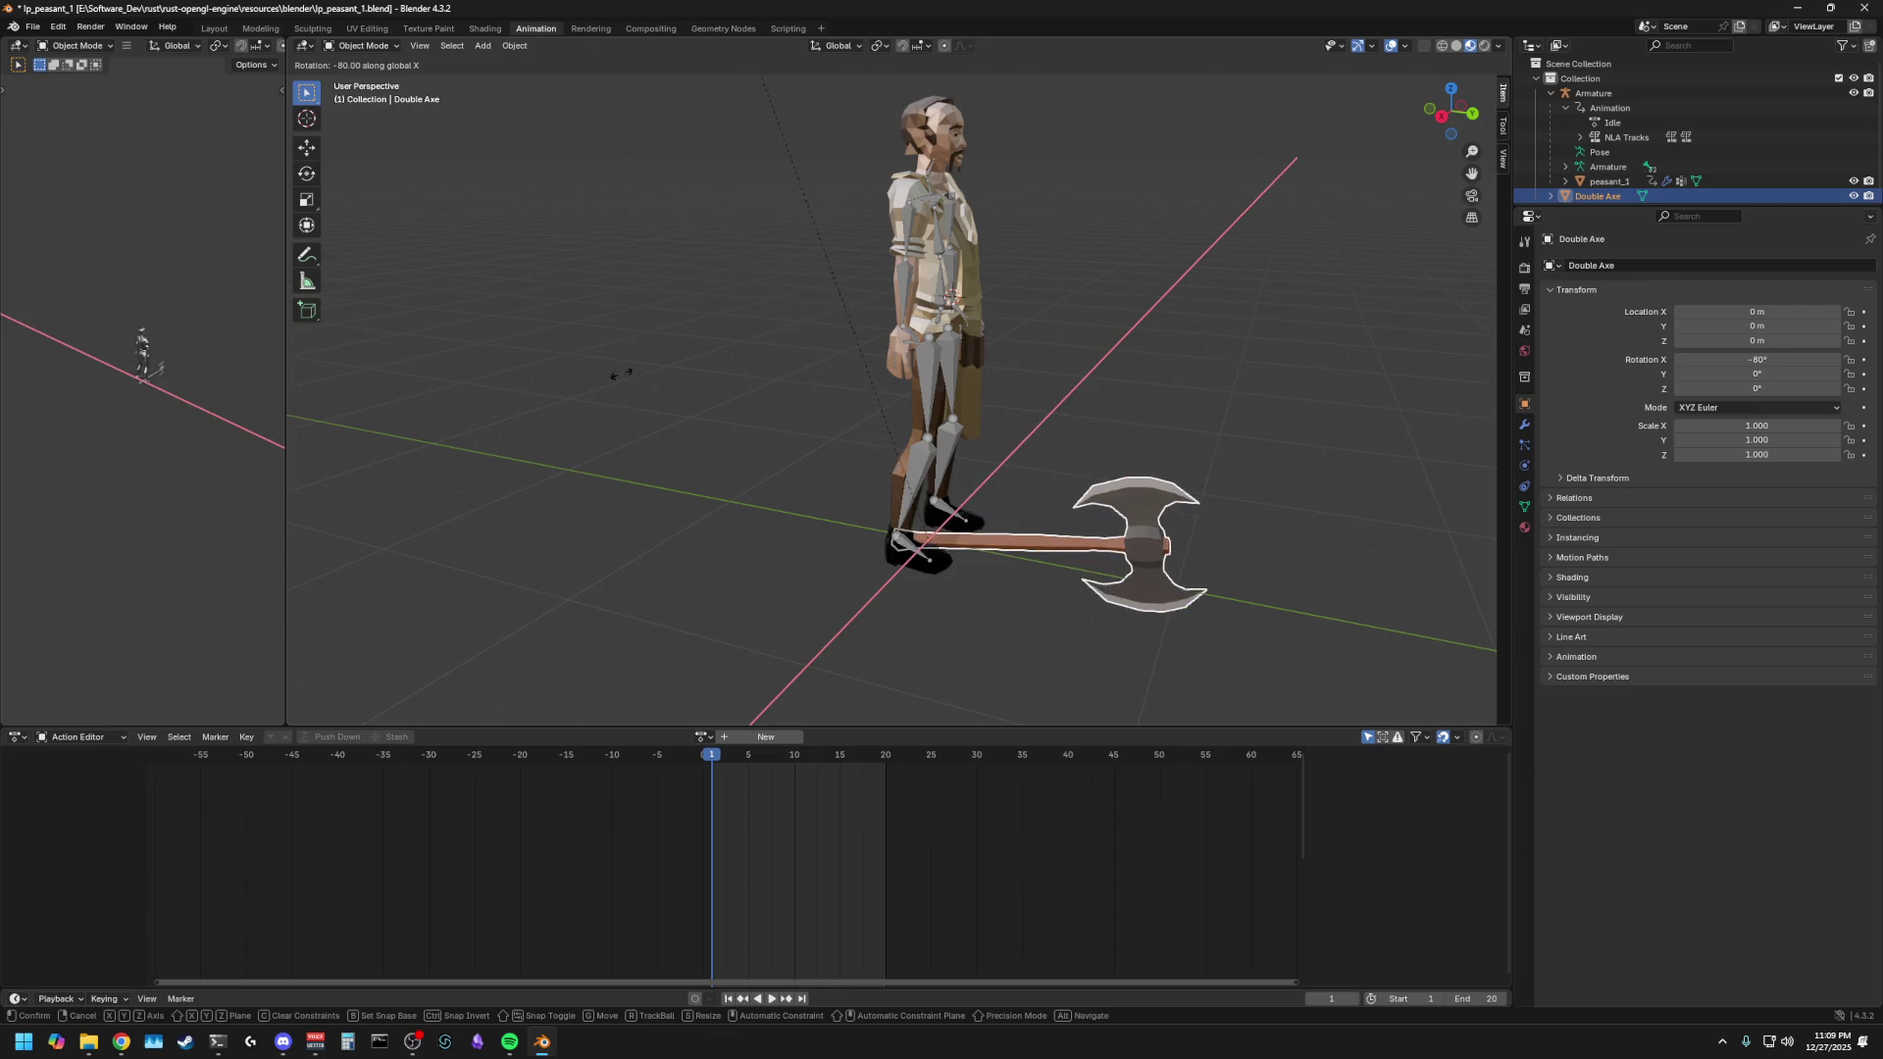
pyautogui.click(715, 255)
pyautogui.click(941, 670)
pyautogui.click(982, 552)
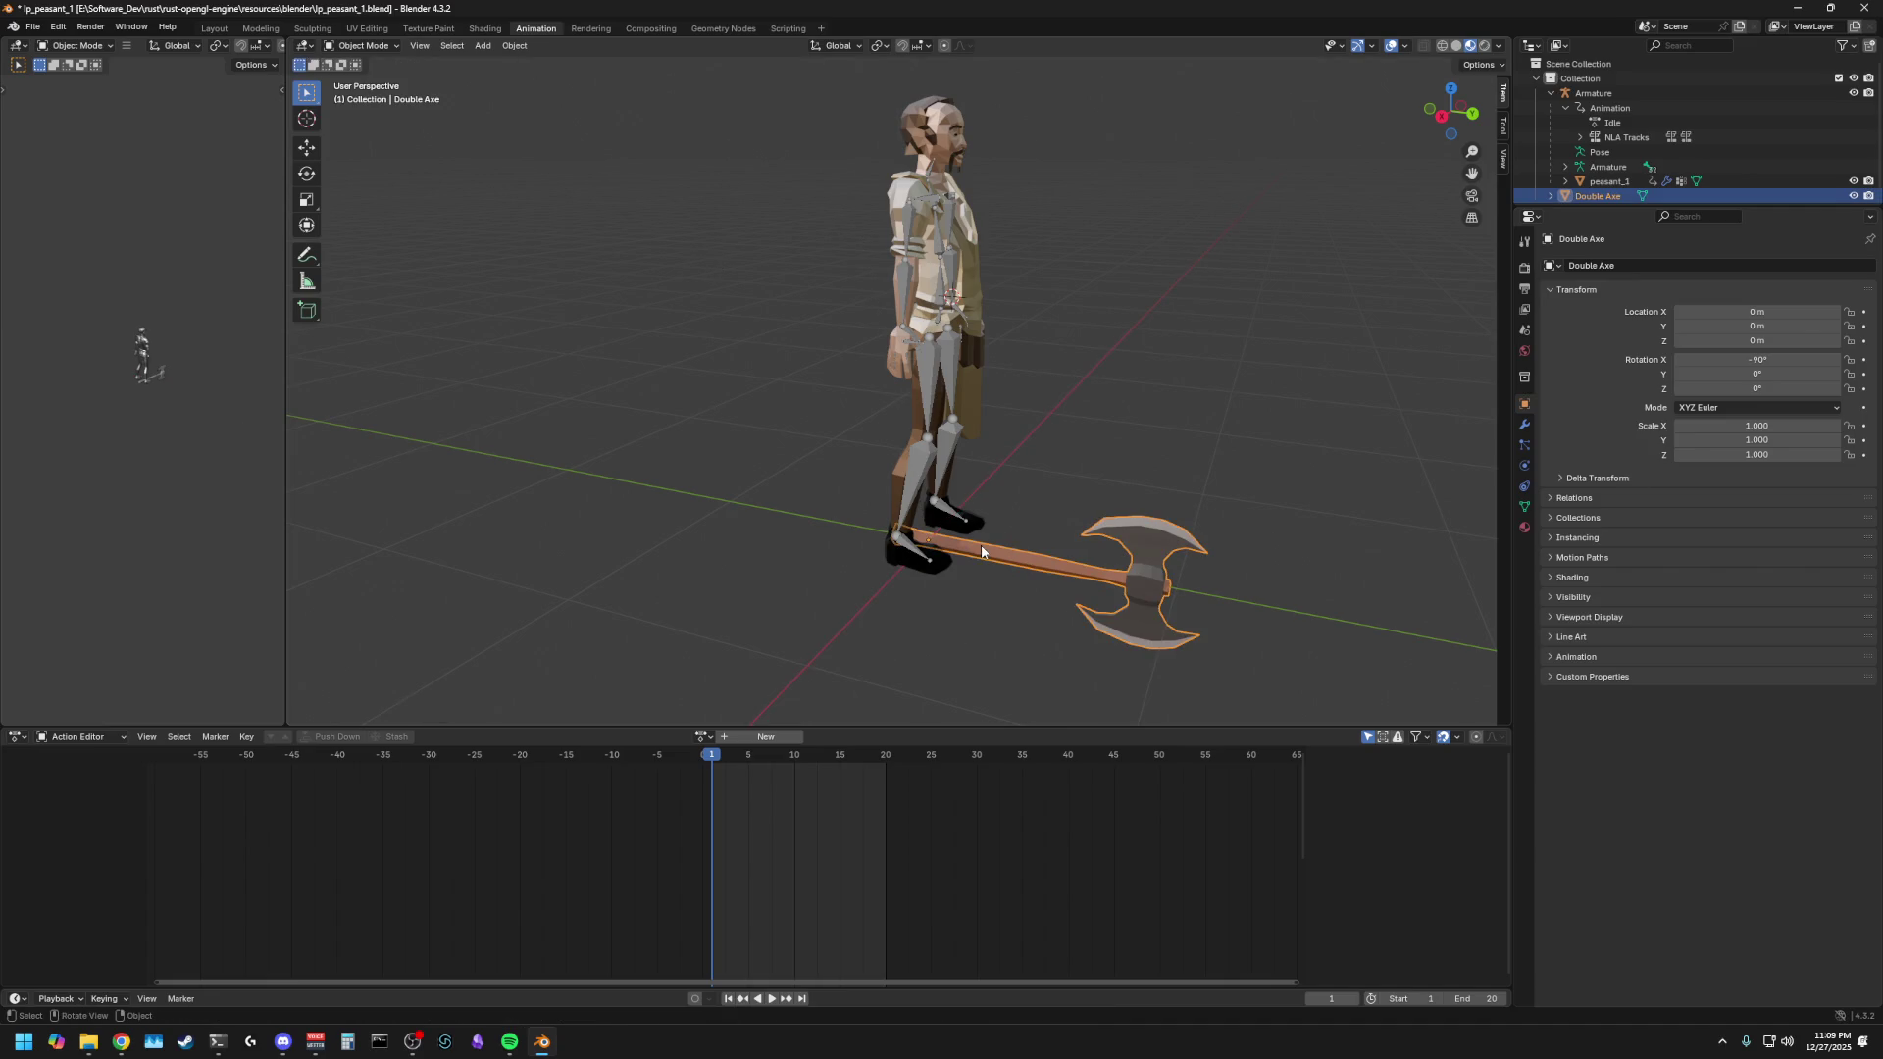
# - Raise the axe along Z to about 0.88 m, level with the hand
pyautogui.press('r')
pyautogui.press('z')
pyautogui.press('Escape')
pyautogui.press('g')
pyautogui.press('z')
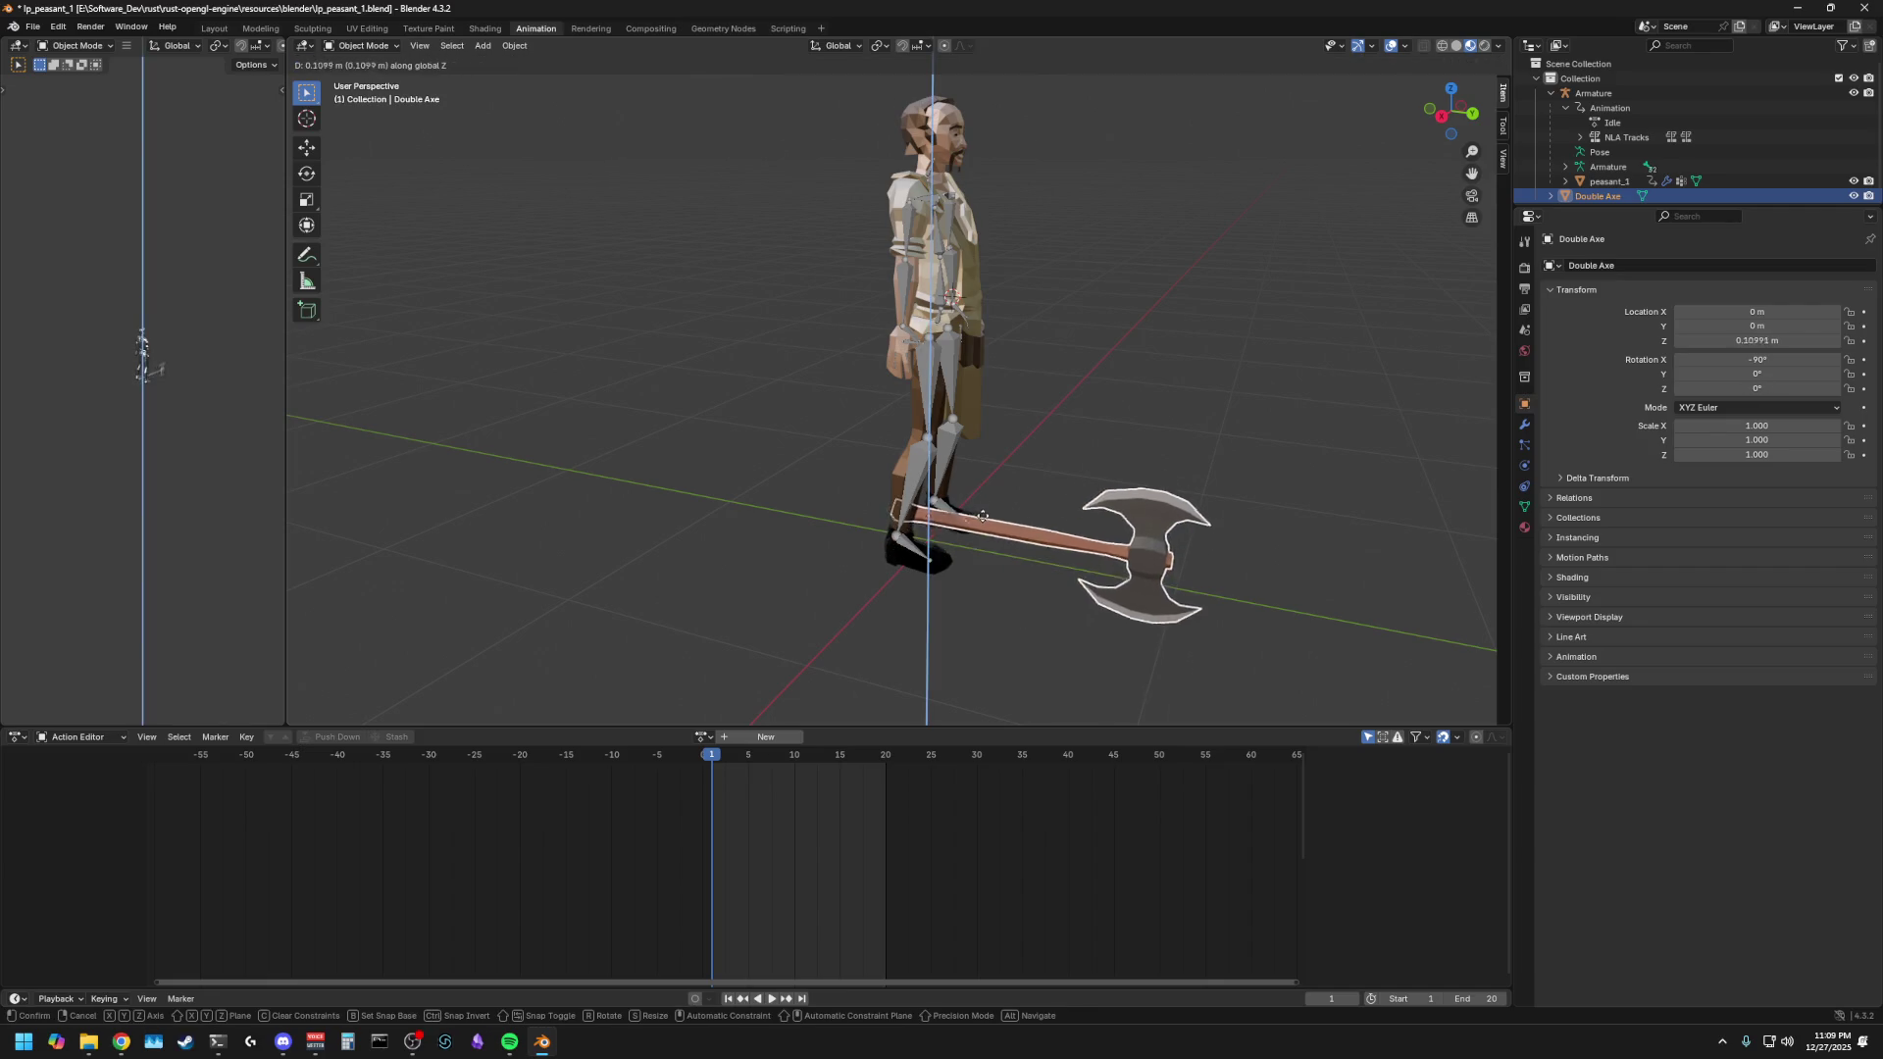
pyautogui.click(982, 335)
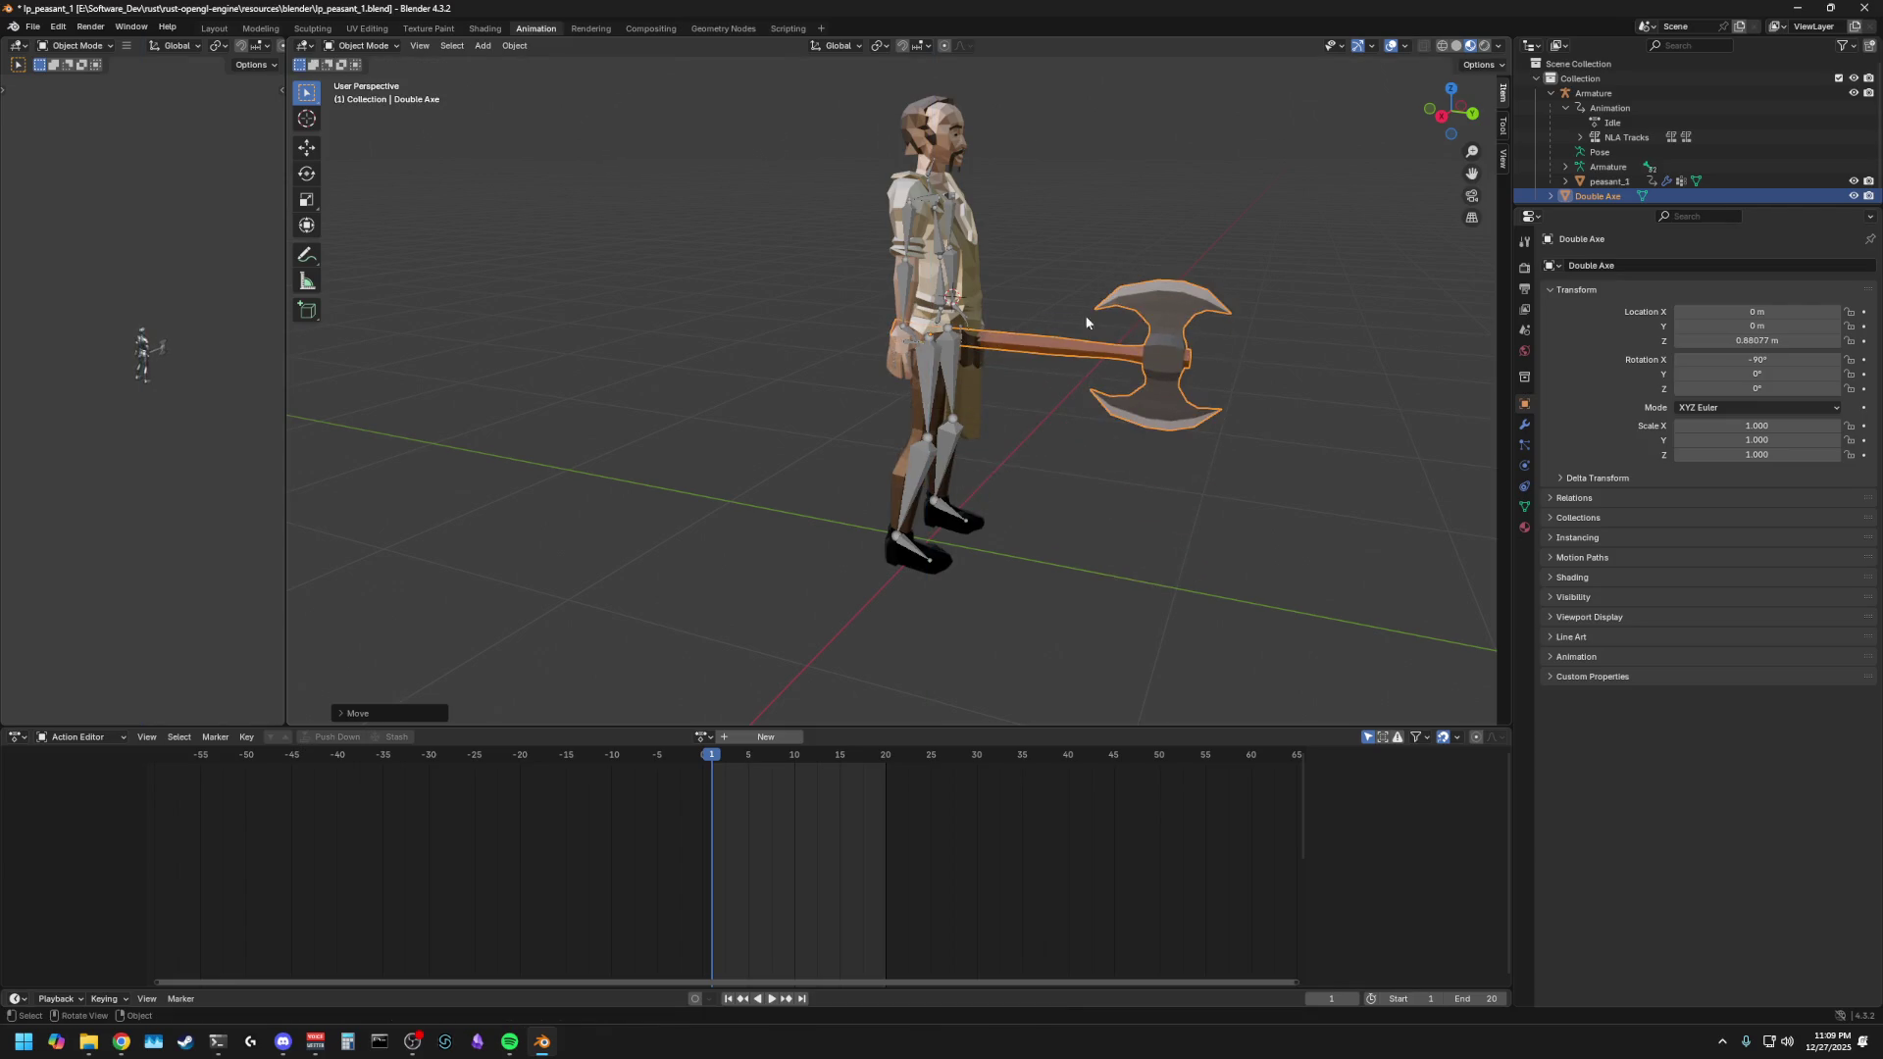
# - In Right view, lift the axe slightly along Z to about 0.903 m
pyautogui.click(1440, 117)
pyautogui.press('g')
pyautogui.press('z')
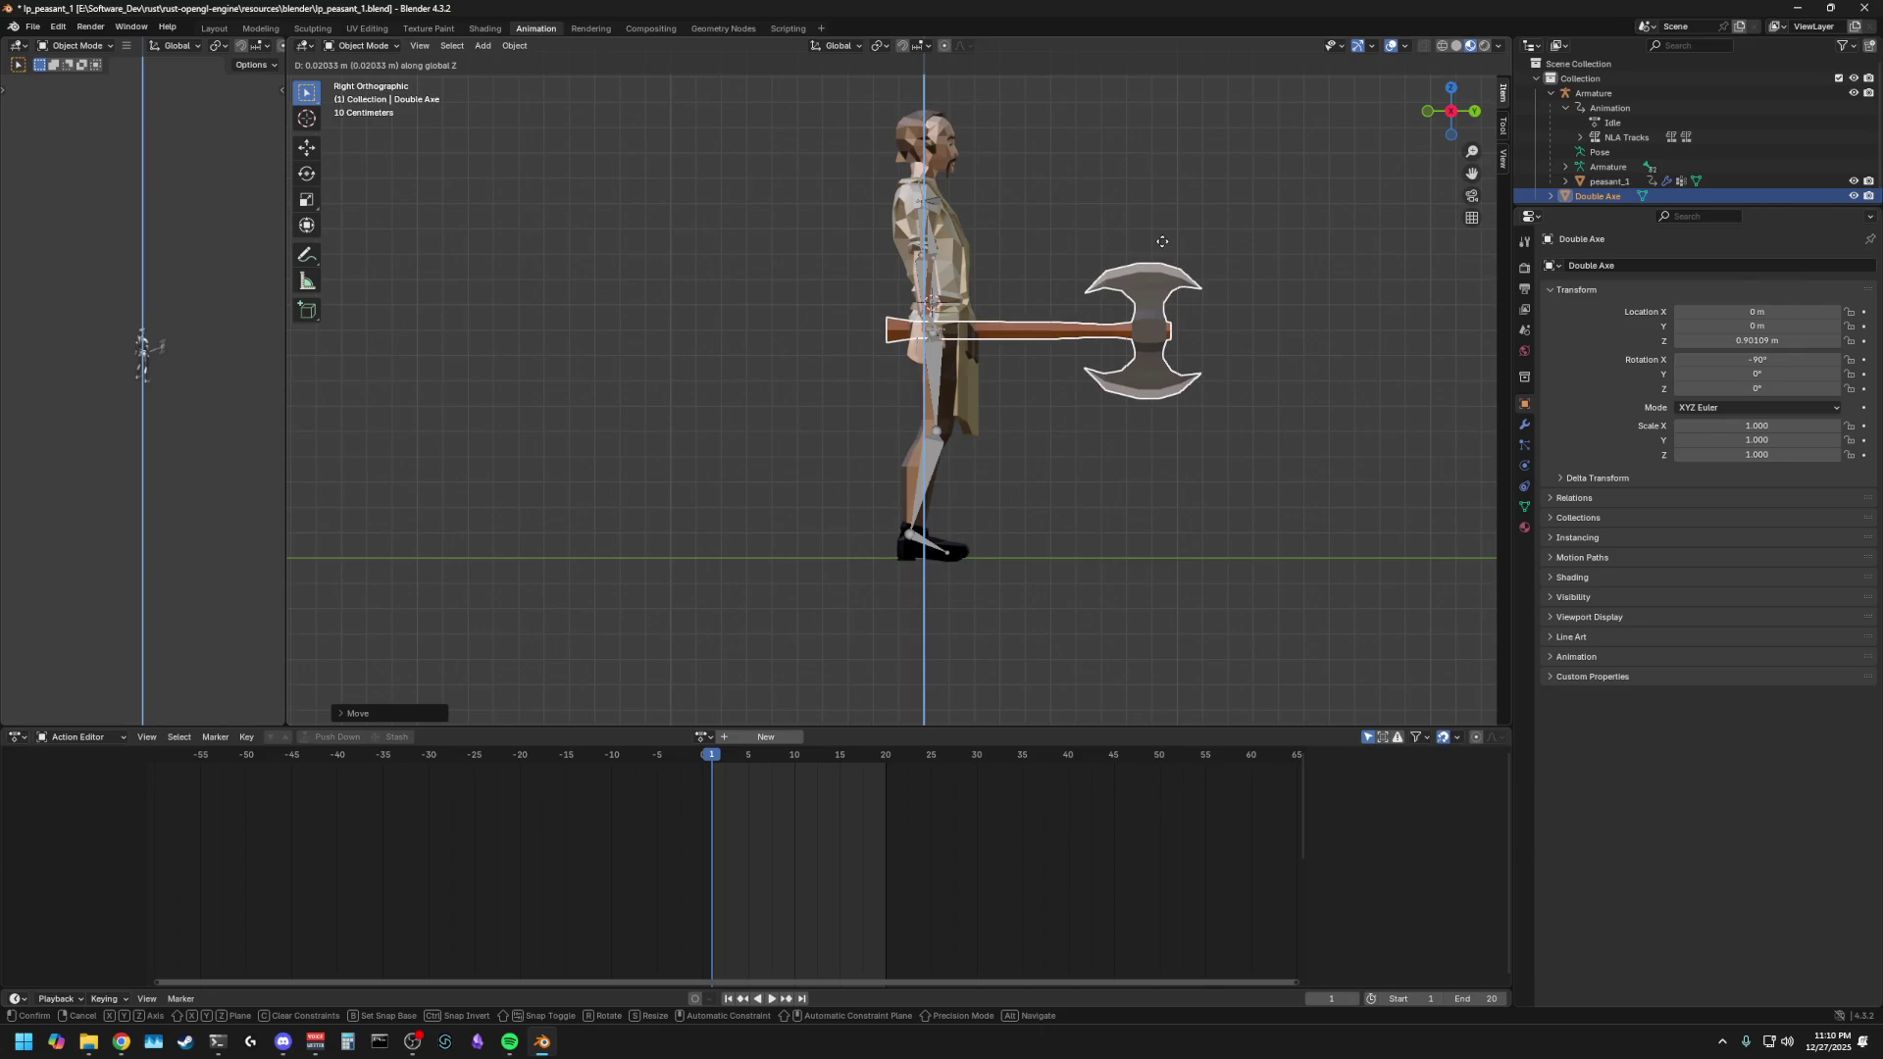
pyautogui.click(1162, 241)
pyautogui.scroll(6, 1080, 336)
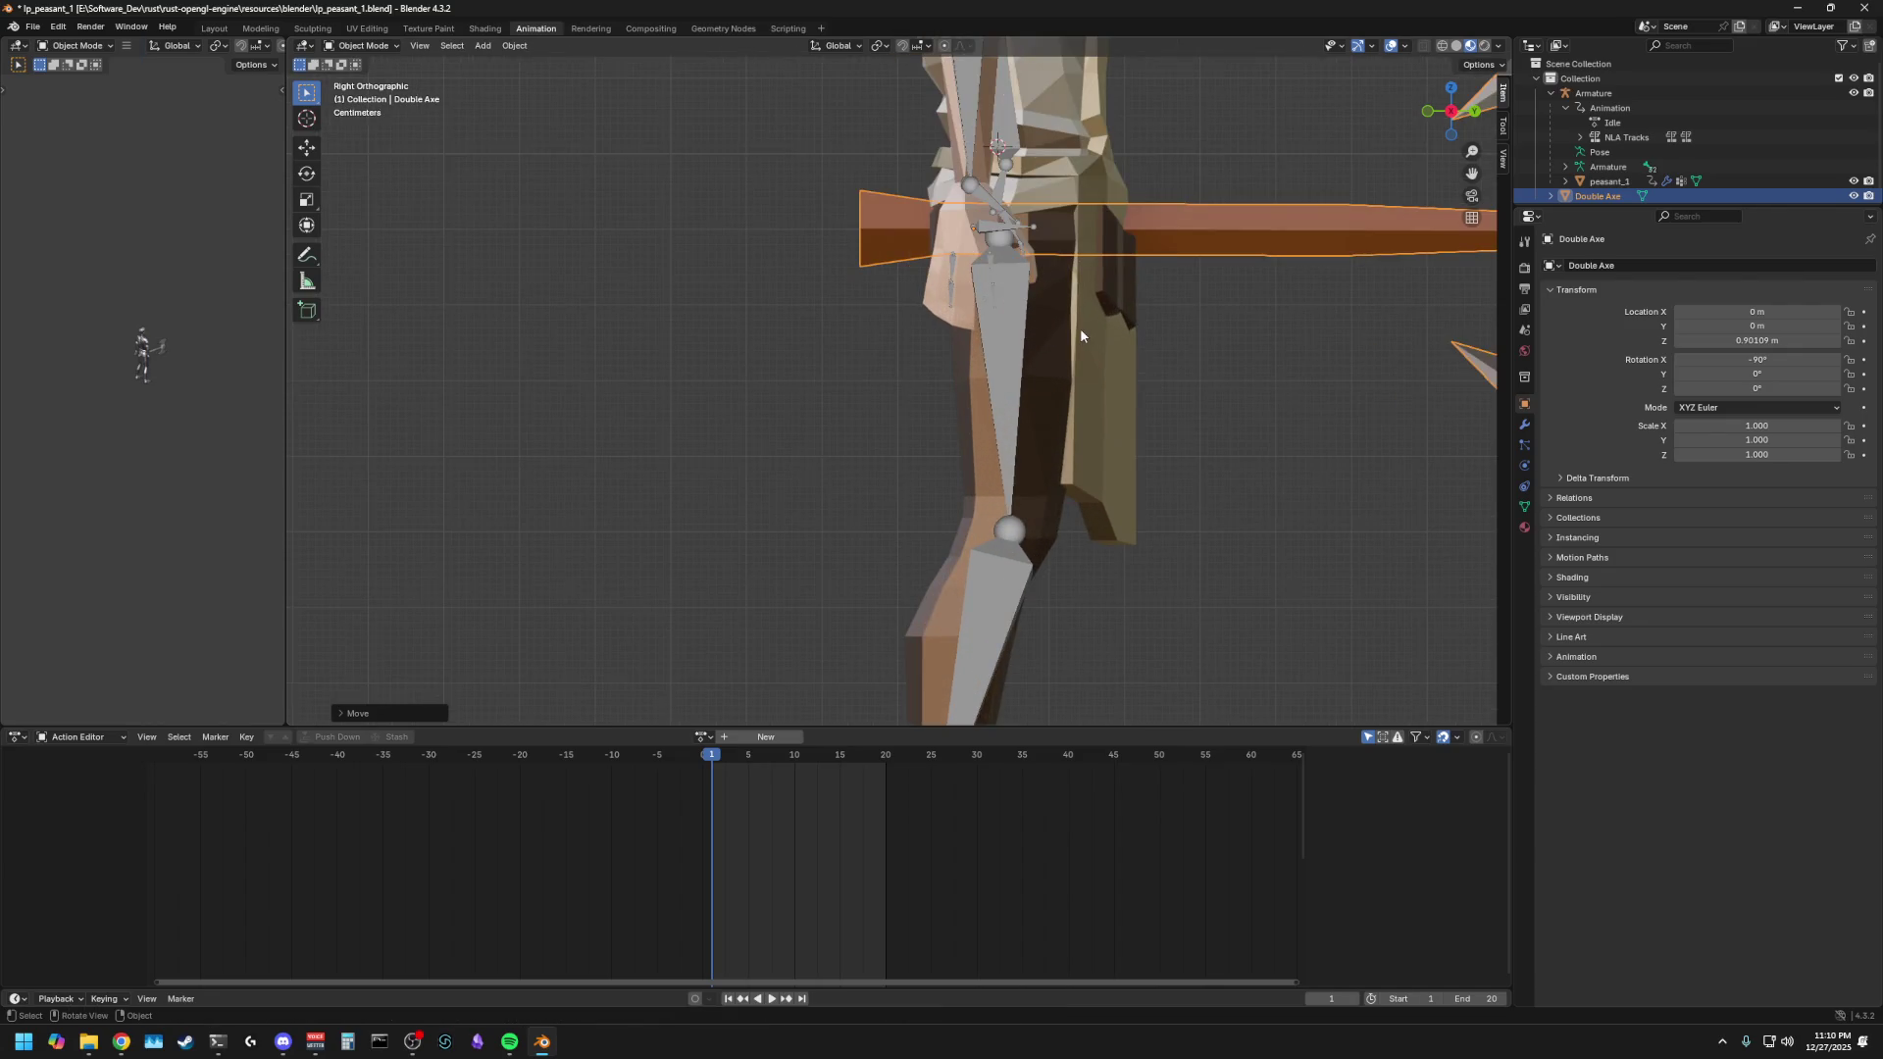
pyautogui.moveTo(1244, 219)
pyautogui.keyDown('shift'); pyautogui.mouseDown(button='middle')
pyautogui.moveTo(1166, 338)
pyautogui.moveTo(1042, 435)
pyautogui.mouseUp(button='middle'); pyautogui.keyUp('shift')
pyautogui.press('g')
pyautogui.press('z')
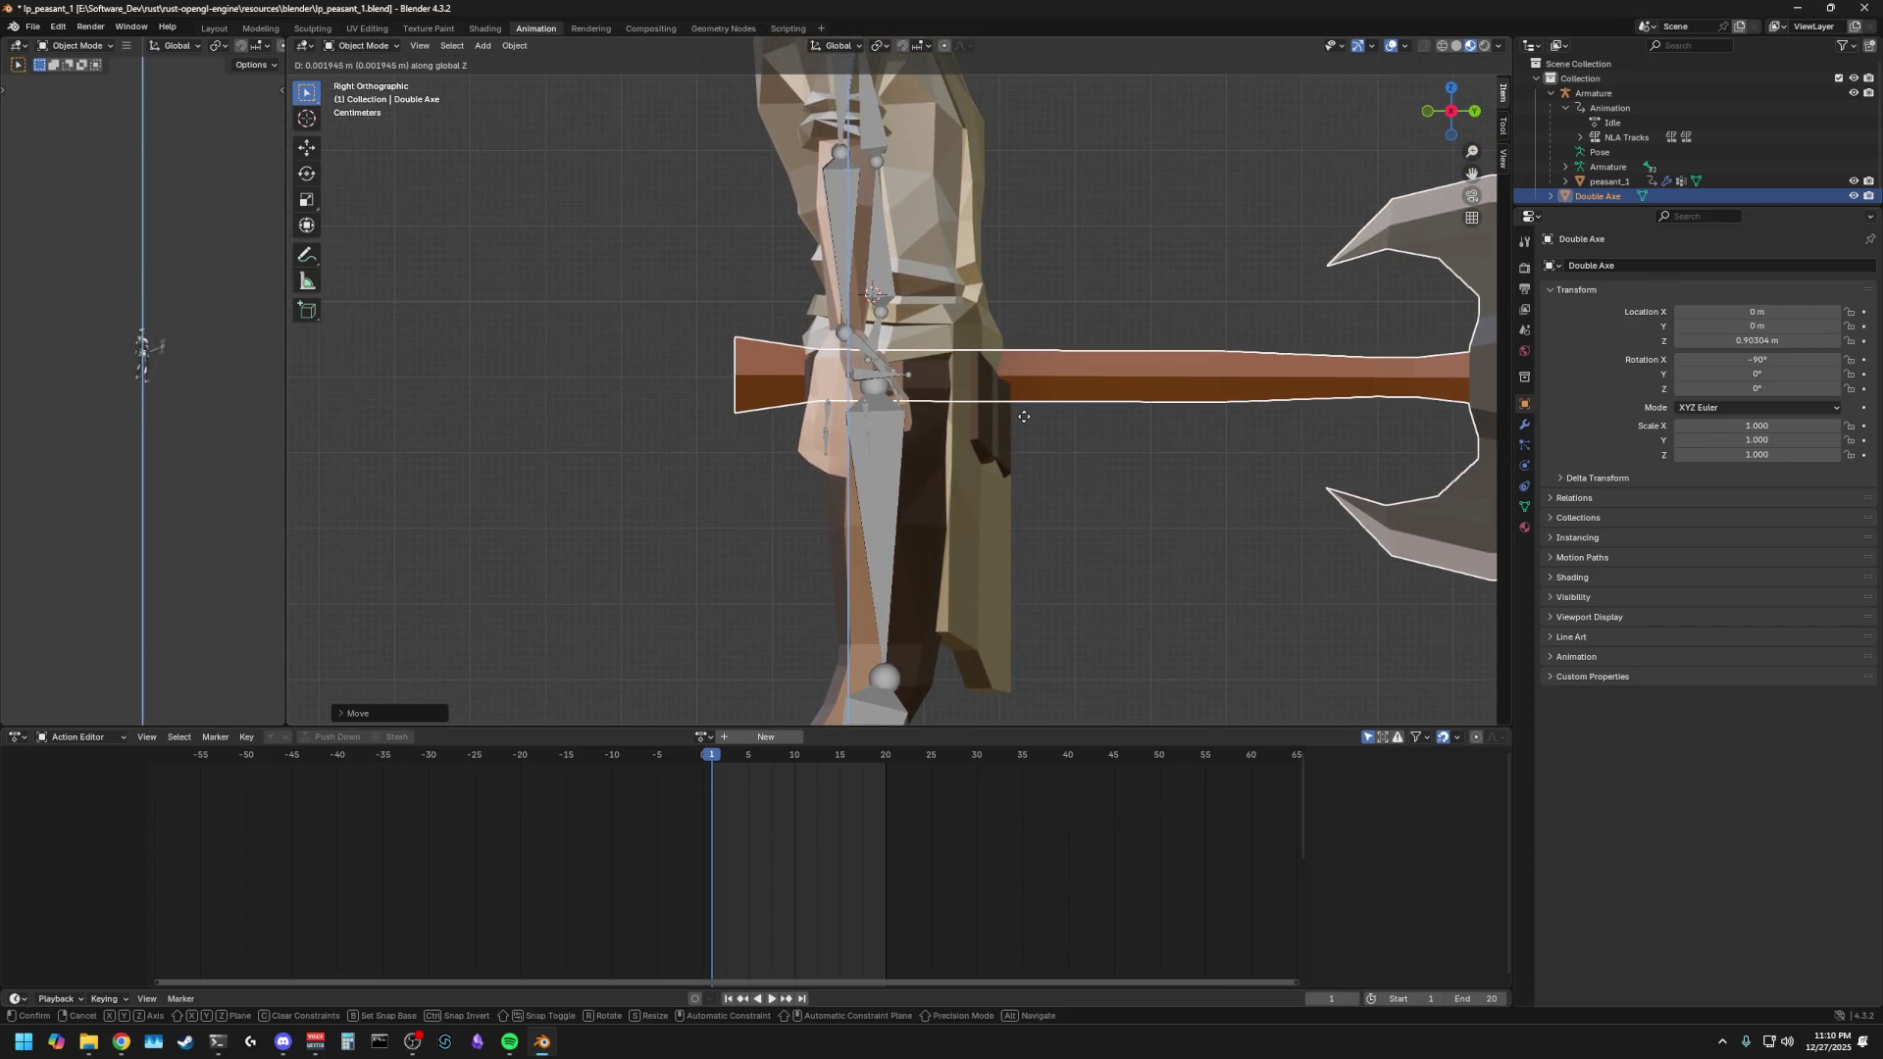
pyautogui.click(1023, 416)
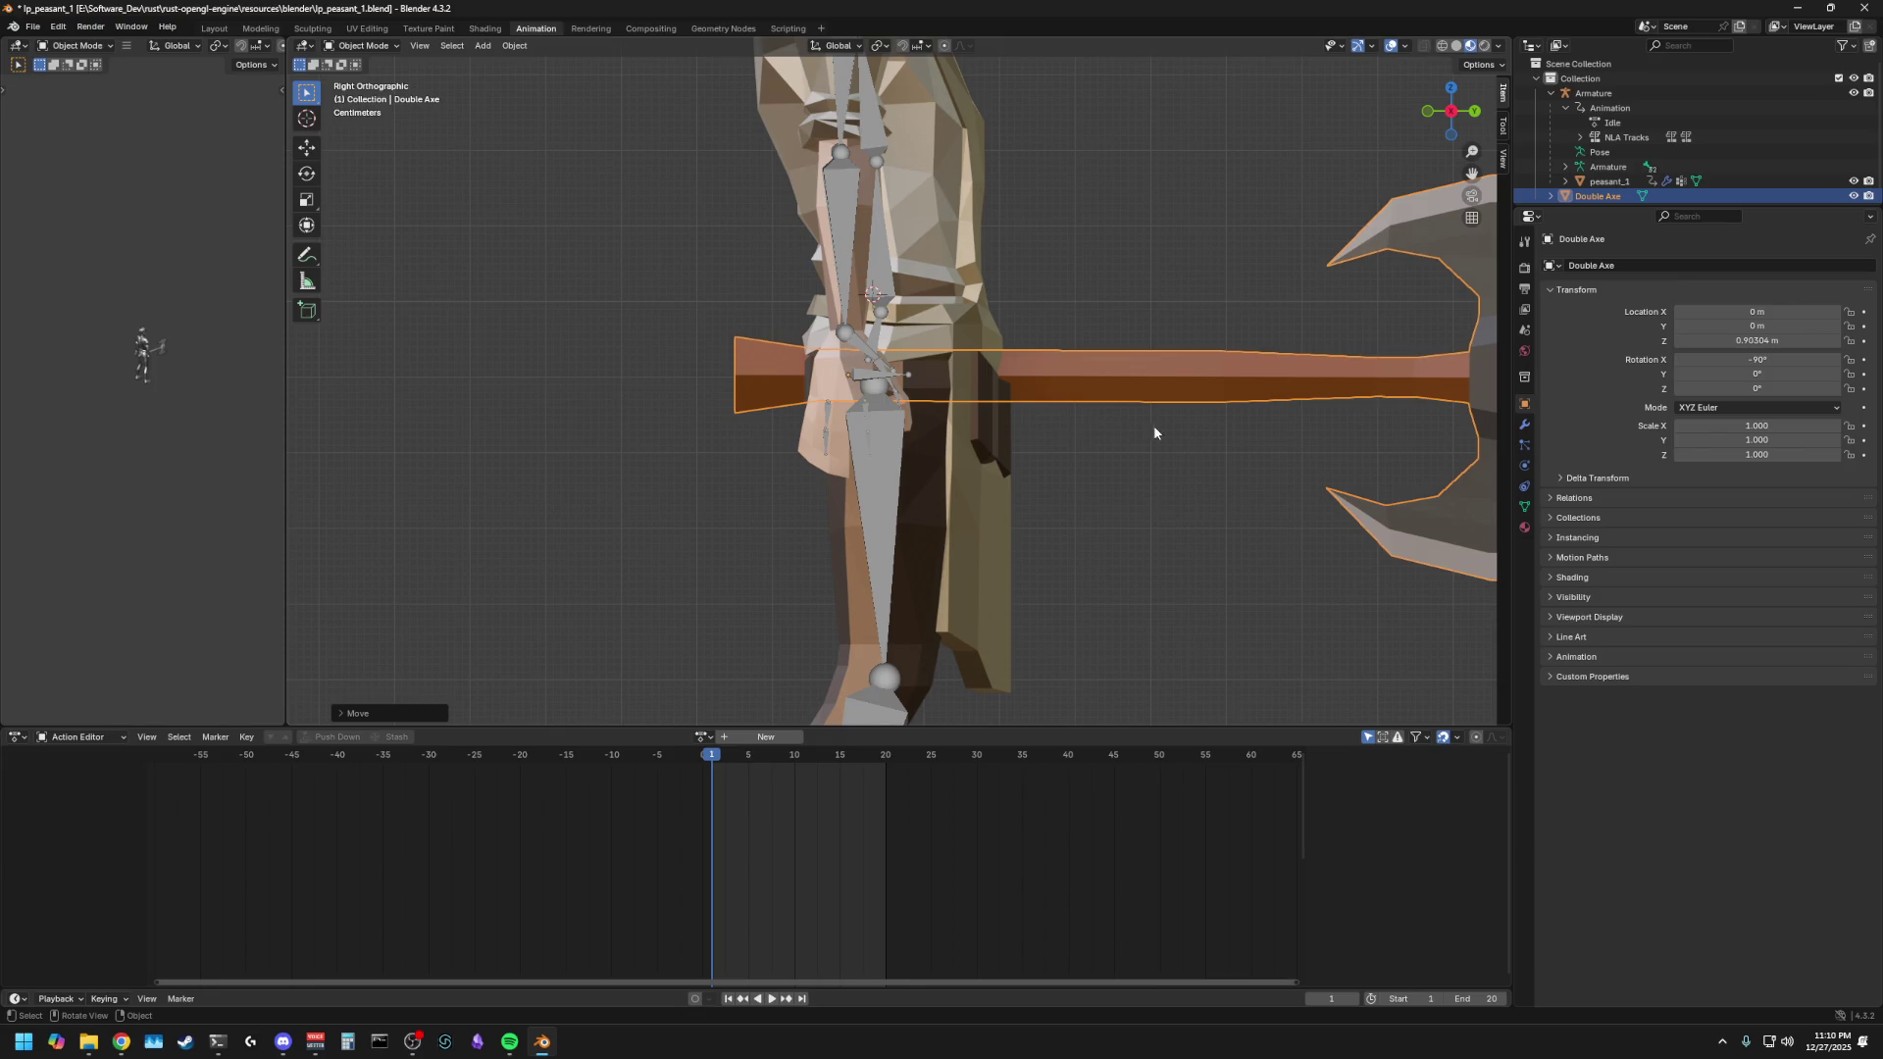
# - In Back view, slide the axe along X to 0.24259 m so its handle passes through the hand
pyautogui.click(1474, 111)
pyautogui.press('g')
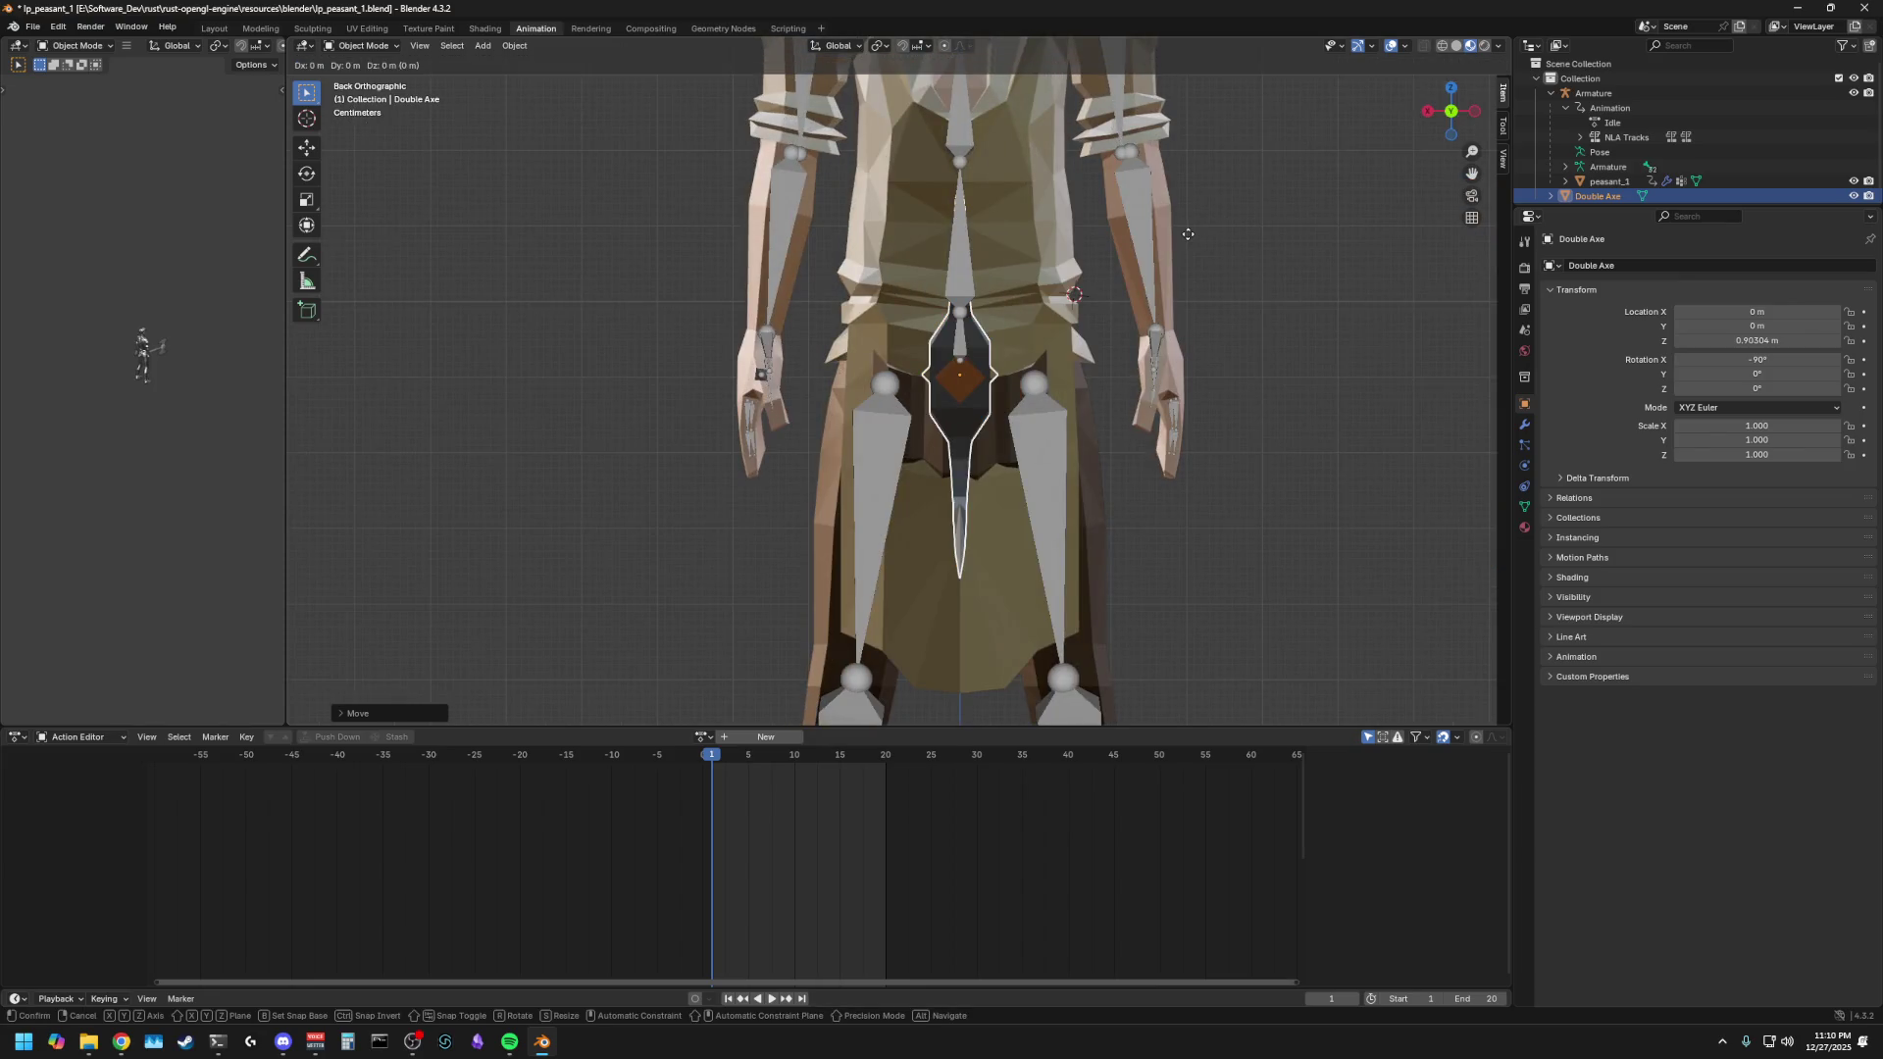
pyautogui.press('Escape')
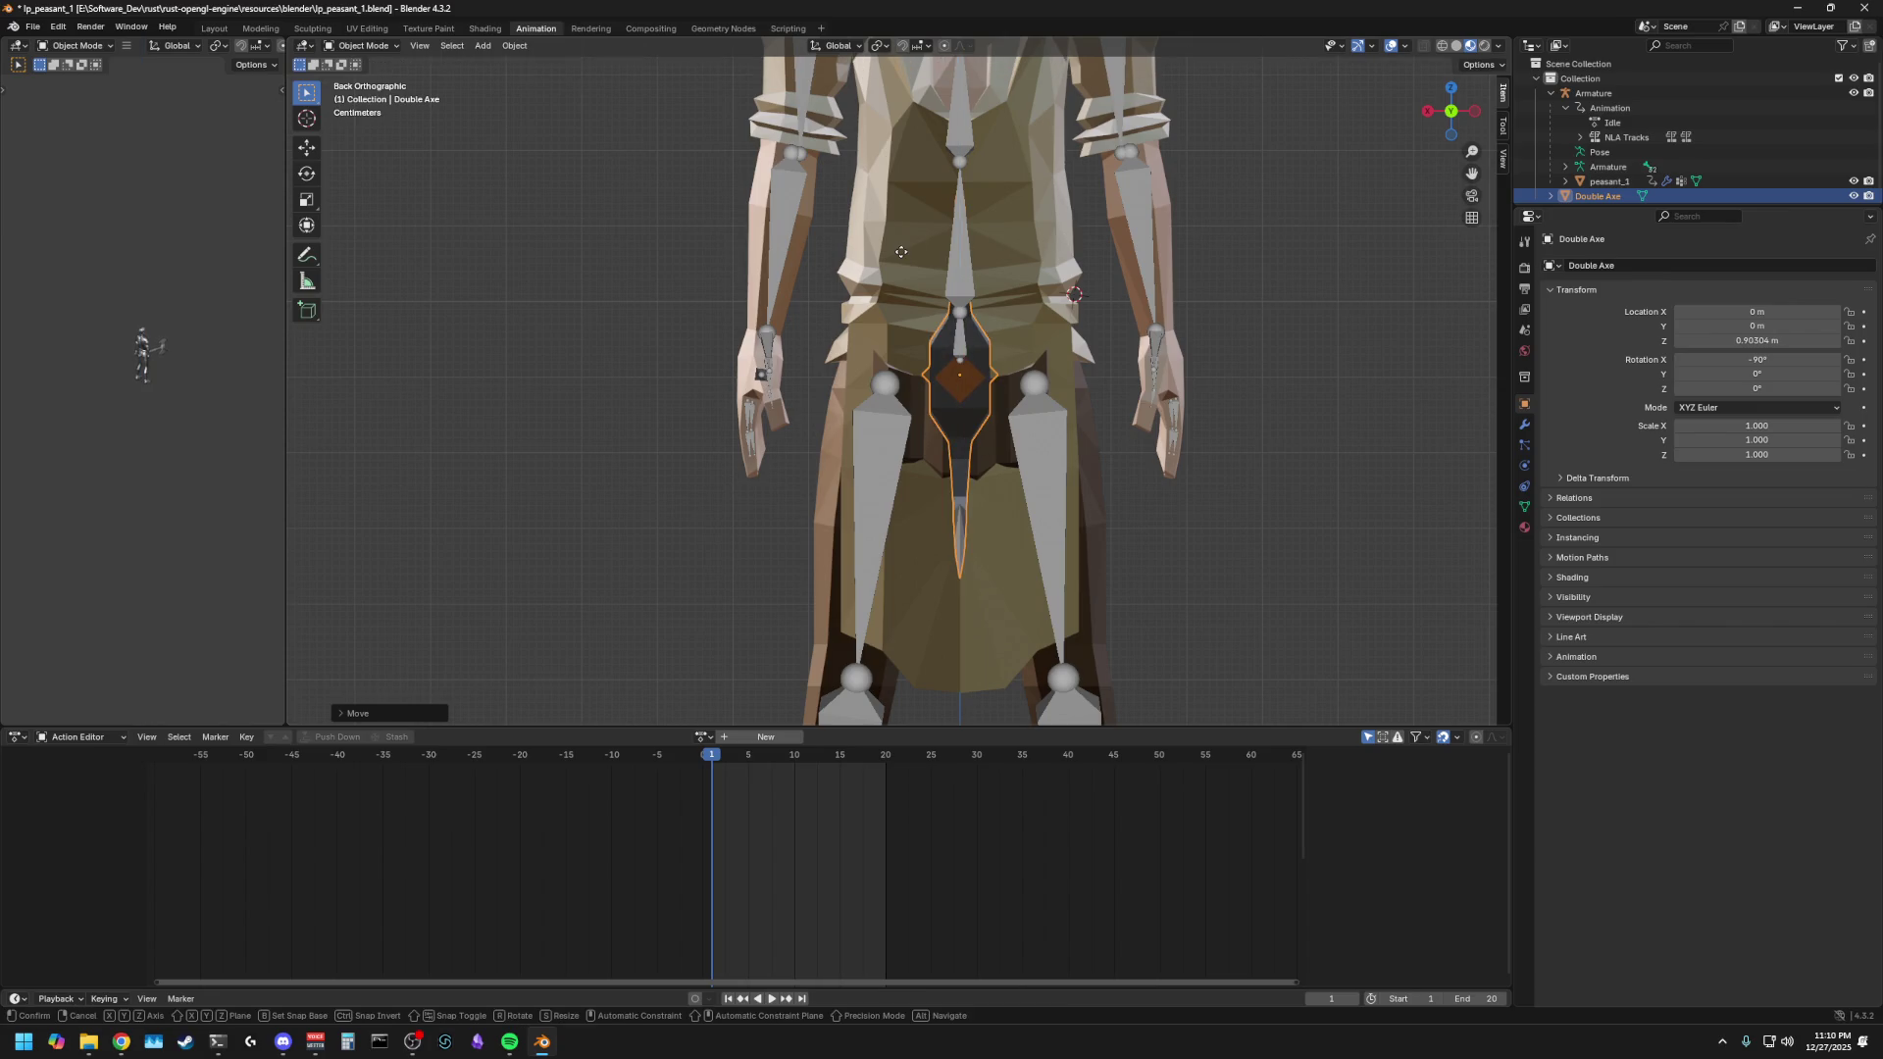
pyautogui.press('g')
pyautogui.press('x')
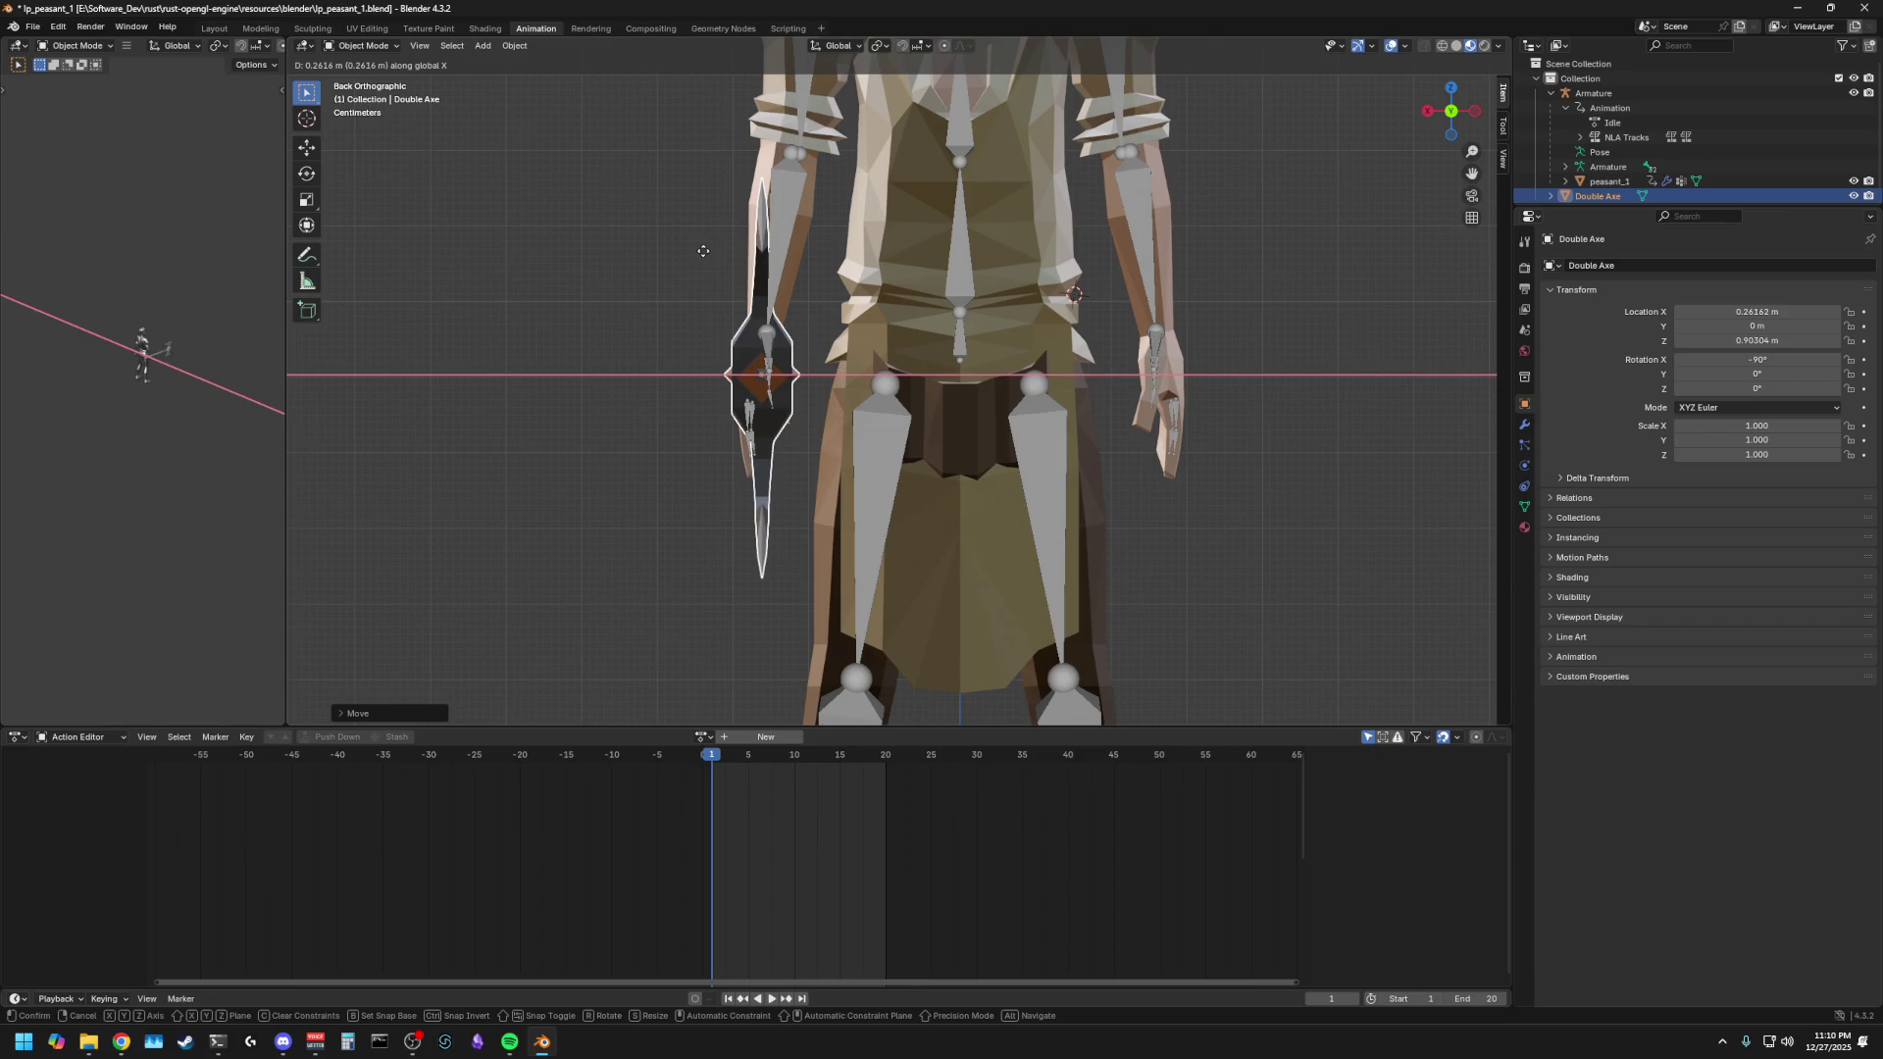
pyautogui.click(701, 251)
pyautogui.moveTo(654, 288)
pyautogui.mouseDown(button='middle')
pyautogui.moveTo(573, 367)
pyautogui.moveTo(716, 375)
pyautogui.moveTo(576, 387)
pyautogui.moveTo(756, 386)
pyautogui.moveTo(1047, 468)
pyautogui.moveTo(697, 439)
pyautogui.moveTo(912, 453)
pyautogui.mouseUp(button='middle')
pyautogui.scroll(4, 973, 404)
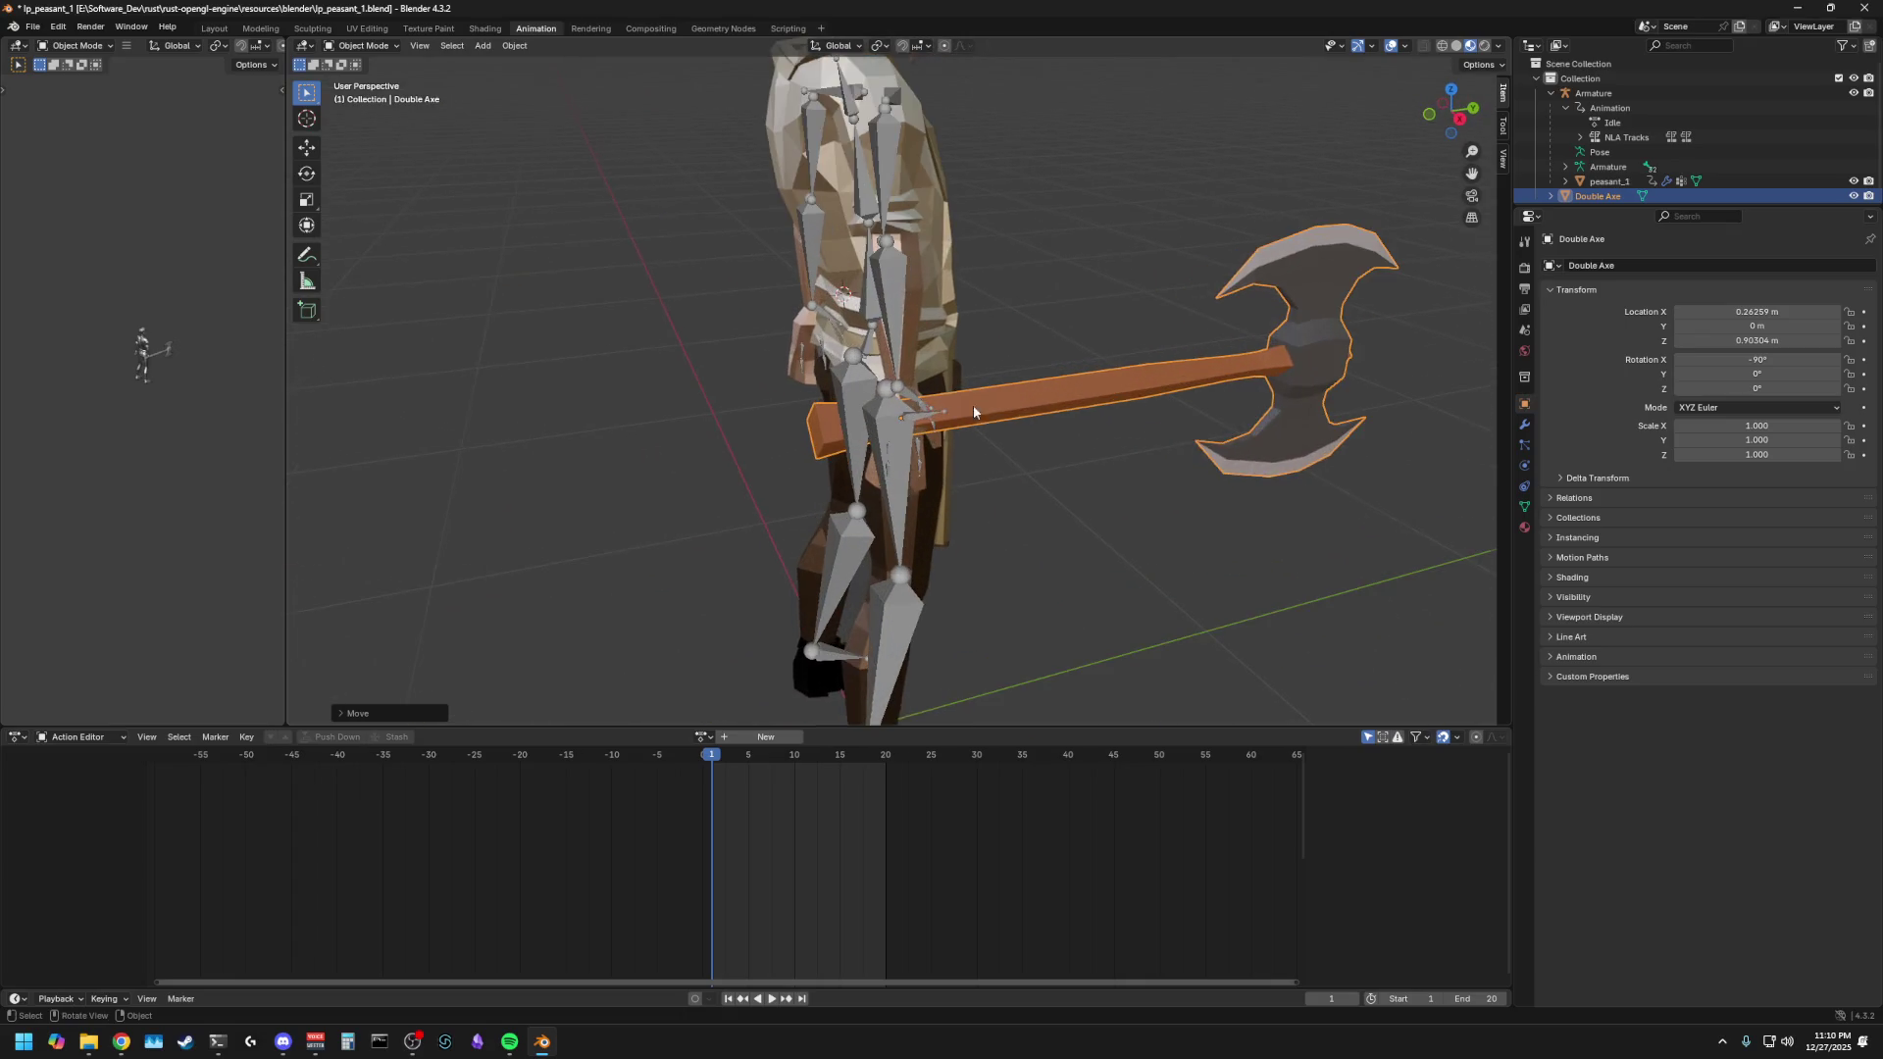
pyautogui.click(995, 441)
pyautogui.moveTo(996, 442); pyautogui.dragTo(973, 448, button='middle')
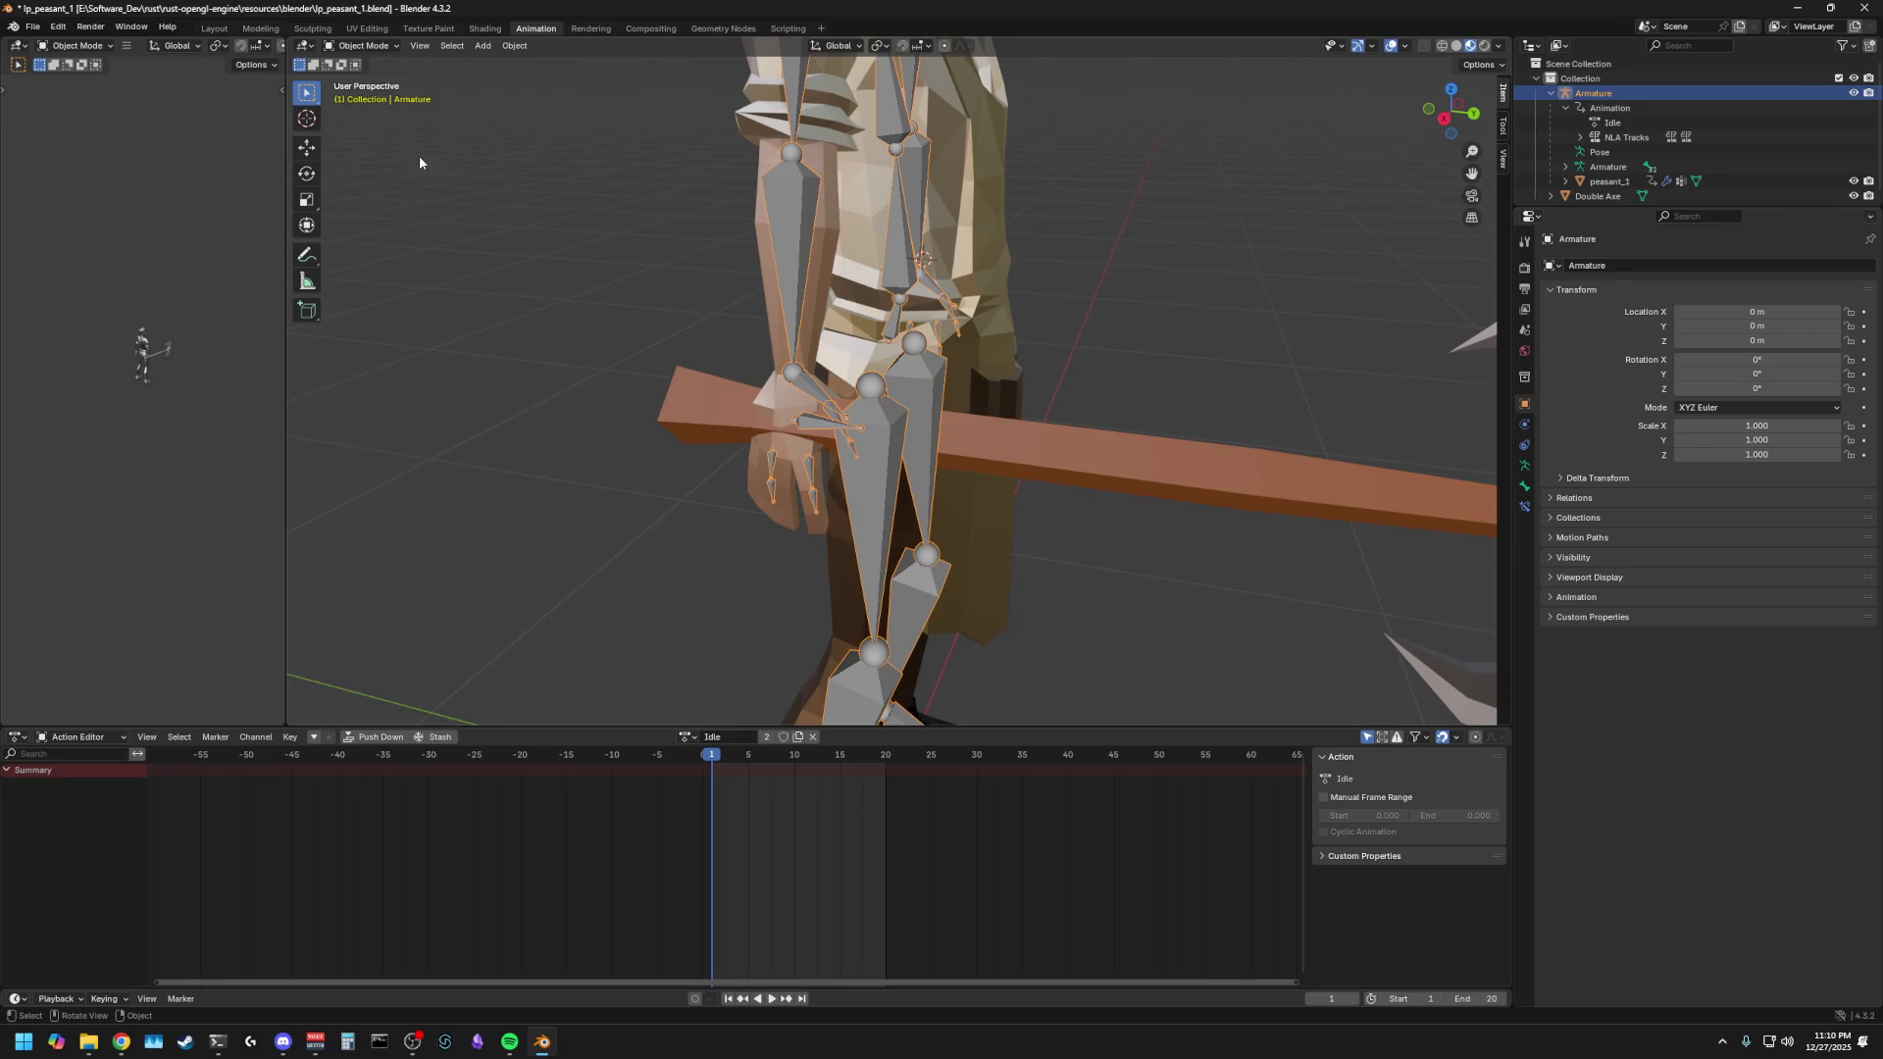
pyautogui.click(482, 271)
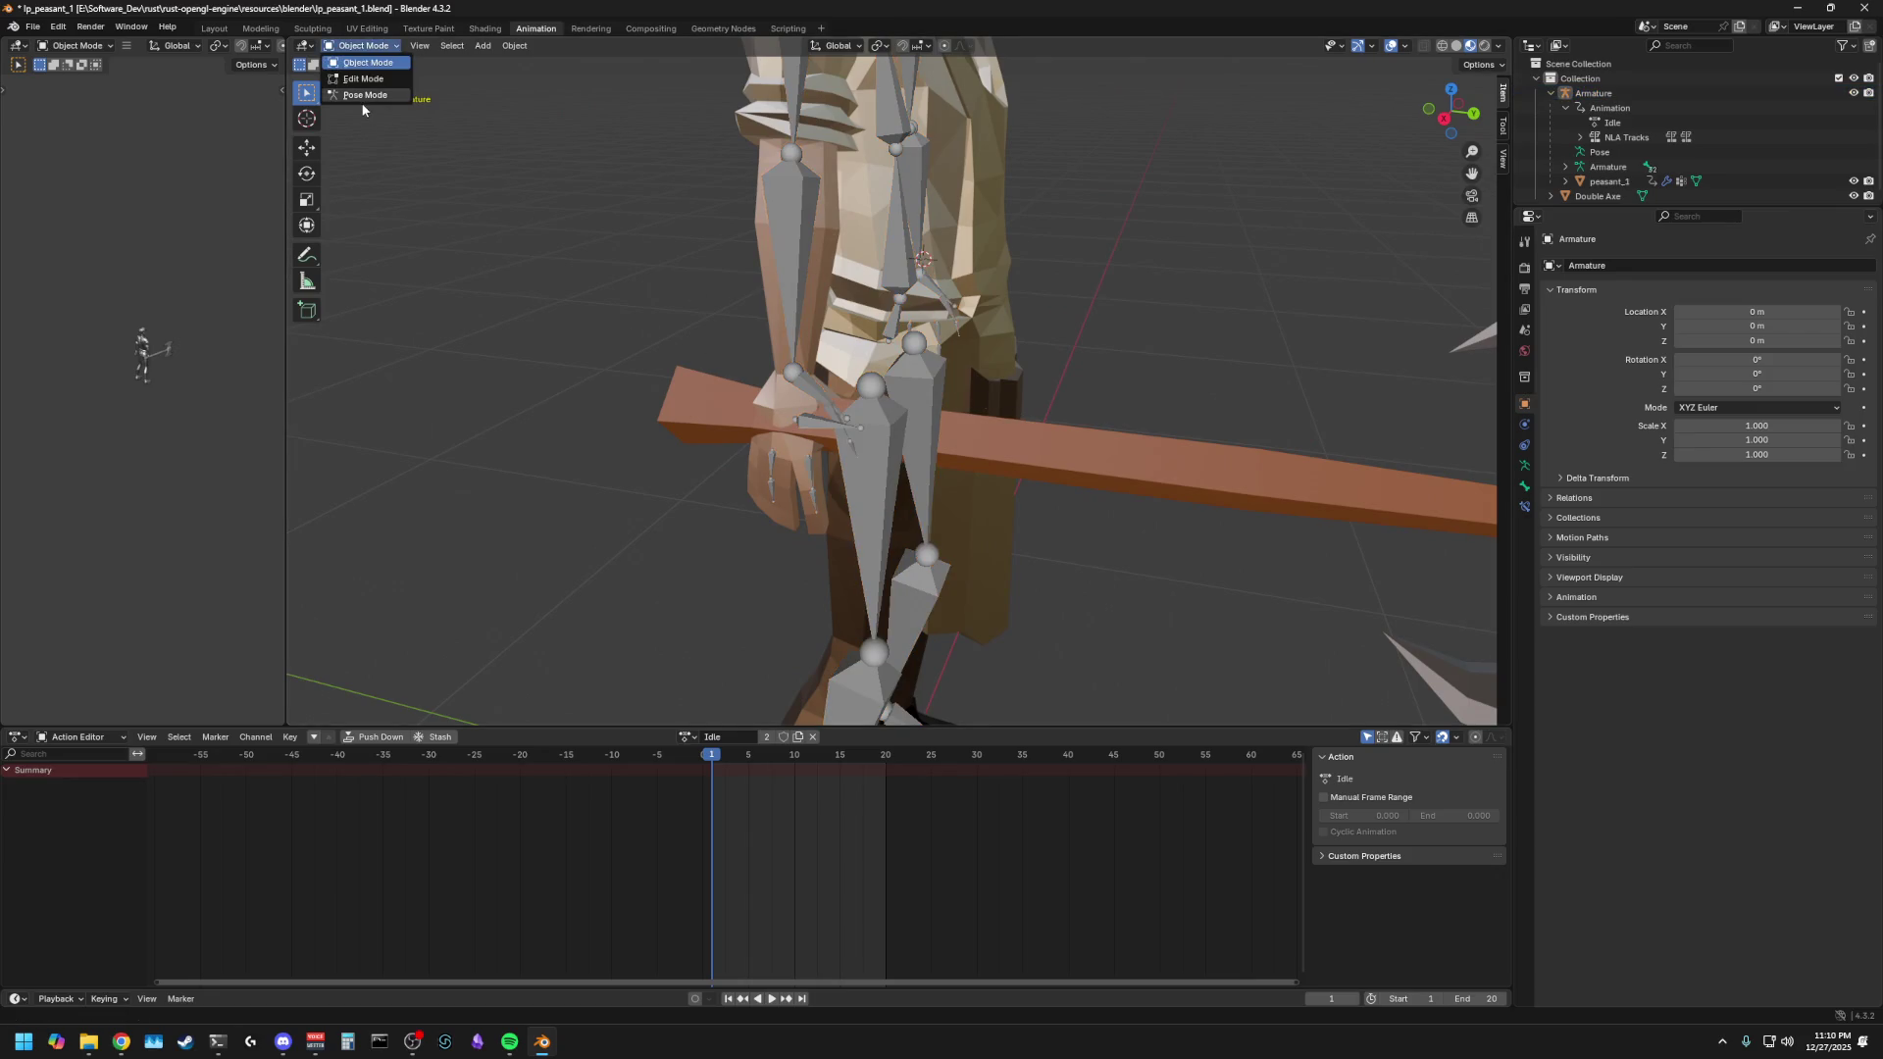
pyautogui.click(363, 79)
pyautogui.scroll(-3, 638, 342)
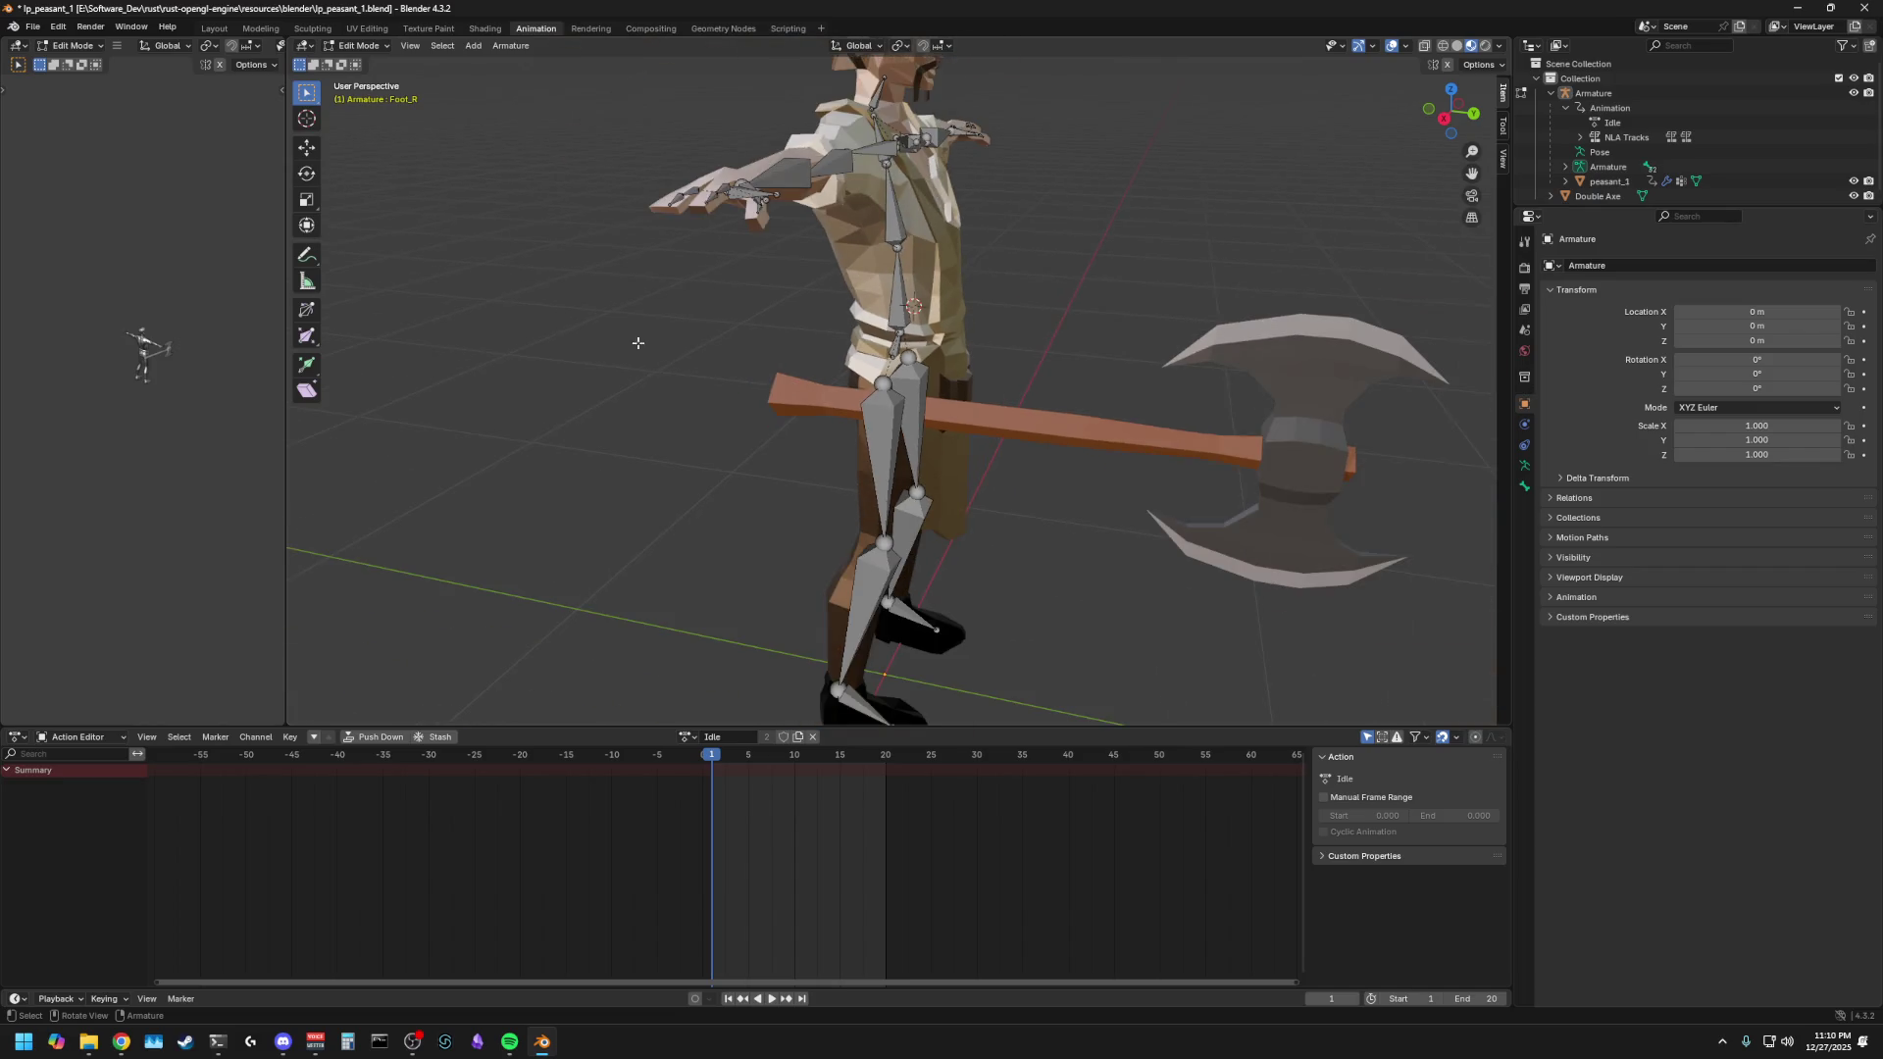
pyautogui.click(741, 192)
pyautogui.click(381, 47)
pyautogui.click(368, 62)
pyautogui.click(993, 427)
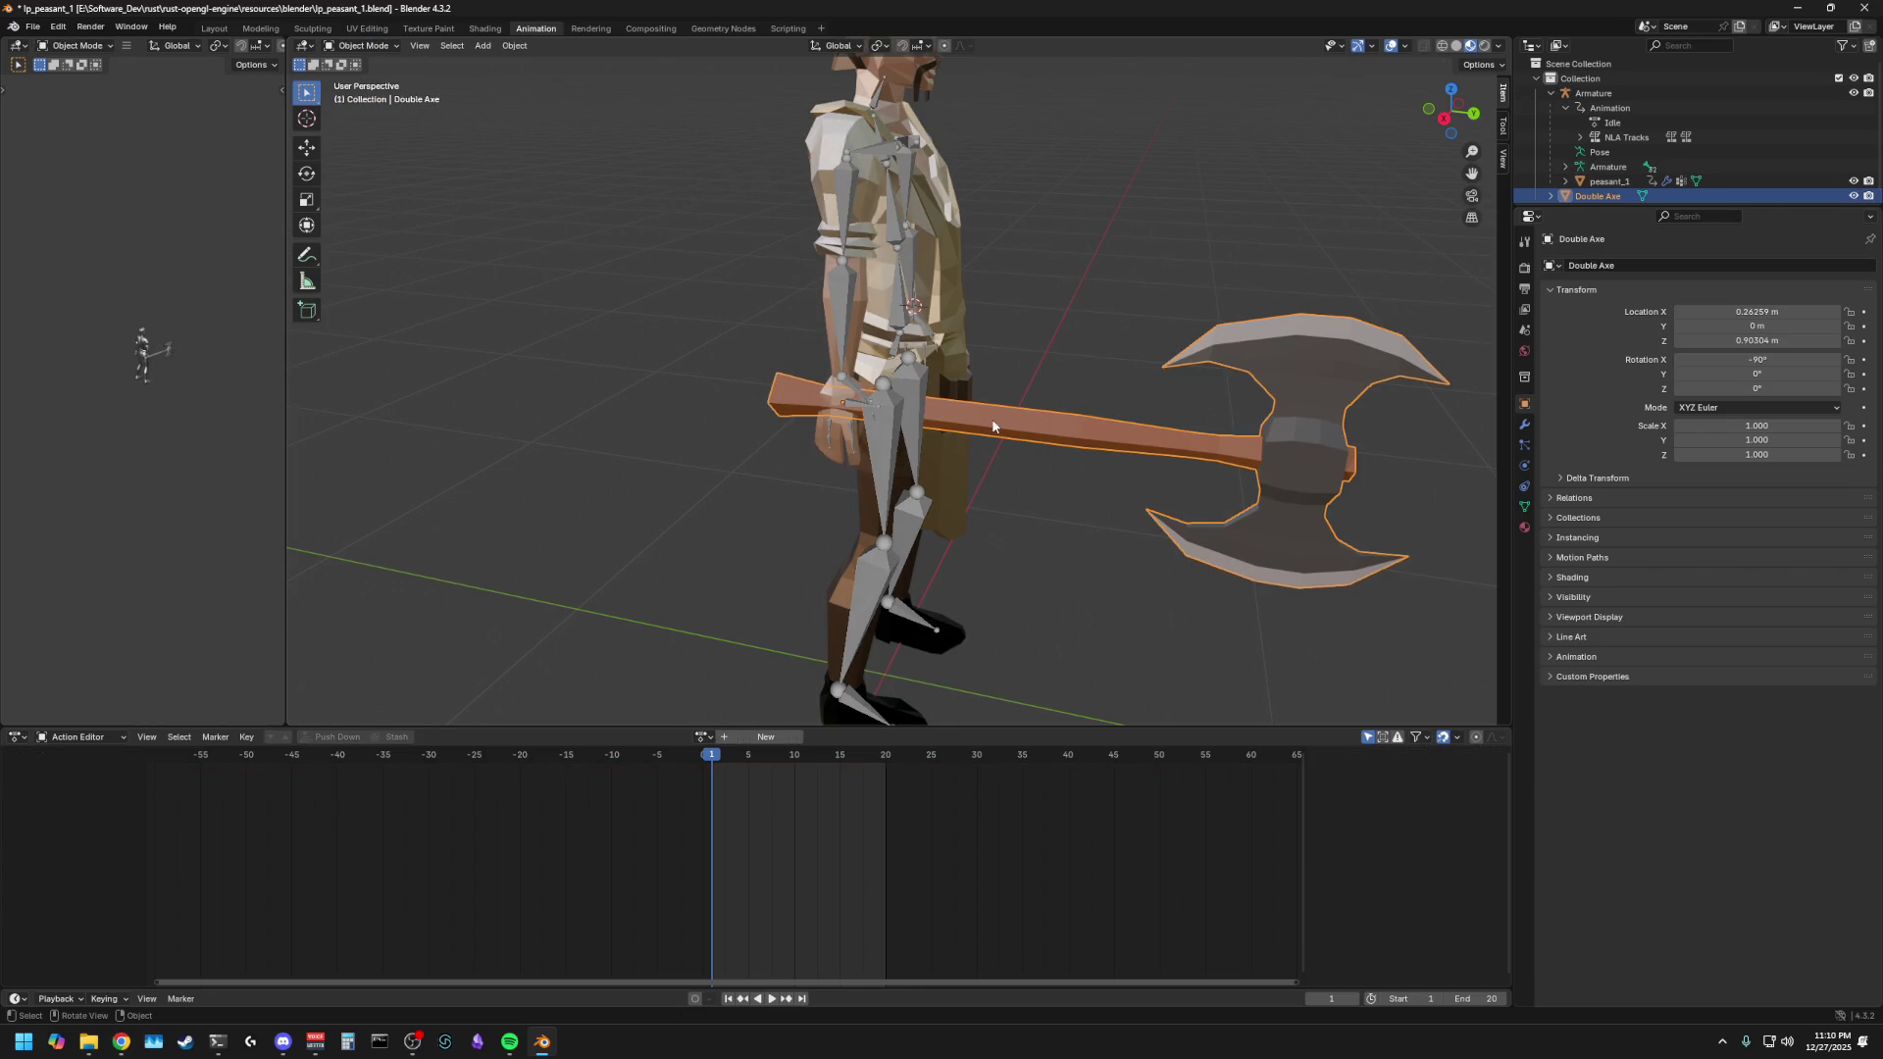
pyautogui.click(846, 404)
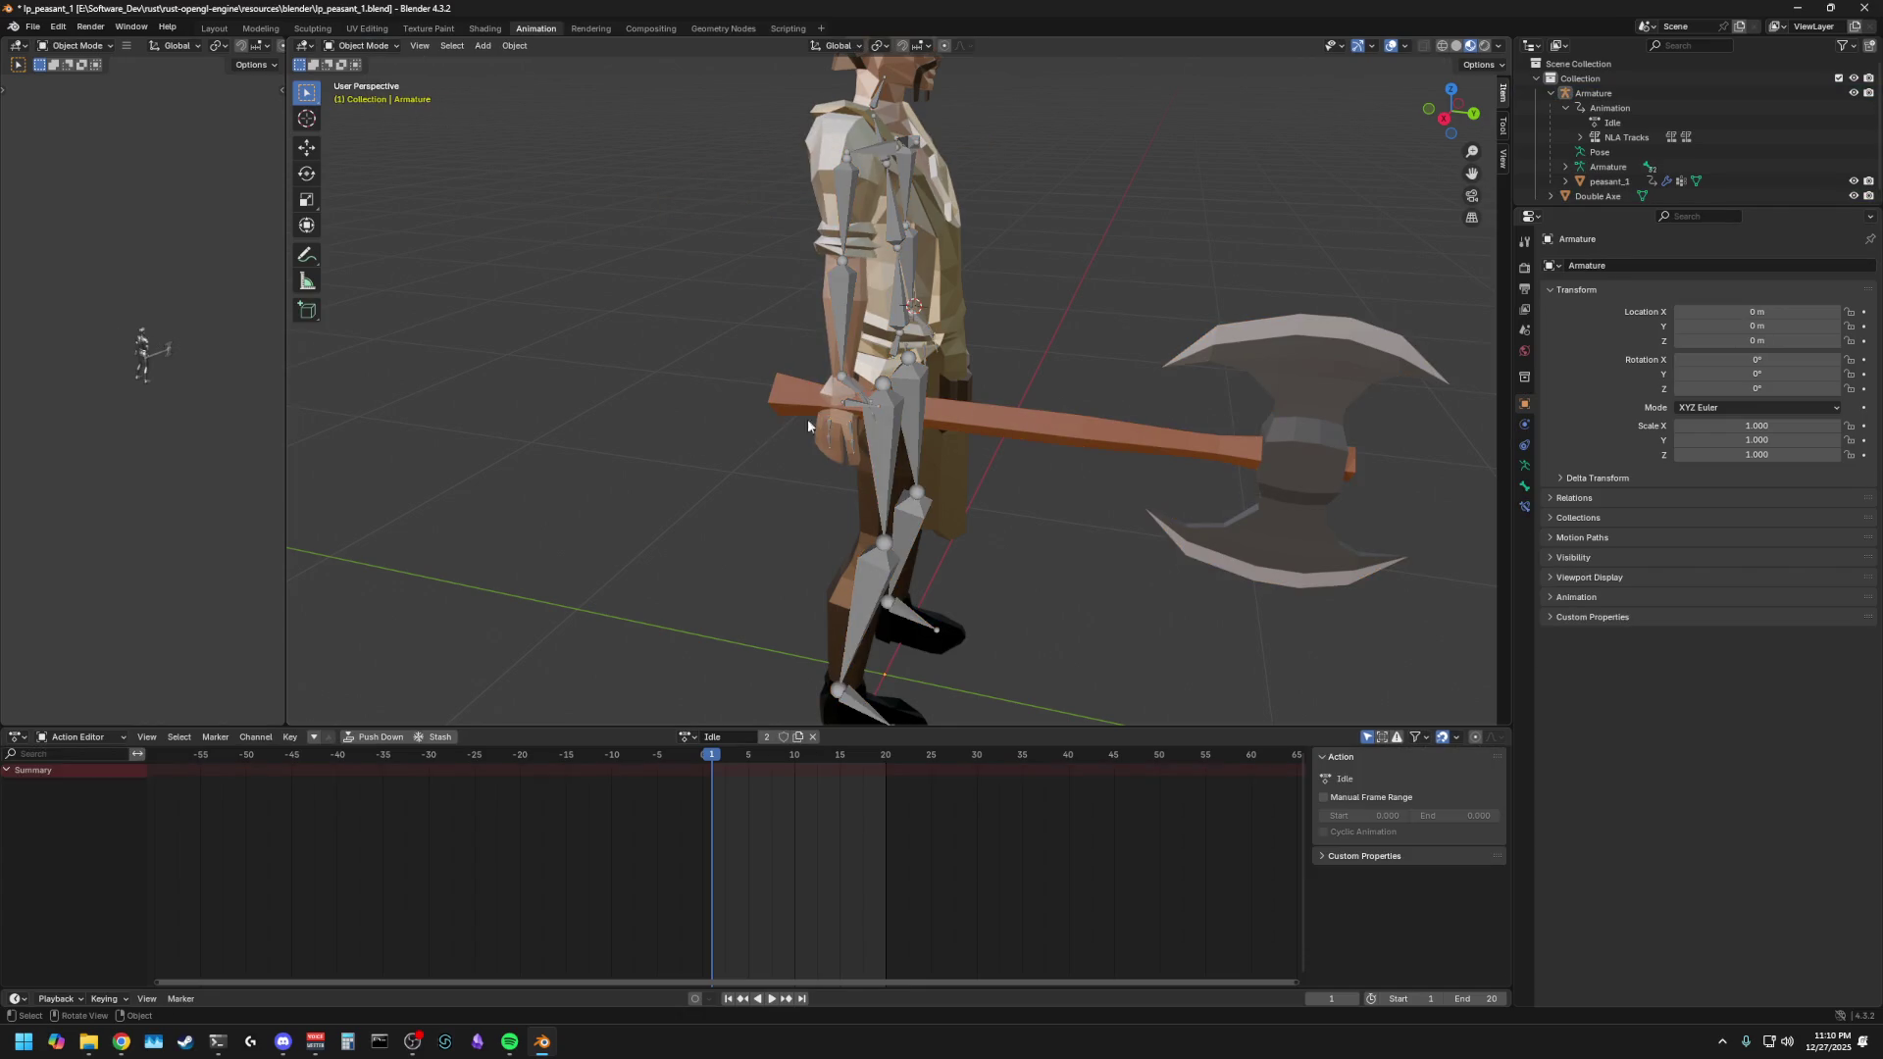
pyautogui.click(863, 413)
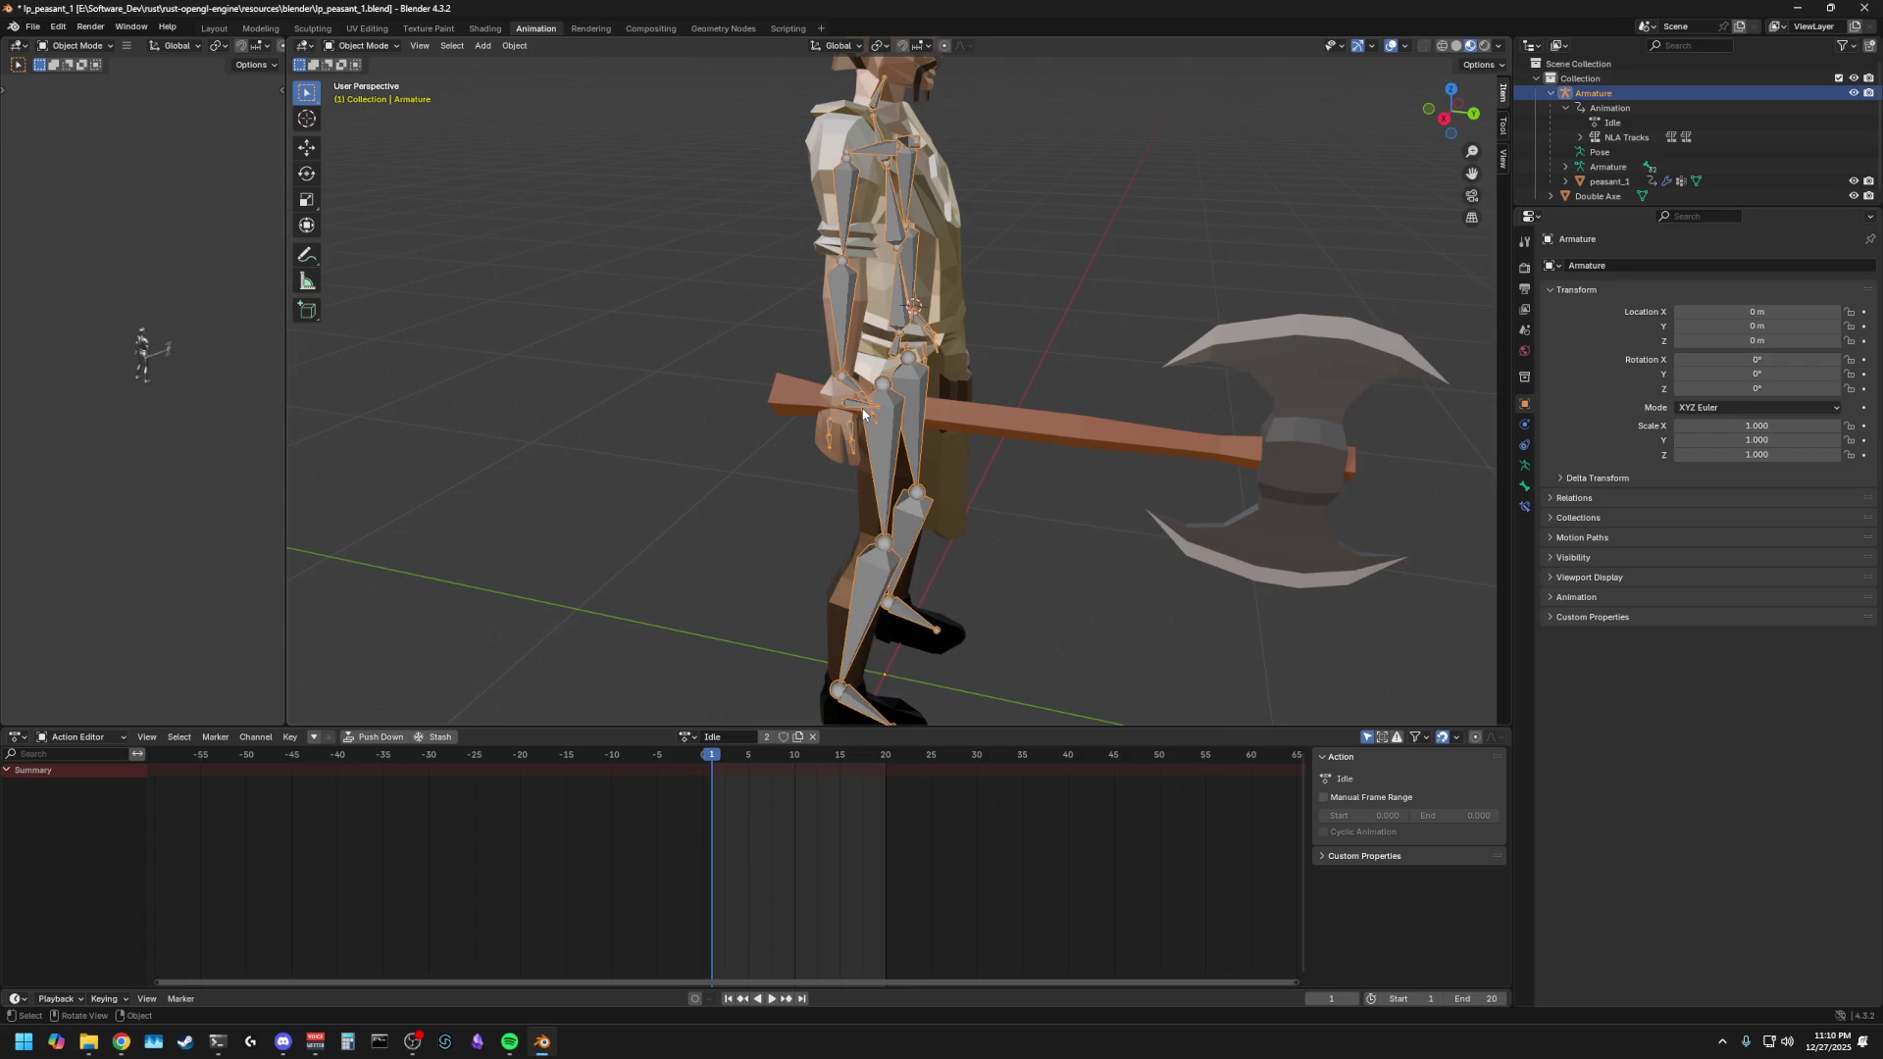
# - Select the Double Axe and go to frame 0 to show the T-pose
pyautogui.click(1005, 328)
pyautogui.click(859, 412)
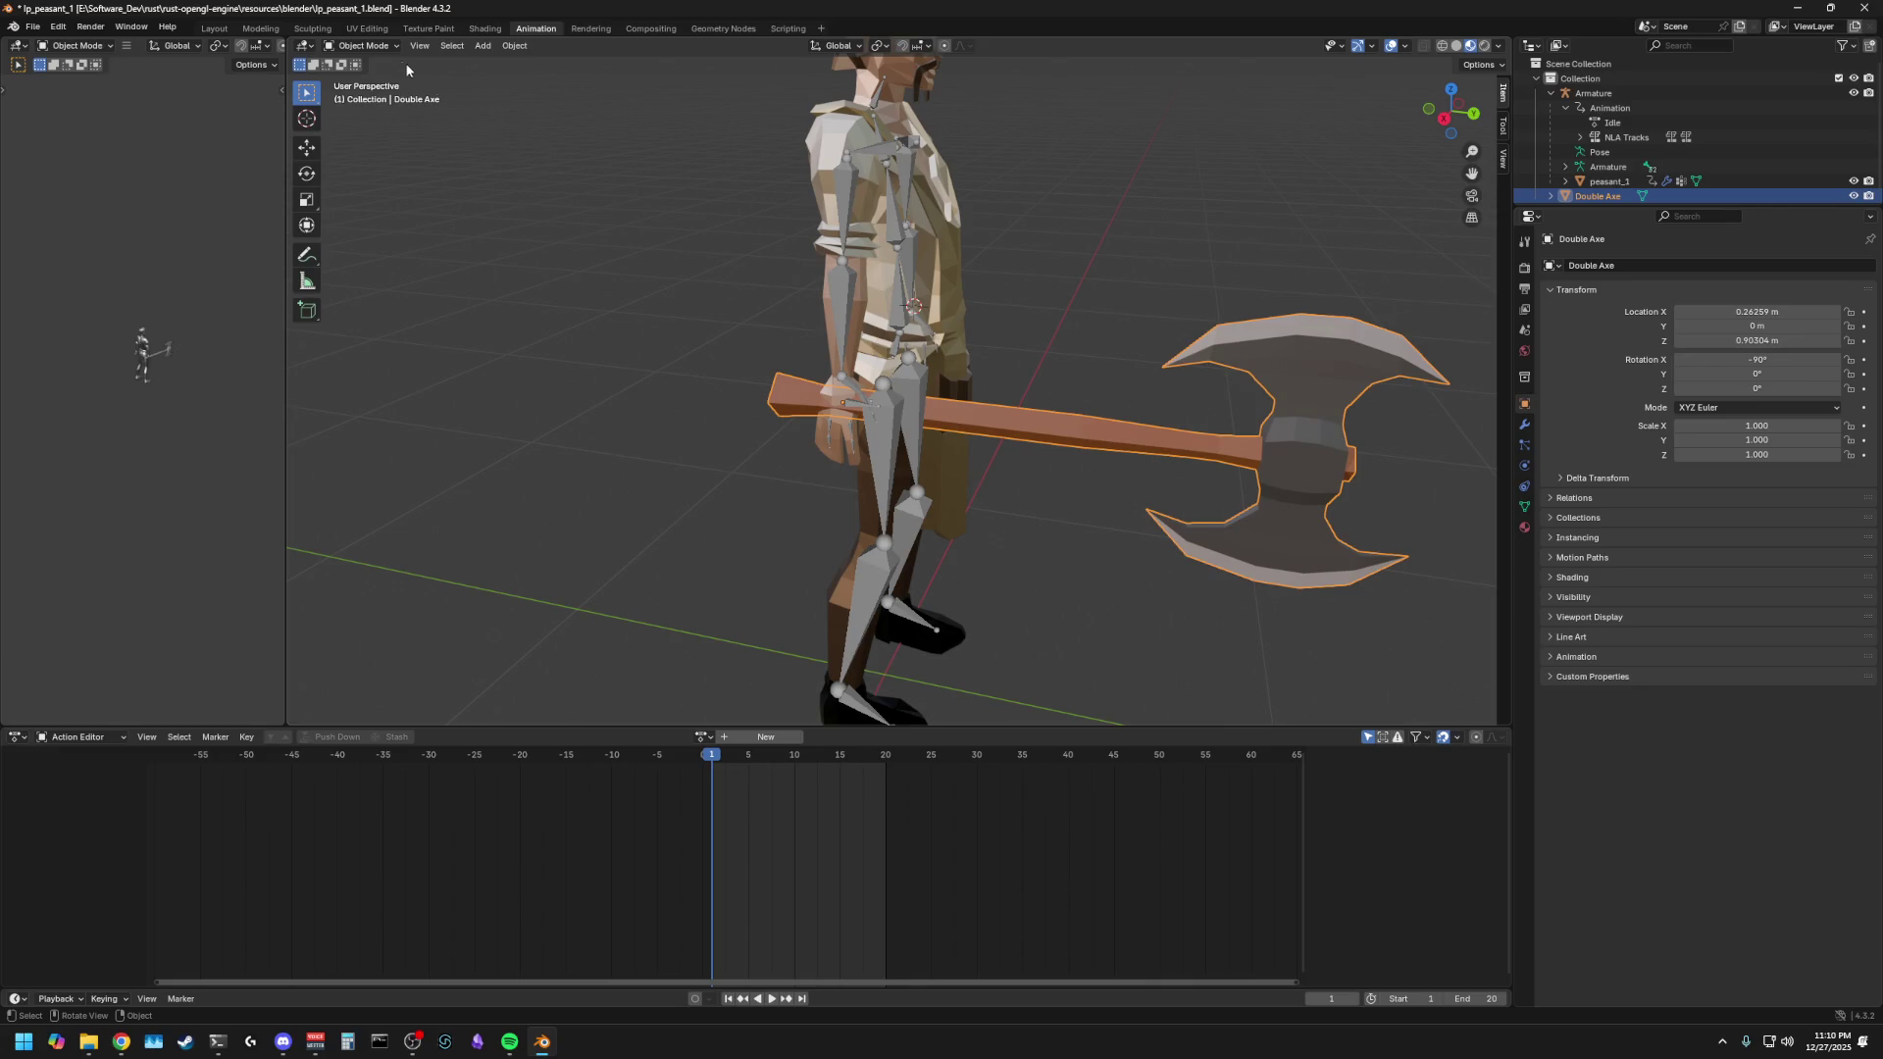
pyautogui.moveTo(1097, 327)
pyautogui.mouseDown(button='middle')
pyautogui.moveTo(810, 351)
pyautogui.moveTo(904, 345)
pyautogui.moveTo(822, 599)
pyautogui.mouseUp(button='middle')
pyautogui.press('Left')
pyautogui.moveTo(626, 345); pyautogui.dragTo(849, 412, button='middle')
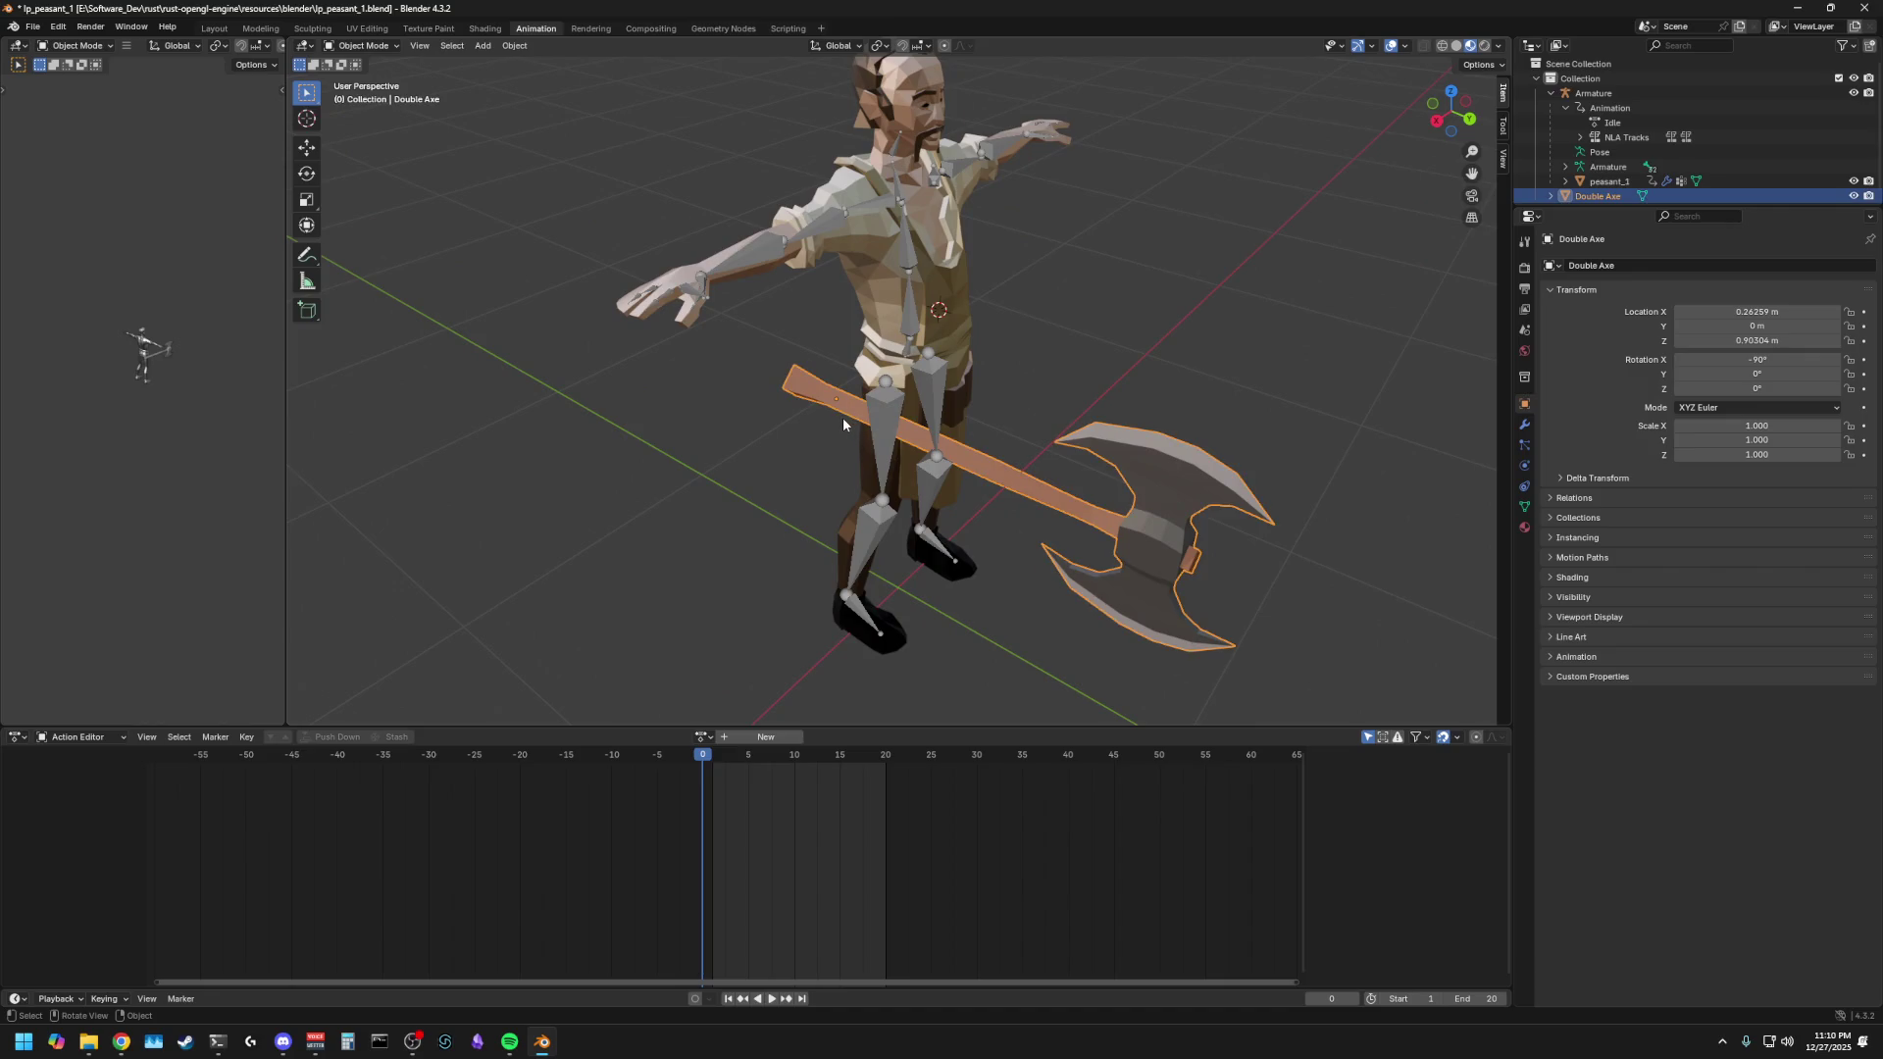
pyautogui.click(1438, 121)
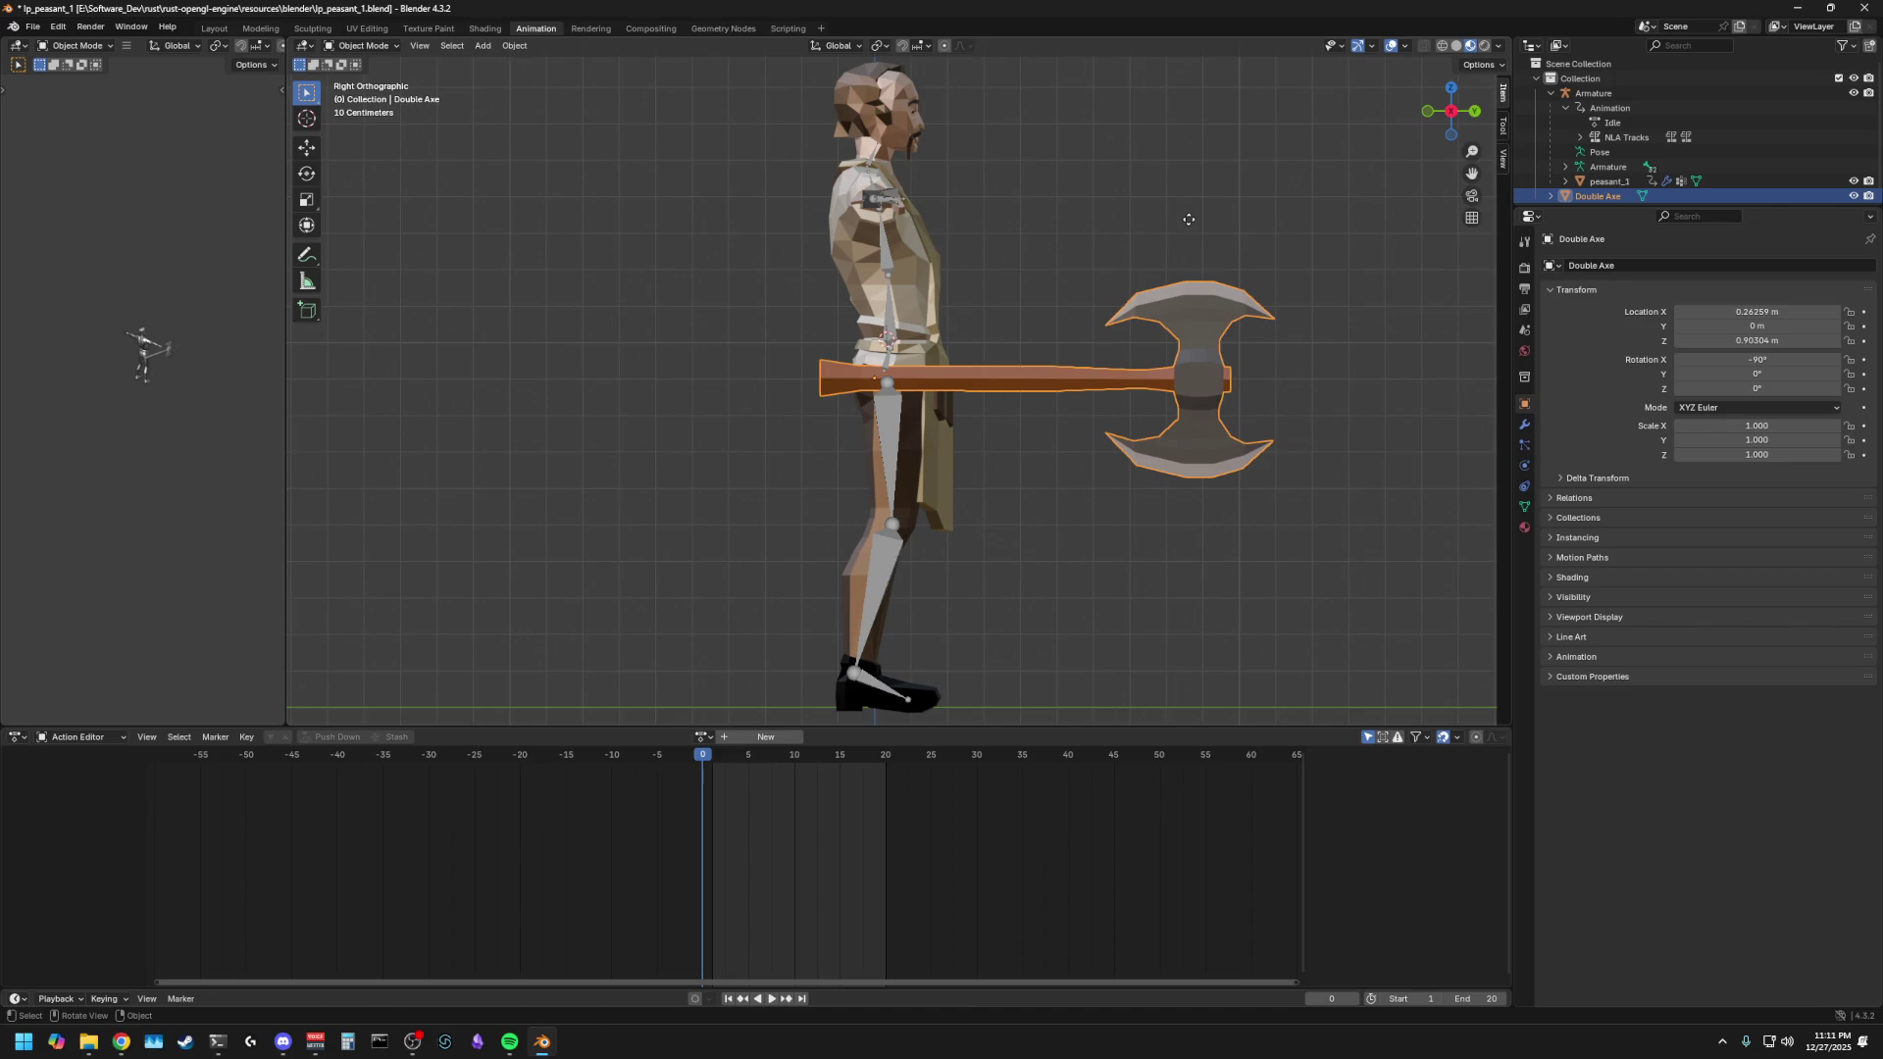
# - Raise the axe along Z to arm height, about 1.3931 m
pyautogui.press('g')
pyautogui.press('z')
pyautogui.click(1167, 41)
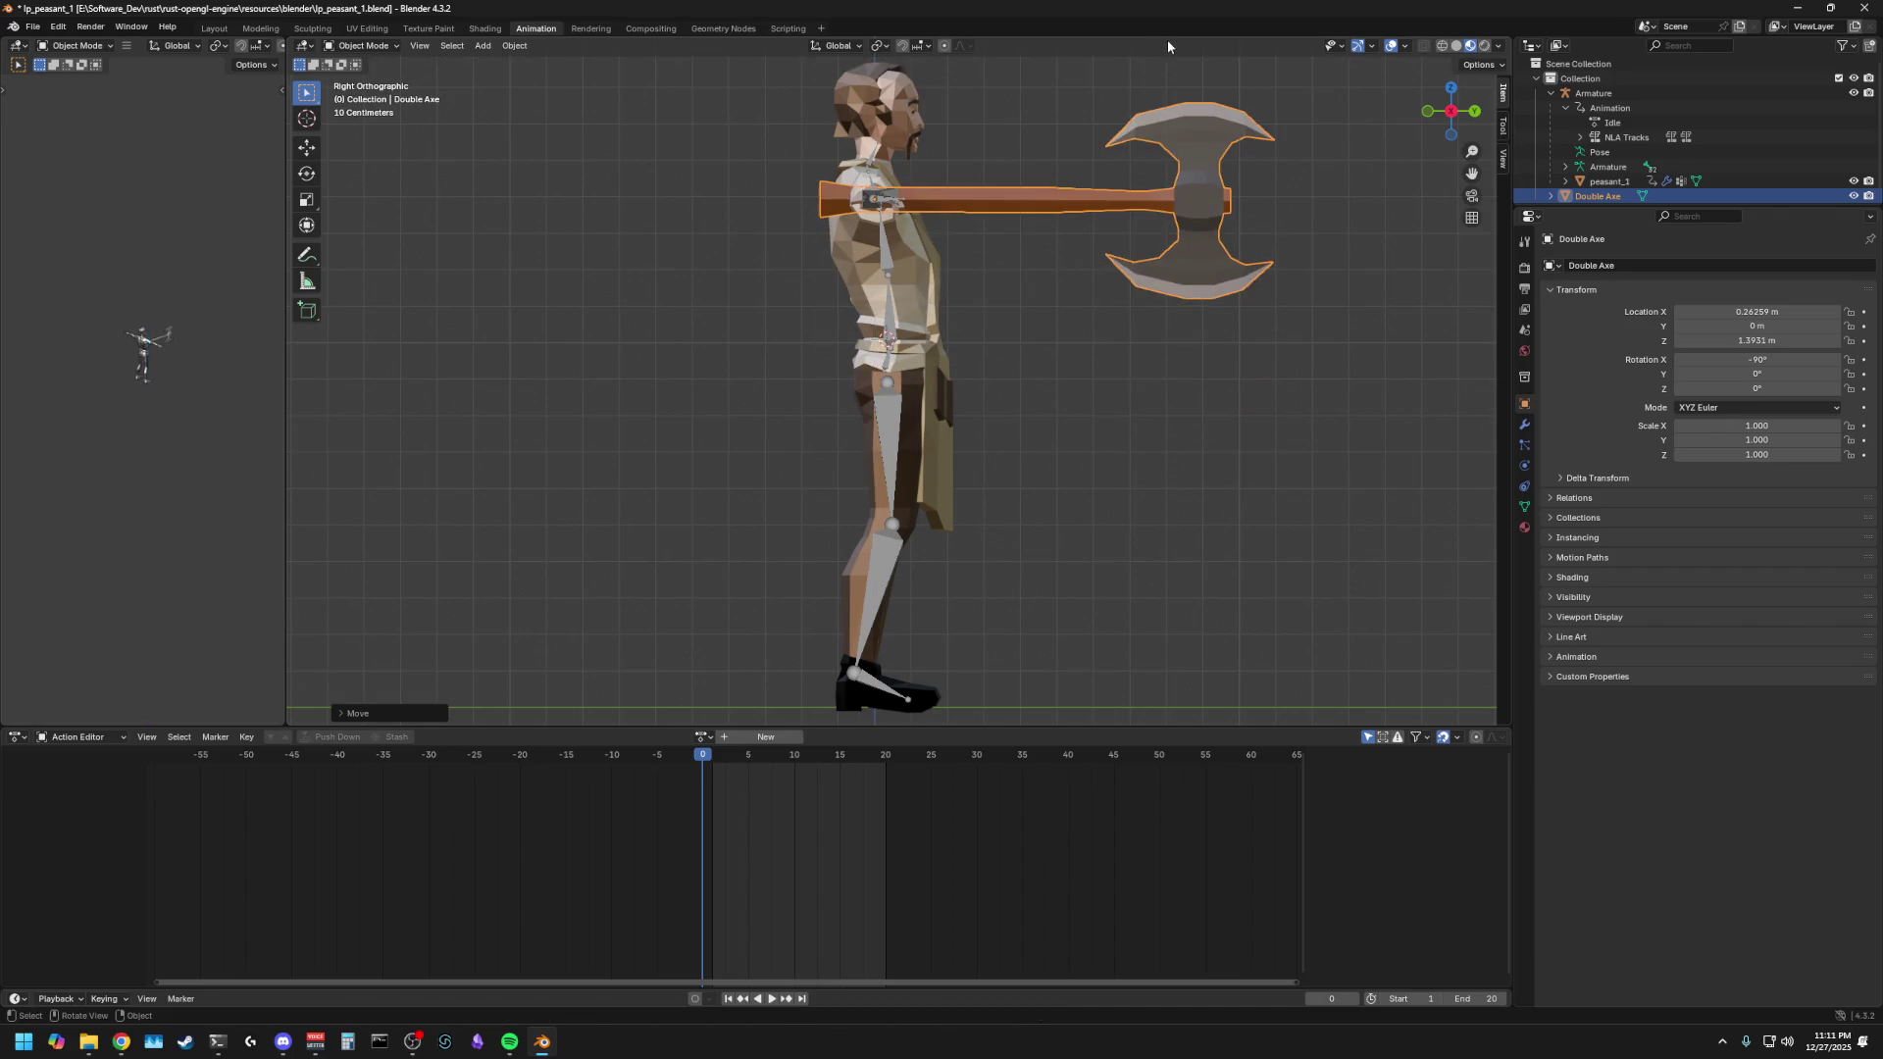
pyautogui.scroll(4, 1004, 179)
pyautogui.moveTo(1059, 167)
pyautogui.mouseDown(button='middle')
pyautogui.moveTo(1005, 179)
pyautogui.moveTo(1002, 224)
pyautogui.mouseUp(button='middle')
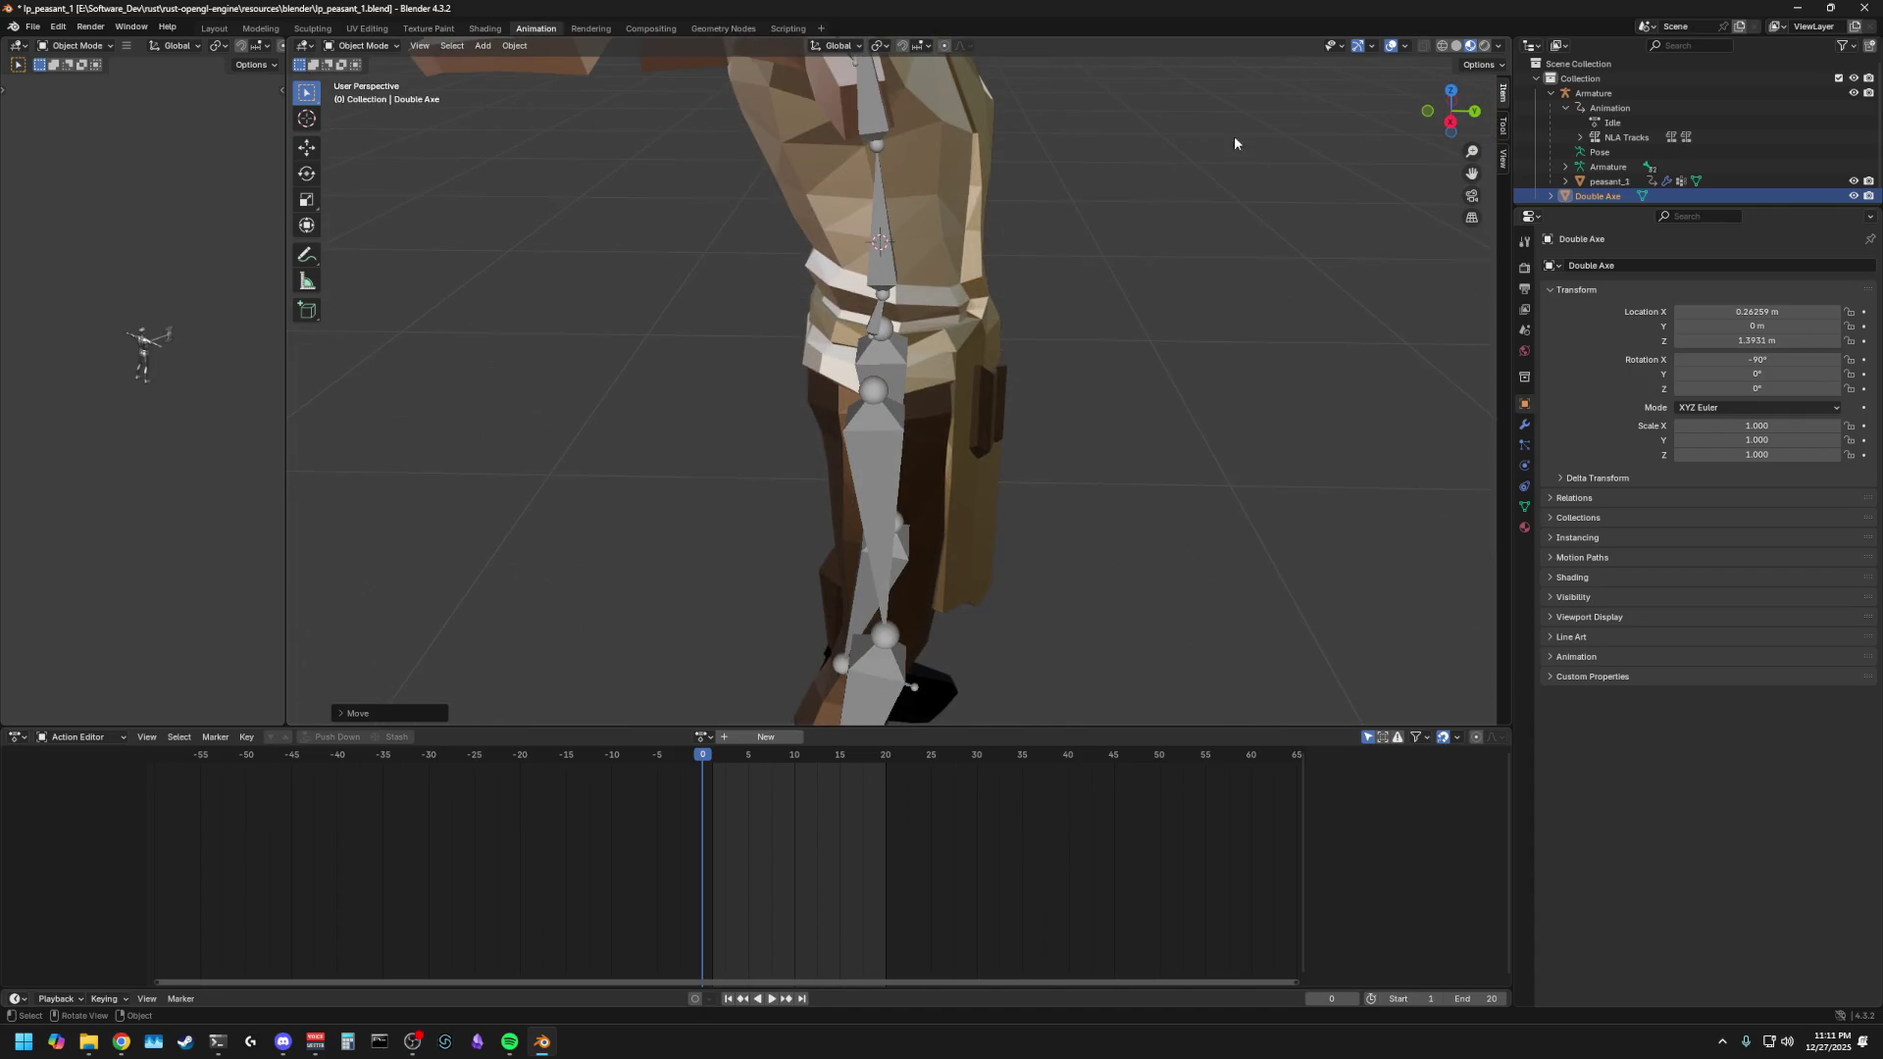
# - In Back view, move the axe along X to the outstretched hand at 0.49815 m
pyautogui.click(1472, 117)
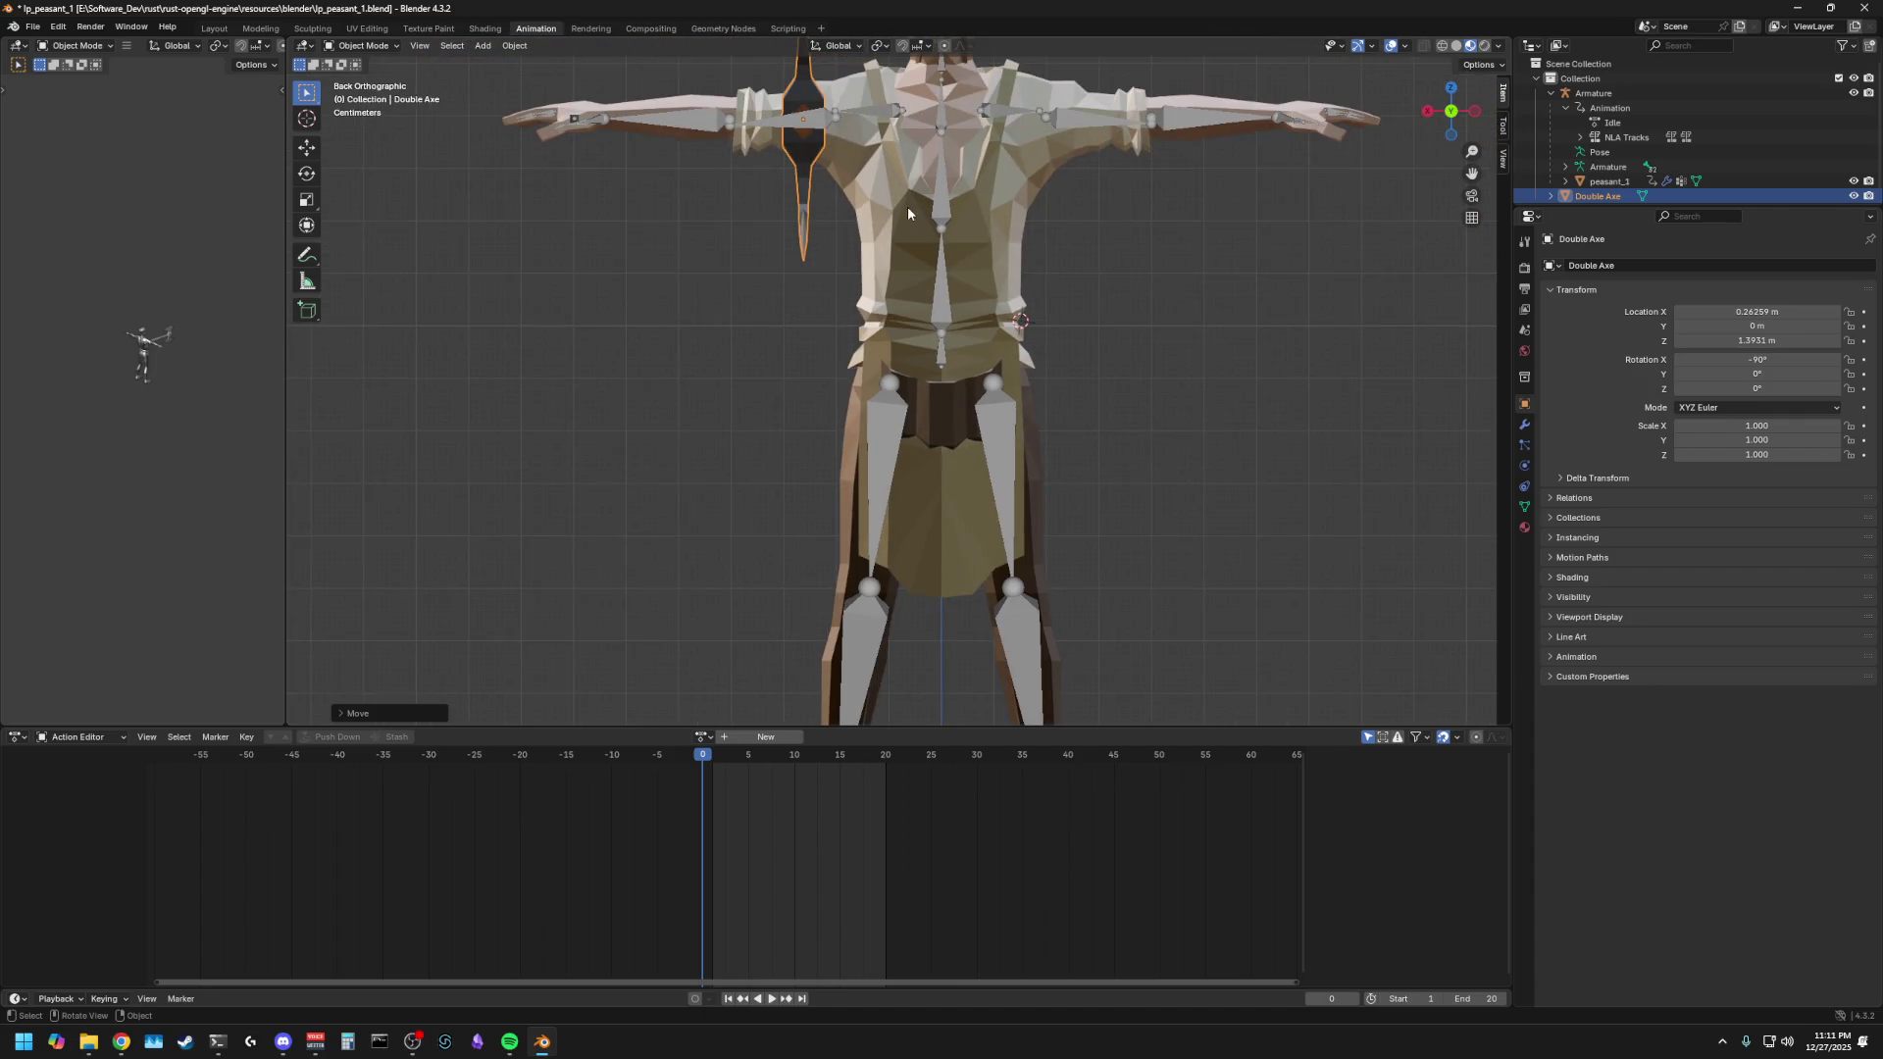
pyautogui.press('g')
pyautogui.press('z')
pyautogui.press('x')
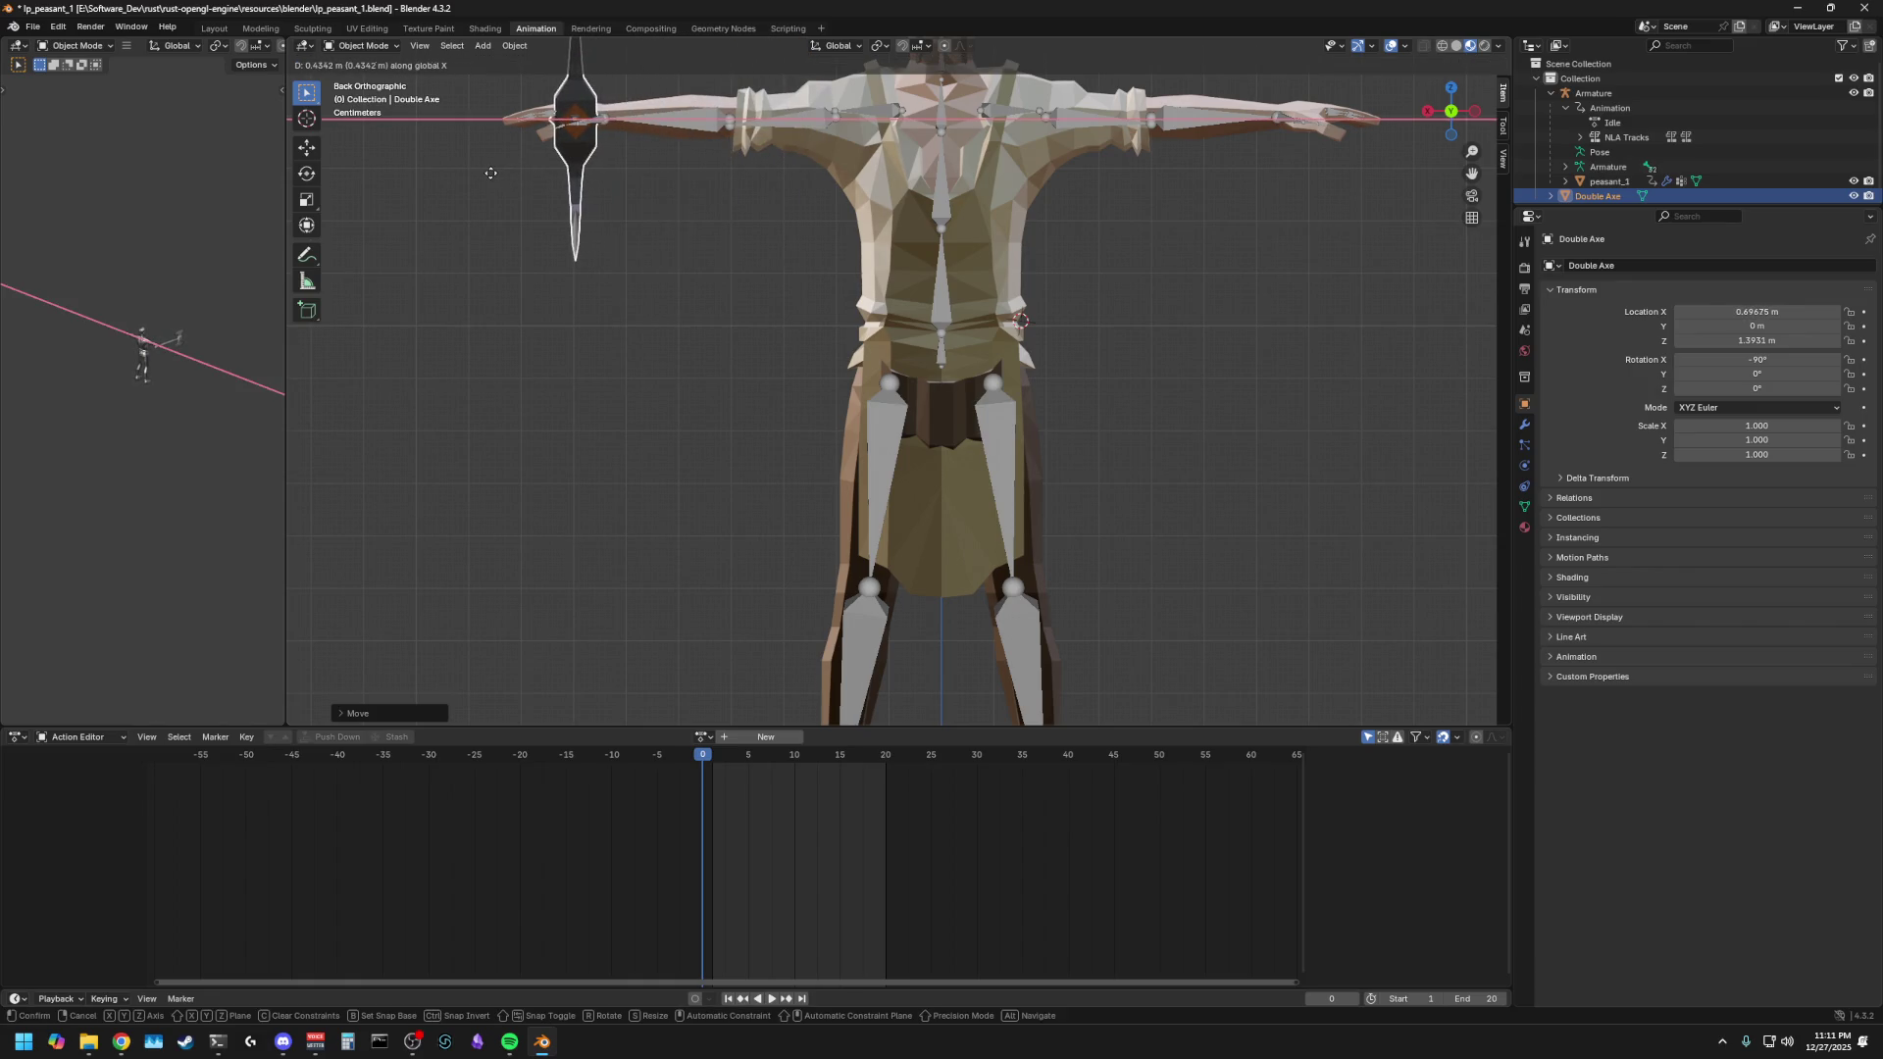
pyautogui.moveTo(491, 173)
pyautogui.mouseDown(button='middle')
pyautogui.moveTo(481, 249)
pyautogui.moveTo(593, 254)
pyautogui.moveTo(631, 294)
pyautogui.moveTo(744, 316)
pyautogui.mouseUp(button='middle')
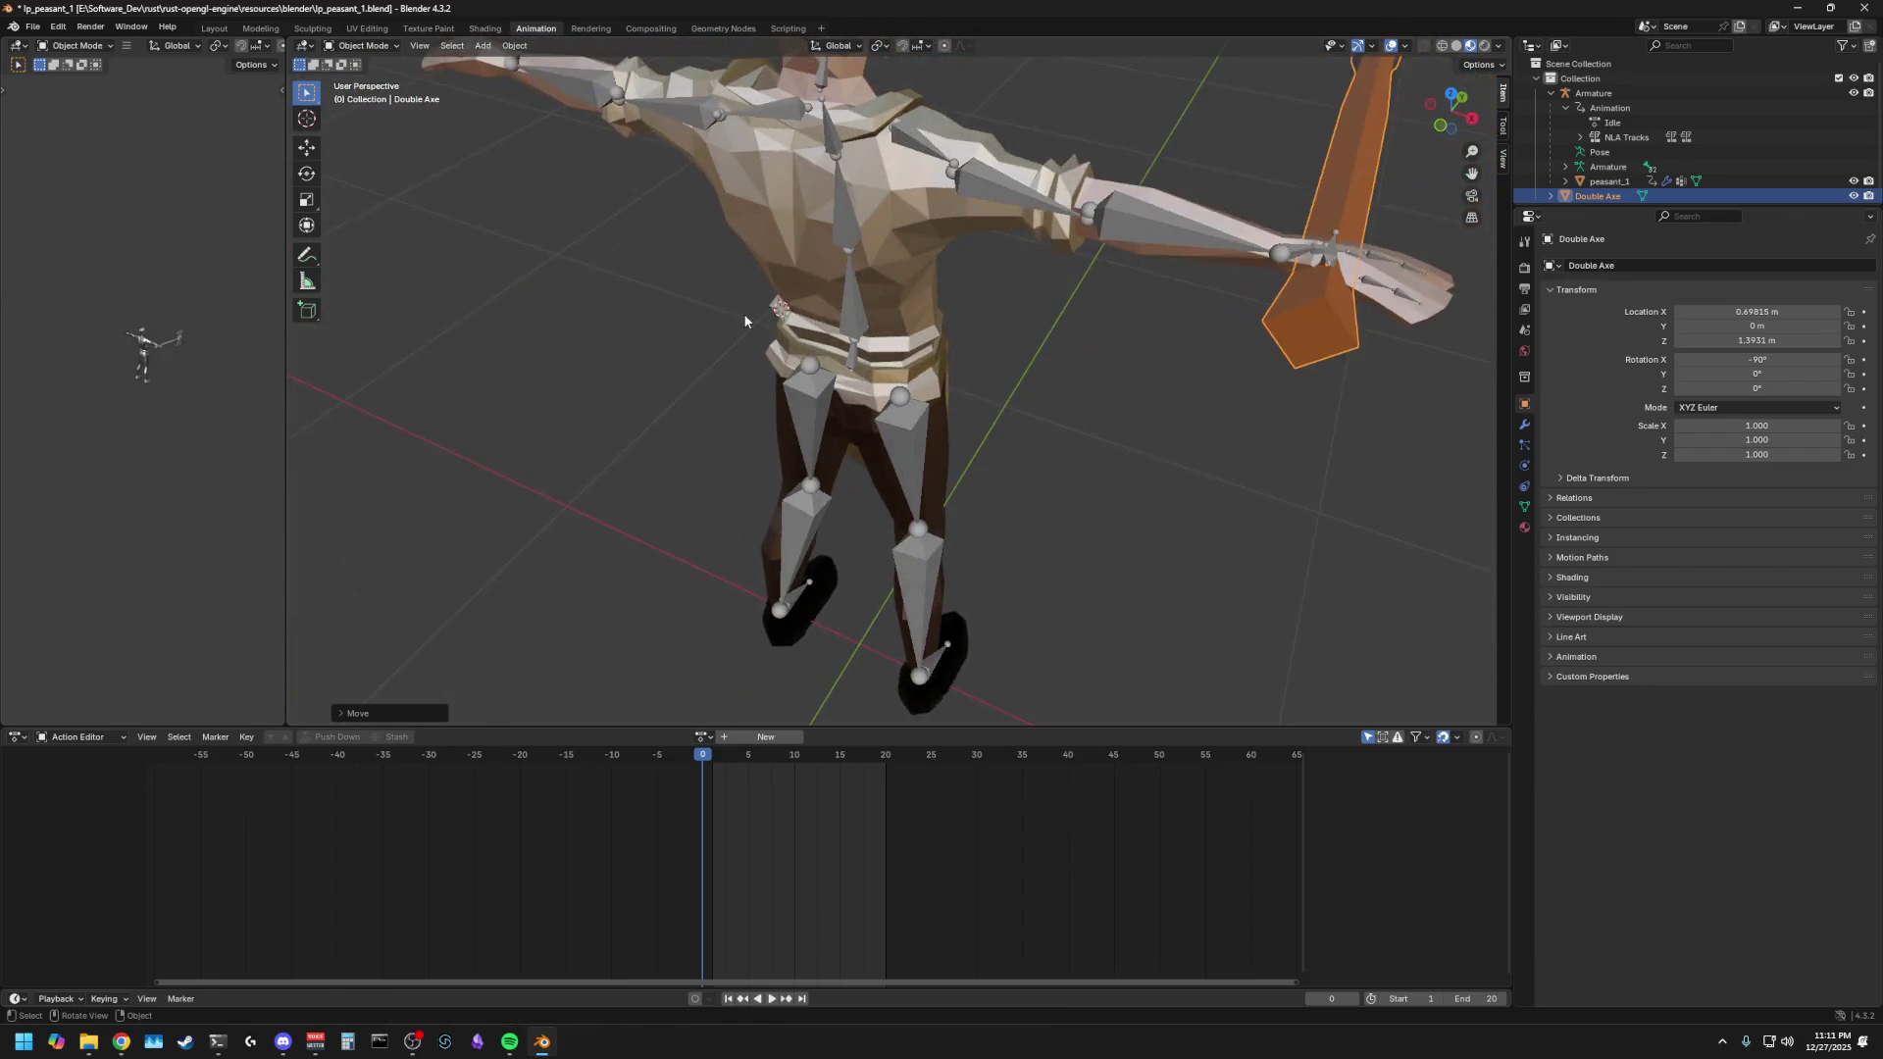
pyautogui.scroll(-4, 747, 314)
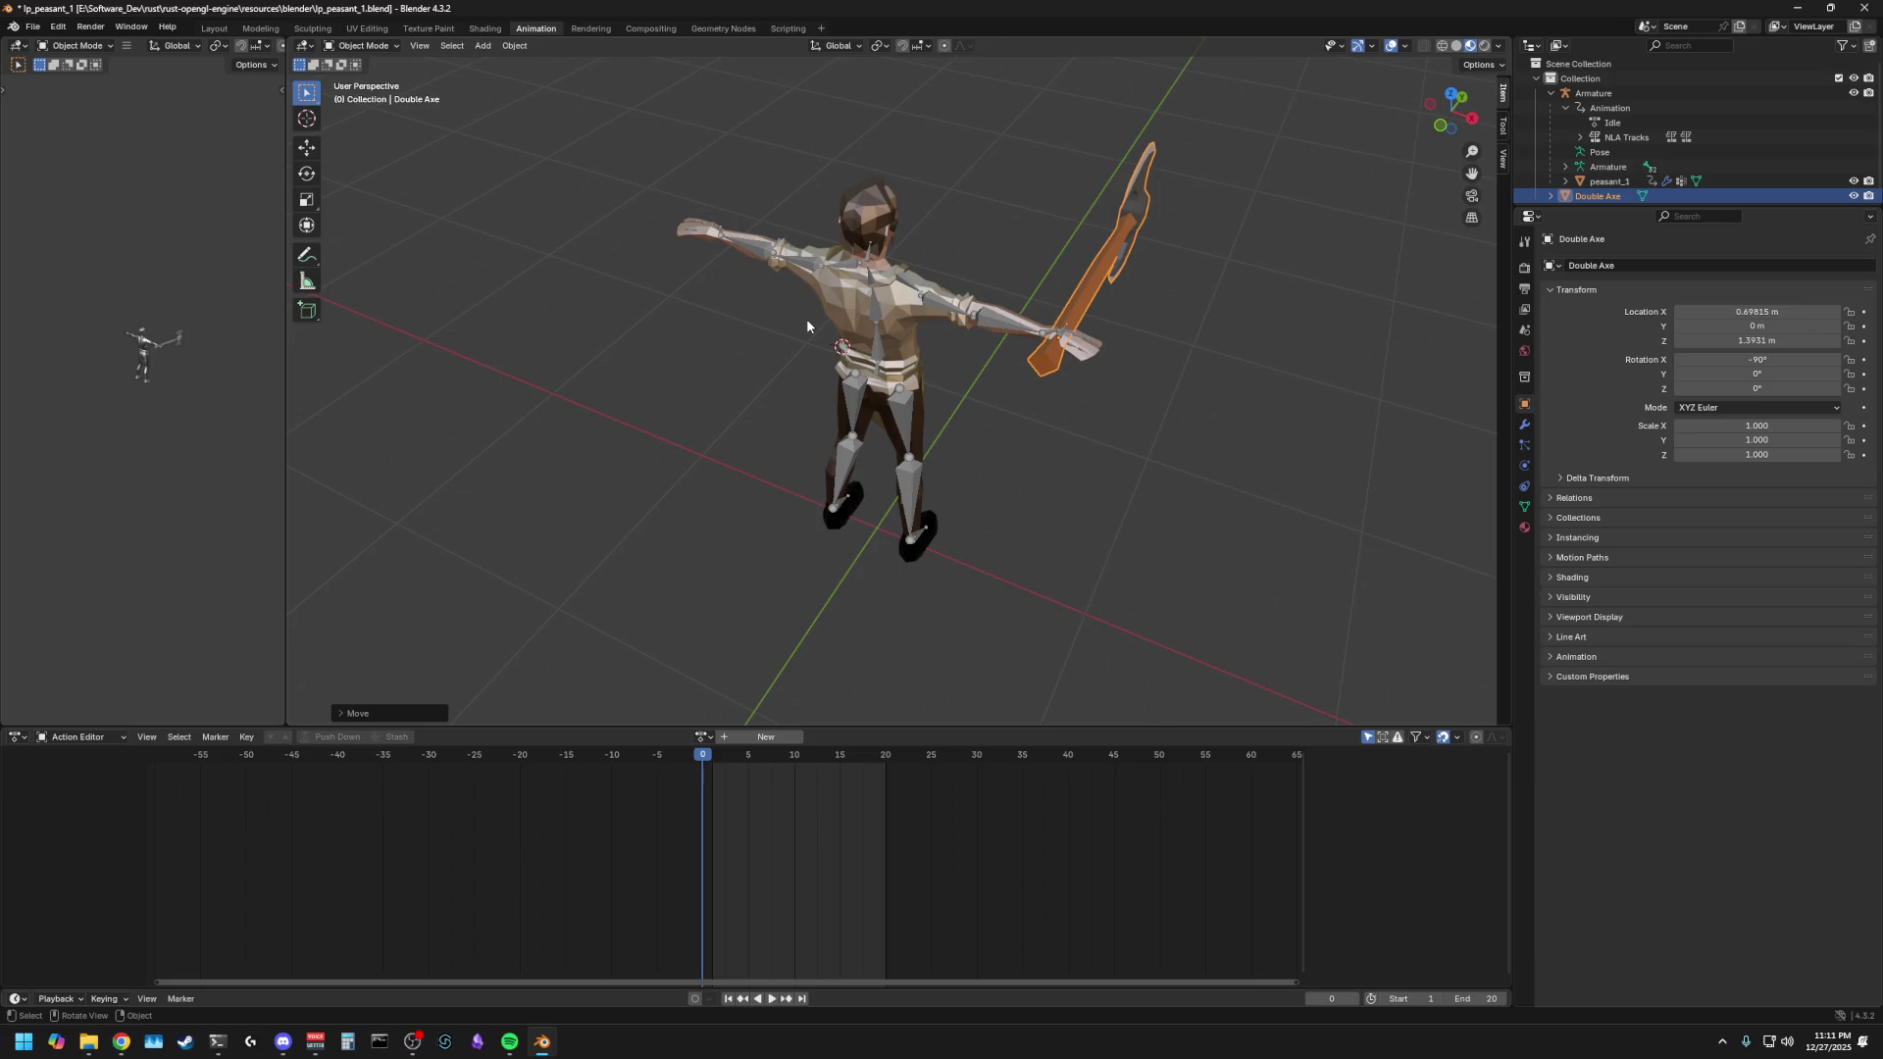
pyautogui.moveTo(883, 429); pyautogui.dragTo(637, 404, button='middle')
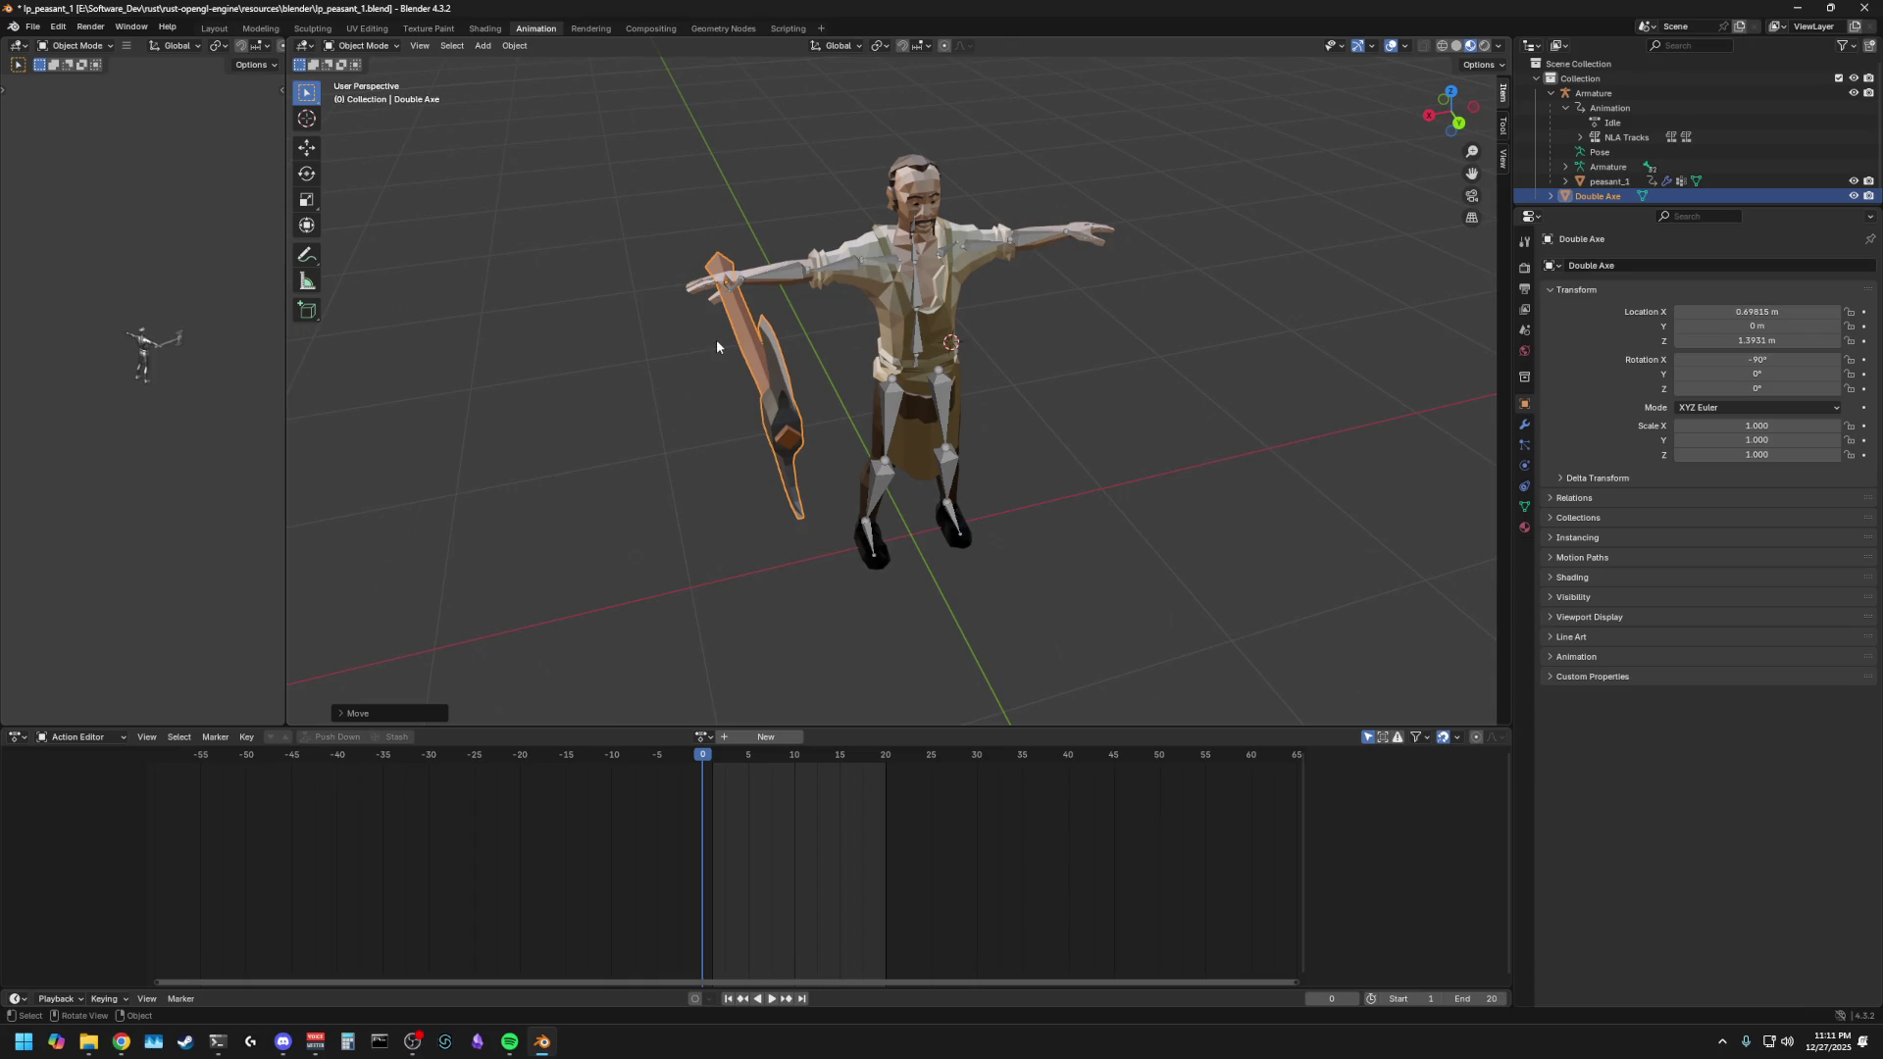
# - Rotate the axe -90° about Y to stand vertically, then enter Edit Mode on it
pyautogui.press('r')
pyautogui.press('y')
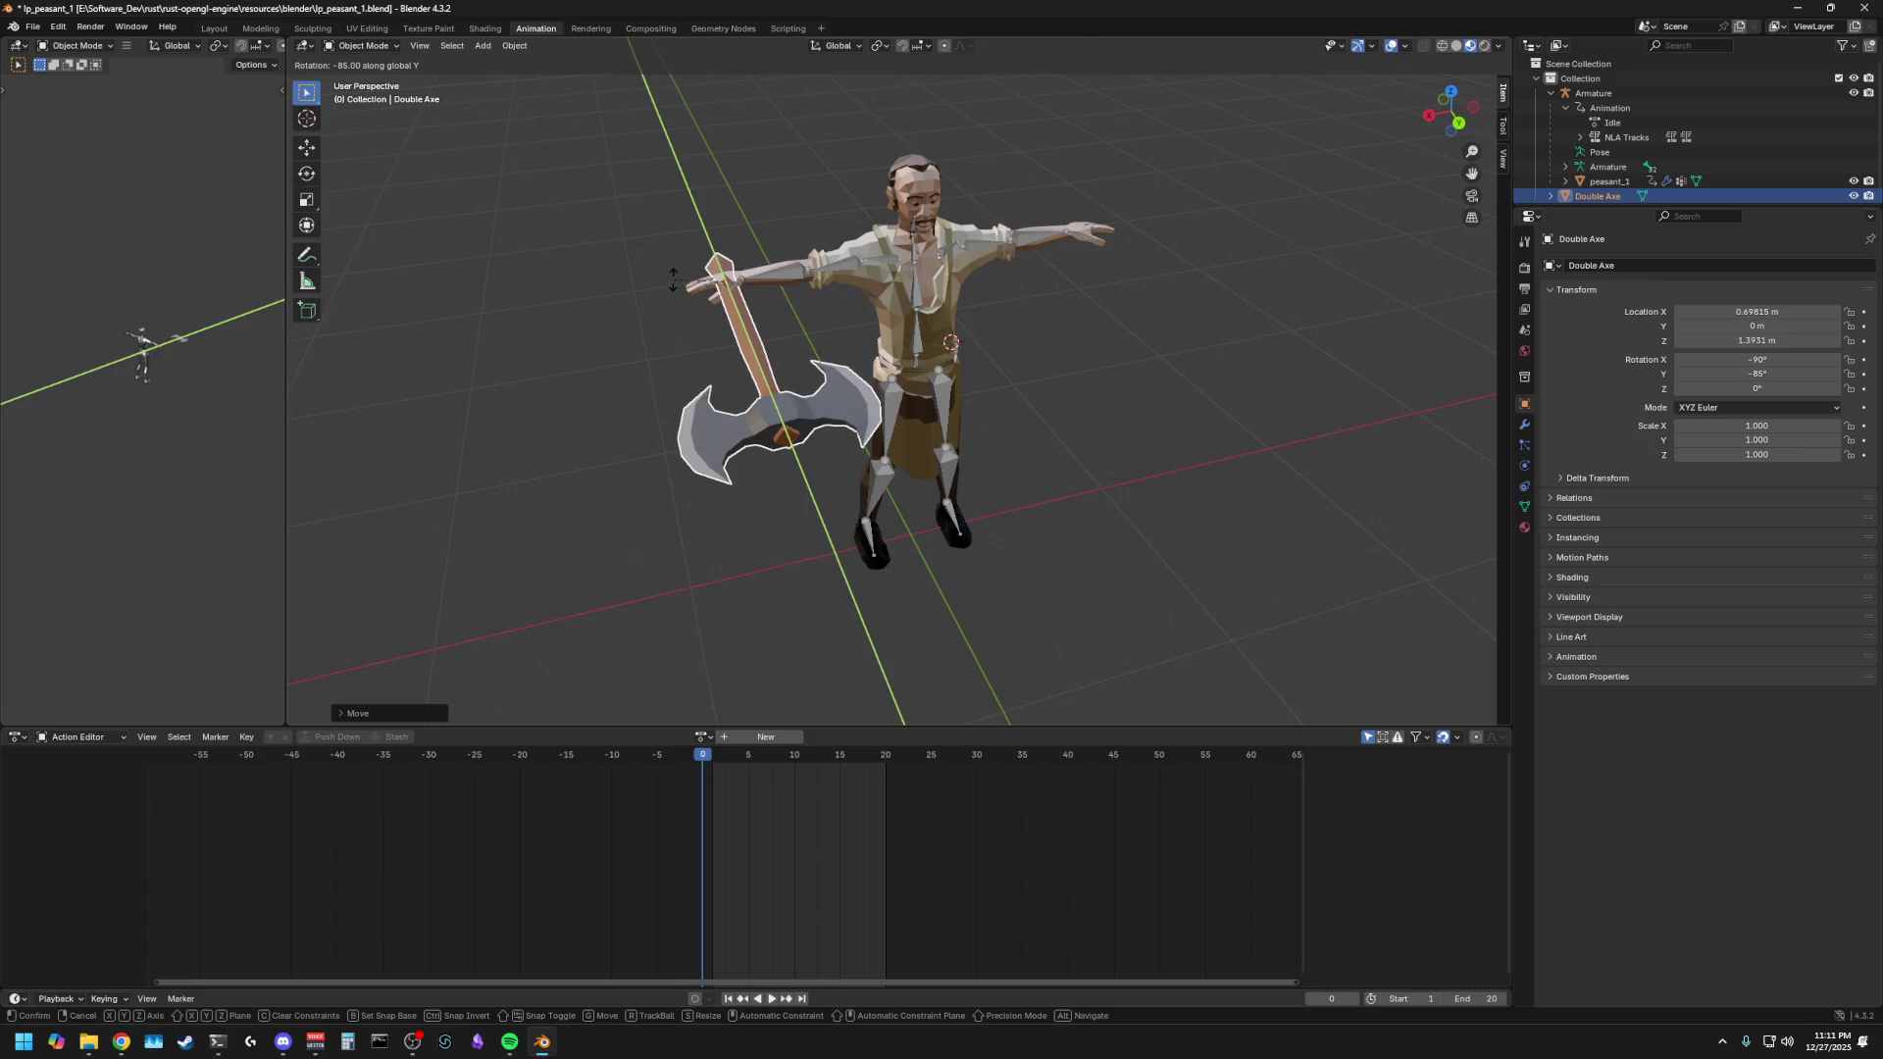
pyautogui.click(564, 398)
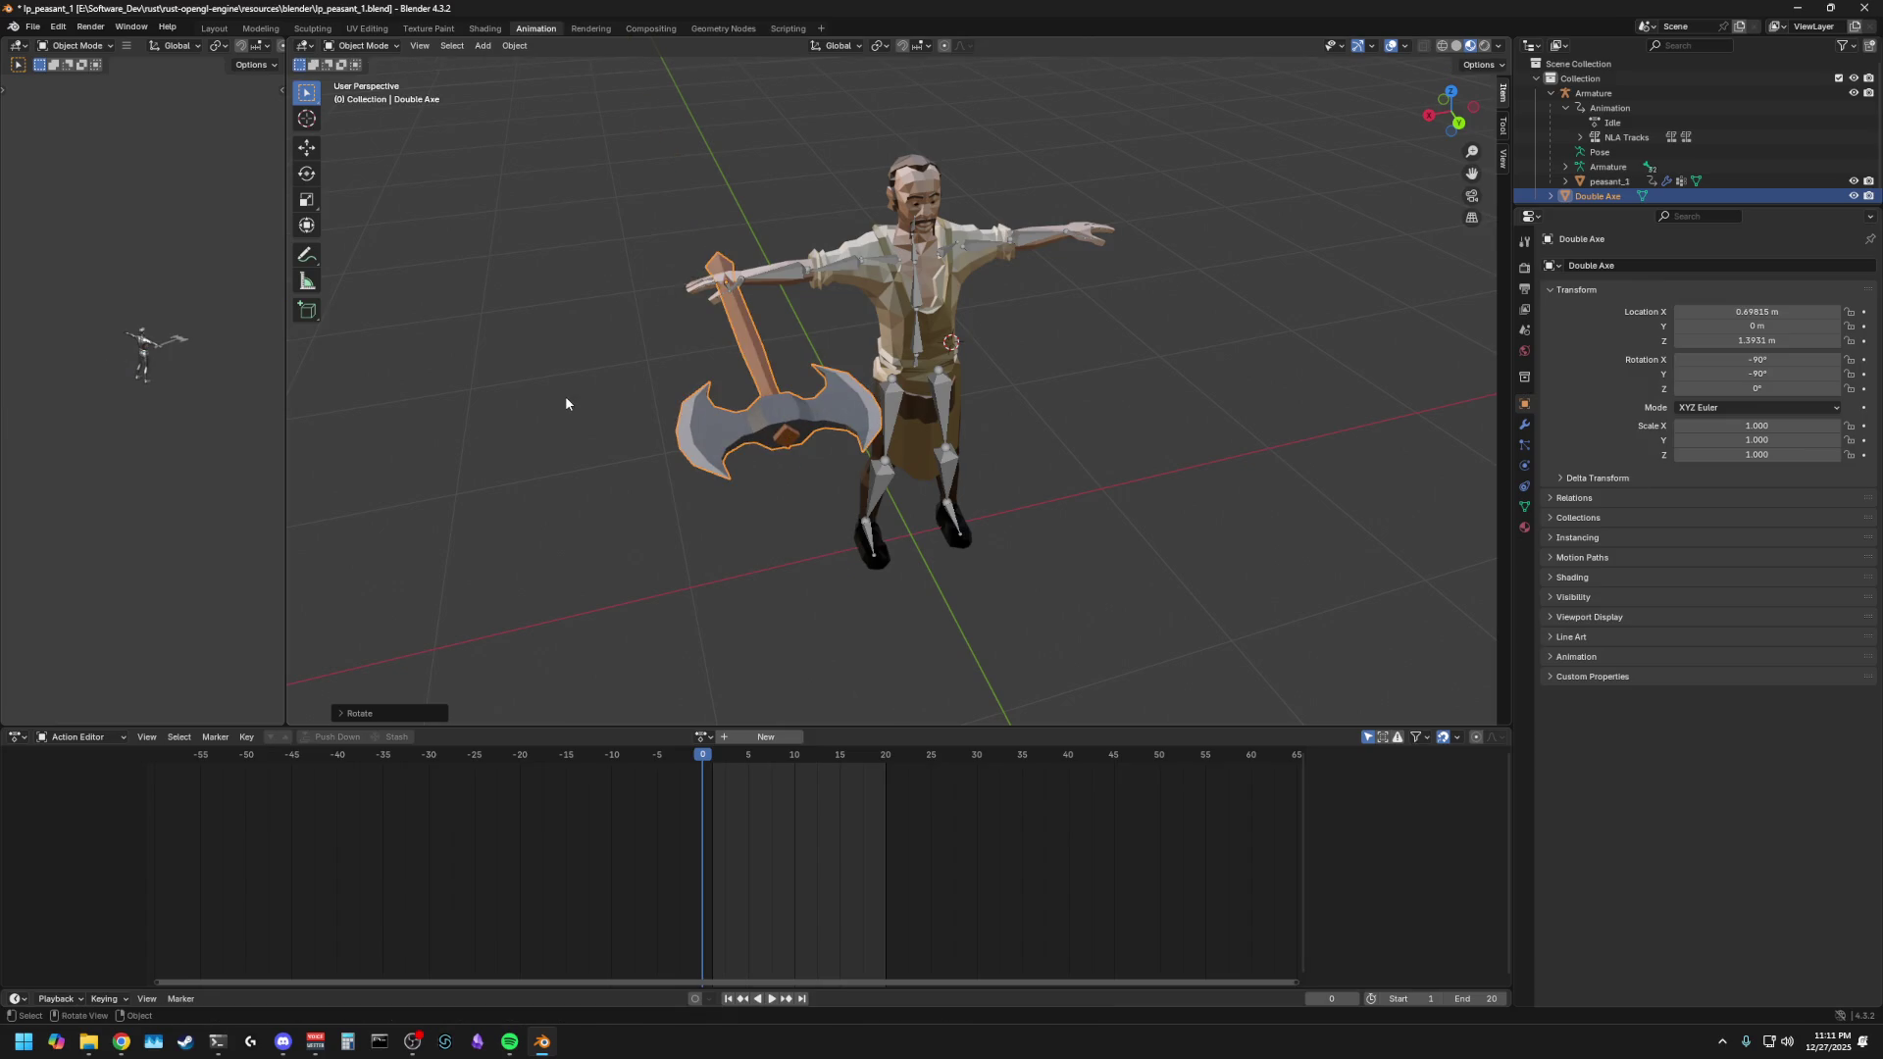
pyautogui.click(612, 387)
pyautogui.scroll(5, 698, 297)
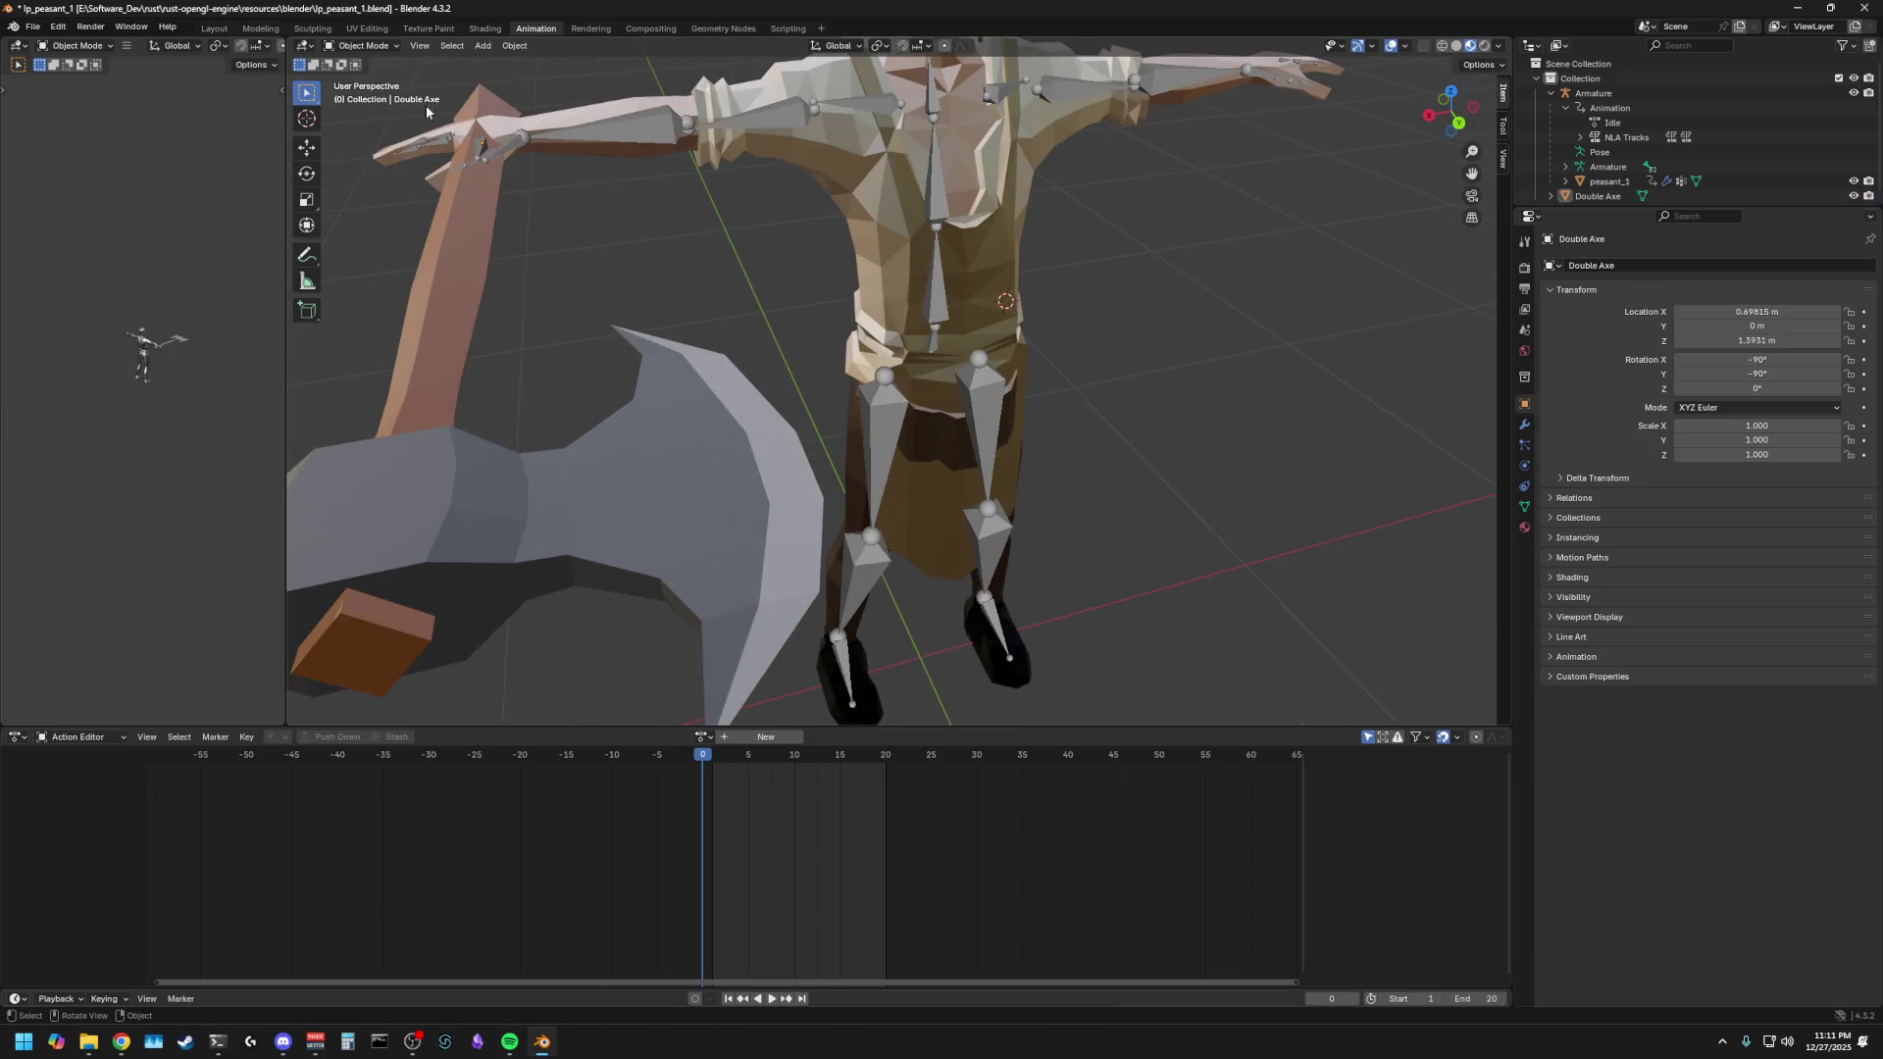
pyautogui.click(363, 45)
pyautogui.click(363, 78)
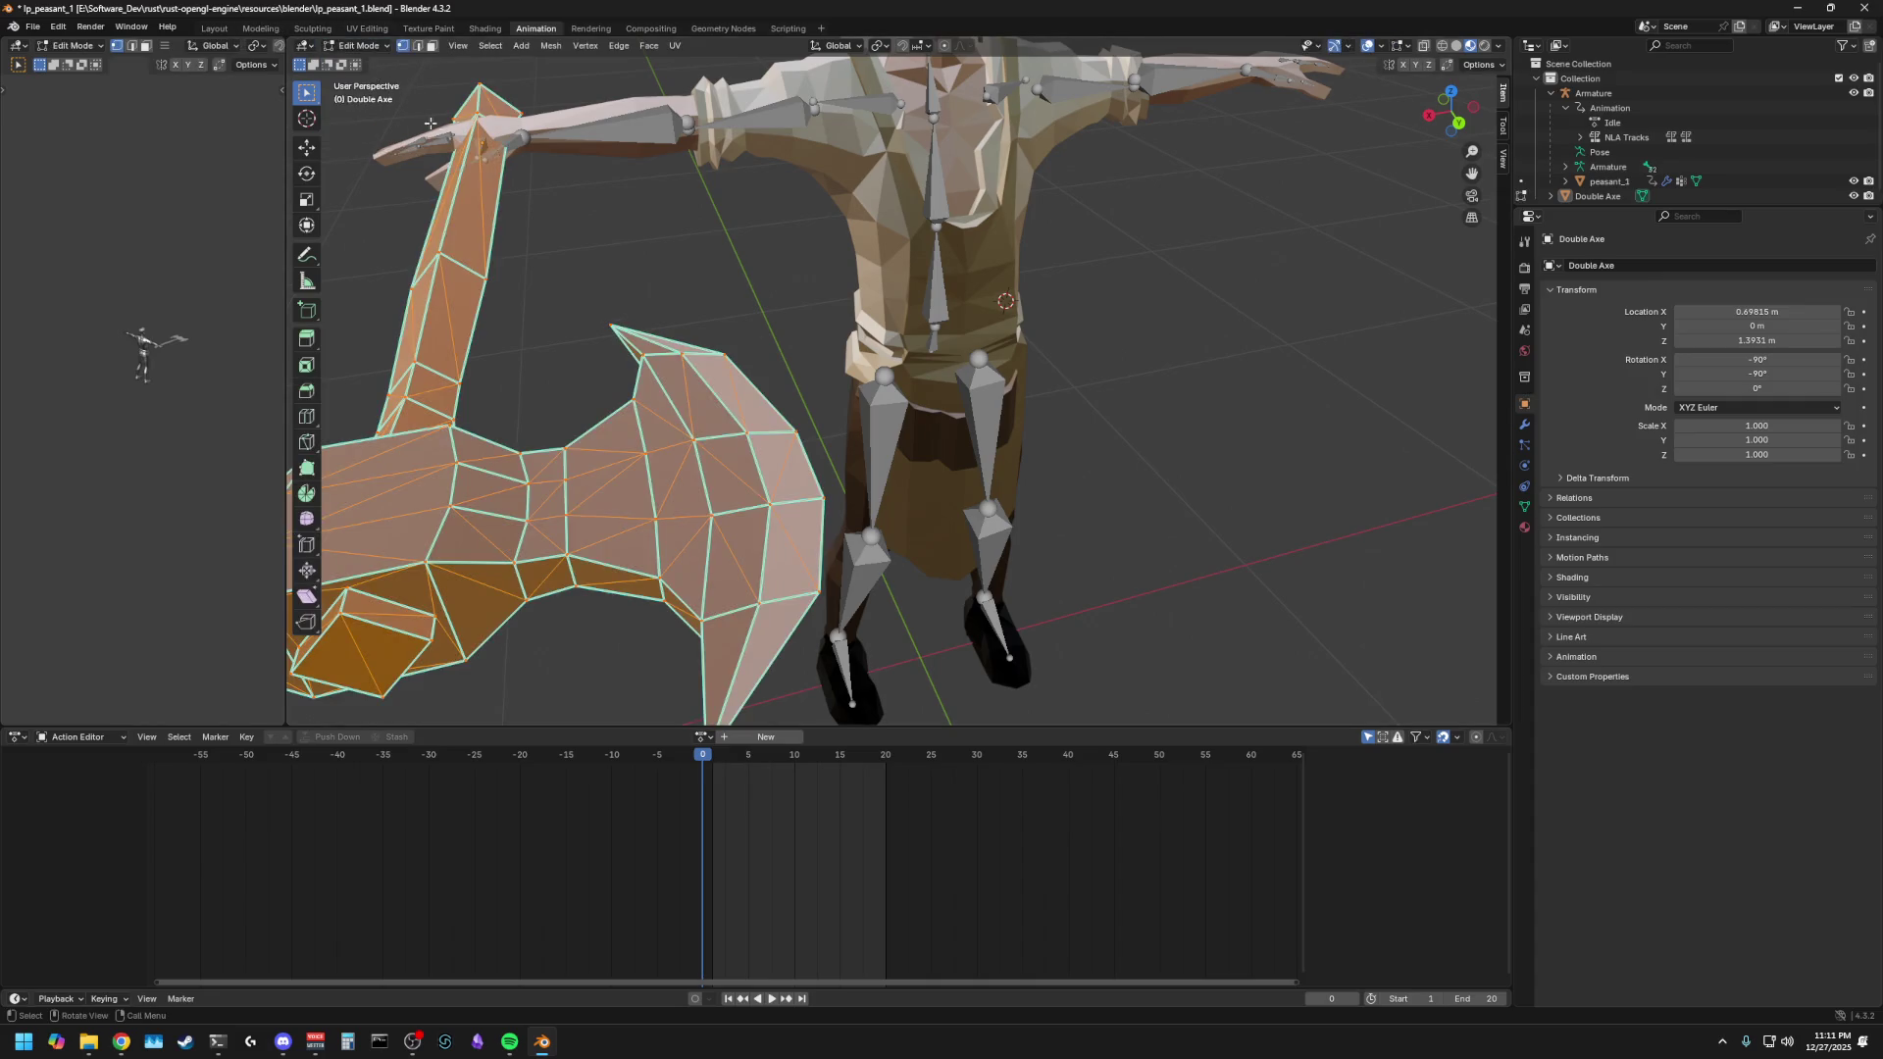
# - Deselect the axe's geometry, return to Object Mode, and select the Armature
pyautogui.hotkey('alt', 'a')
pyautogui.moveTo(569, 162); pyautogui.dragTo(663, 230, button='middle')
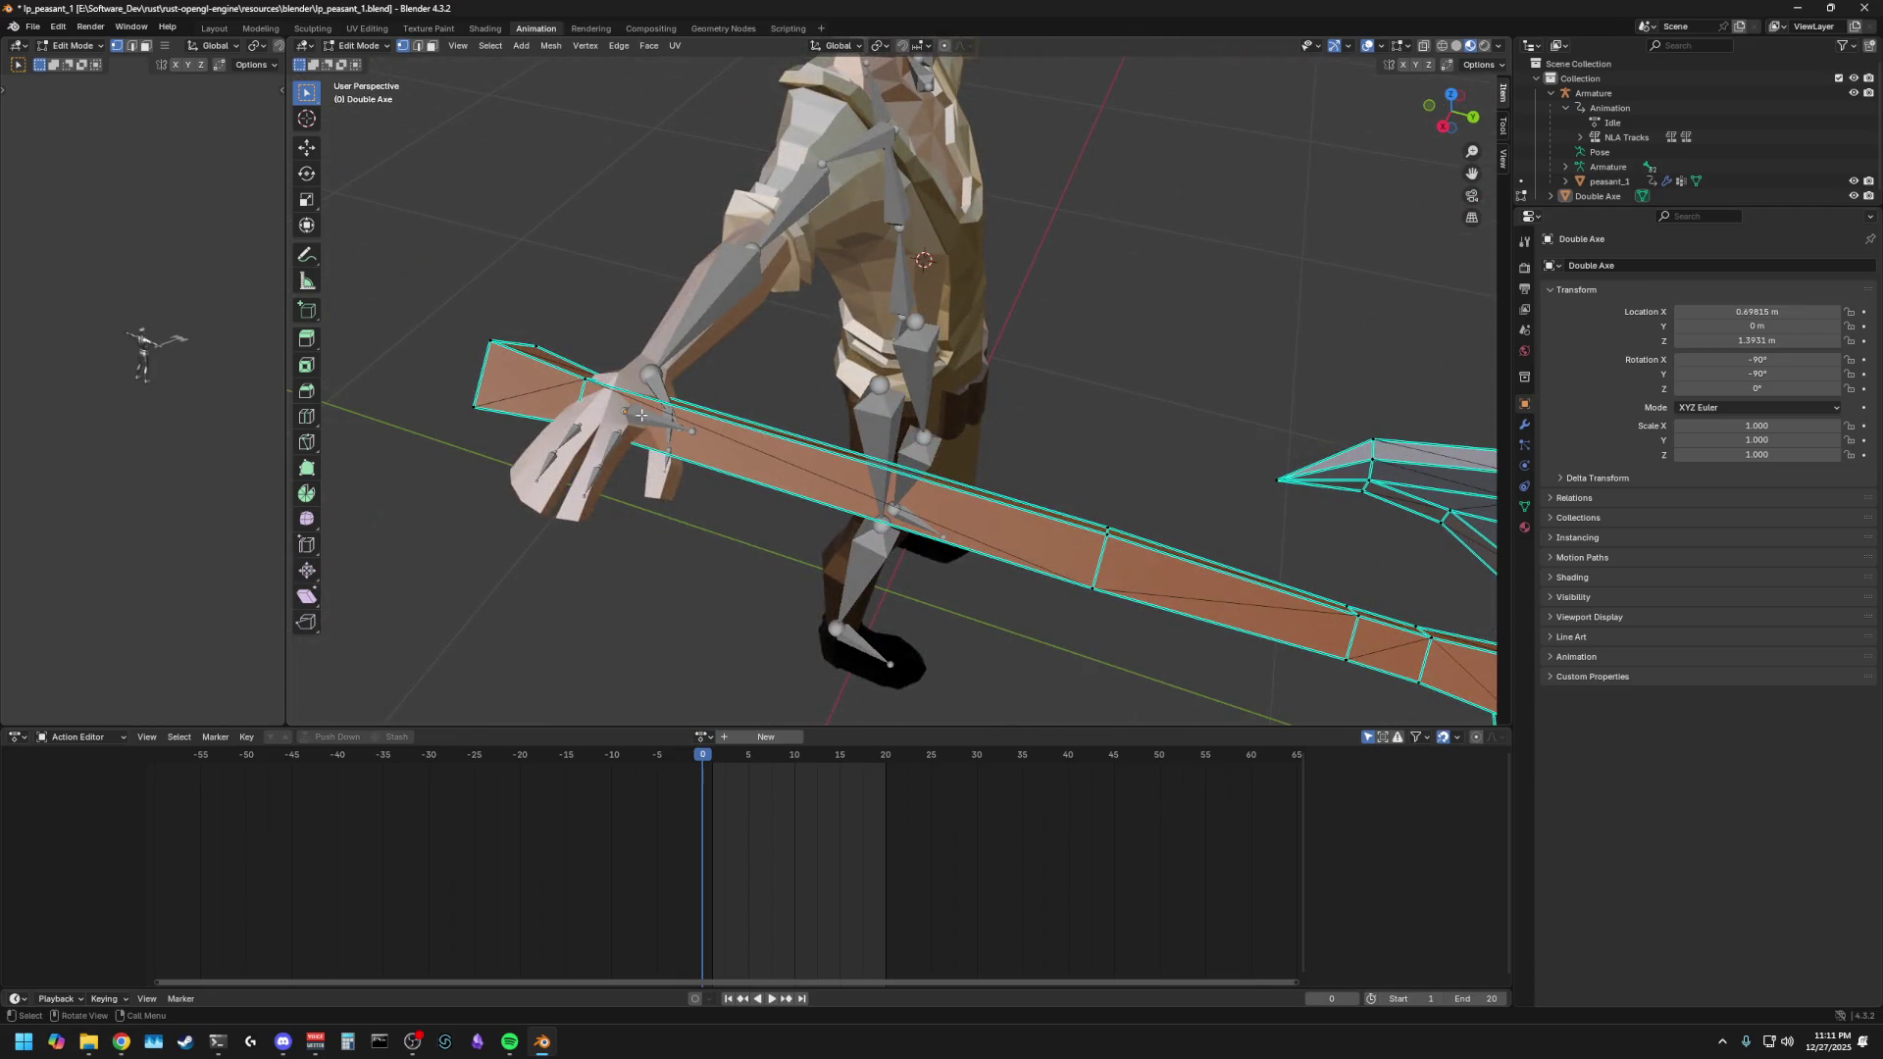
pyautogui.click(1613, 168)
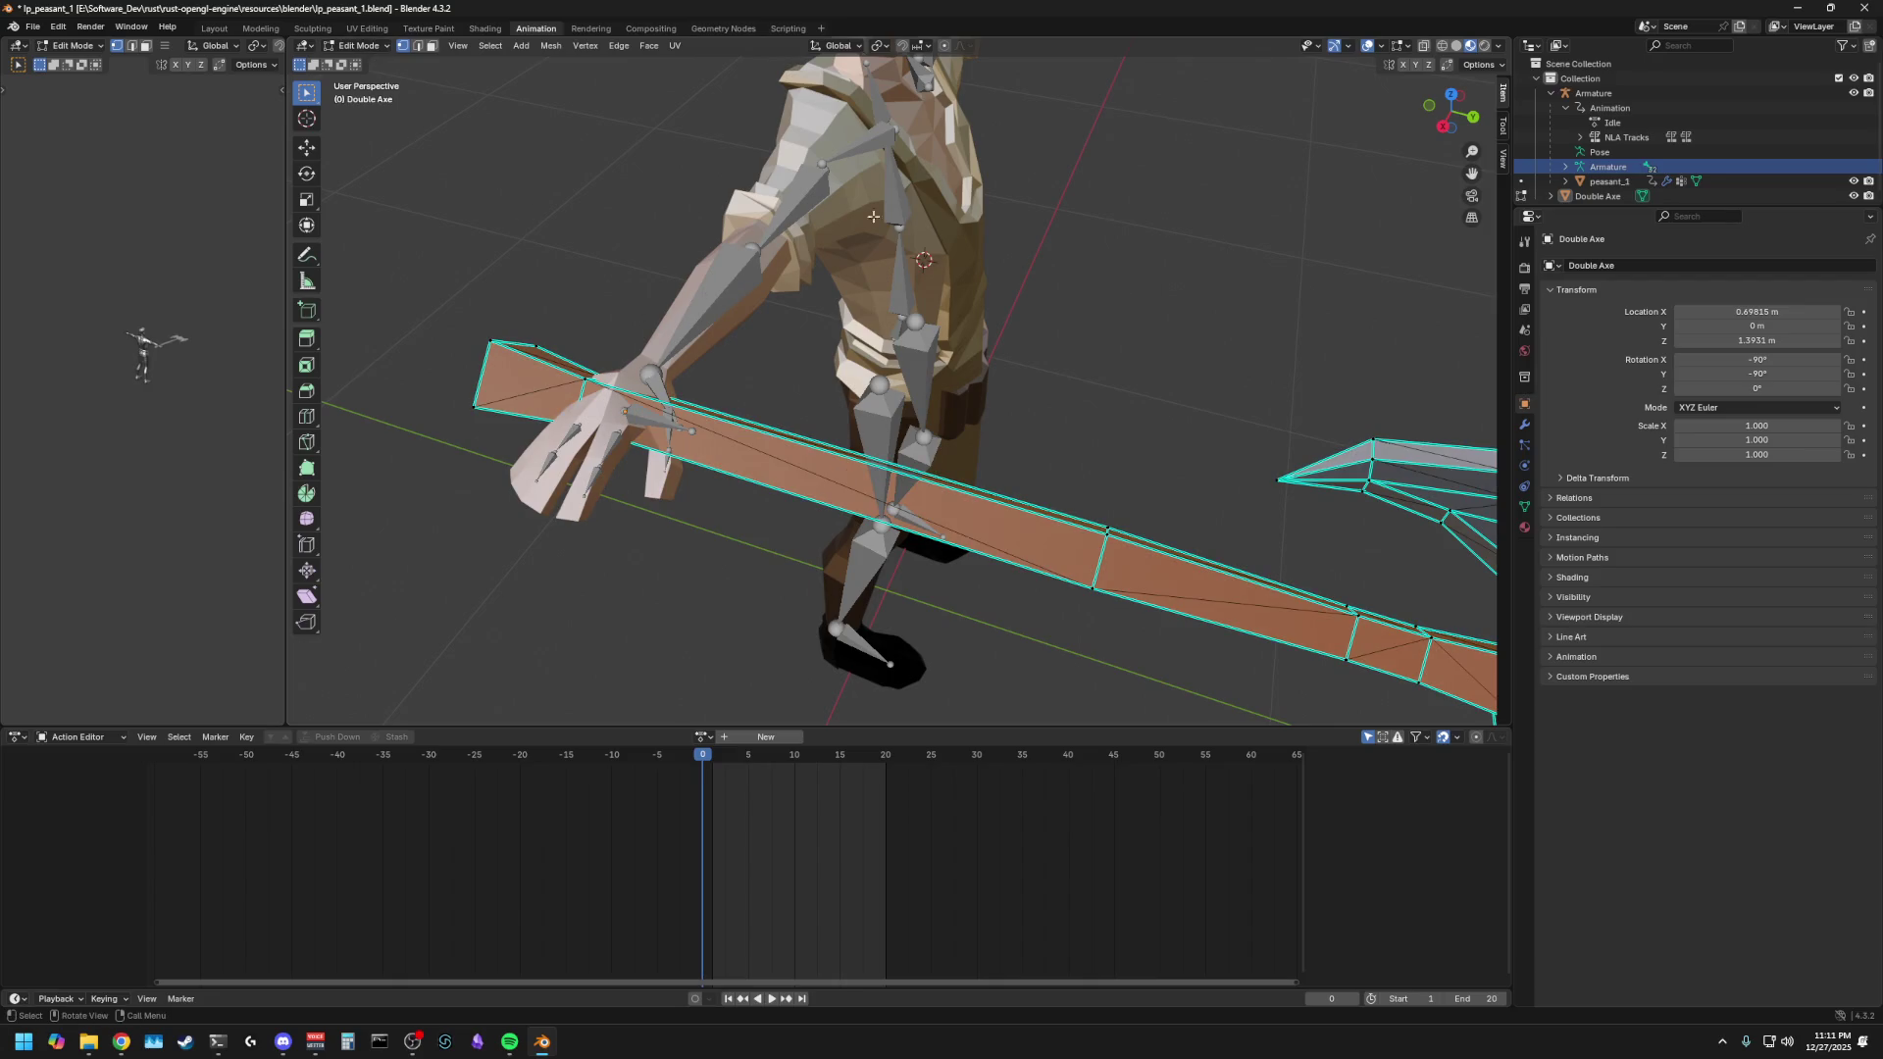
pyautogui.click(357, 45)
pyautogui.click(354, 62)
pyautogui.click(704, 296)
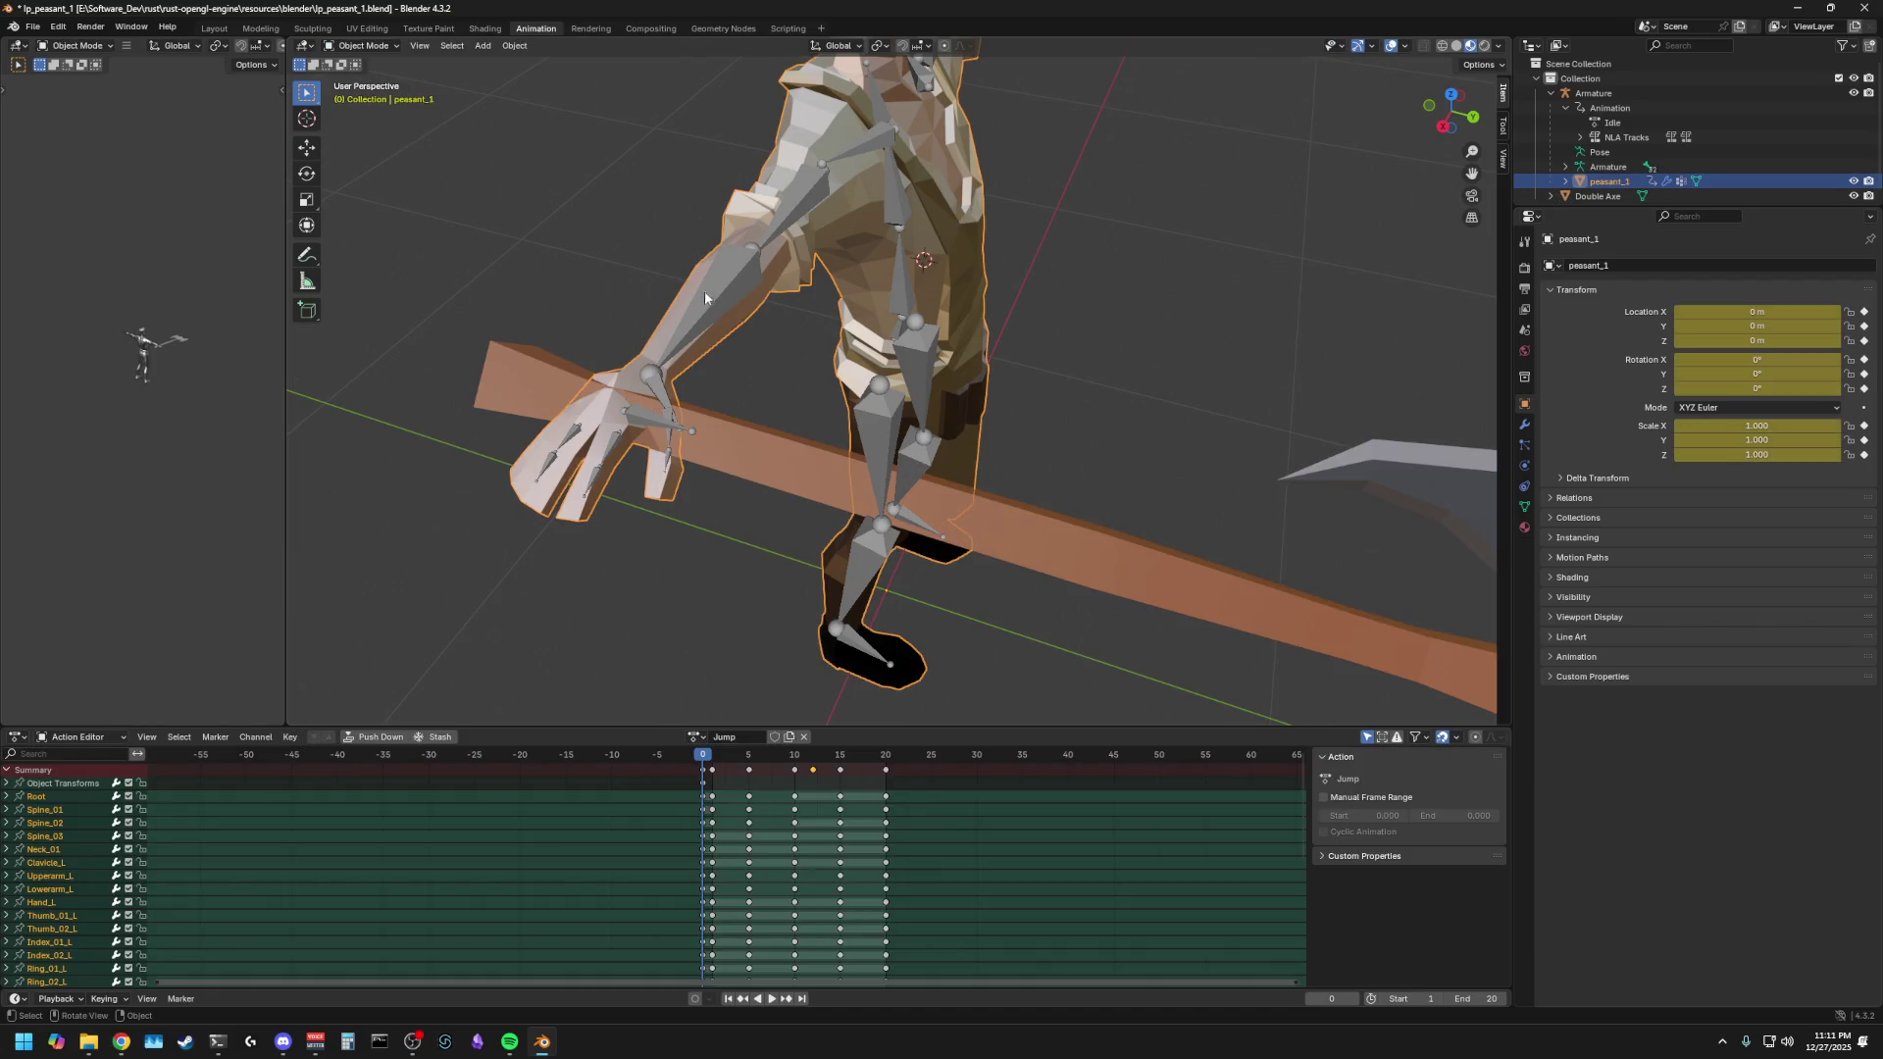
pyautogui.click(1593, 93)
# - Locate the RH_WeapAnchor bone in armature Edit Mode, then reselect the axe in Object Mode
pyautogui.click(363, 45)
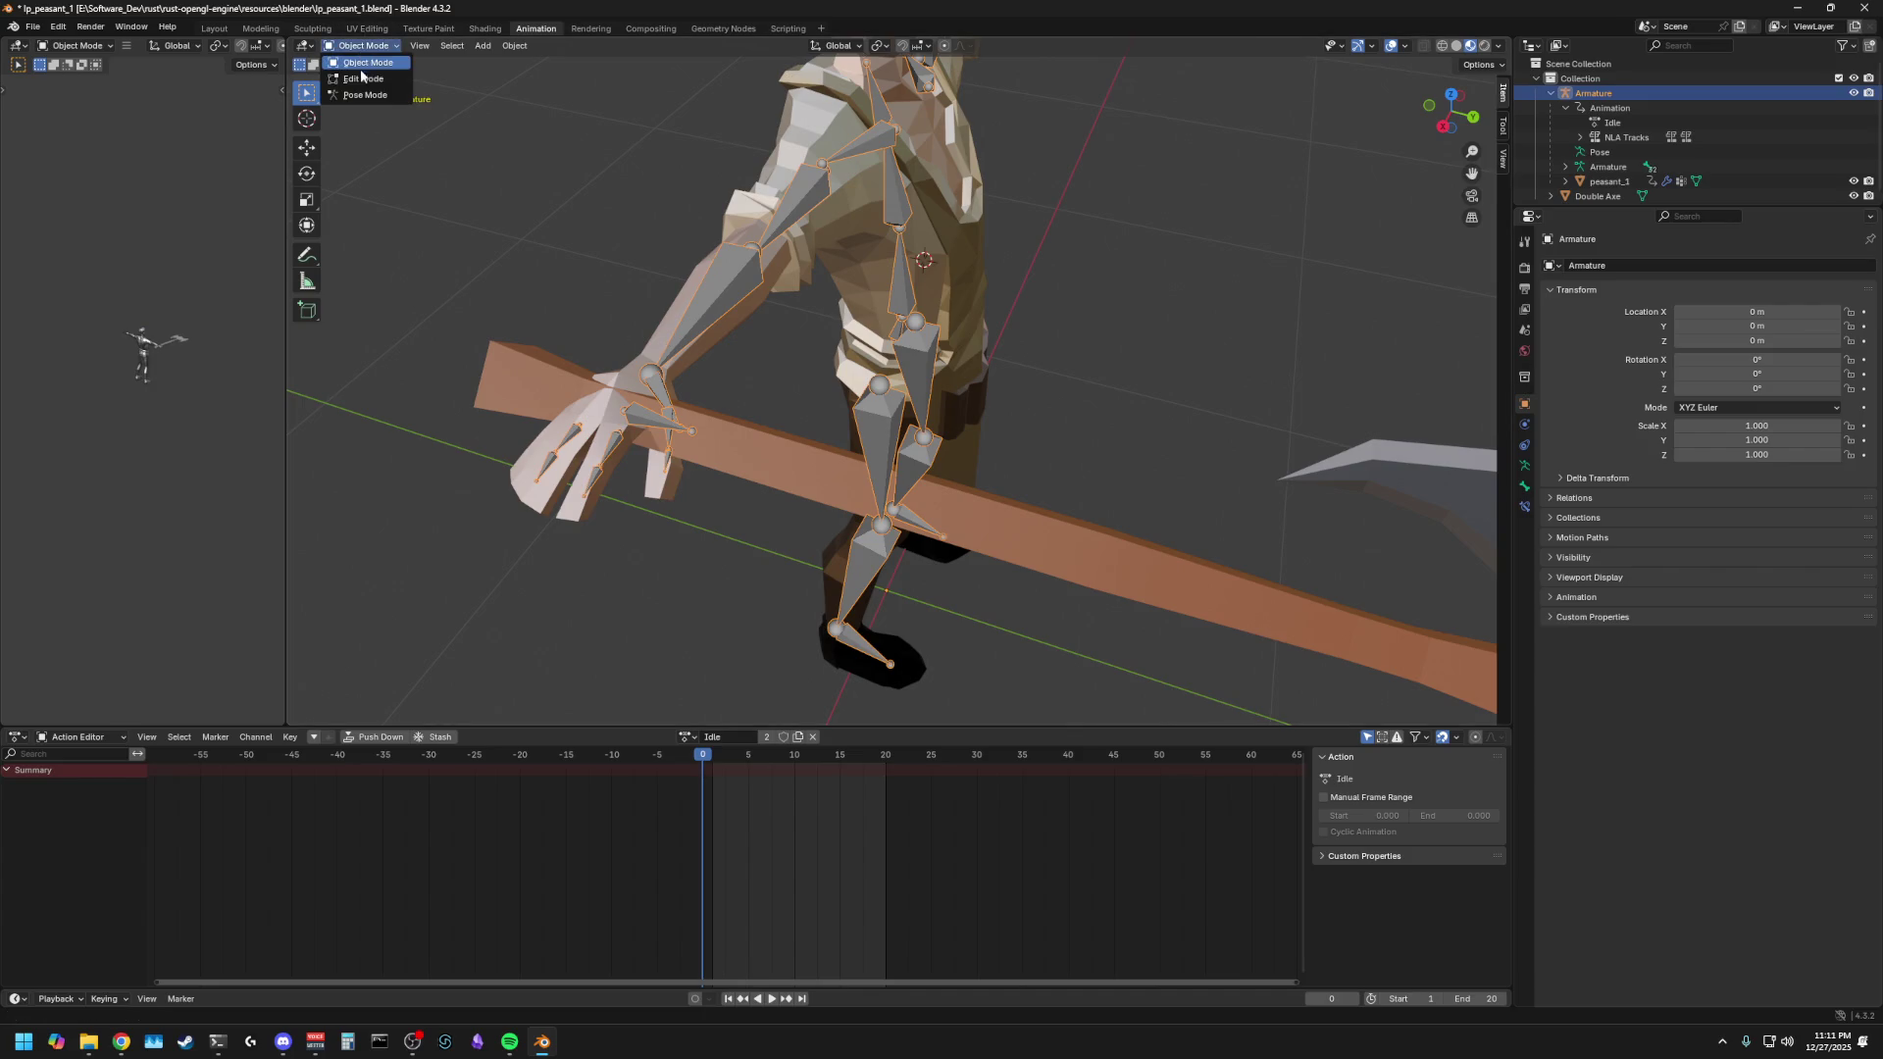
pyautogui.click(368, 80)
pyautogui.click(643, 429)
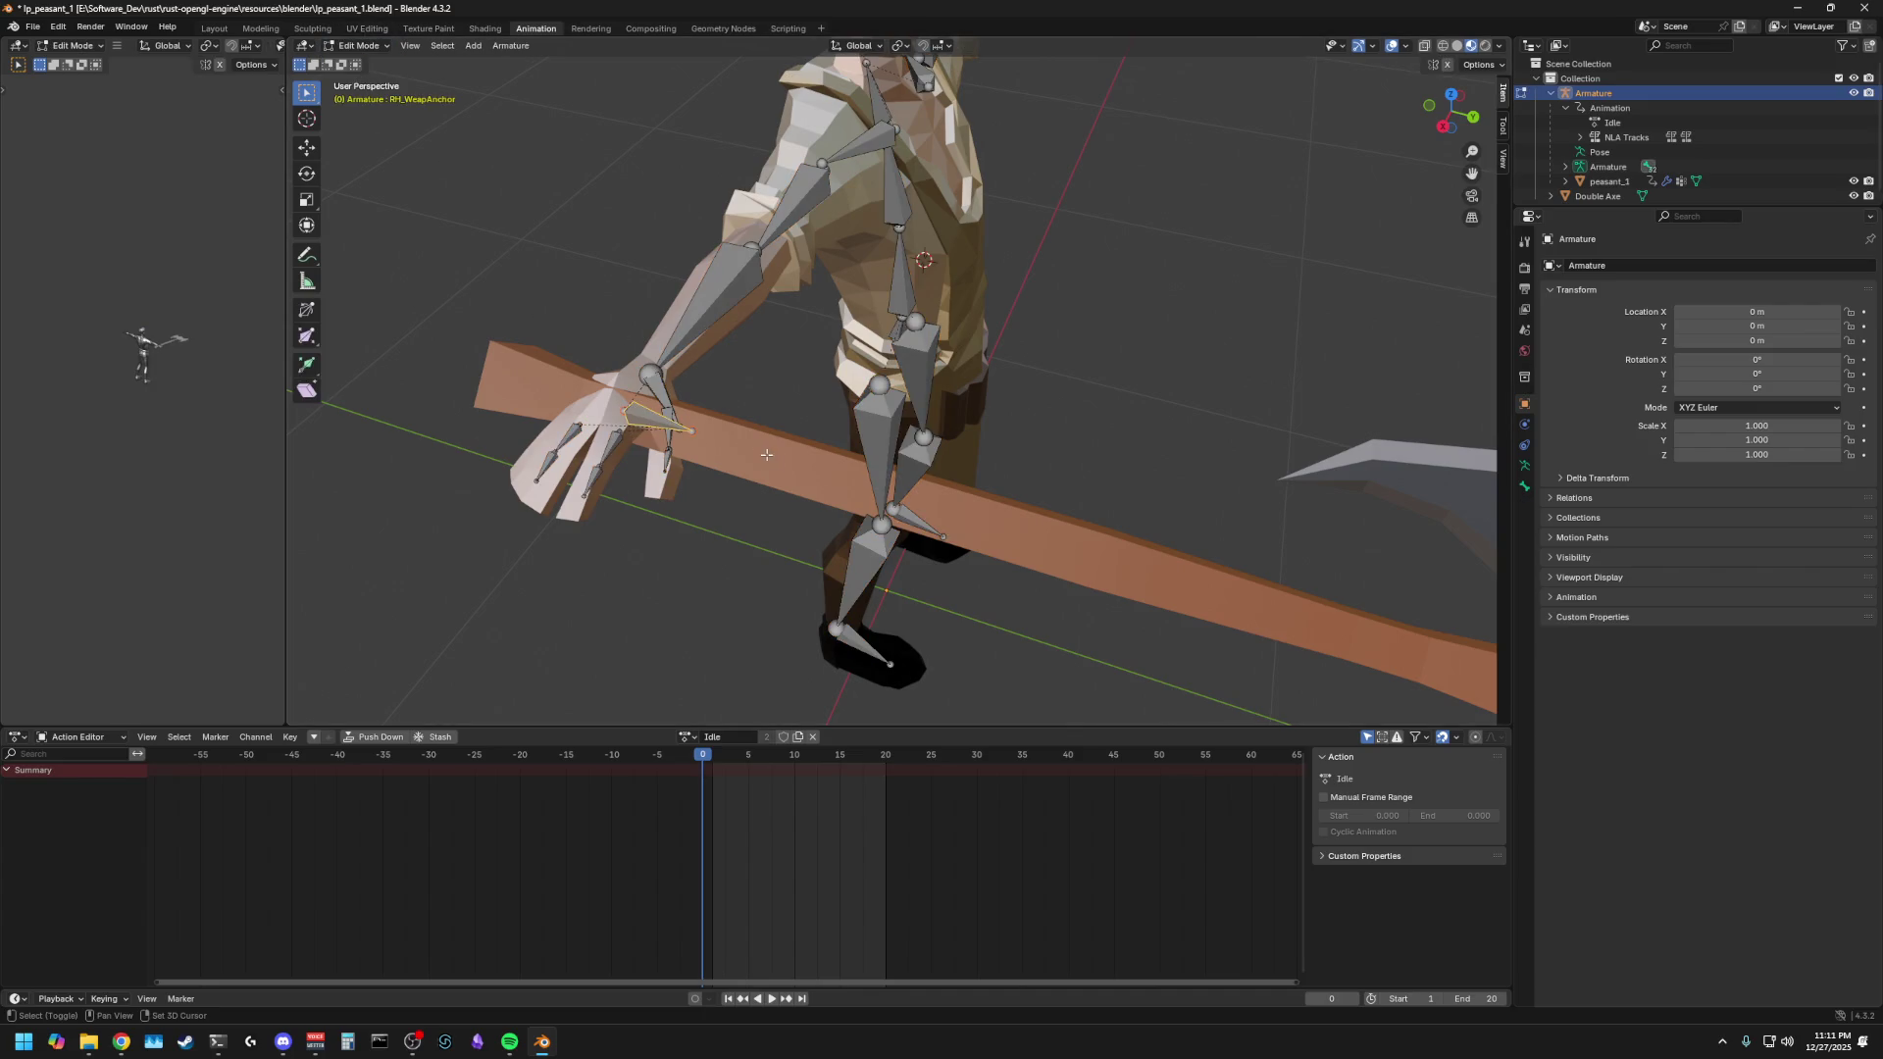
pyautogui.click(365, 49)
pyautogui.click(358, 46)
pyautogui.click(365, 62)
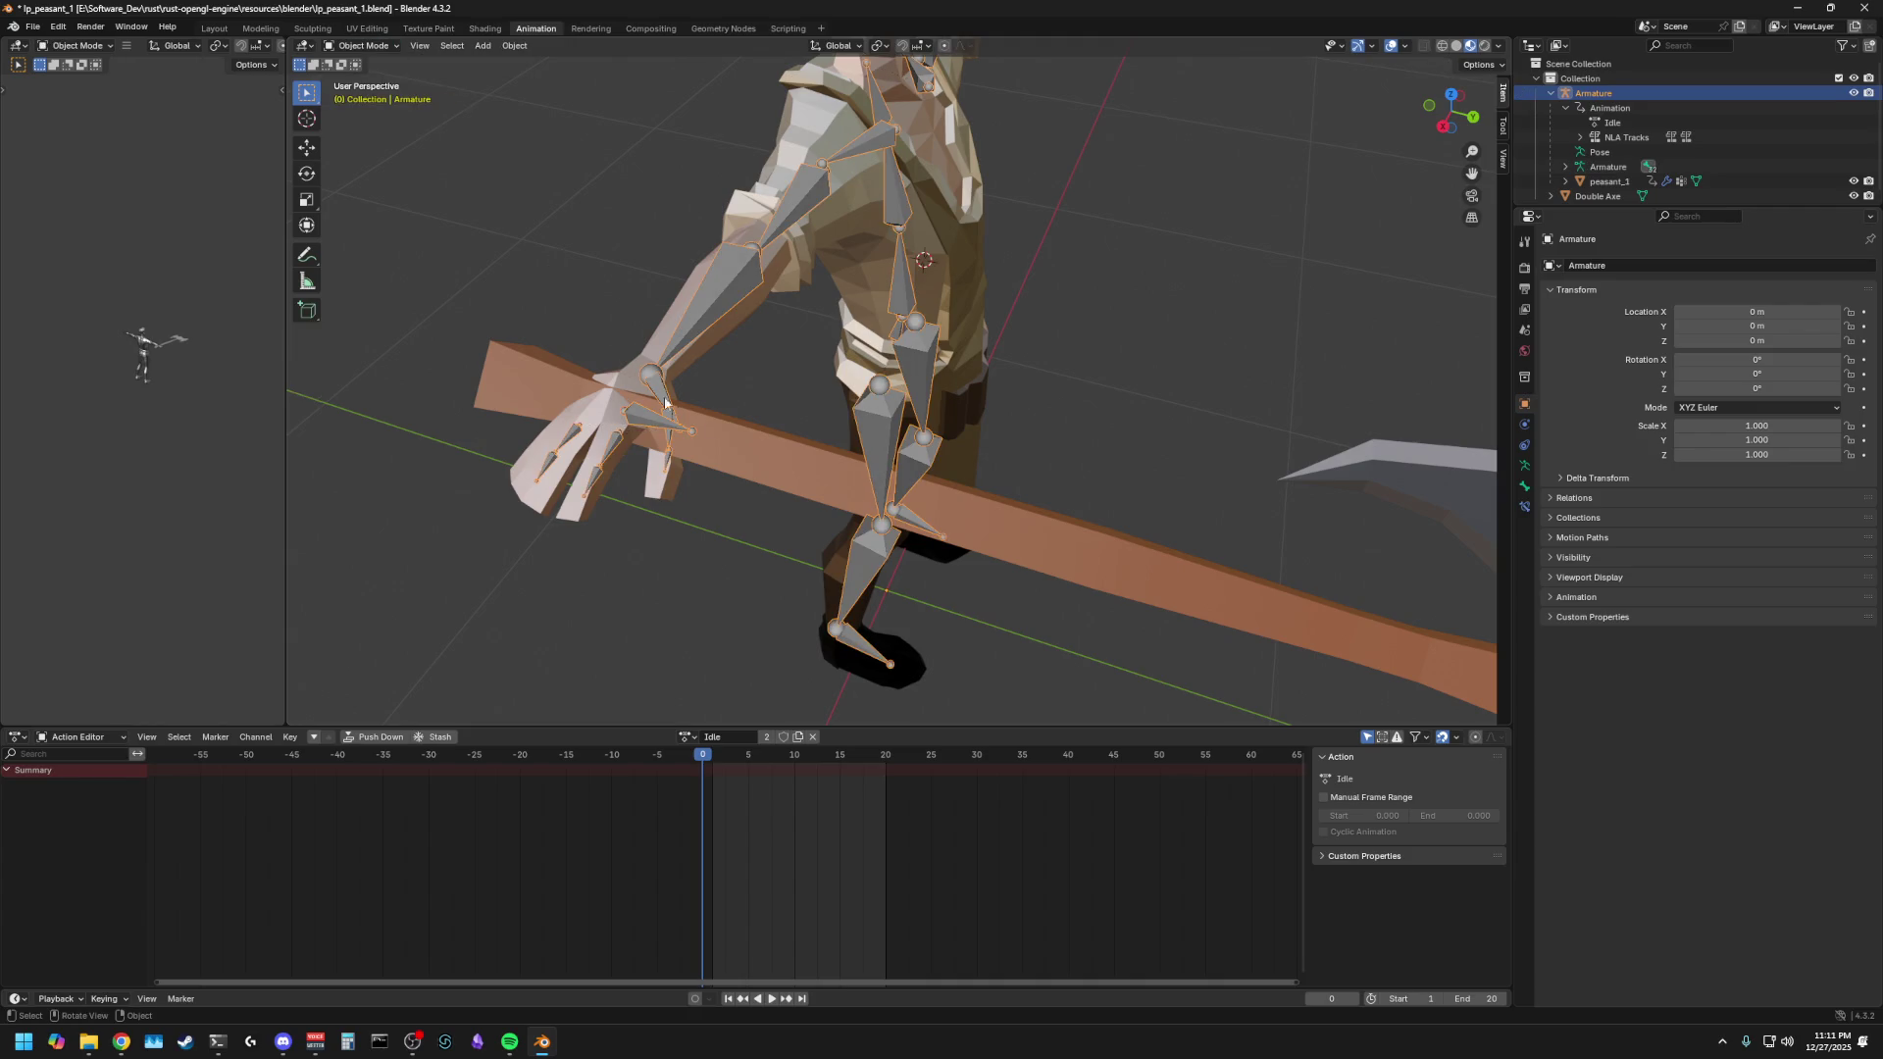
pyautogui.click(754, 421)
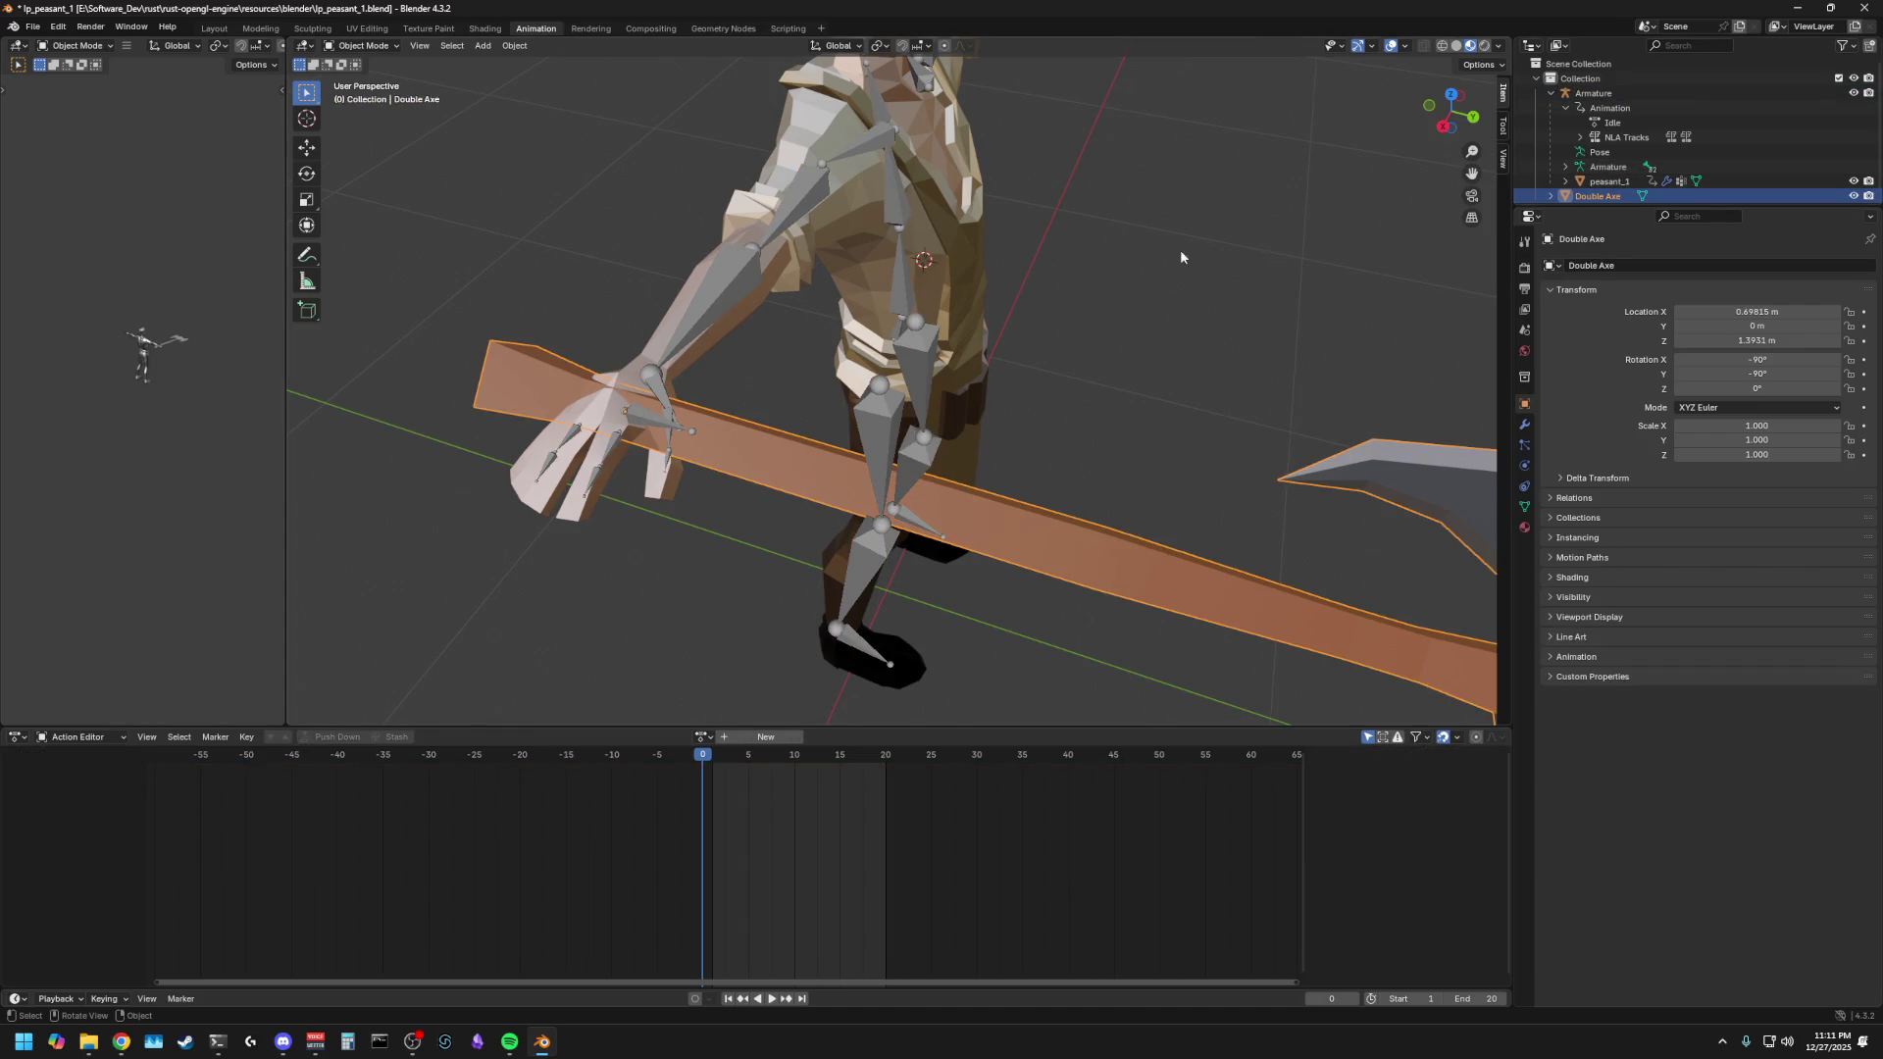
pyautogui.click(1566, 167)
pyautogui.scroll(-1, 1631, 171)
# - Expand the Outliner from Root through Spine, Clavicle_R, Upperarm_R and Lowerarm_R, and select RH_WeapAnchor
pyautogui.click(1579, 161)
pyautogui.scroll(-2, 1637, 165)
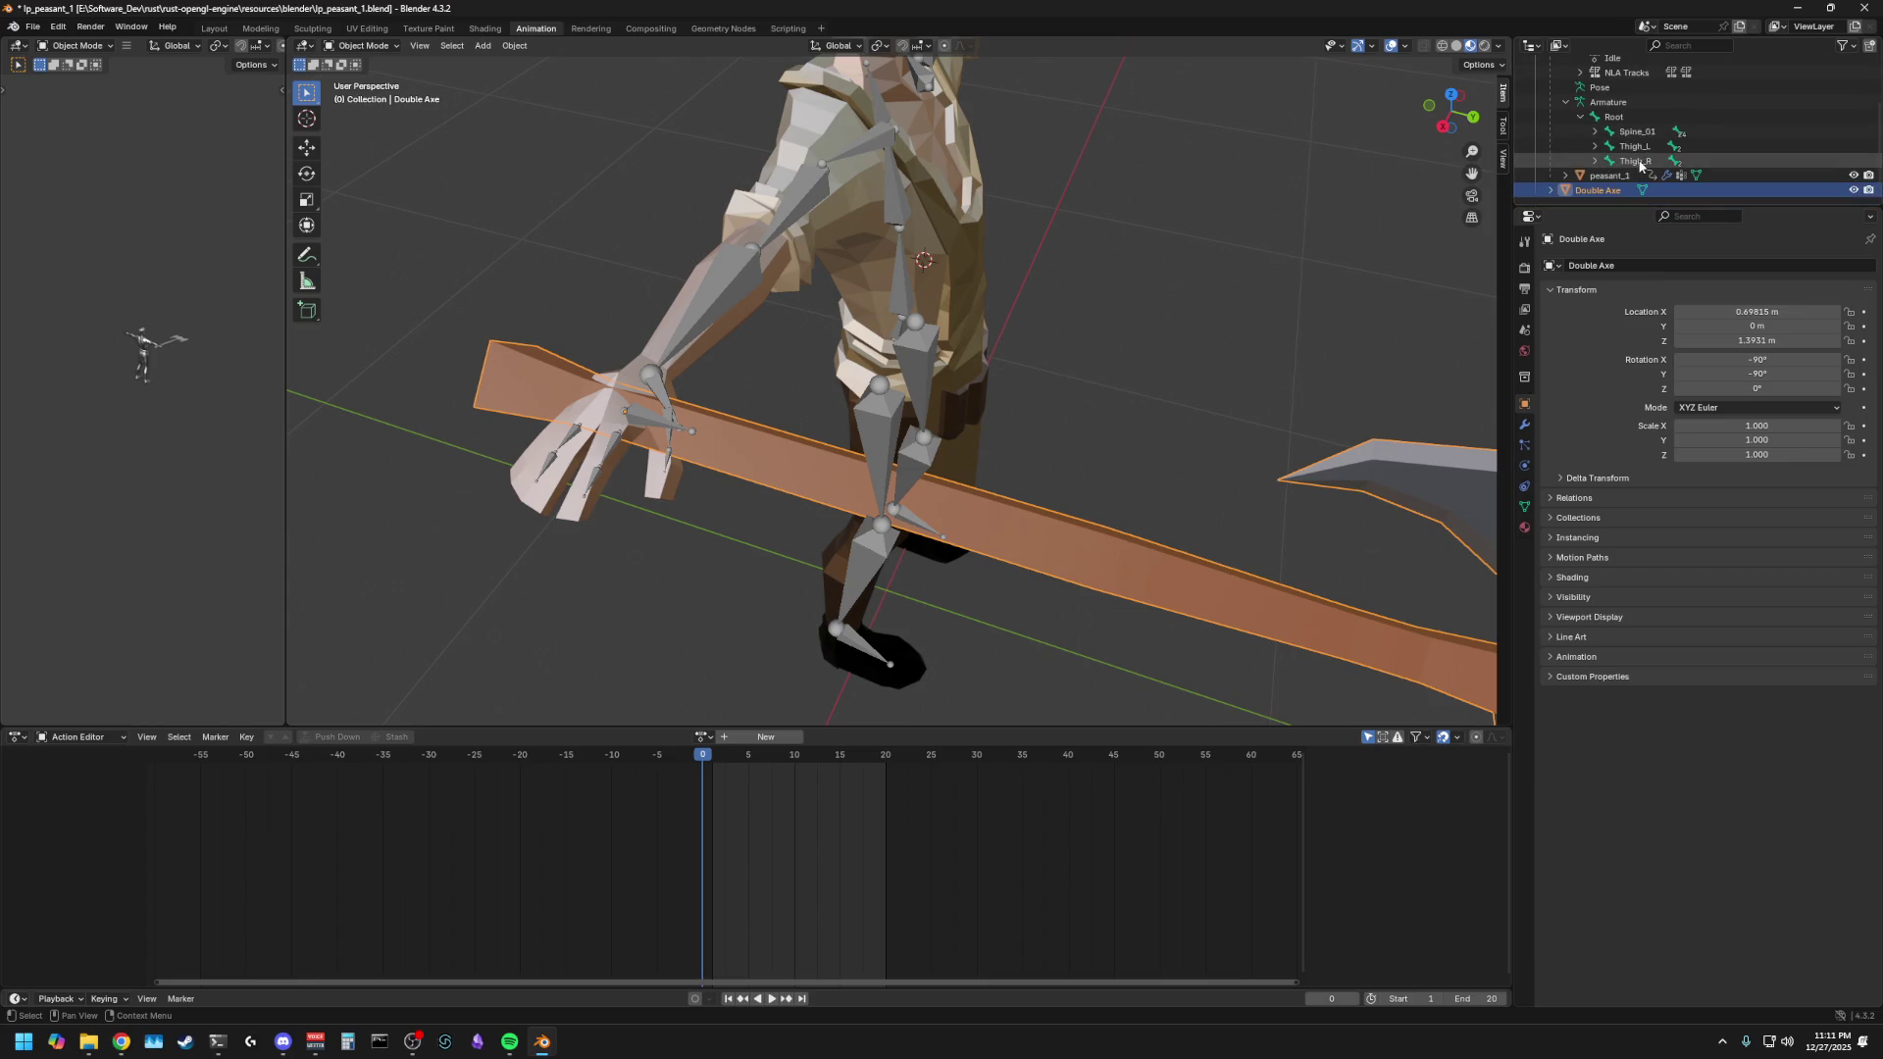
pyautogui.click(1595, 131)
pyautogui.click(1610, 146)
pyautogui.click(1626, 161)
pyautogui.scroll(-3, 1668, 167)
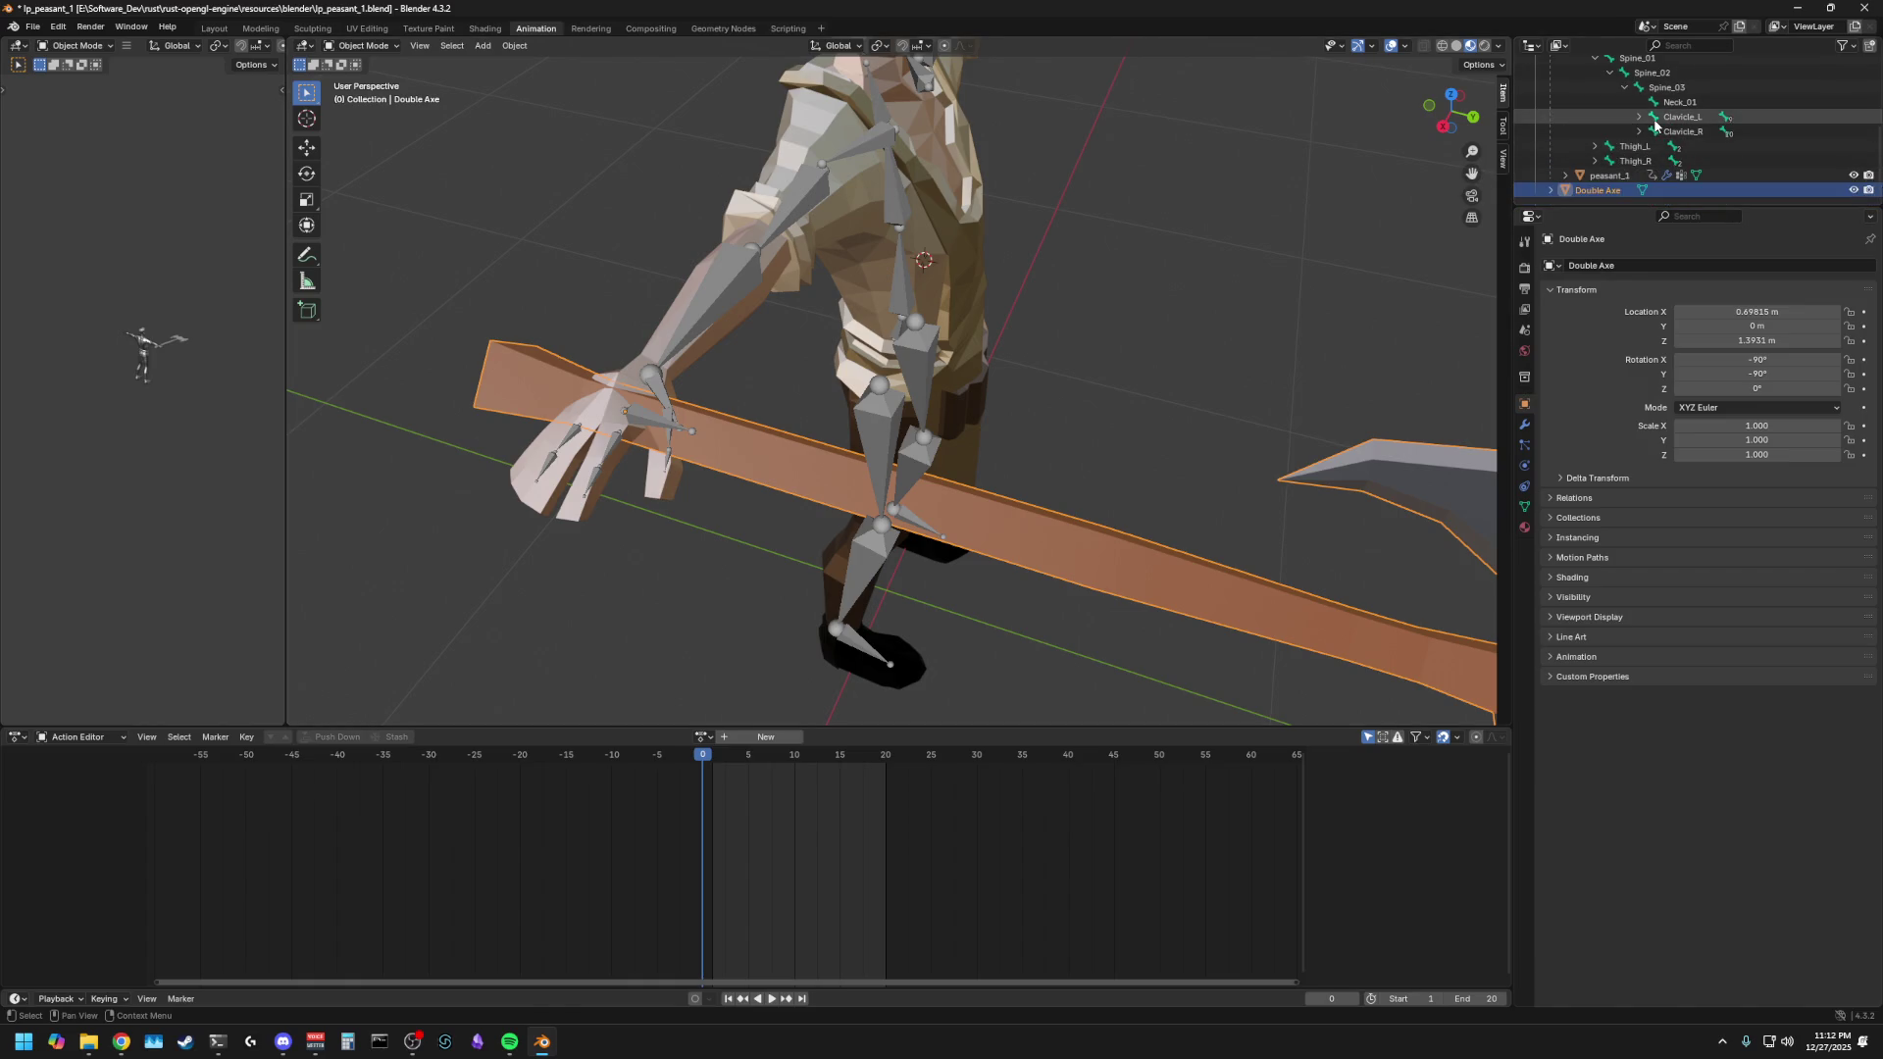
pyautogui.click(1640, 131)
pyautogui.click(1655, 146)
pyautogui.click(1668, 161)
pyautogui.scroll(-1, 1677, 162)
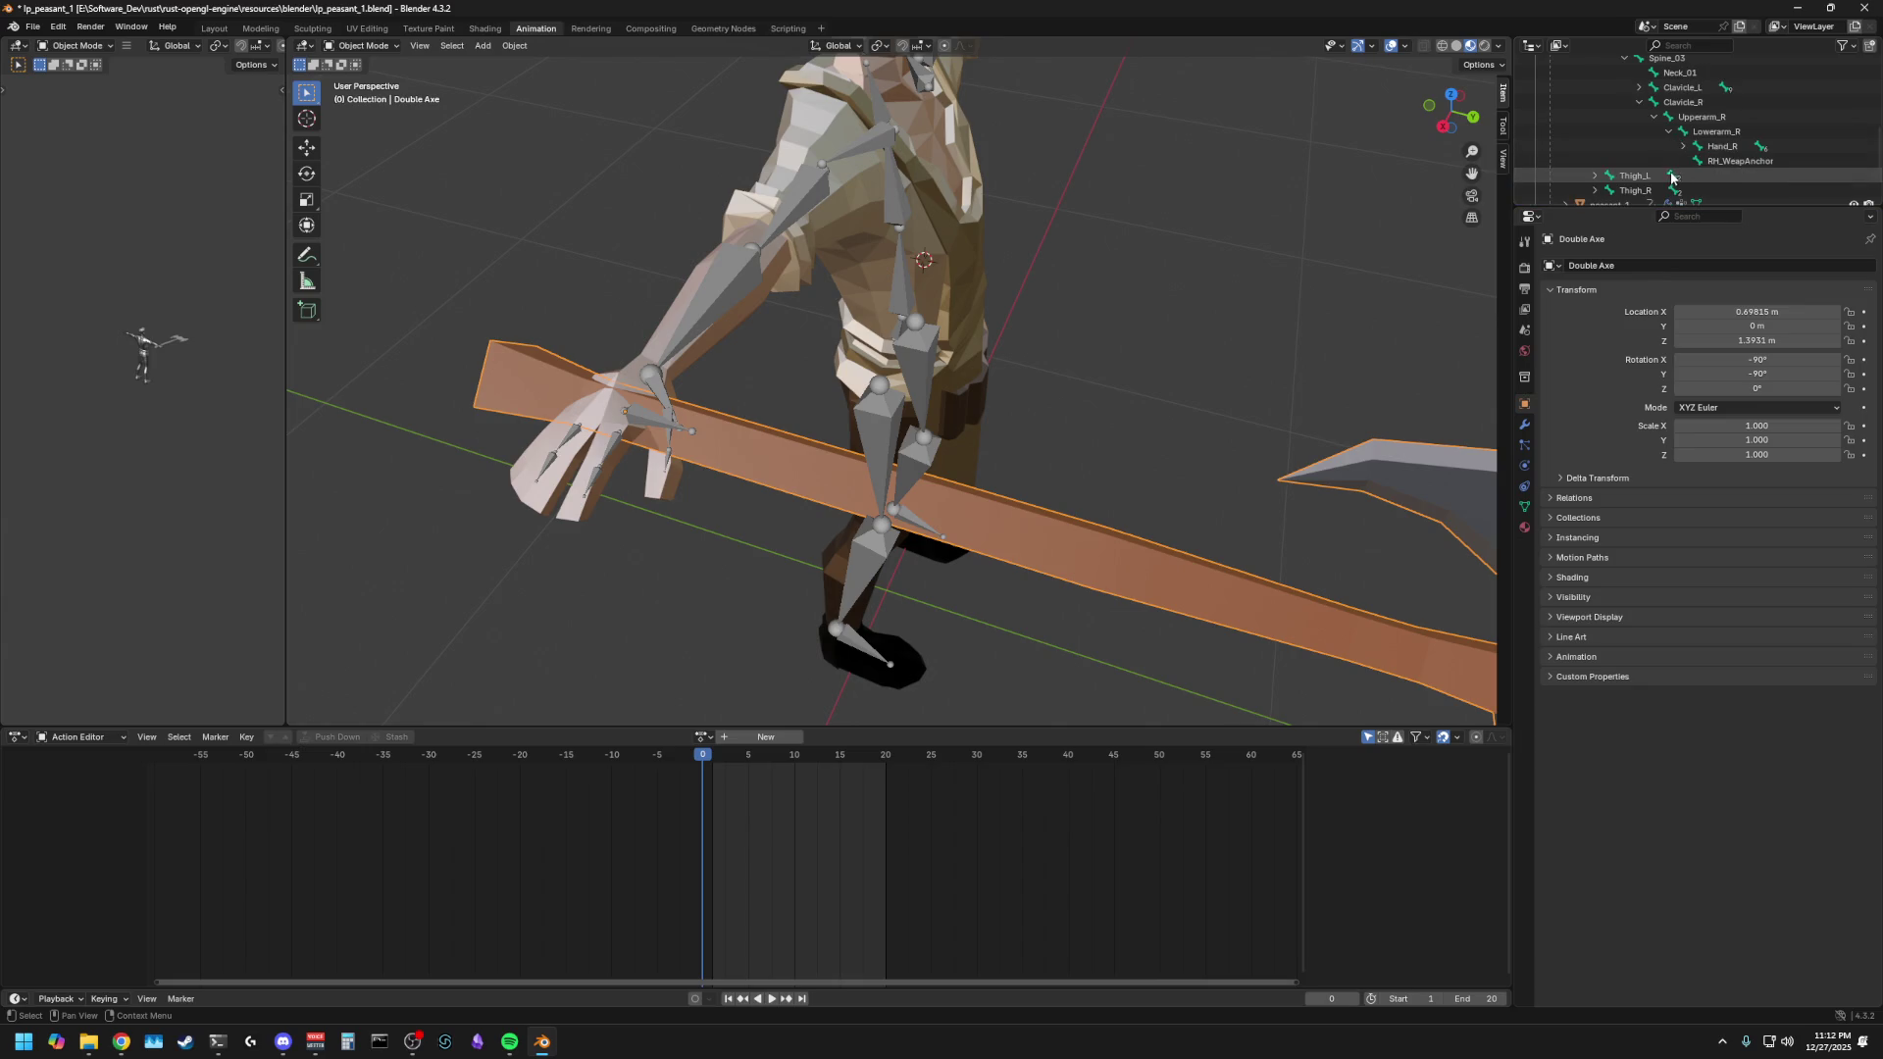
pyautogui.click(1700, 162)
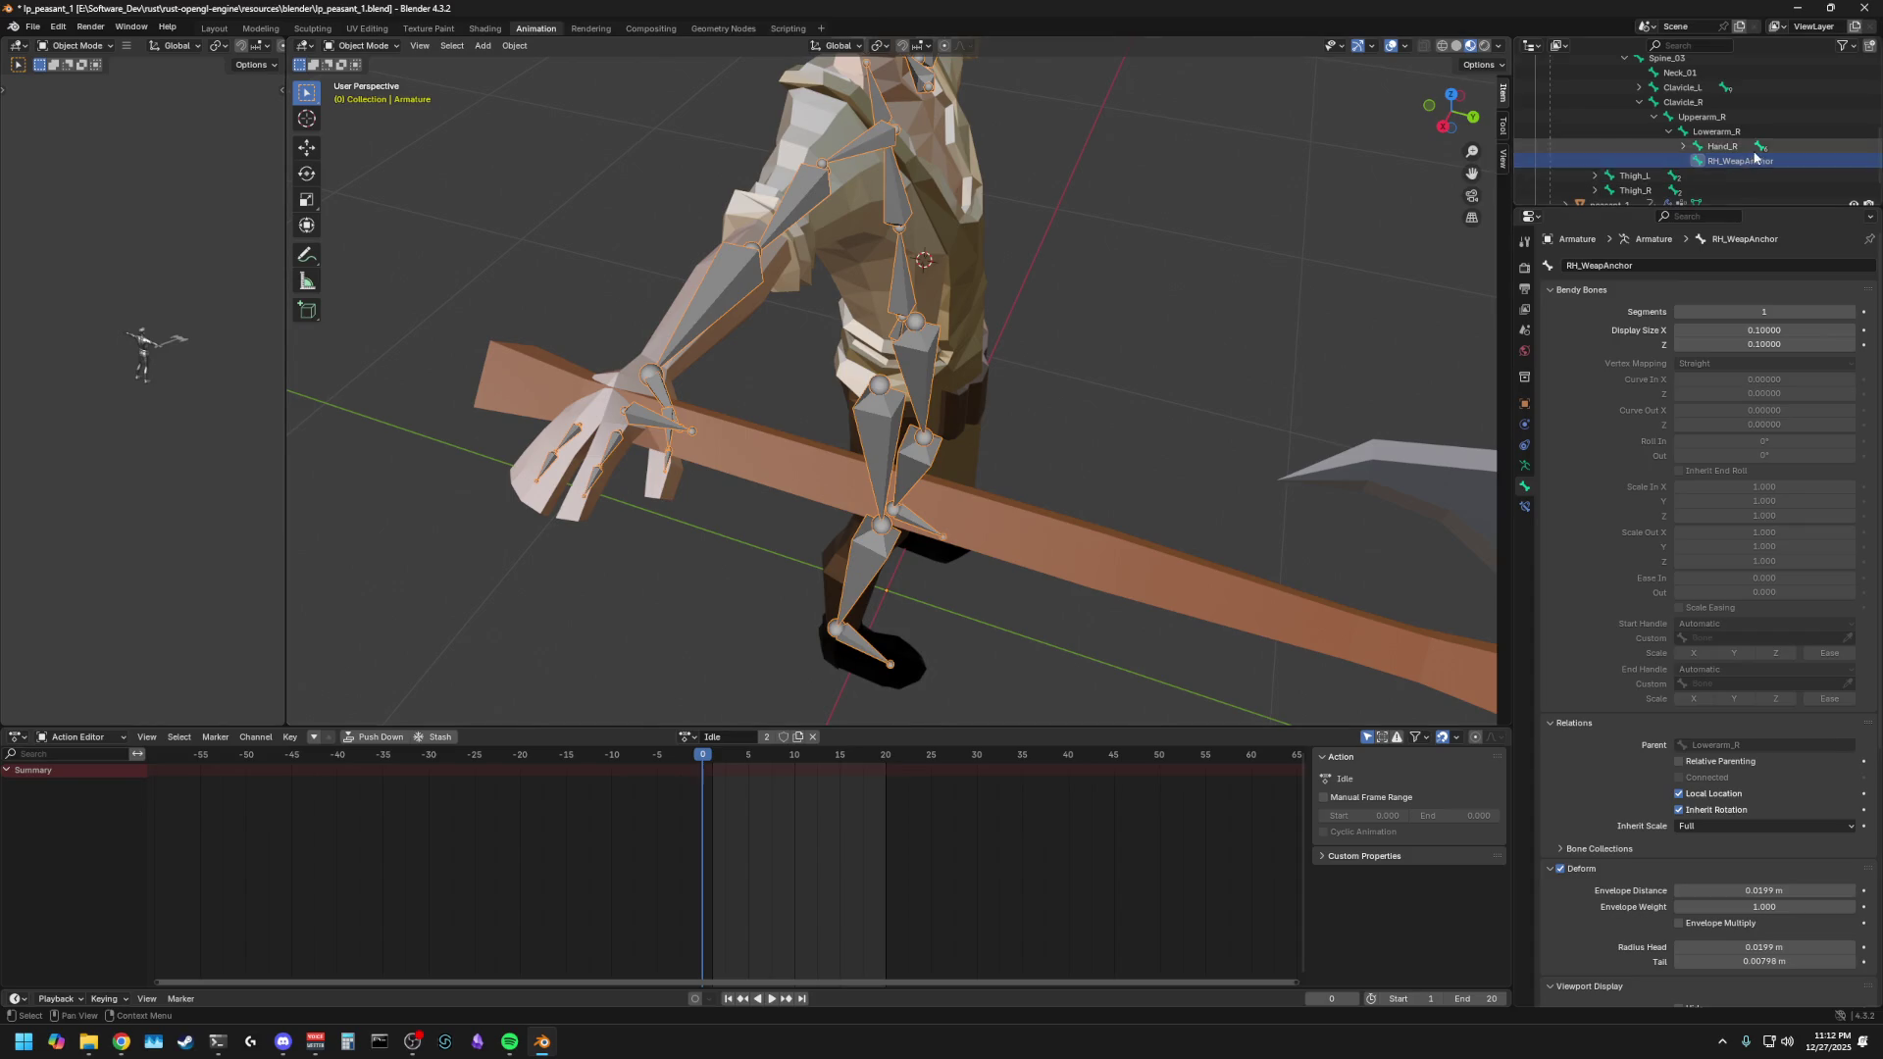
# - Test selecting the Double Axe with the body and the RH_WeapAnchor bone, then deselect everything
pyautogui.click(1097, 520)
pyautogui.keyDown('shift'); pyautogui.click(1619, 201); pyautogui.keyUp('shift')
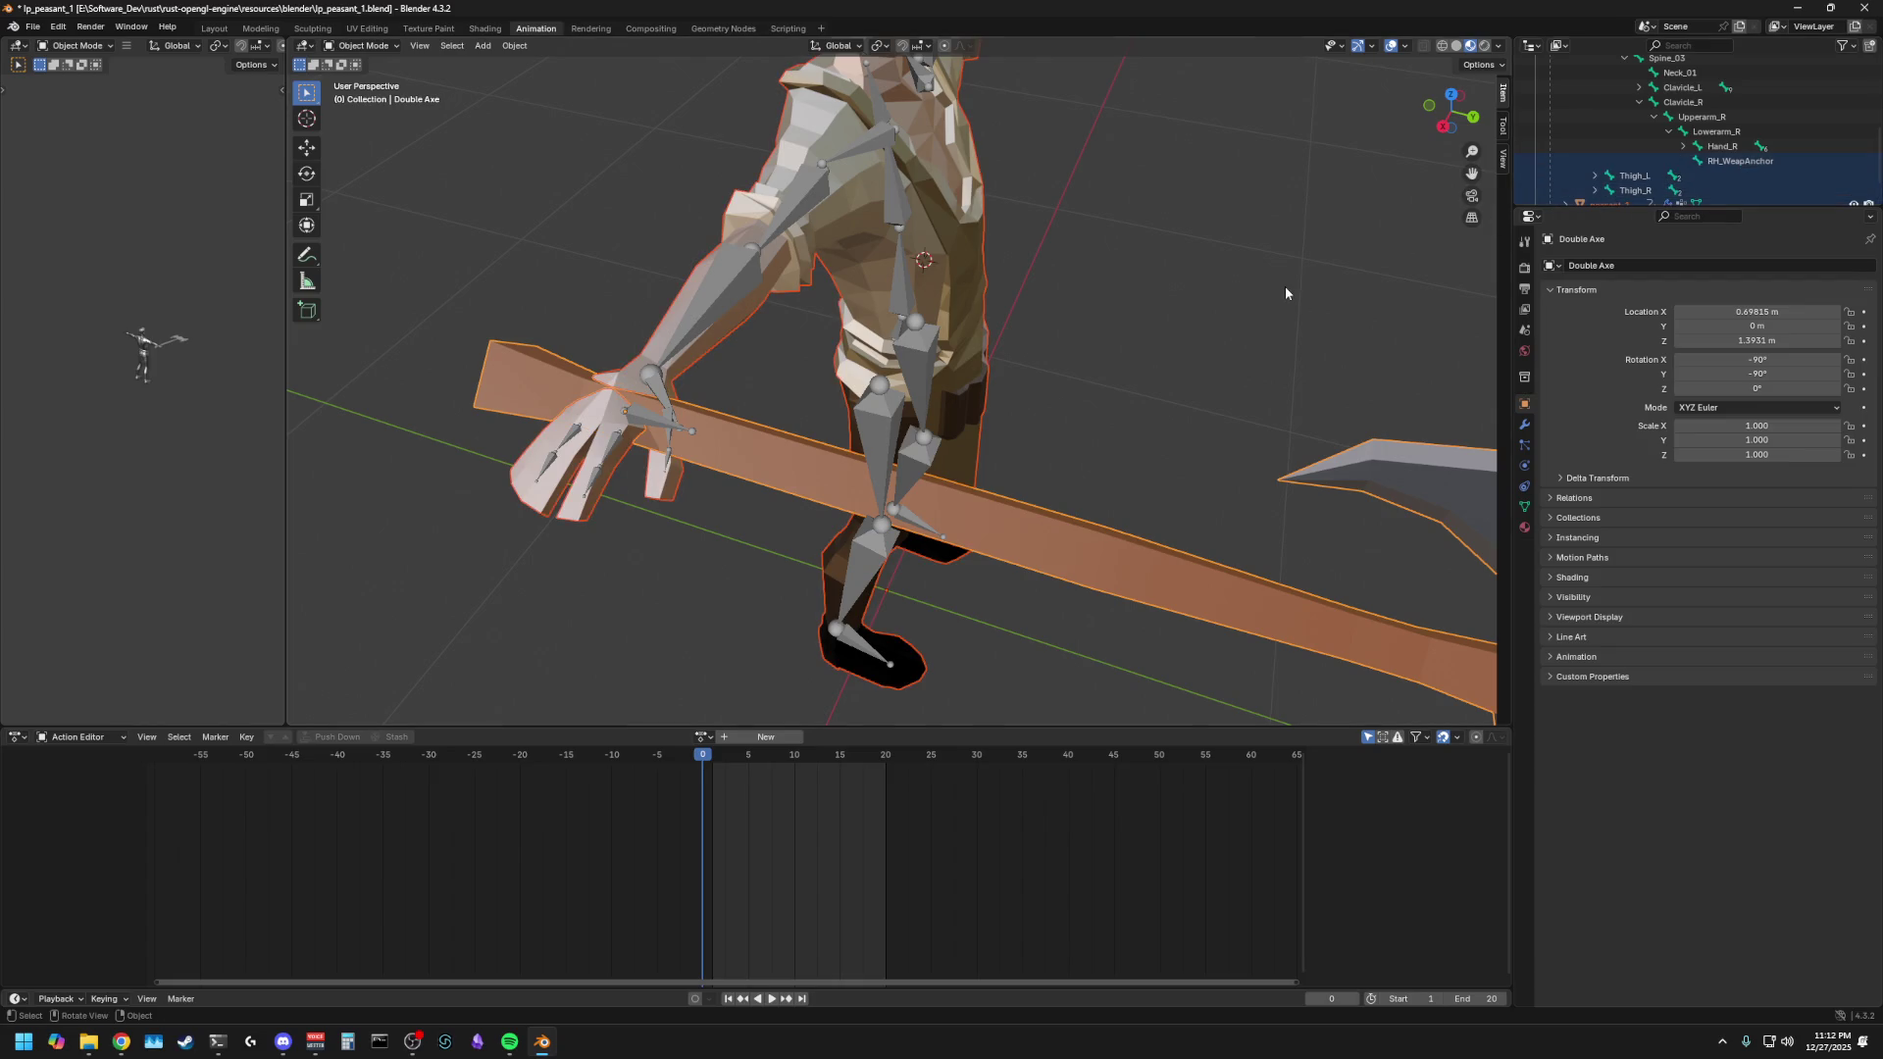
pyautogui.click(1212, 311)
pyautogui.click(957, 537)
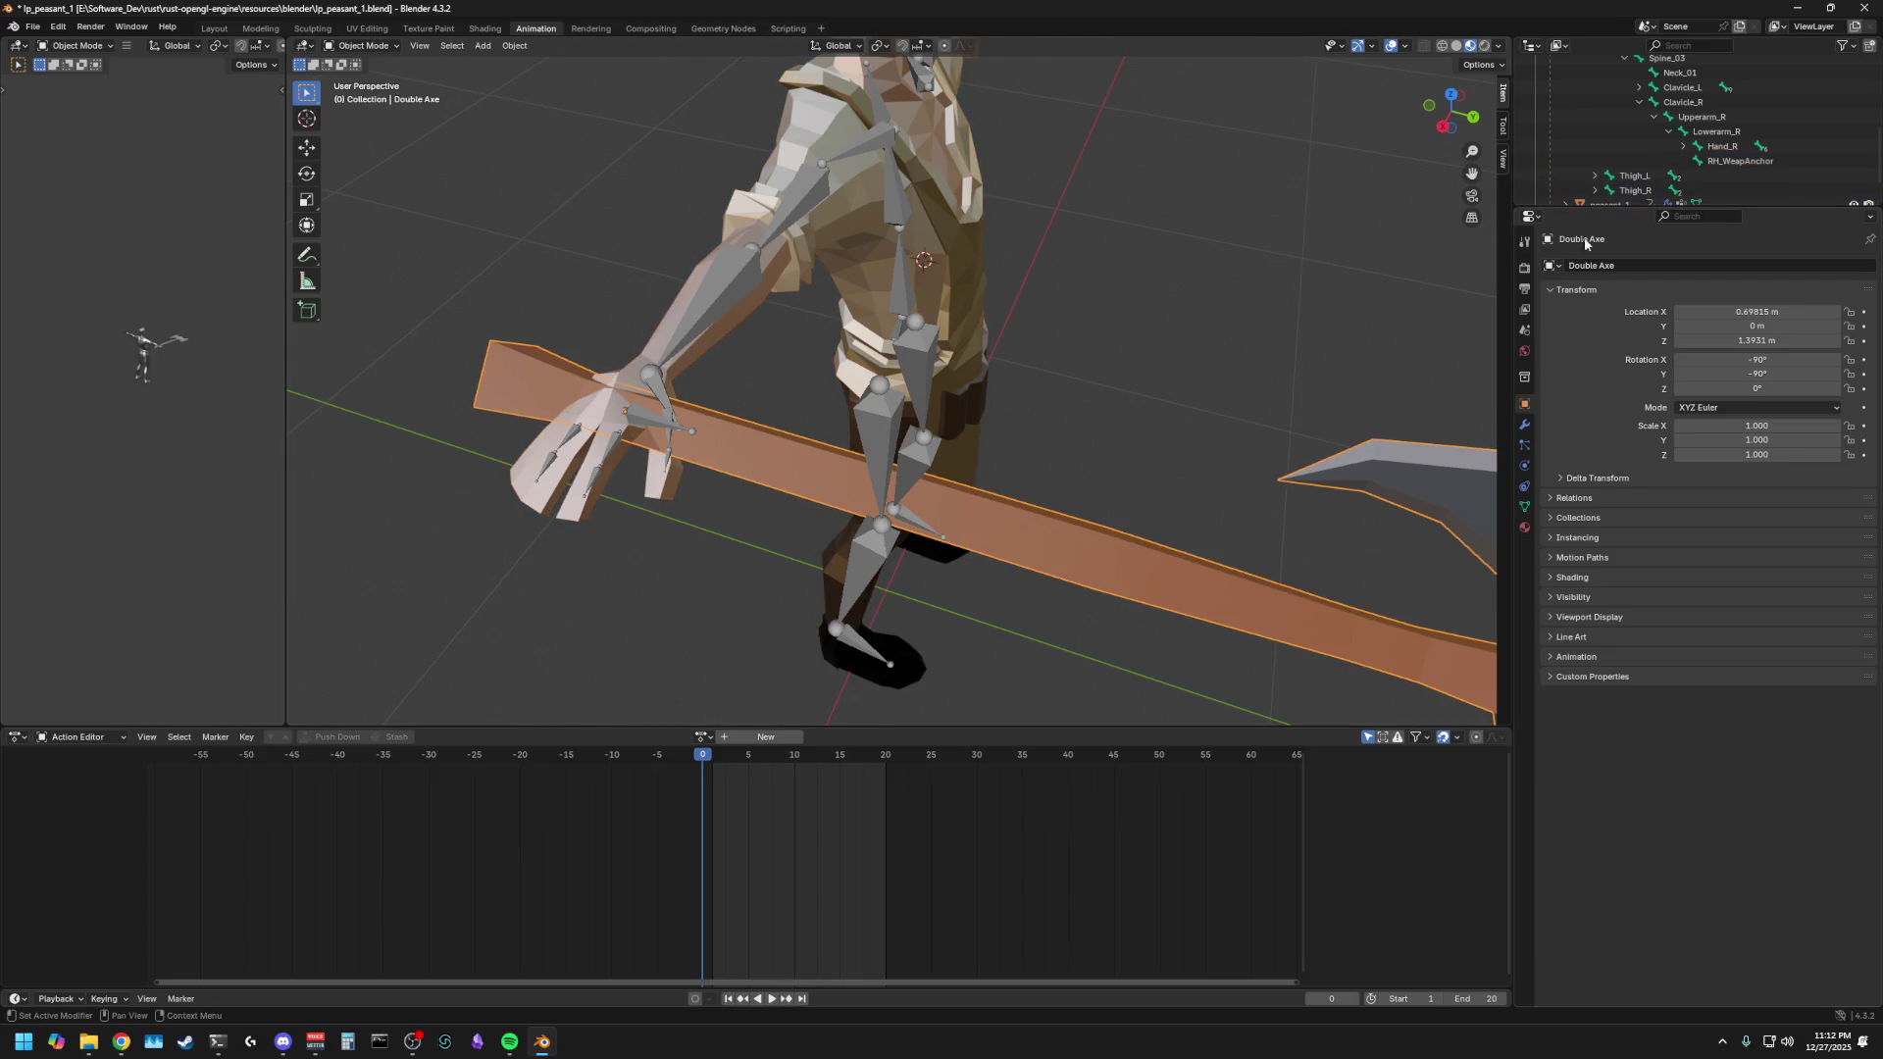
pyautogui.keyDown('shift'); pyautogui.click(1715, 202); pyautogui.keyUp('shift')
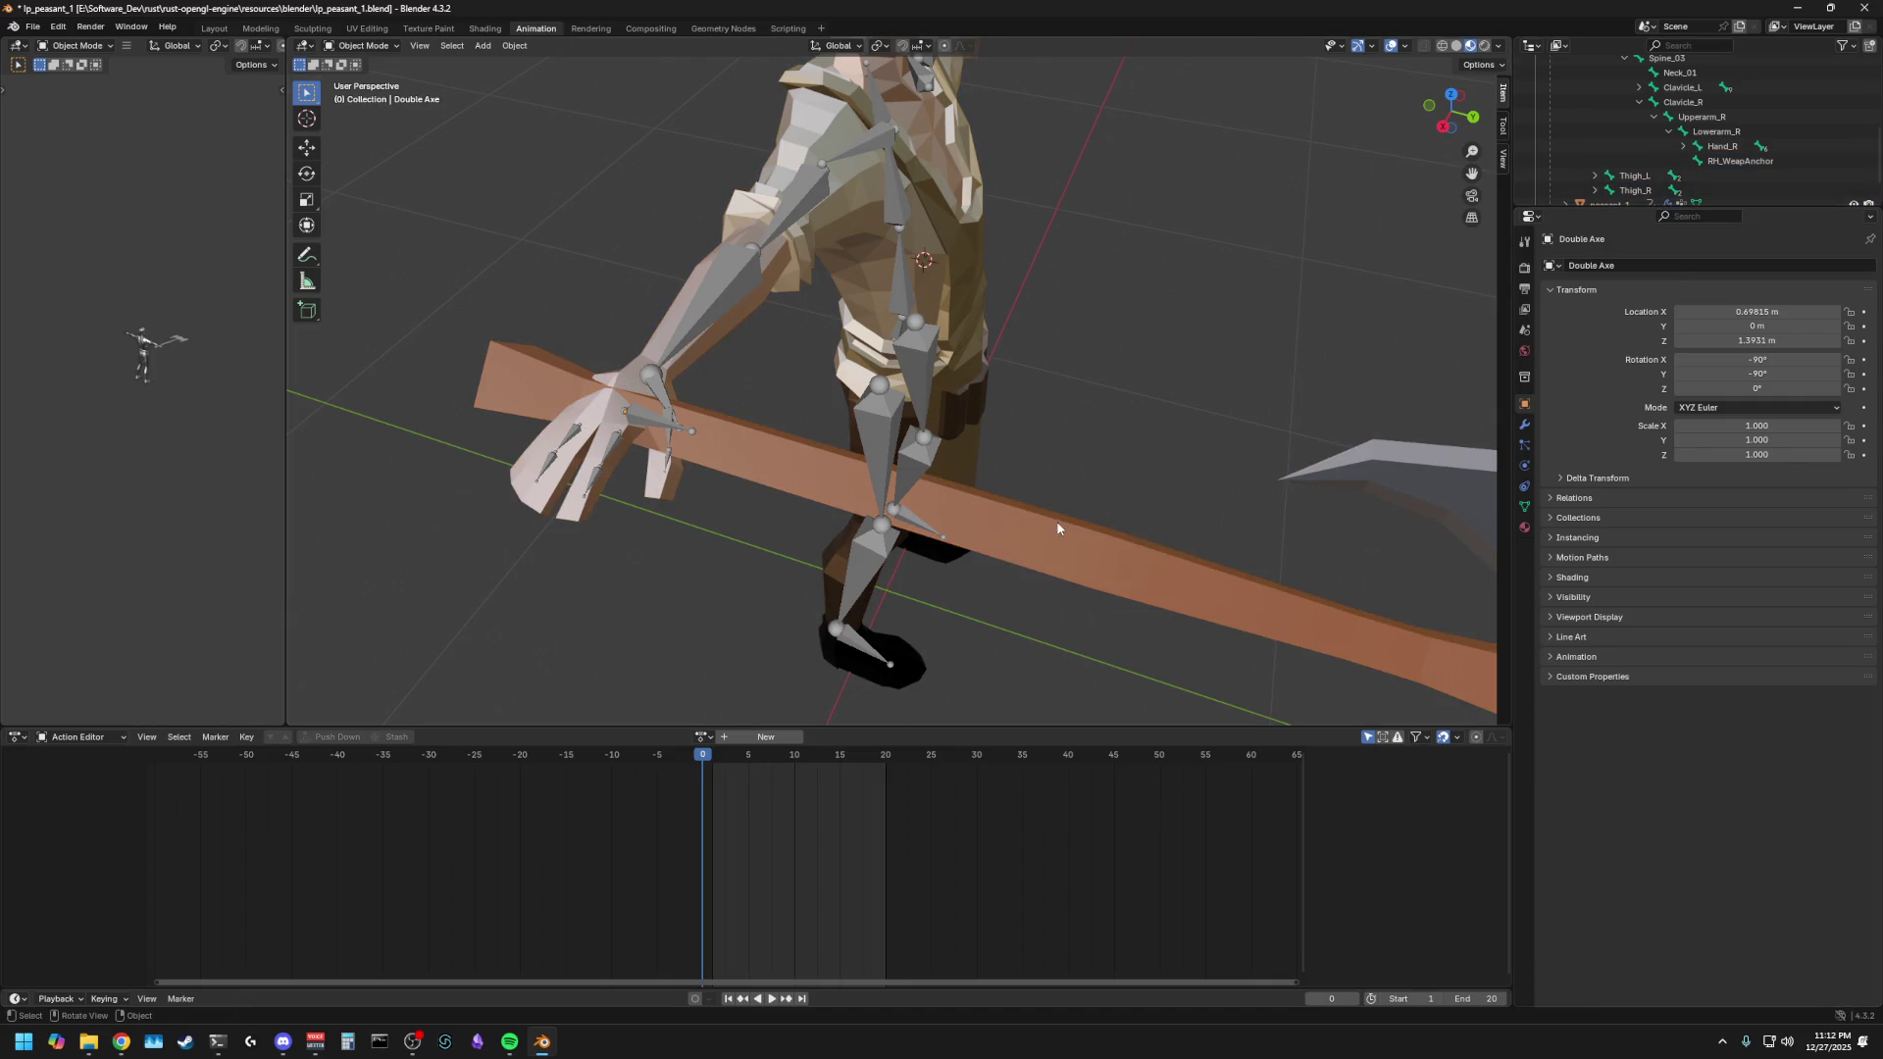
pyautogui.click(1706, 164)
pyautogui.click(1153, 387)
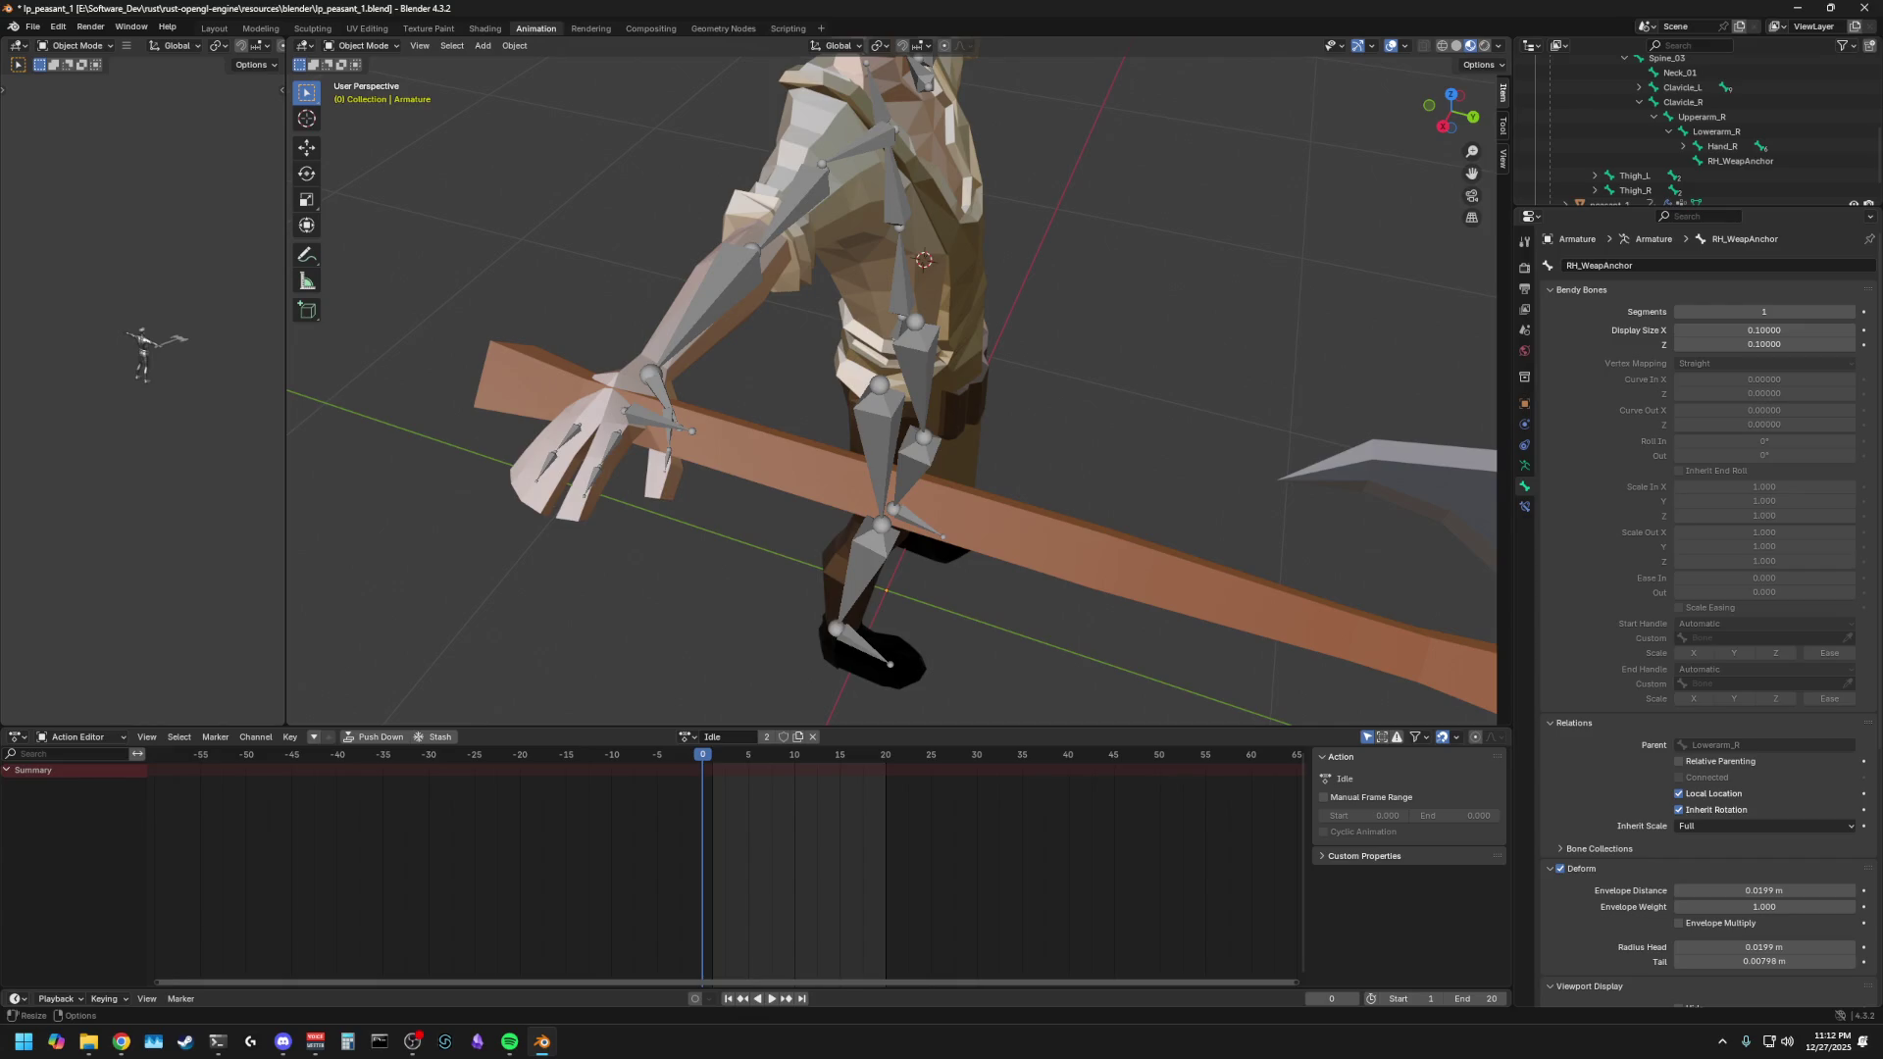
# - Select the Double Axe, make the armature active, and switch to Pose Mode
pyautogui.click(873, 490)
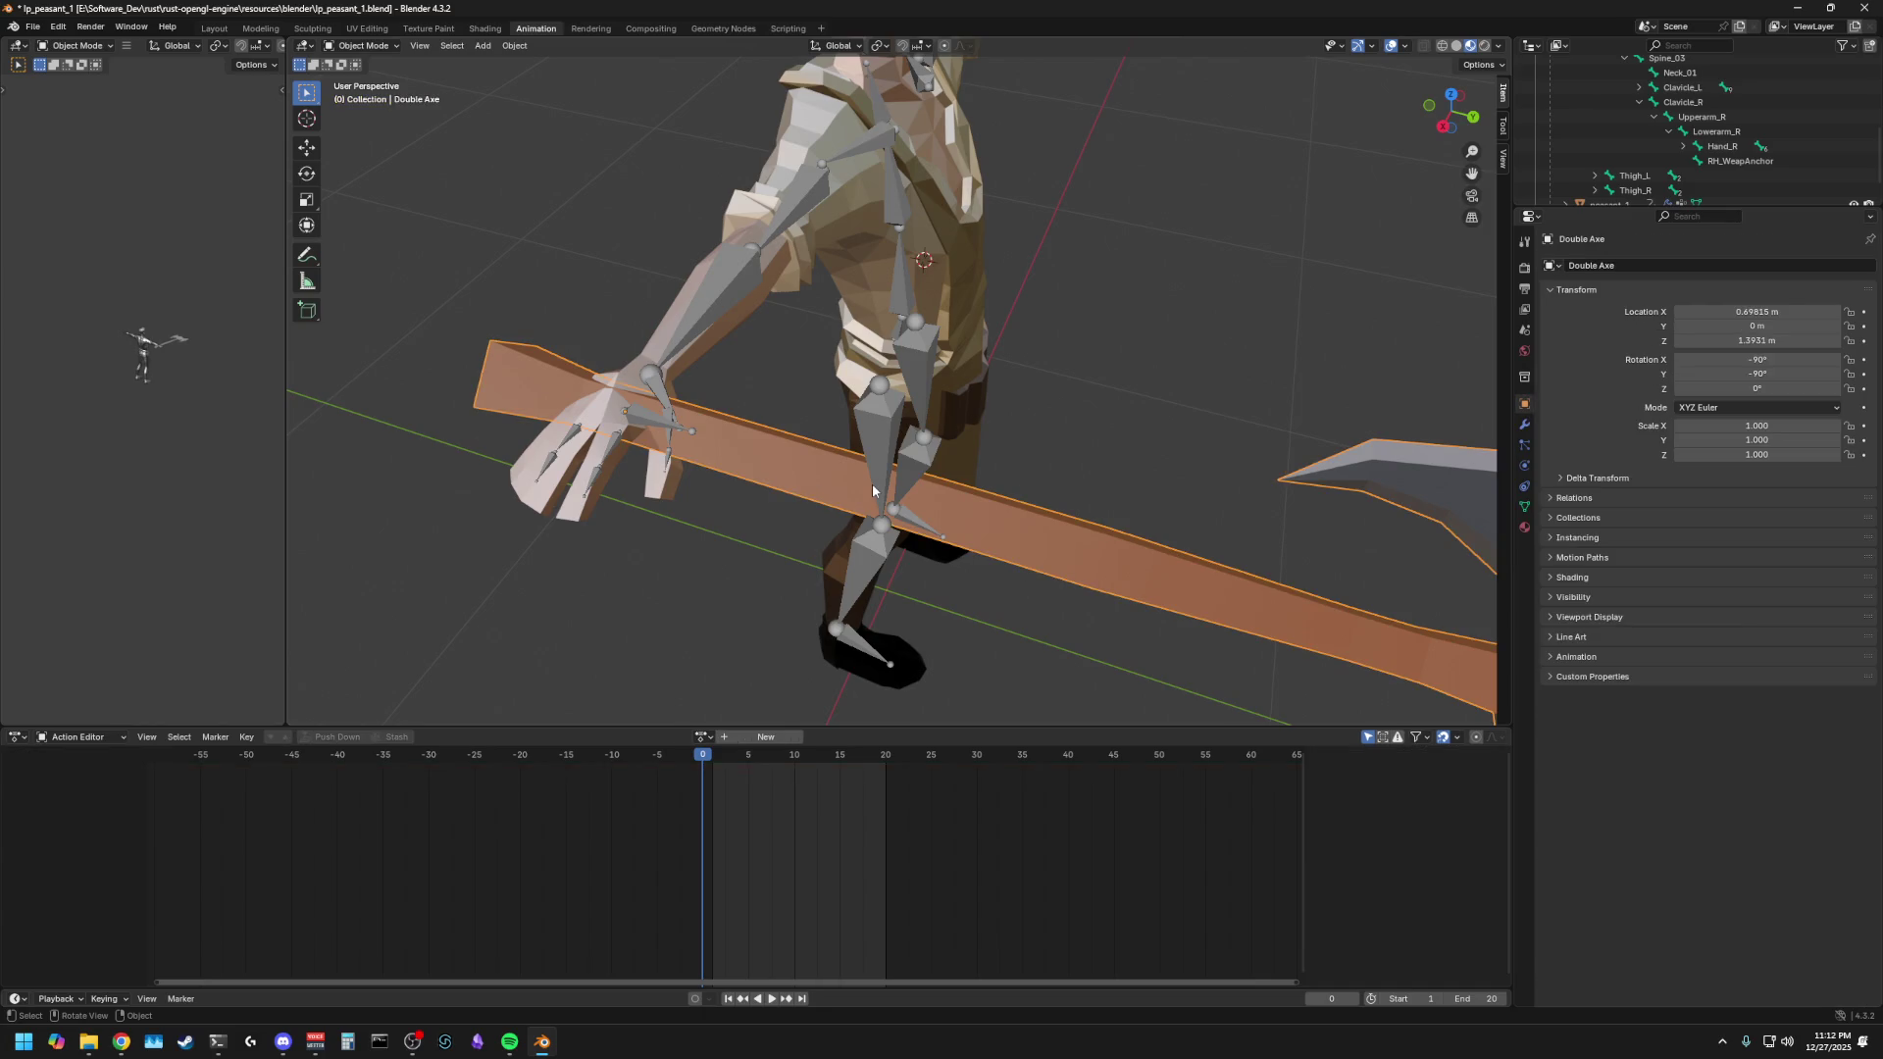
pyautogui.keyDown('shift'); pyautogui.click(633, 418); pyautogui.keyUp('shift')
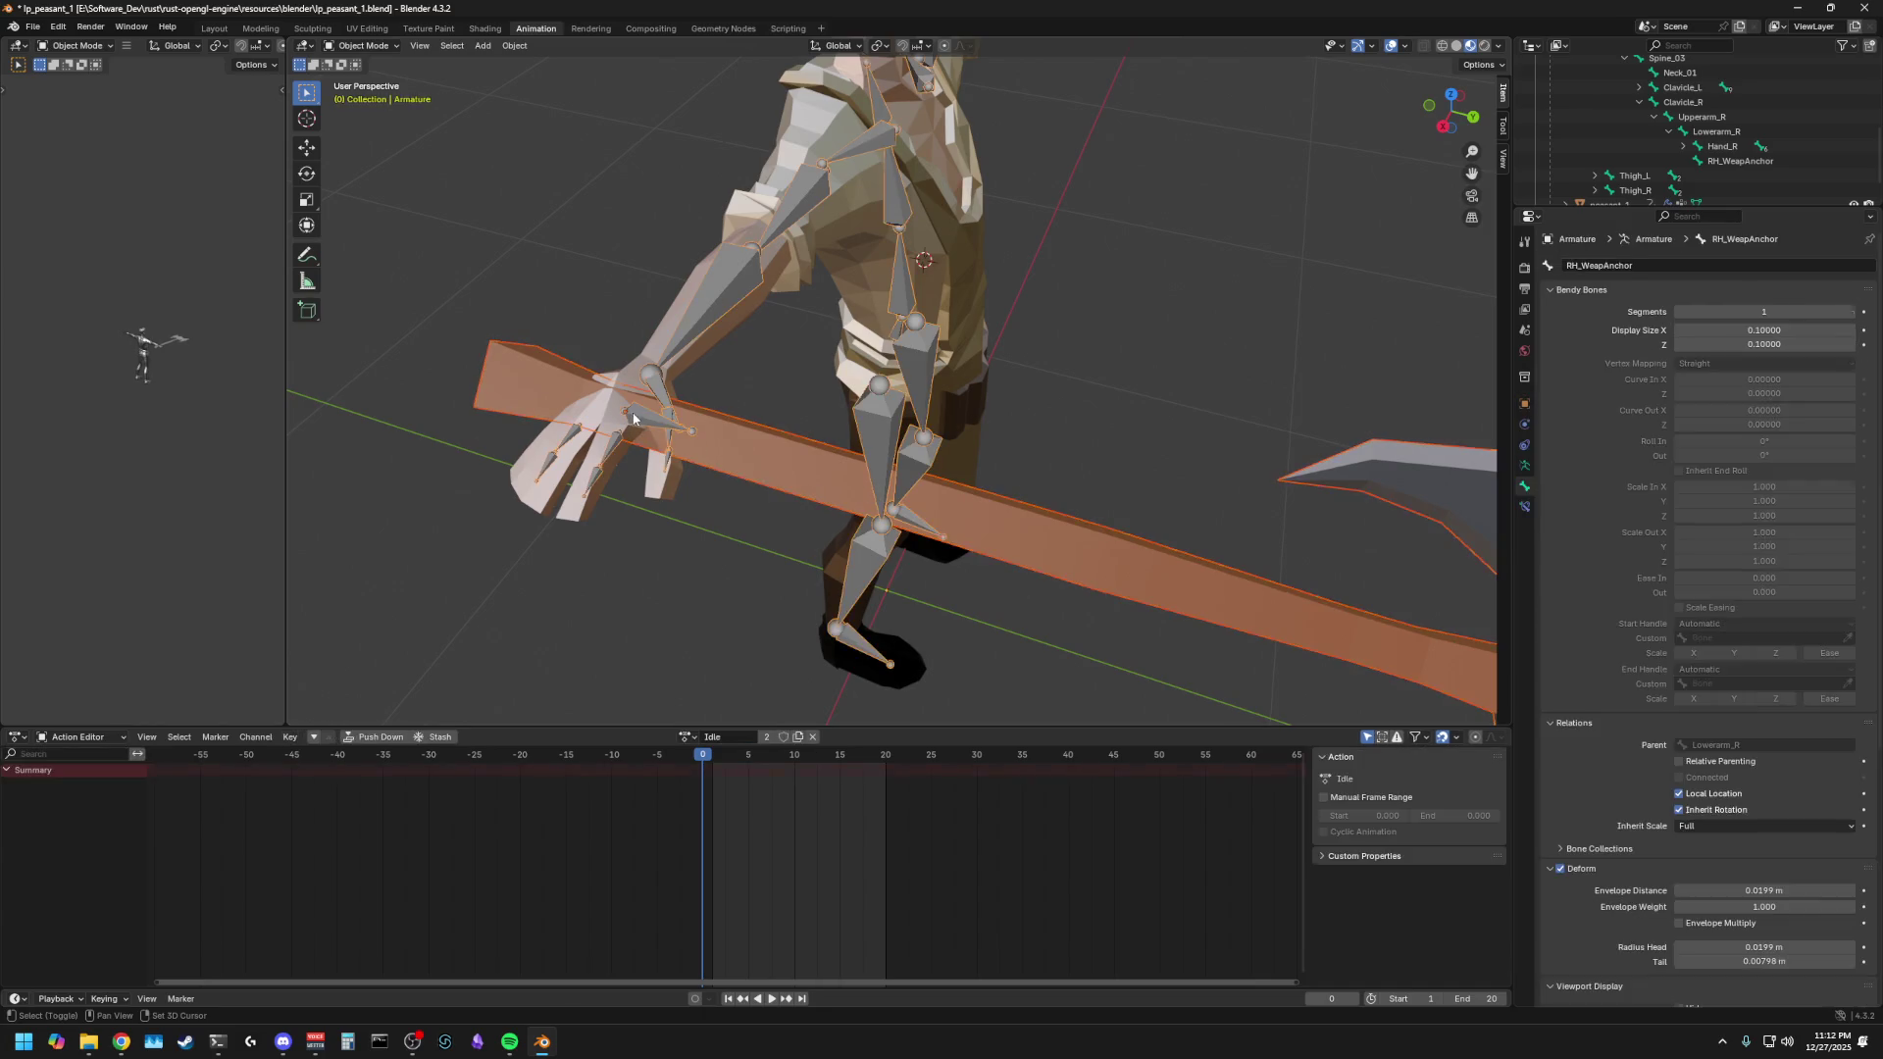
pyautogui.click(362, 45)
pyautogui.click(363, 100)
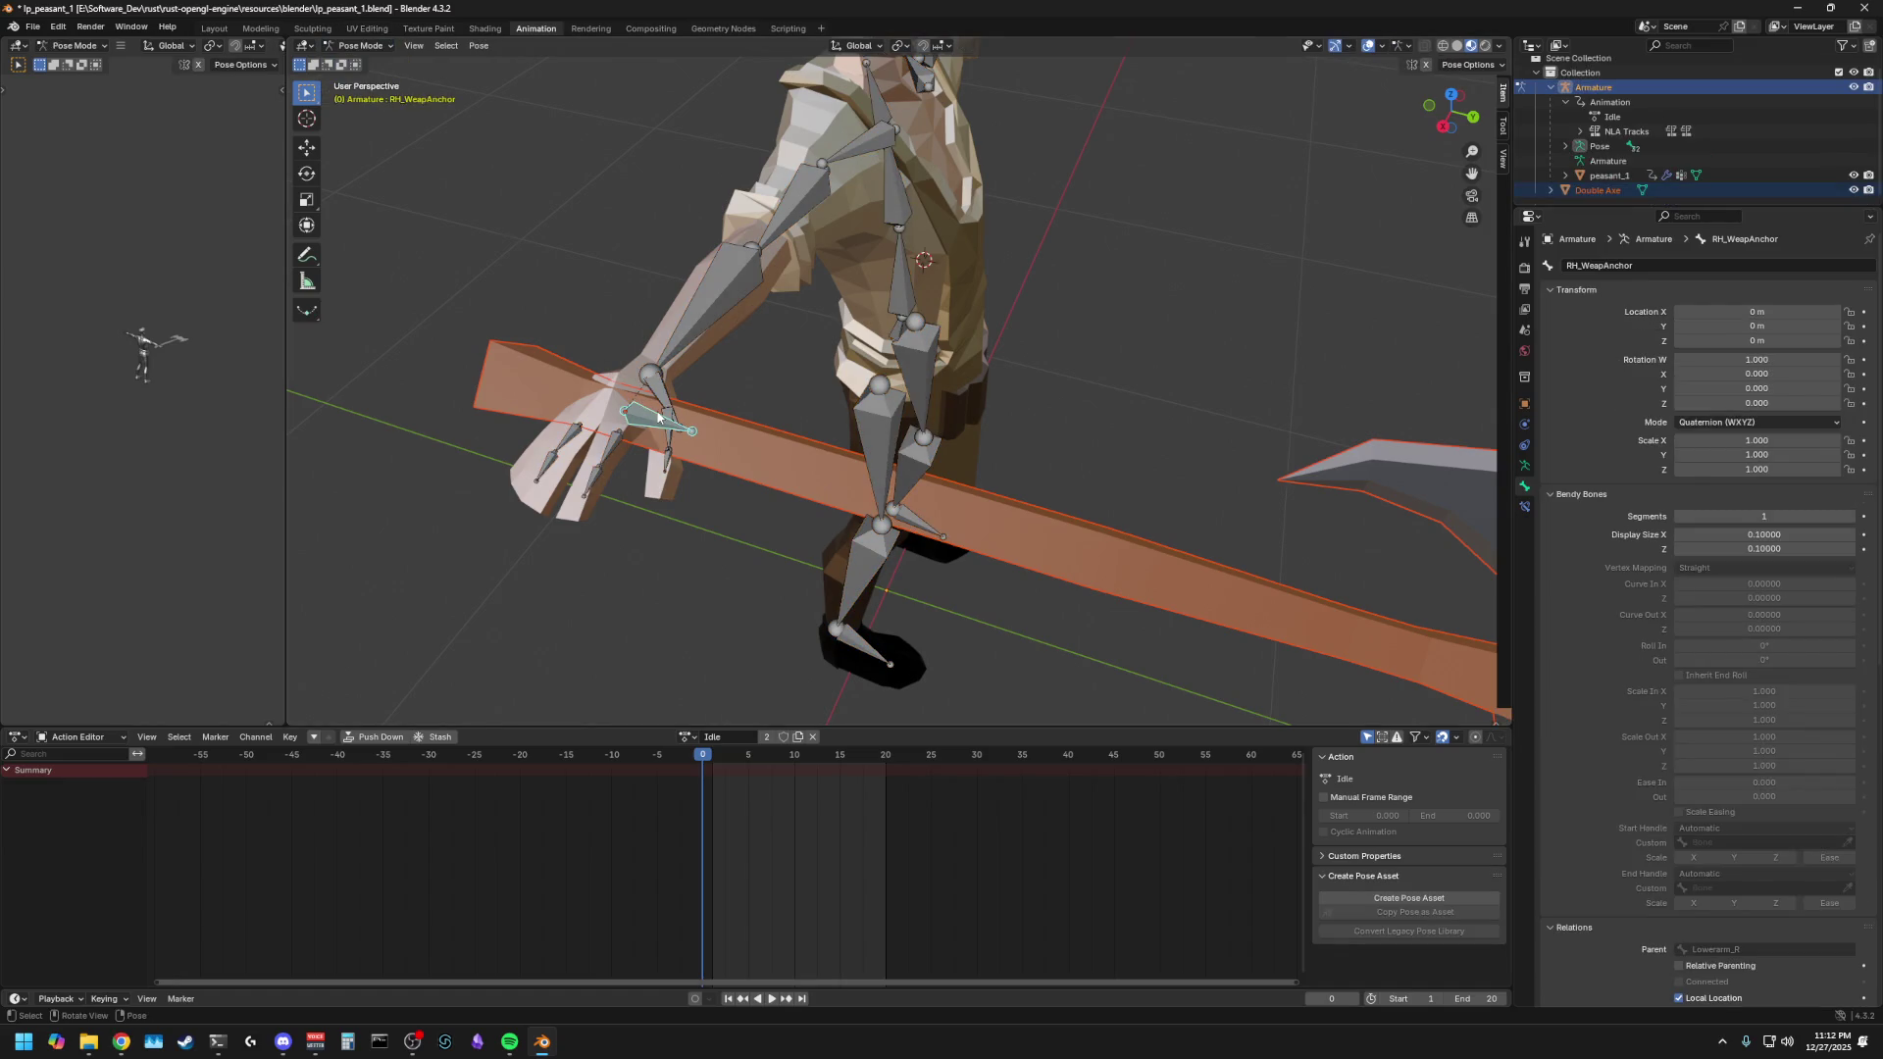
# - Parent the axe to the RH_WeapAnchor bone with Ctrl+P > Bone and play the animation
pyautogui.keyDown('shift'); pyautogui.click(651, 420); pyautogui.keyUp('shift')
pyautogui.keyDown('shift'); pyautogui.click(649, 414); pyautogui.keyUp('shift')
pyautogui.keyDown('shift'); pyautogui.click(649, 422); pyautogui.keyUp('shift')
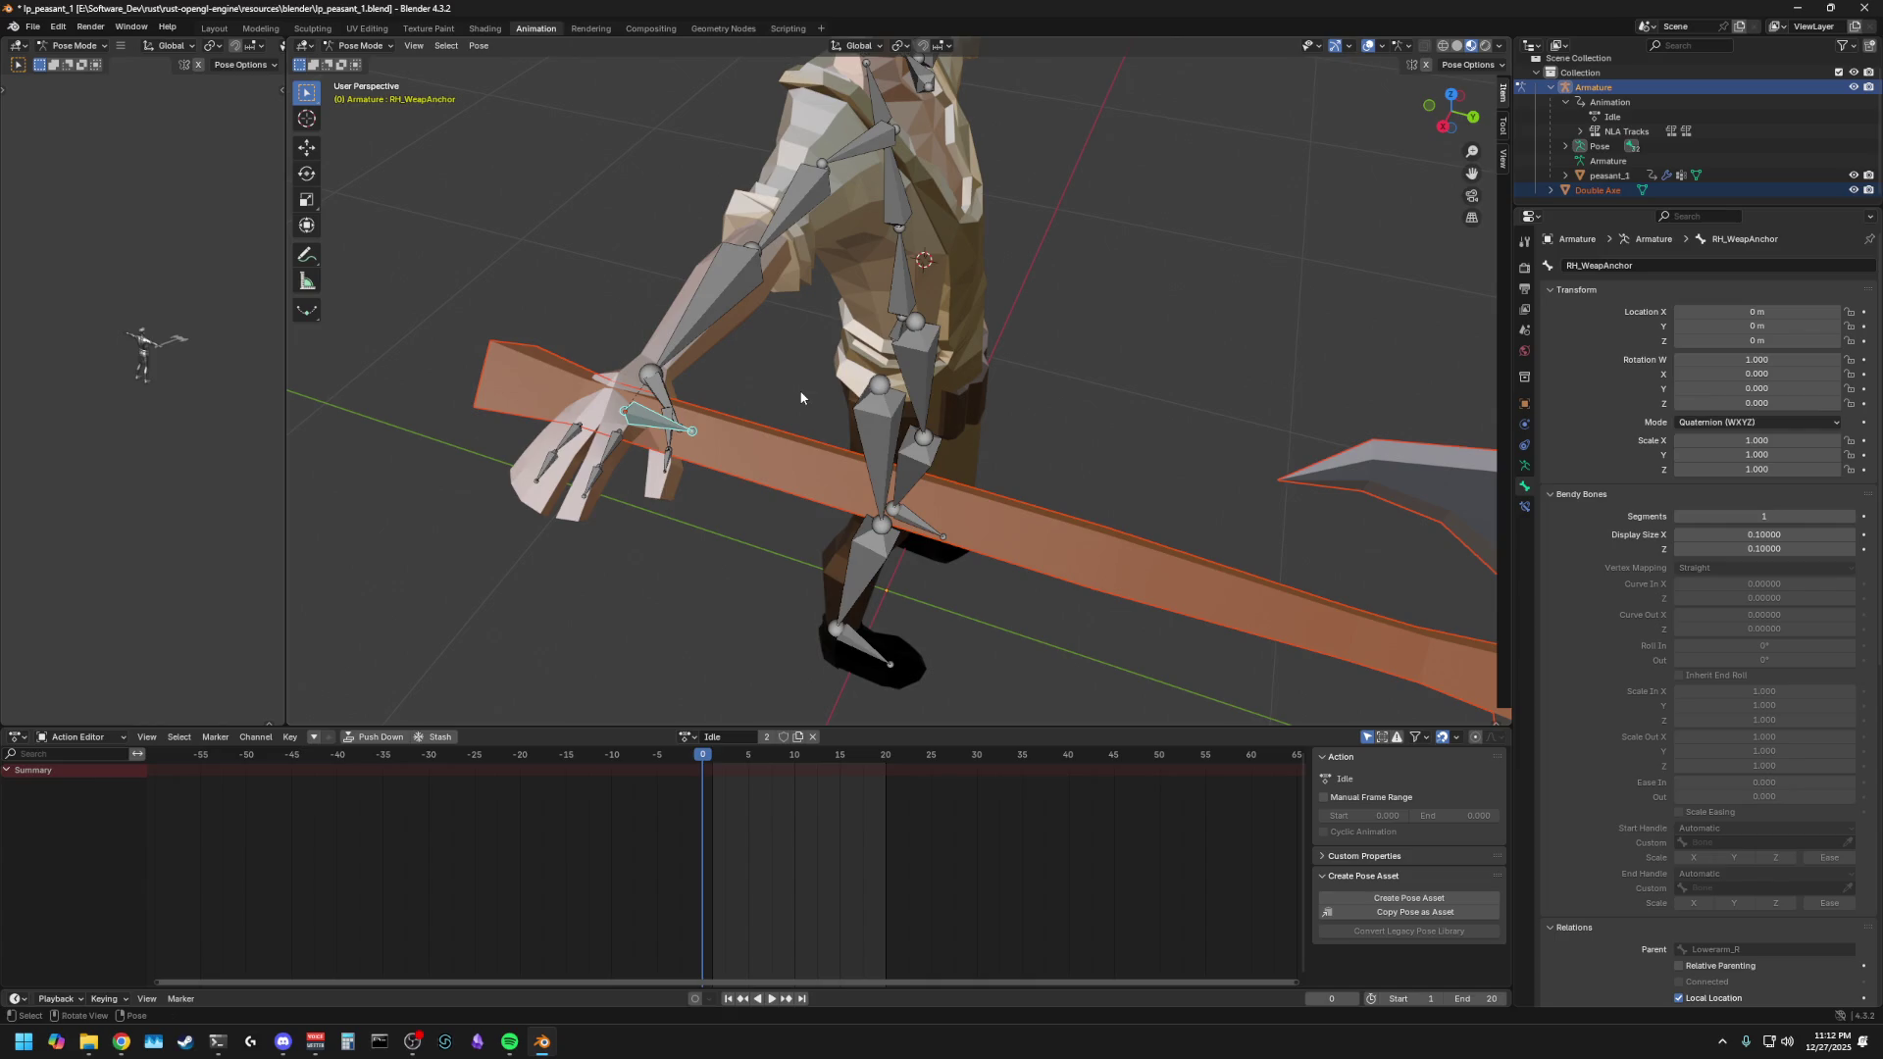
pyautogui.hotkey('ctrl', 'p')
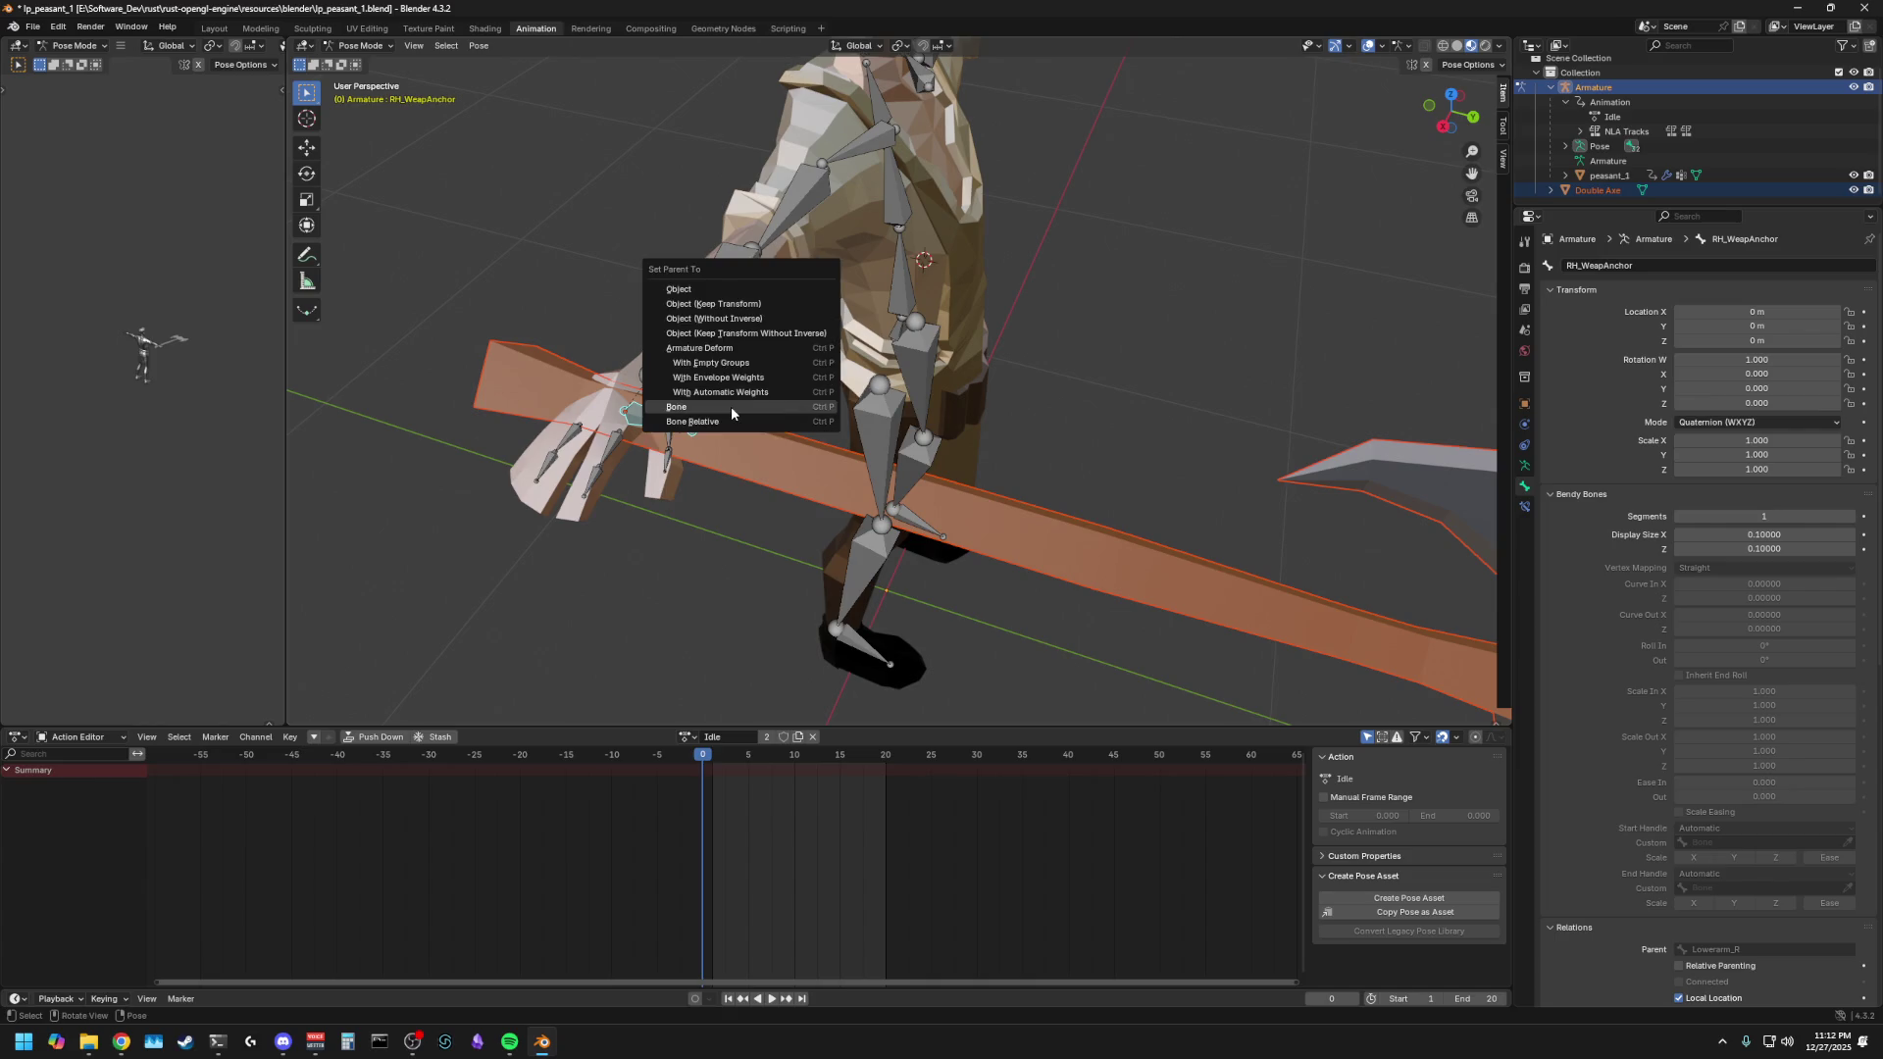
pyautogui.click(731, 406)
pyautogui.scroll(-6, 949, 432)
pyautogui.press('space')
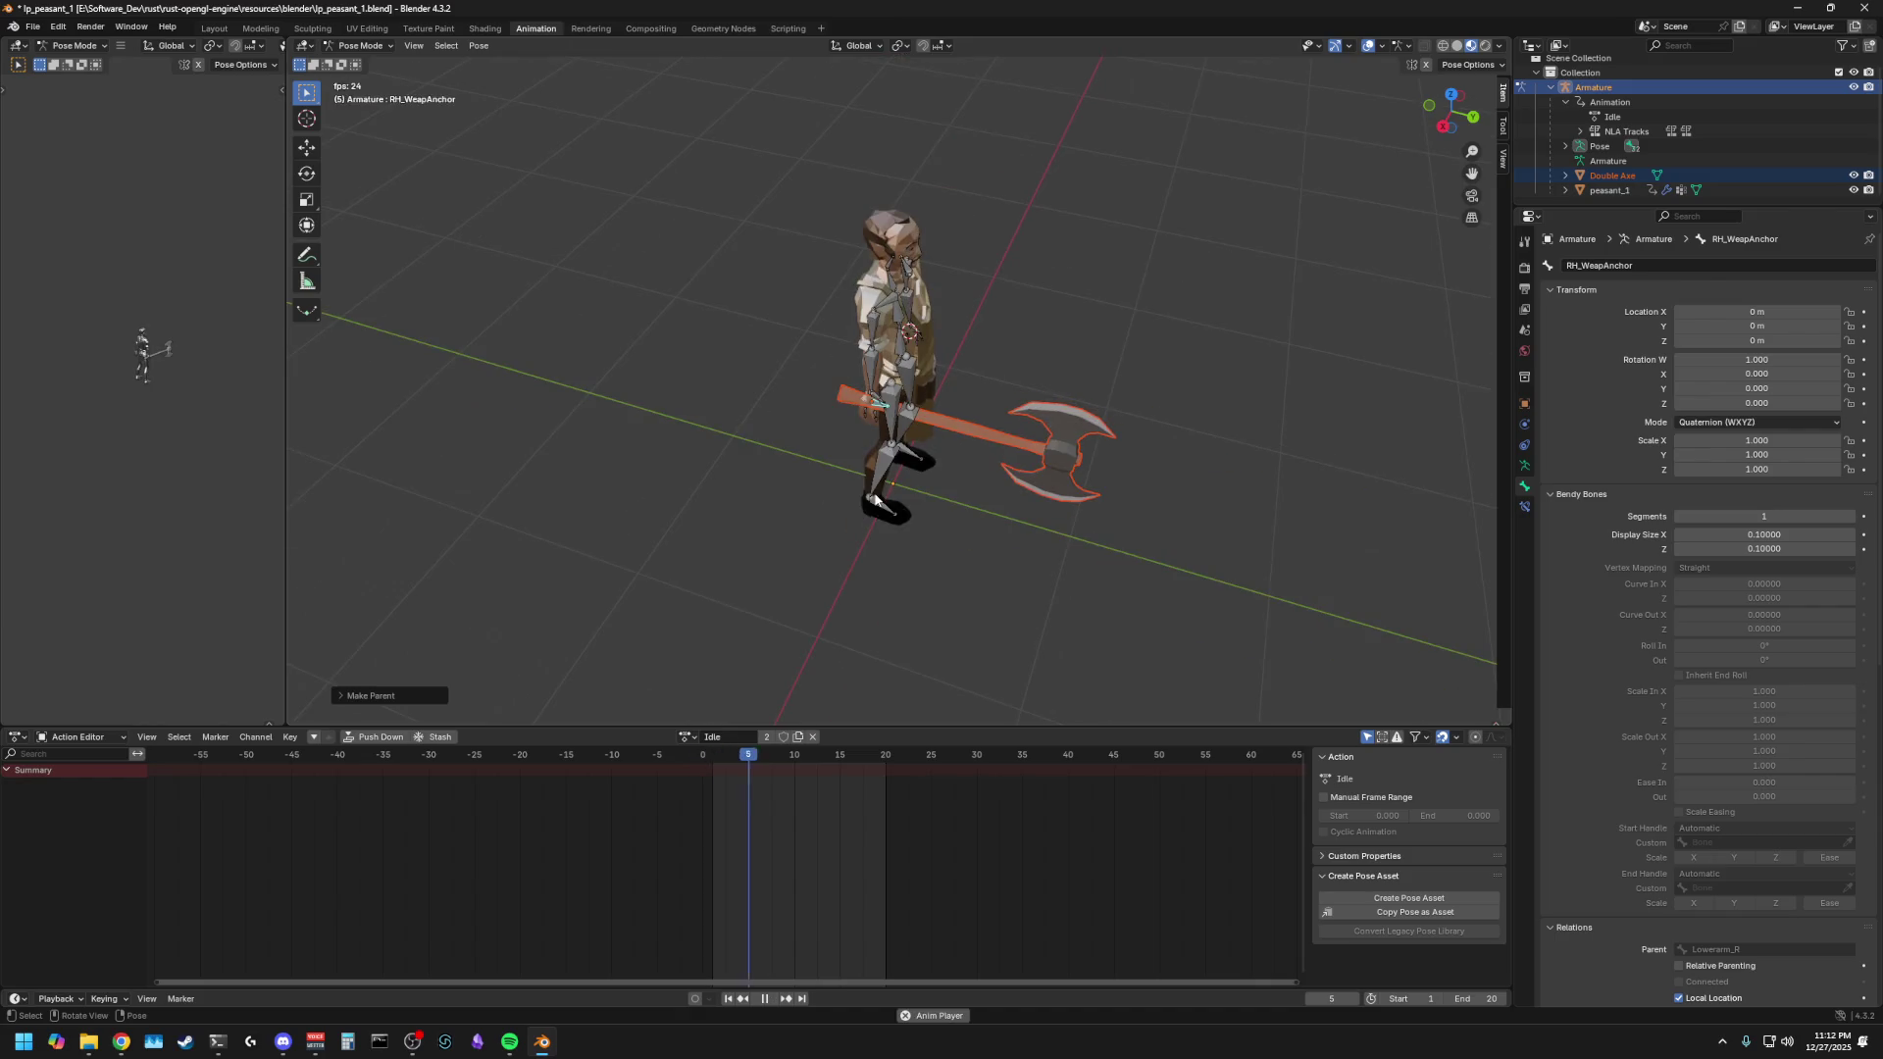
# - Stop the Idle playback and orbit to inspect the axe in the character's hand
pyautogui.moveTo(781, 485)
pyautogui.mouseDown(button='middle')
pyautogui.moveTo(622, 447)
pyautogui.moveTo(714, 458)
pyautogui.mouseUp(button='middle')
pyautogui.press('space')
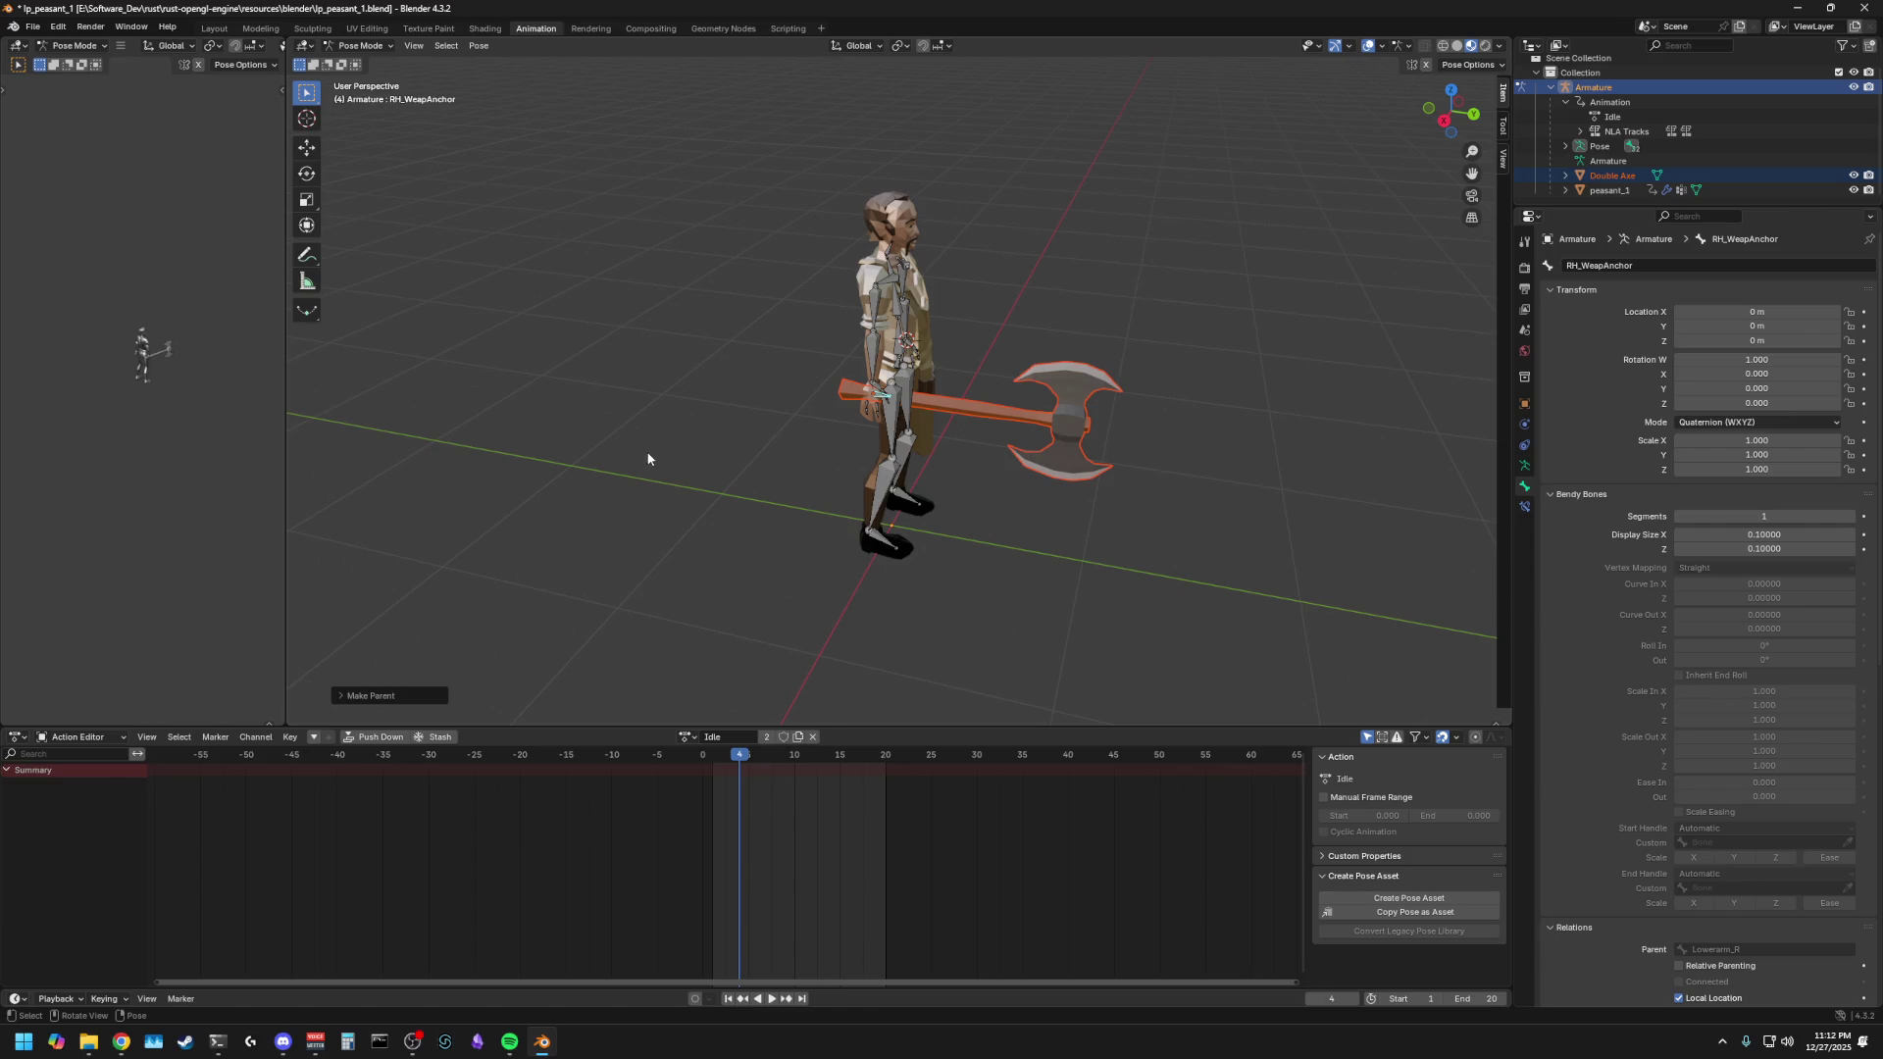
pyautogui.scroll(3, 549, 471)
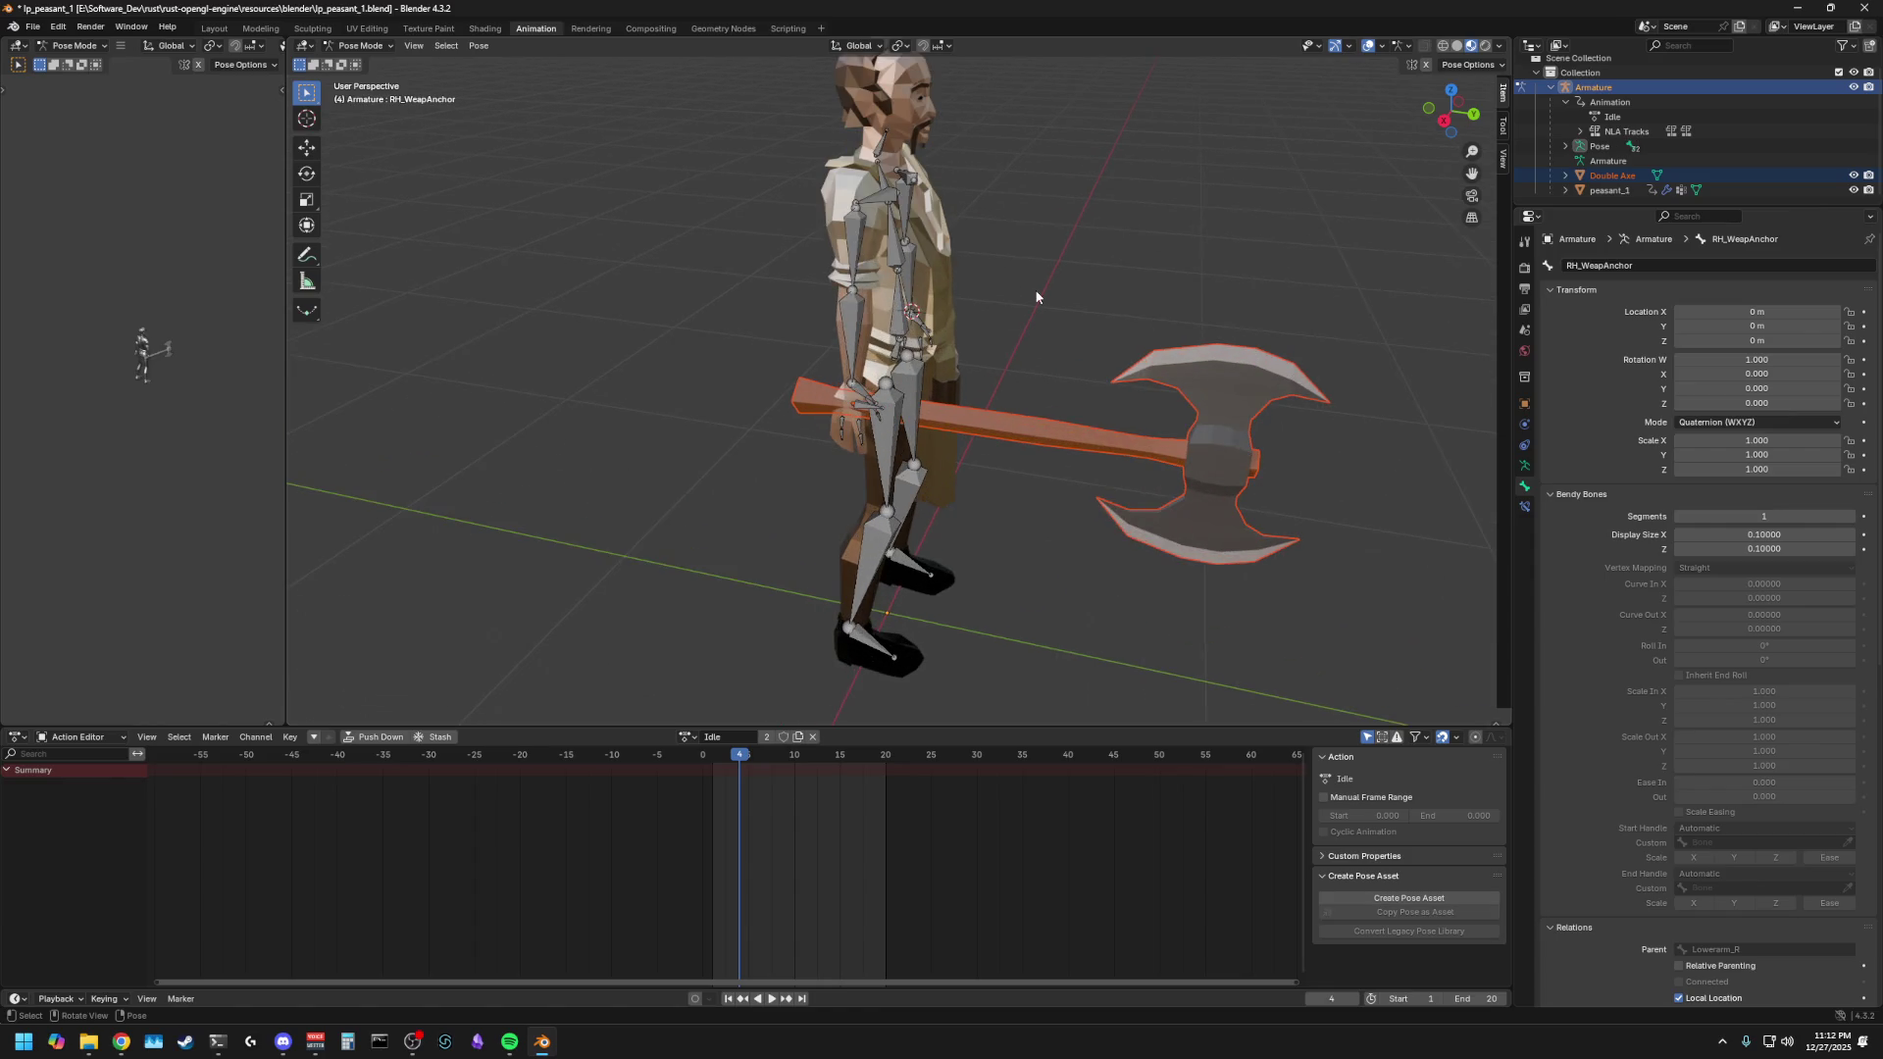
pyautogui.moveTo(1299, 498)
pyautogui.mouseDown(button='middle')
pyautogui.moveTo(1106, 525)
pyautogui.moveTo(1124, 456)
pyautogui.moveTo(453, 503)
pyautogui.moveTo(497, 508)
pyautogui.moveTo(608, 628)
pyautogui.mouseUp(button='middle')
pyautogui.moveTo(691, 749); pyautogui.dragTo(712, 755)
# - Duplicate the Idle action and rename the copy to 'Slash'
pyautogui.click(798, 738)
pyautogui.click(751, 735)
pyautogui.click(751, 735)
pyautogui.press('BackSpace')
pyautogui.hotkey('ctrl', 'a')
pyautogui.write('Slash')
pyautogui.press('Return')
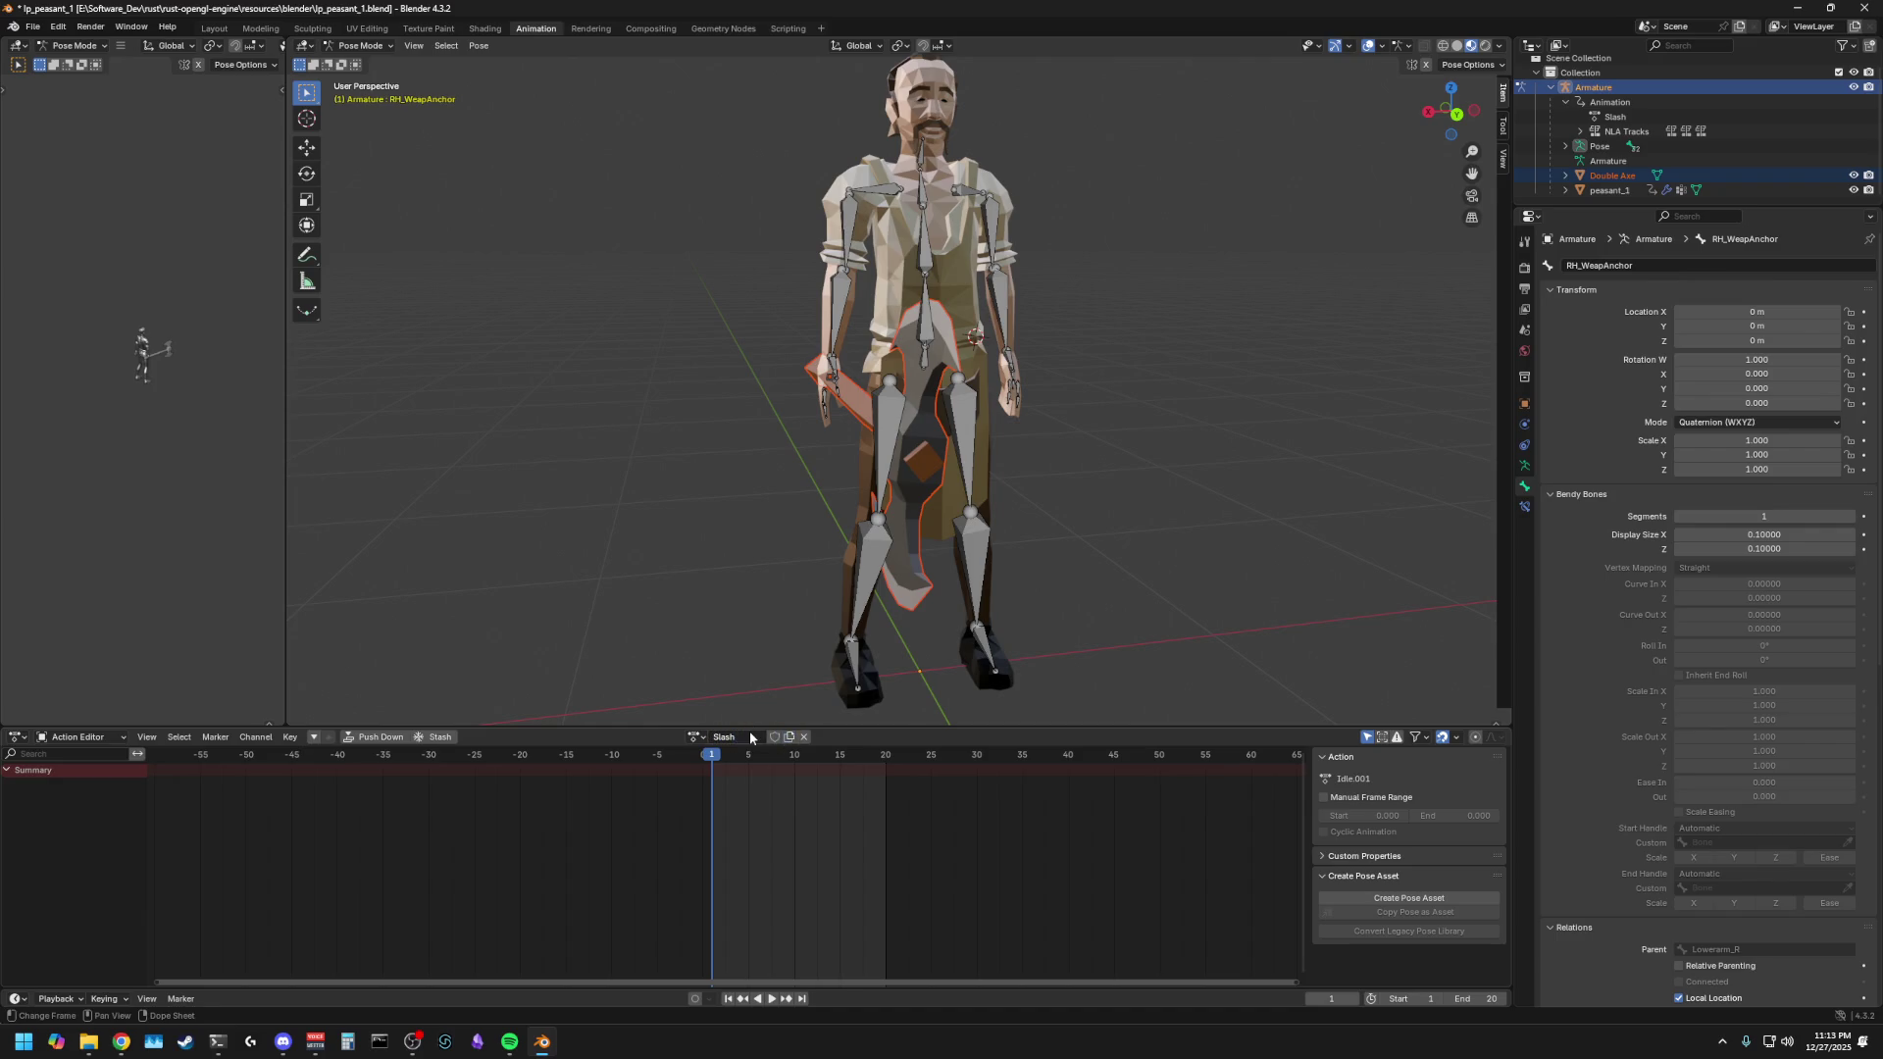
# - Delete the frame-30 keyframes from the Slash action
pyautogui.press('a')
pyautogui.click(598, 633)
pyautogui.press('a')
pyautogui.click(977, 770)
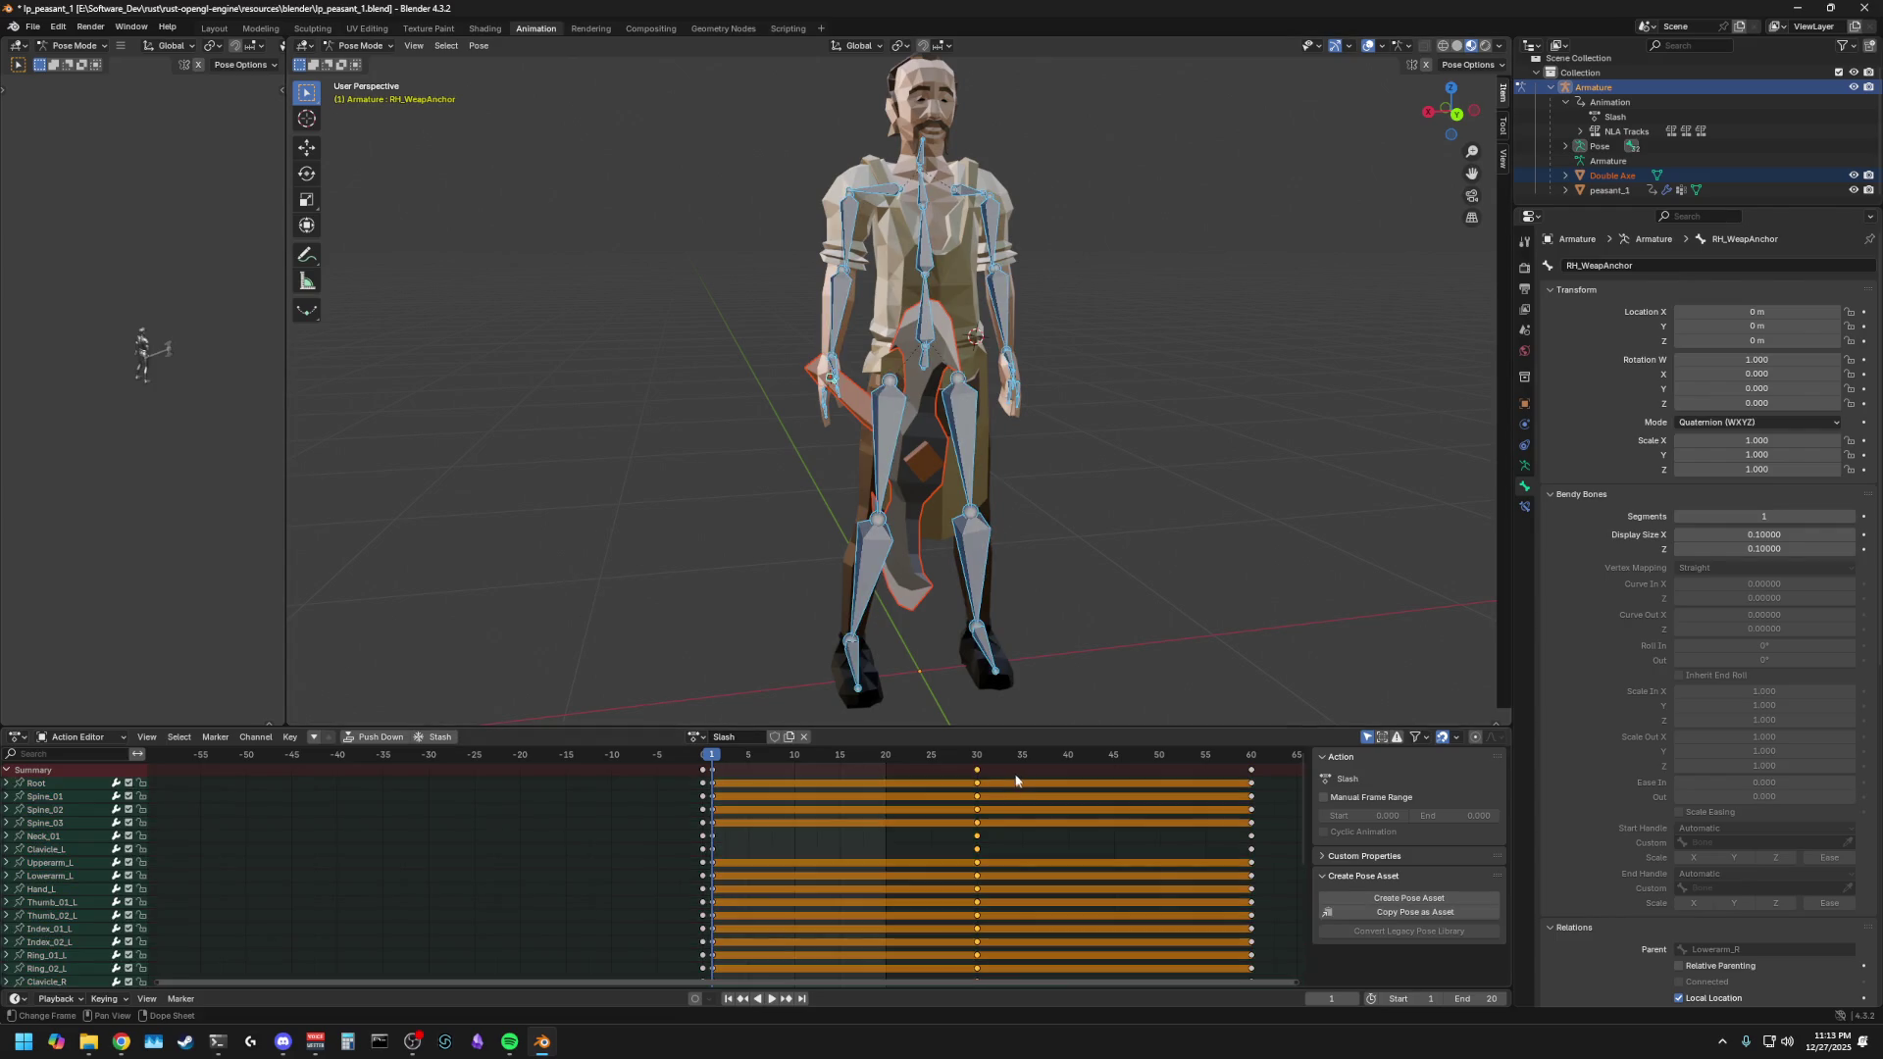
pyautogui.press('Delete')
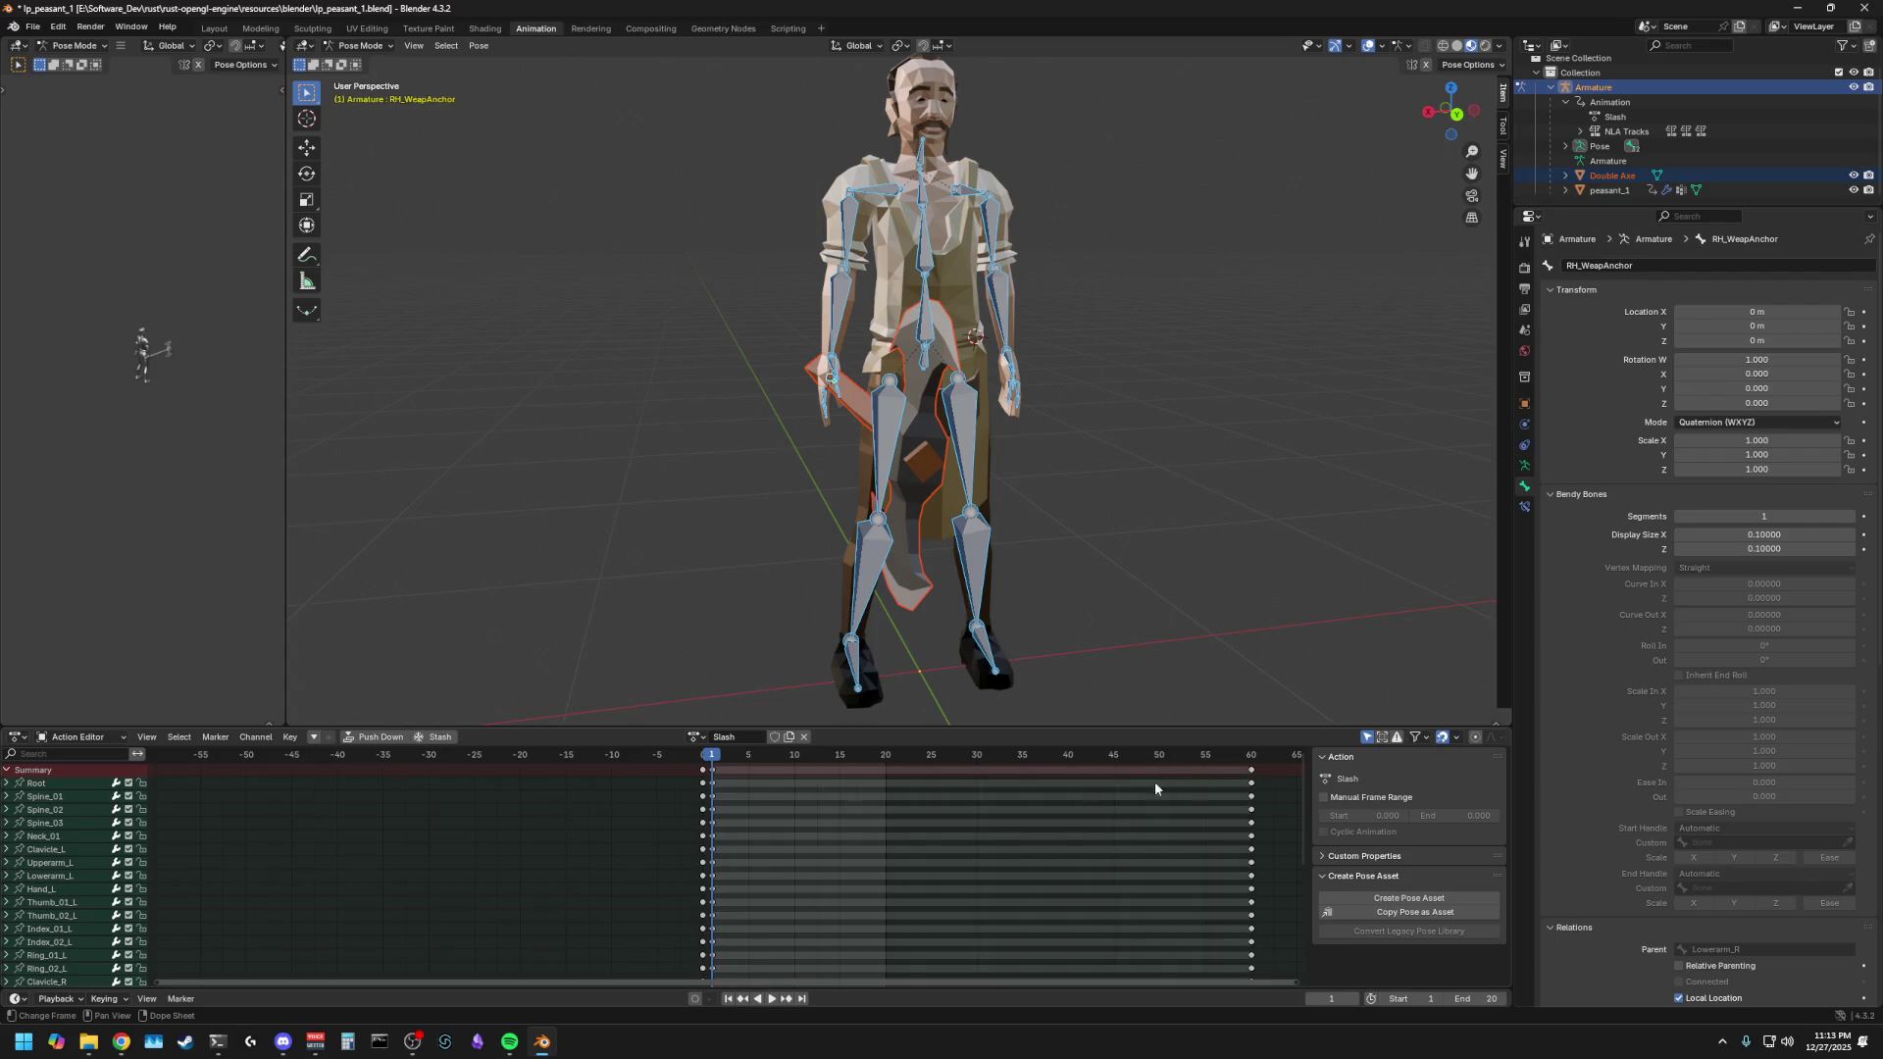
pyautogui.press('a')
pyautogui.click(591, 597)
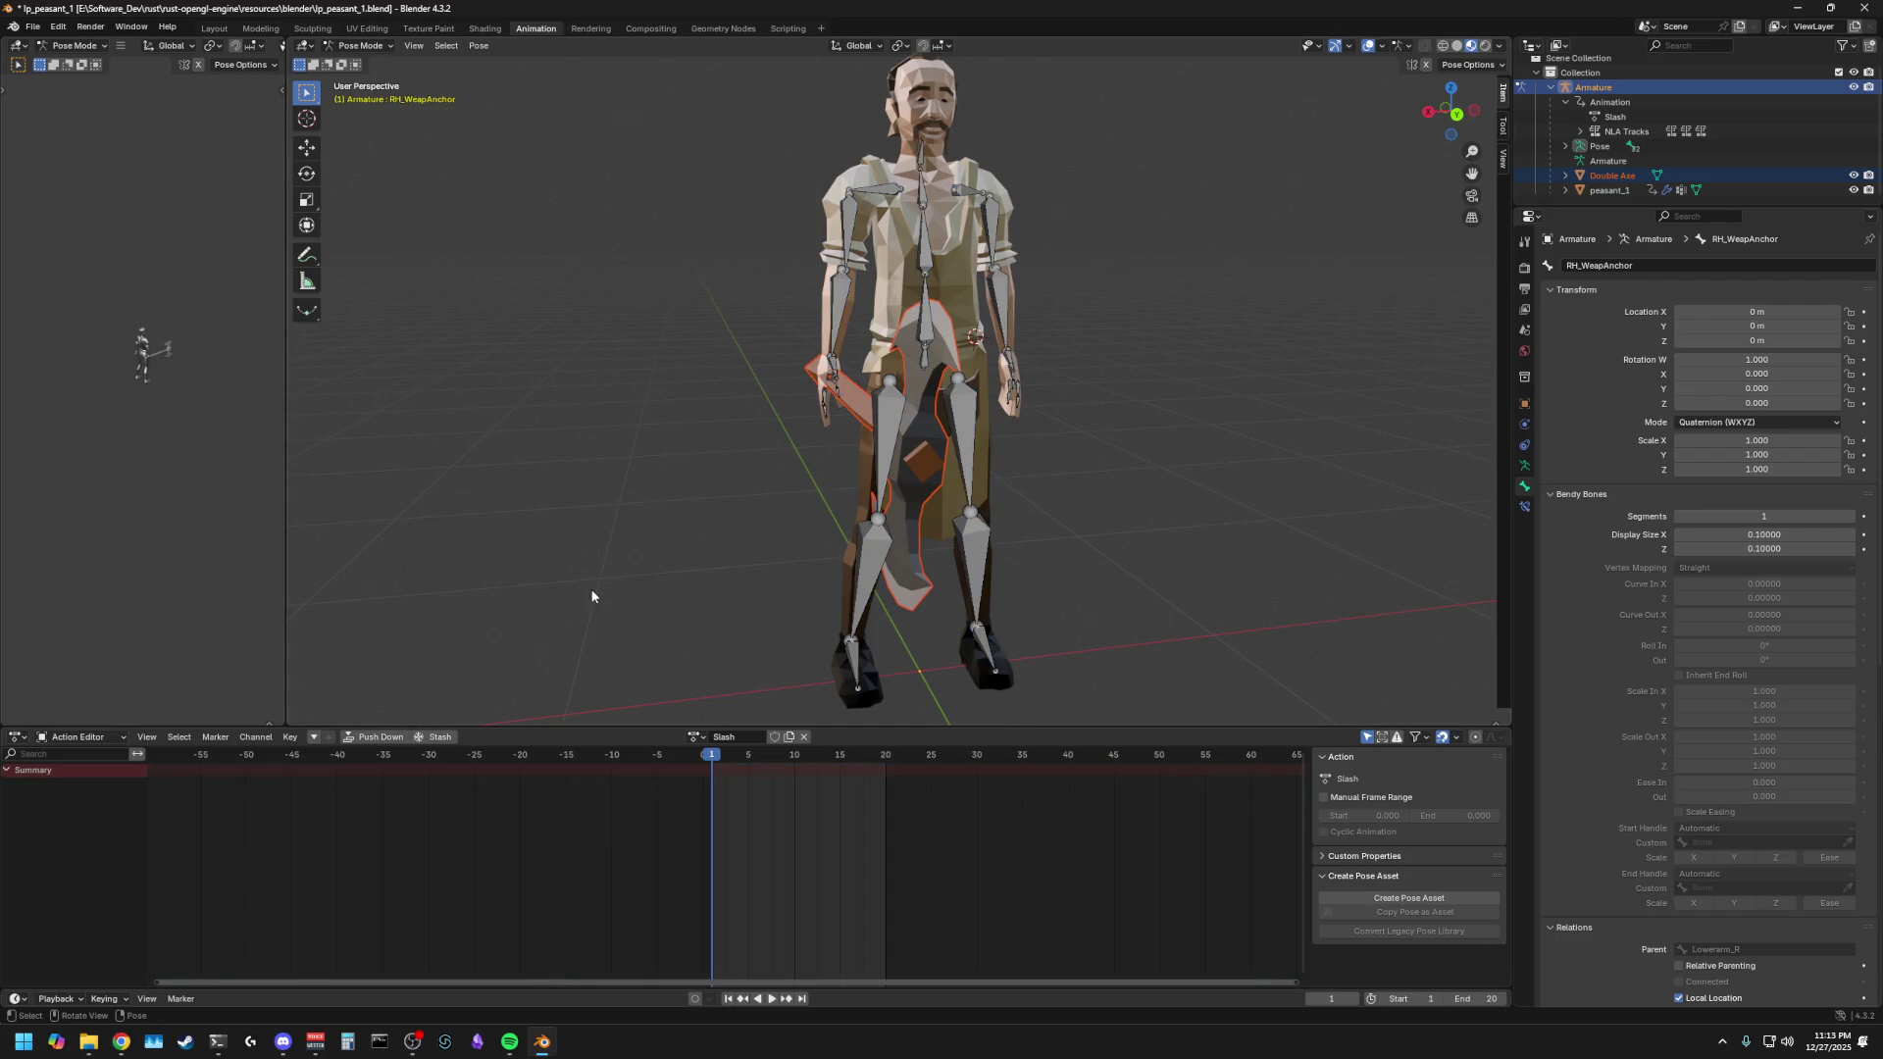
pyautogui.moveTo(584, 543)
pyautogui.mouseDown(button='middle')
pyautogui.moveTo(659, 569)
pyautogui.moveTo(853, 568)
pyautogui.moveTo(739, 581)
pyautogui.moveTo(621, 537)
pyautogui.moveTo(594, 556)
pyautogui.mouseUp(button='middle')
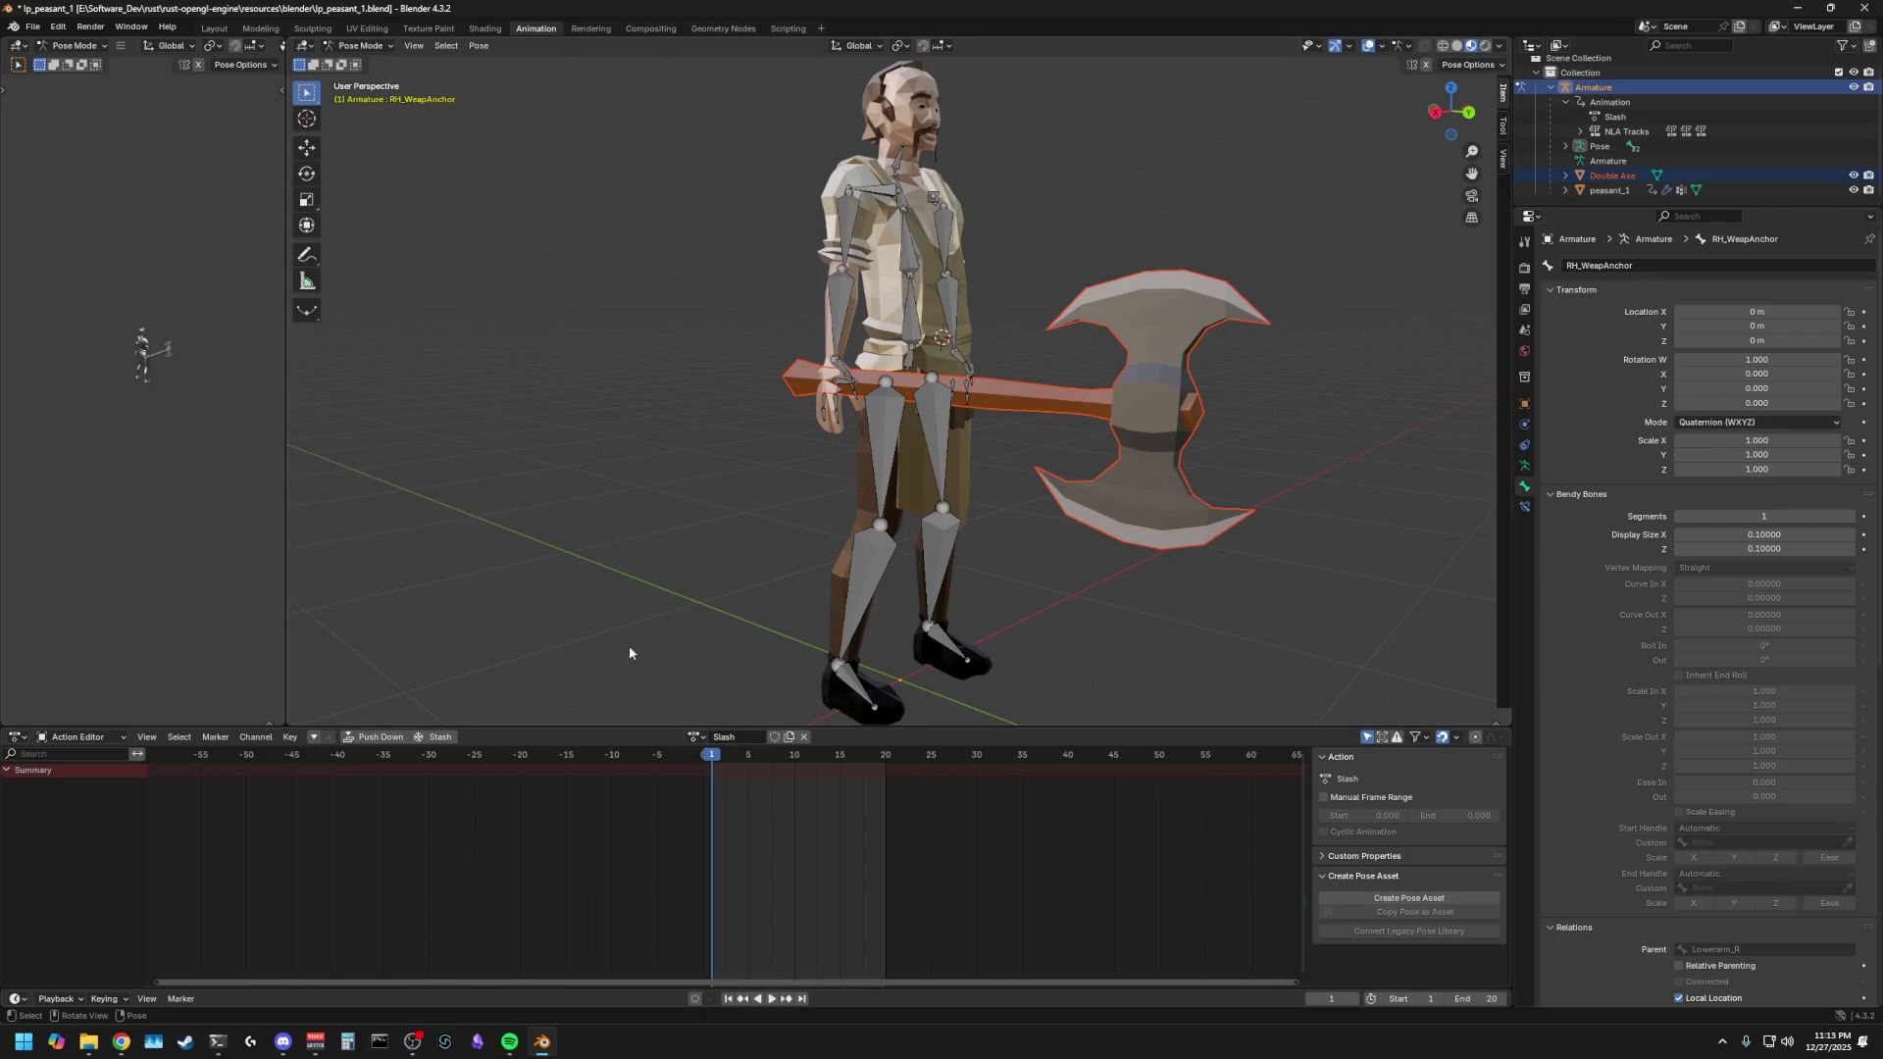
# - Scrub and play the Slash action between frames 0 and 30, orbiting to watch the axe follow the hand
pyautogui.press('a')
pyautogui.moveTo(745, 760); pyautogui.dragTo(979, 774)
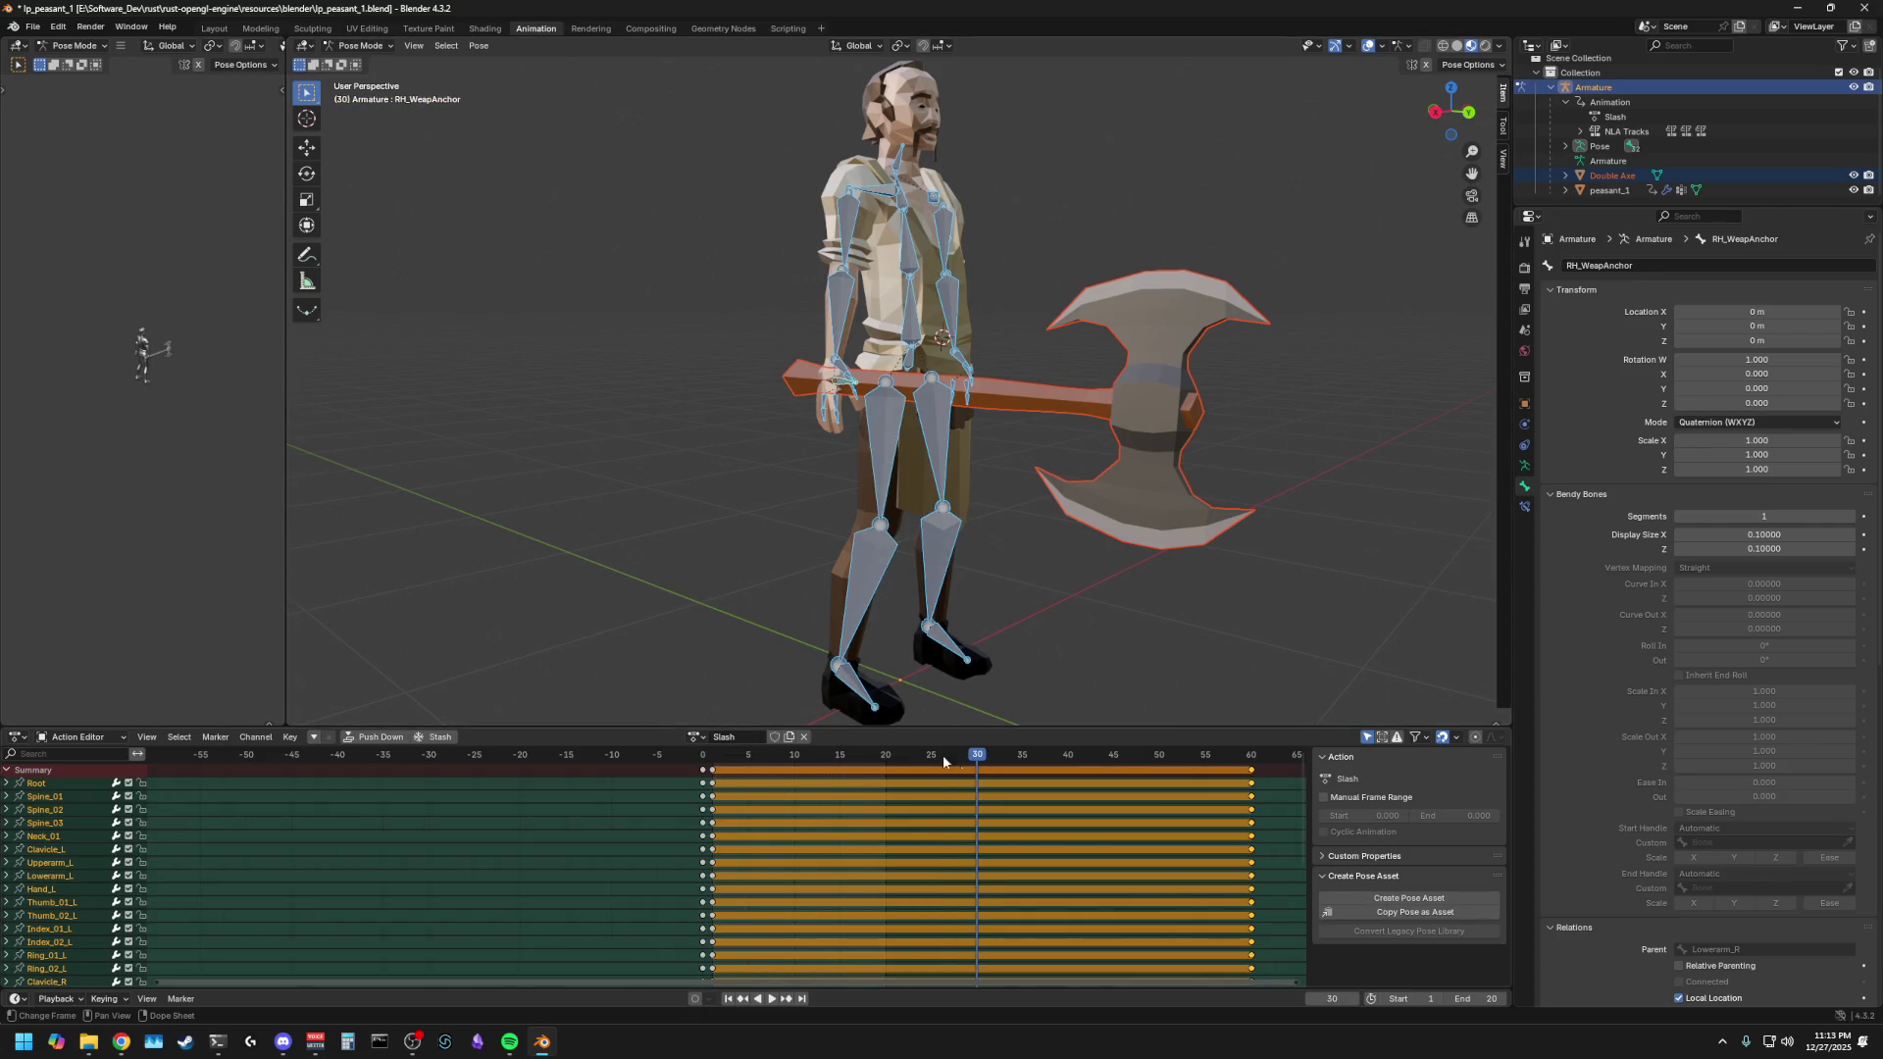
pyautogui.click(639, 603)
pyautogui.press('a')
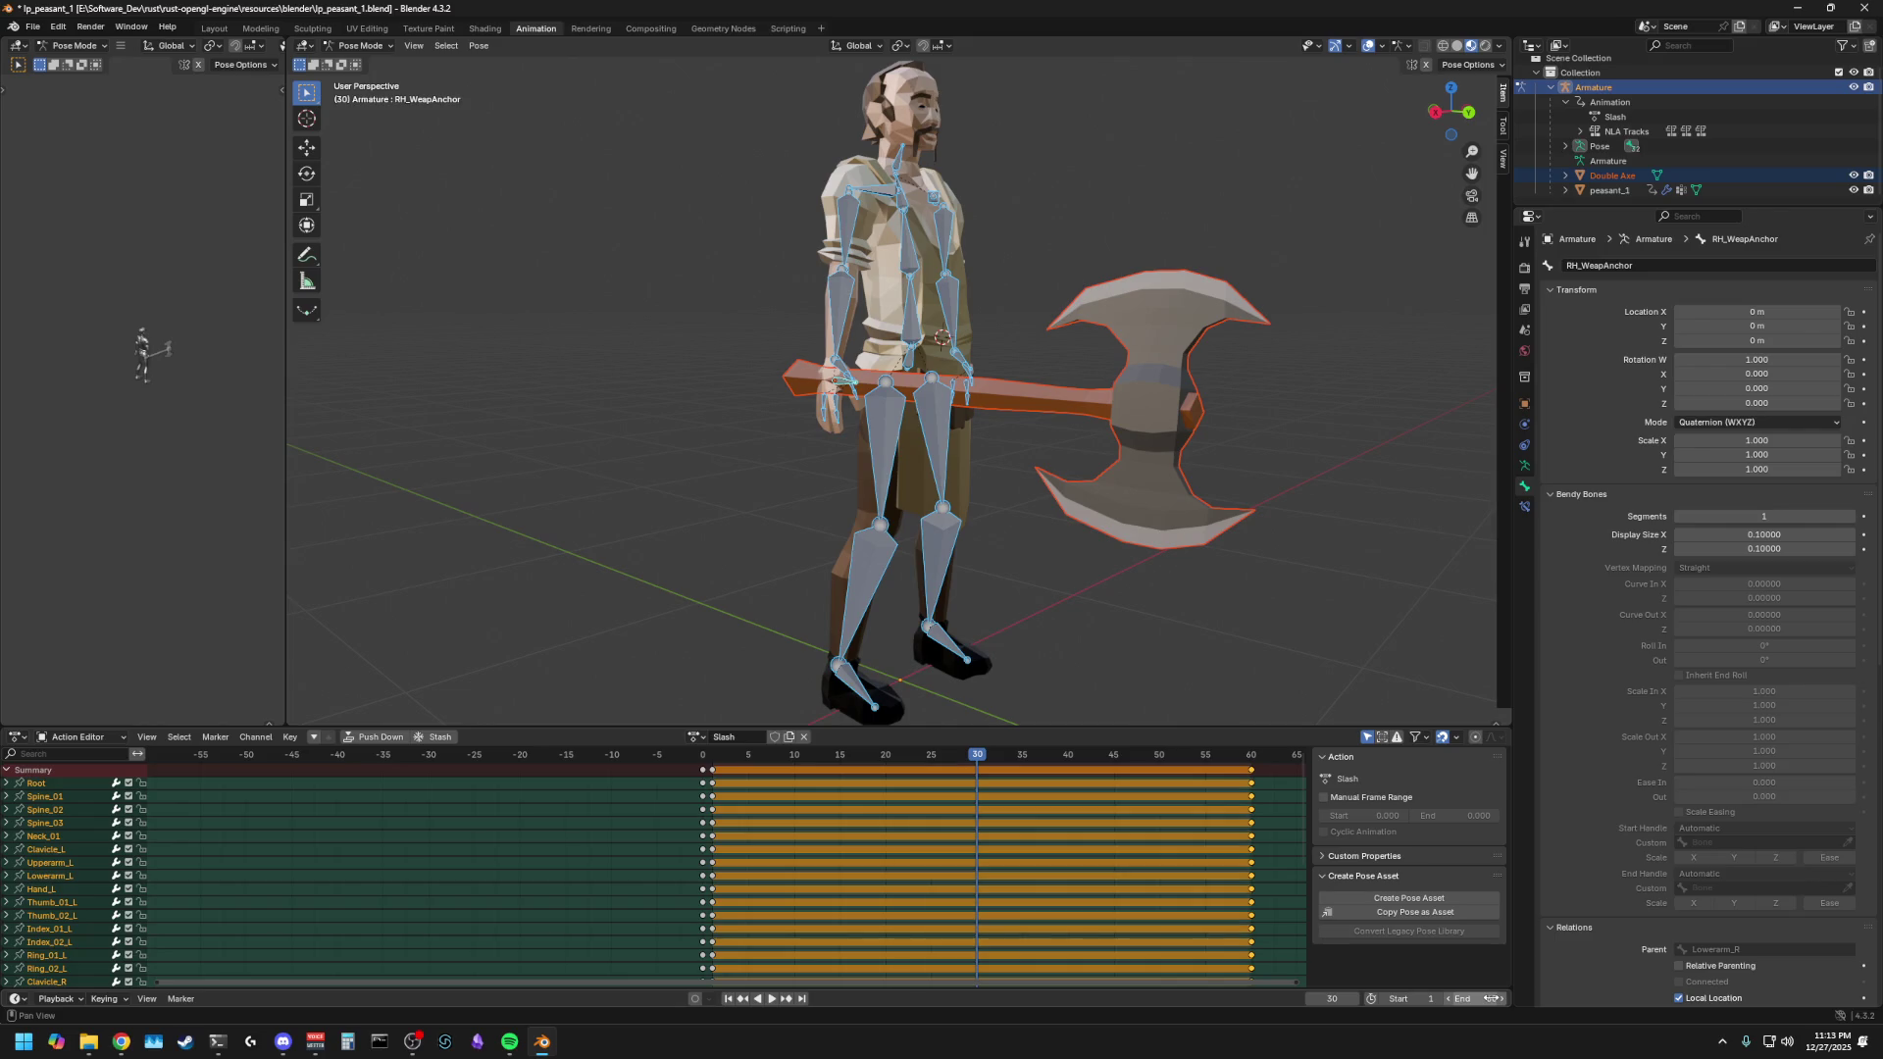
pyautogui.press('space')
pyautogui.moveTo(859, 775)
pyautogui.mouseDown()
pyautogui.moveTo(831, 774)
pyautogui.moveTo(886, 780)
pyautogui.mouseUp()
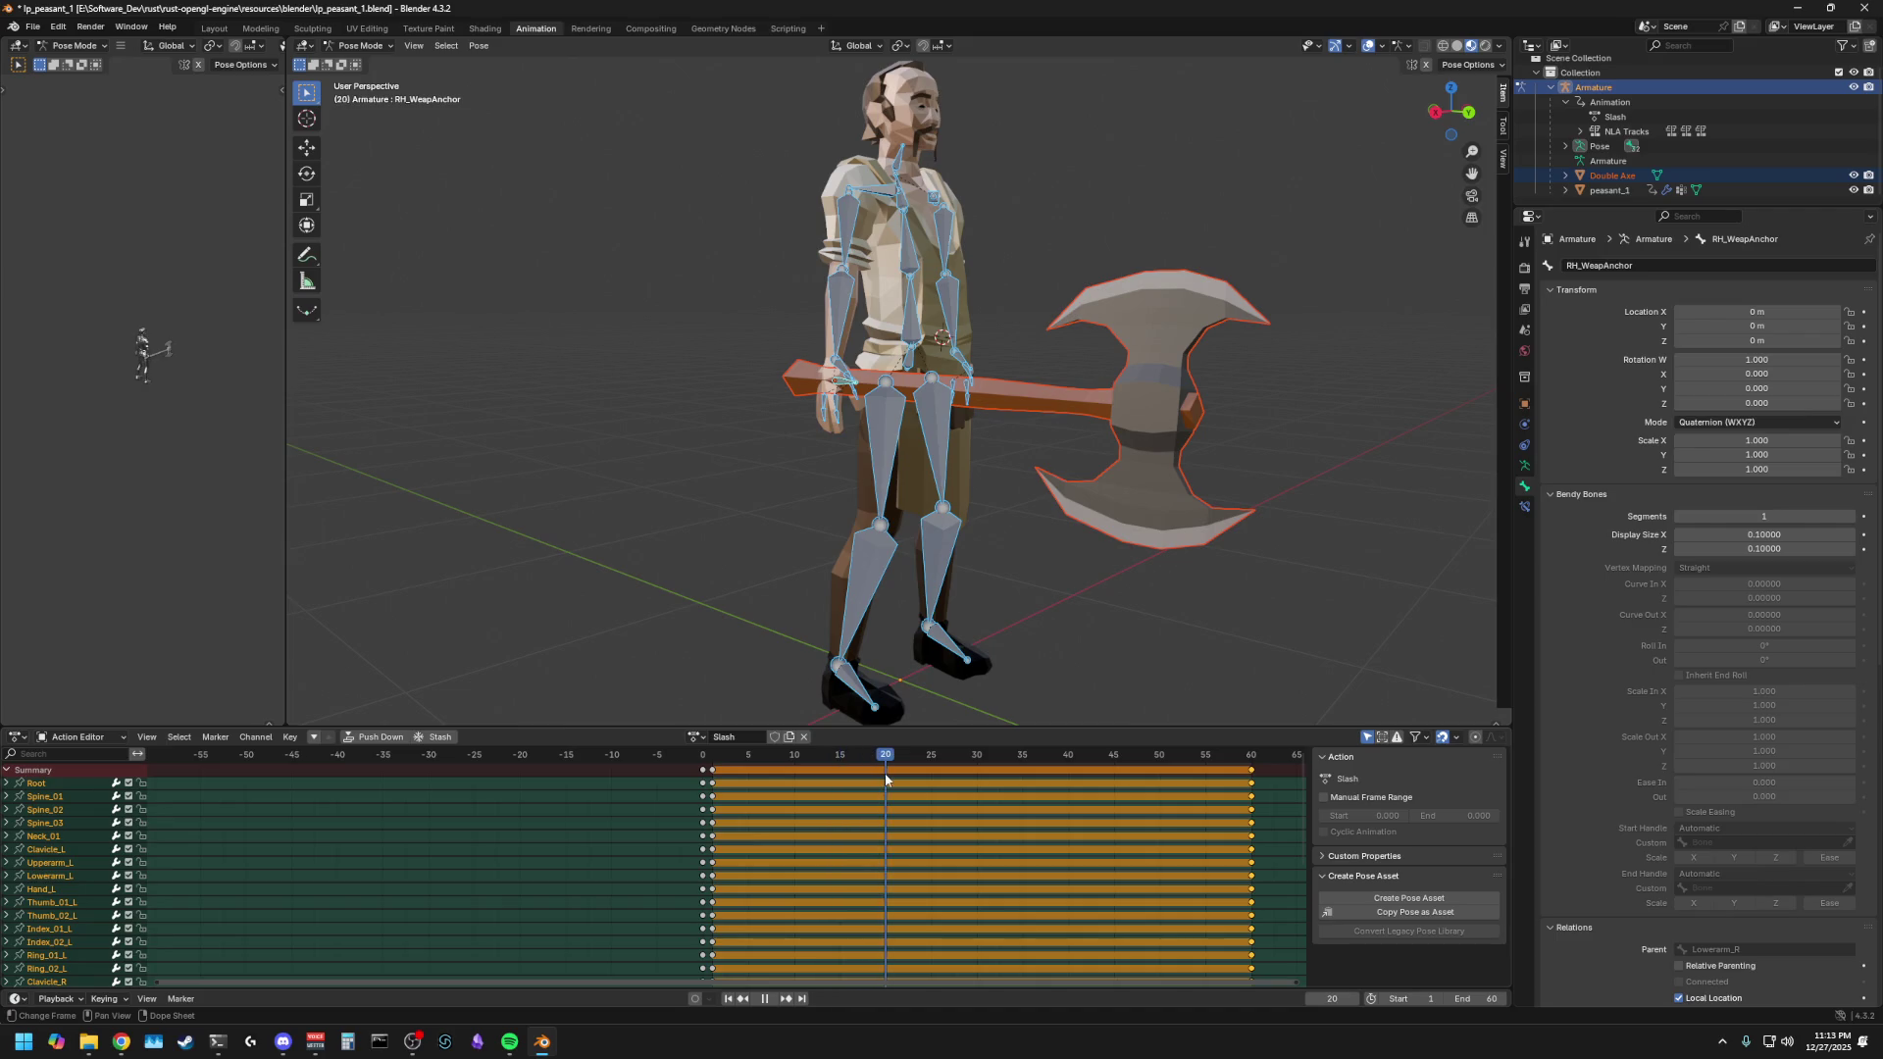
pyautogui.click(693, 610)
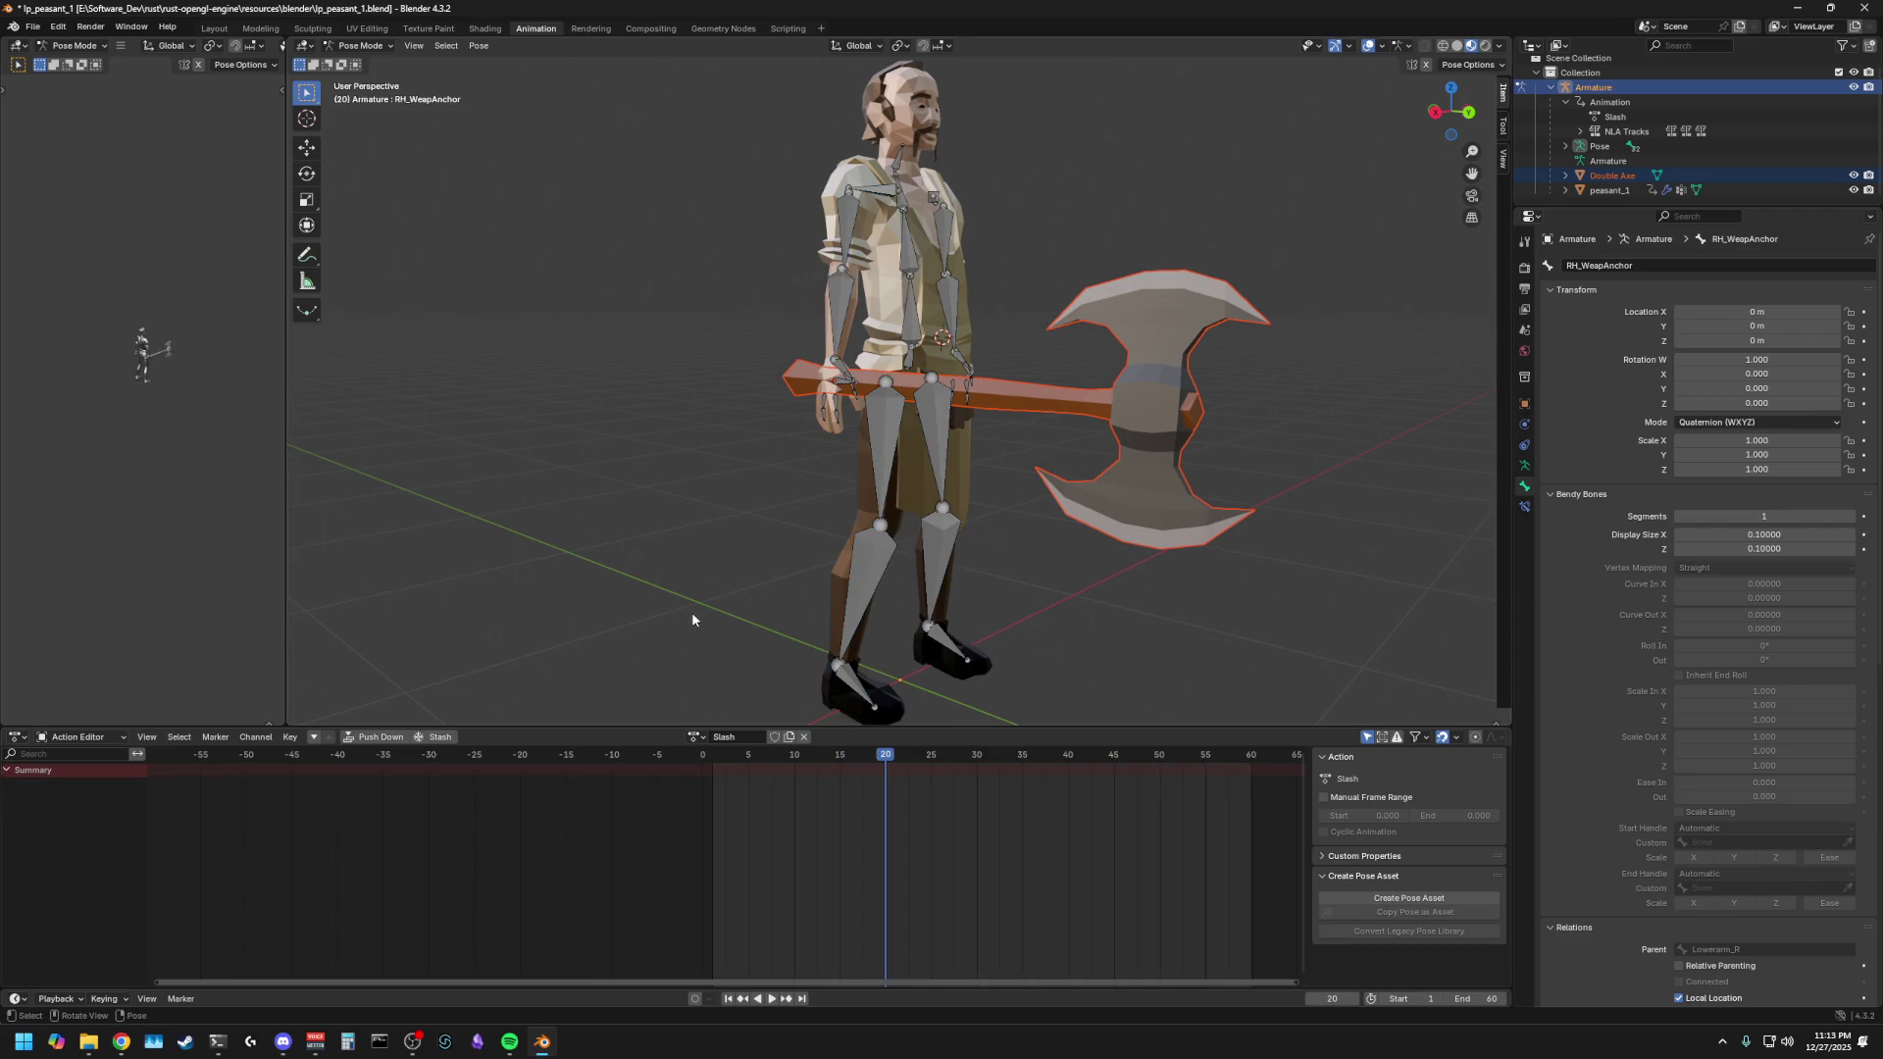
pyautogui.press('a')
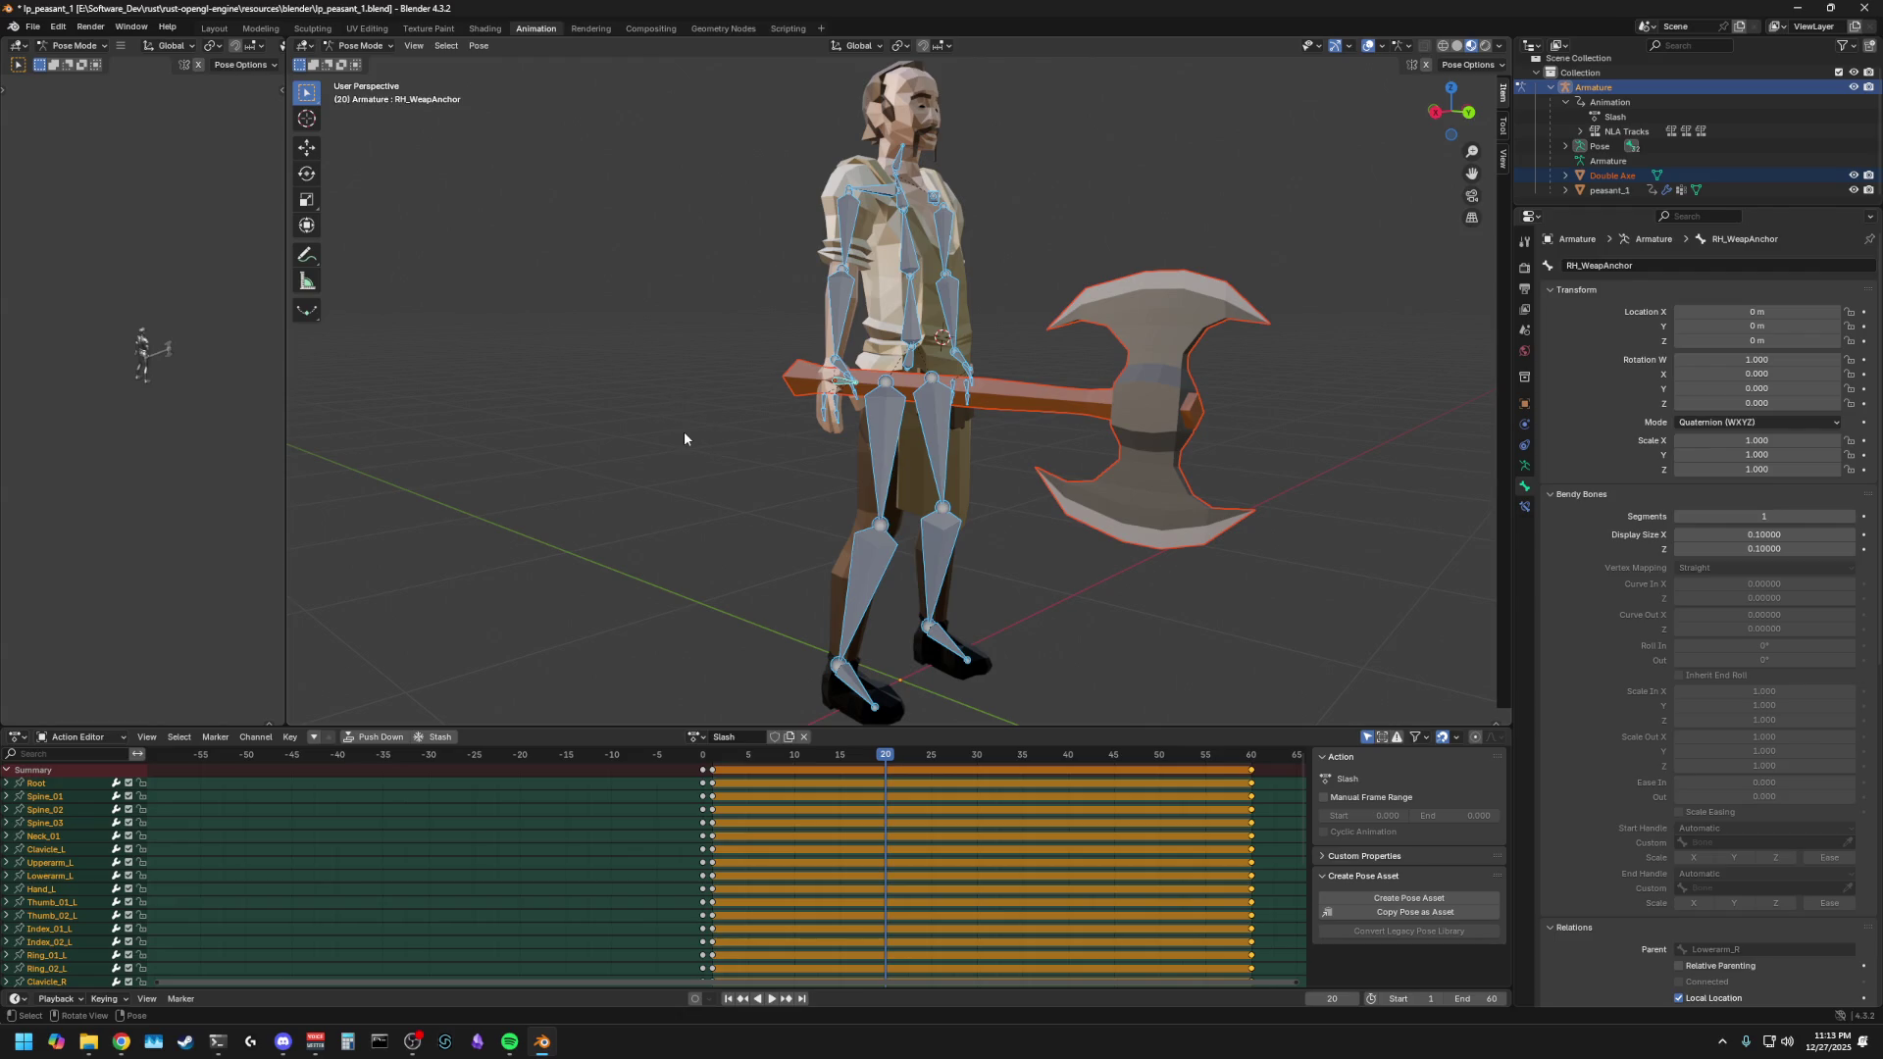
pyautogui.moveTo(544, 408)
pyautogui.mouseDown(button='middle')
pyautogui.moveTo(687, 463)
pyautogui.moveTo(1022, 384)
pyautogui.moveTo(664, 383)
pyautogui.mouseUp(button='middle')
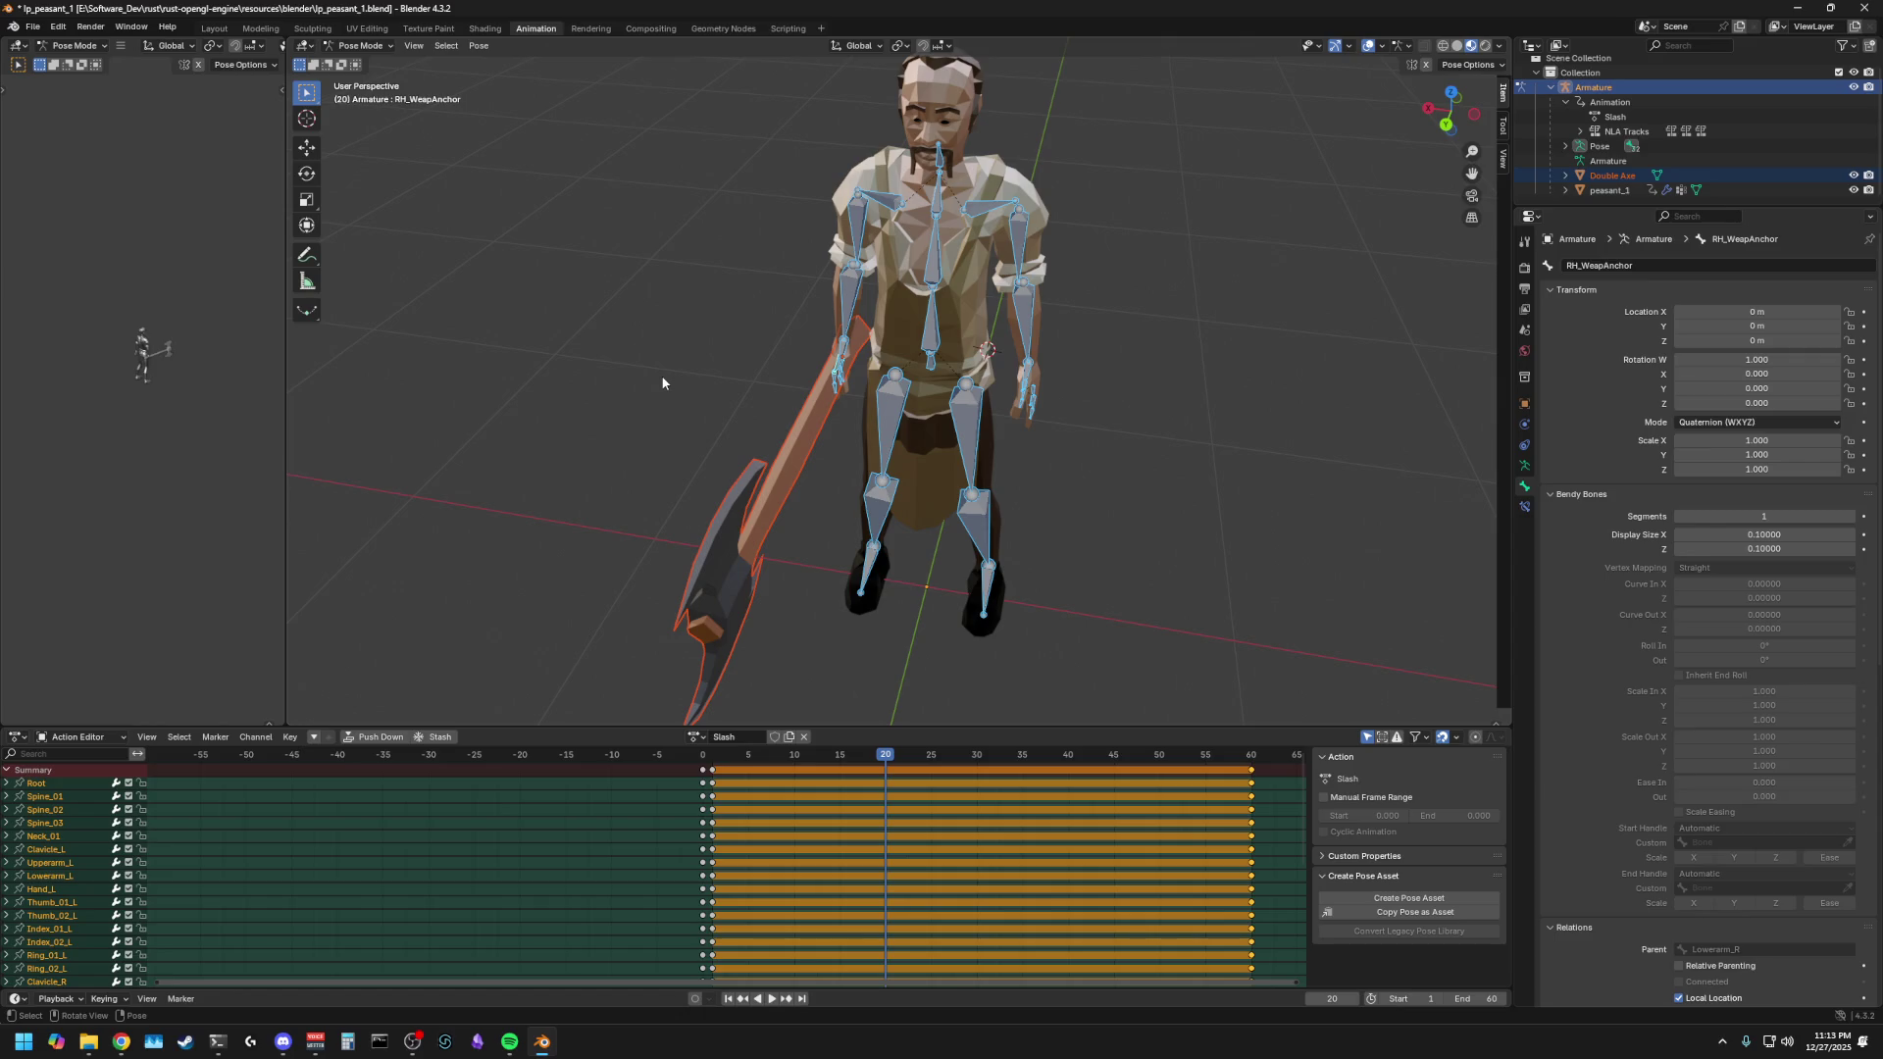
pyautogui.moveTo(892, 754)
pyautogui.mouseDown()
pyautogui.moveTo(704, 768)
pyautogui.moveTo(978, 785)
pyautogui.moveTo(729, 775)
pyautogui.moveTo(886, 782)
pyautogui.mouseUp()
pyautogui.moveTo(559, 496)
pyautogui.mouseDown(button='middle')
pyautogui.moveTo(588, 438)
pyautogui.moveTo(778, 442)
pyautogui.moveTo(796, 397)
pyautogui.mouseUp(button='middle')
pyautogui.click(1019, 302)
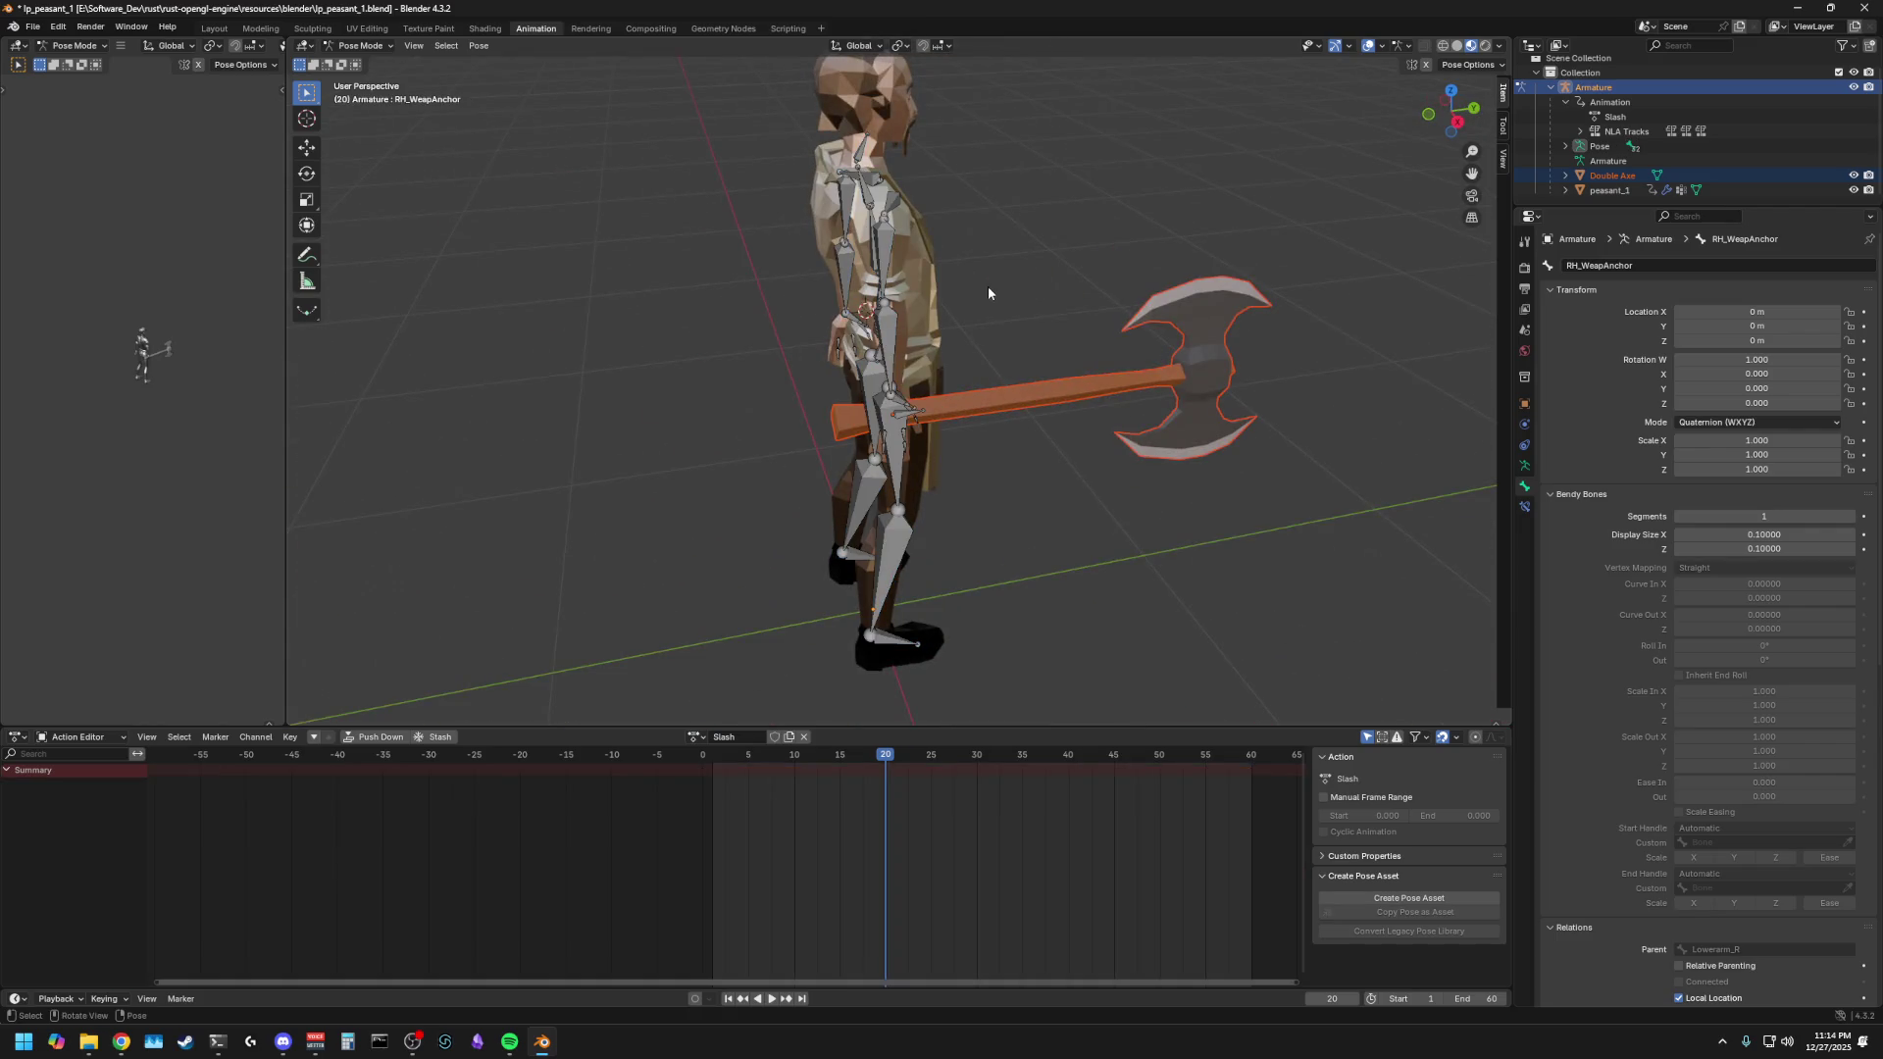
# - Orbit to a front-left view, then snap to Left Orthographic using the gizmo's X axis
pyautogui.moveTo(1001, 281)
pyautogui.mouseDown(button='middle')
pyautogui.moveTo(675, 288)
pyautogui.moveTo(1338, 101)
pyautogui.mouseUp(button='middle')
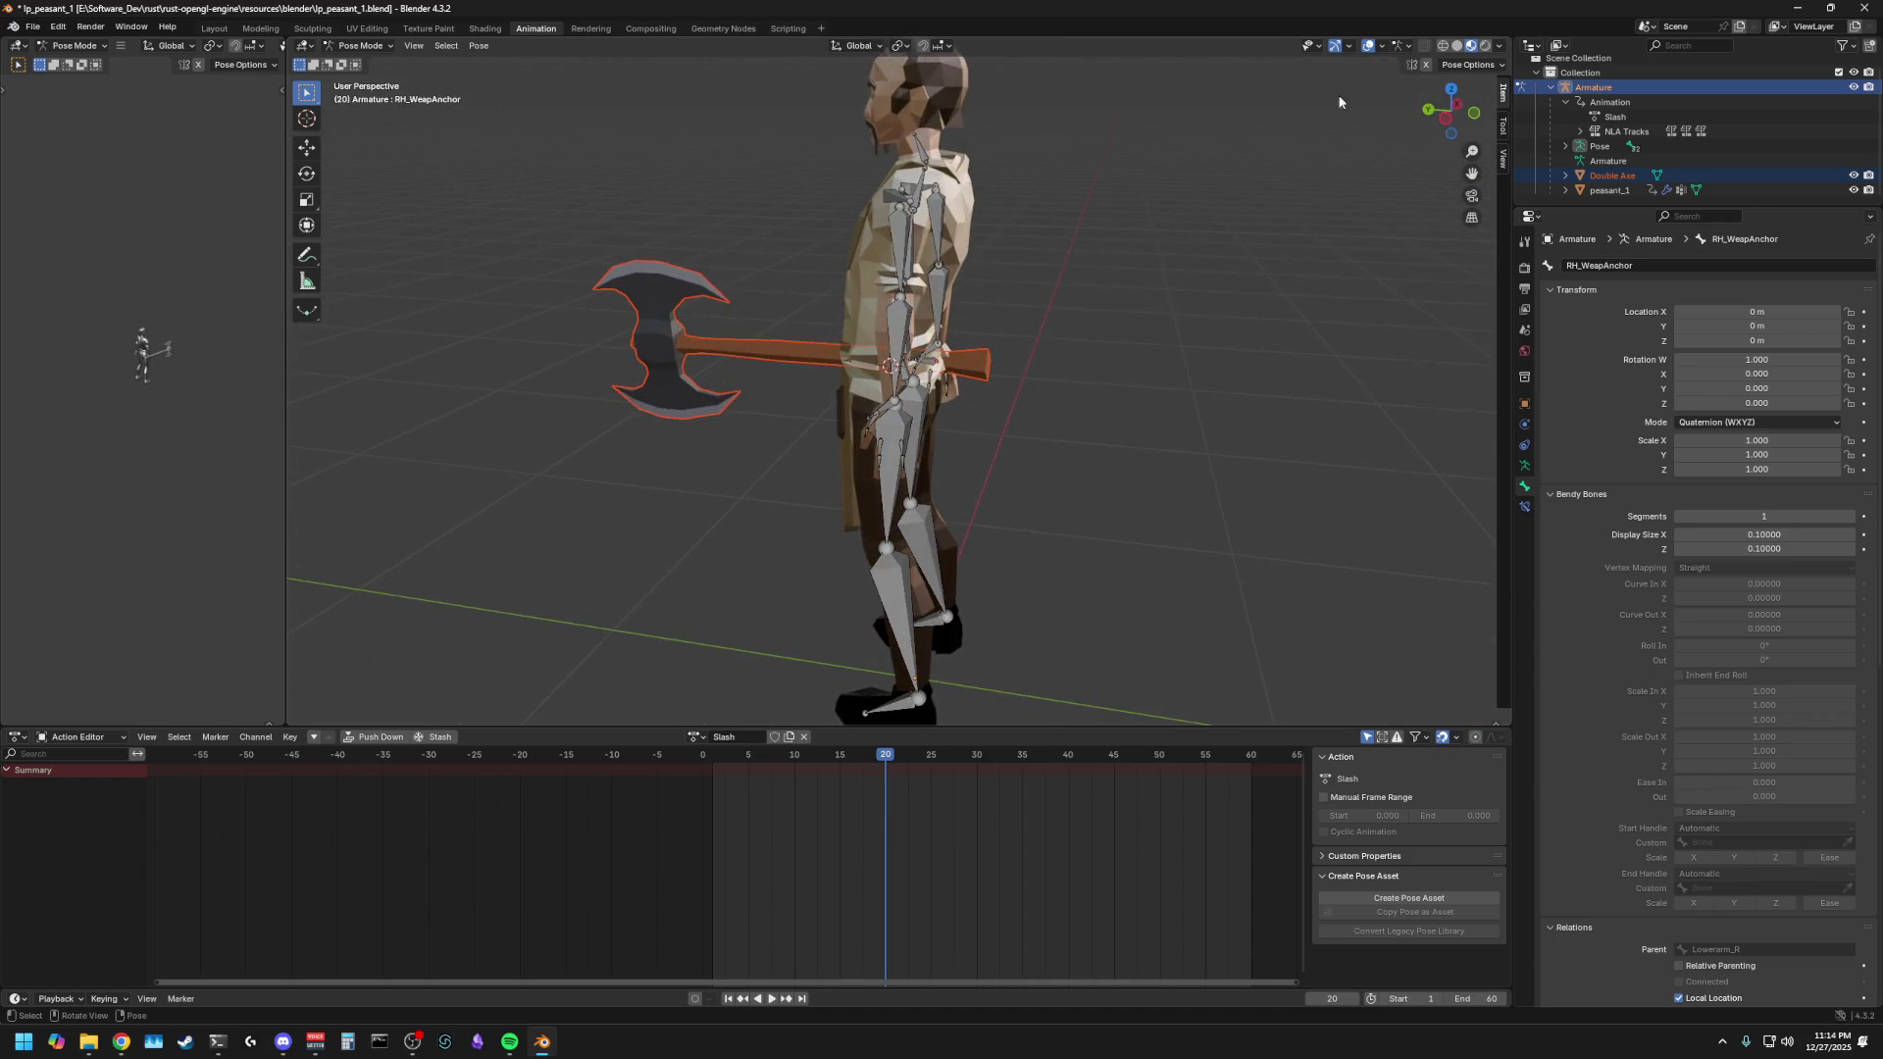
pyautogui.click(1442, 117)
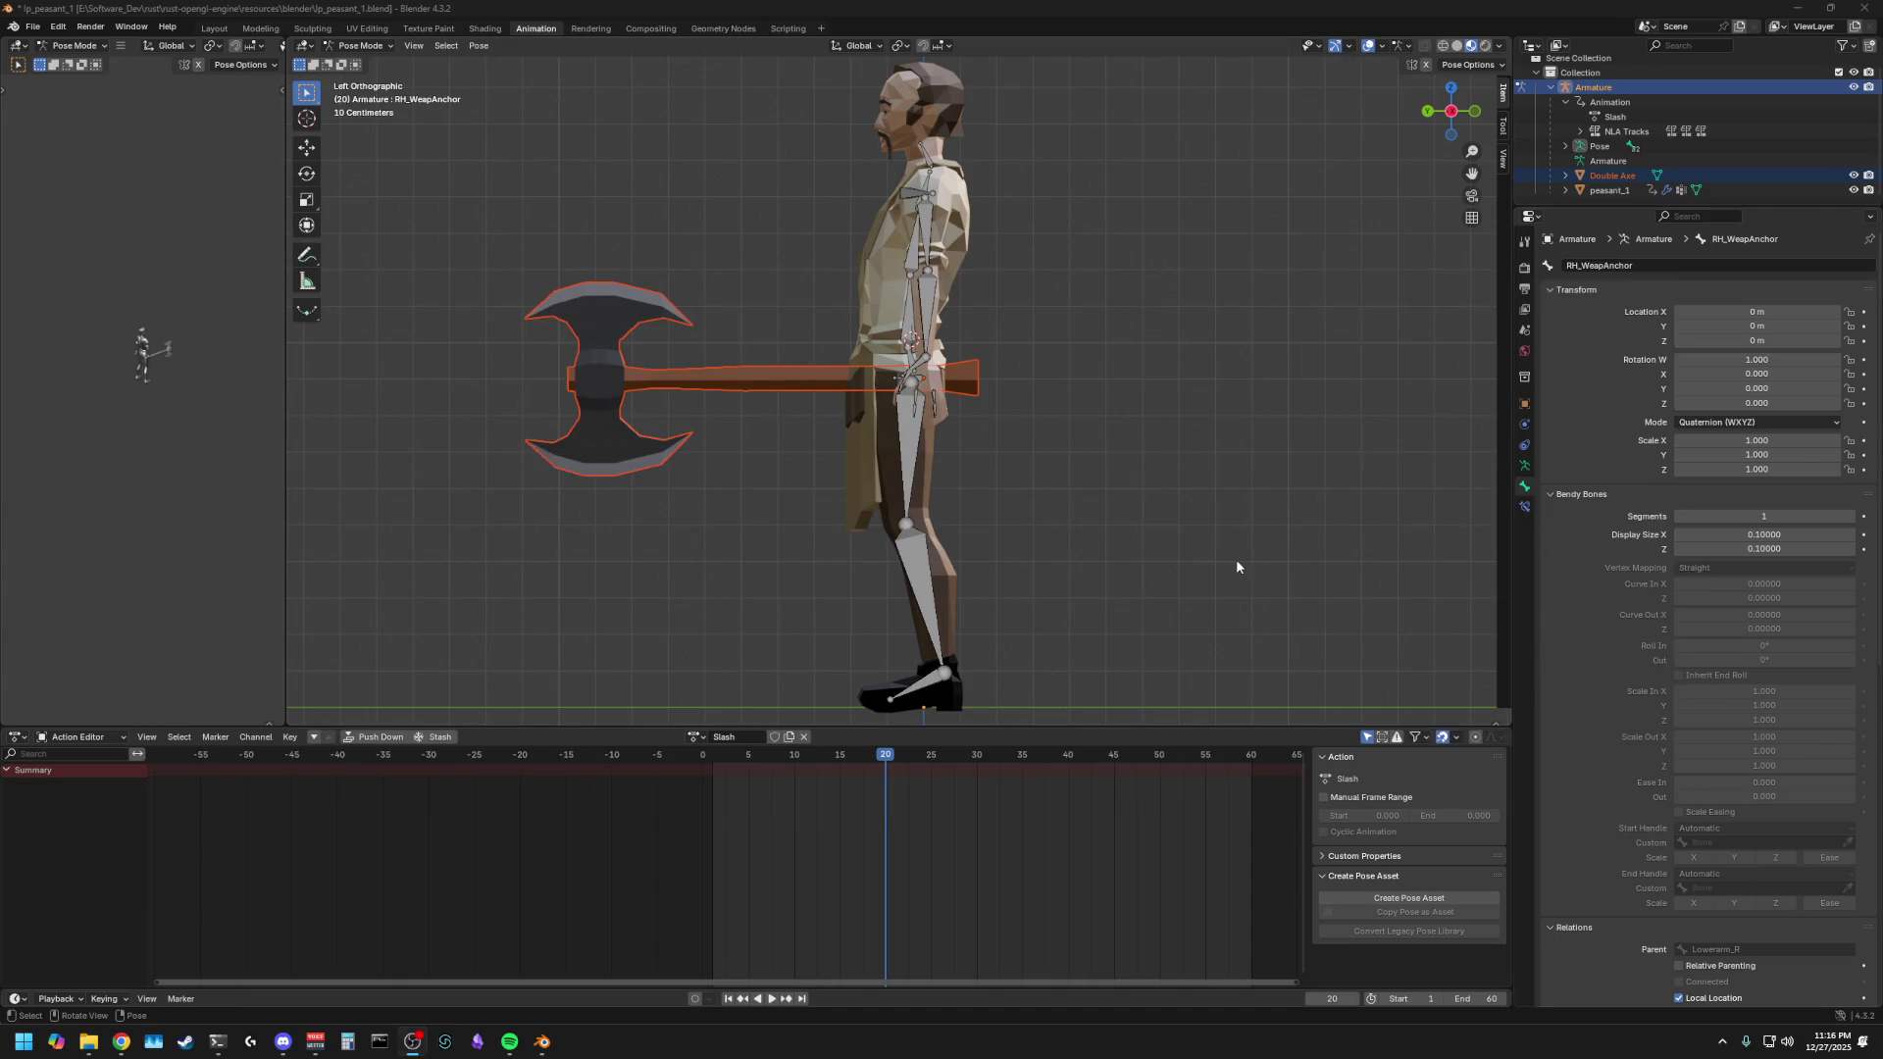
# - Select the Calf_R bone and rotate it around global X to bend the right knee
pyautogui.moveTo(1074, 518)
pyautogui.mouseDown(button='middle')
pyautogui.moveTo(1226, 528)
pyautogui.moveTo(1097, 530)
pyautogui.moveTo(1133, 522)
pyautogui.mouseUp(button='middle')
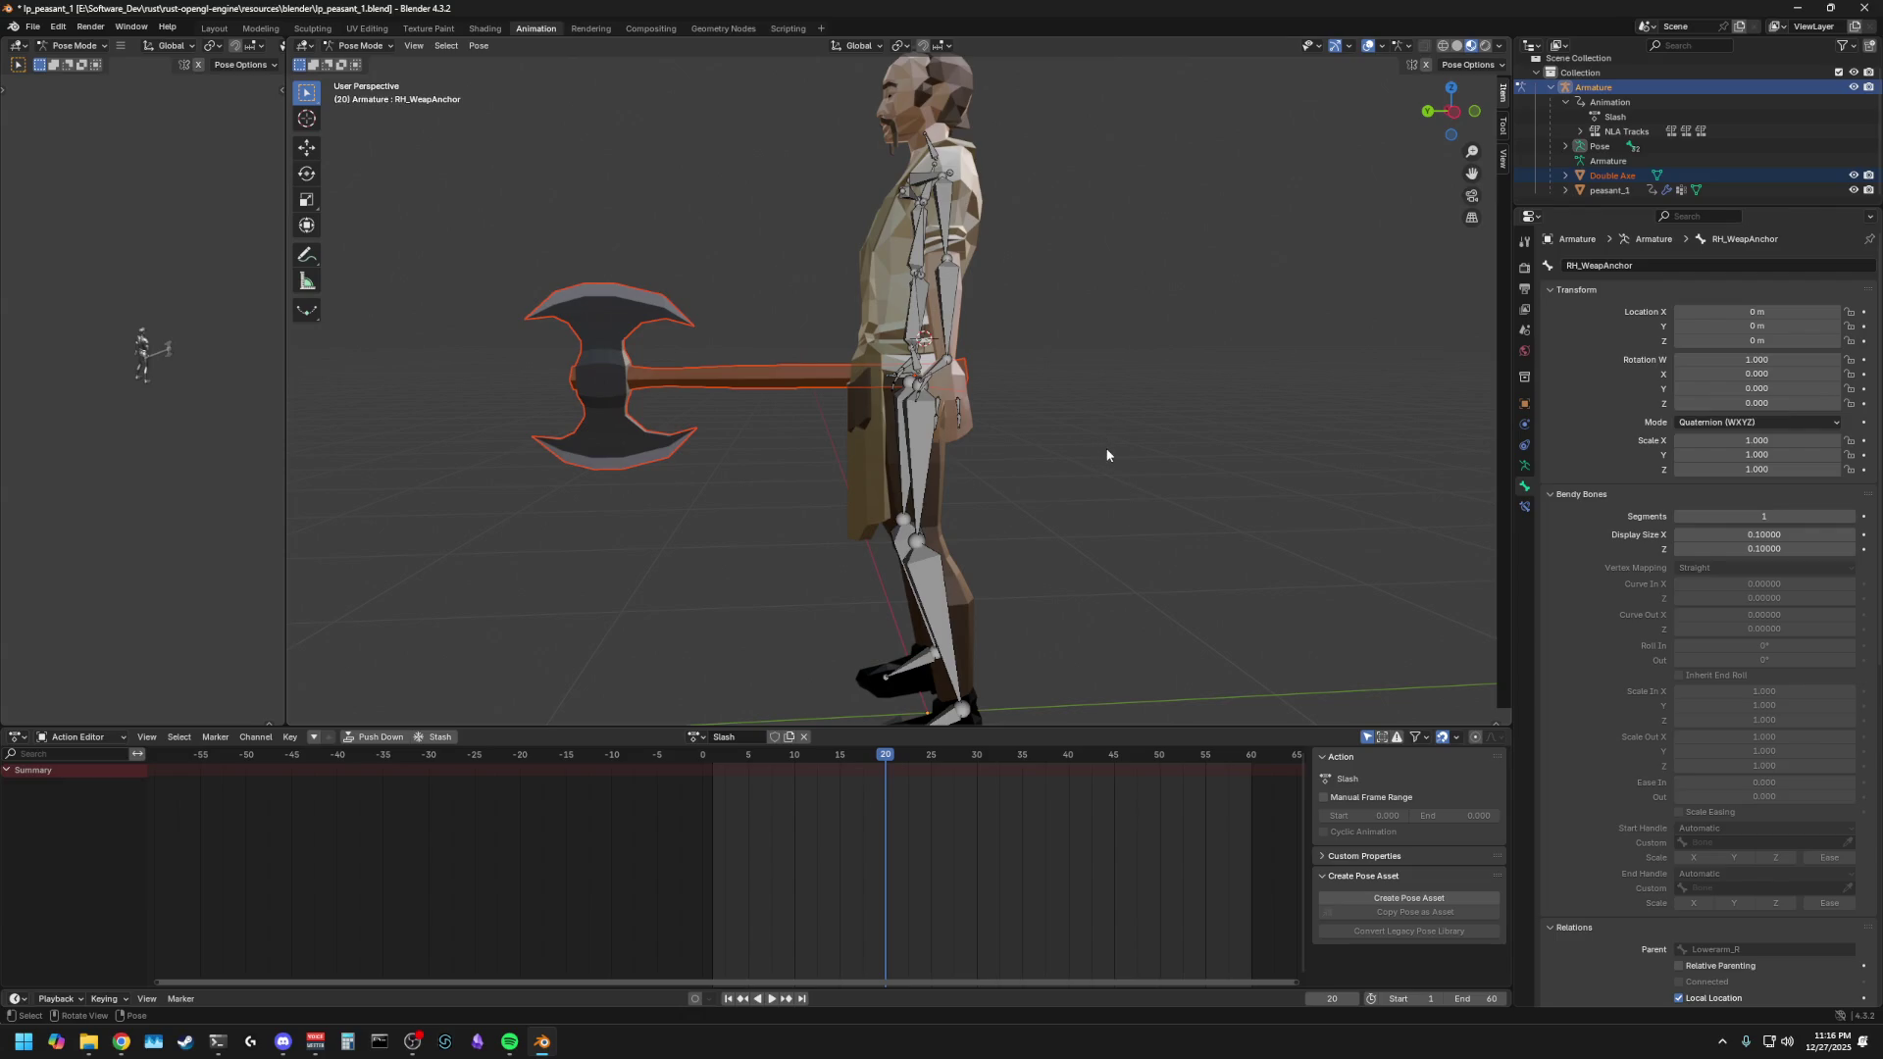
pyautogui.scroll(-3, 1106, 455)
pyautogui.click(1451, 111)
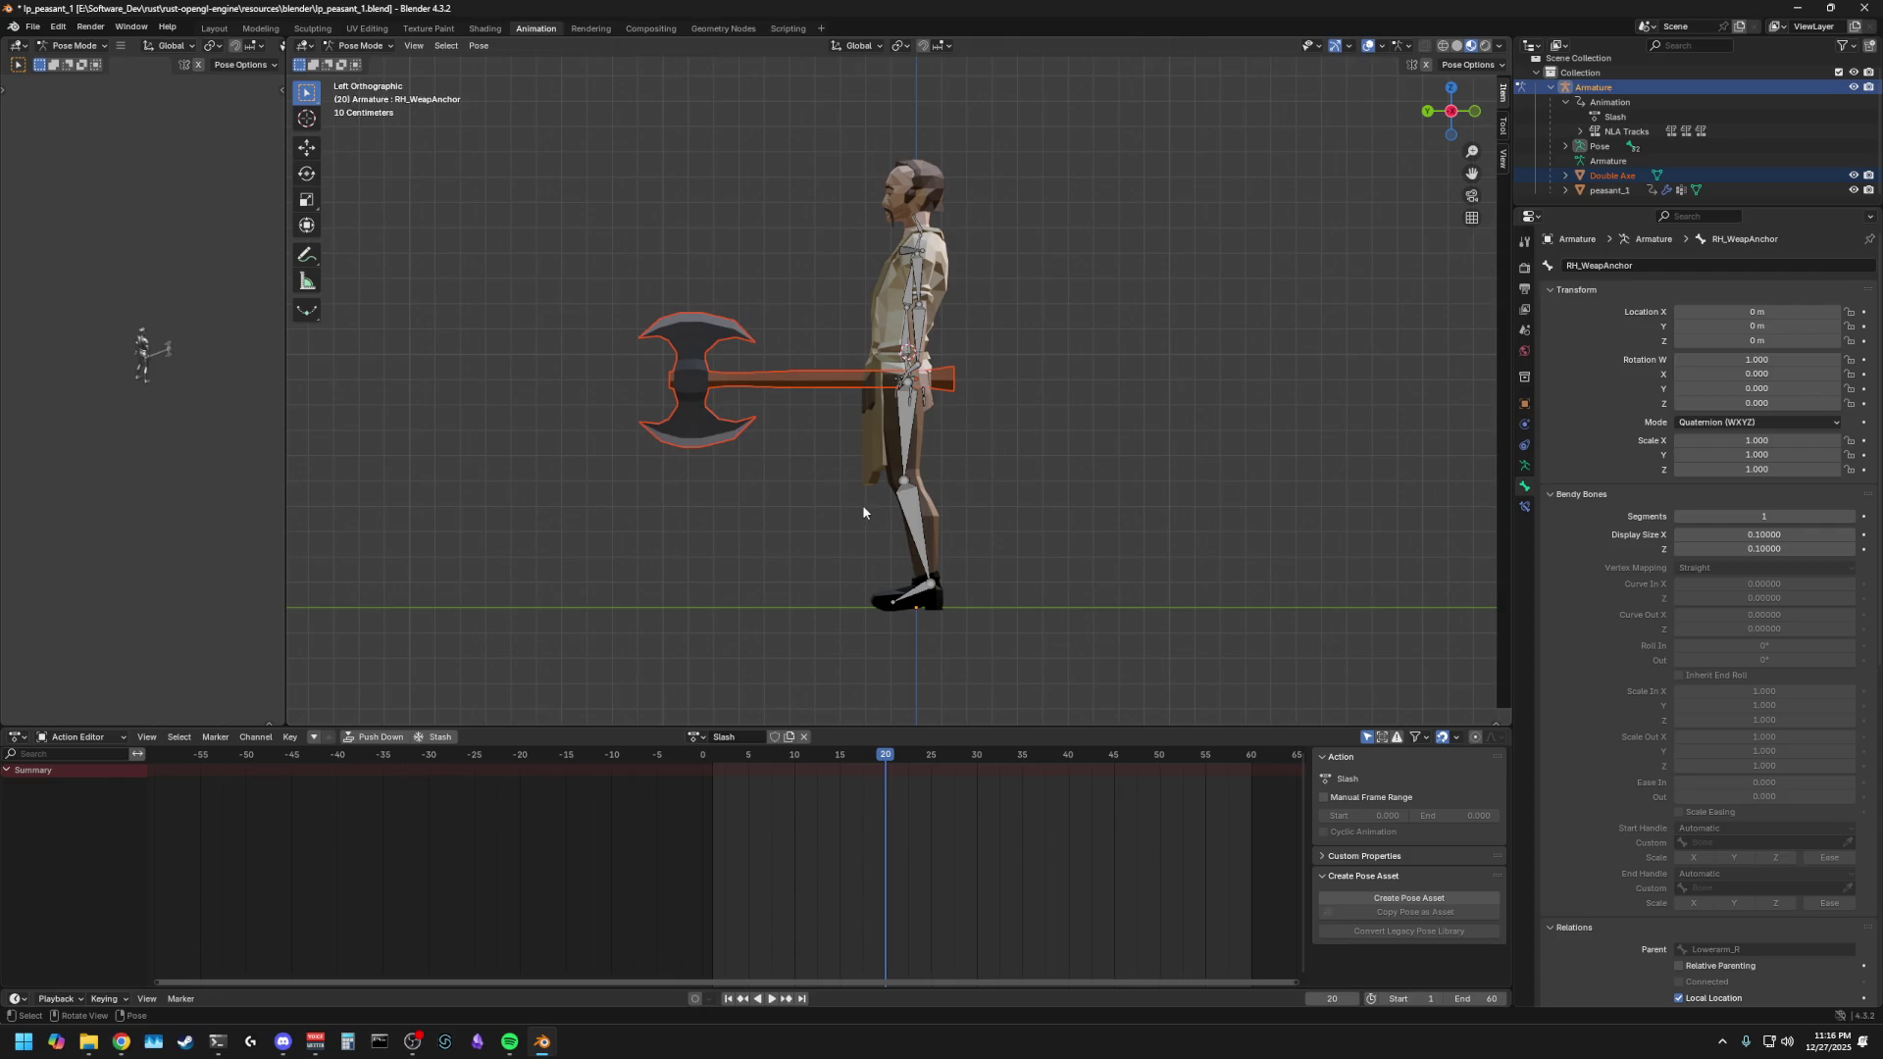
pyautogui.moveTo(741, 518)
pyautogui.mouseDown(button='middle')
pyautogui.moveTo(1081, 522)
pyautogui.moveTo(1062, 529)
pyautogui.mouseUp(button='middle')
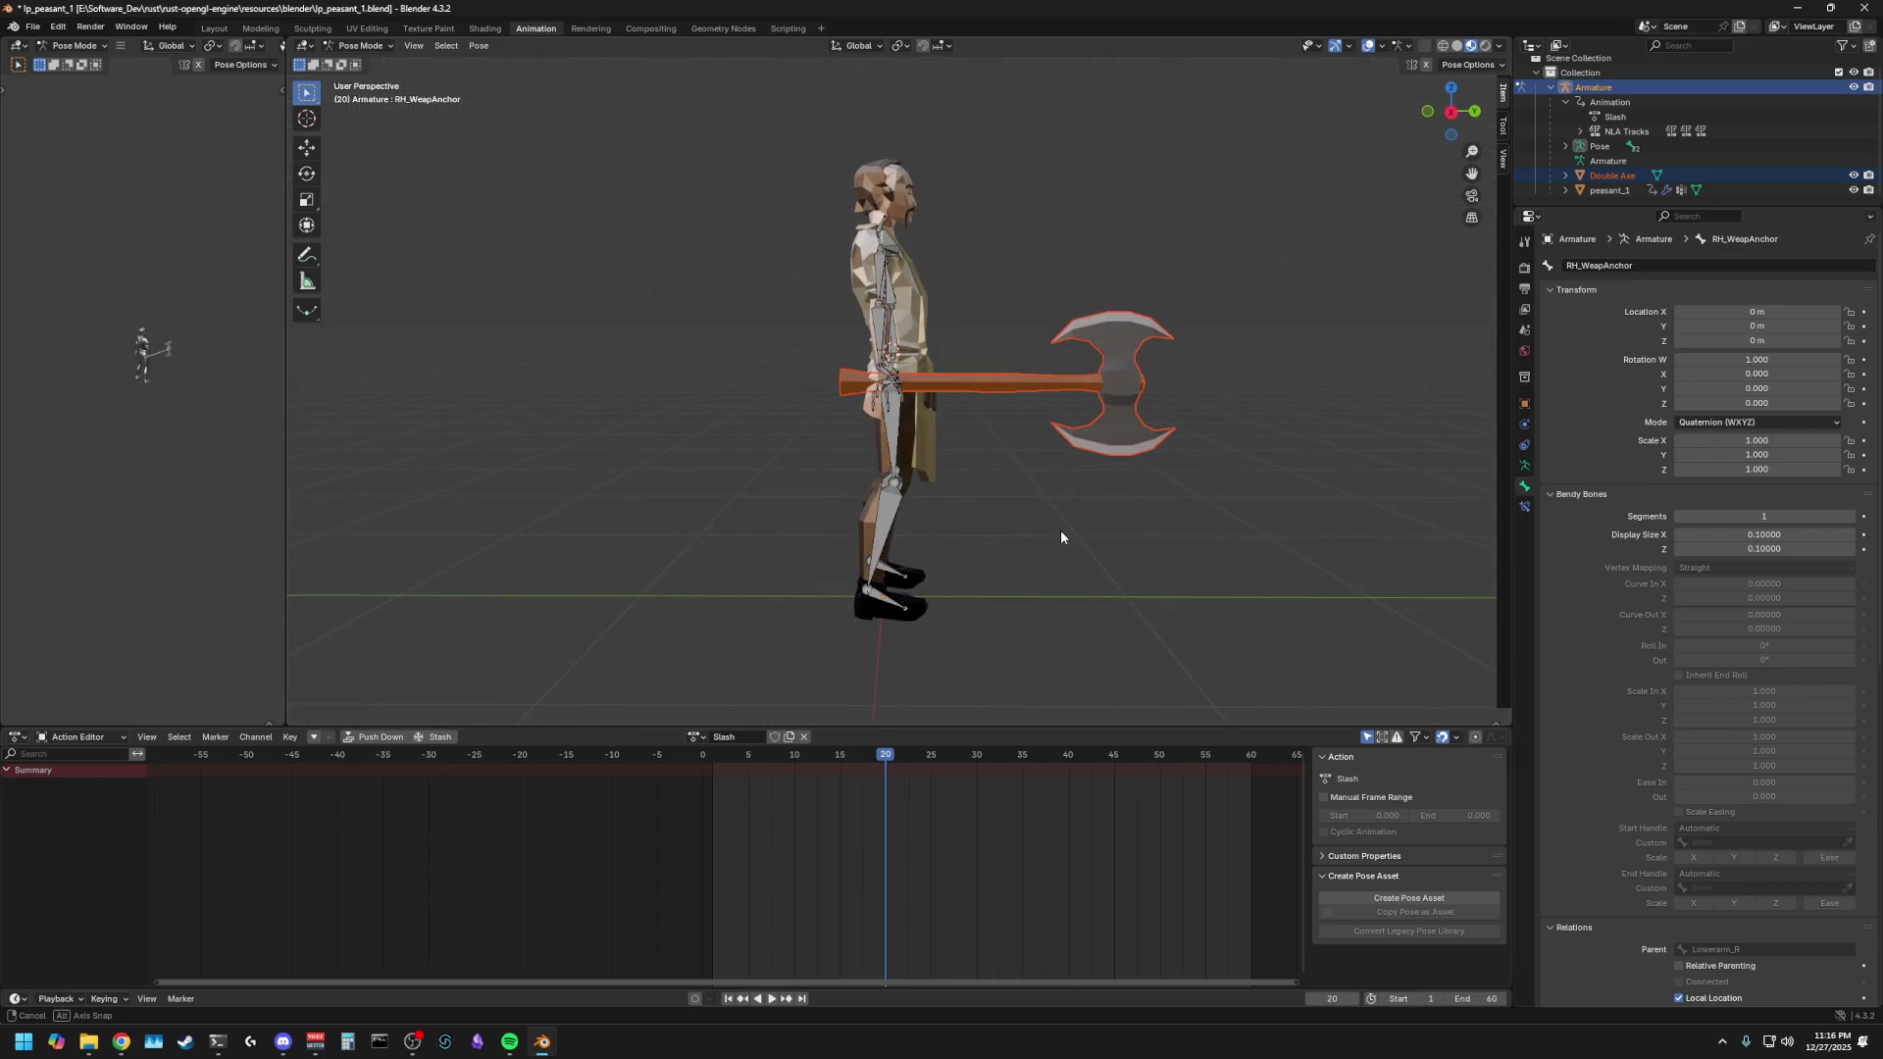
pyautogui.click(900, 439)
pyautogui.press('r')
pyautogui.press('x')
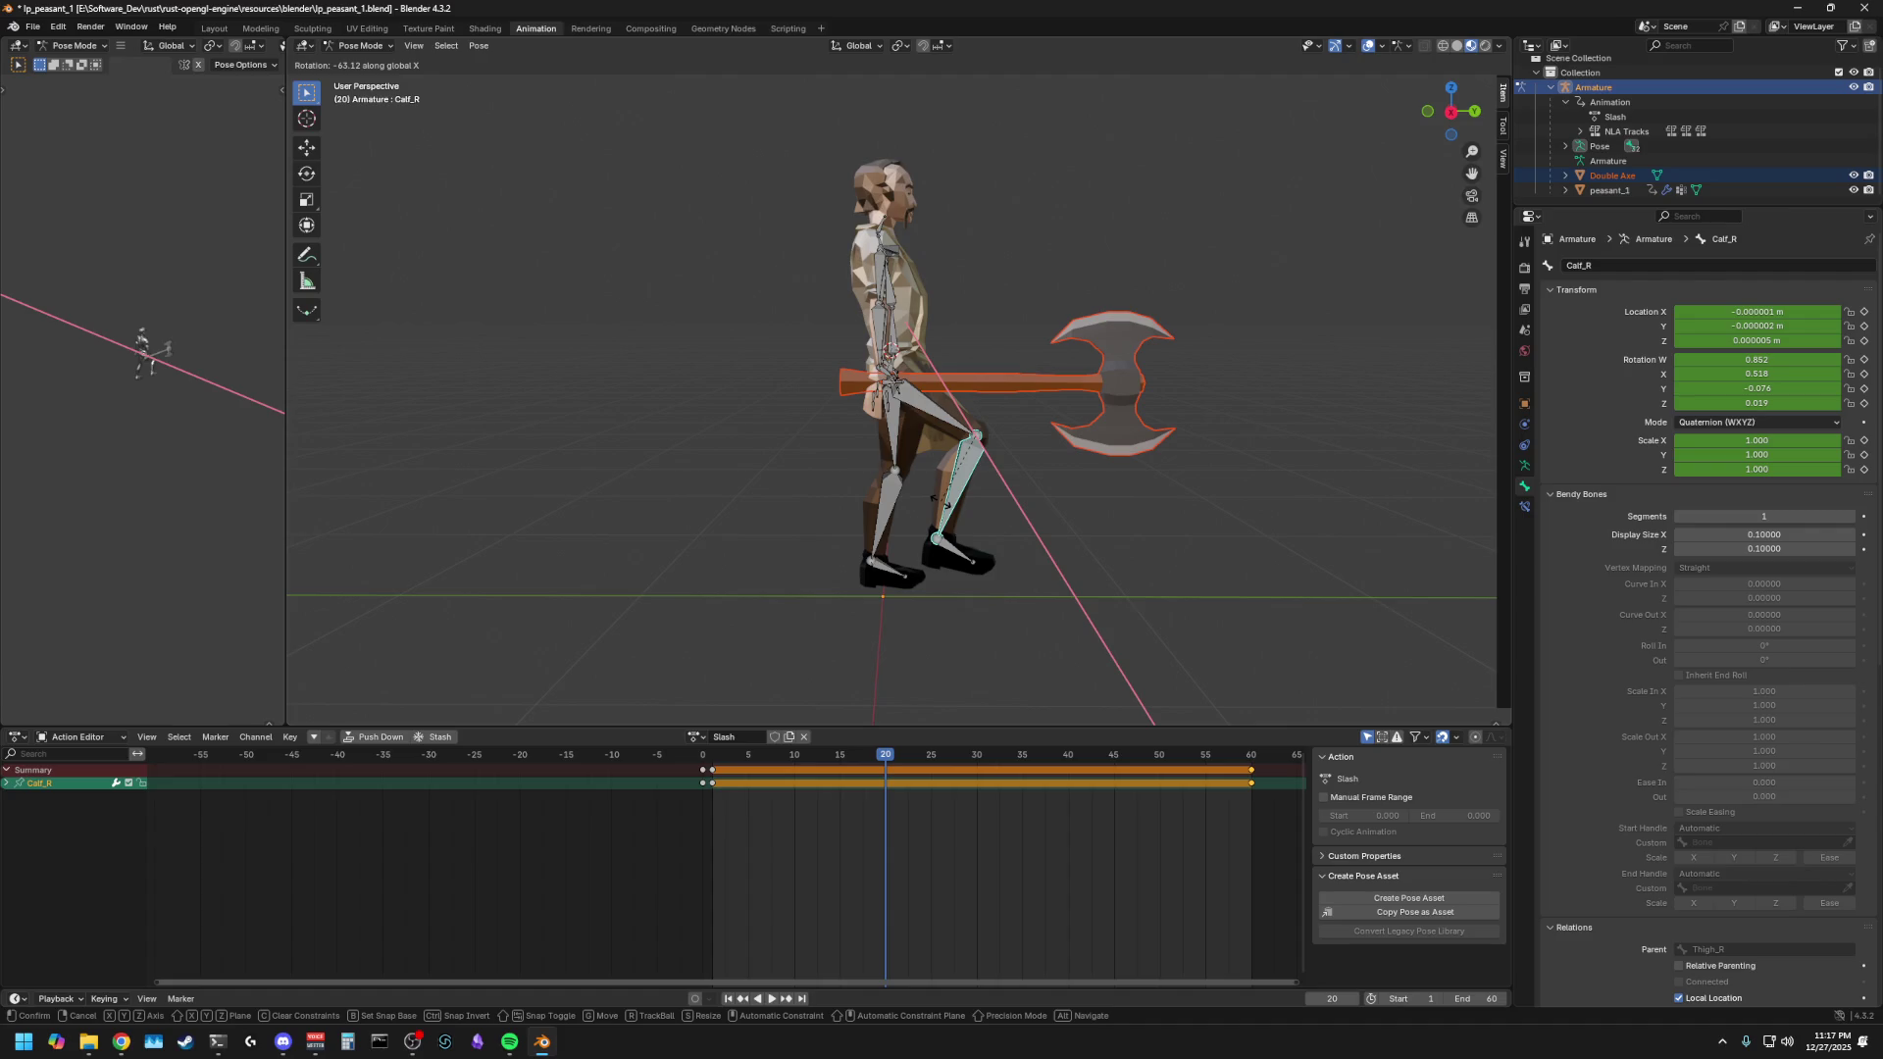
# - Confirm the Calf_R rotation, then return to frame 1 where the right leg stands straight
pyautogui.click(947, 505)
pyautogui.moveTo(946, 508); pyautogui.dragTo(759, 539, button='middle')
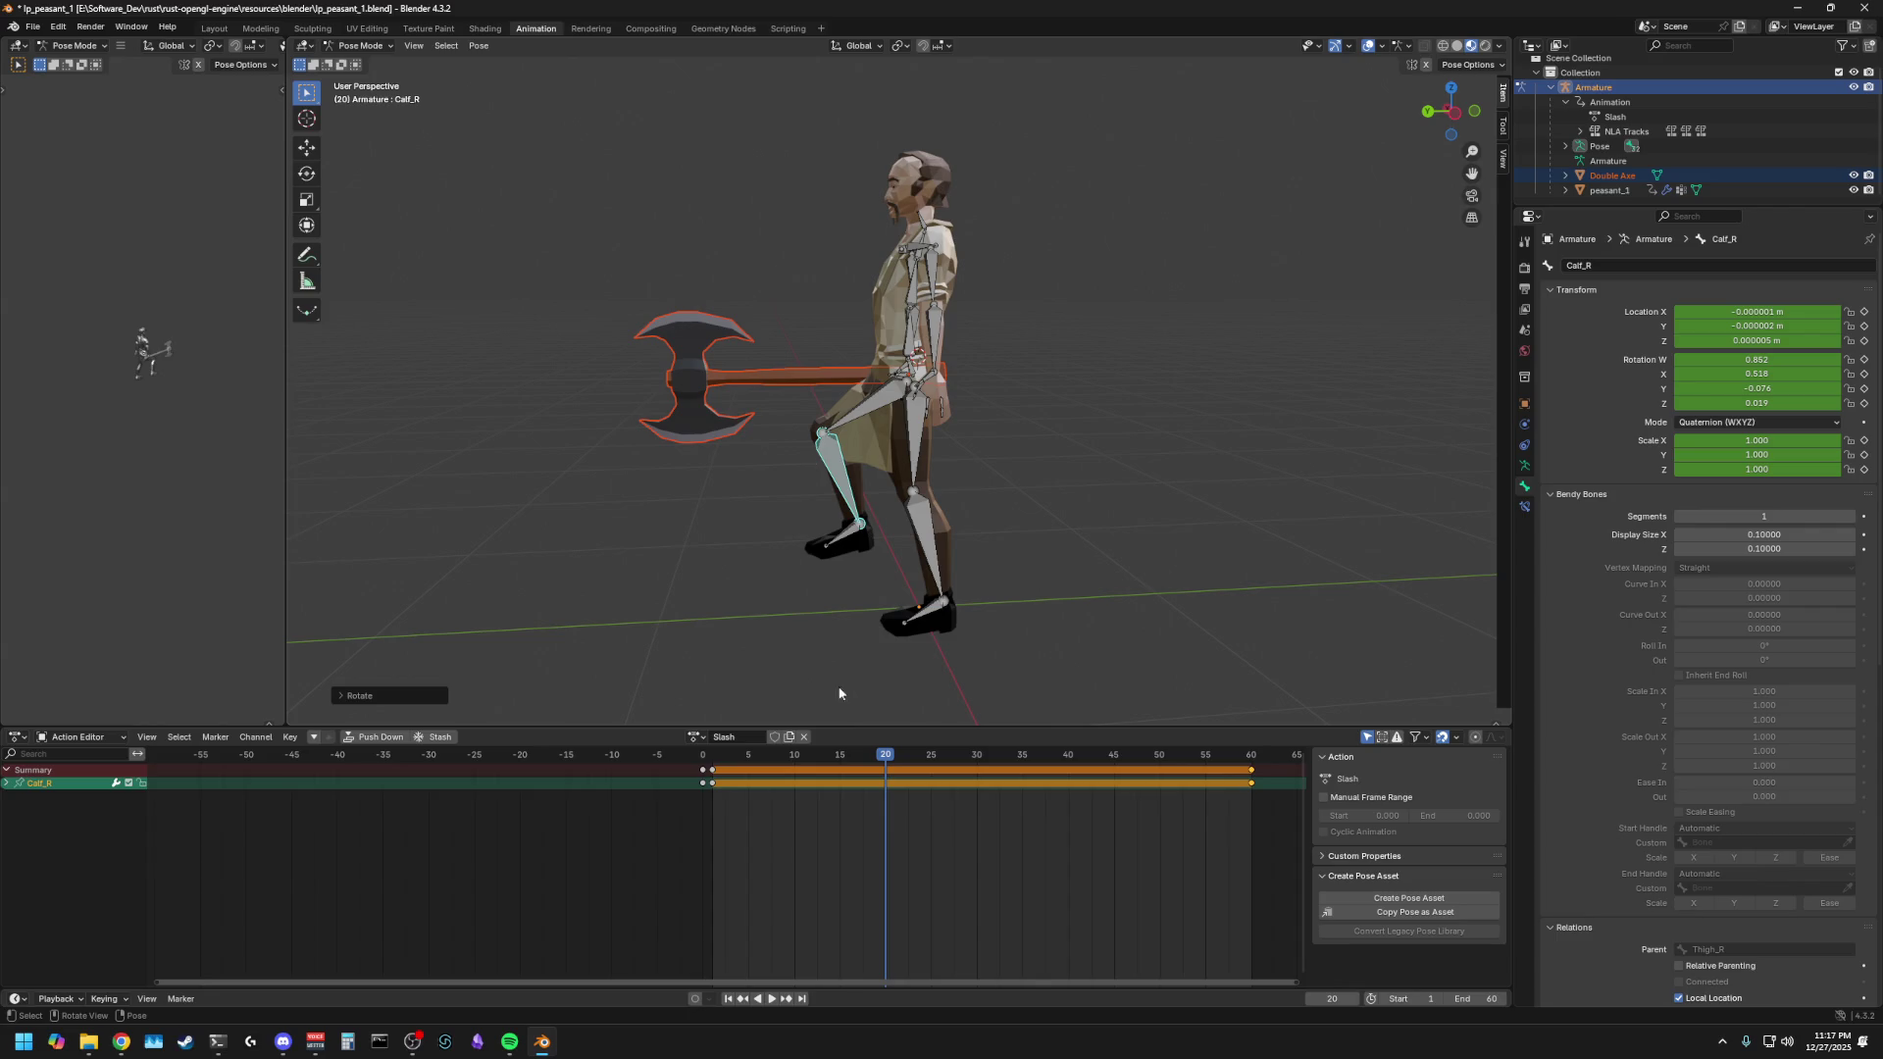
pyautogui.moveTo(832, 772); pyautogui.dragTo(721, 772)
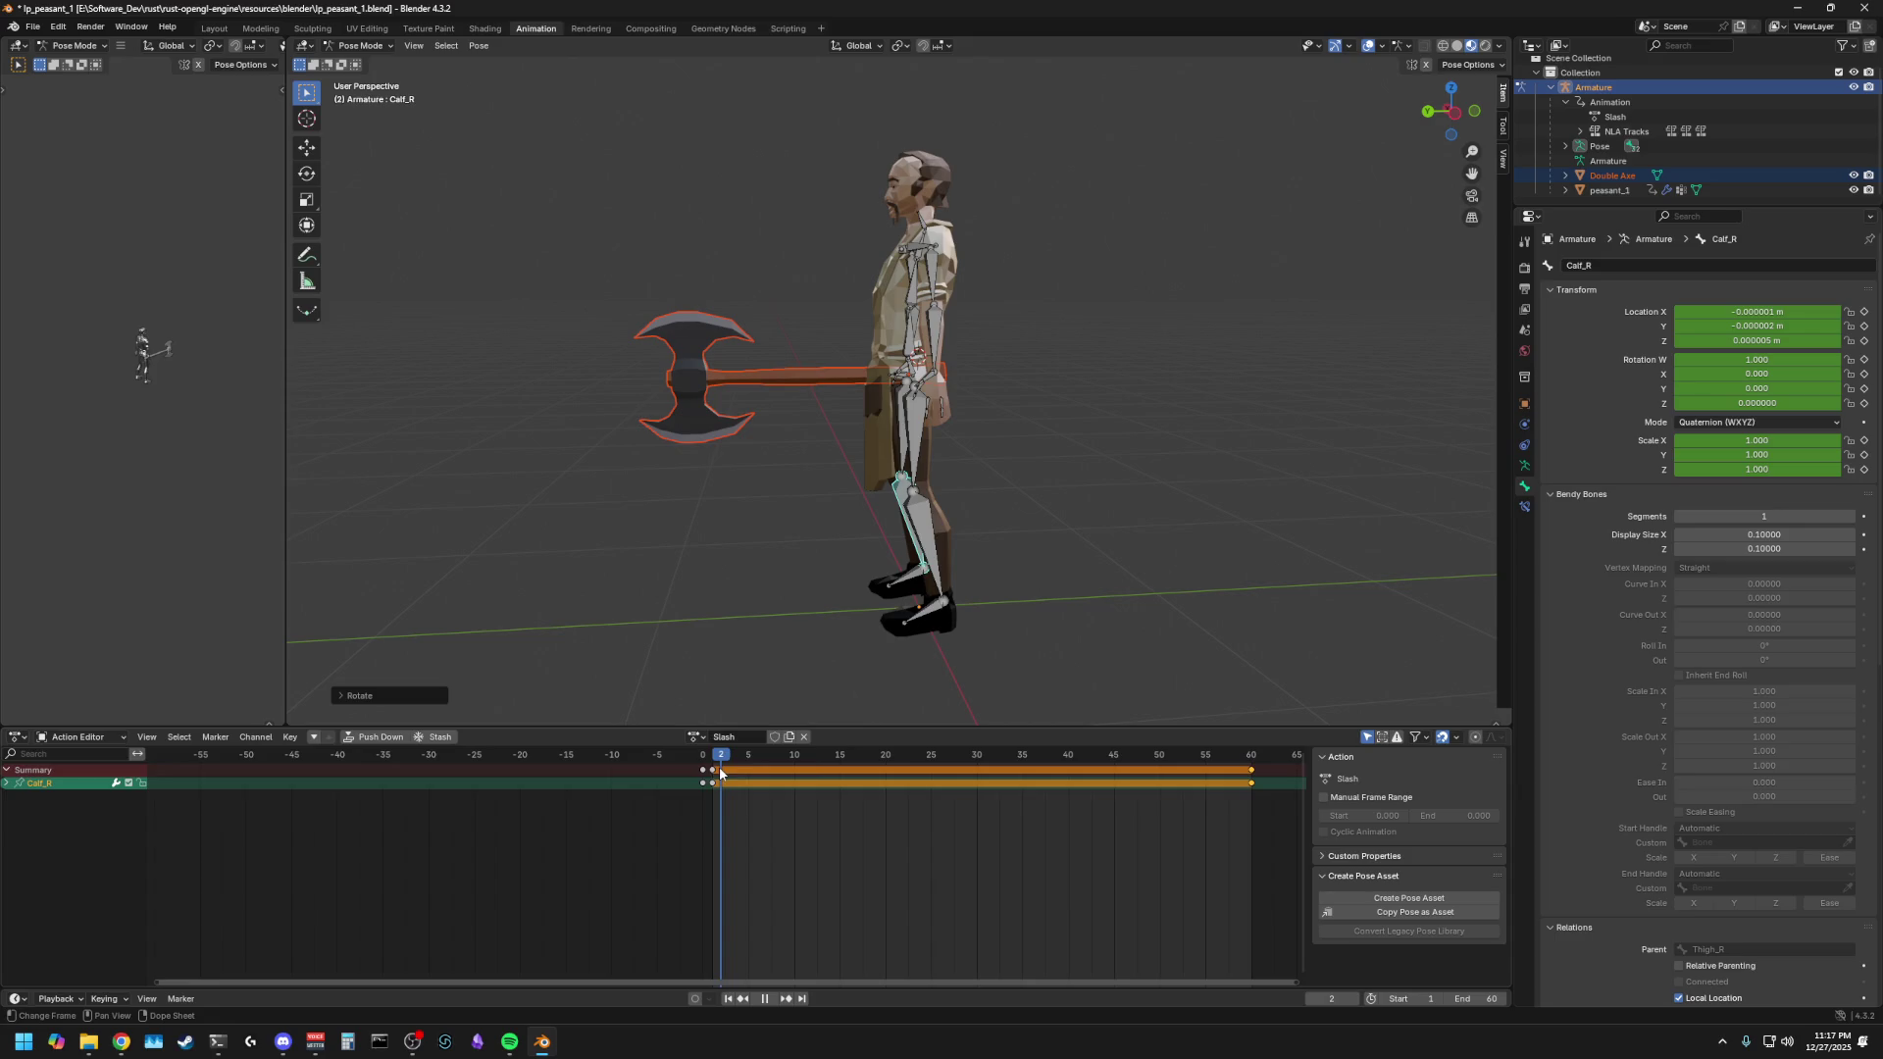
pyautogui.press('Escape')
pyautogui.moveTo(667, 638); pyautogui.dragTo(880, 640, button='middle')
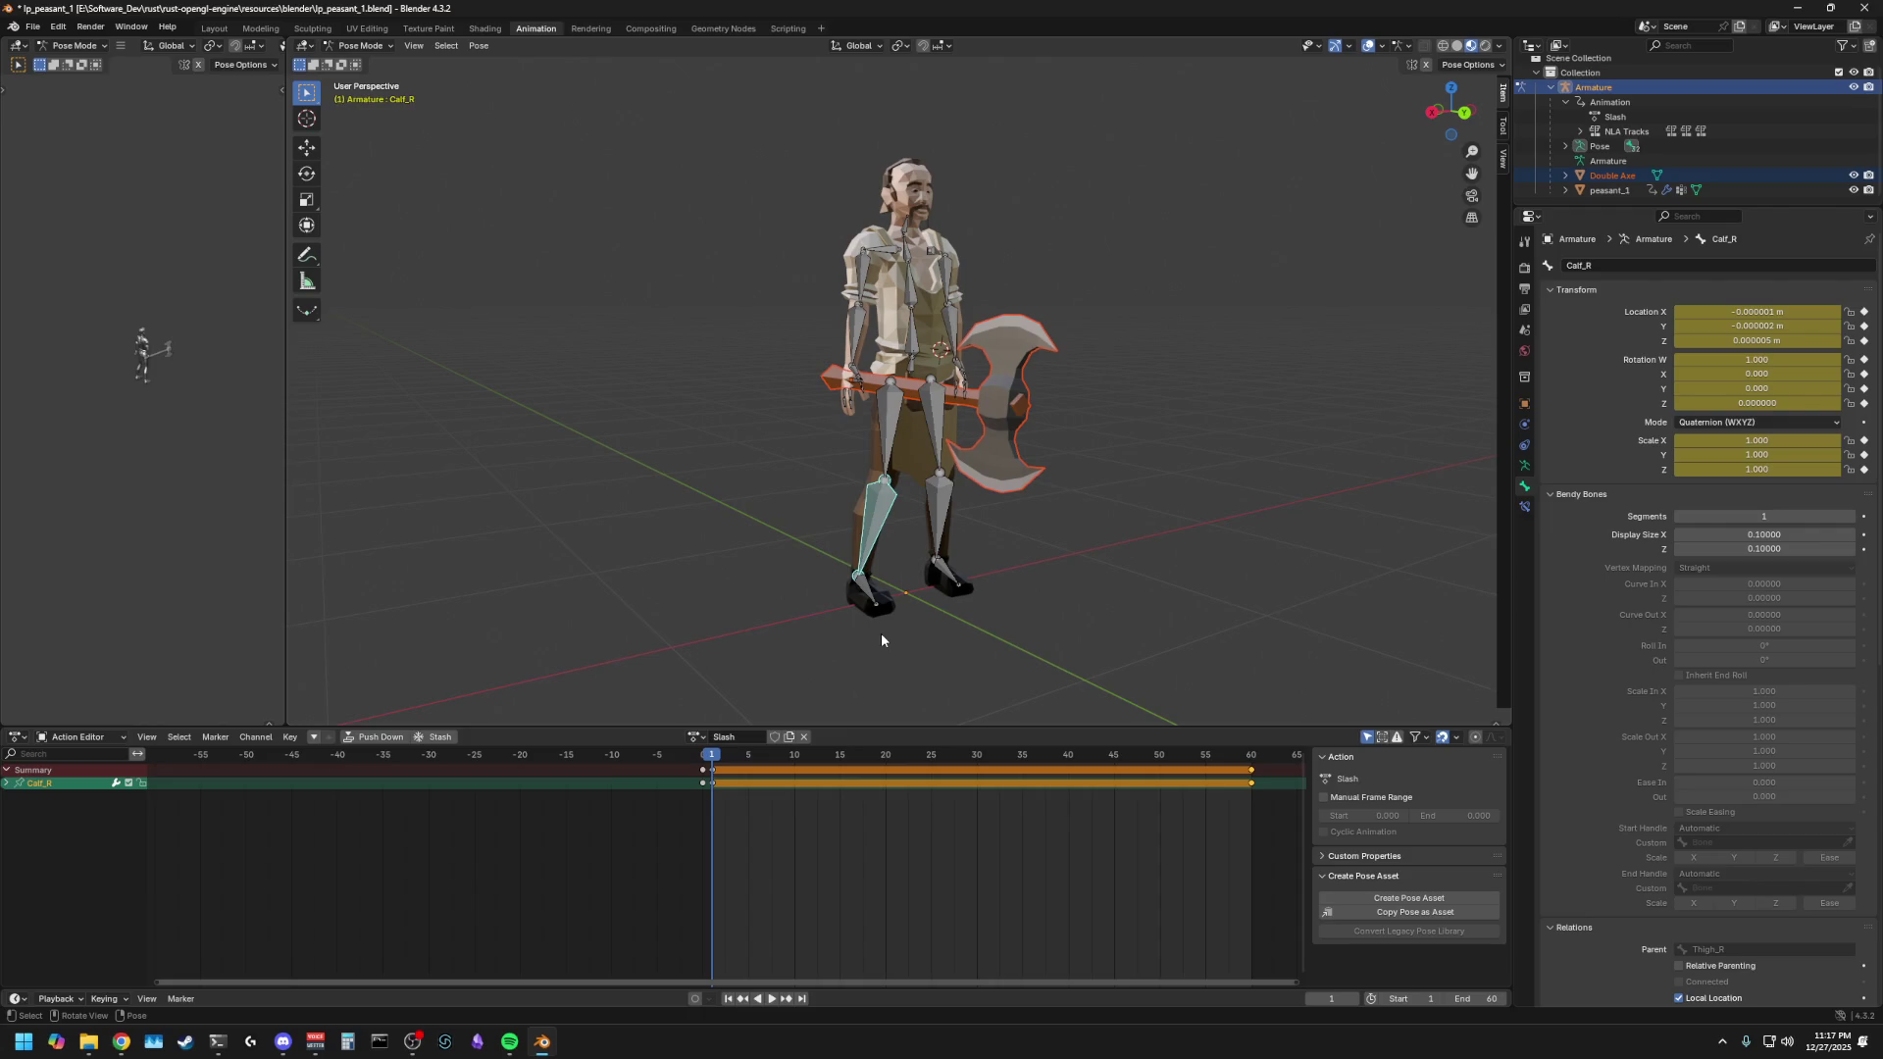
# - Play the Slash action from its first frame, stop around frame 25, and scrub back to frame 10
pyautogui.moveTo(730, 756); pyautogui.dragTo(777, 760)
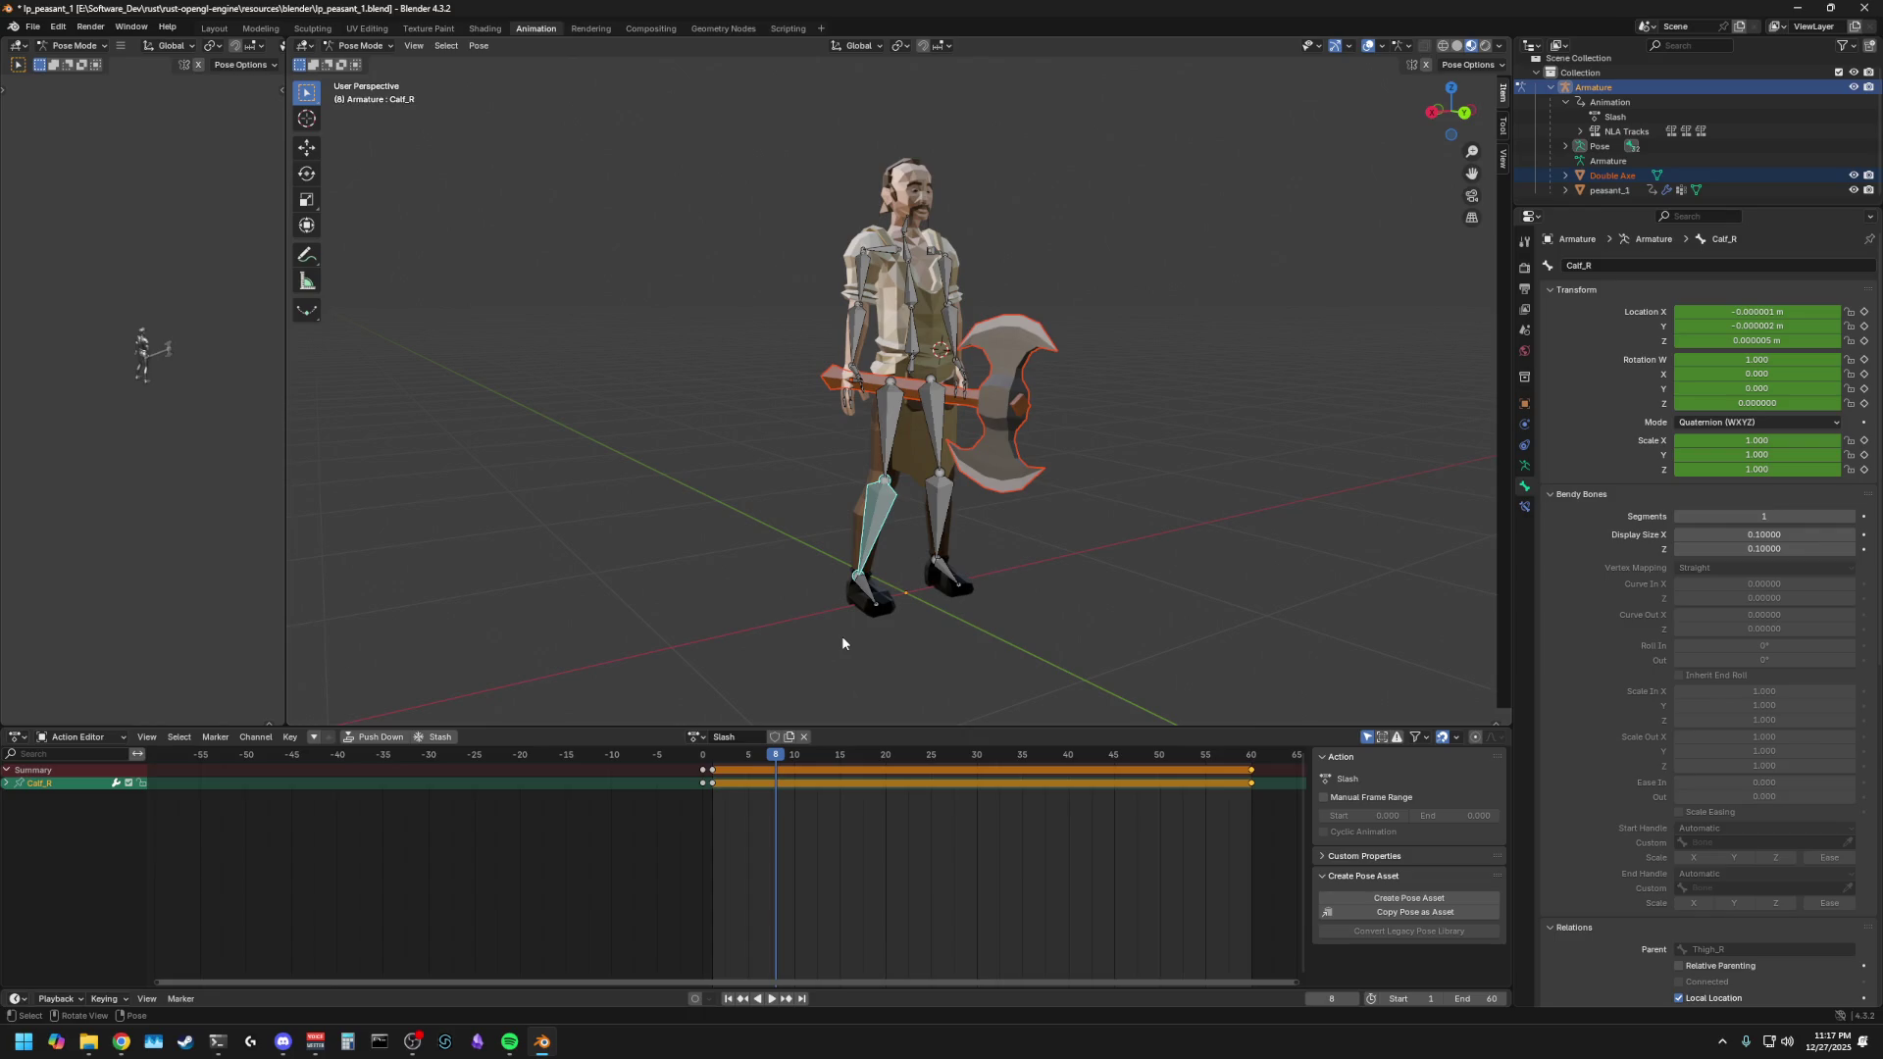
pyautogui.hotkey('shift', 'Left')
pyautogui.press('space')
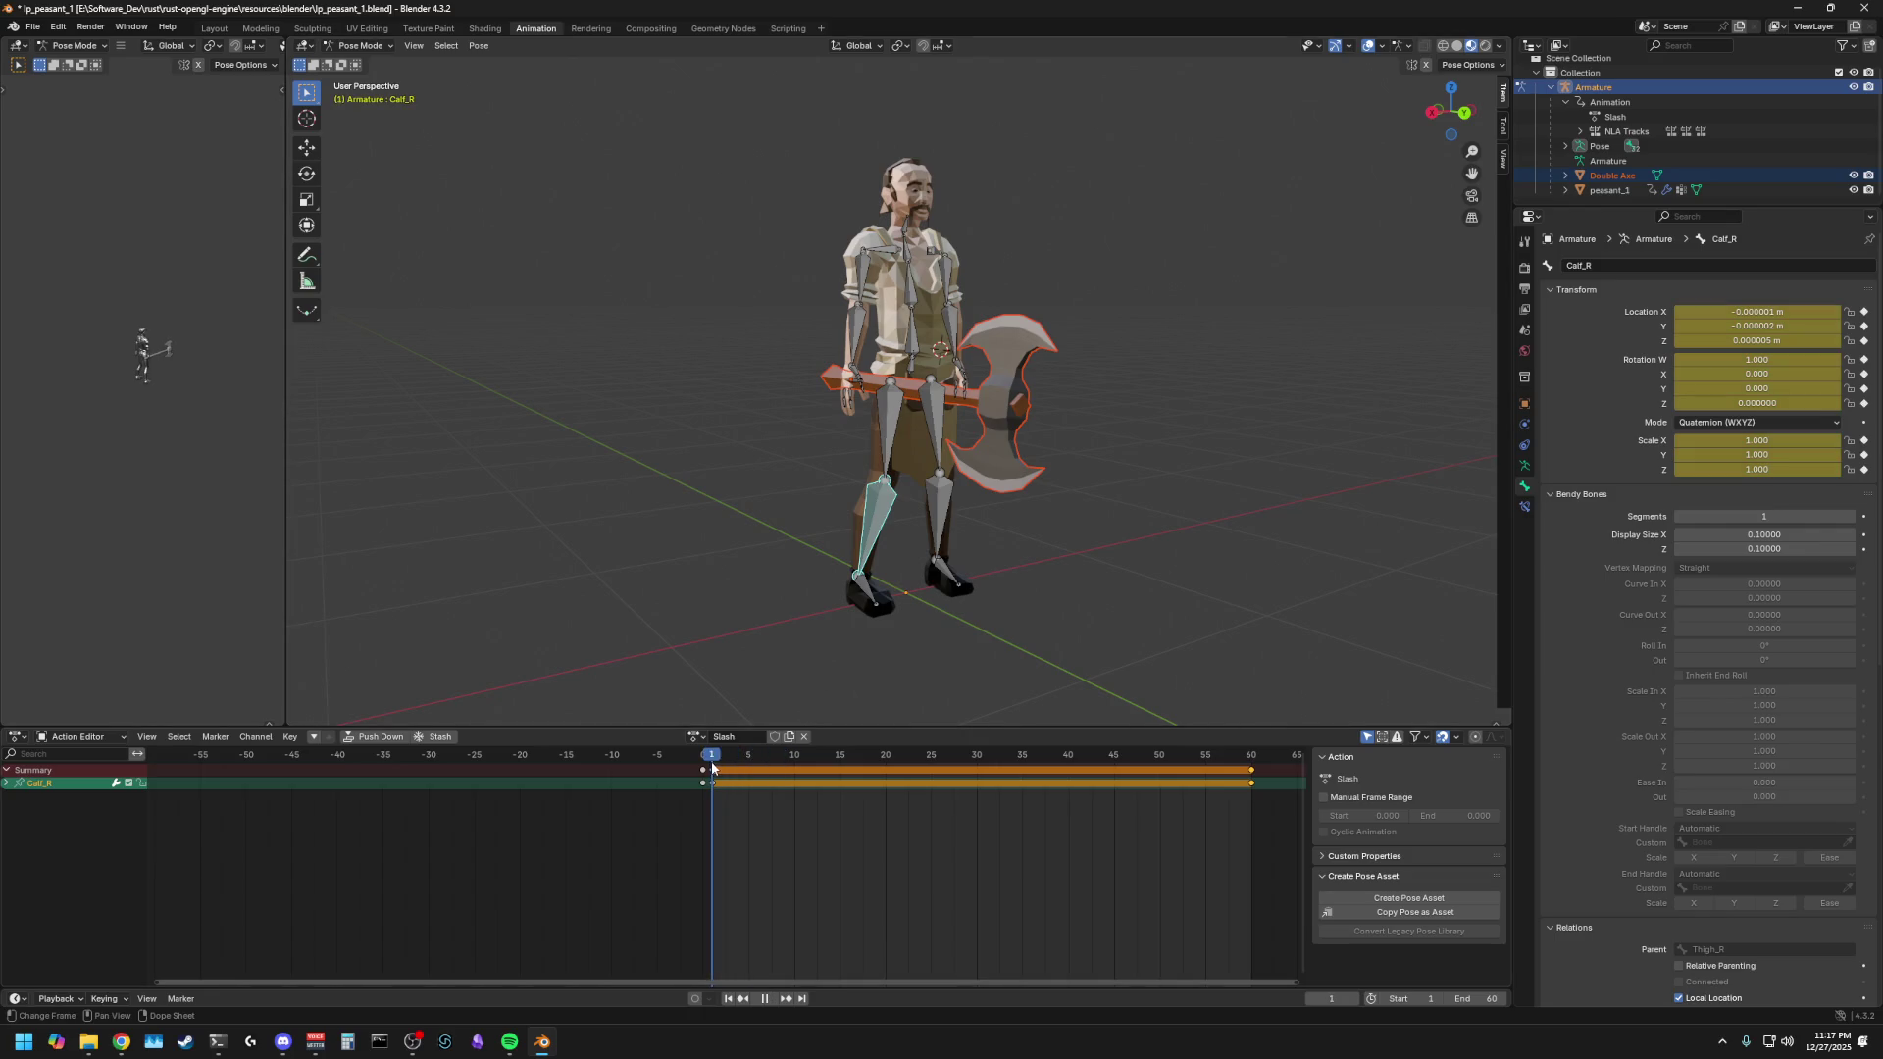
pyautogui.press('space')
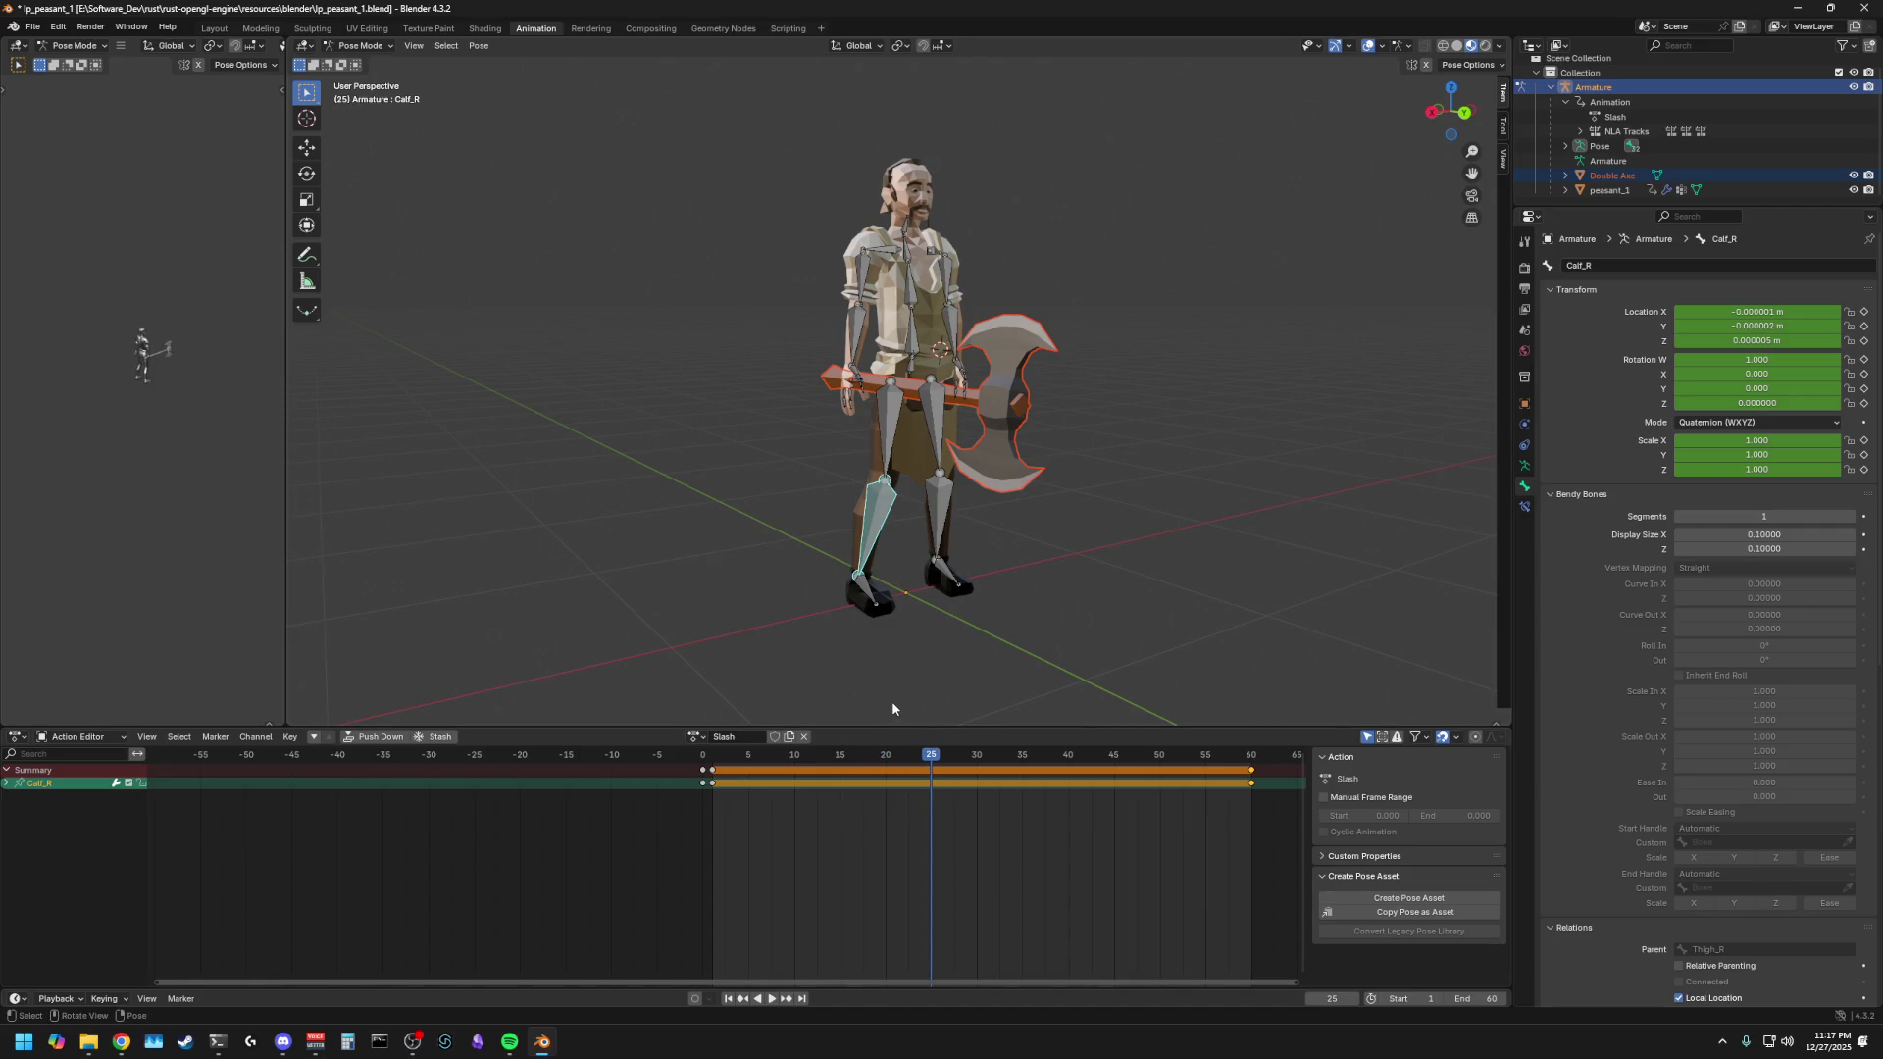
pyautogui.moveTo(929, 770); pyautogui.dragTo(792, 771)
# - Orbit around the character to inspect the axe swing, then select the Upperarm_R bone
pyautogui.moveTo(739, 620)
pyautogui.mouseDown(button='middle')
pyautogui.moveTo(1076, 614)
pyautogui.moveTo(782, 630)
pyautogui.mouseUp(button='middle')
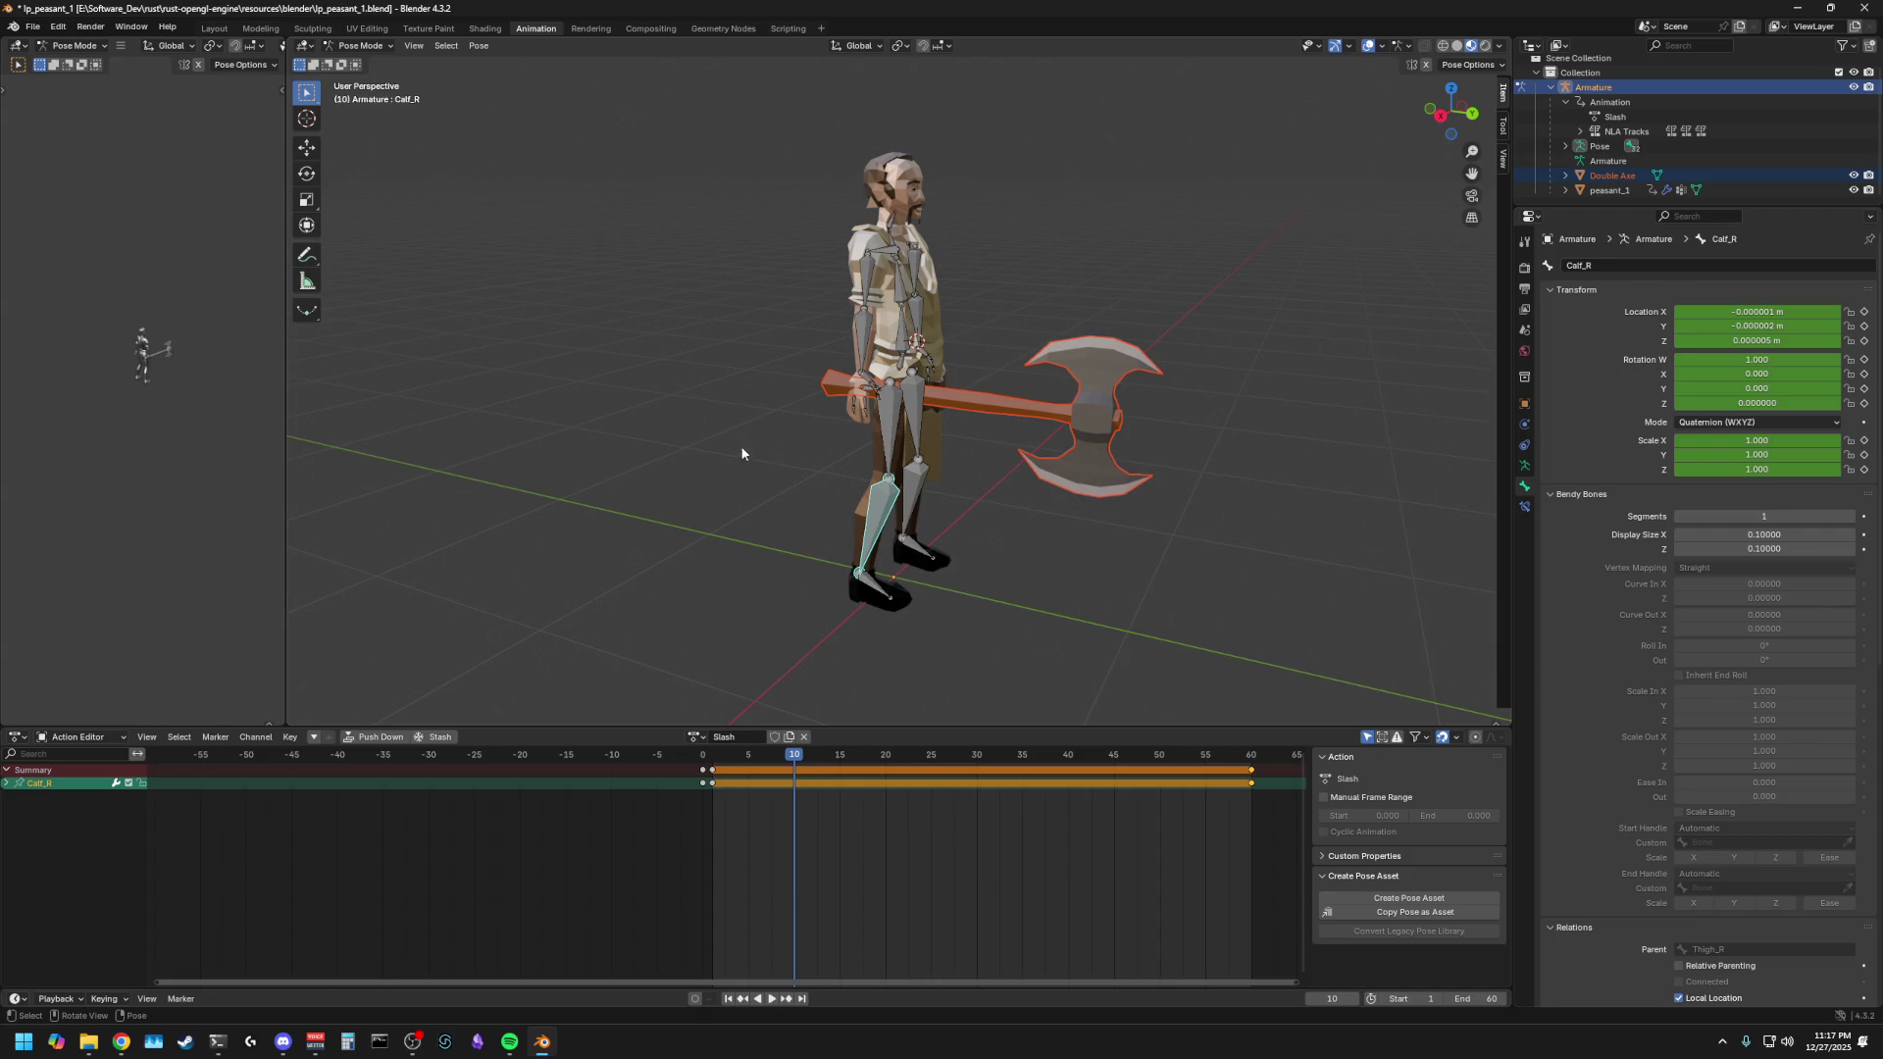
pyautogui.moveTo(744, 451); pyautogui.dragTo(958, 467, button='middle')
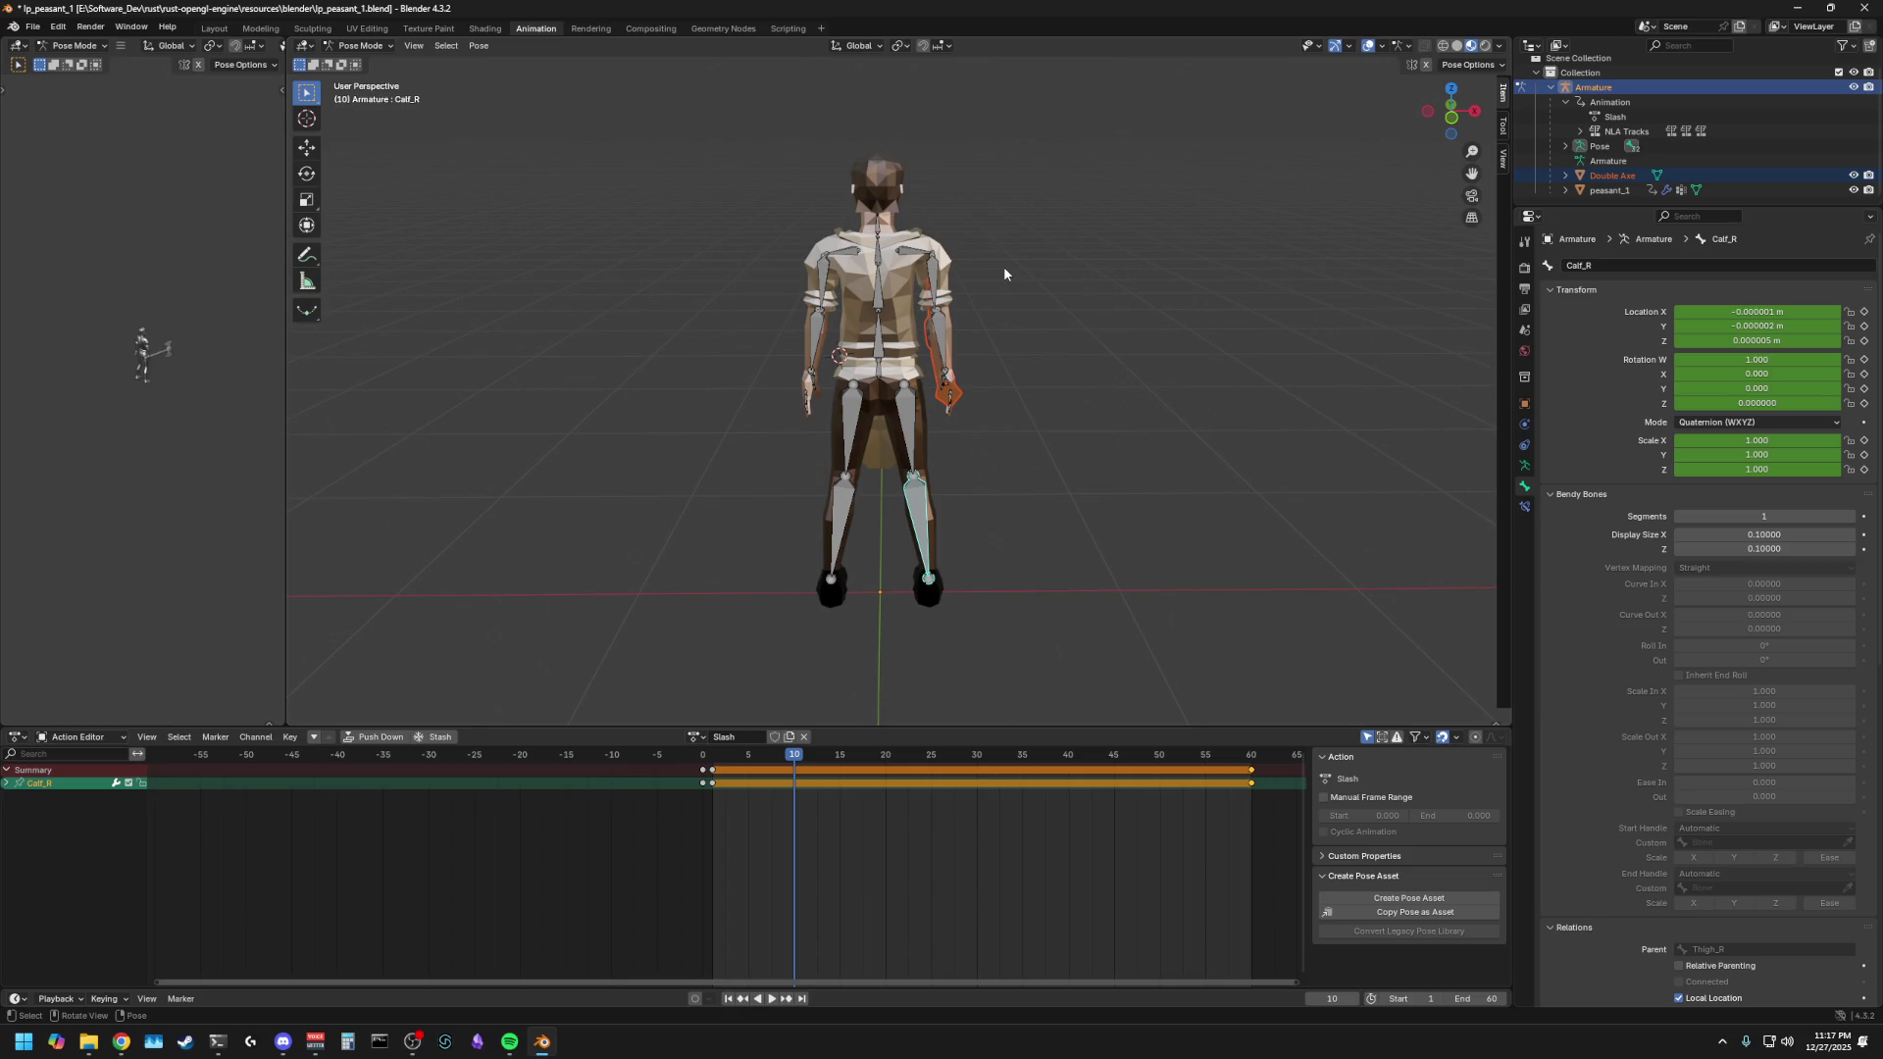
pyautogui.moveTo(1061, 285)
pyautogui.mouseDown(button='middle')
pyautogui.moveTo(618, 339)
pyautogui.moveTo(682, 300)
pyautogui.mouseUp(button='middle')
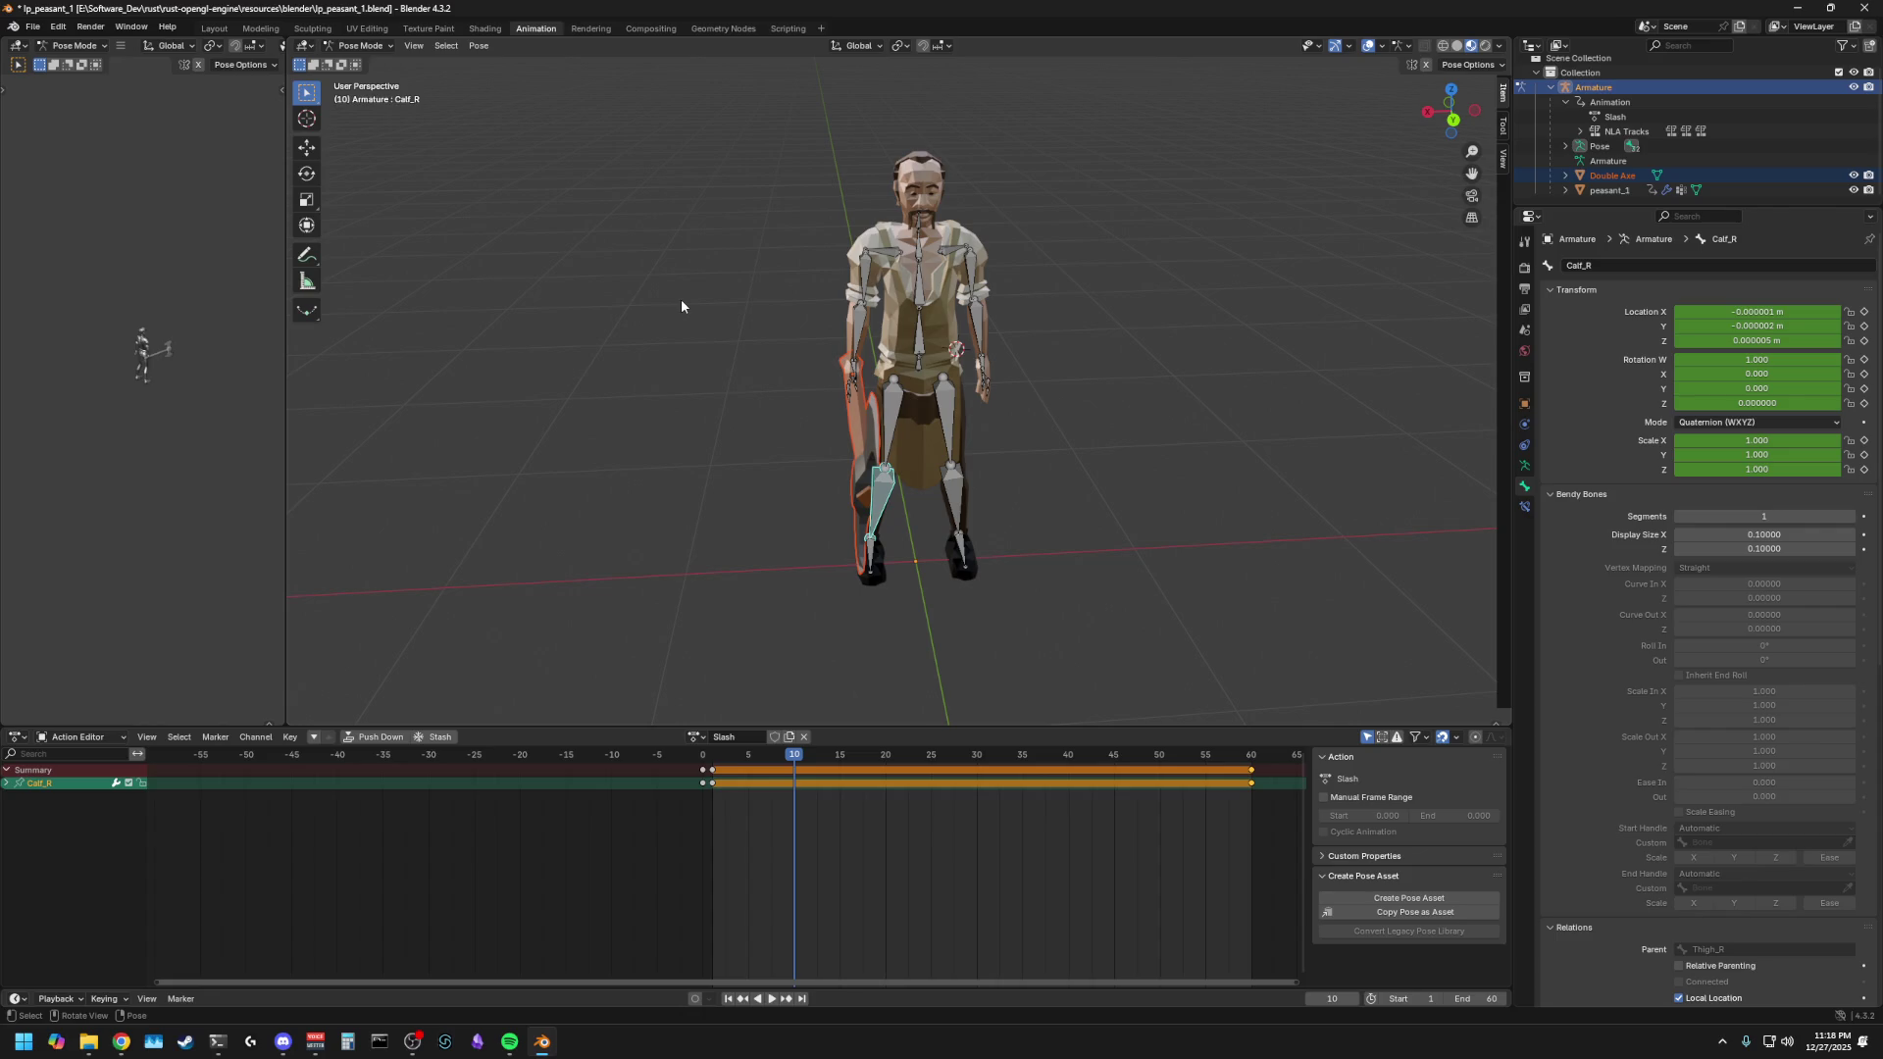
pyautogui.moveTo(614, 257); pyautogui.dragTo(996, 304, button='middle')
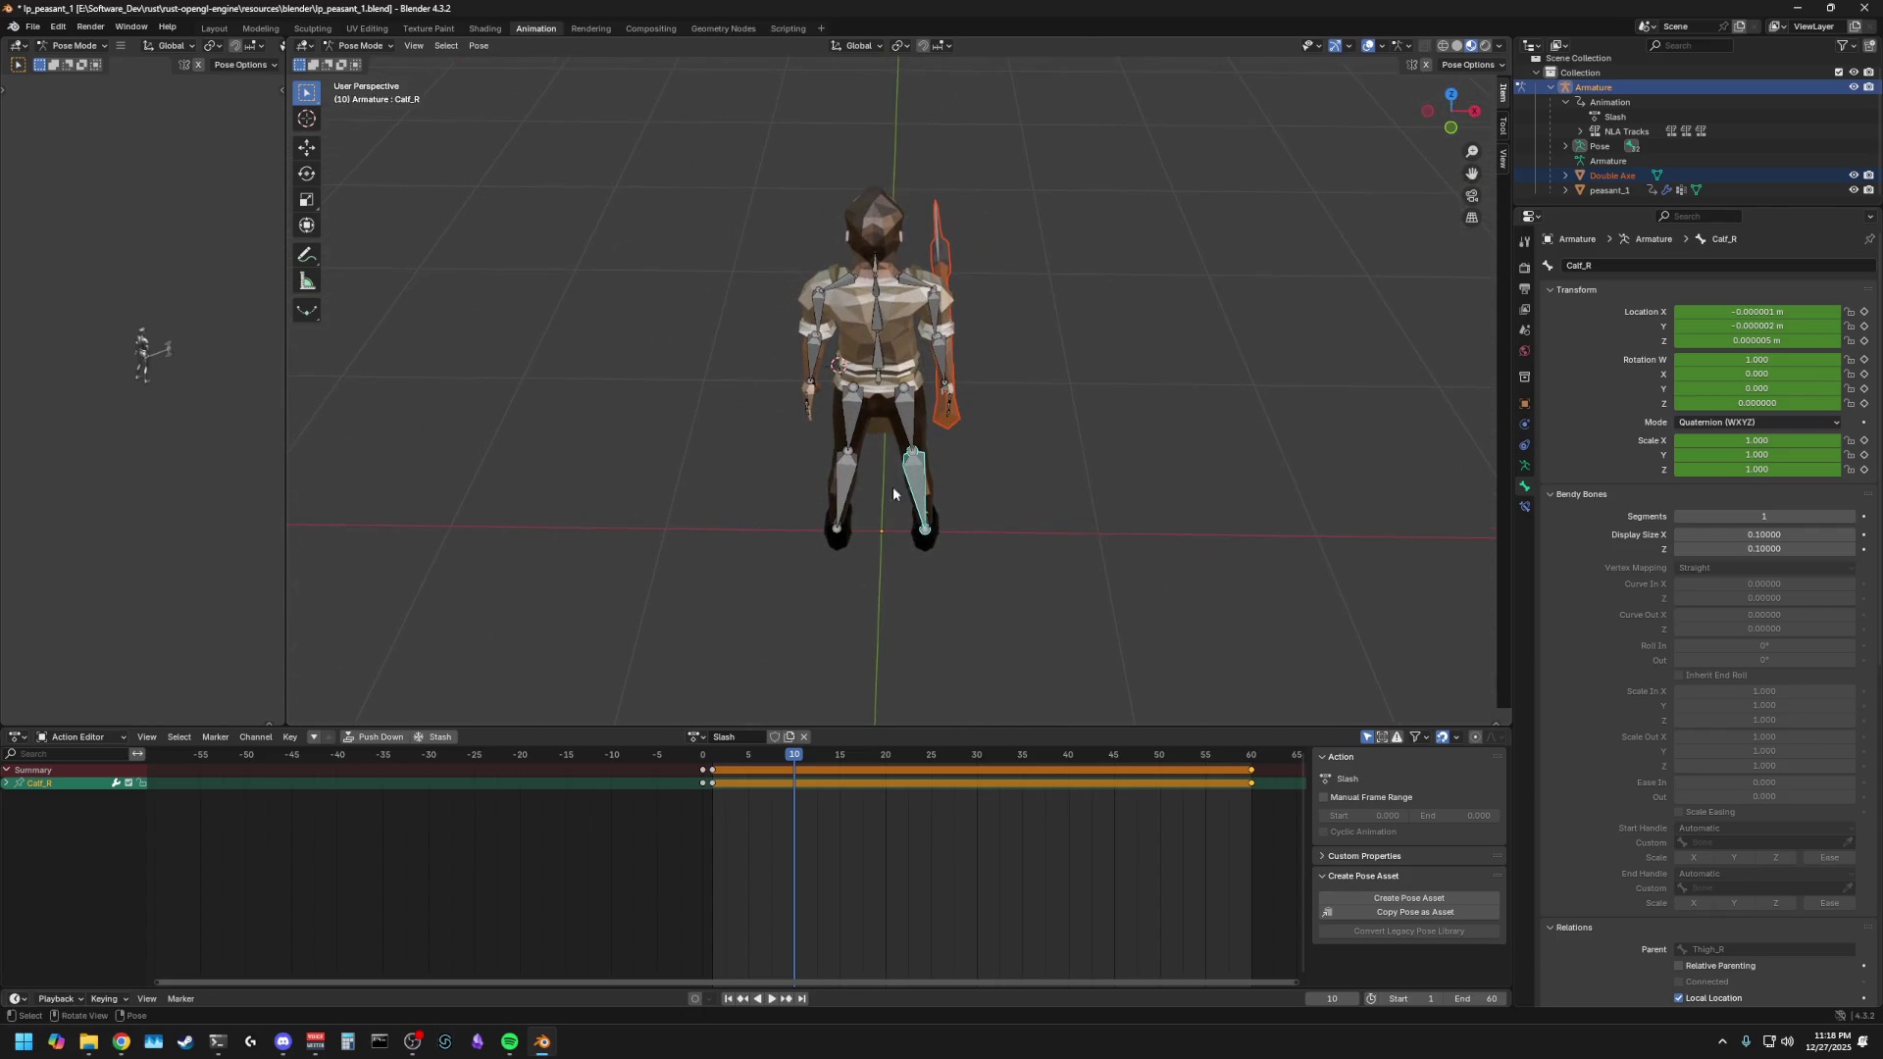
pyautogui.press('space')
pyautogui.press('space')
pyautogui.click(1046, 544)
pyautogui.moveTo(1045, 544)
pyautogui.mouseDown(button='middle')
pyautogui.moveTo(919, 308)
pyautogui.moveTo(866, 279)
pyautogui.mouseUp(button='middle')
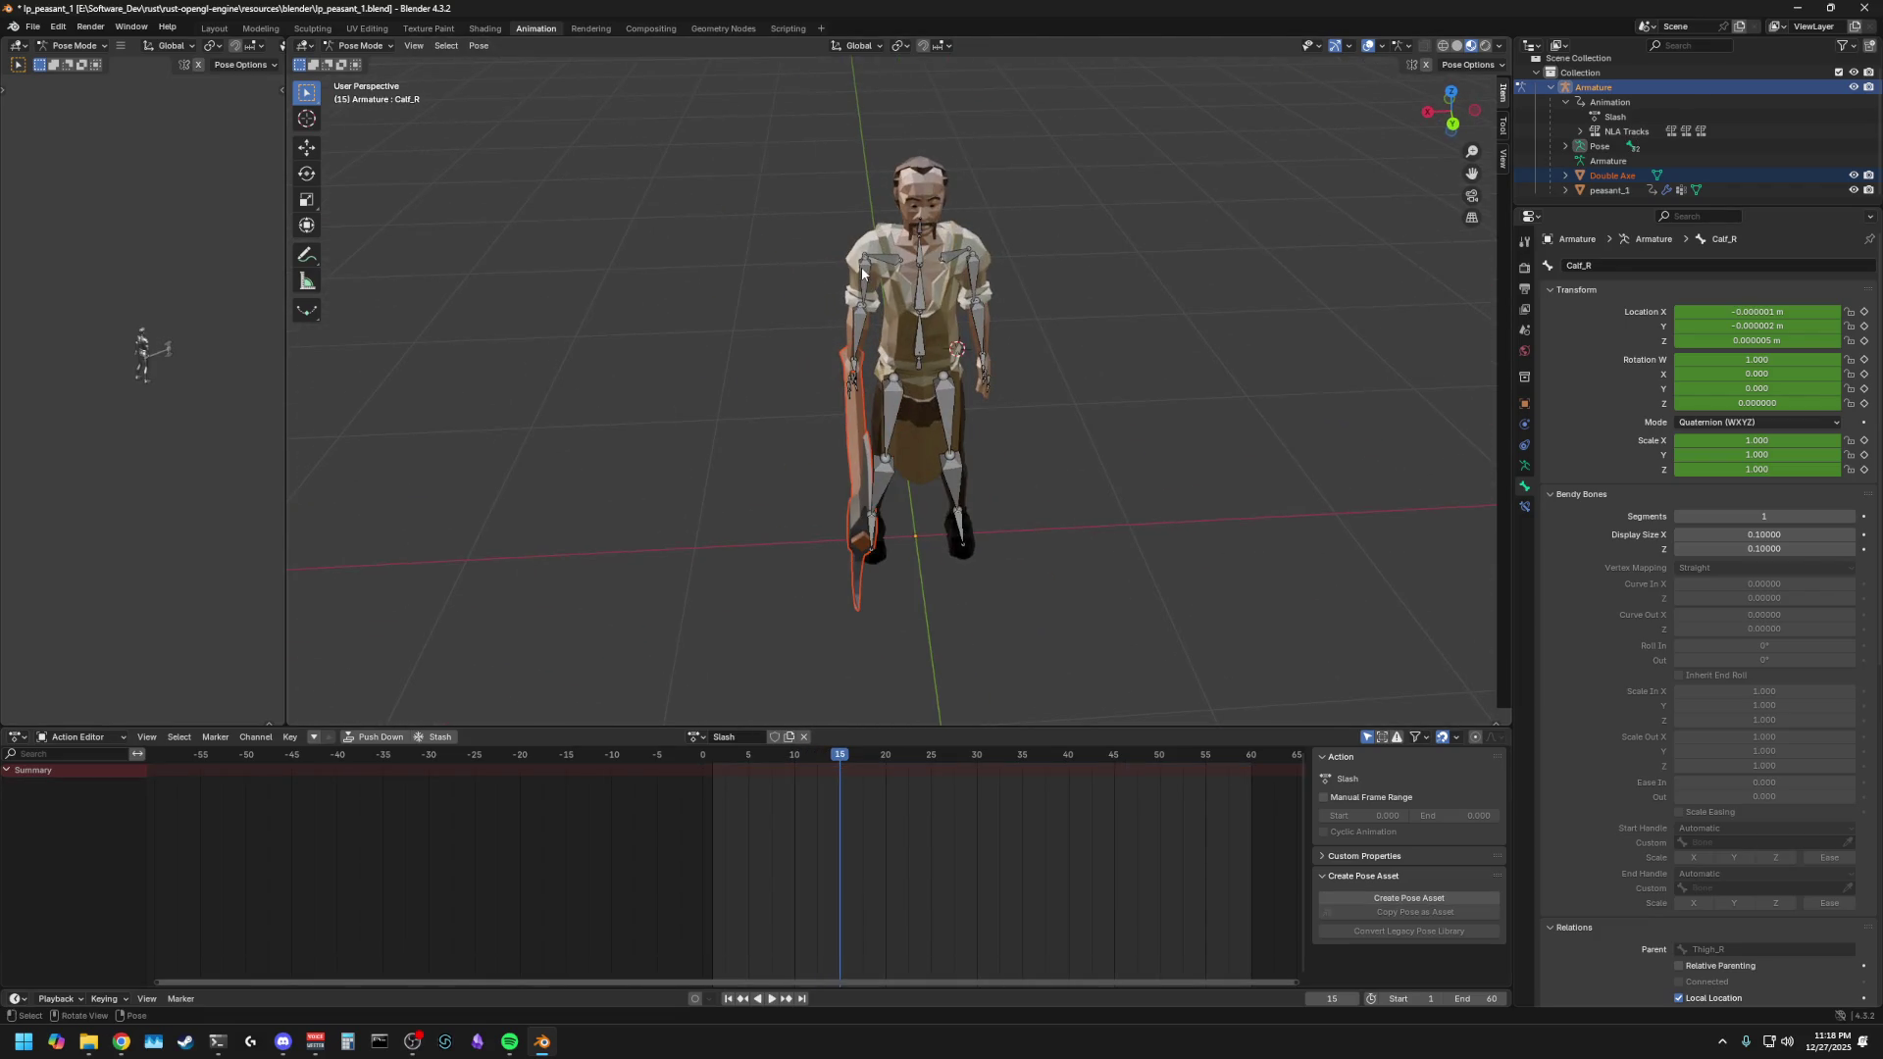
pyautogui.click(862, 272)
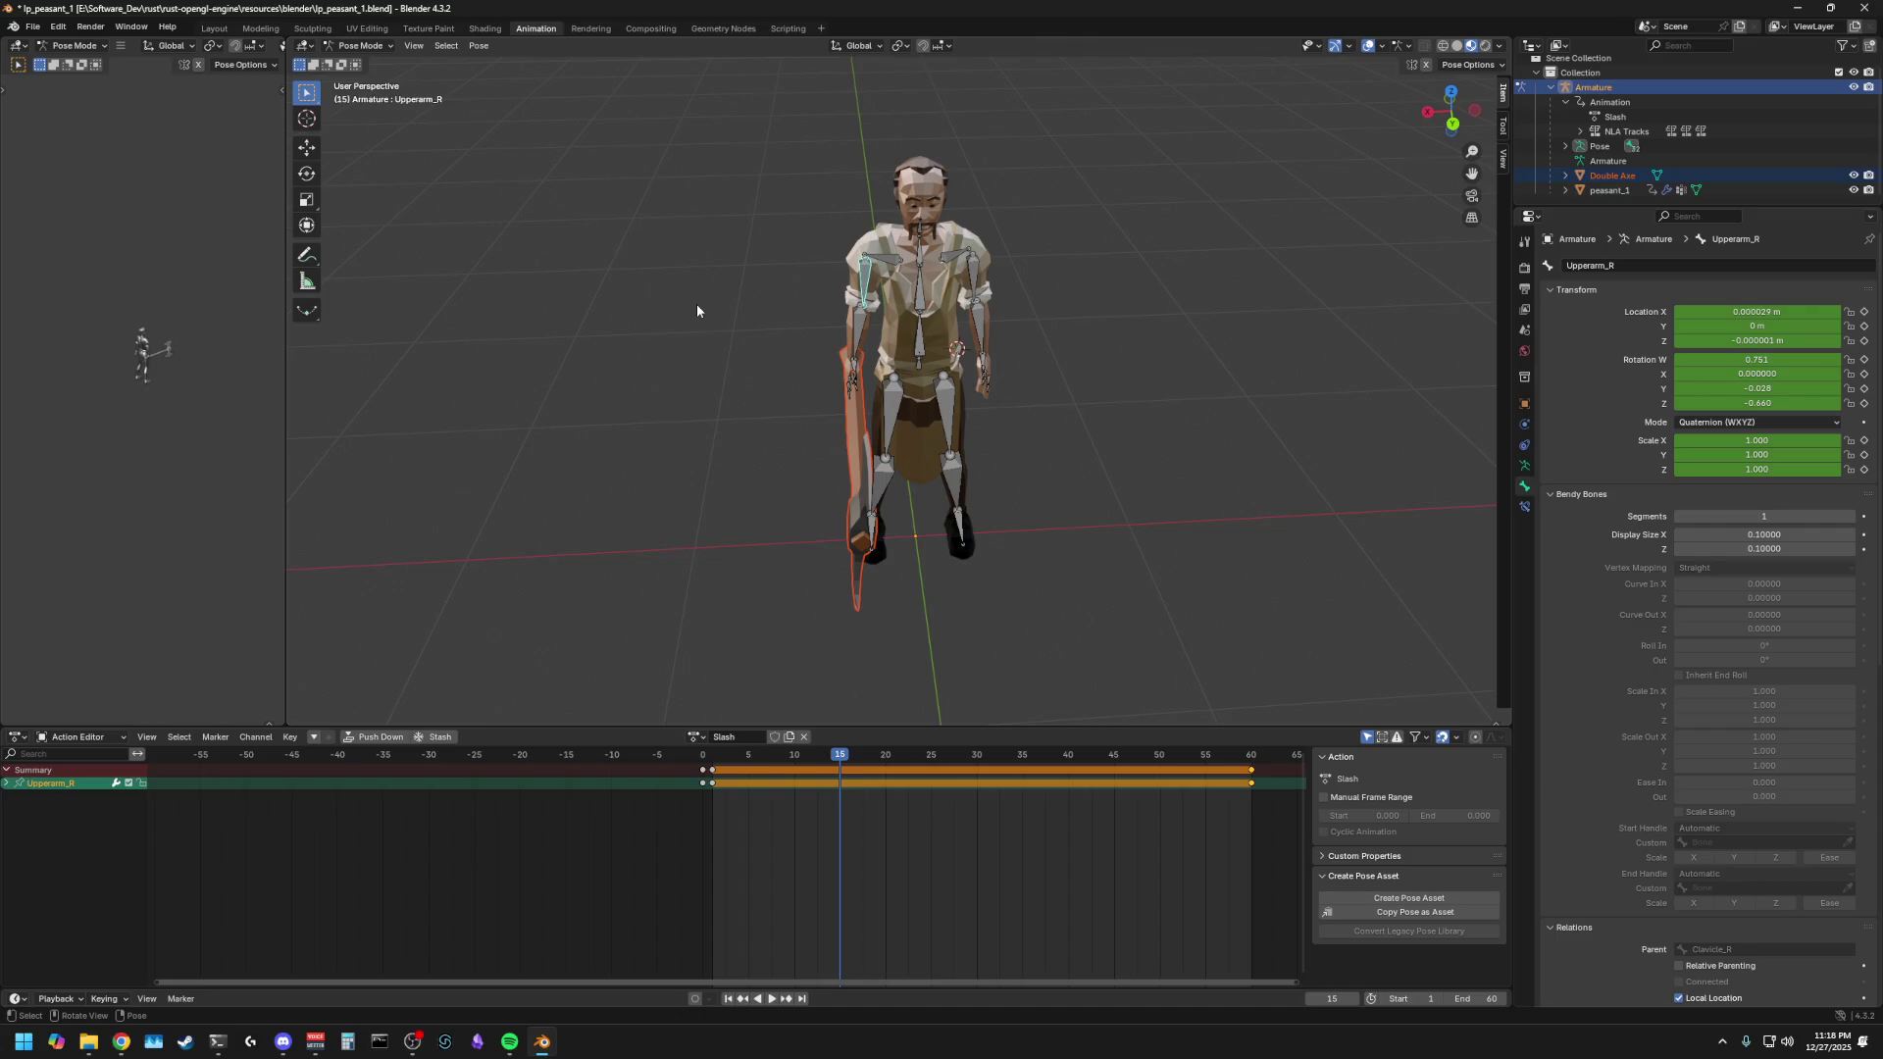
# - Scrub the Slash timeline between frames 3 and 10 and zoom in on the arm and axe
pyautogui.moveTo(720, 315); pyautogui.dragTo(1013, 304, button='middle')
pyautogui.moveTo(814, 755); pyautogui.dragTo(769, 772)
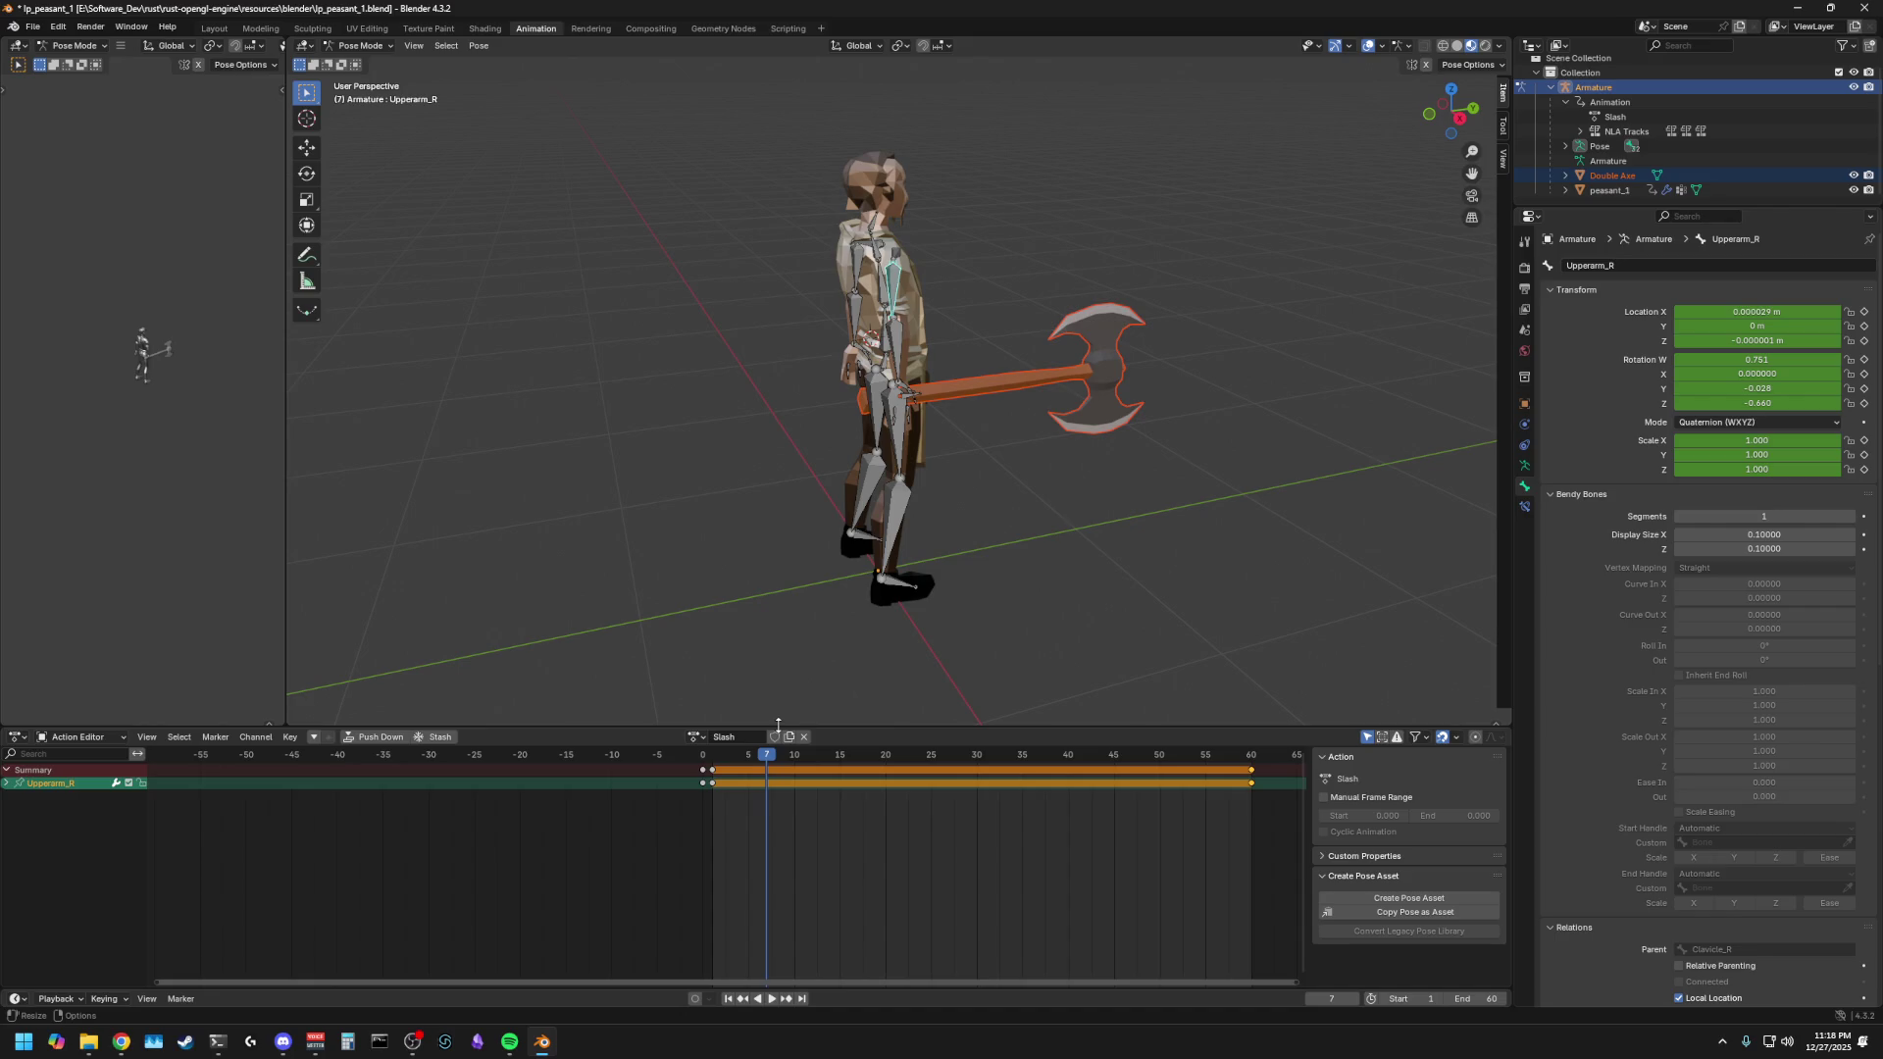
pyautogui.moveTo(757, 762)
pyautogui.mouseDown()
pyautogui.moveTo(710, 767)
pyautogui.moveTo(797, 768)
pyautogui.mouseUp()
pyautogui.moveTo(618, 461); pyautogui.dragTo(736, 410, button='middle')
pyautogui.scroll(2, 737, 420)
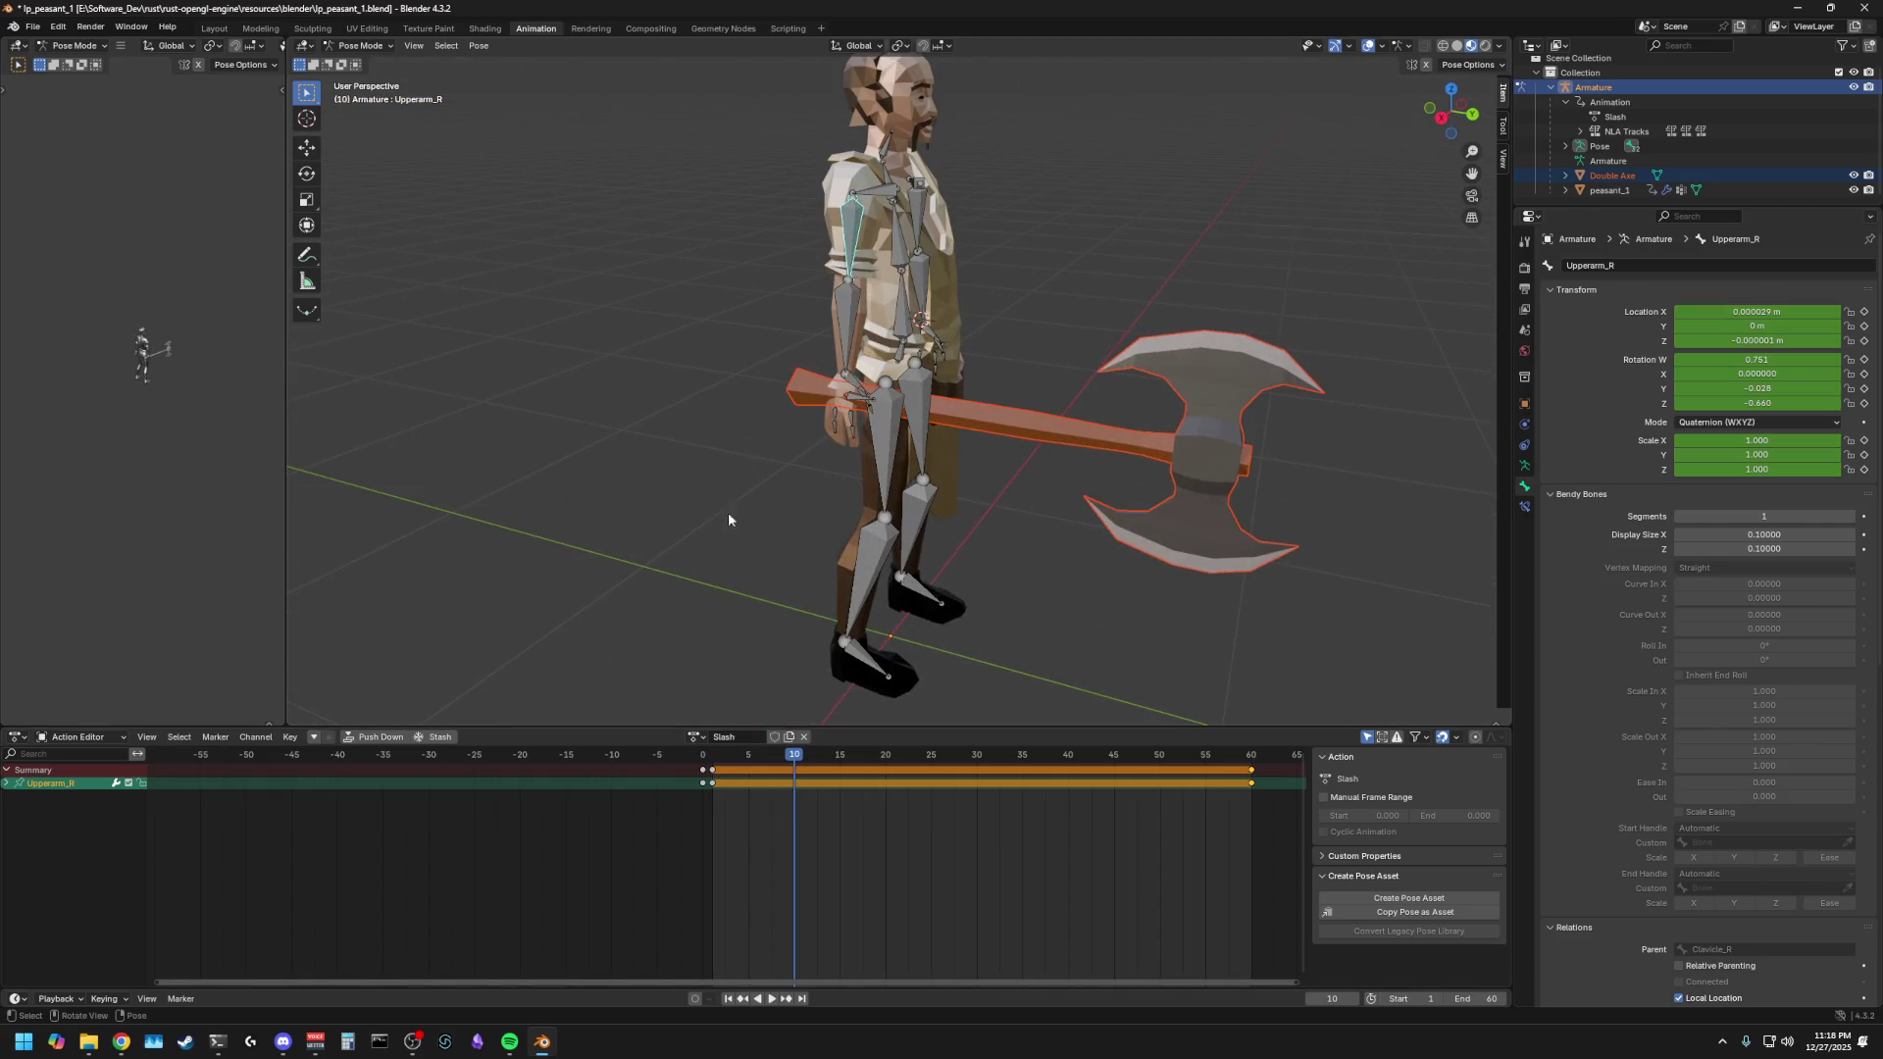
pyautogui.moveTo(766, 761); pyautogui.dragTo(776, 760)
# - Try rotating the right forearm around global X, then cancel the rotation
pyautogui.click(868, 413)
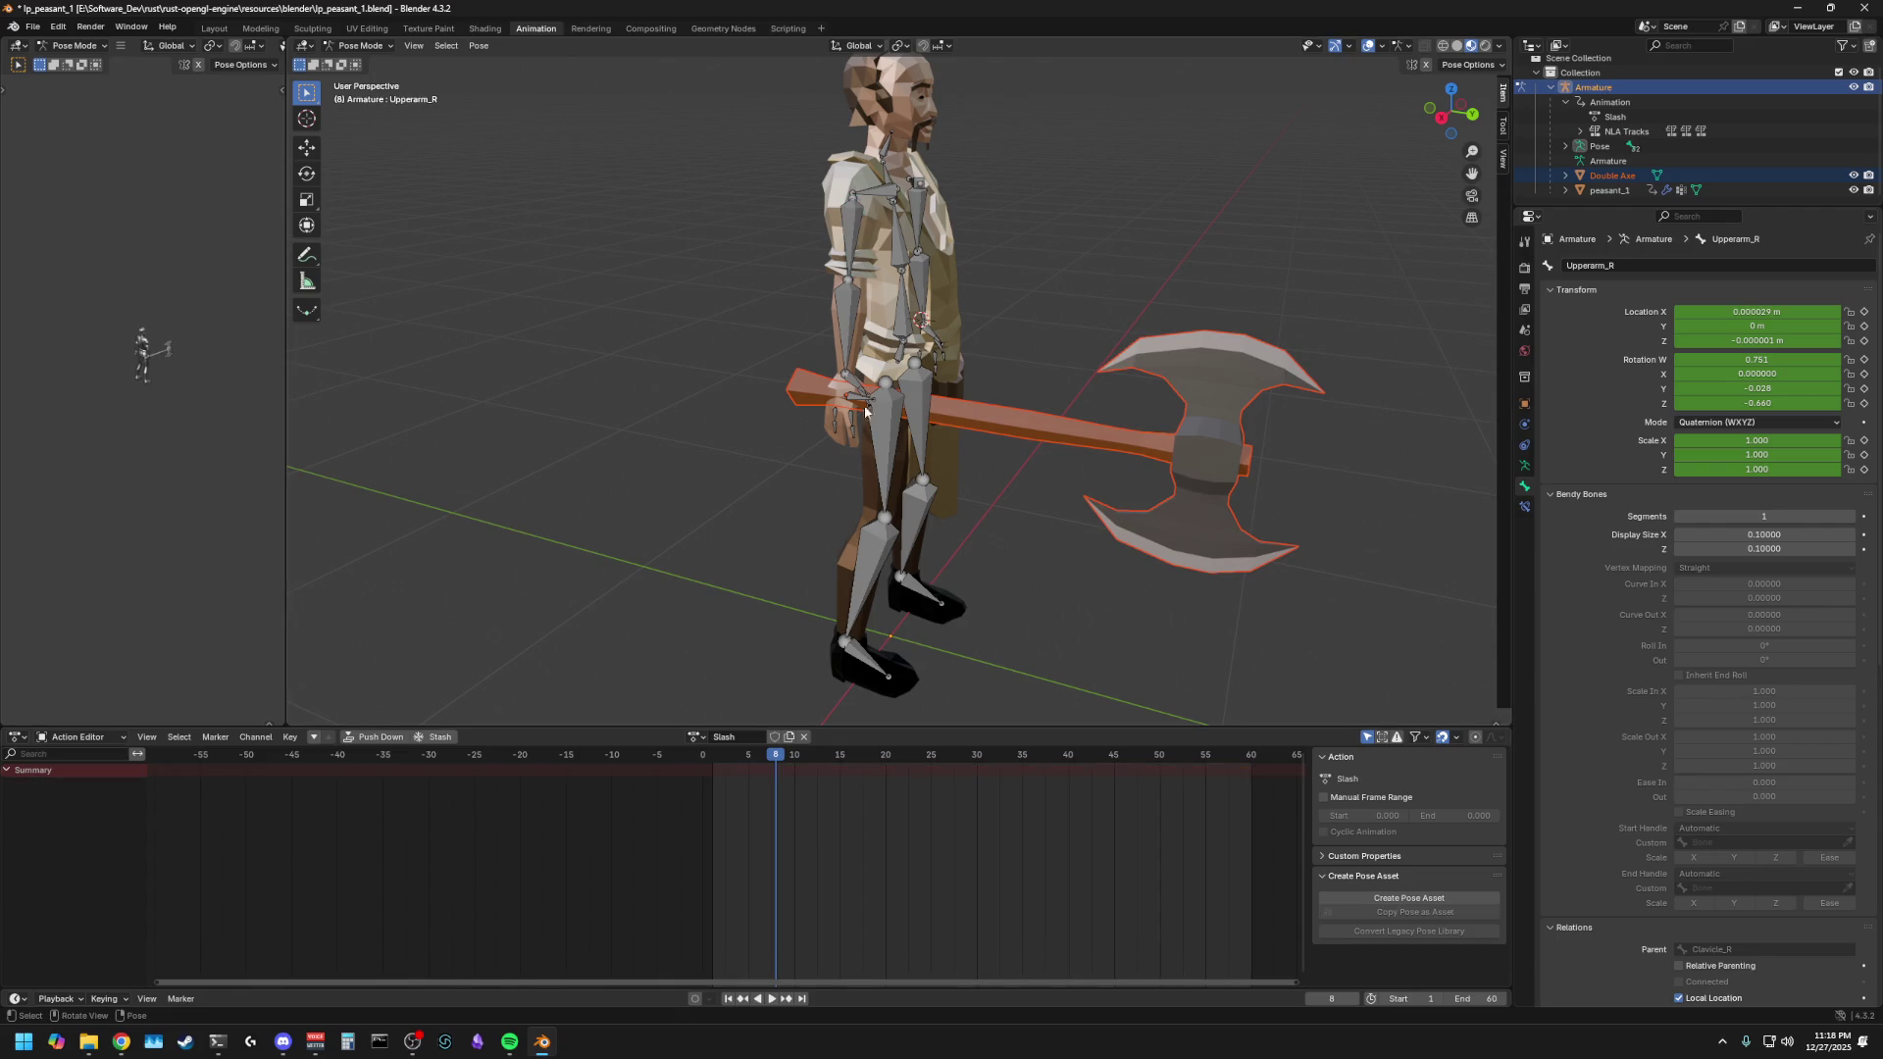
pyautogui.press('r')
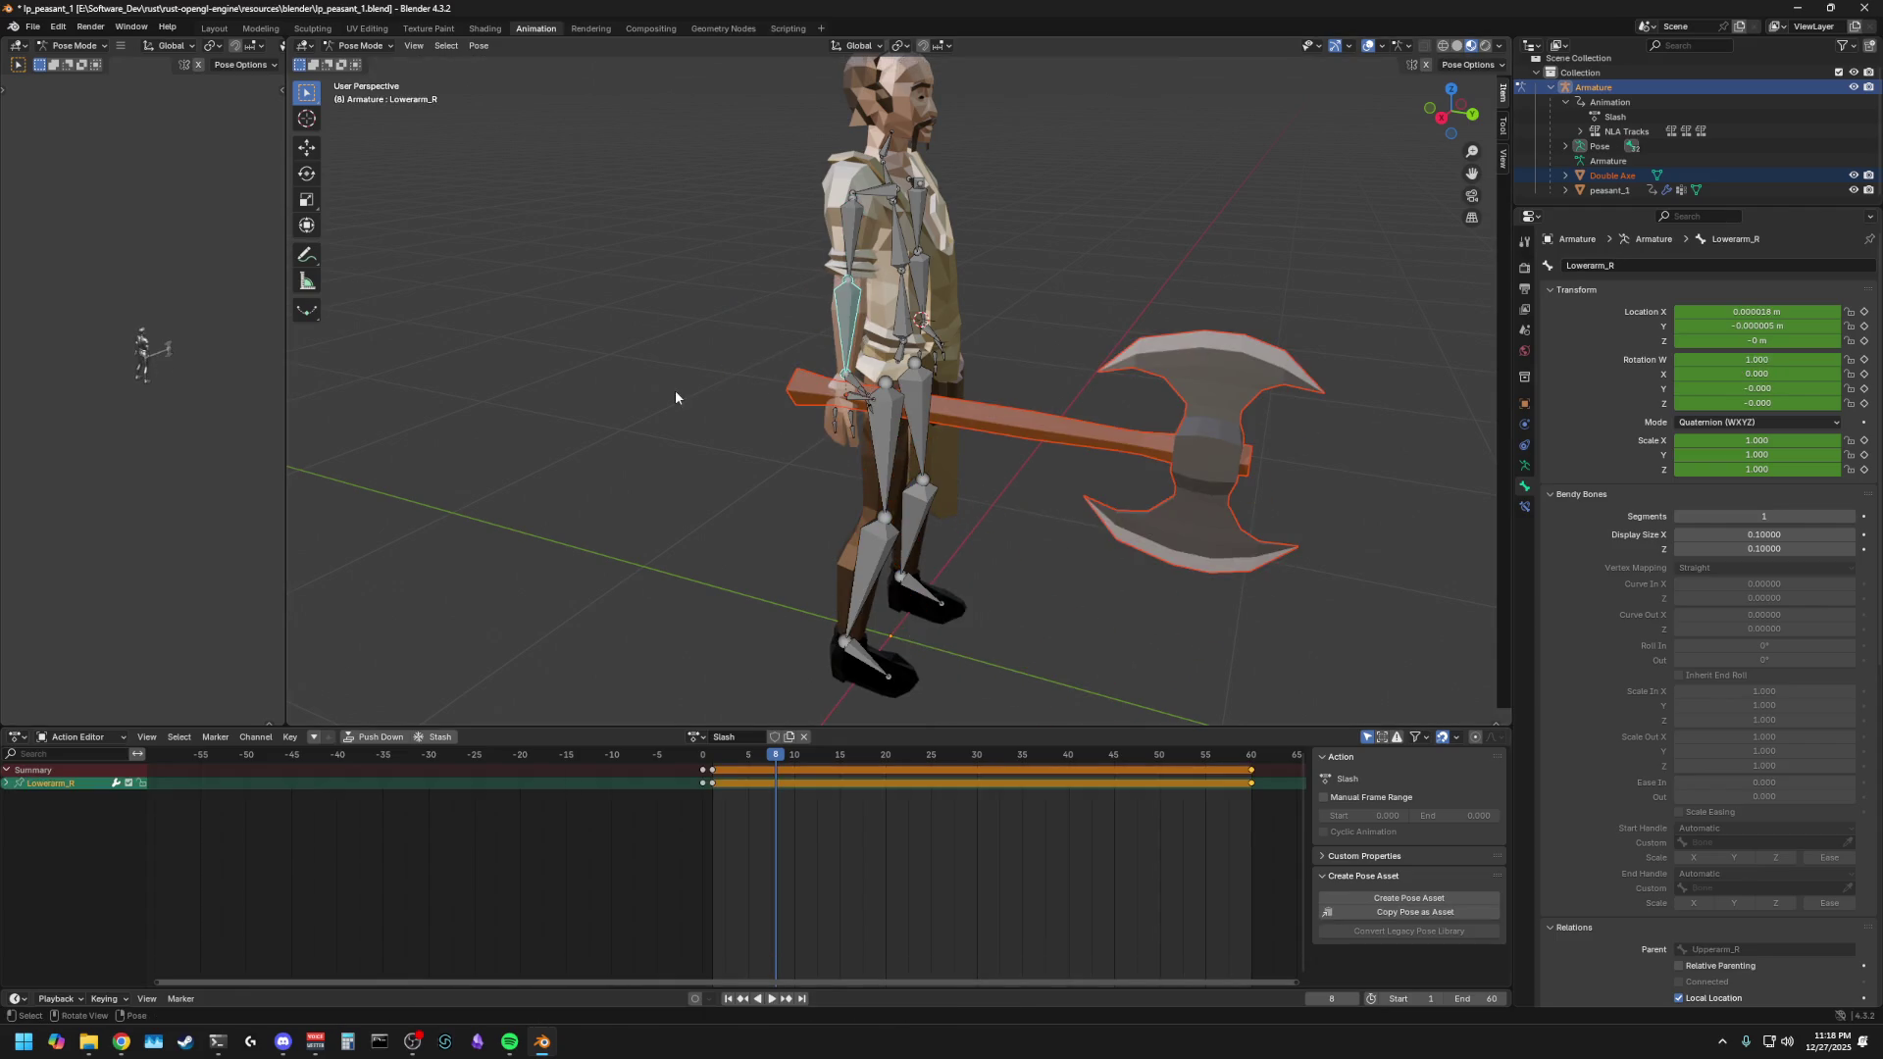
pyautogui.keyDown('alt'); pyautogui.moveTo(675, 390); pyautogui.dragTo(780, 391, button='middle'); pyautogui.keyUp('alt')
pyautogui.press('x')
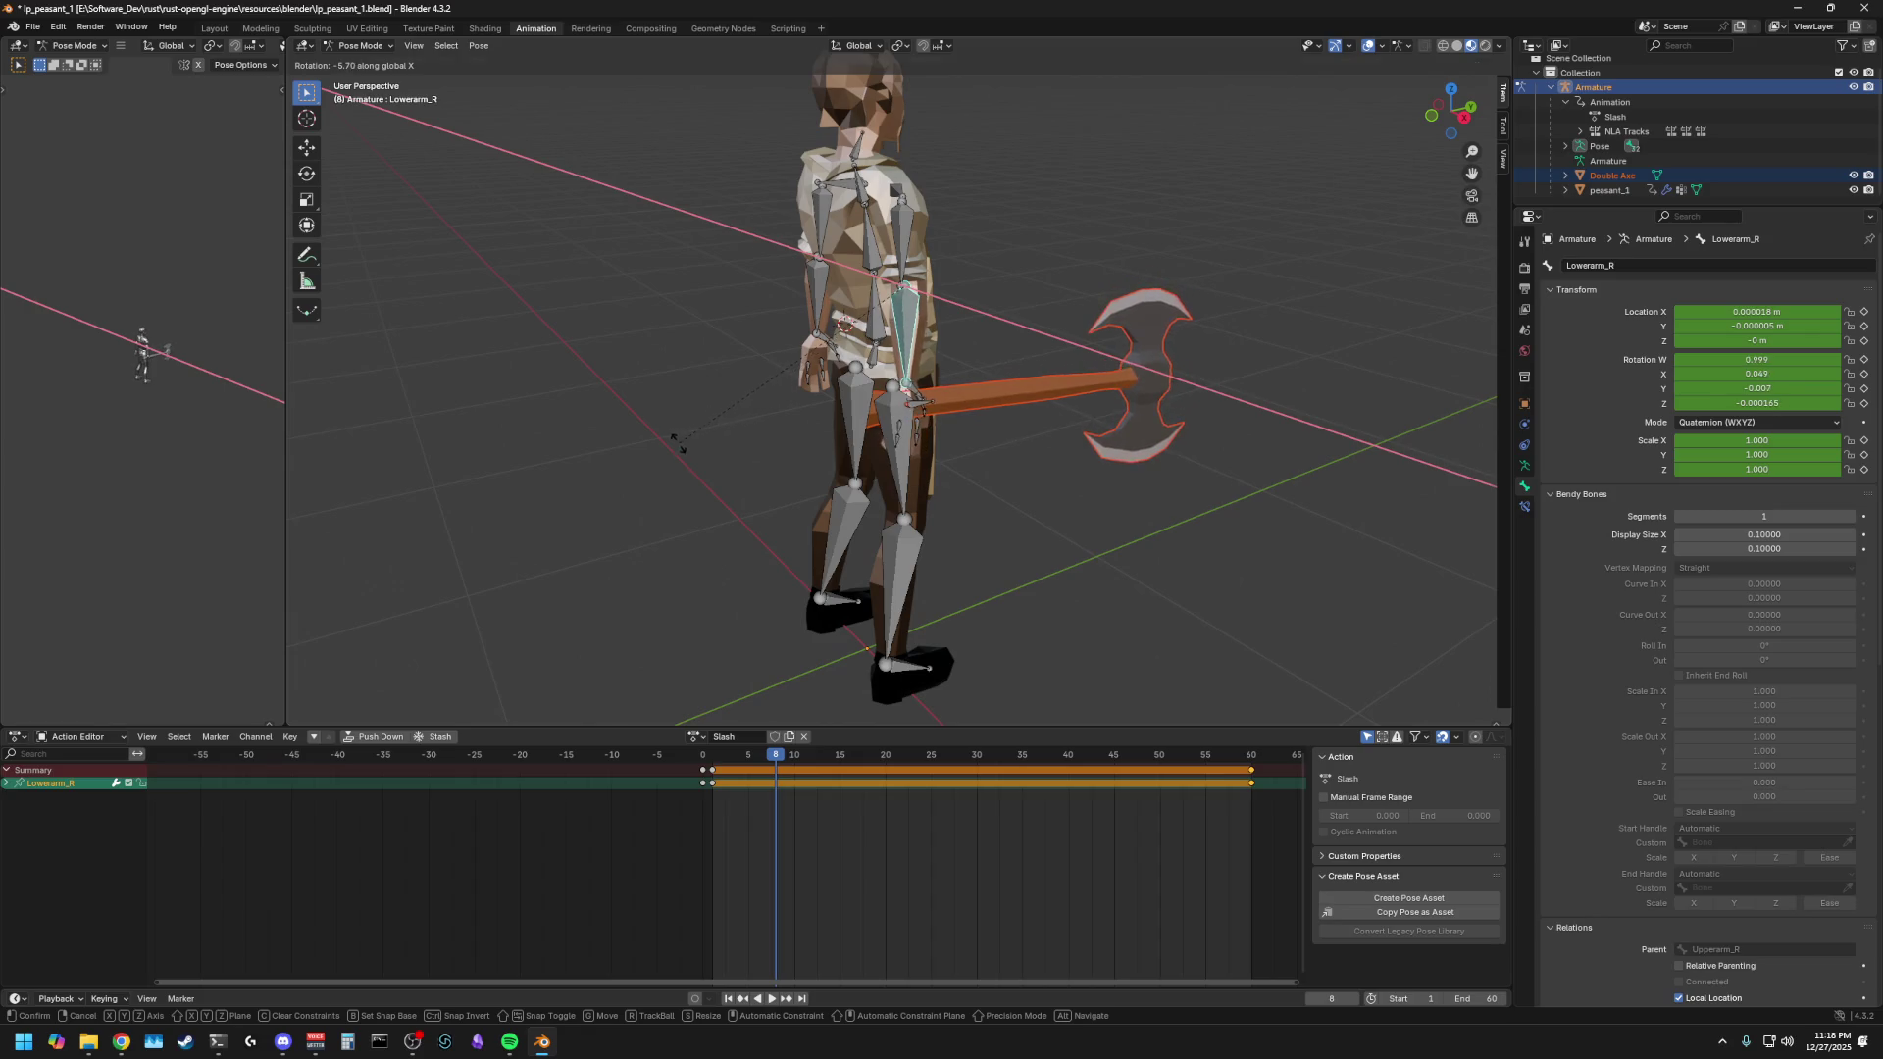
pyautogui.press('Escape')
# - Rotate Upperarm_R outward so the arm reaches out with the axe hanging blade-down
pyautogui.click(895, 226)
pyautogui.press('r')
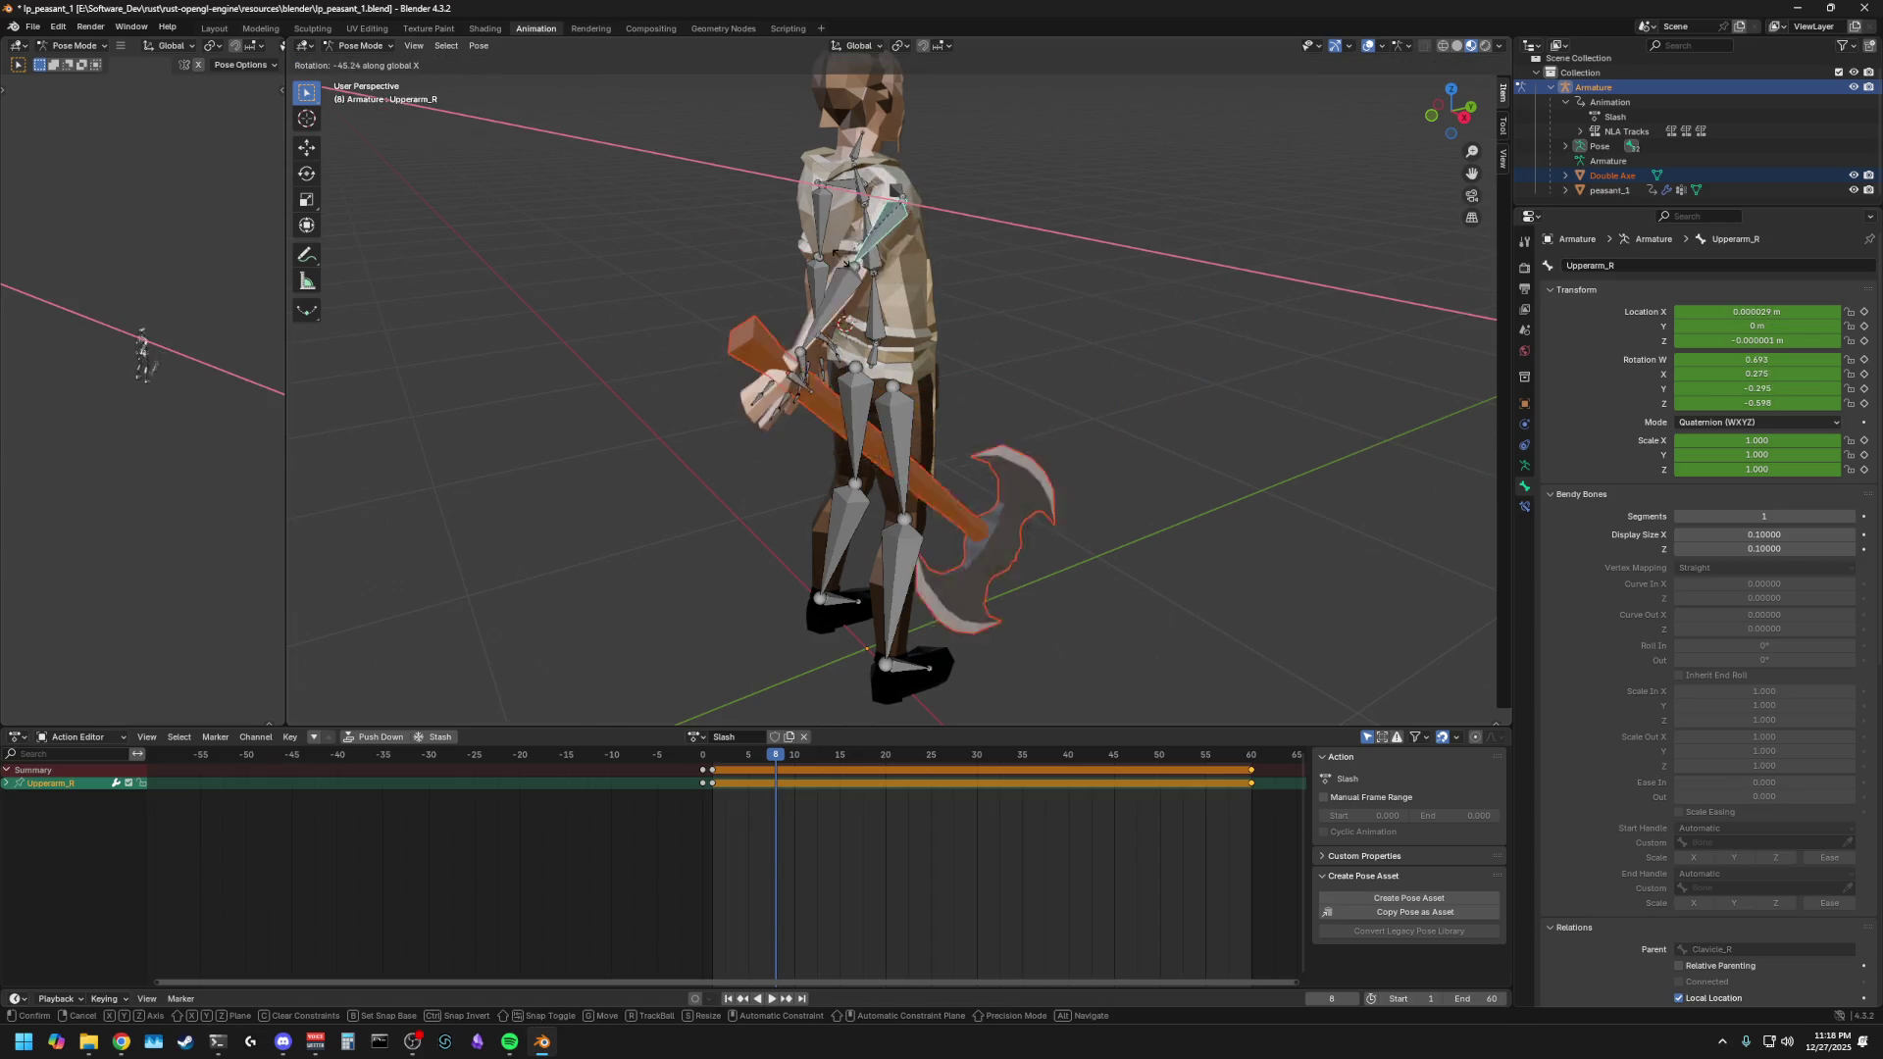
pyautogui.click(820, 266)
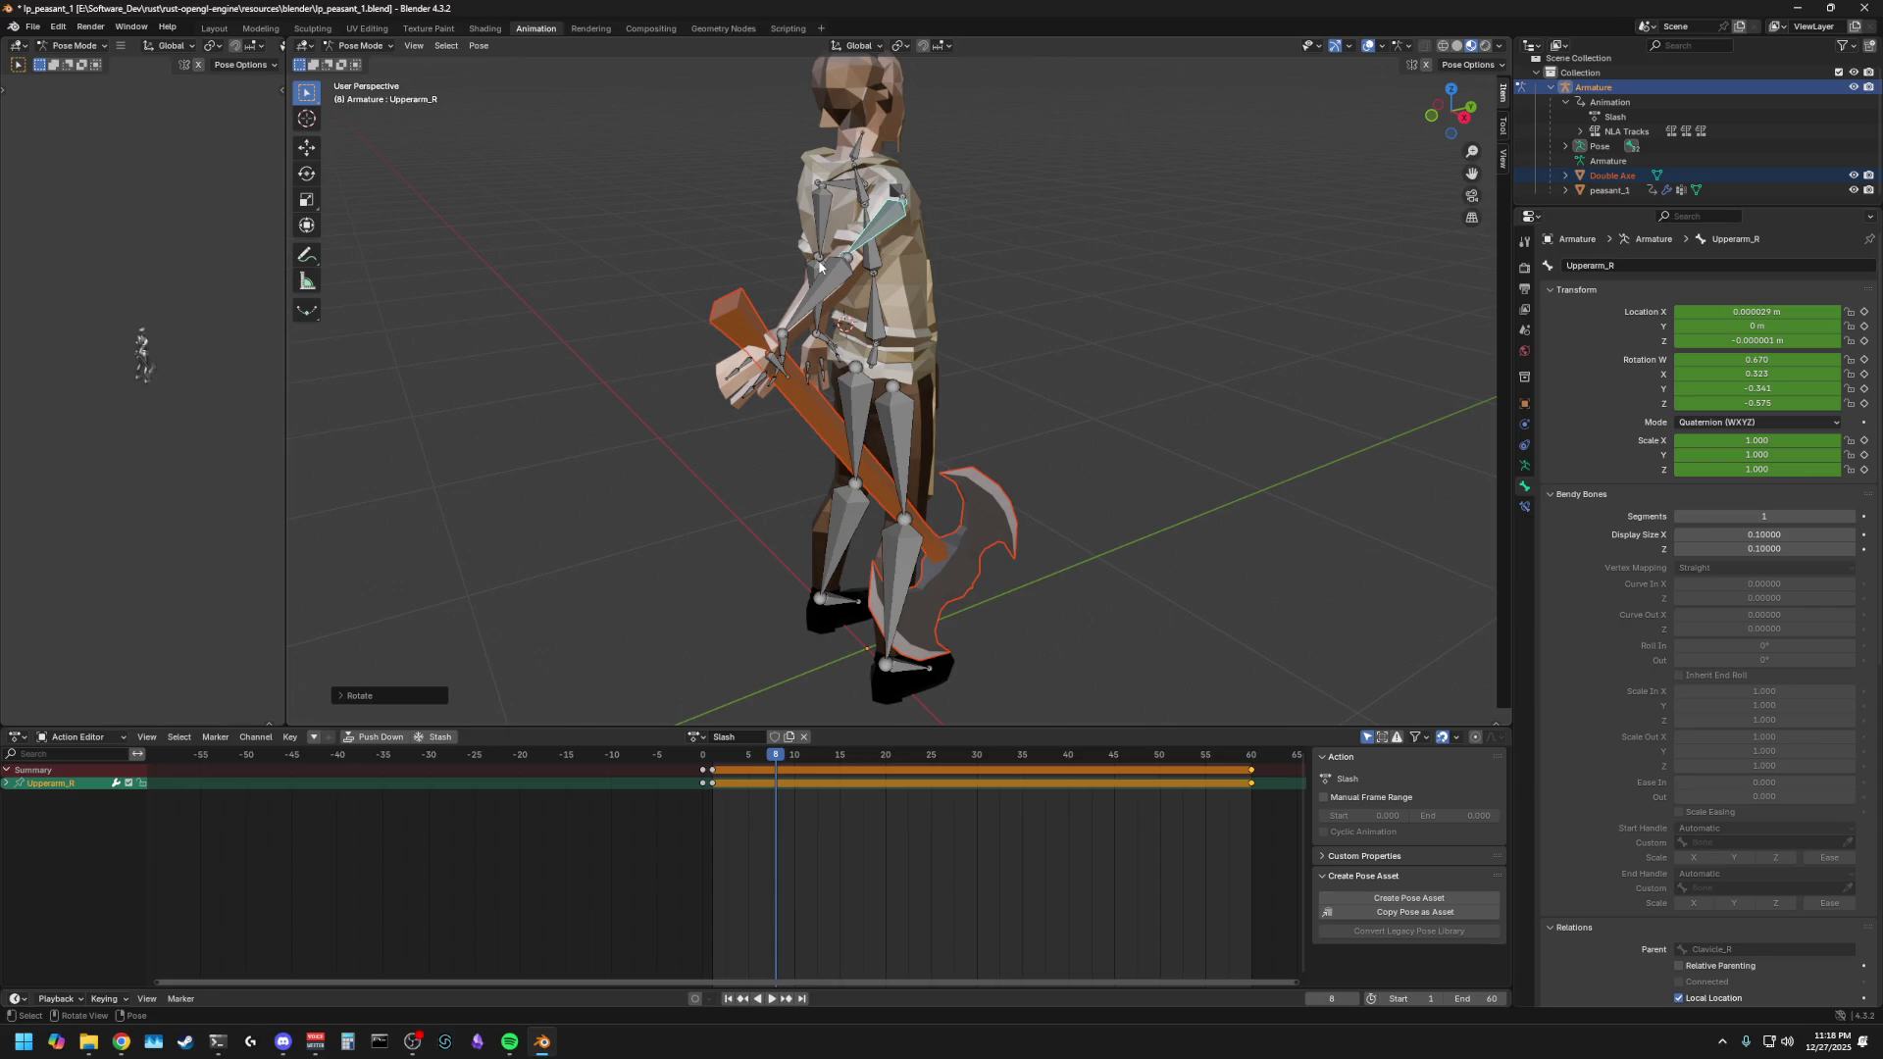
pyautogui.moveTo(820, 266)
pyautogui.mouseDown(button='middle')
pyautogui.moveTo(580, 381)
pyautogui.moveTo(730, 282)
pyautogui.moveTo(781, 322)
pyautogui.mouseUp(button='middle')
pyautogui.click(795, 276)
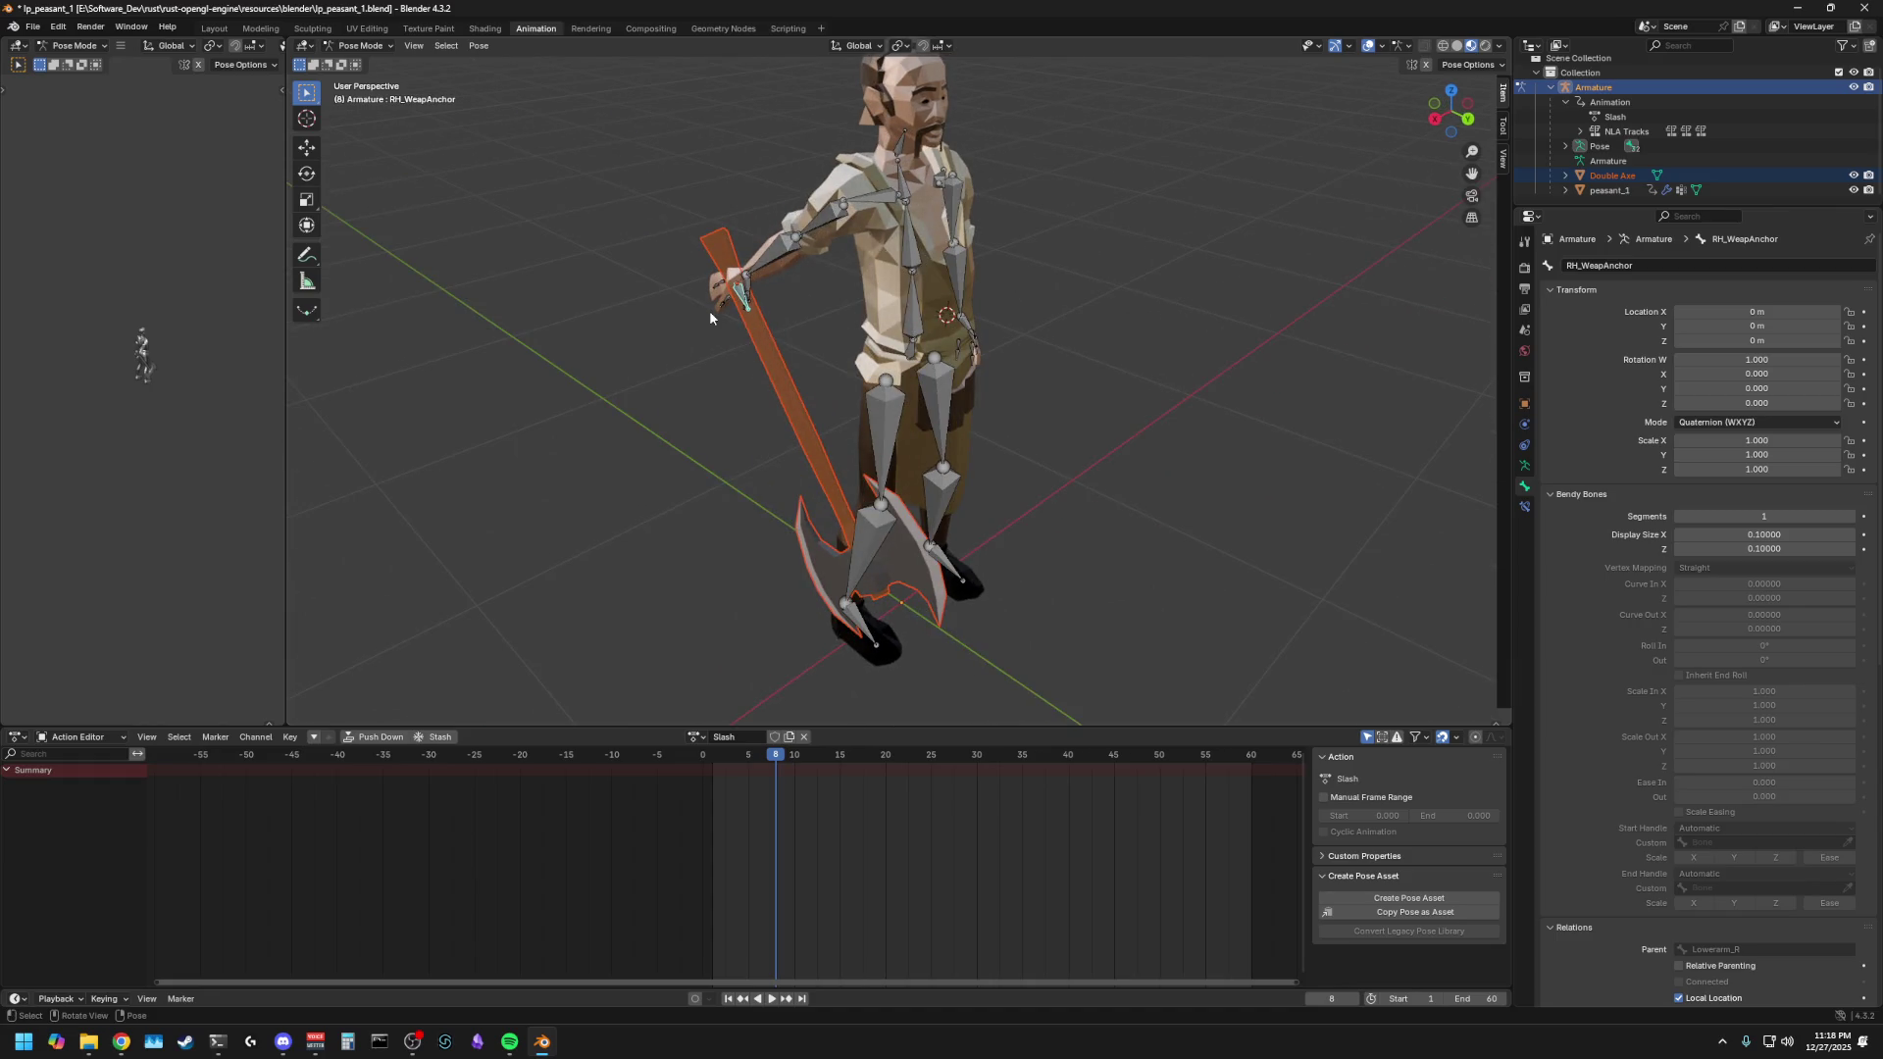
# - Test-rotate RH_WeapAnchor and then Hand_R, cancelling each rotation so the pose stays unchanged
pyautogui.press('r')
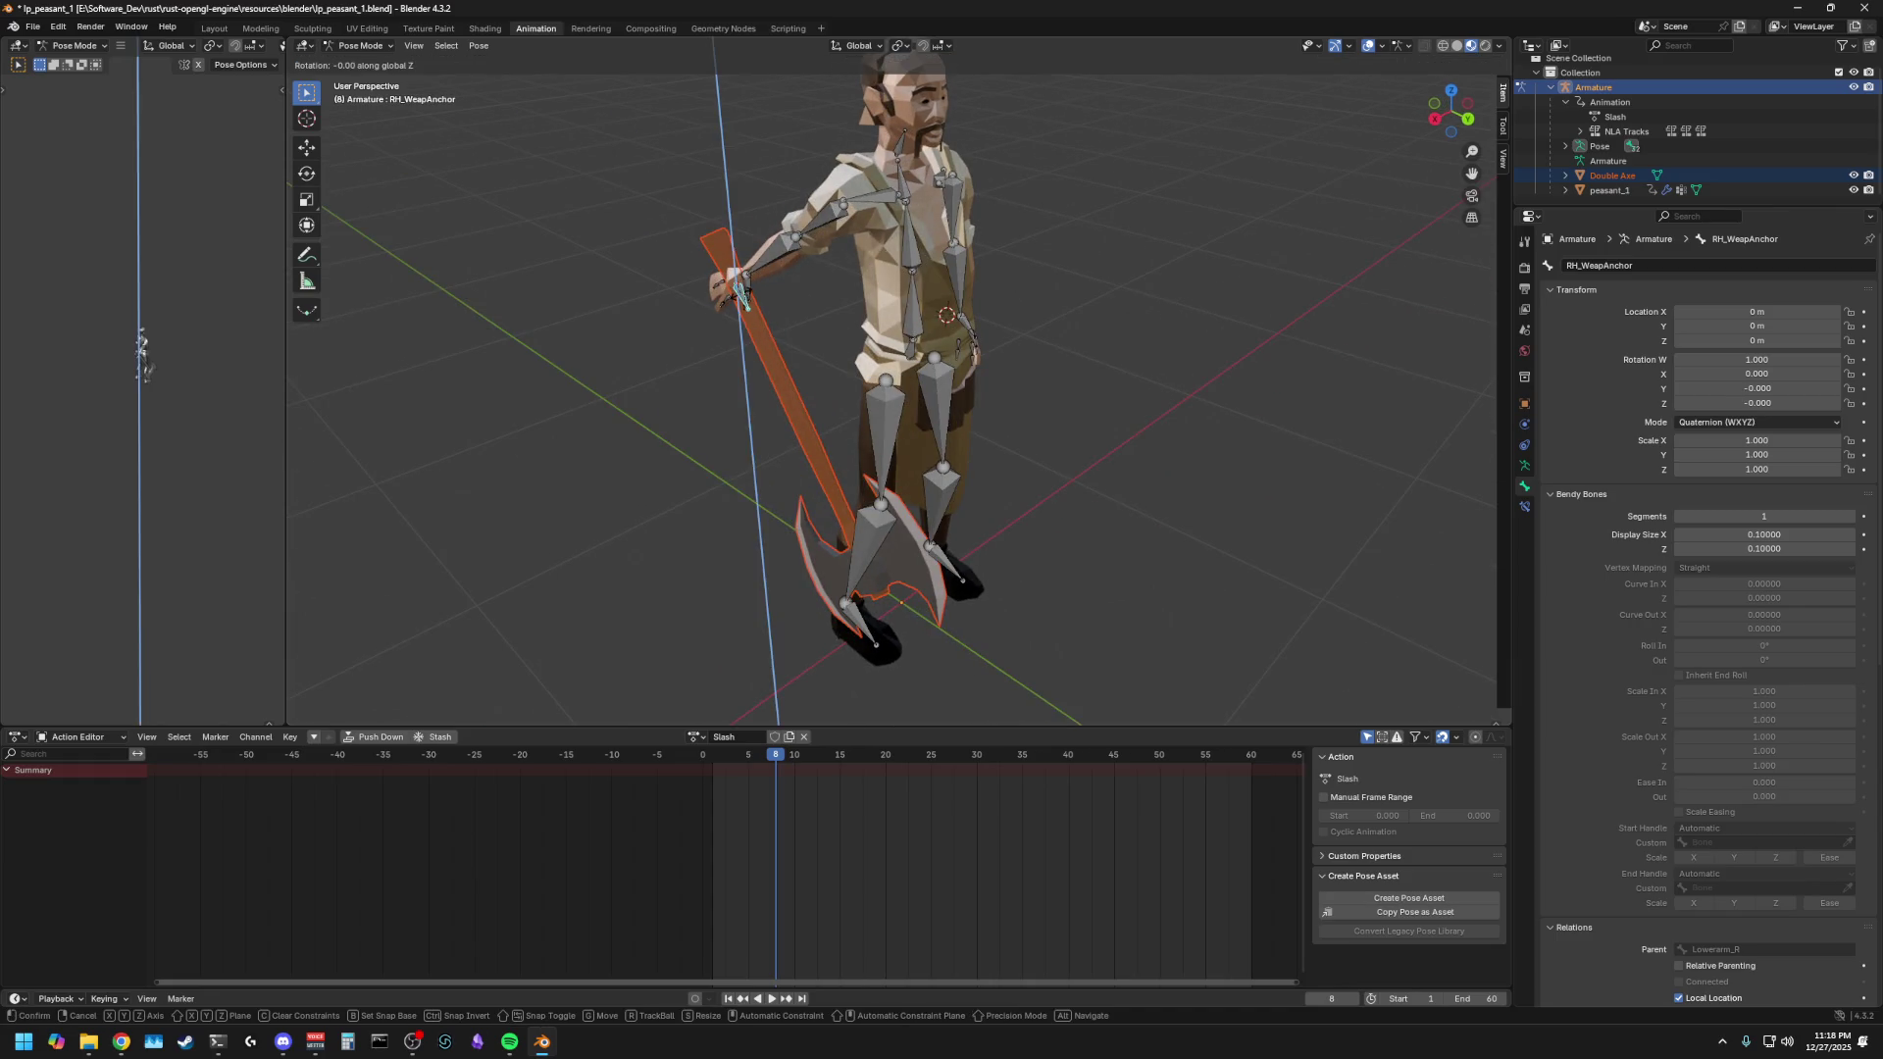
pyautogui.press('Escape')
pyautogui.click(746, 282)
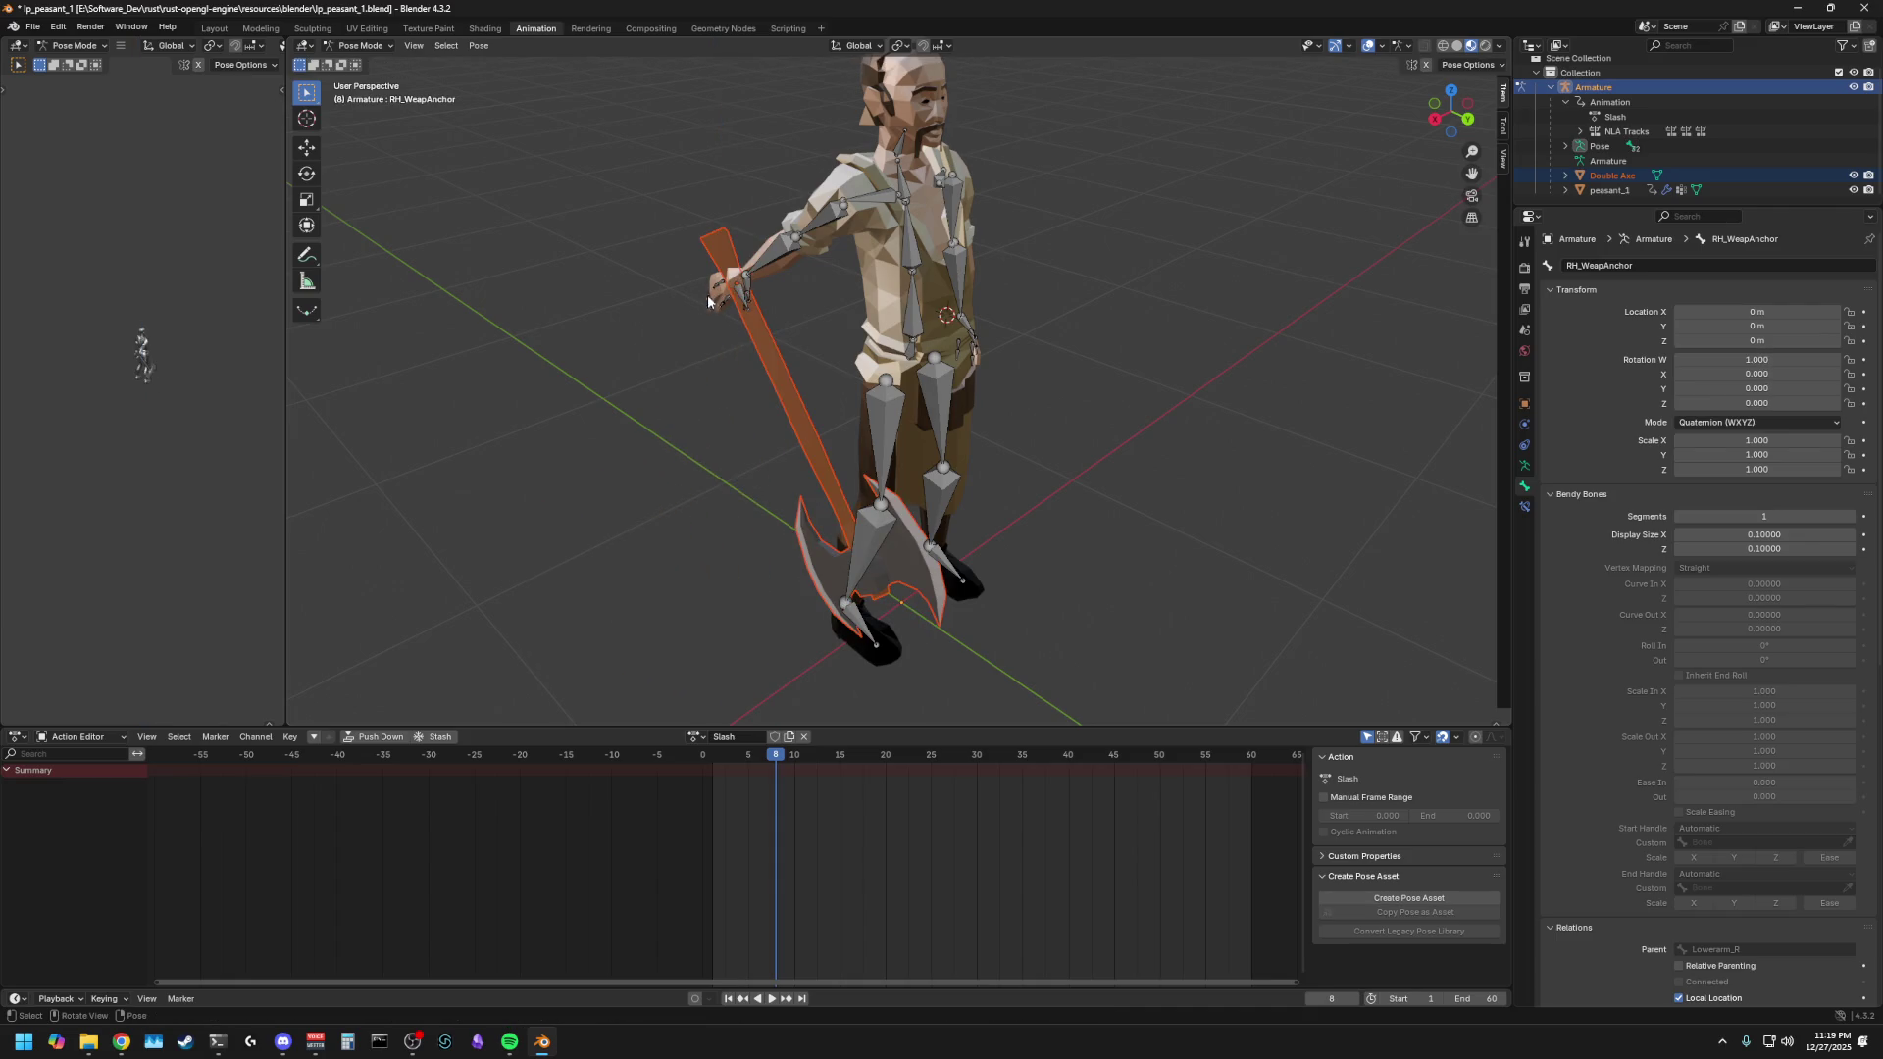
pyautogui.press('i')
pyautogui.press('r')
pyautogui.press('Escape')
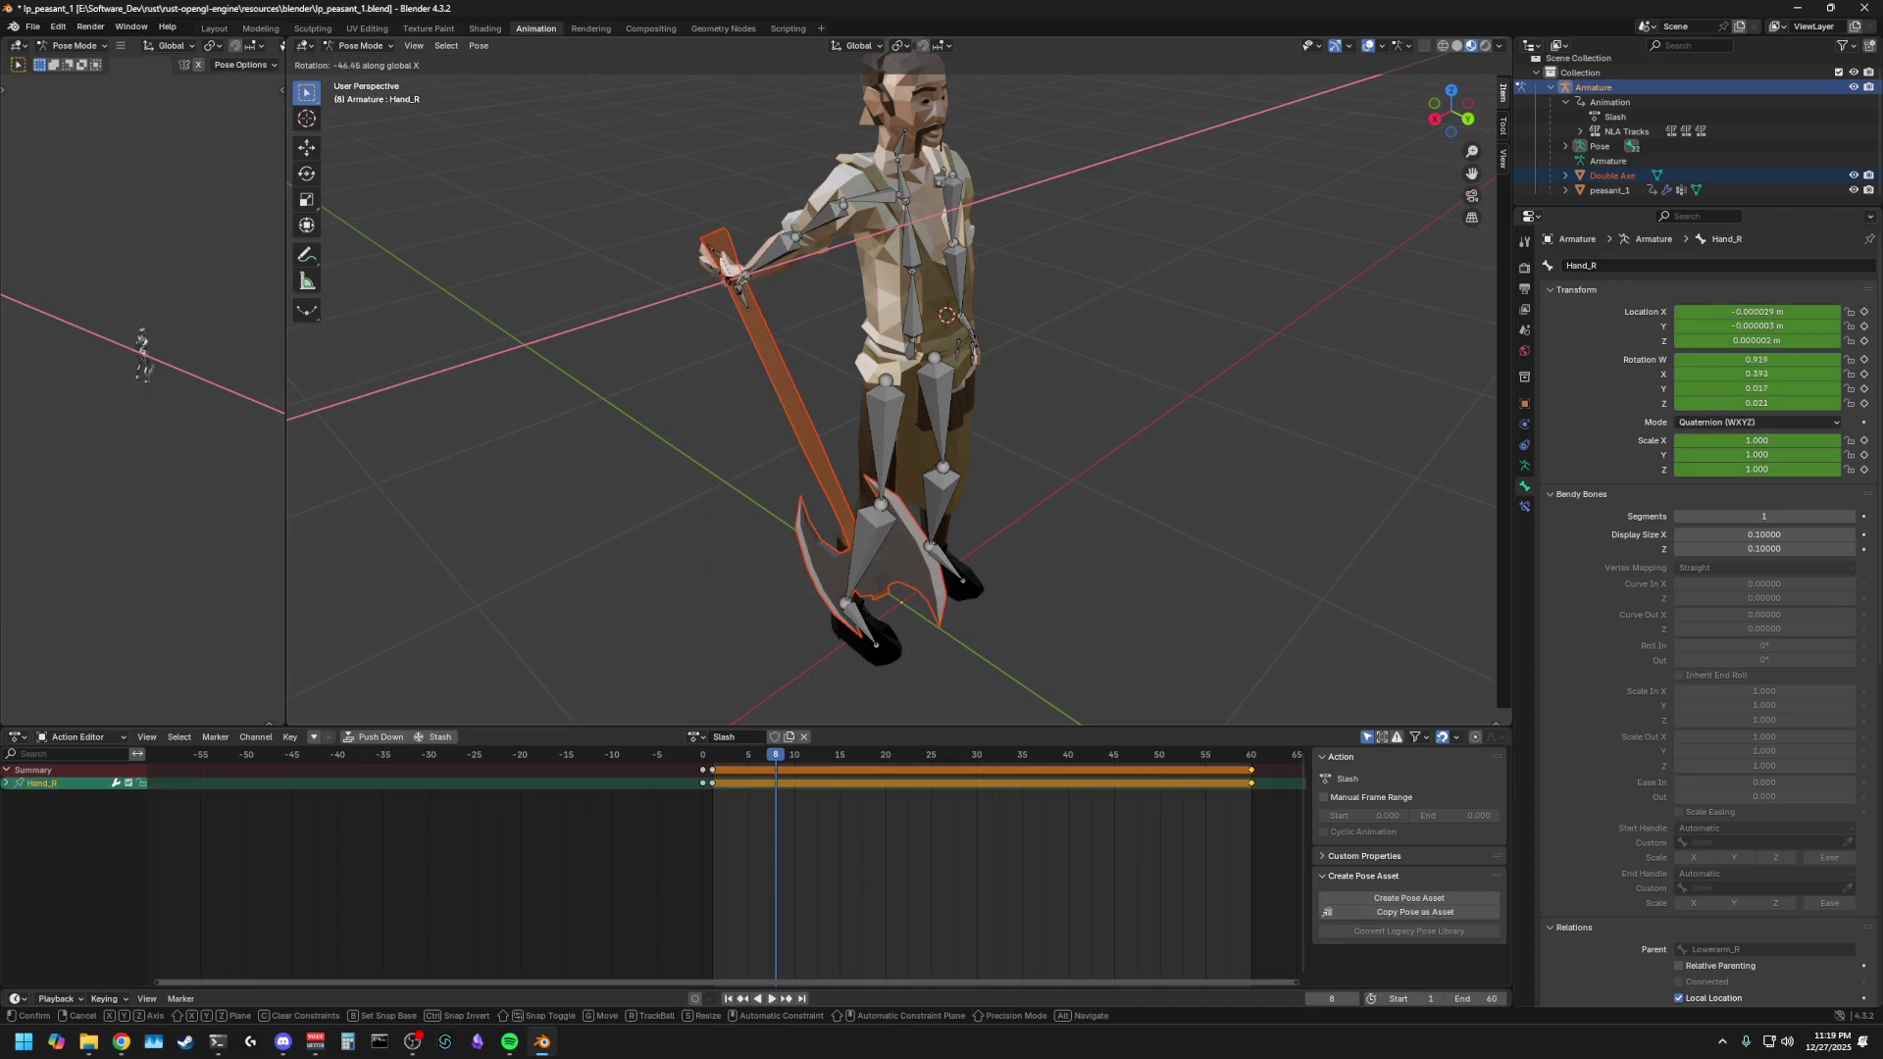
pyautogui.moveTo(673, 322)
pyautogui.mouseDown(button='middle')
pyautogui.moveTo(818, 292)
pyautogui.moveTo(741, 300)
pyautogui.mouseUp(button='middle')
pyautogui.click(787, 319)
pyautogui.click(729, 294)
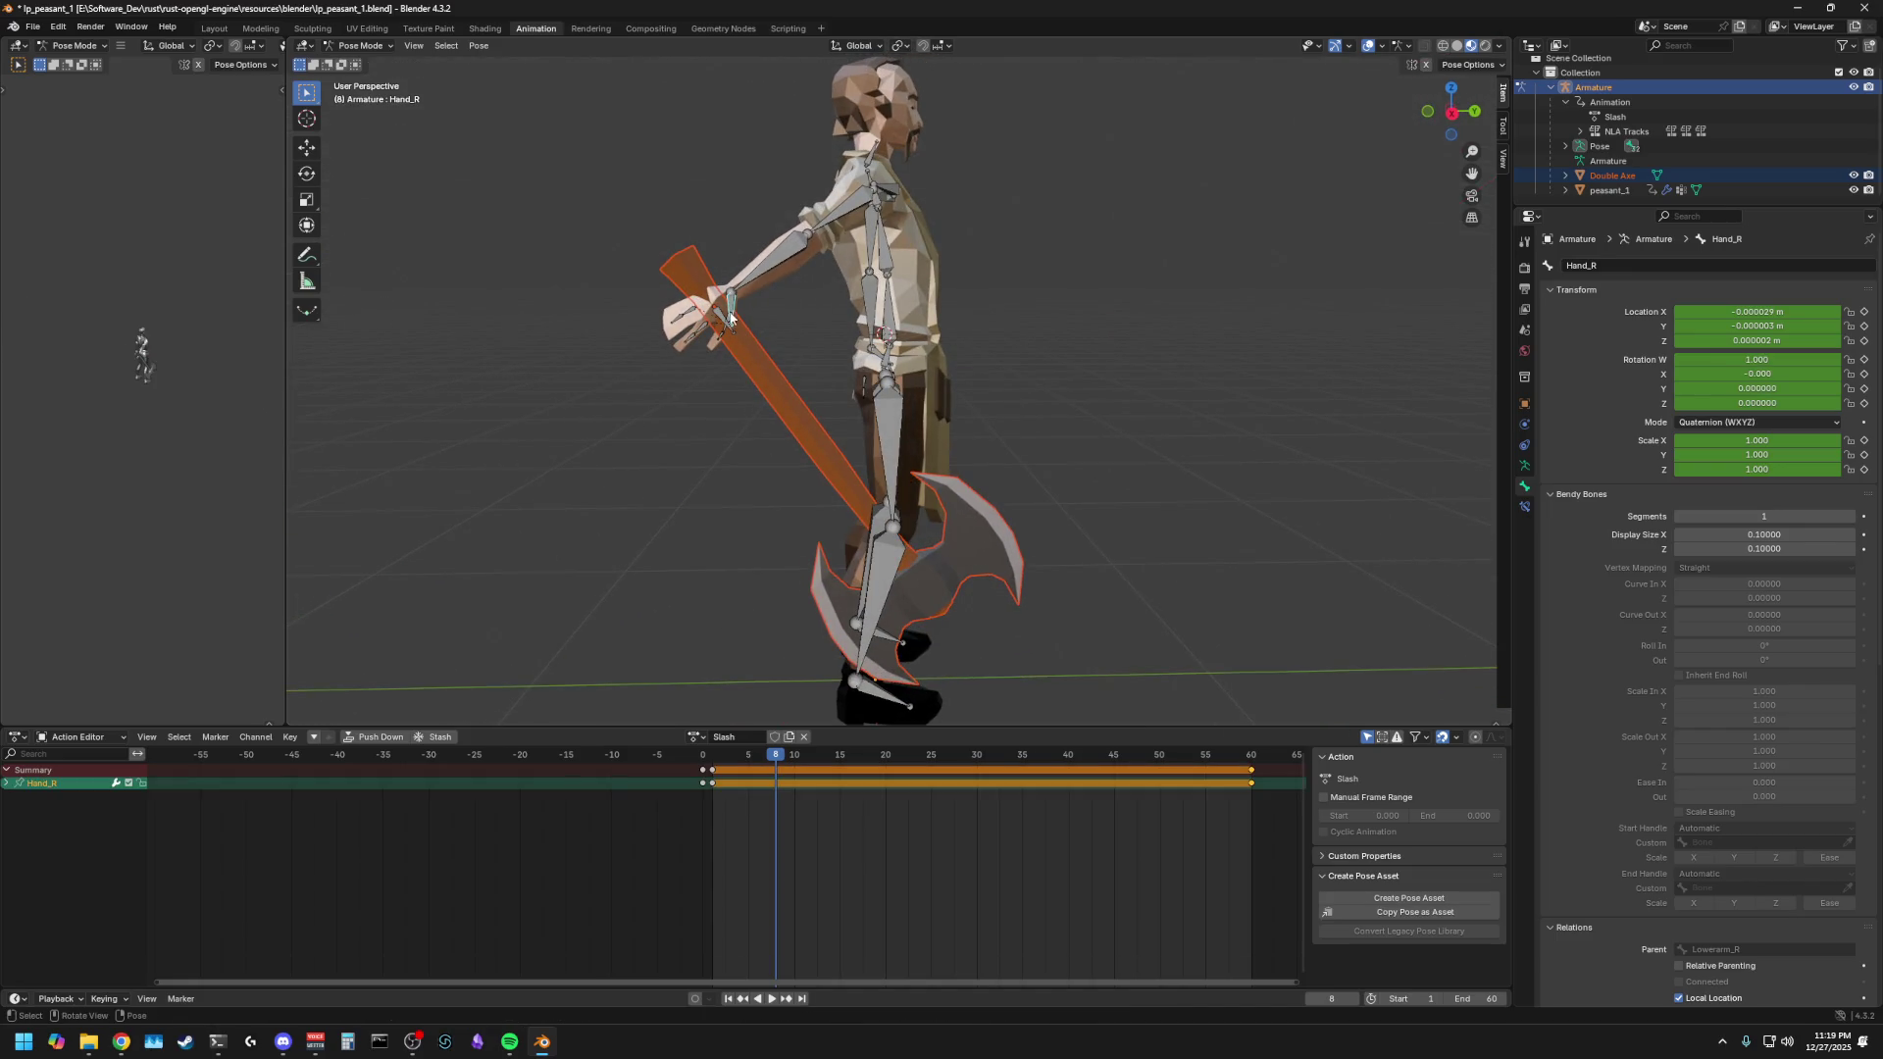
# - Zoom in on the hand and test X-axis rotations of RH_WeapAnchor and Hand_R, cancelling both
pyautogui.scroll(1, 616, 353)
pyautogui.scroll(1, 616, 353)
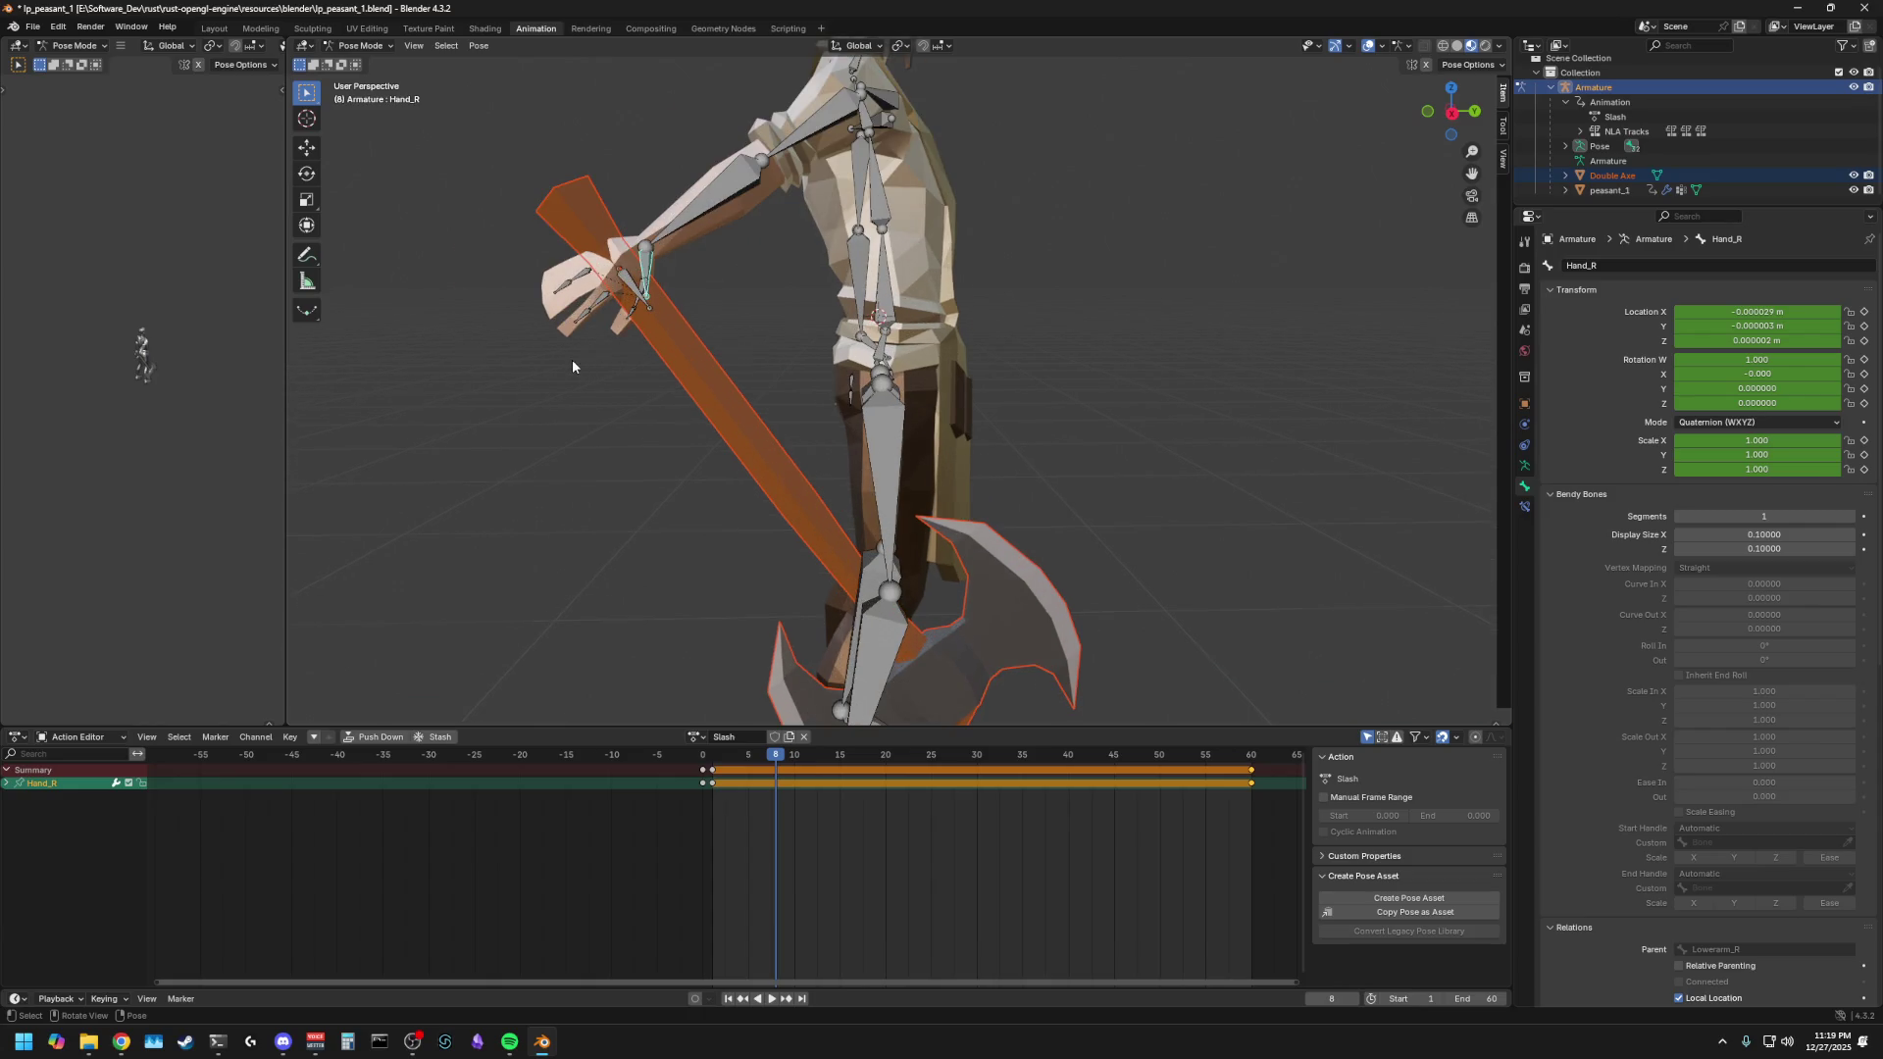
pyautogui.scroll(1, 573, 359)
pyautogui.click(561, 251)
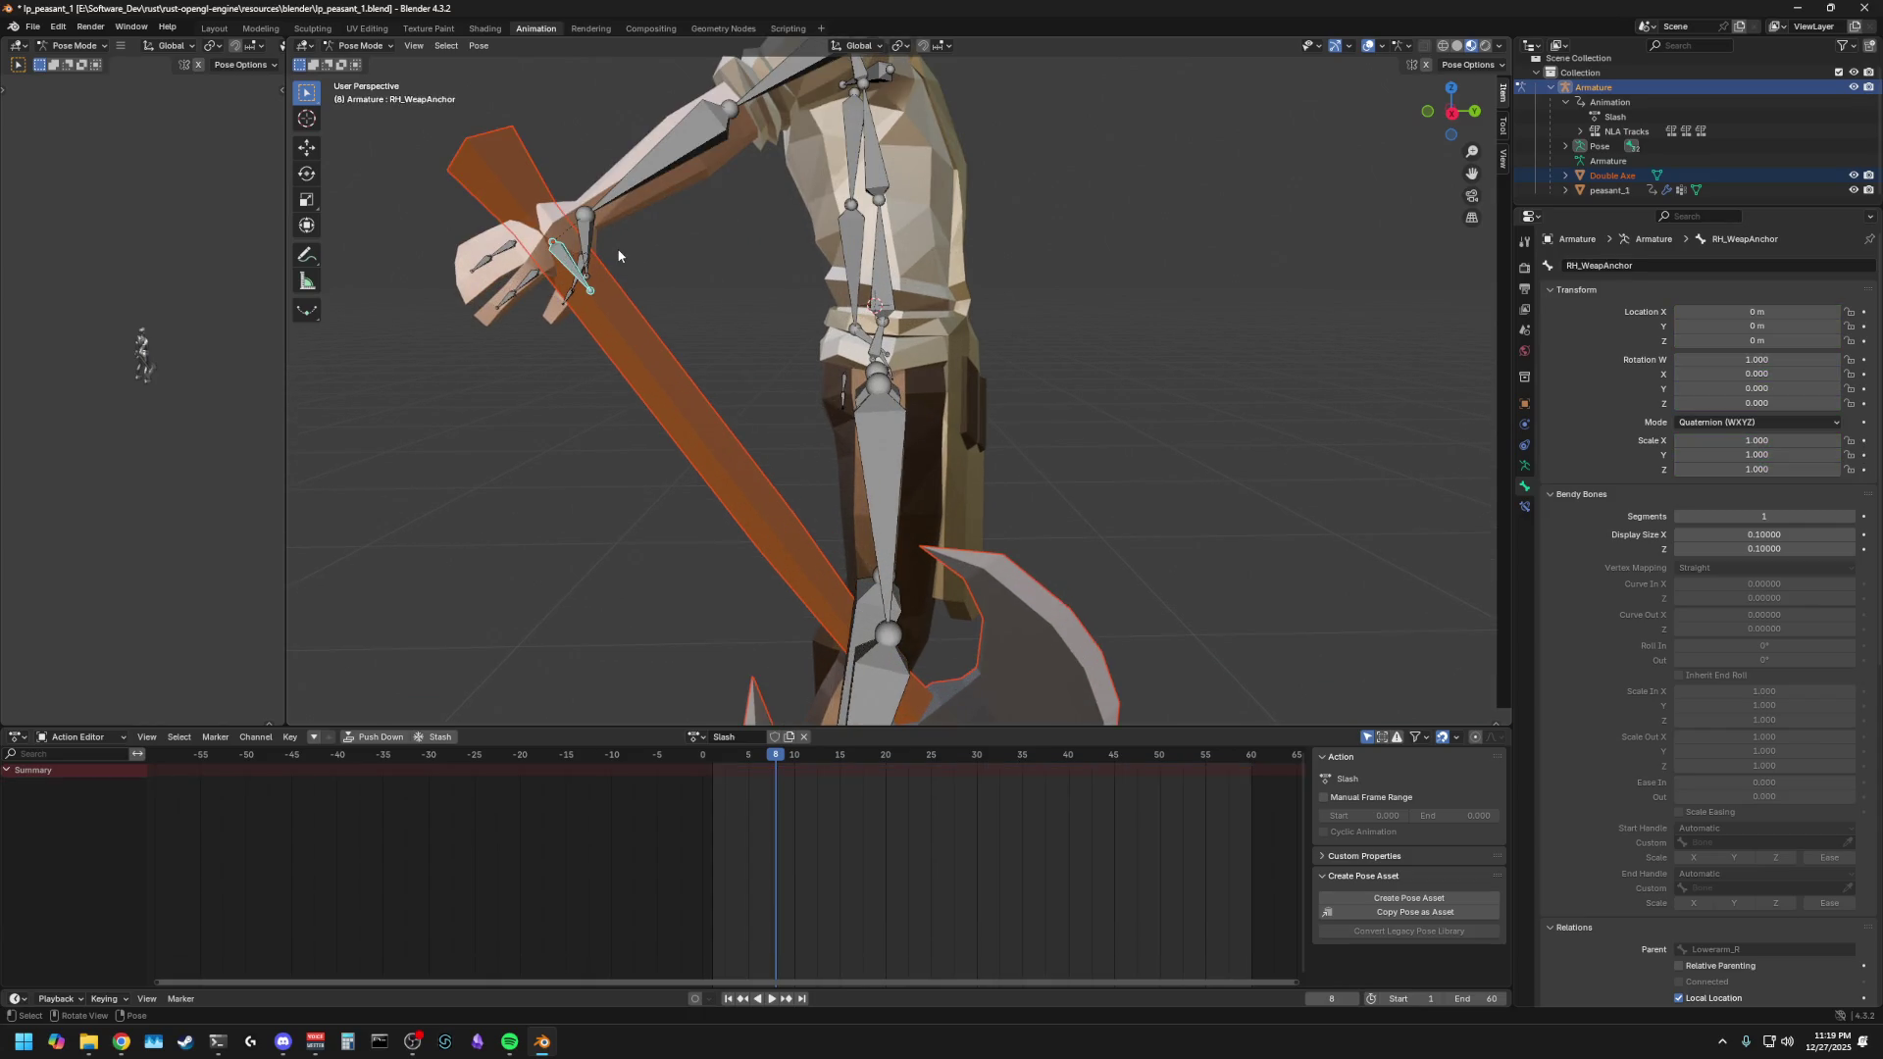
pyautogui.click(588, 217)
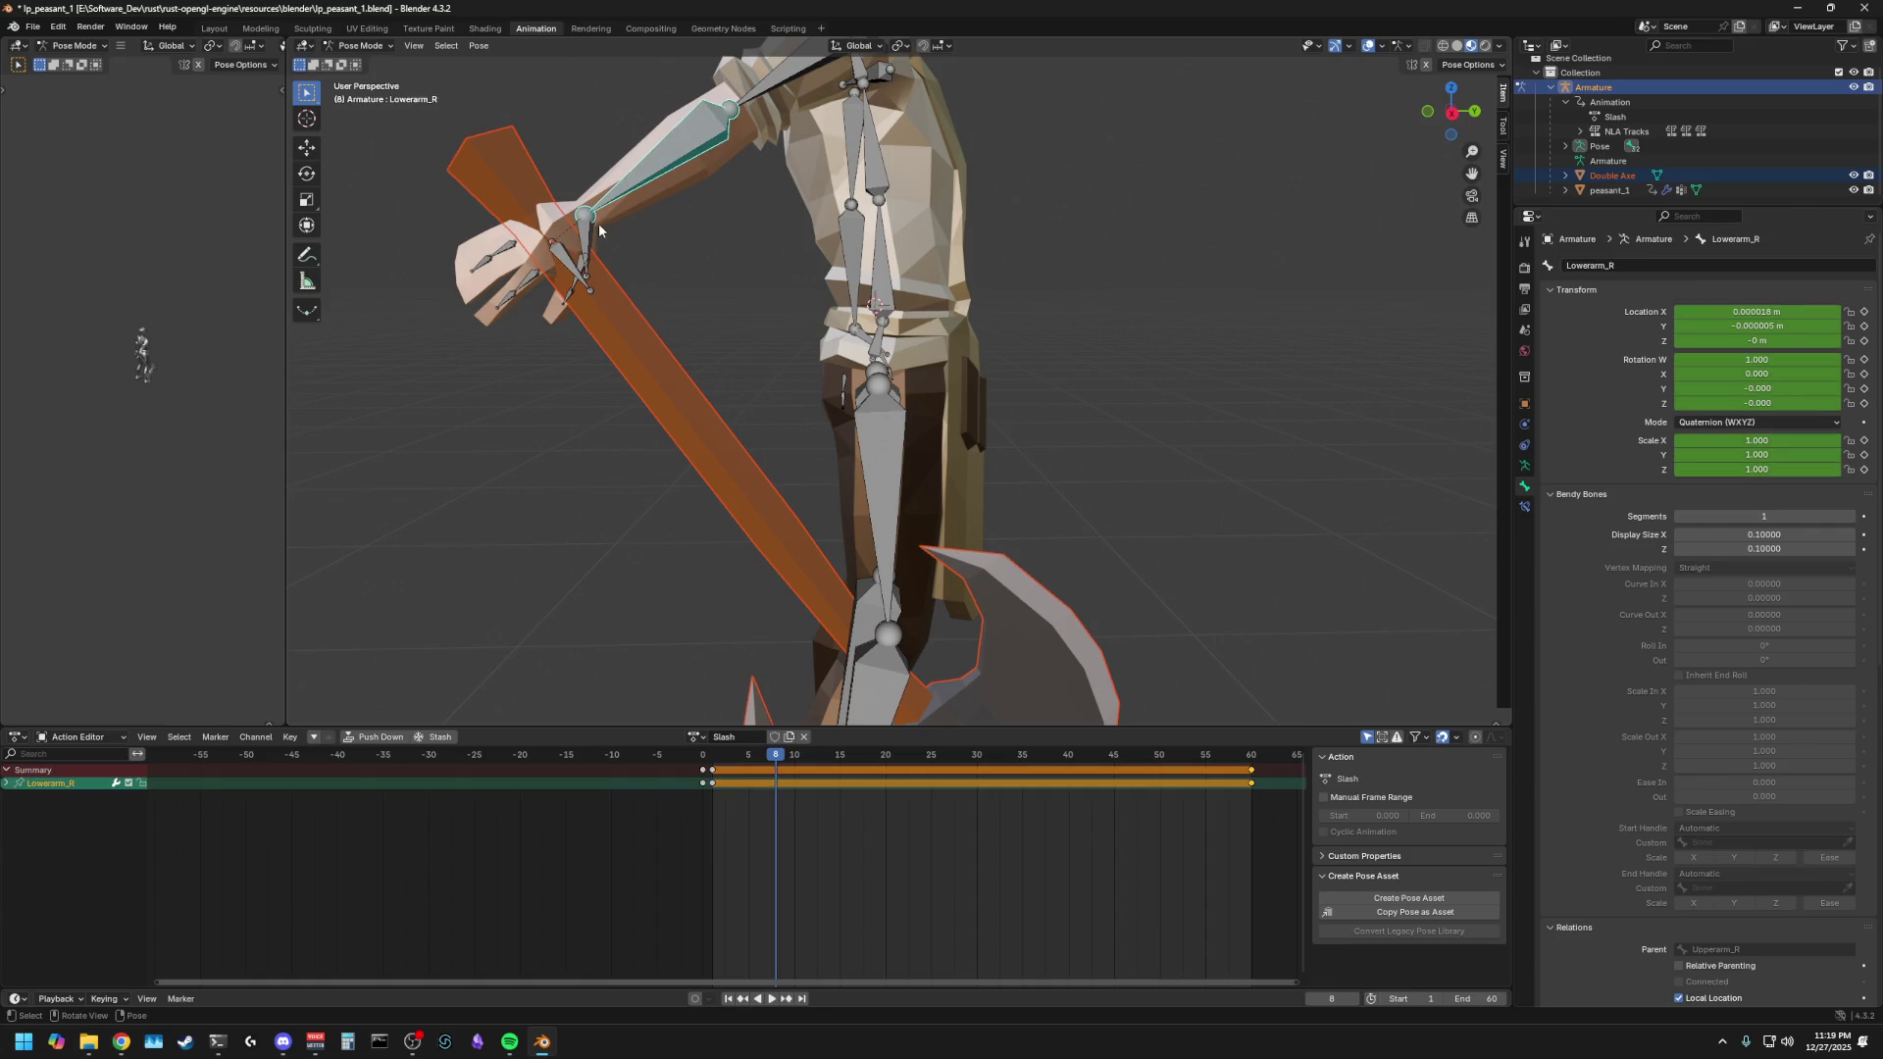
pyautogui.click(560, 258)
pyautogui.press('r')
pyautogui.press('x')
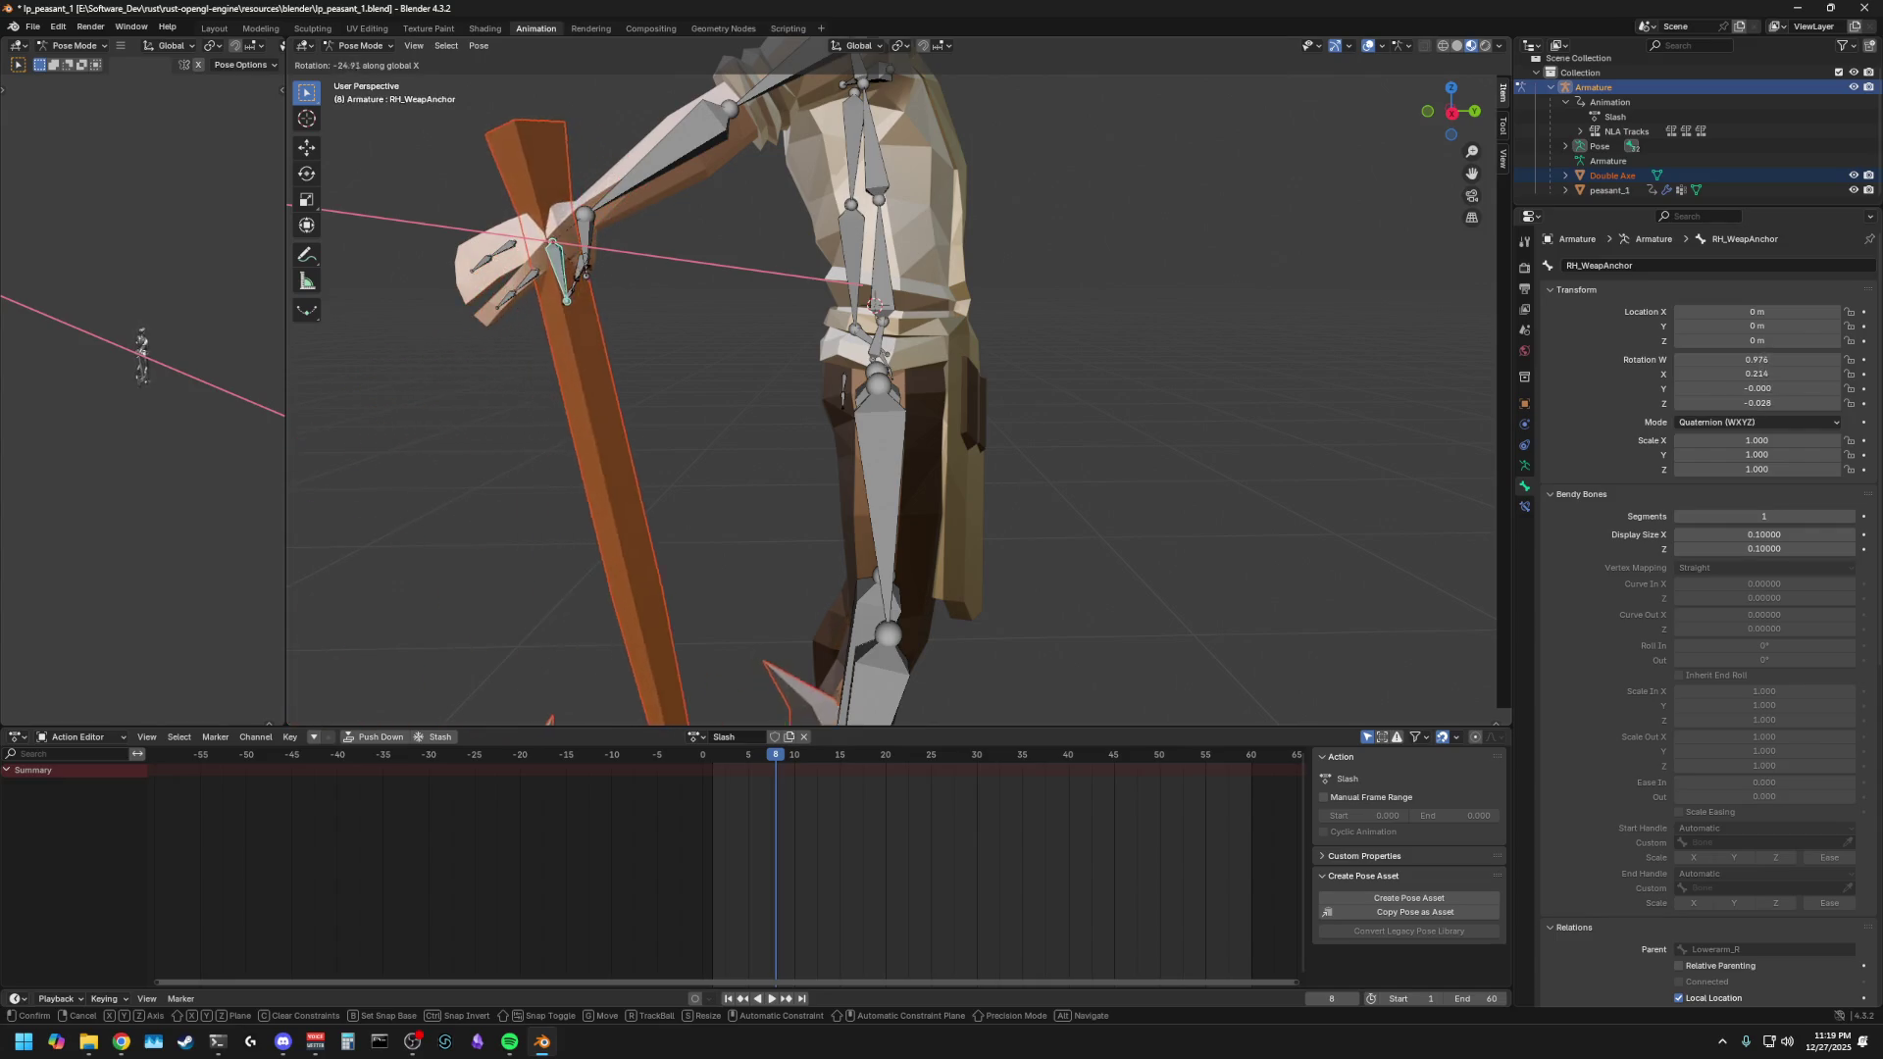
pyautogui.press('Escape')
pyautogui.click(577, 249)
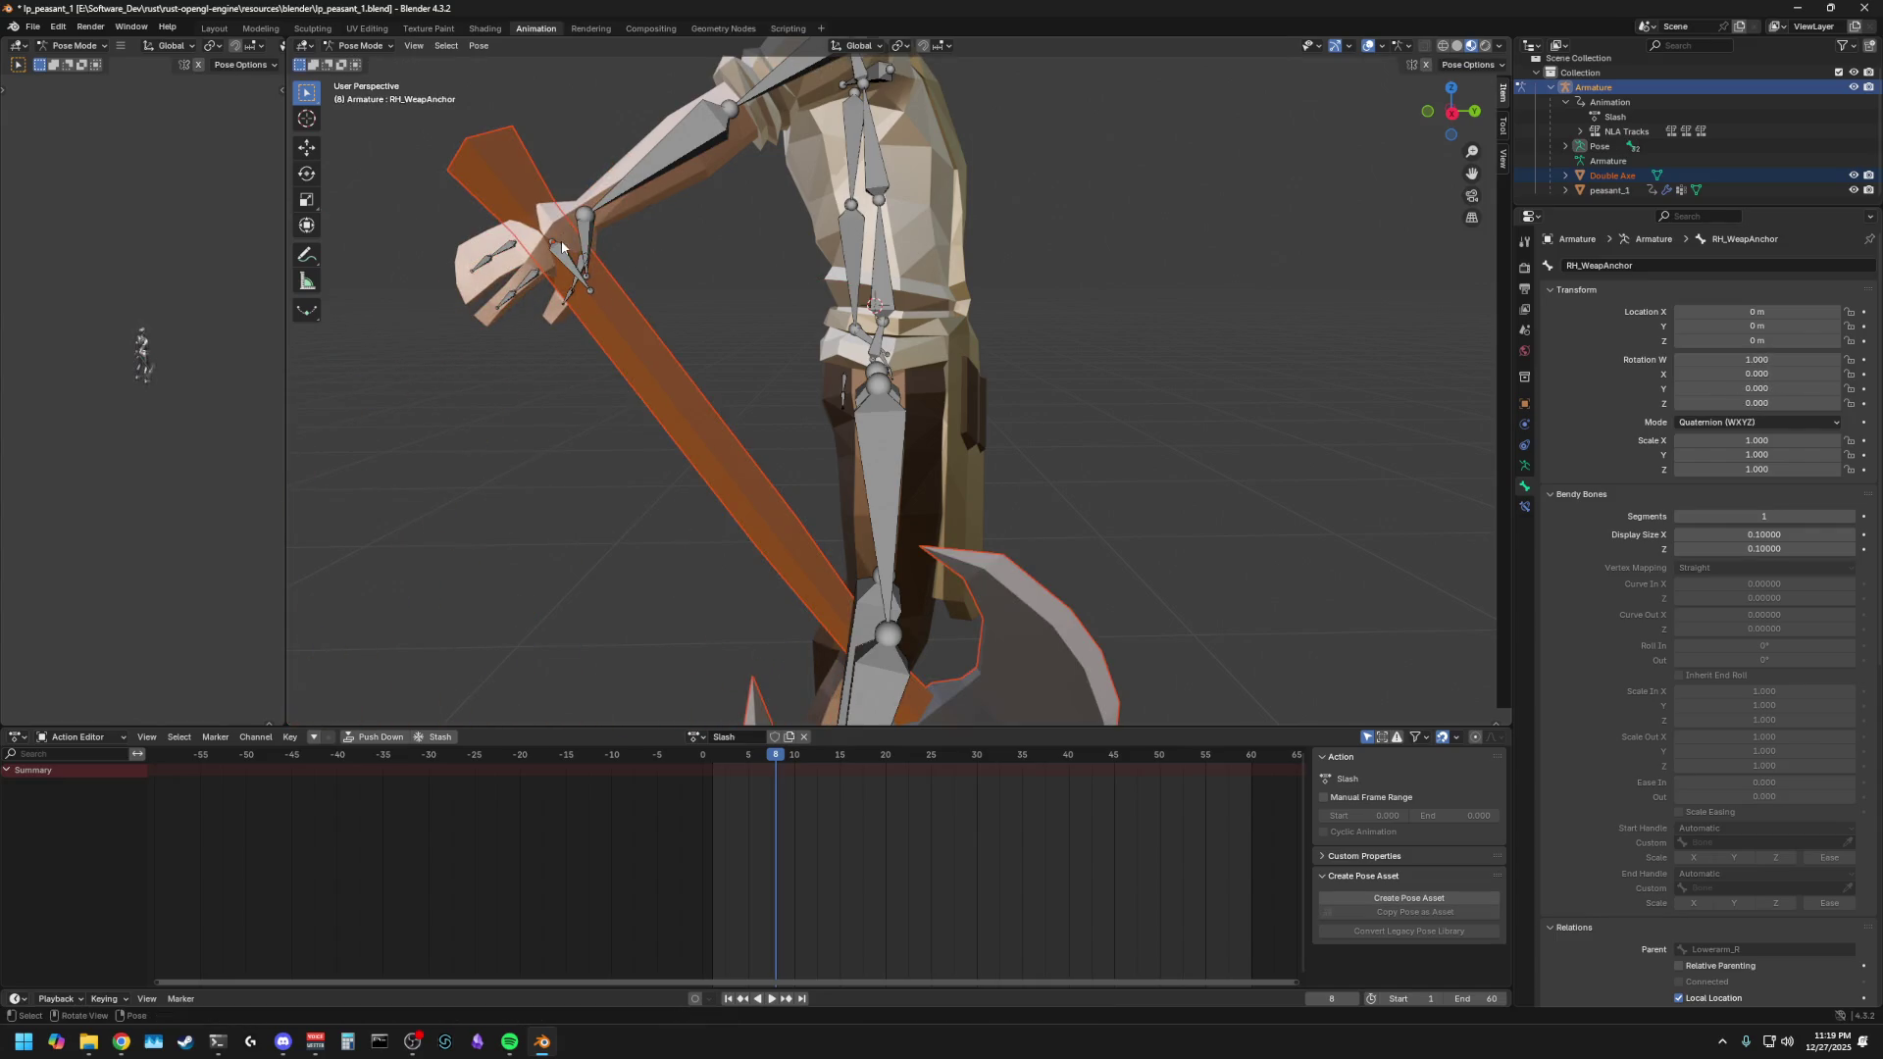
pyautogui.press('i')
pyautogui.press('r')
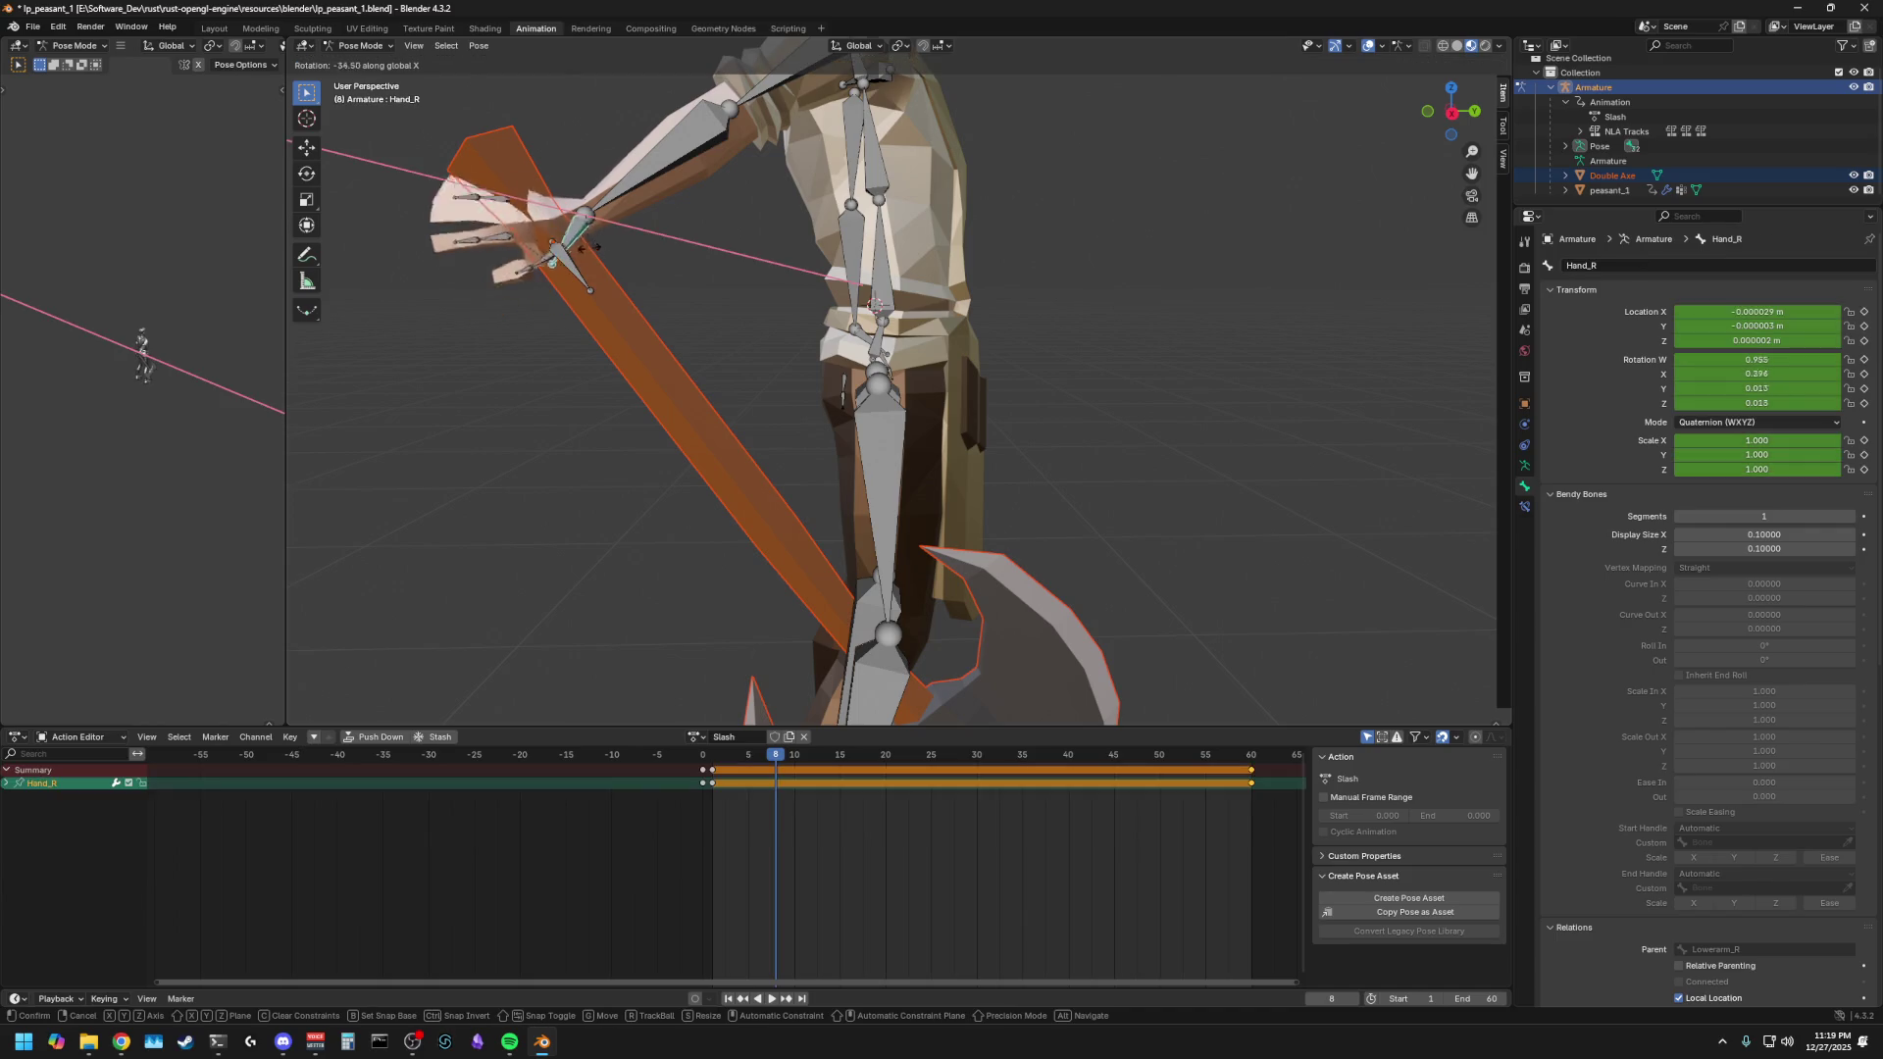
pyautogui.press('Escape')
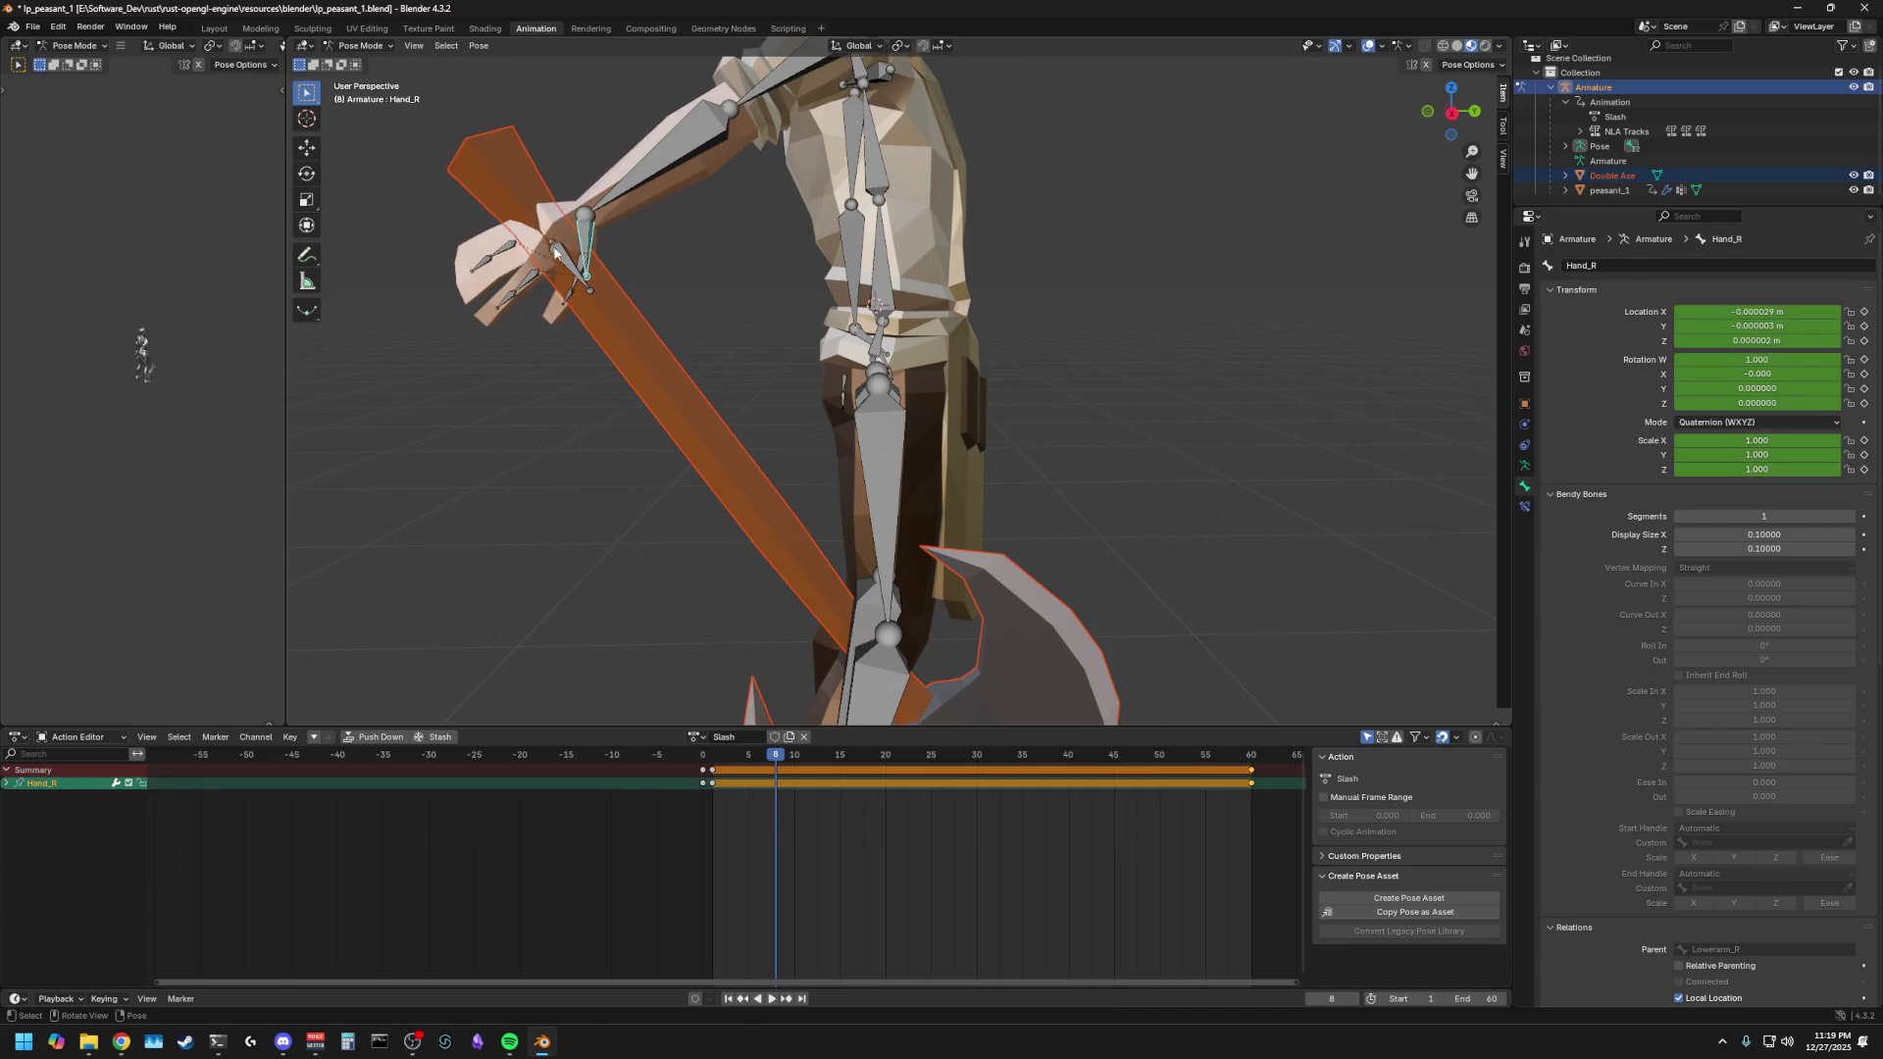
# - Select RH_WeapAnchor and Hand_R, dismissing the apply and clear-parent menus without changes
pyautogui.click(554, 252)
pyautogui.click(589, 244)
pyautogui.click(562, 252)
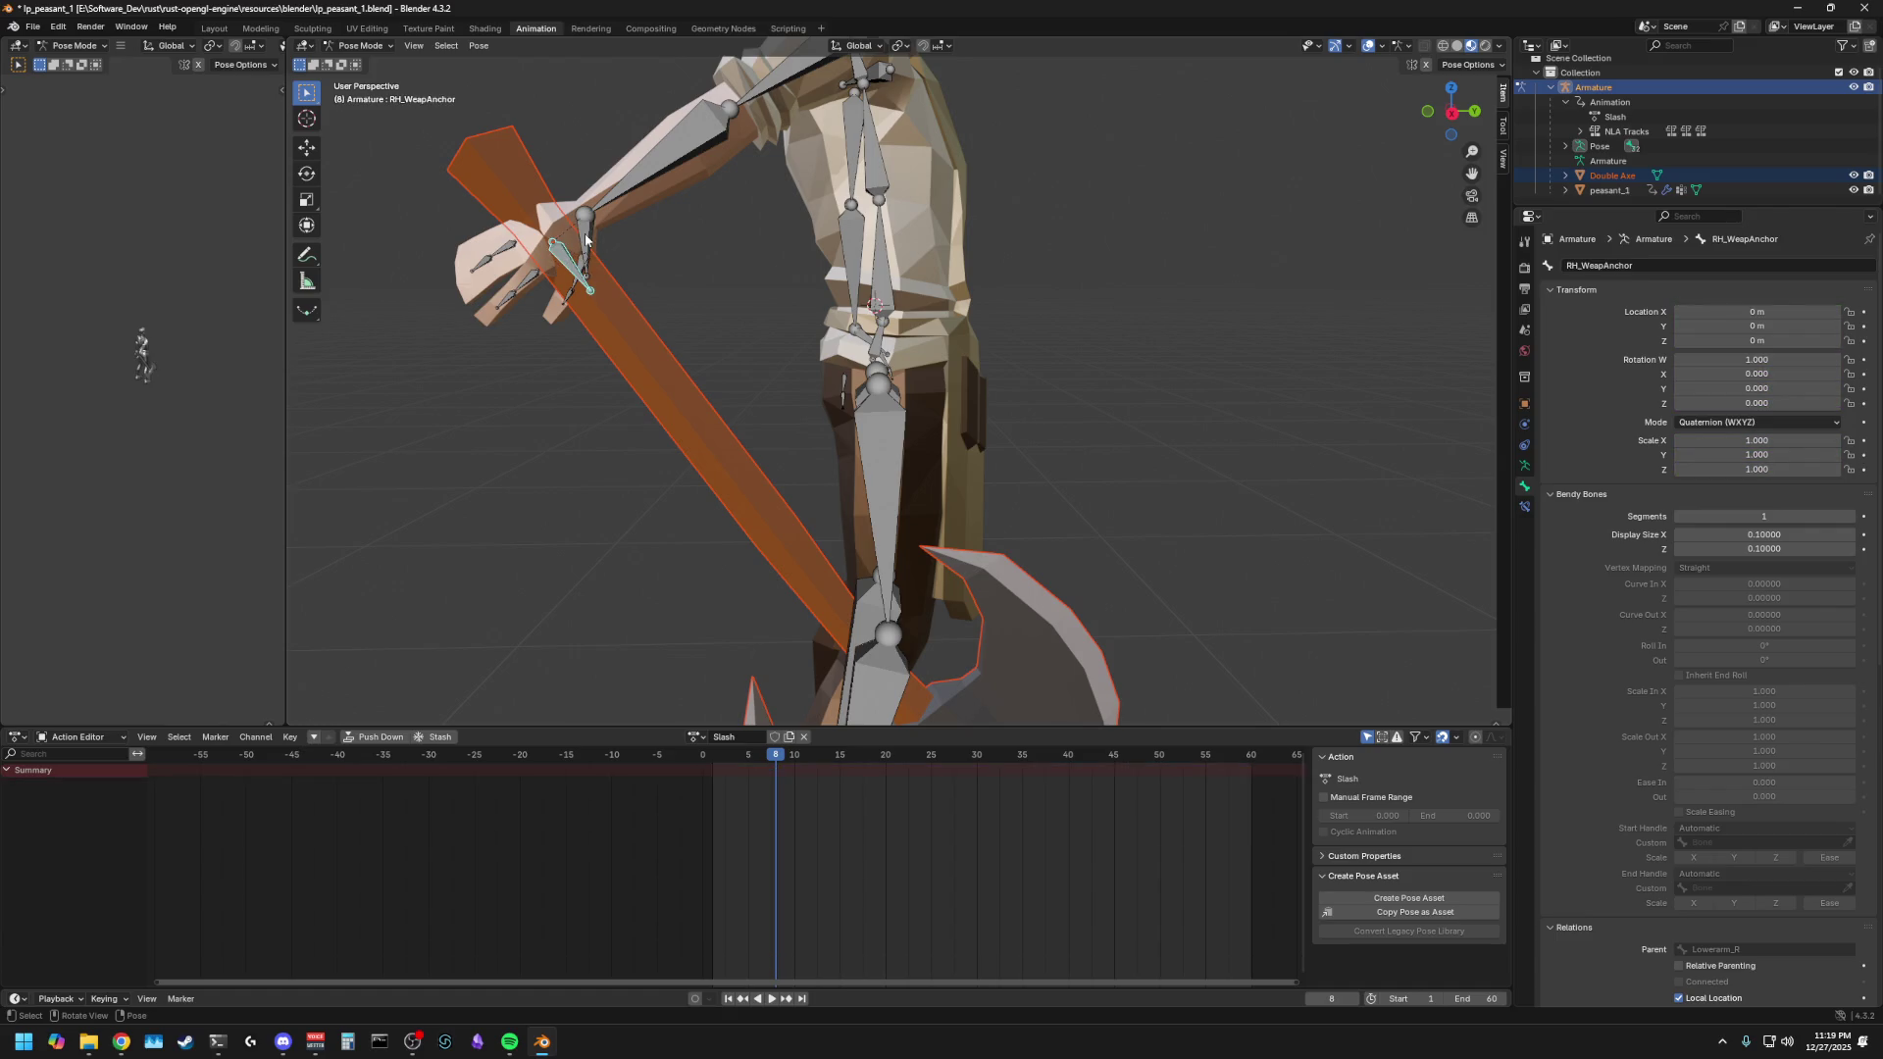
pyautogui.keyDown('shift'); pyautogui.click(586, 238); pyautogui.keyUp('shift')
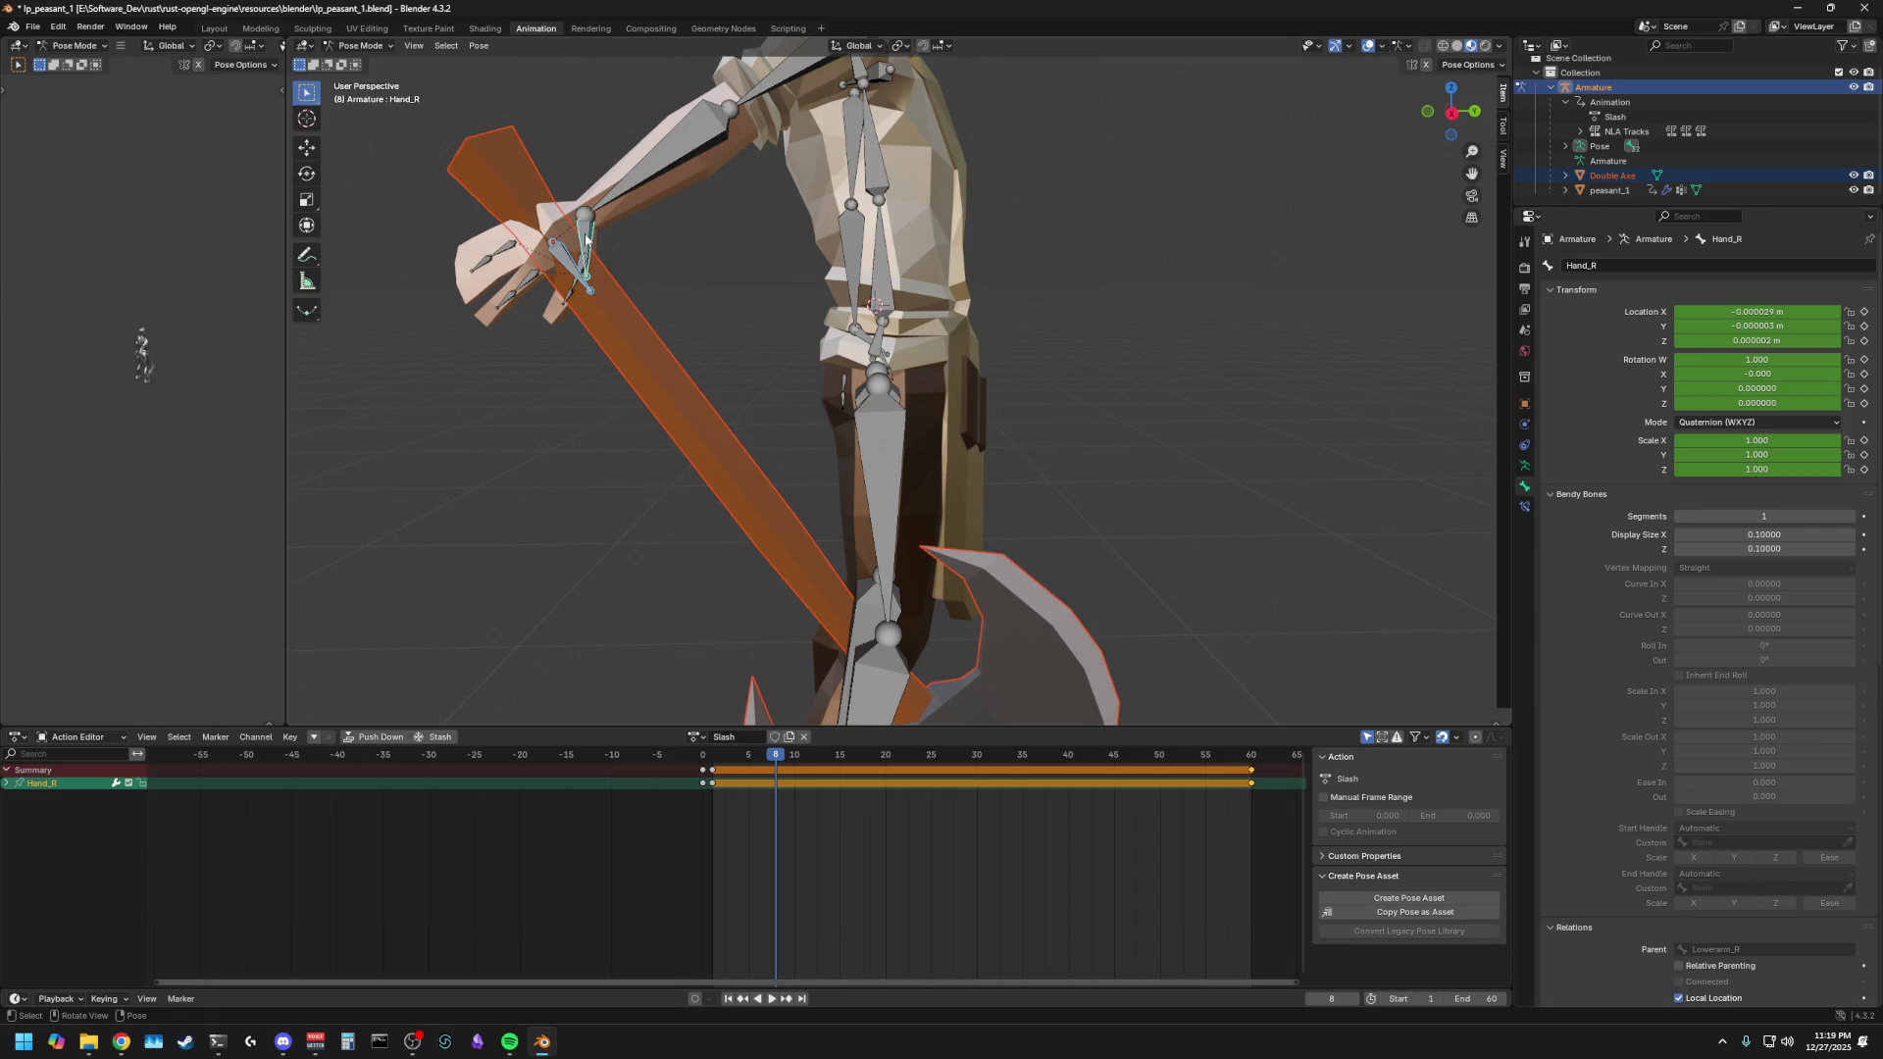
pyautogui.hotkey('ctrl', 'a')
pyautogui.press('Escape')
pyautogui.hotkey('alt', 'p')
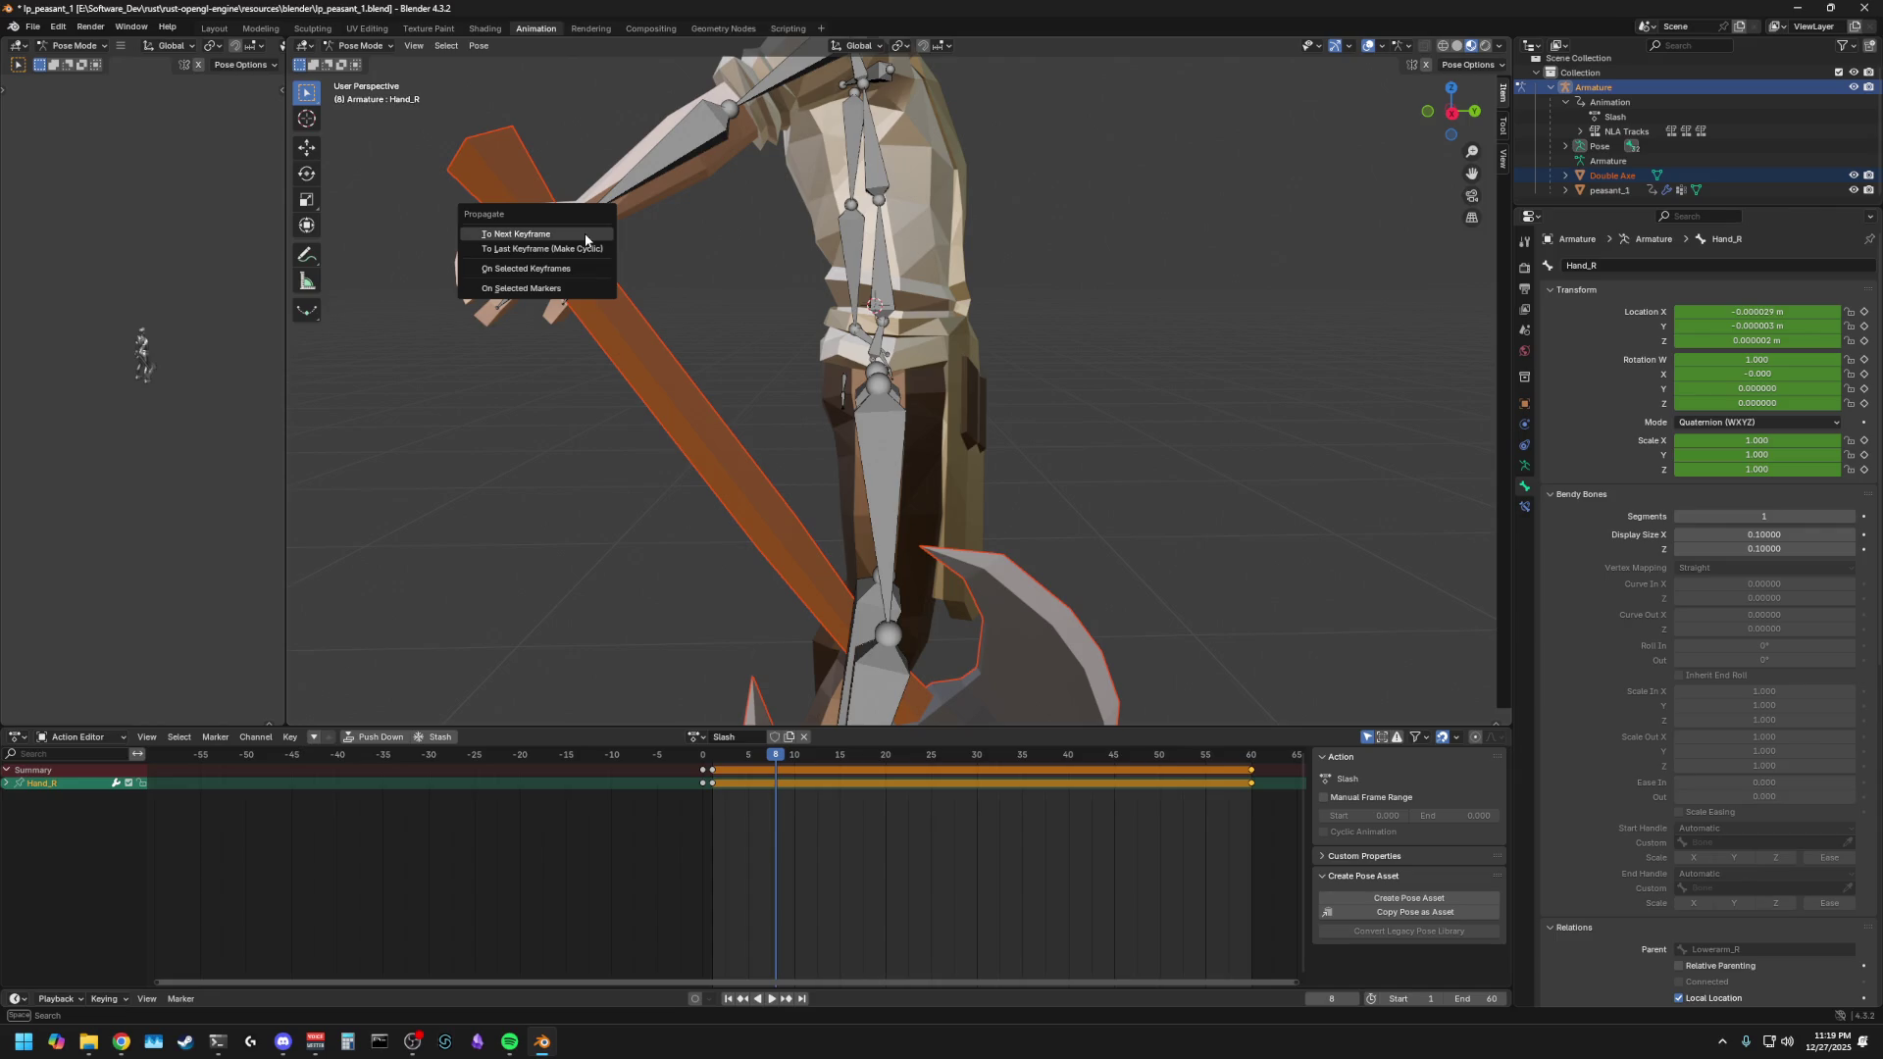
pyautogui.rightClick(585, 238)
pyautogui.press('Escape')
pyautogui.click(586, 245)
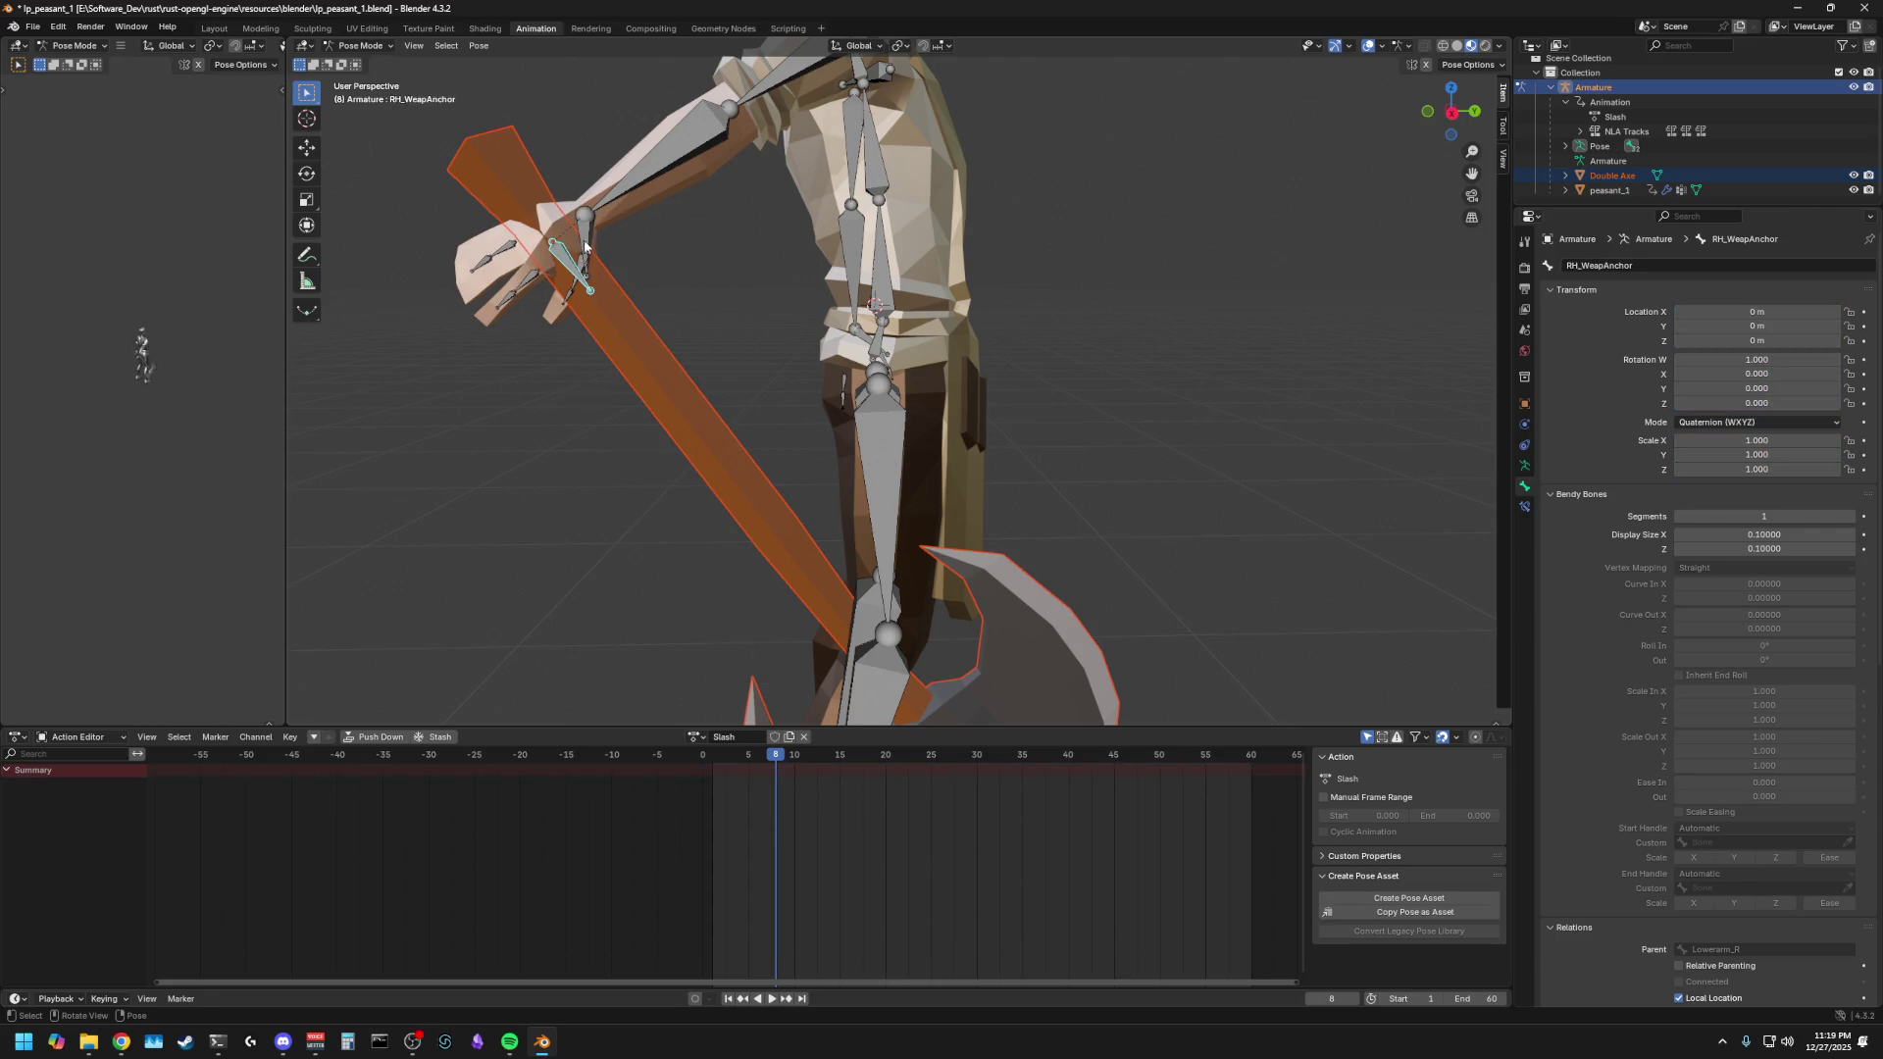
pyautogui.click(586, 246)
# - Switch the armature to Object Mode and then to Edit Mode from the mode dropdown
pyautogui.click(361, 45)
pyautogui.click(357, 70)
pyautogui.click(361, 46)
pyautogui.click(359, 85)
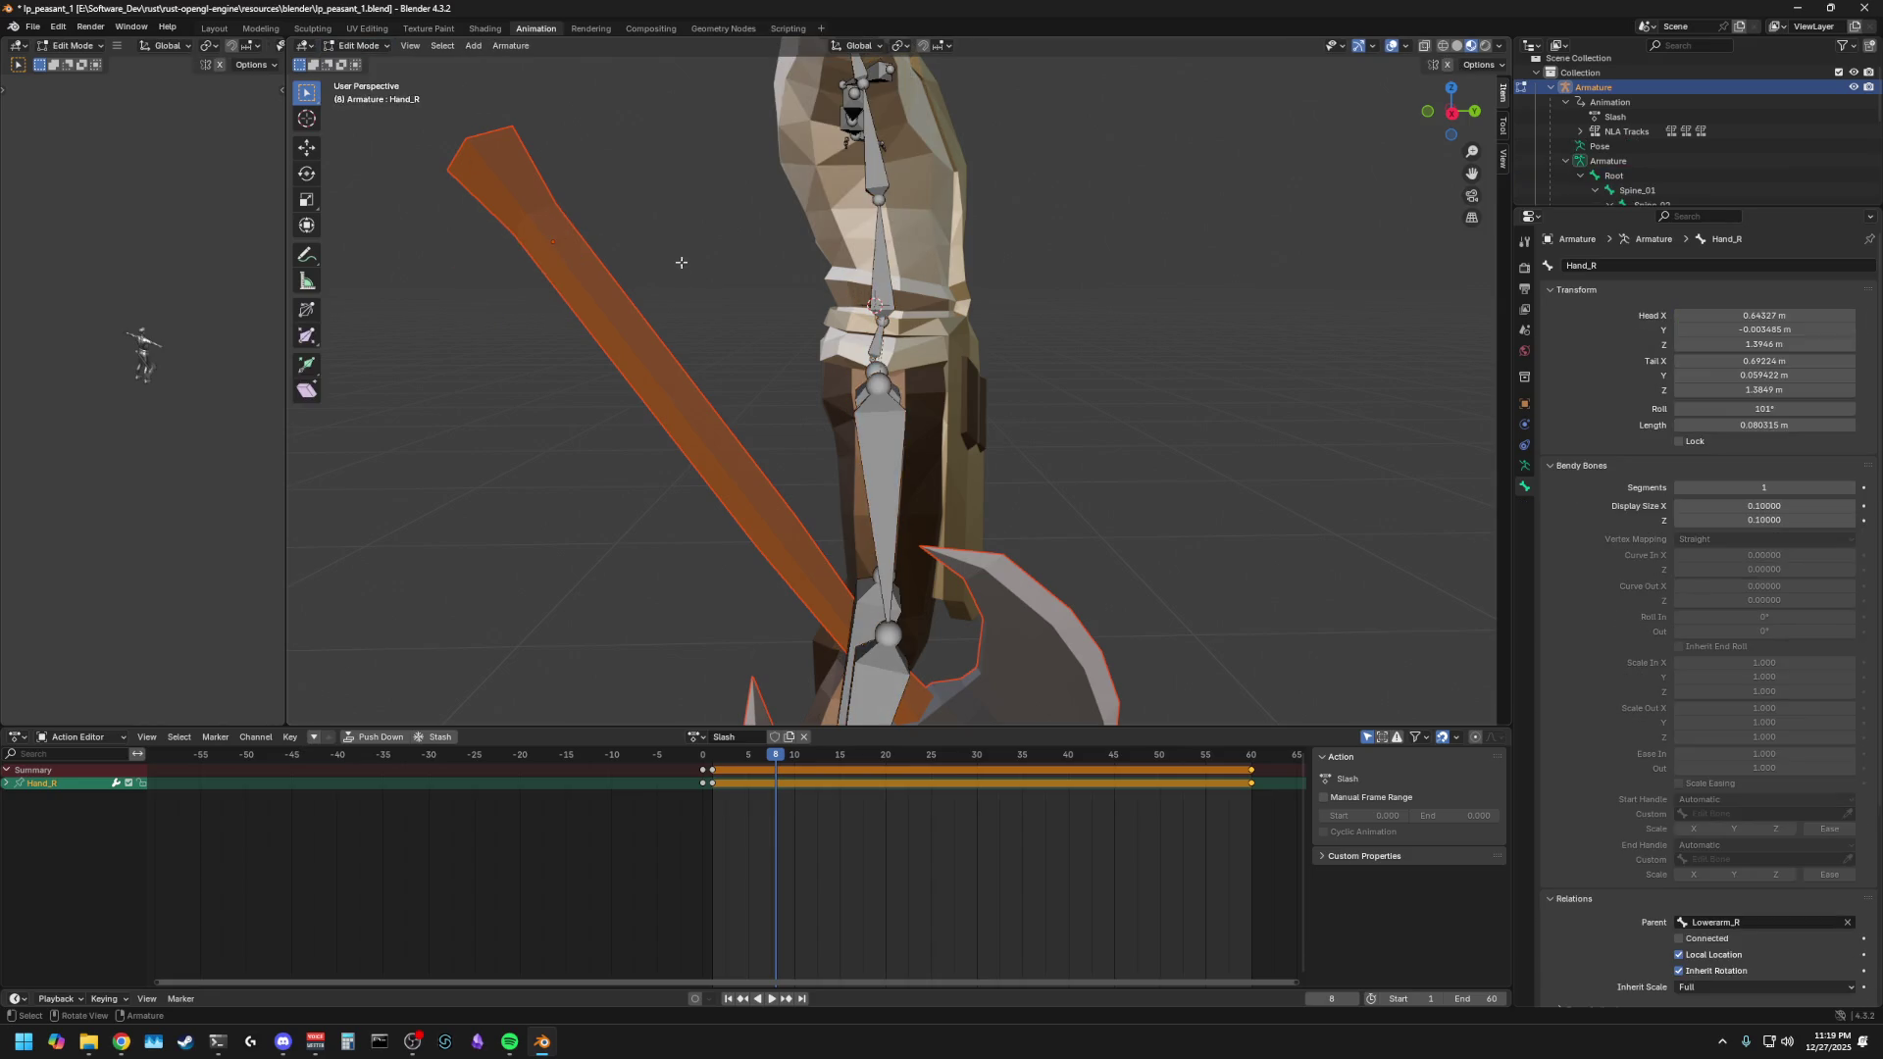
# - Play and stop the animation, then clear the right hand bone's parent with Alt+P
pyautogui.press('Home')
pyautogui.moveTo(680, 262)
pyautogui.mouseDown(button='middle')
pyautogui.moveTo(594, 251)
pyautogui.moveTo(524, 324)
pyautogui.moveTo(560, 402)
pyautogui.mouseUp(button='middle')
pyautogui.press('space')
pyautogui.press('space')
pyautogui.scroll(5, 589, 241)
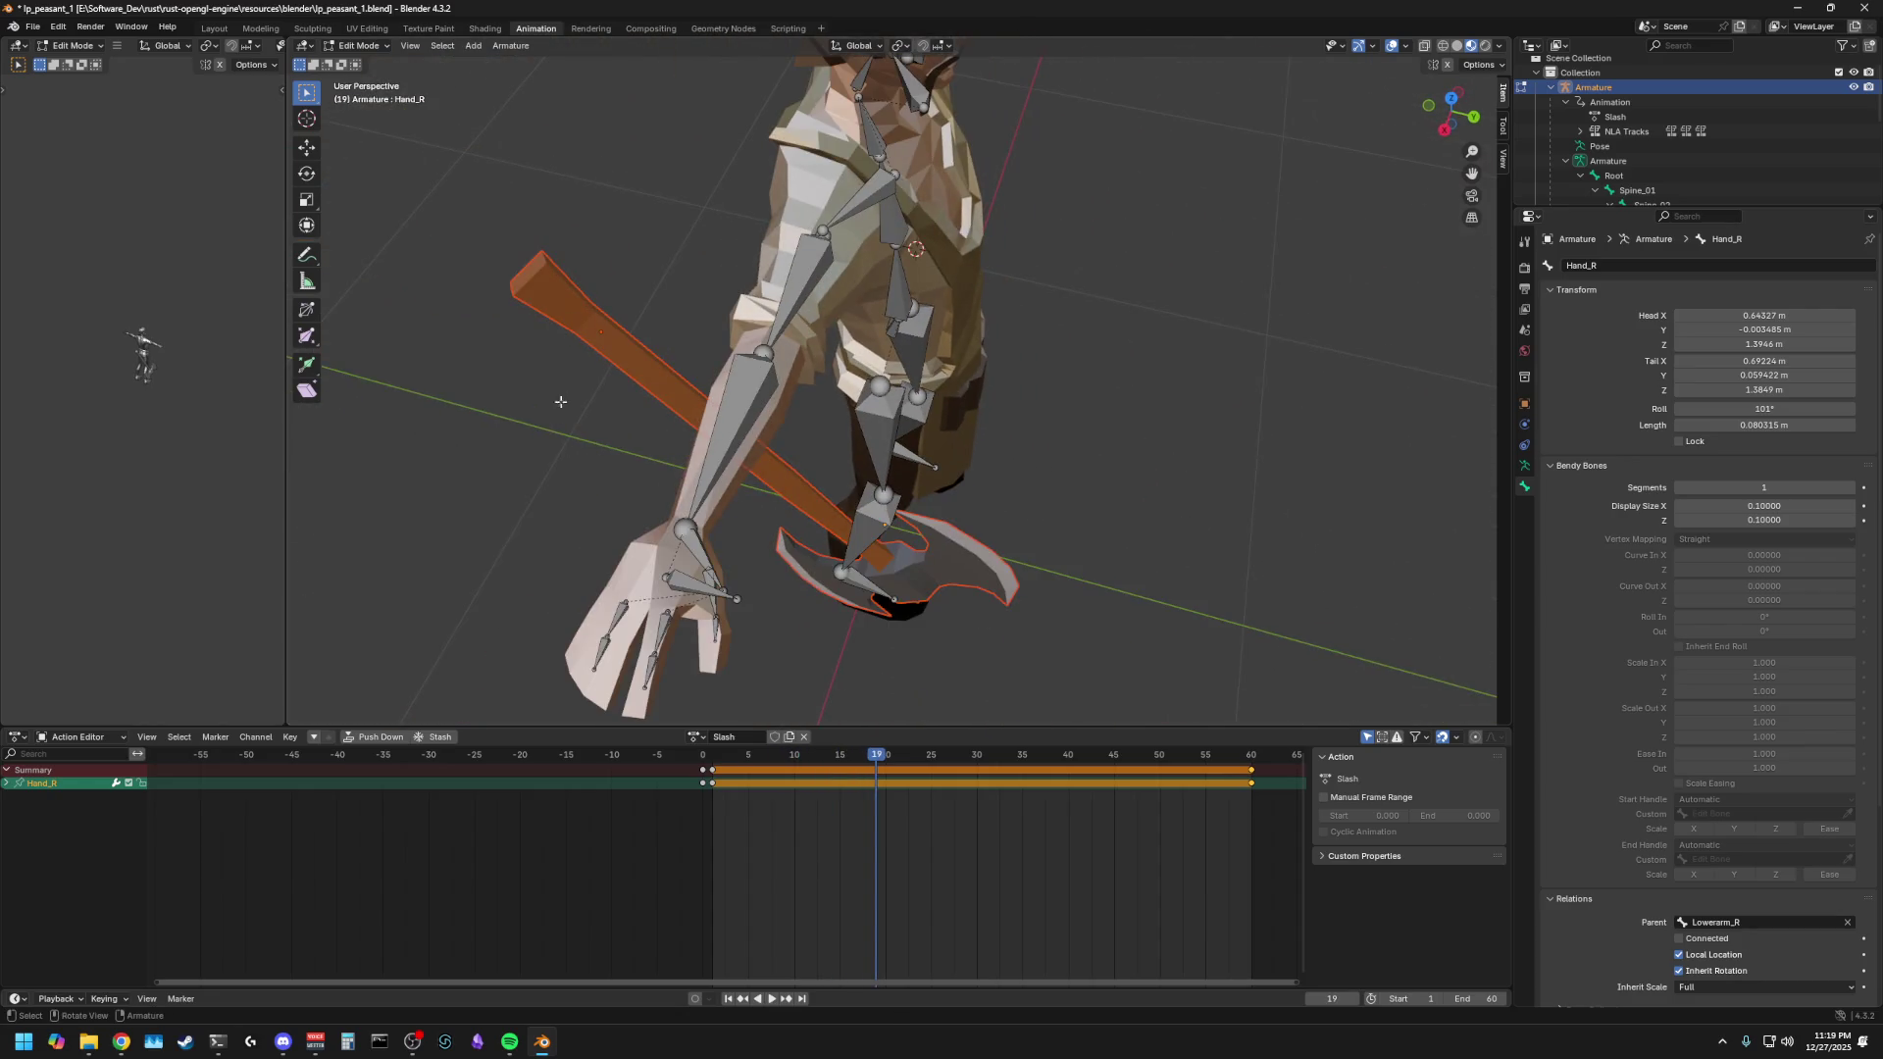
pyautogui.click(703, 555)
pyautogui.hotkey('alt', 'p')
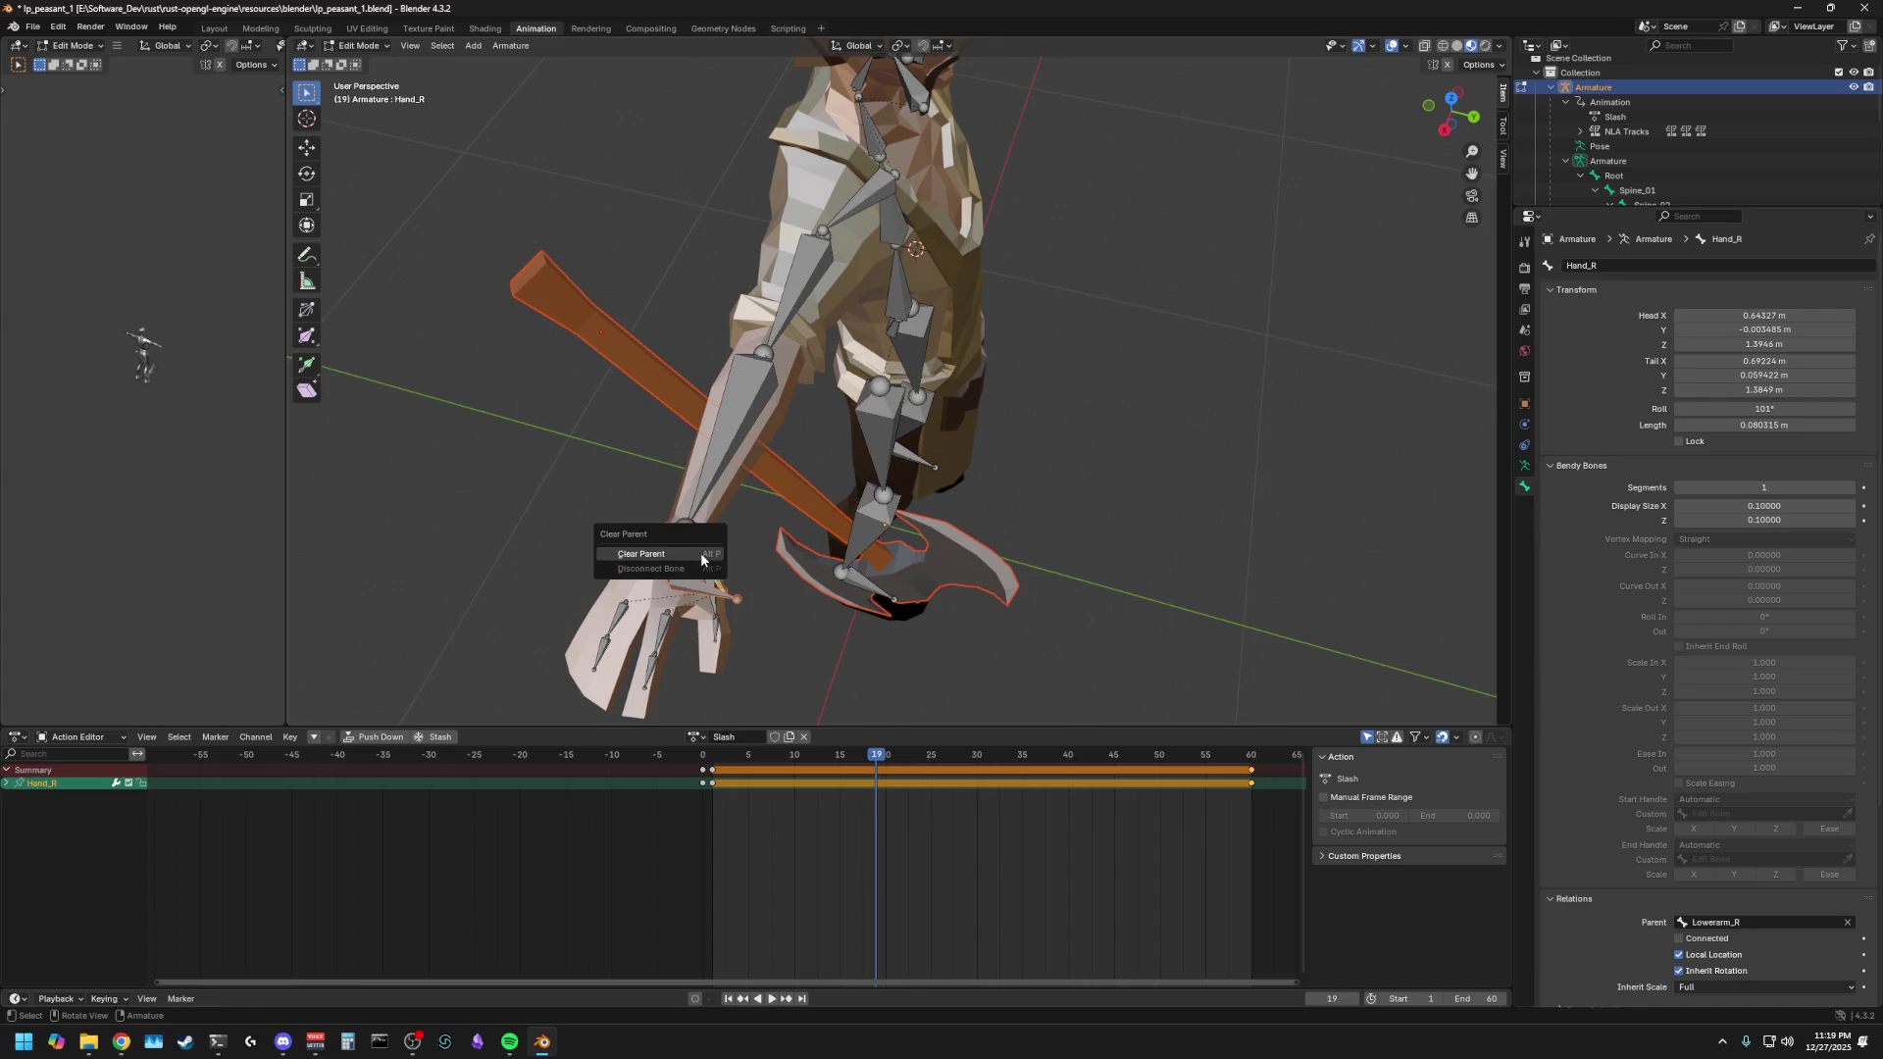
pyautogui.click(665, 552)
# - Parent RH_WeapAnchor to Hand_R using Keep Offset, with Hand_R as the active bone
pyautogui.click(694, 580)
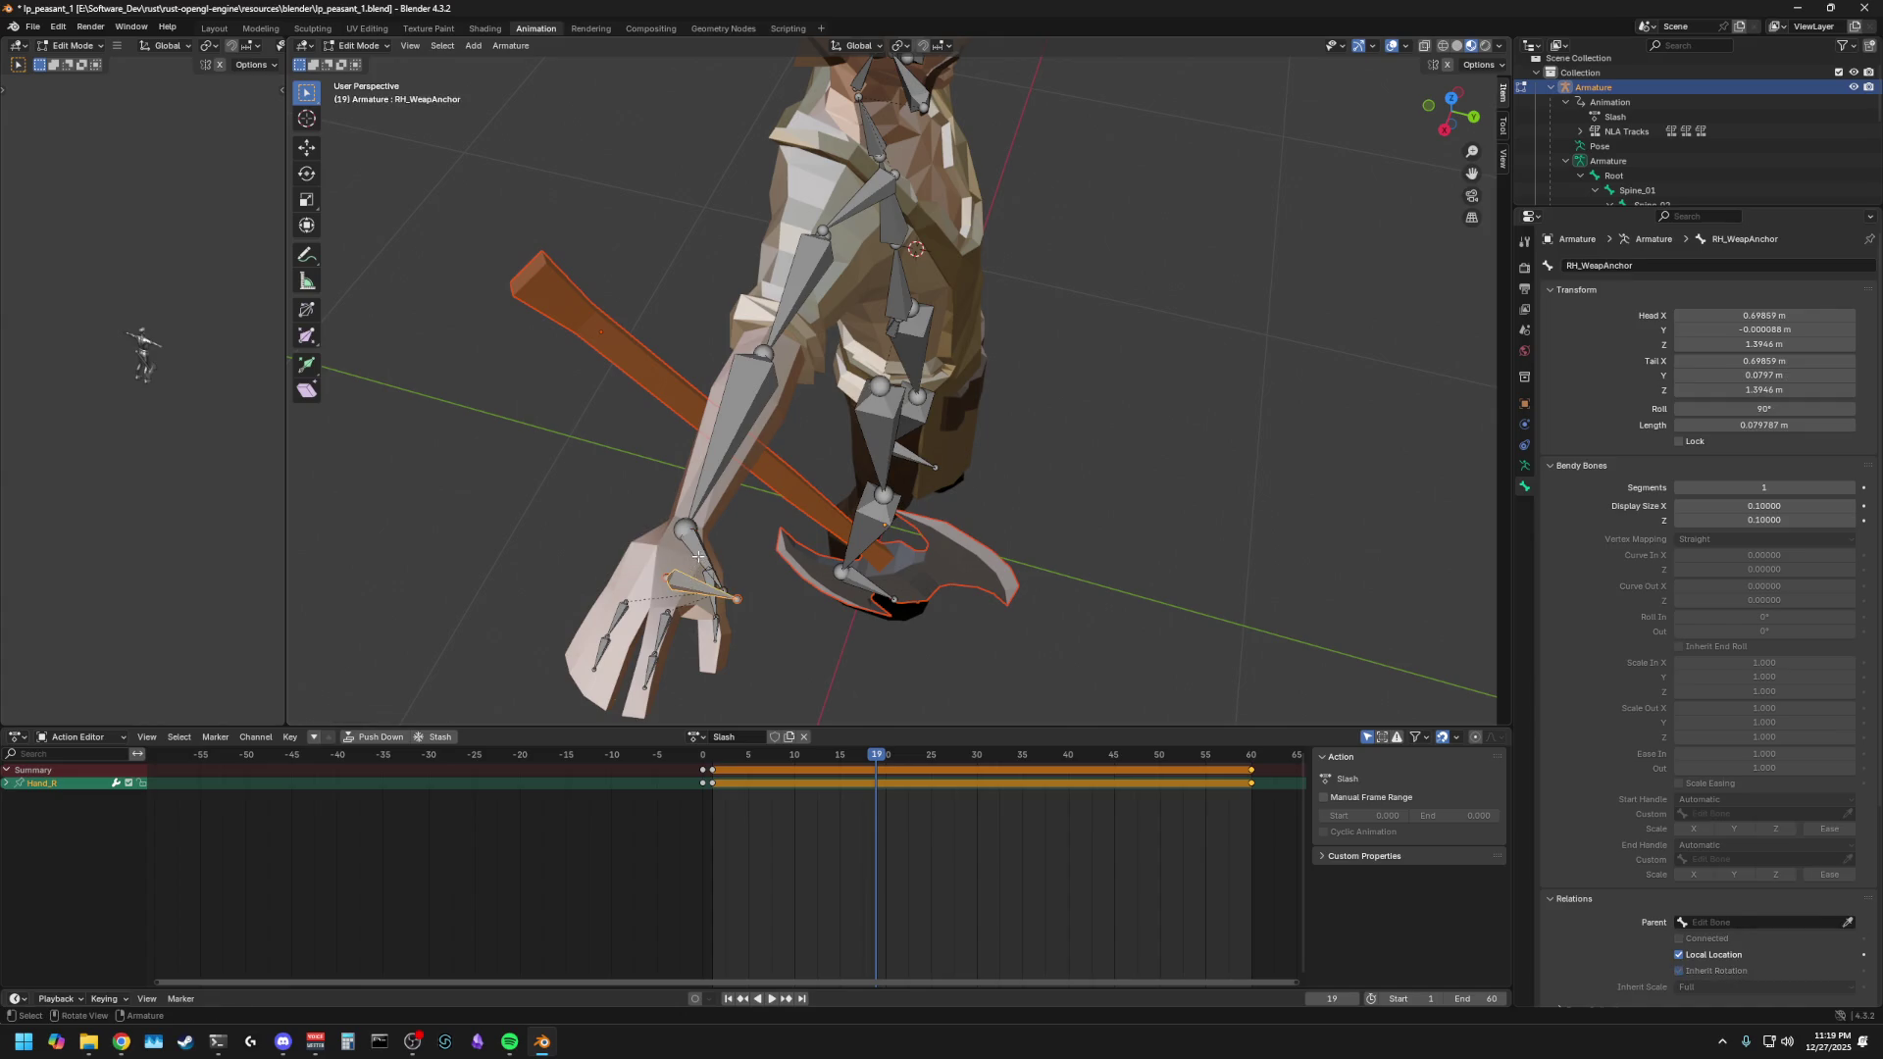
pyautogui.click(694, 545)
pyautogui.hotkey('alt', 'p')
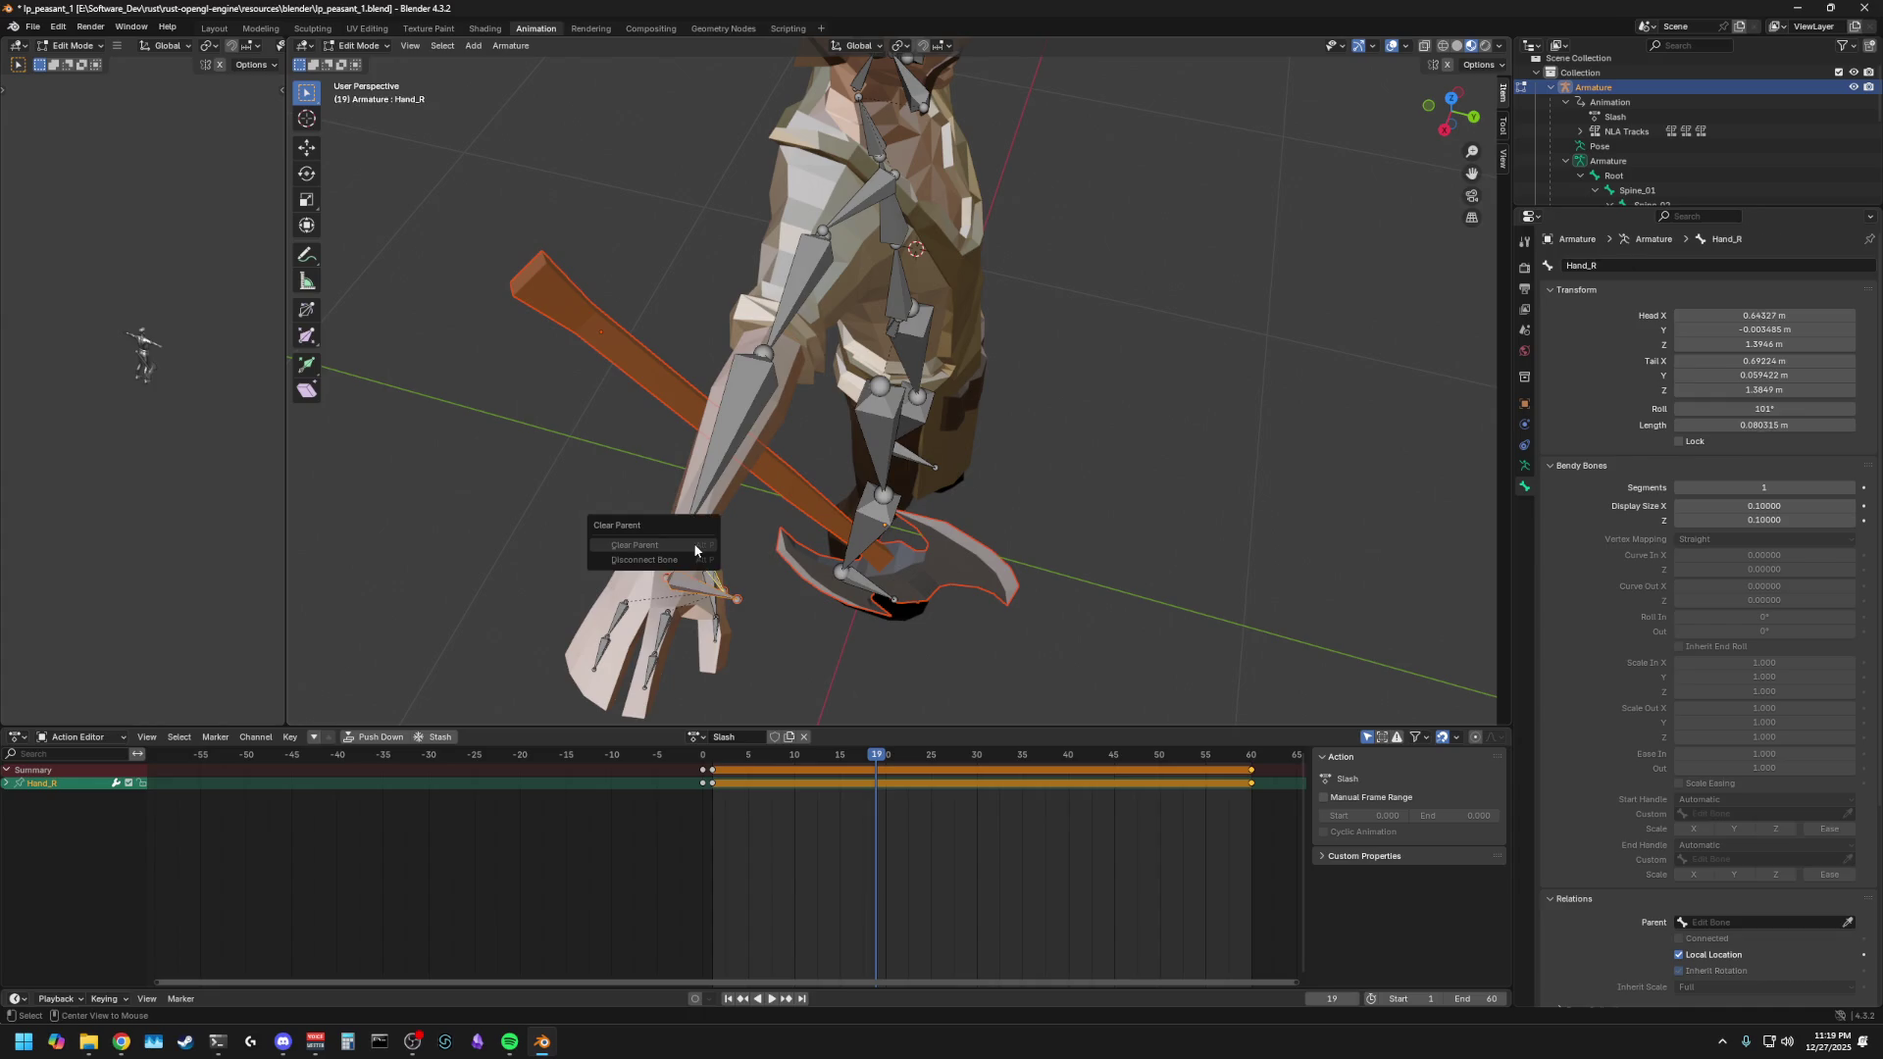
pyautogui.press('Escape')
pyautogui.click(682, 585)
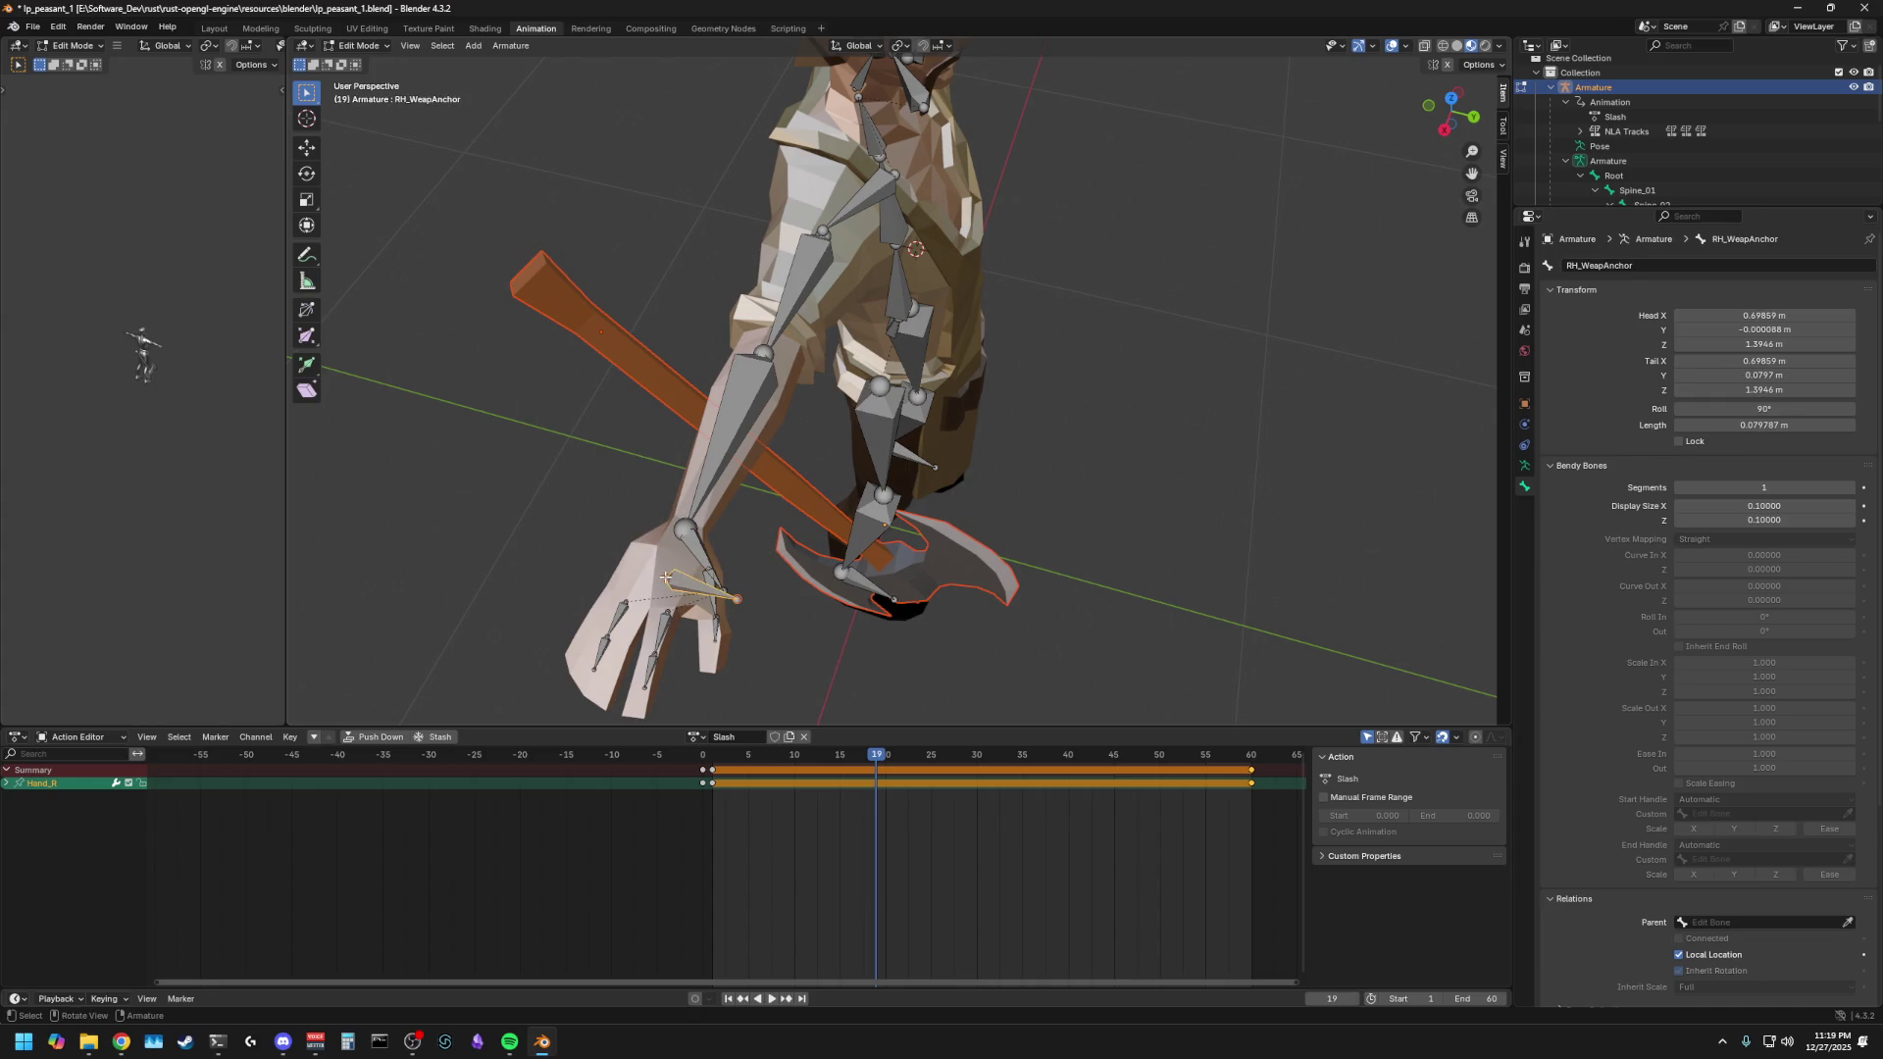
pyautogui.click(691, 545)
pyautogui.click(678, 582)
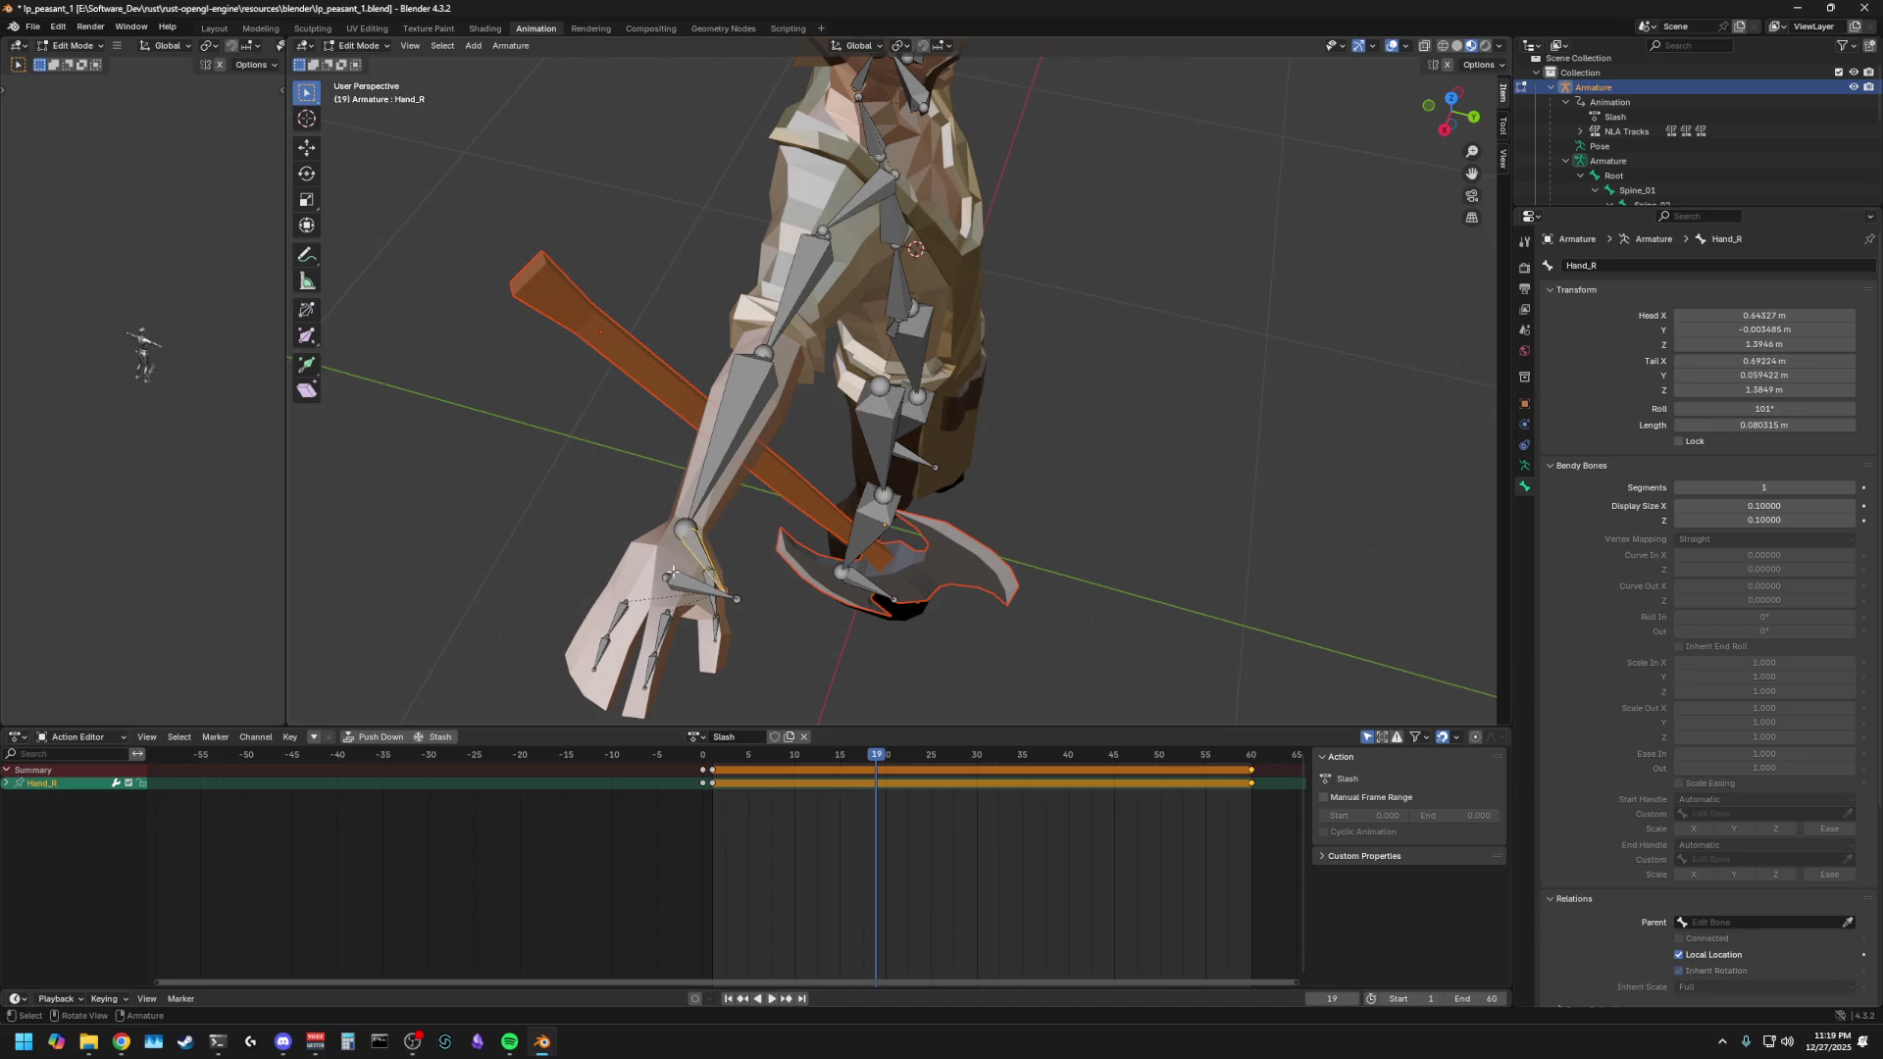
pyautogui.keyDown('shift'); pyautogui.click(707, 590); pyautogui.keyUp('shift')
pyautogui.keyDown('shift'); pyautogui.click(698, 554); pyautogui.keyUp('shift')
pyautogui.hotkey('ctrl', 'p')
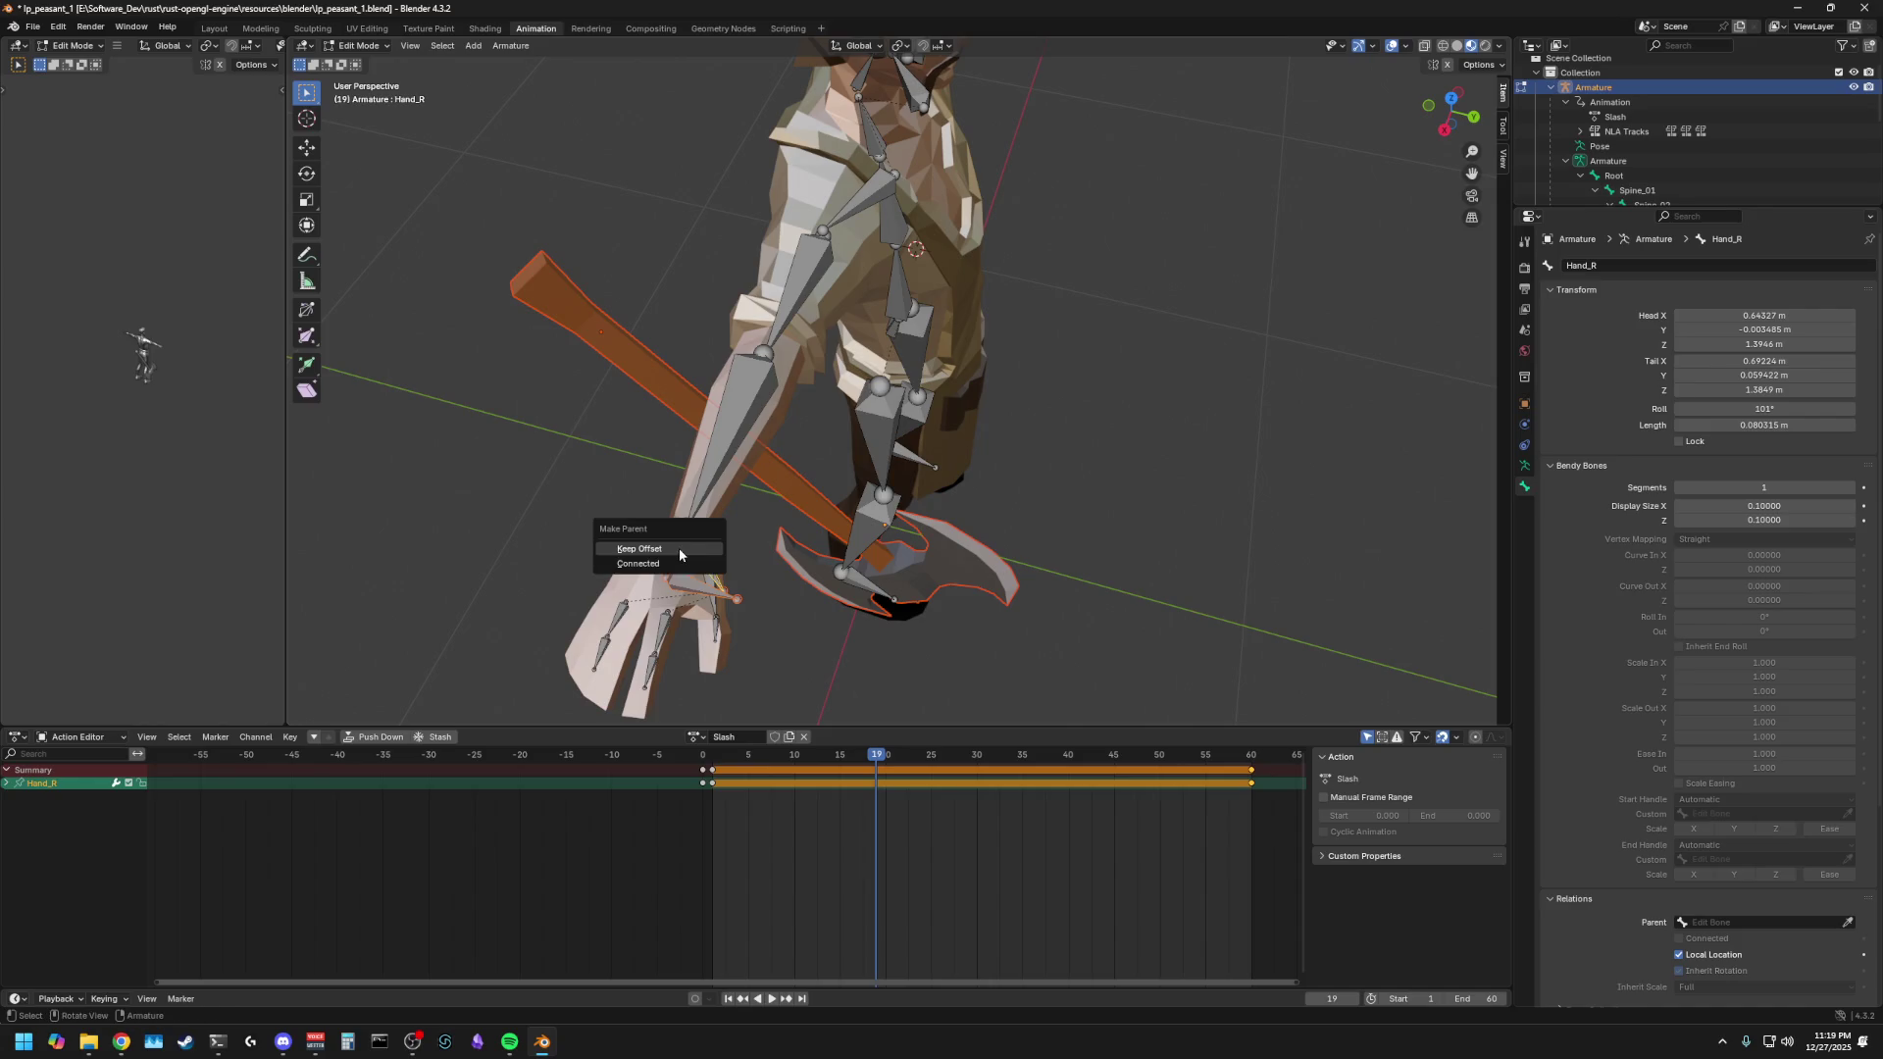
pyautogui.click(679, 548)
pyautogui.click(714, 579)
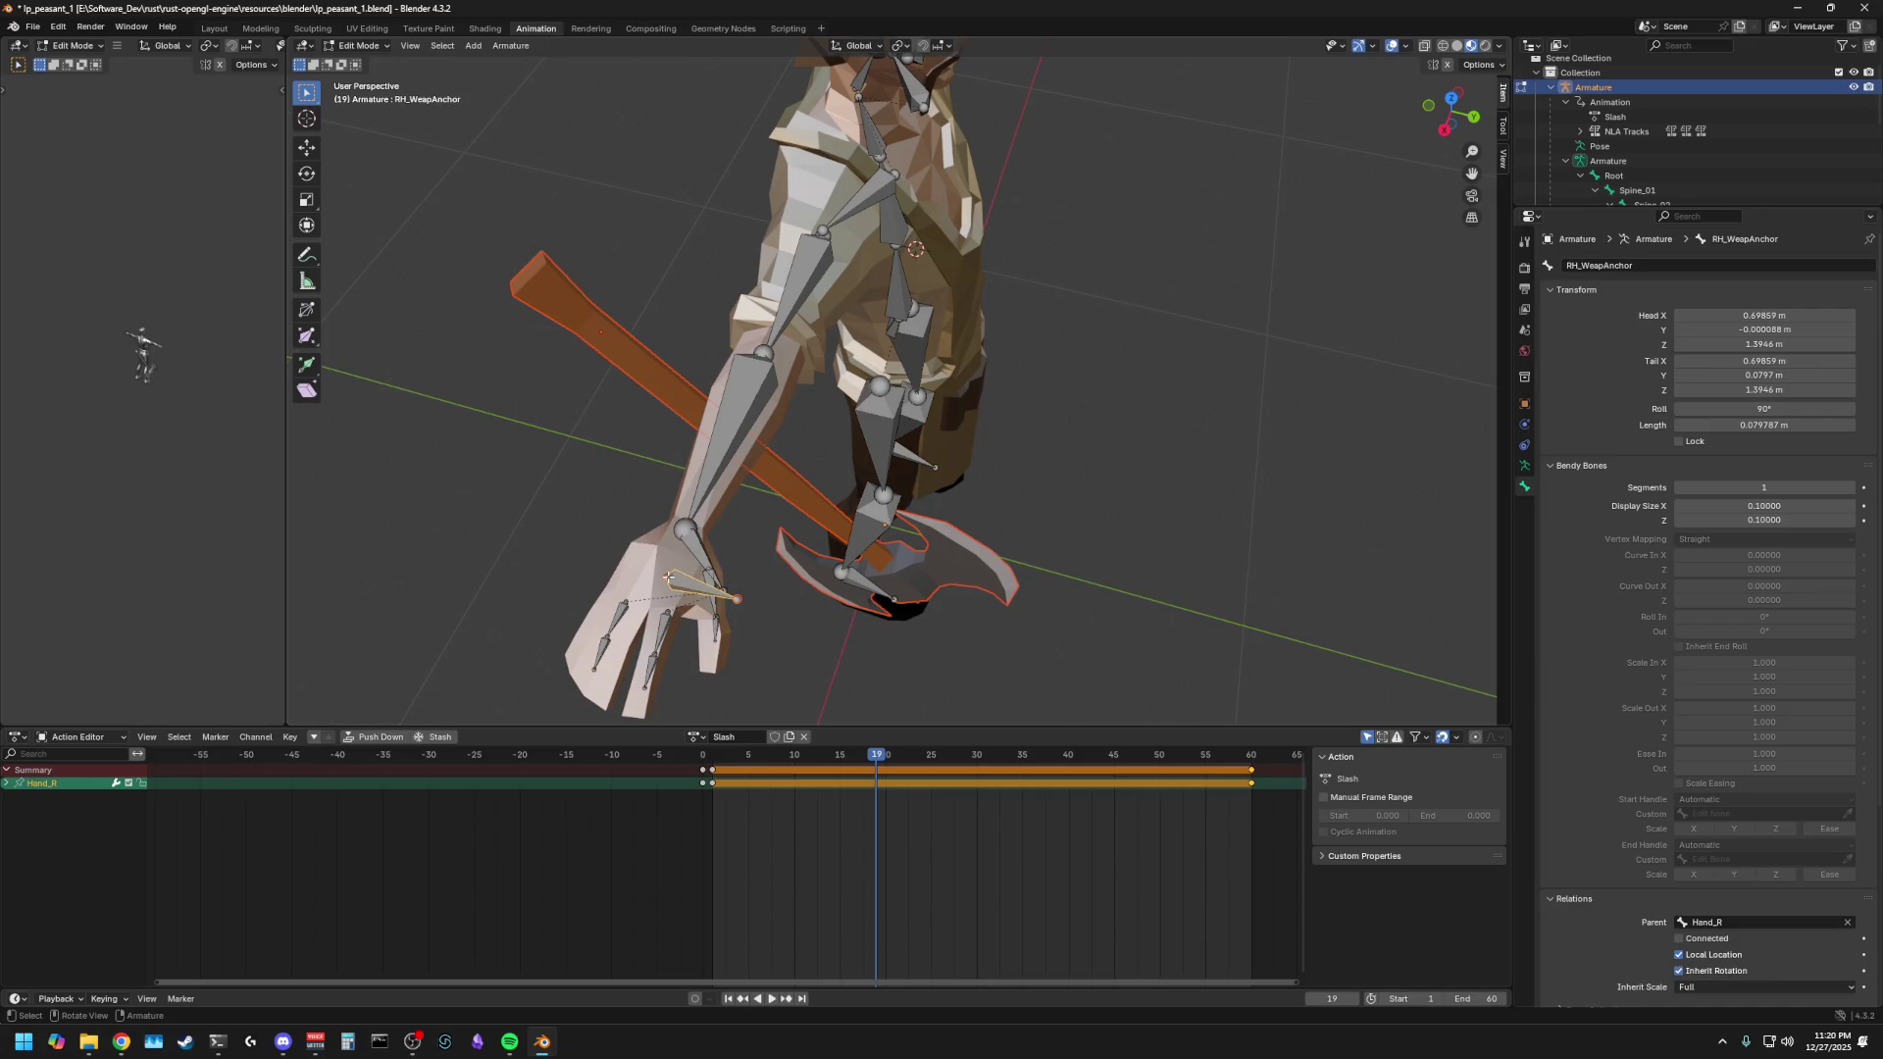
# - Inspect the right forearm and Hand_R bone settings to check their parents
pyautogui.scroll(3, 668, 542)
pyautogui.scroll(-2, 483, 522)
pyautogui.scroll(1, 594, 498)
pyautogui.click(595, 600)
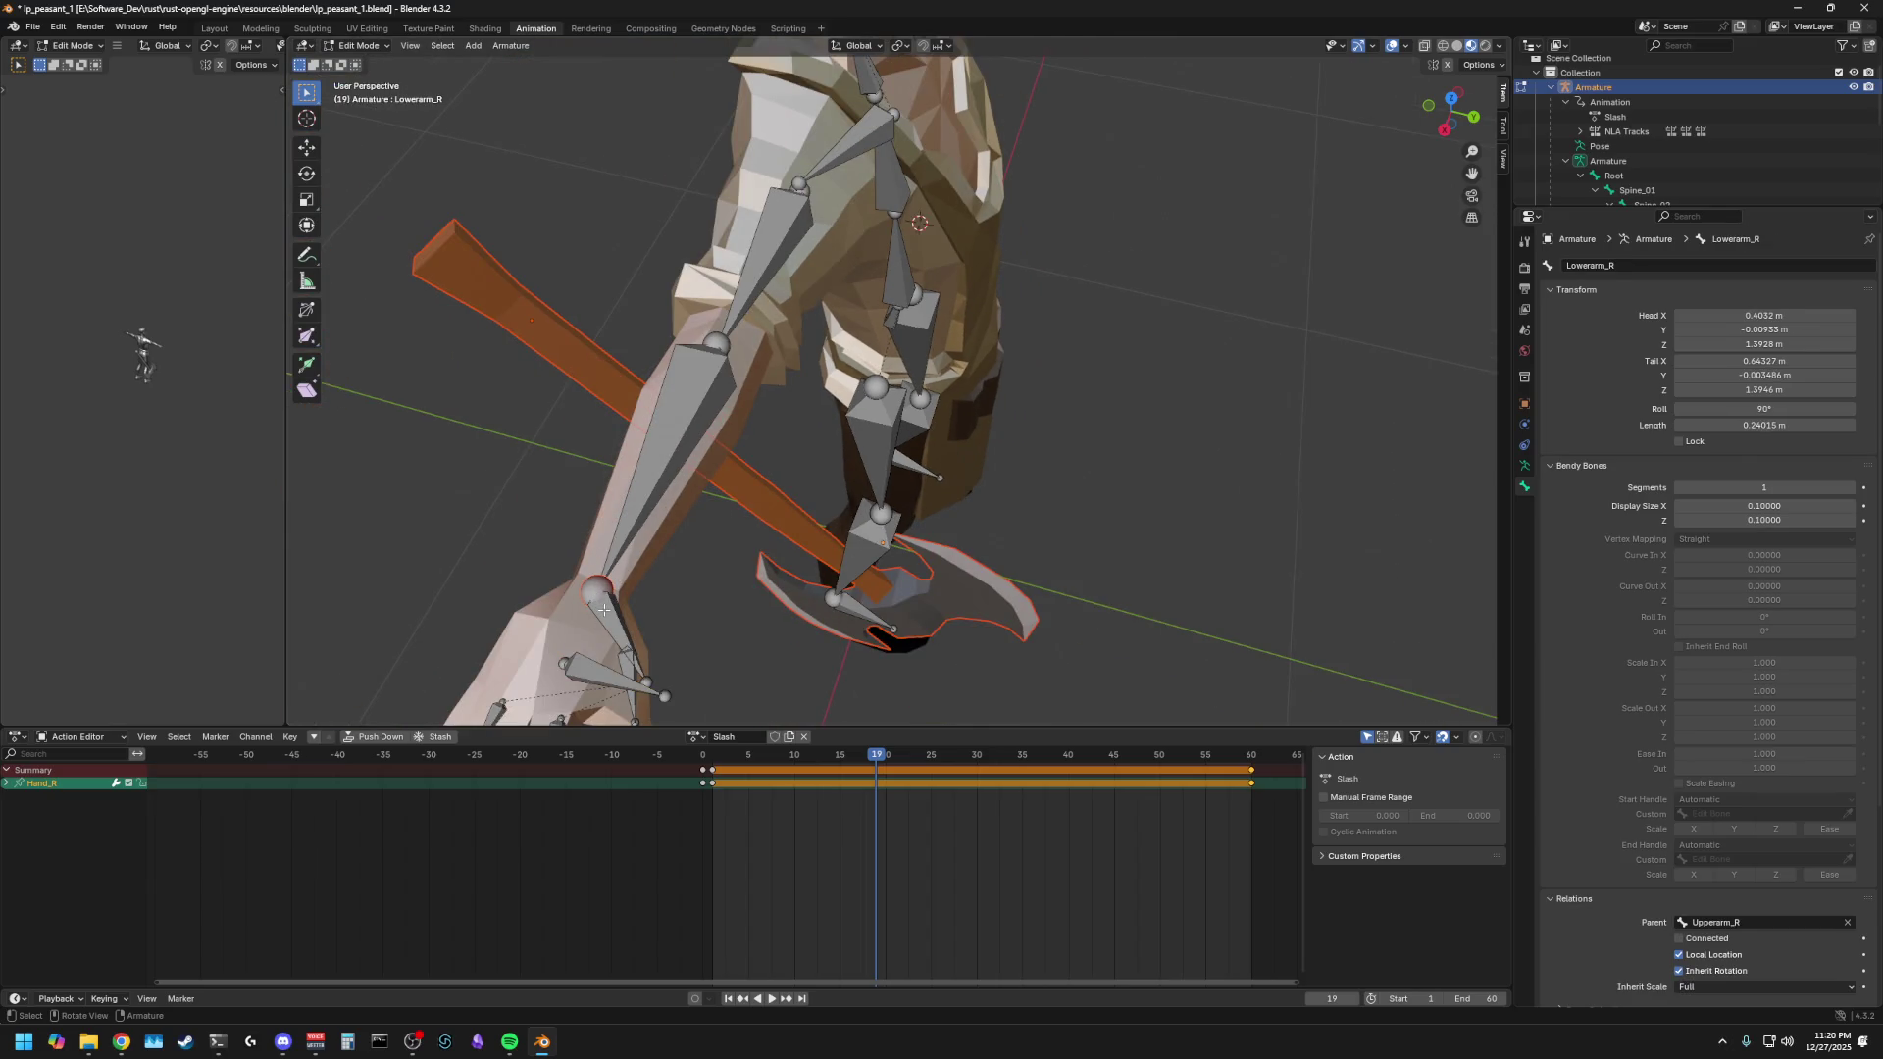
pyautogui.click(614, 628)
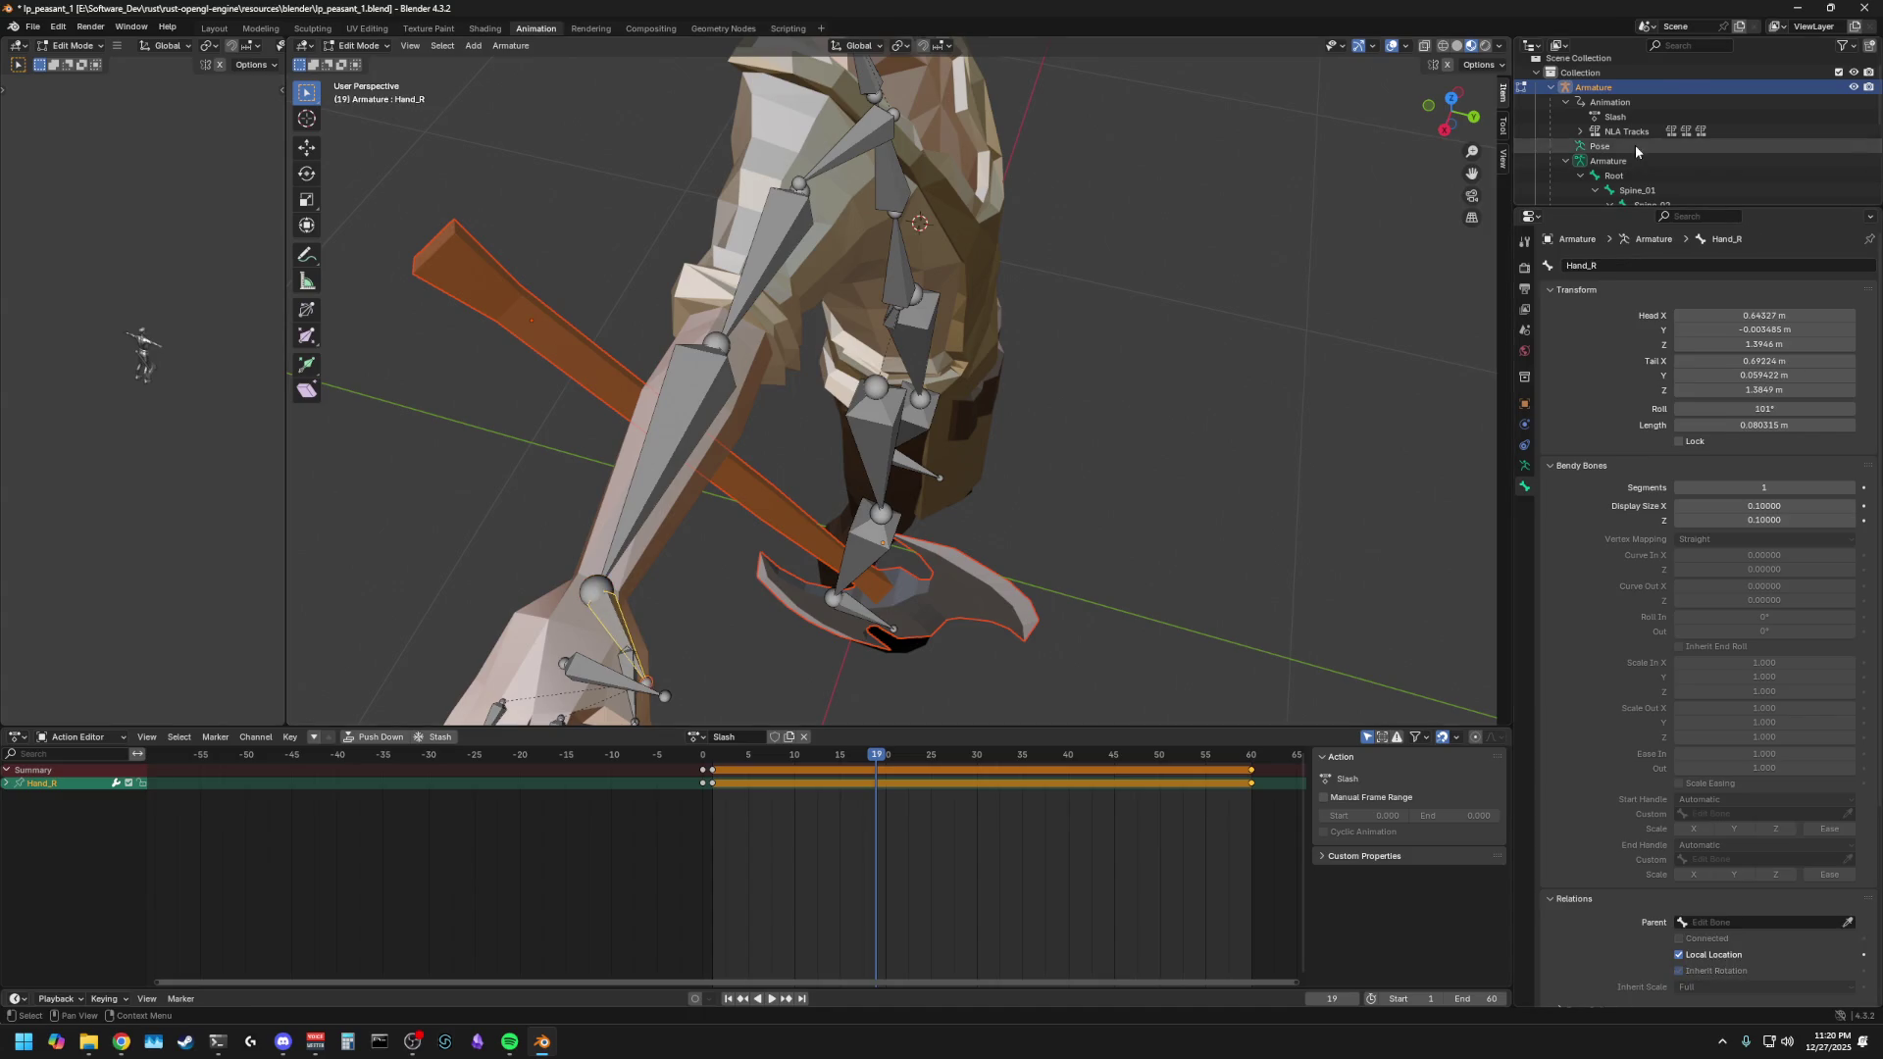
pyautogui.scroll(-5, 1641, 174)
pyautogui.scroll(-1, 1641, 174)
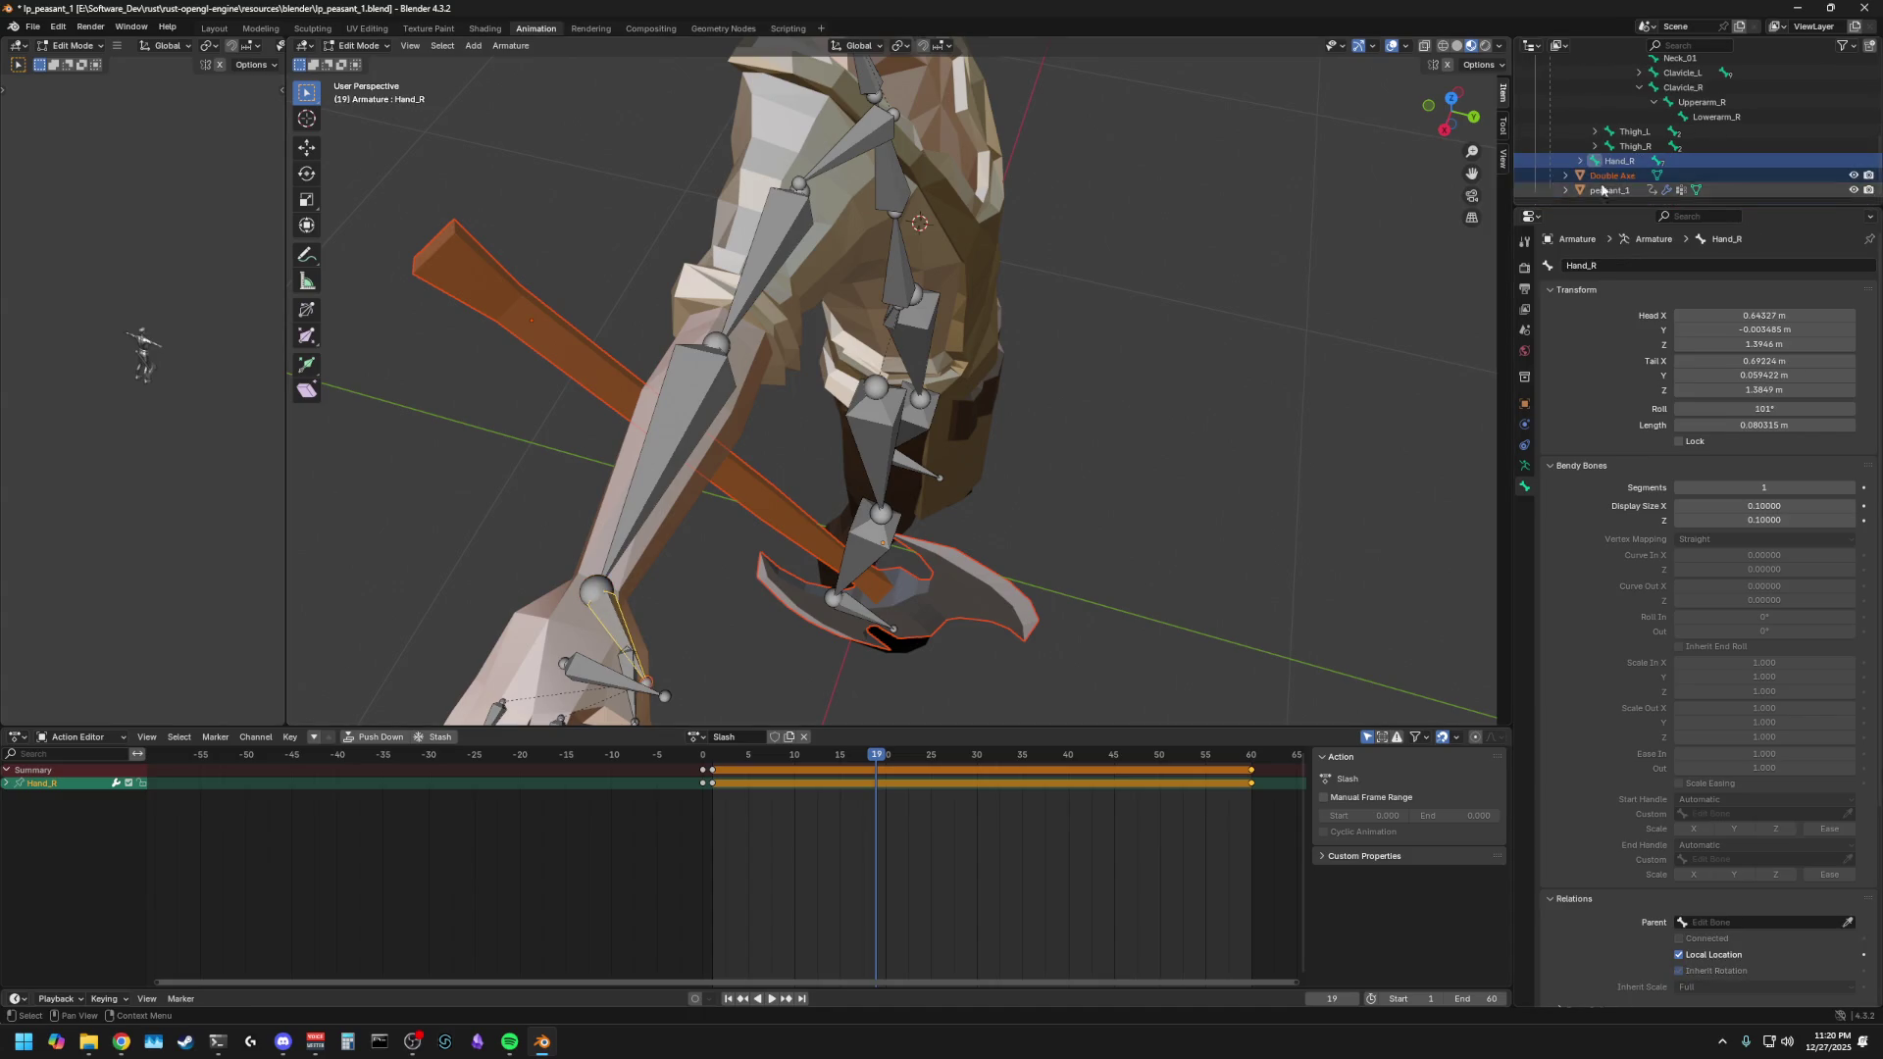
# - Test-rotate Hand_R on X, cancel, and switch the armature to Pose Mode
pyautogui.press('r')
pyautogui.rightClick(605, 626)
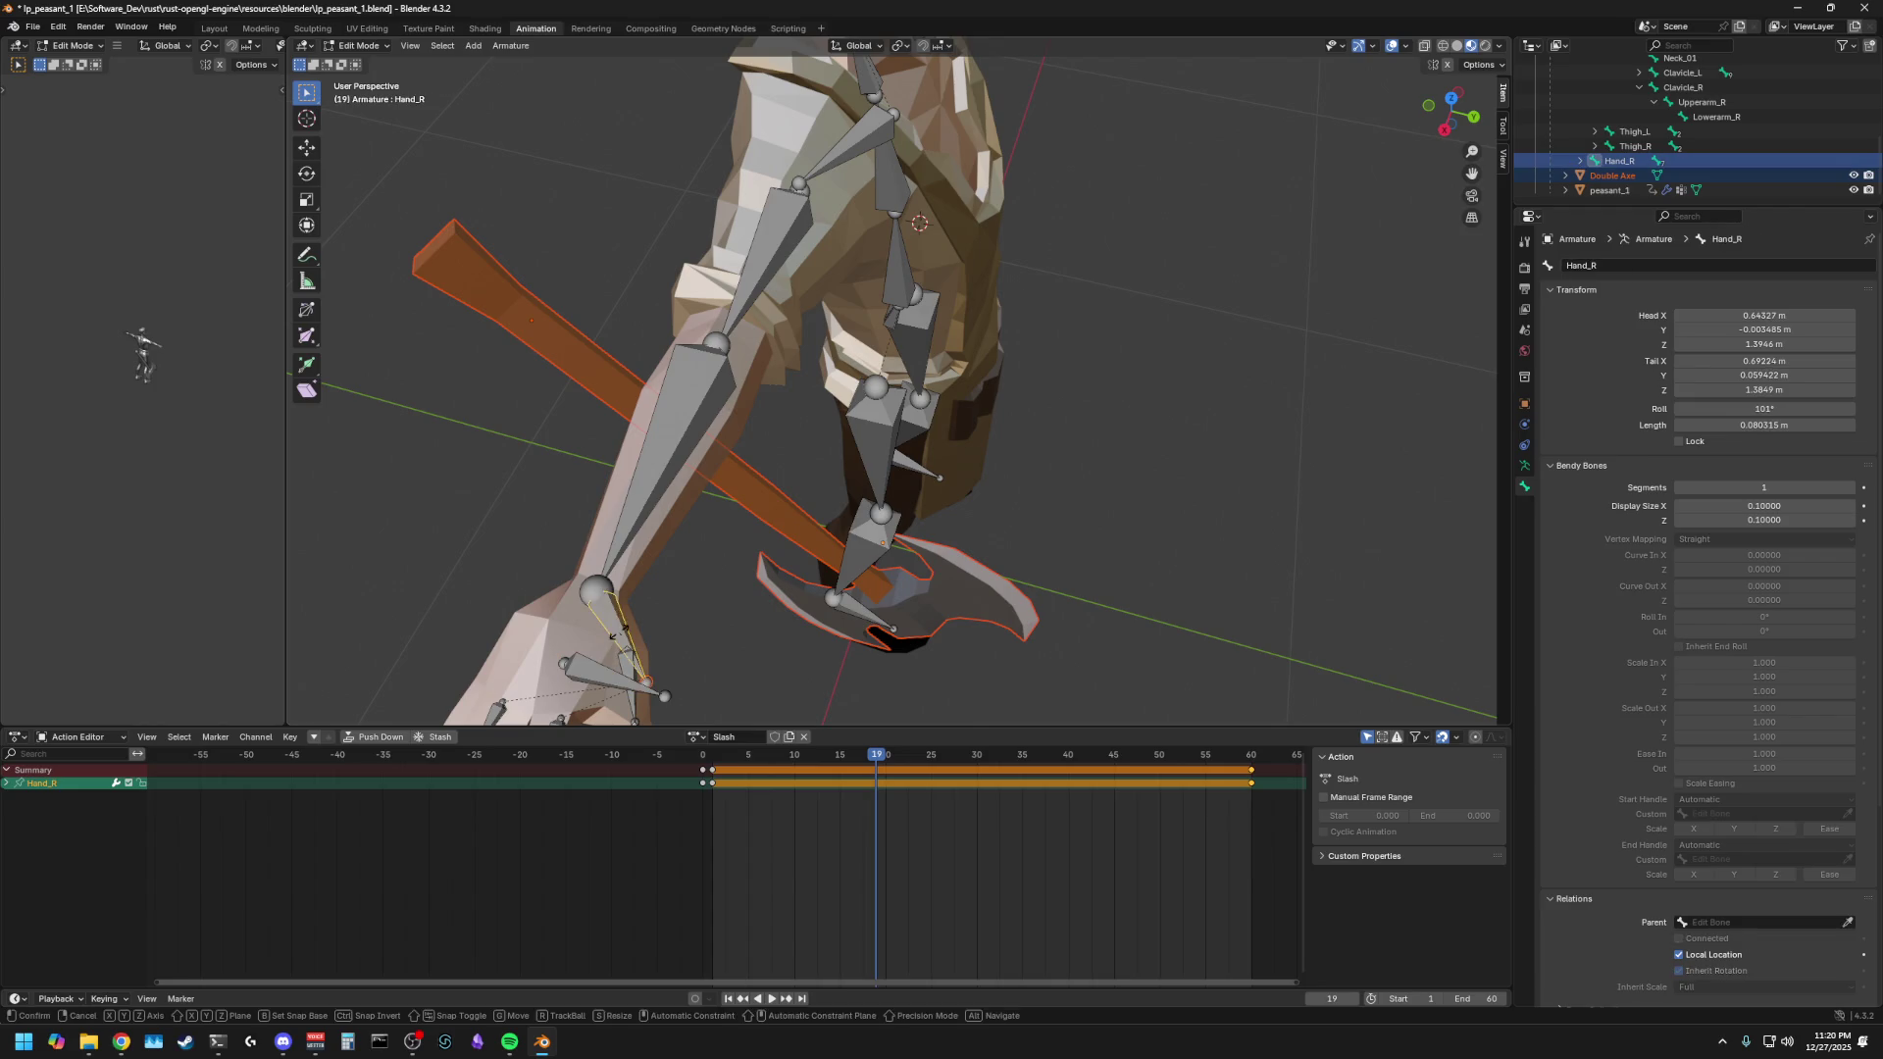
pyautogui.press('r')
pyautogui.press('x')
pyautogui.rightClick(505, 627)
pyautogui.moveTo(505, 628); pyautogui.dragTo(451, 86, button='middle')
pyautogui.click(451, 86)
pyautogui.click(358, 45)
pyautogui.click(368, 96)
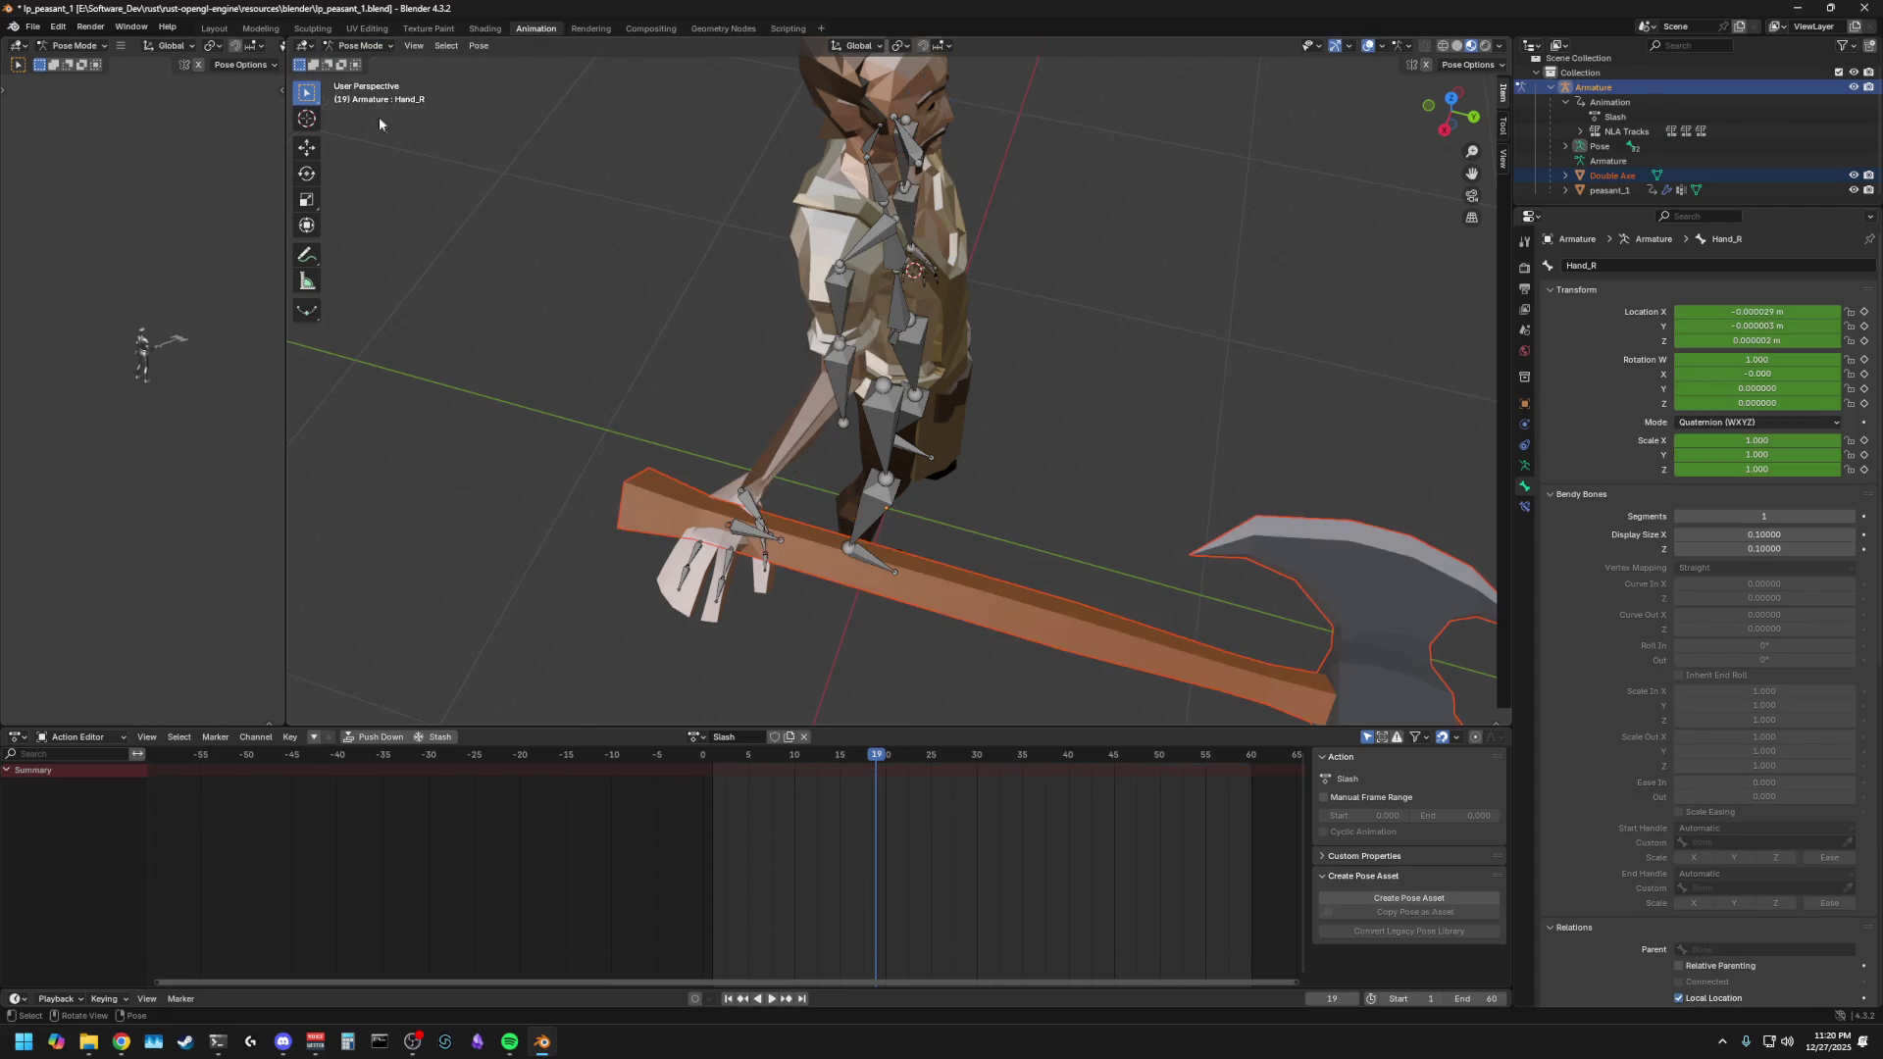
# - Enter Edit Mode, undo the last change, and move the timeline back to frame 1
pyautogui.moveTo(858, 510); pyautogui.dragTo(706, 450, button='middle')
pyautogui.keyDown('alt'); pyautogui.scroll(-11, 706, 450); pyautogui.keyUp('alt')
pyautogui.press('Tab')
pyautogui.moveTo(564, 417); pyautogui.dragTo(643, 407, button='middle')
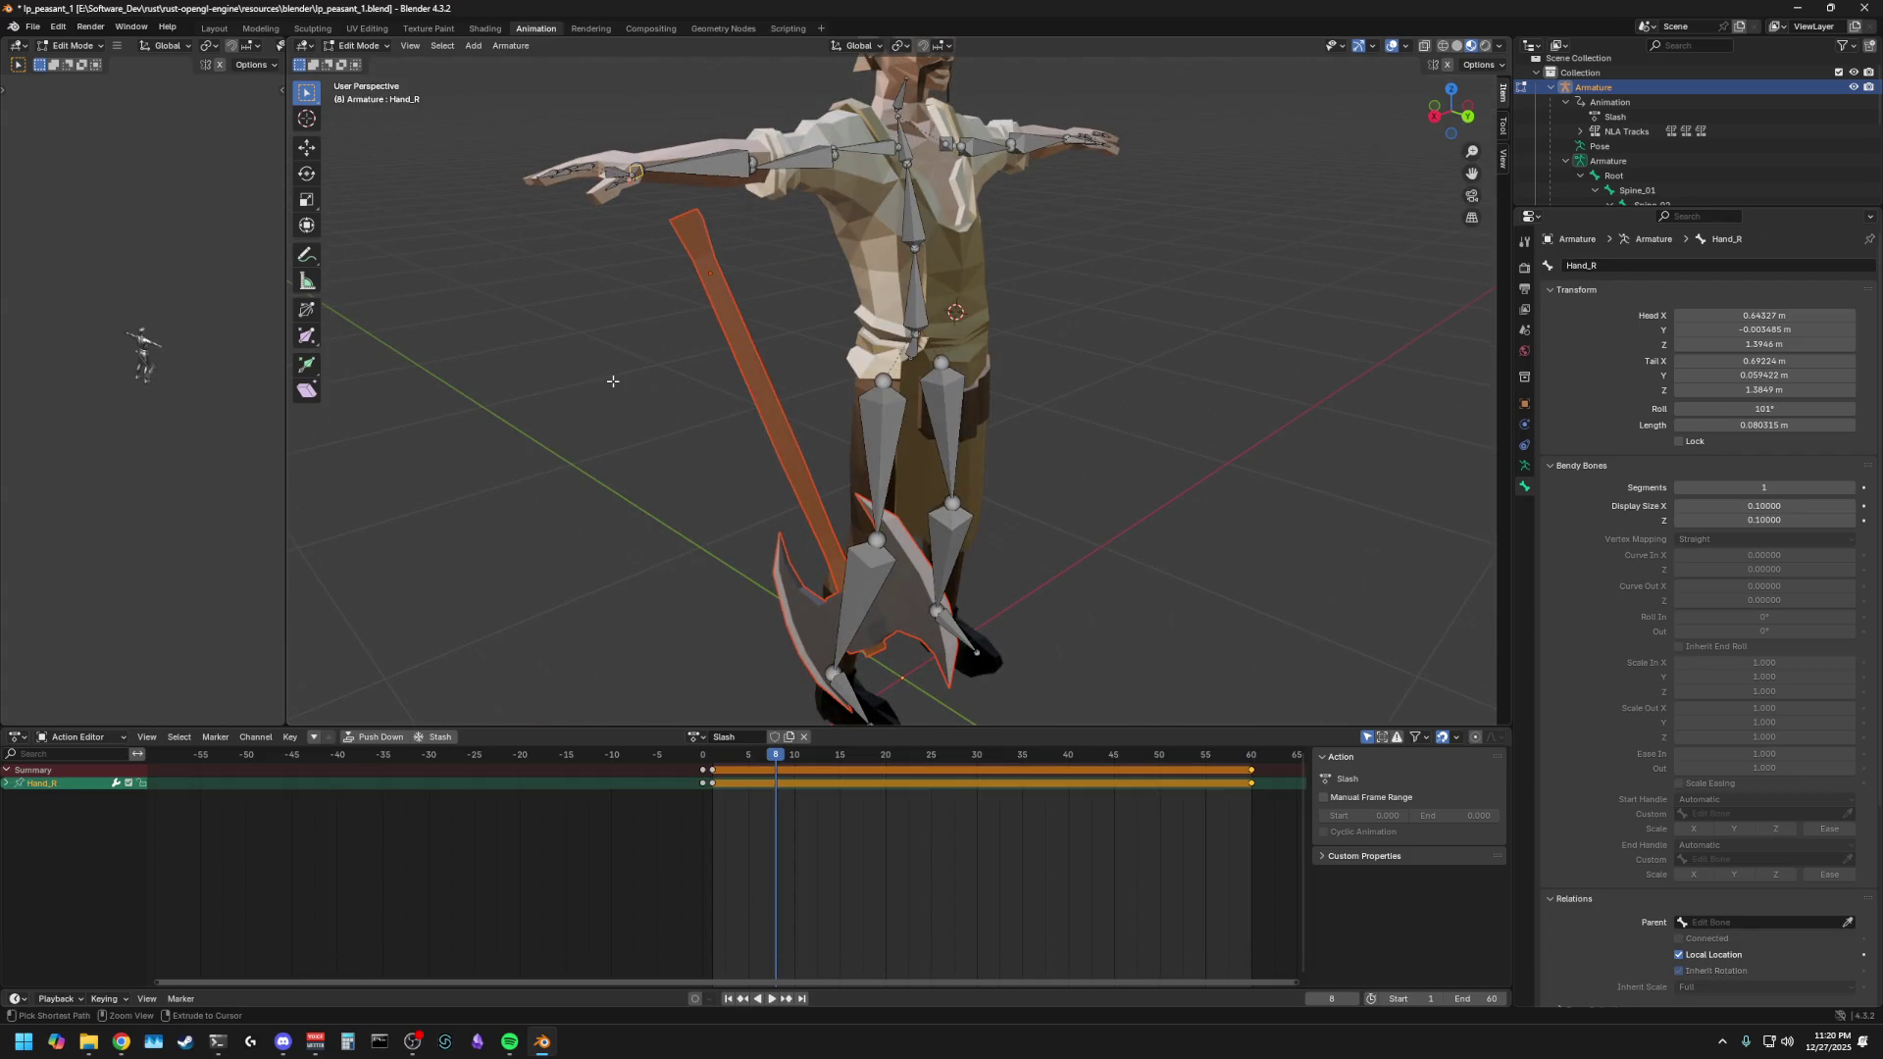
pyautogui.hotkey('ctrl', 'z')
pyautogui.keyDown('alt'); pyautogui.scroll(12, 628, 383); pyautogui.keyUp('alt')
pyautogui.moveTo(902, 746); pyautogui.dragTo(712, 754)
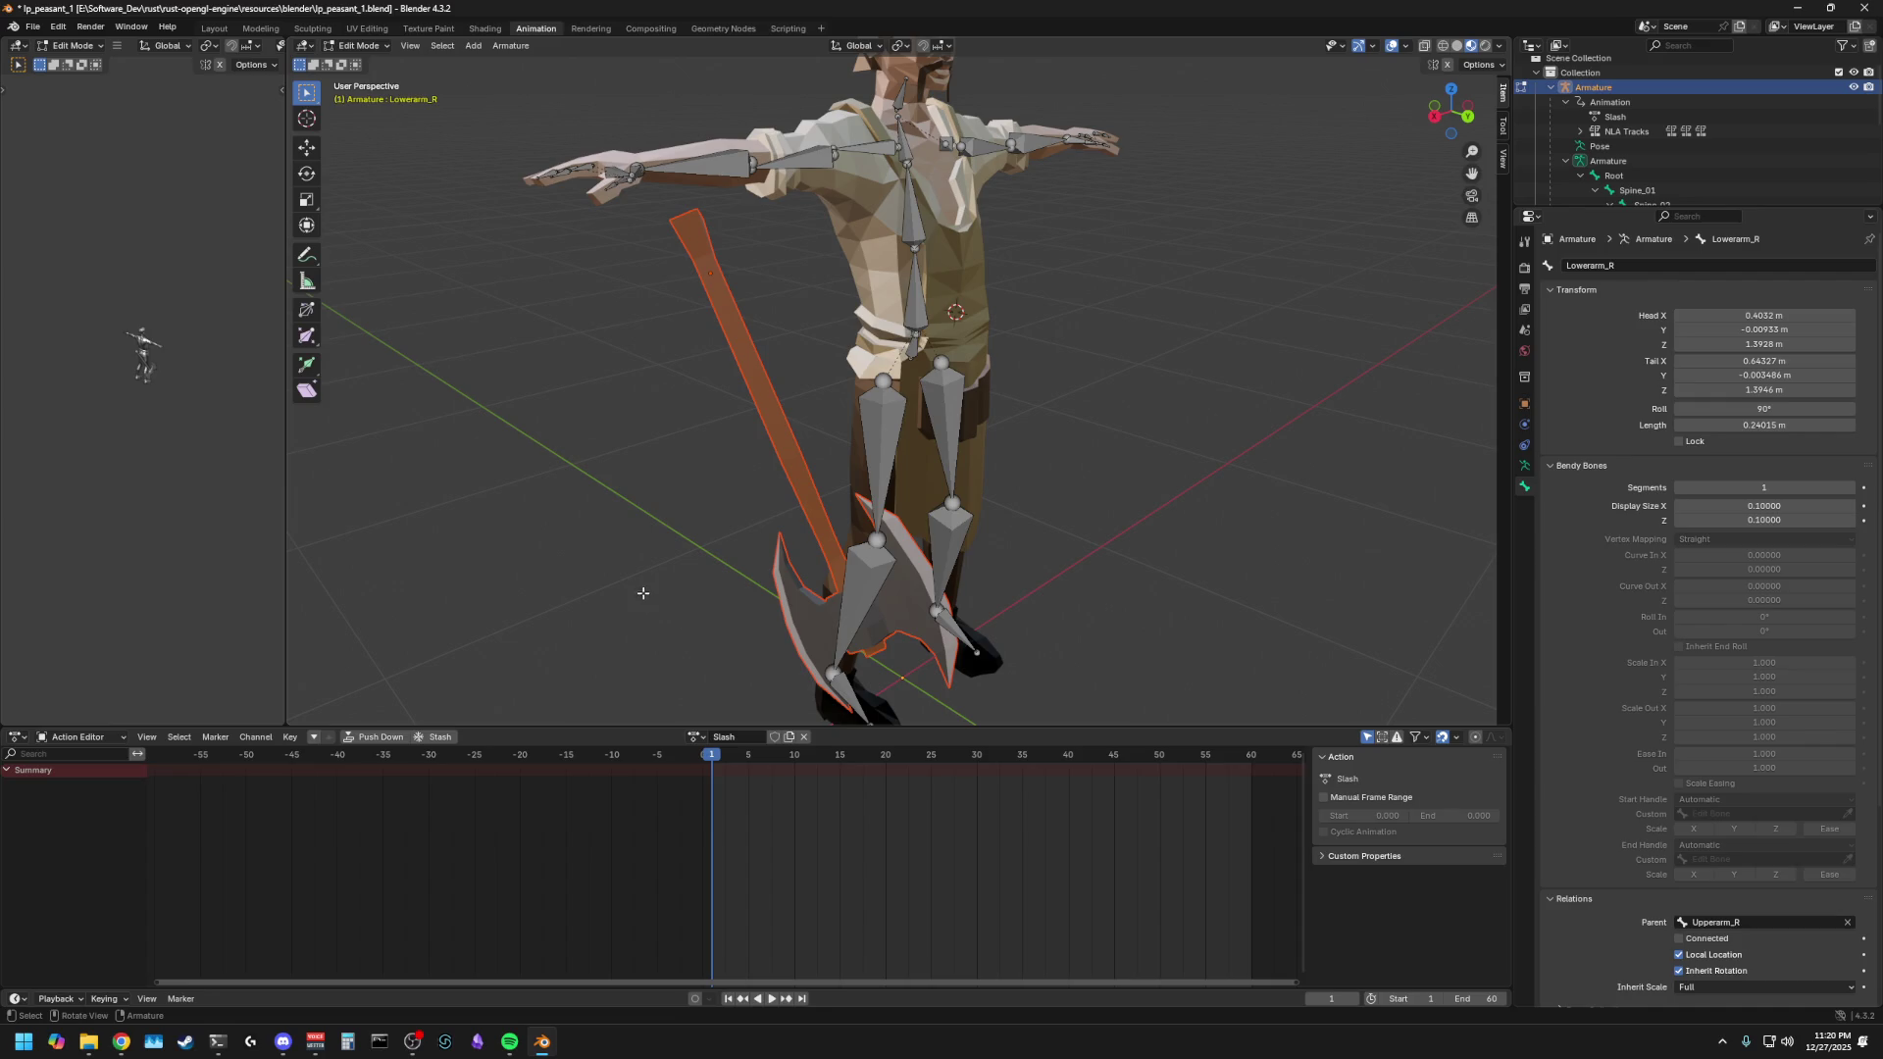
pyautogui.press('a')
pyautogui.click(744, 401)
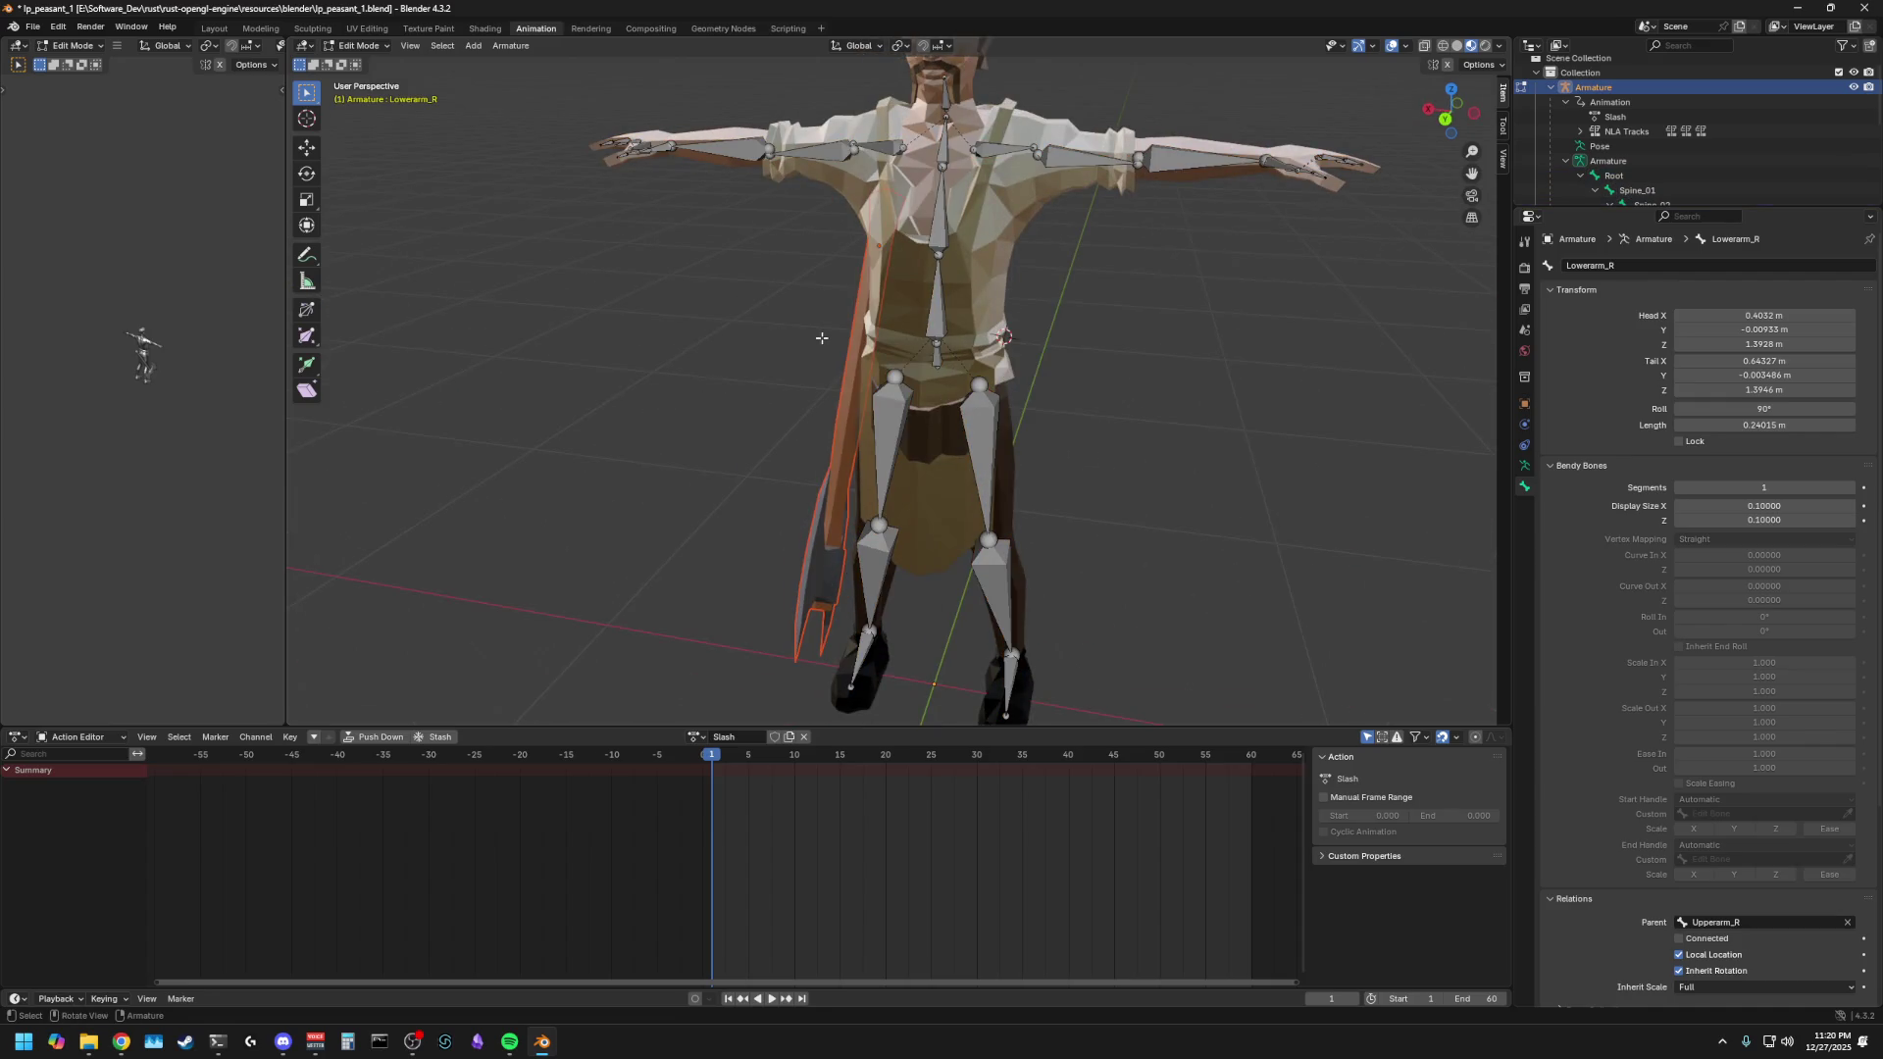
pyautogui.moveTo(635, 425); pyautogui.dragTo(711, 423, button='middle')
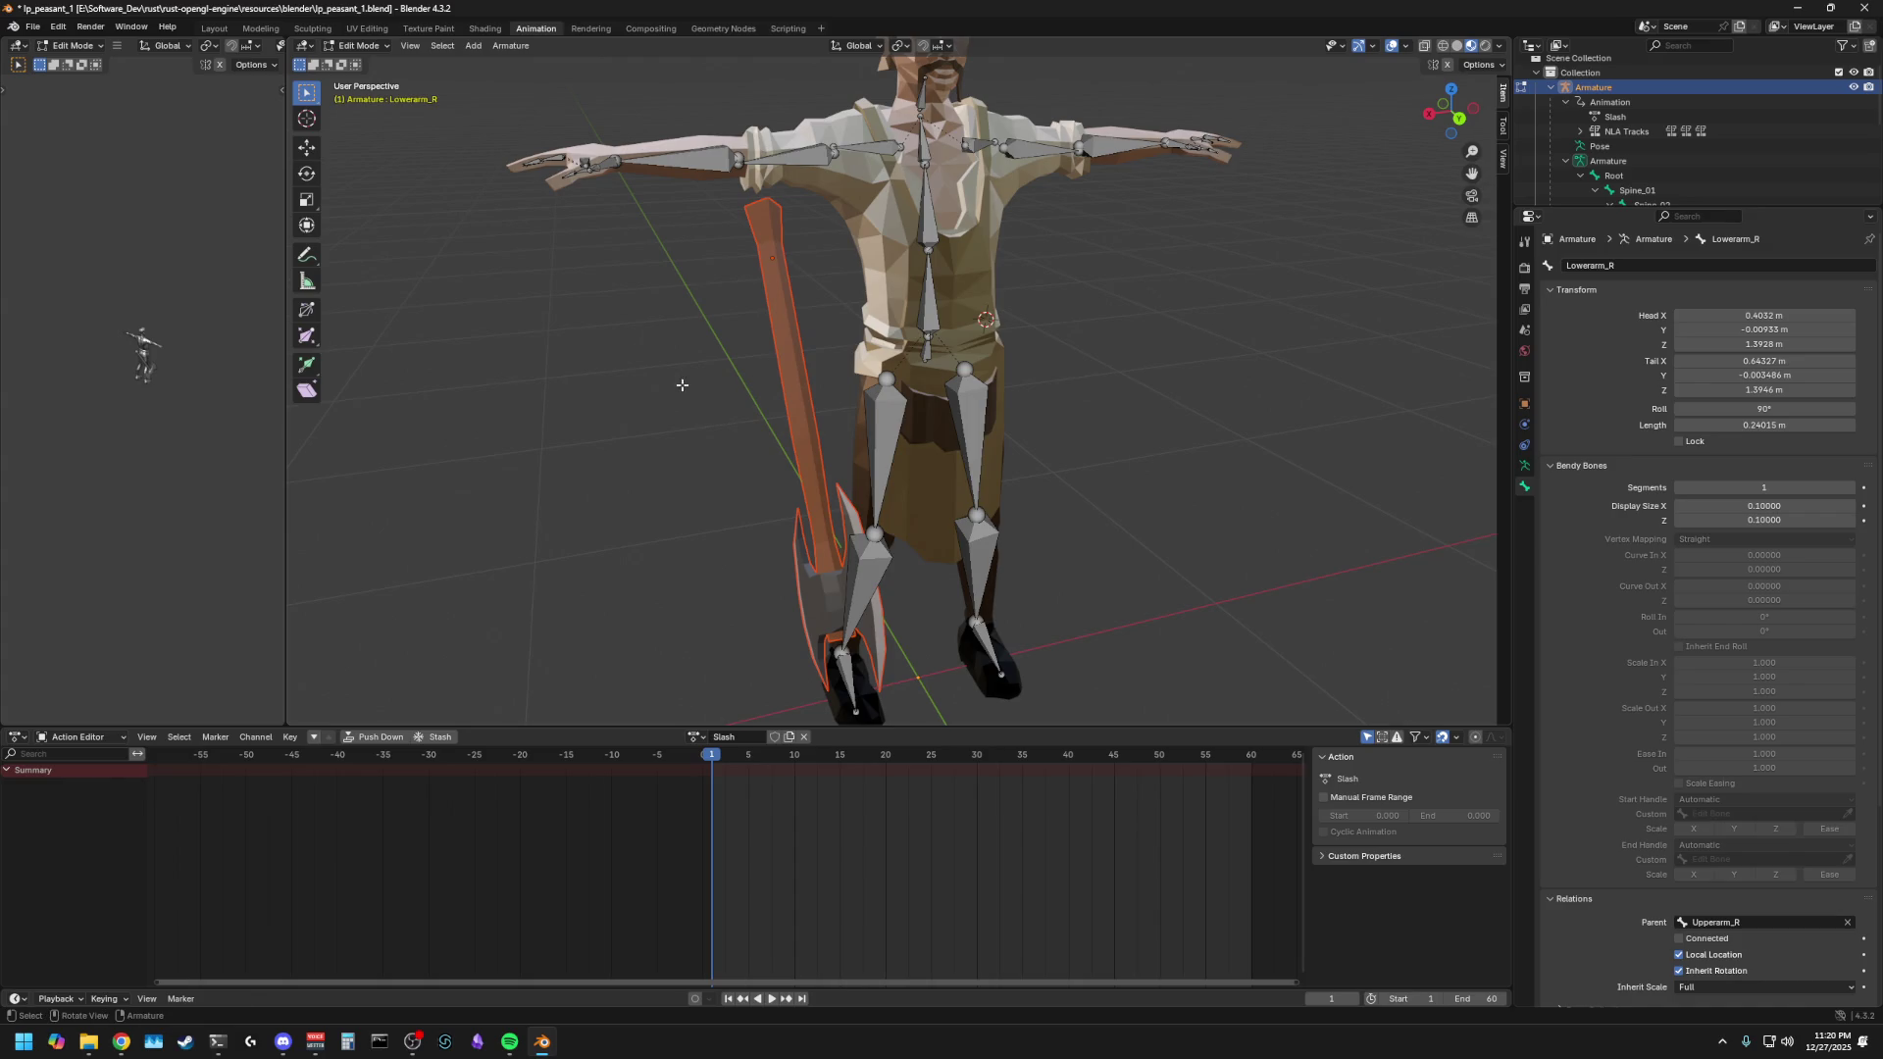
pyautogui.scroll(-4, 677, 393)
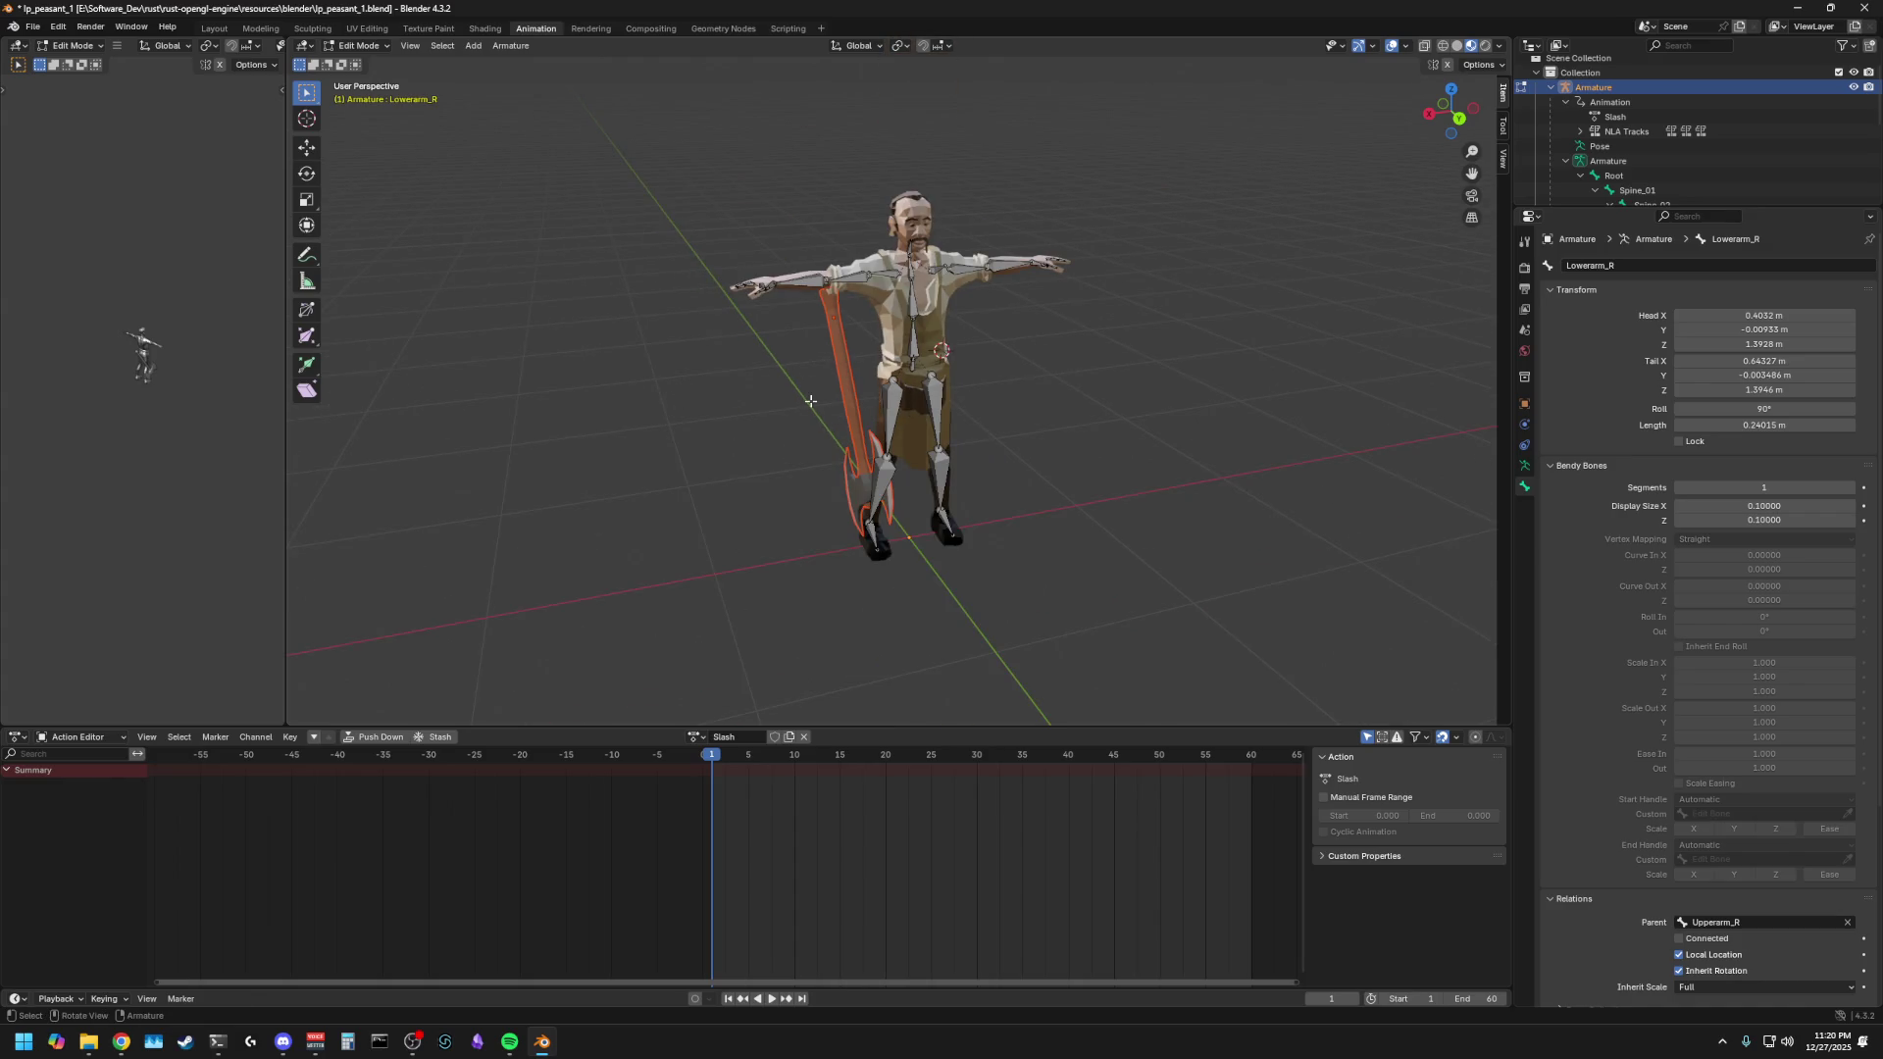
# - In Object Mode, play and stop the Slash animation, then Tab back into Edit Mode
pyautogui.click(359, 45)
pyautogui.click(363, 61)
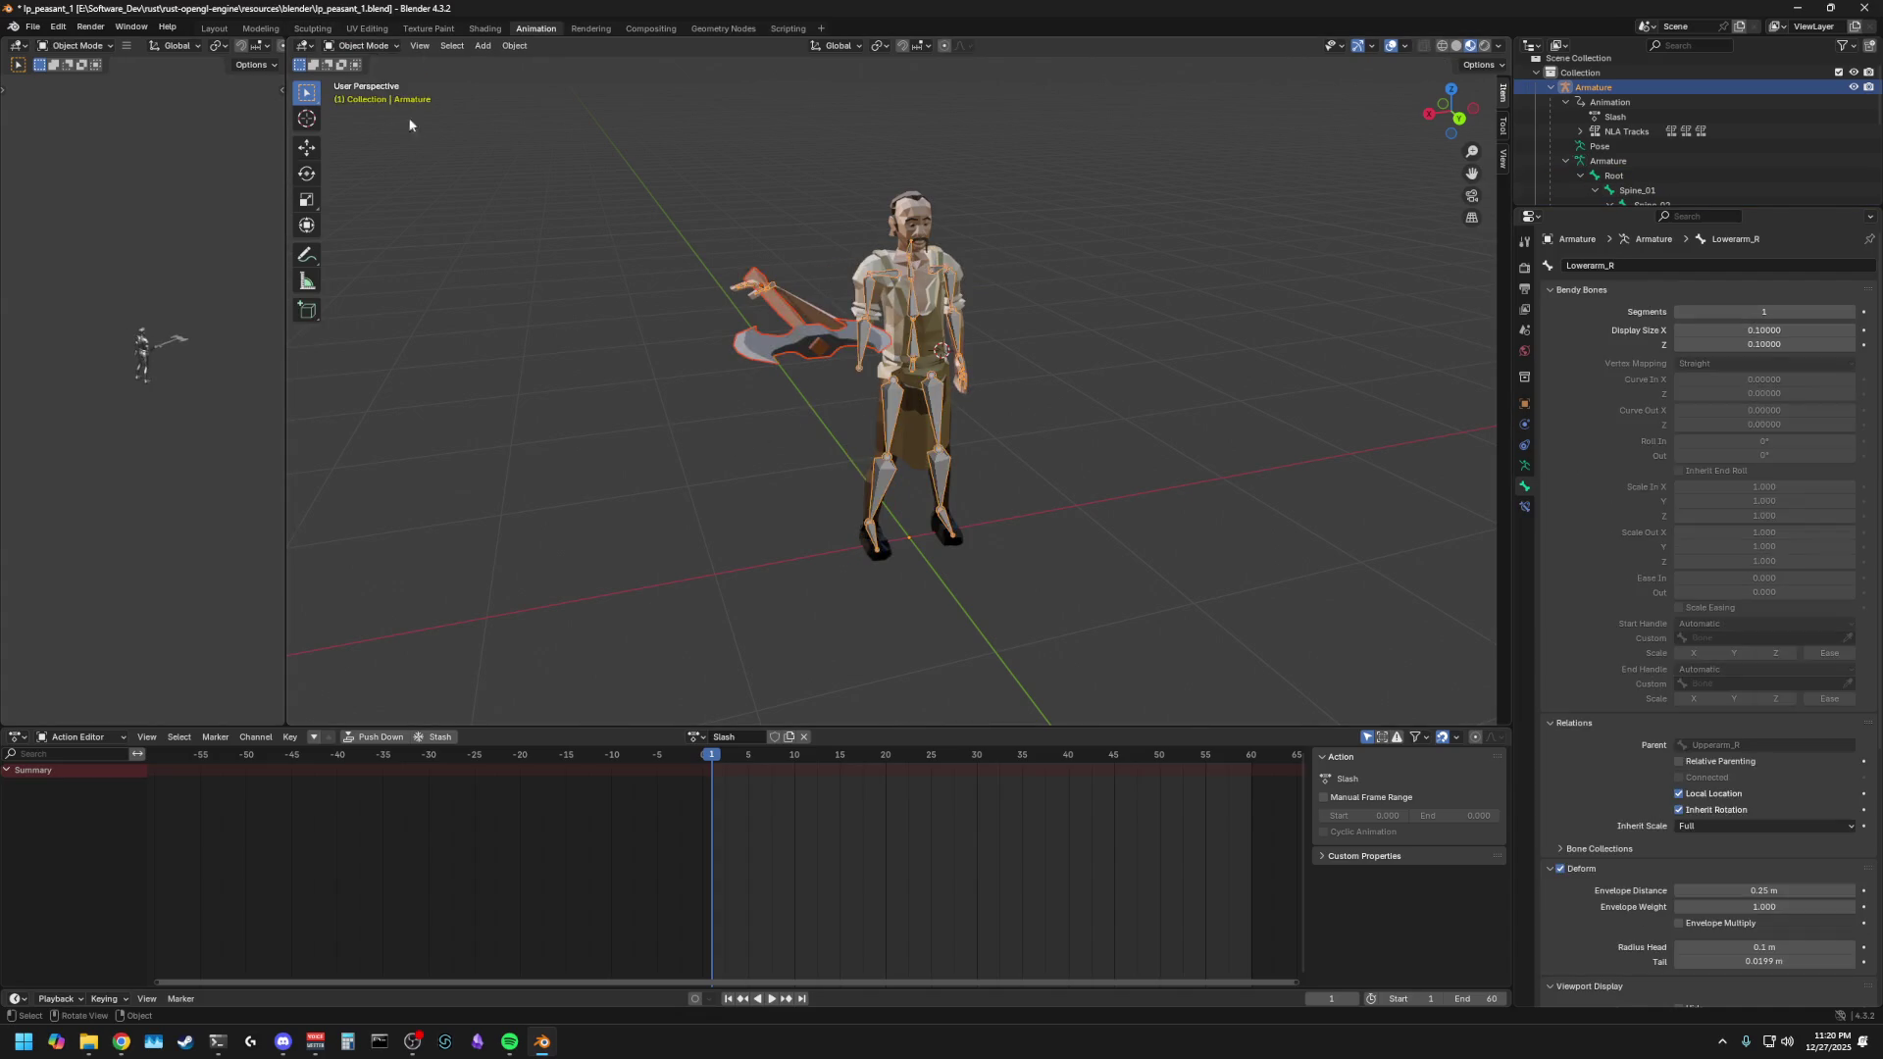
pyautogui.moveTo(539, 370)
pyautogui.mouseDown(button='middle')
pyautogui.moveTo(691, 375)
pyautogui.moveTo(802, 345)
pyautogui.moveTo(735, 399)
pyautogui.moveTo(629, 392)
pyautogui.moveTo(528, 351)
pyautogui.moveTo(474, 301)
pyautogui.mouseUp(button='middle')
pyautogui.press('space')
pyautogui.hotkey('shift', 'Left')
pyautogui.press('space')
pyautogui.press('Tab')
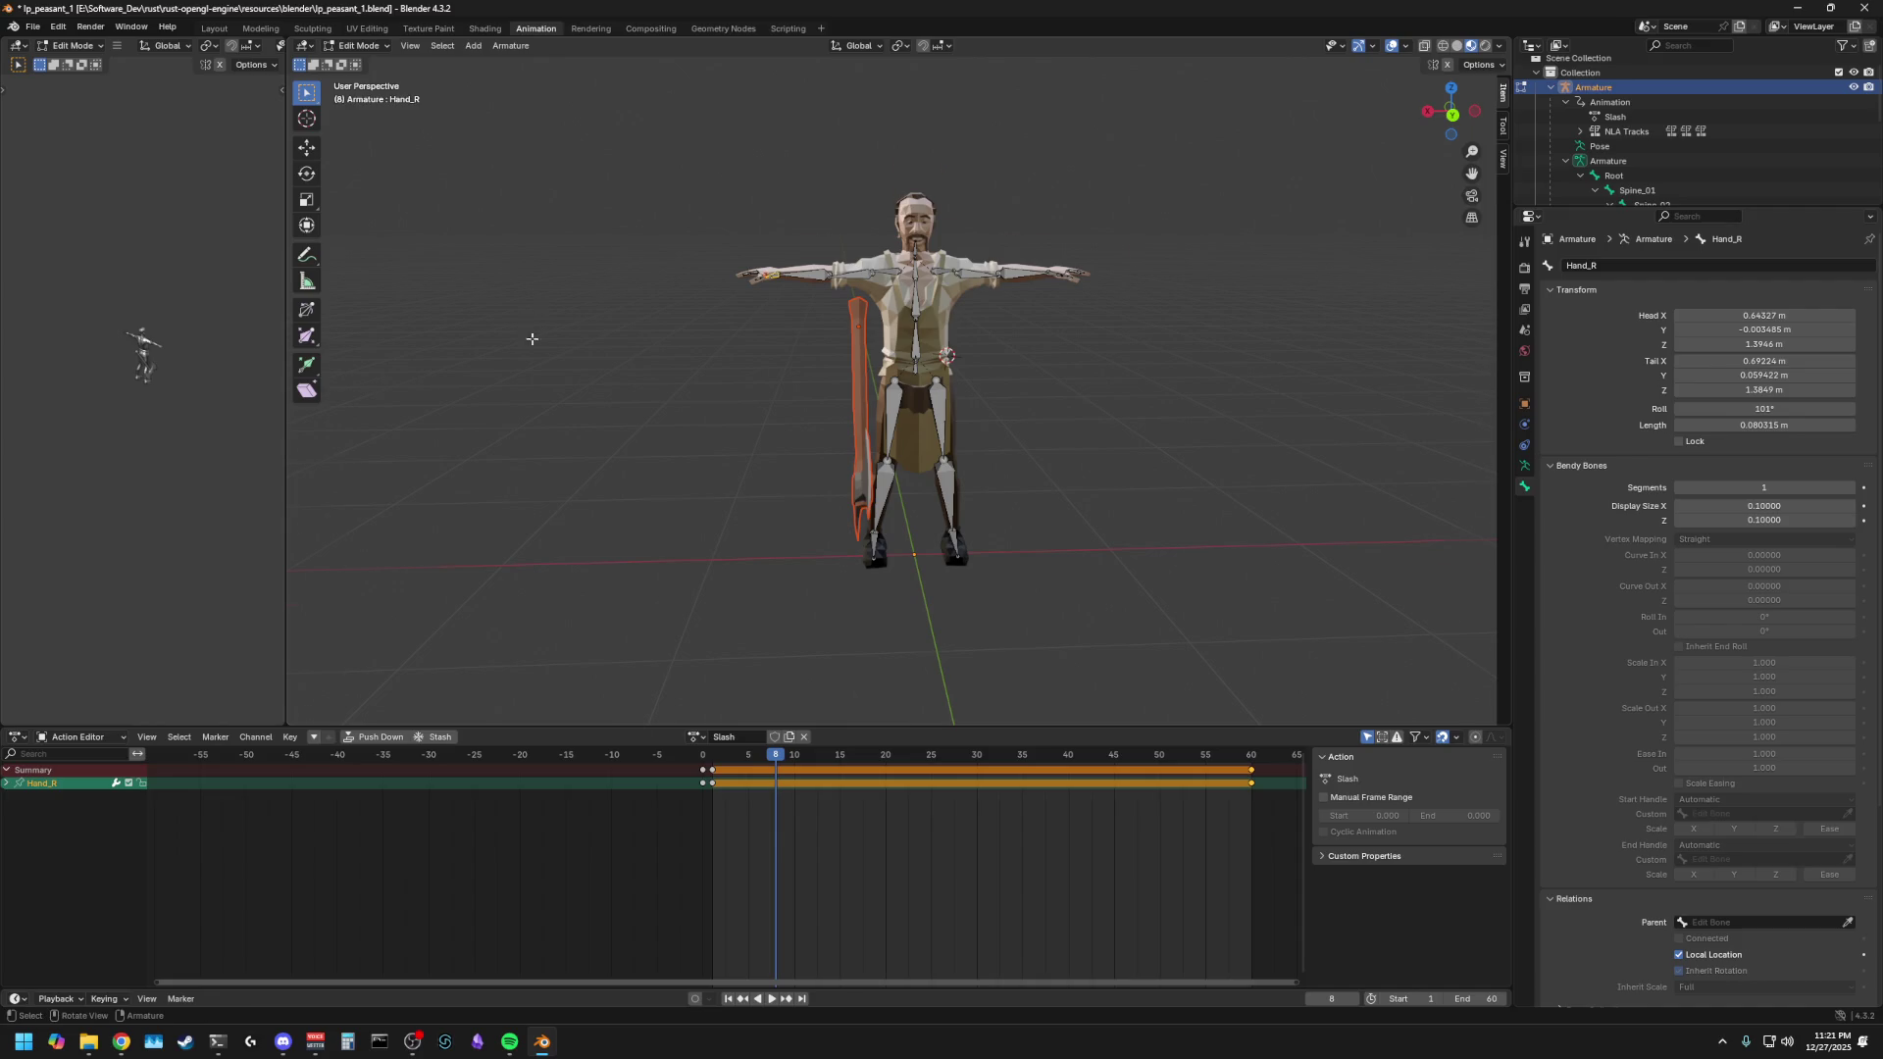
# - Play the Slash animation and leave Edit Mode to view the posed character and axe
pyautogui.scroll(3, 530, 353)
pyautogui.moveTo(630, 395); pyautogui.dragTo(683, 428, button='middle')
pyautogui.press('space')
pyautogui.press('space')
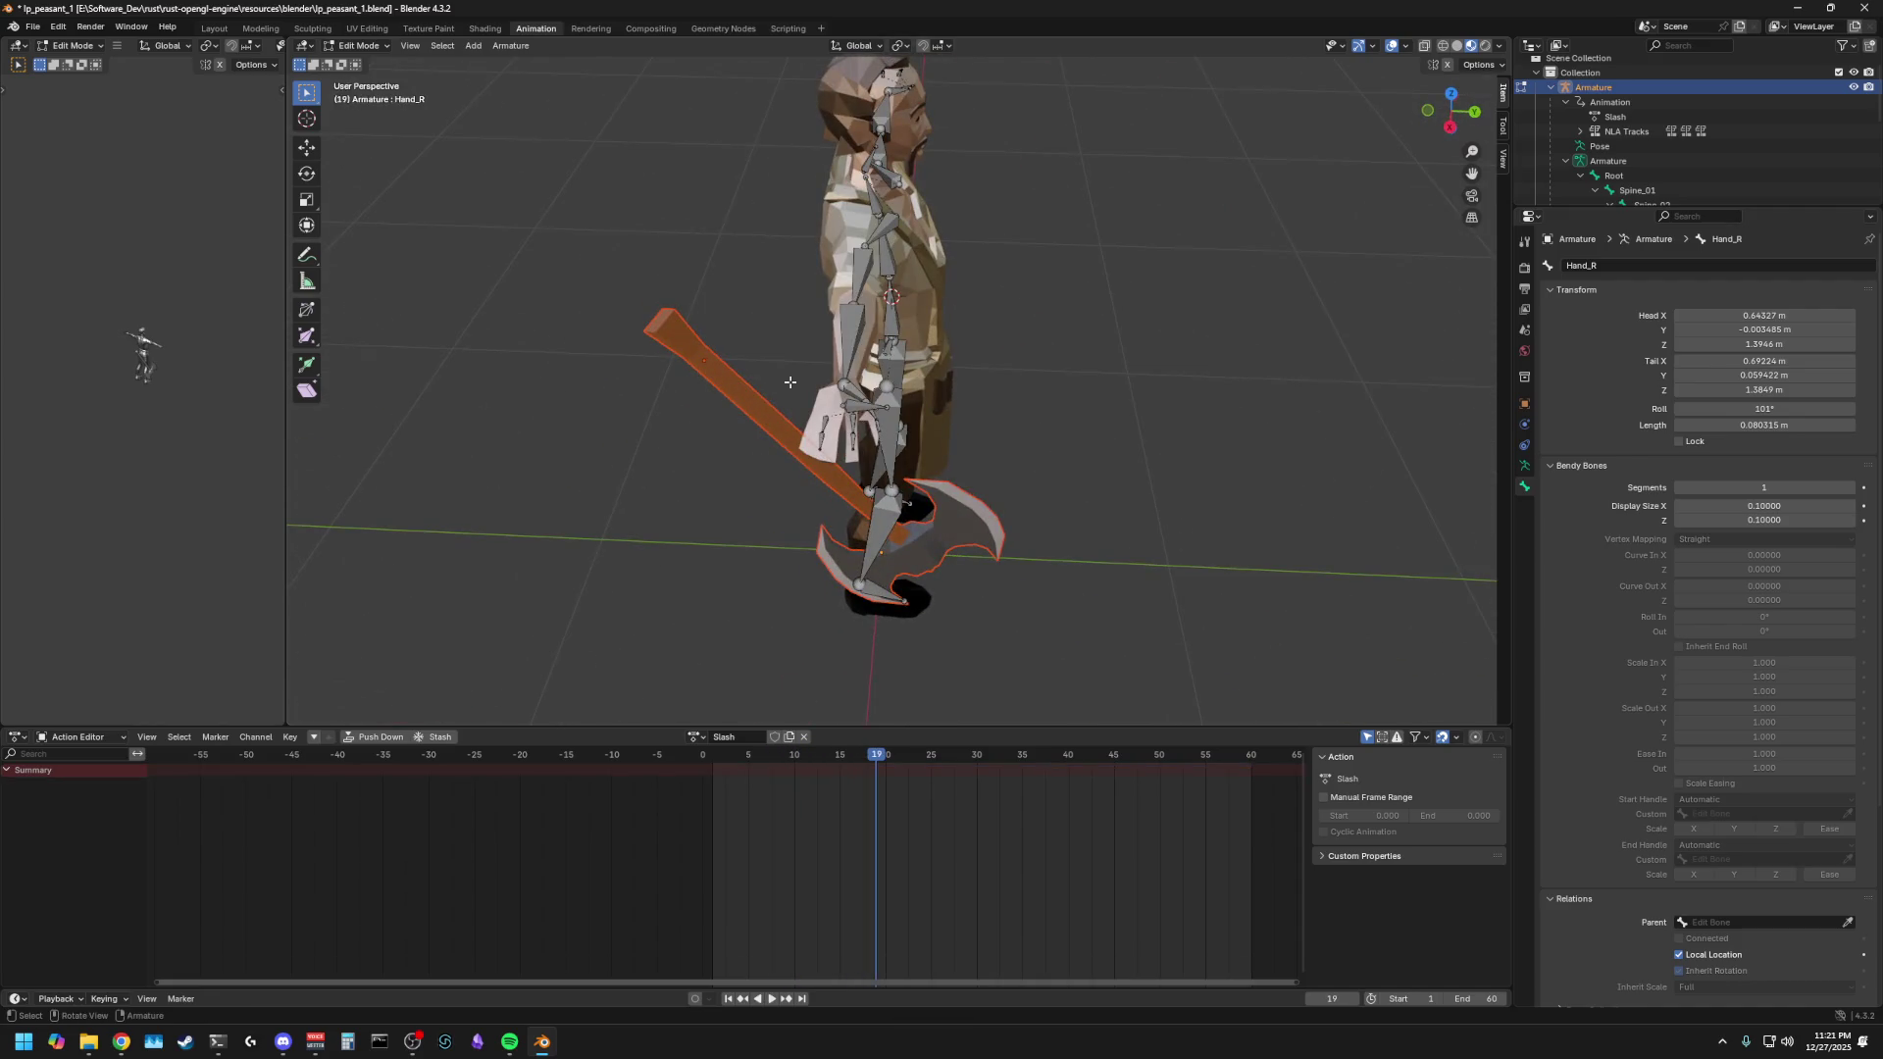
pyautogui.press('Tab')
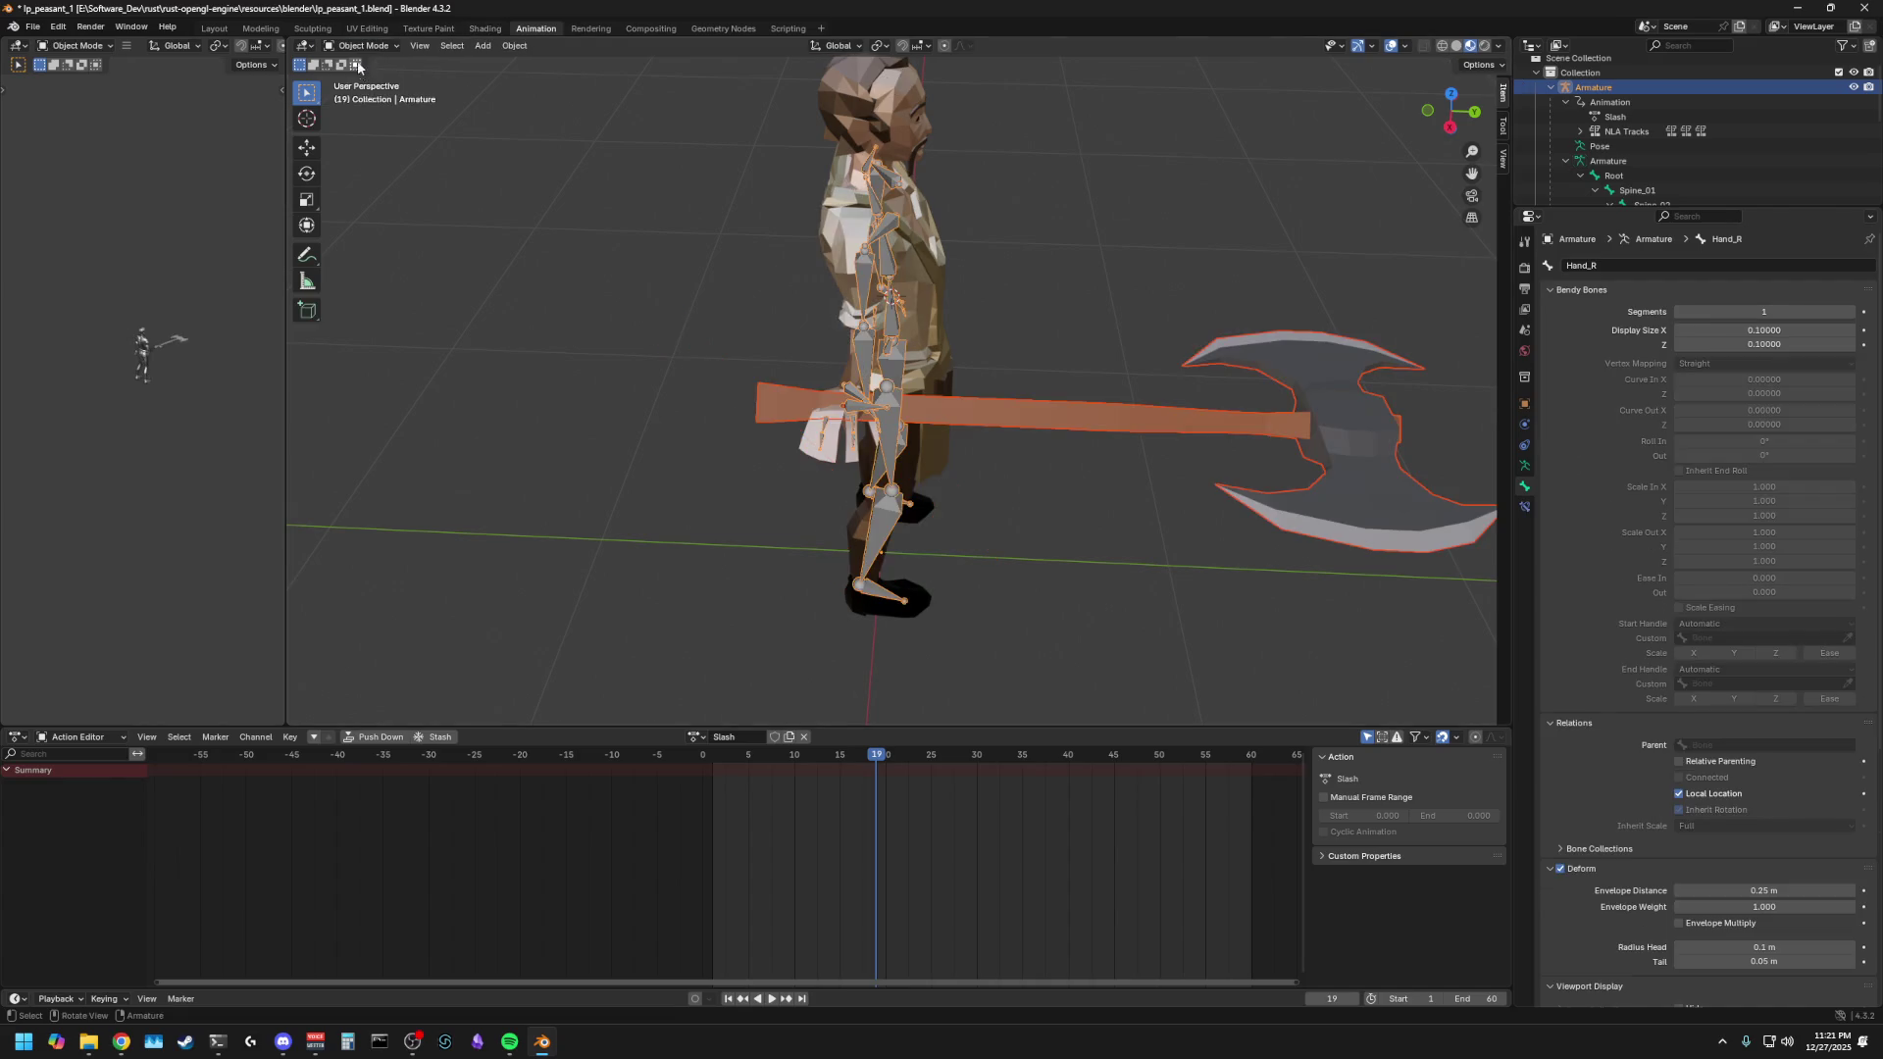
pyautogui.moveTo(473, 271); pyautogui.dragTo(312, 247, button='middle')
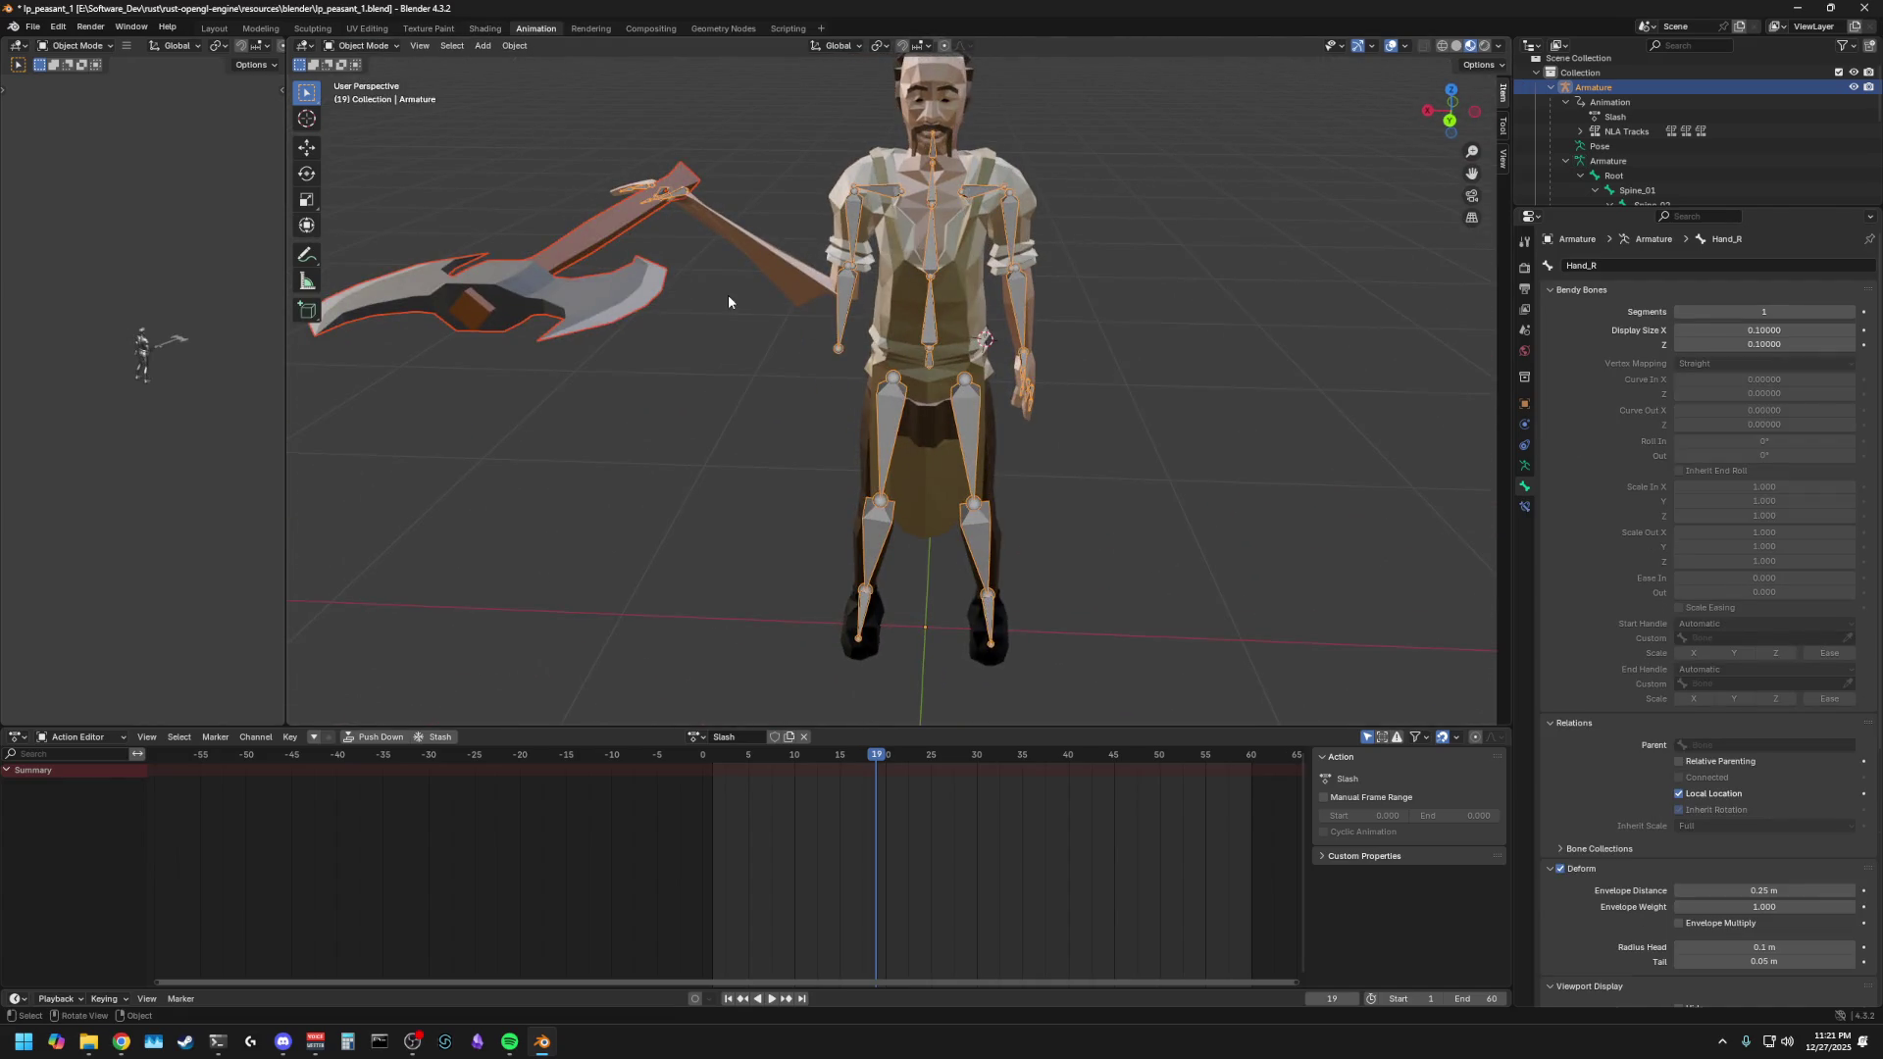
pyautogui.moveTo(745, 297)
pyautogui.mouseDown(button='middle')
pyautogui.moveTo(749, 353)
pyautogui.moveTo(904, 309)
pyautogui.mouseUp(button='middle')
pyautogui.click(957, 344)
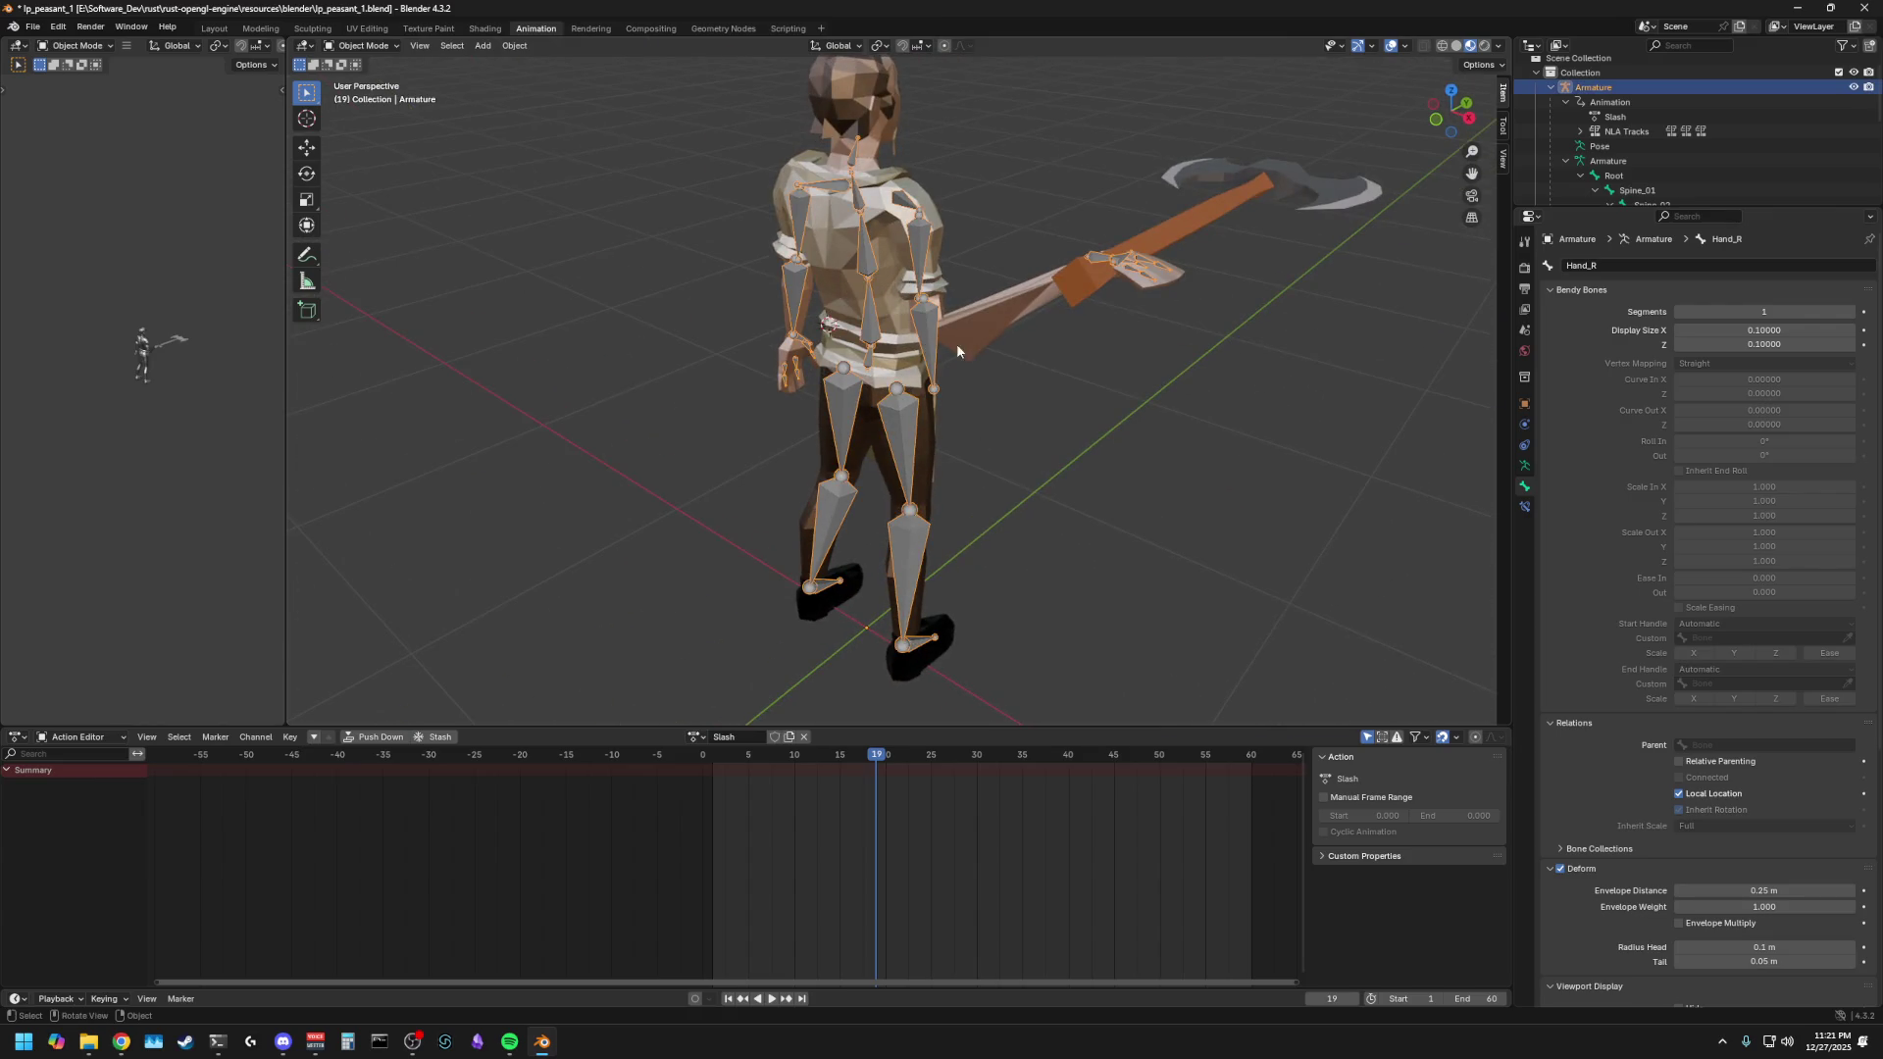
pyautogui.click(998, 339)
pyautogui.moveTo(1020, 326); pyautogui.dragTo(784, 329, button='middle')
pyautogui.click(784, 329)
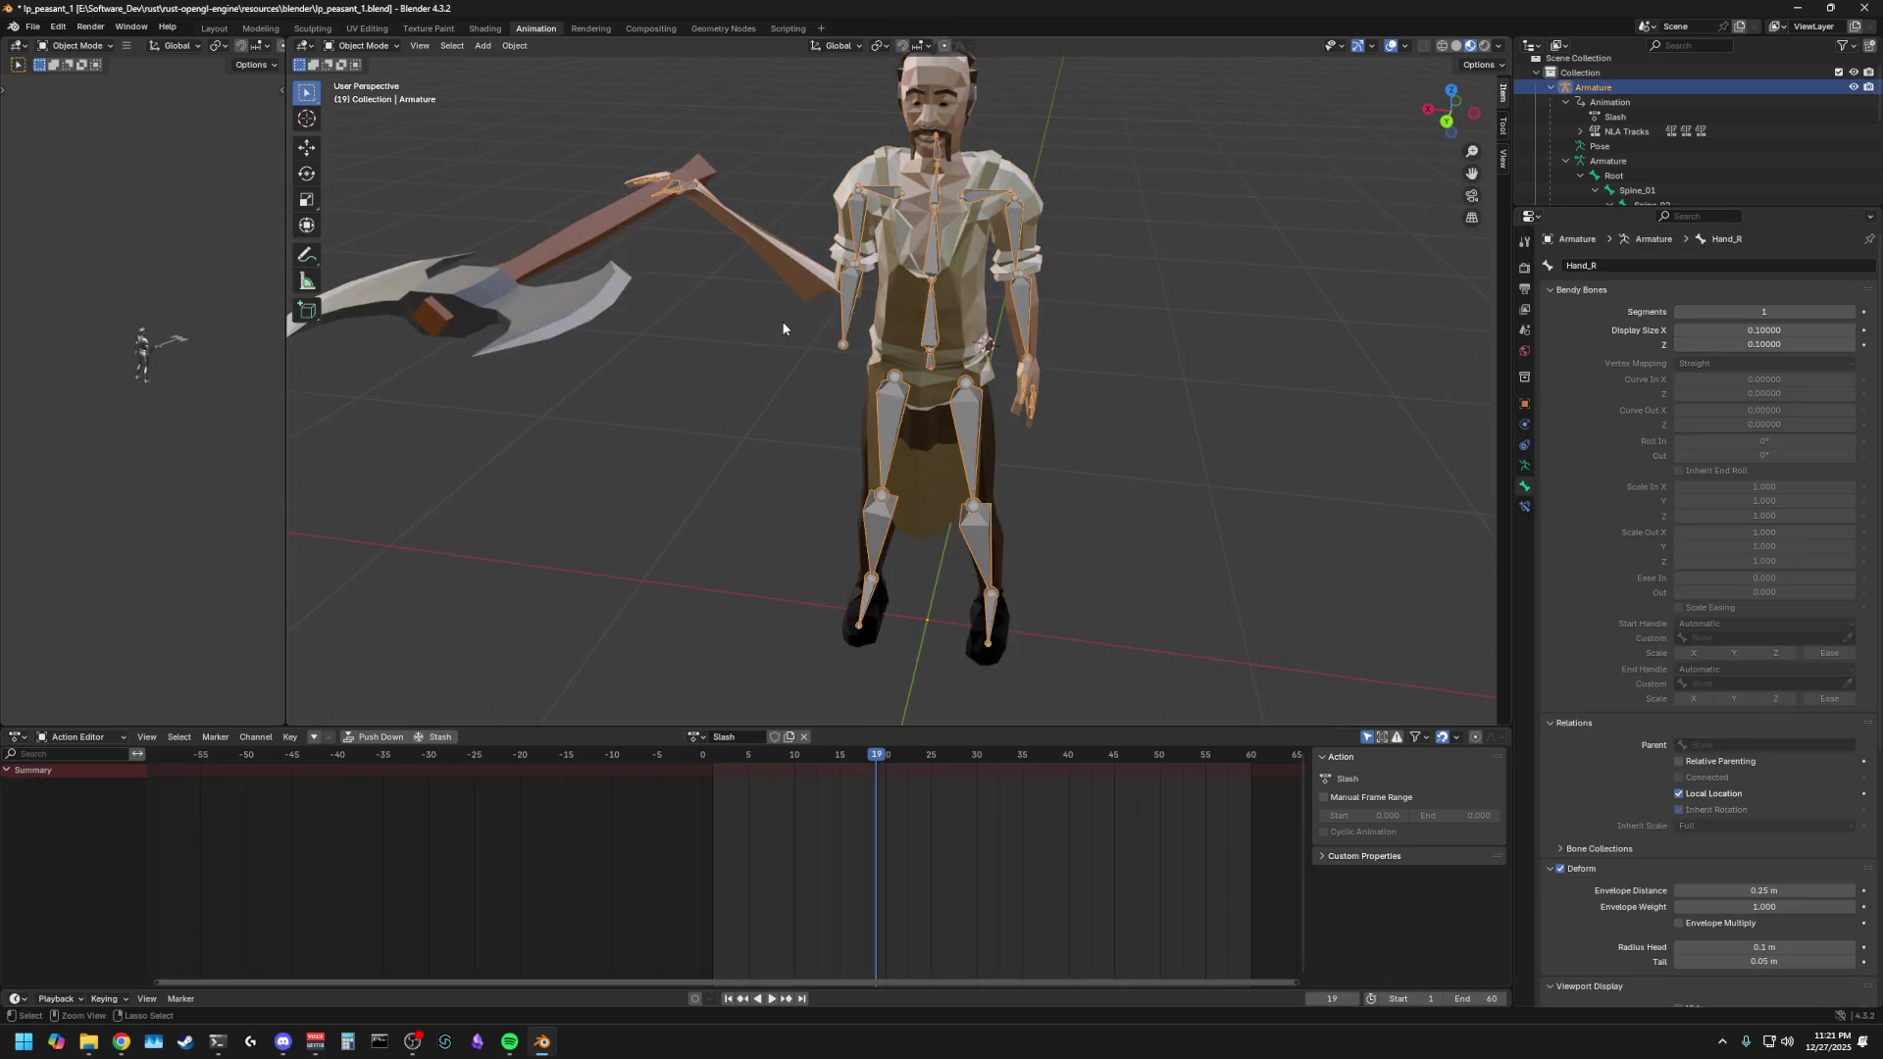
# - In Edit Mode, parent the right forearm and Hand_R bones at the wrist with Keep Offset
pyautogui.press('Tab')
pyautogui.moveTo(698, 231); pyautogui.dragTo(697, 324, button='middle')
pyautogui.scroll(5, 622, 399)
pyautogui.moveTo(622, 399); pyautogui.dragTo(562, 369, button='middle')
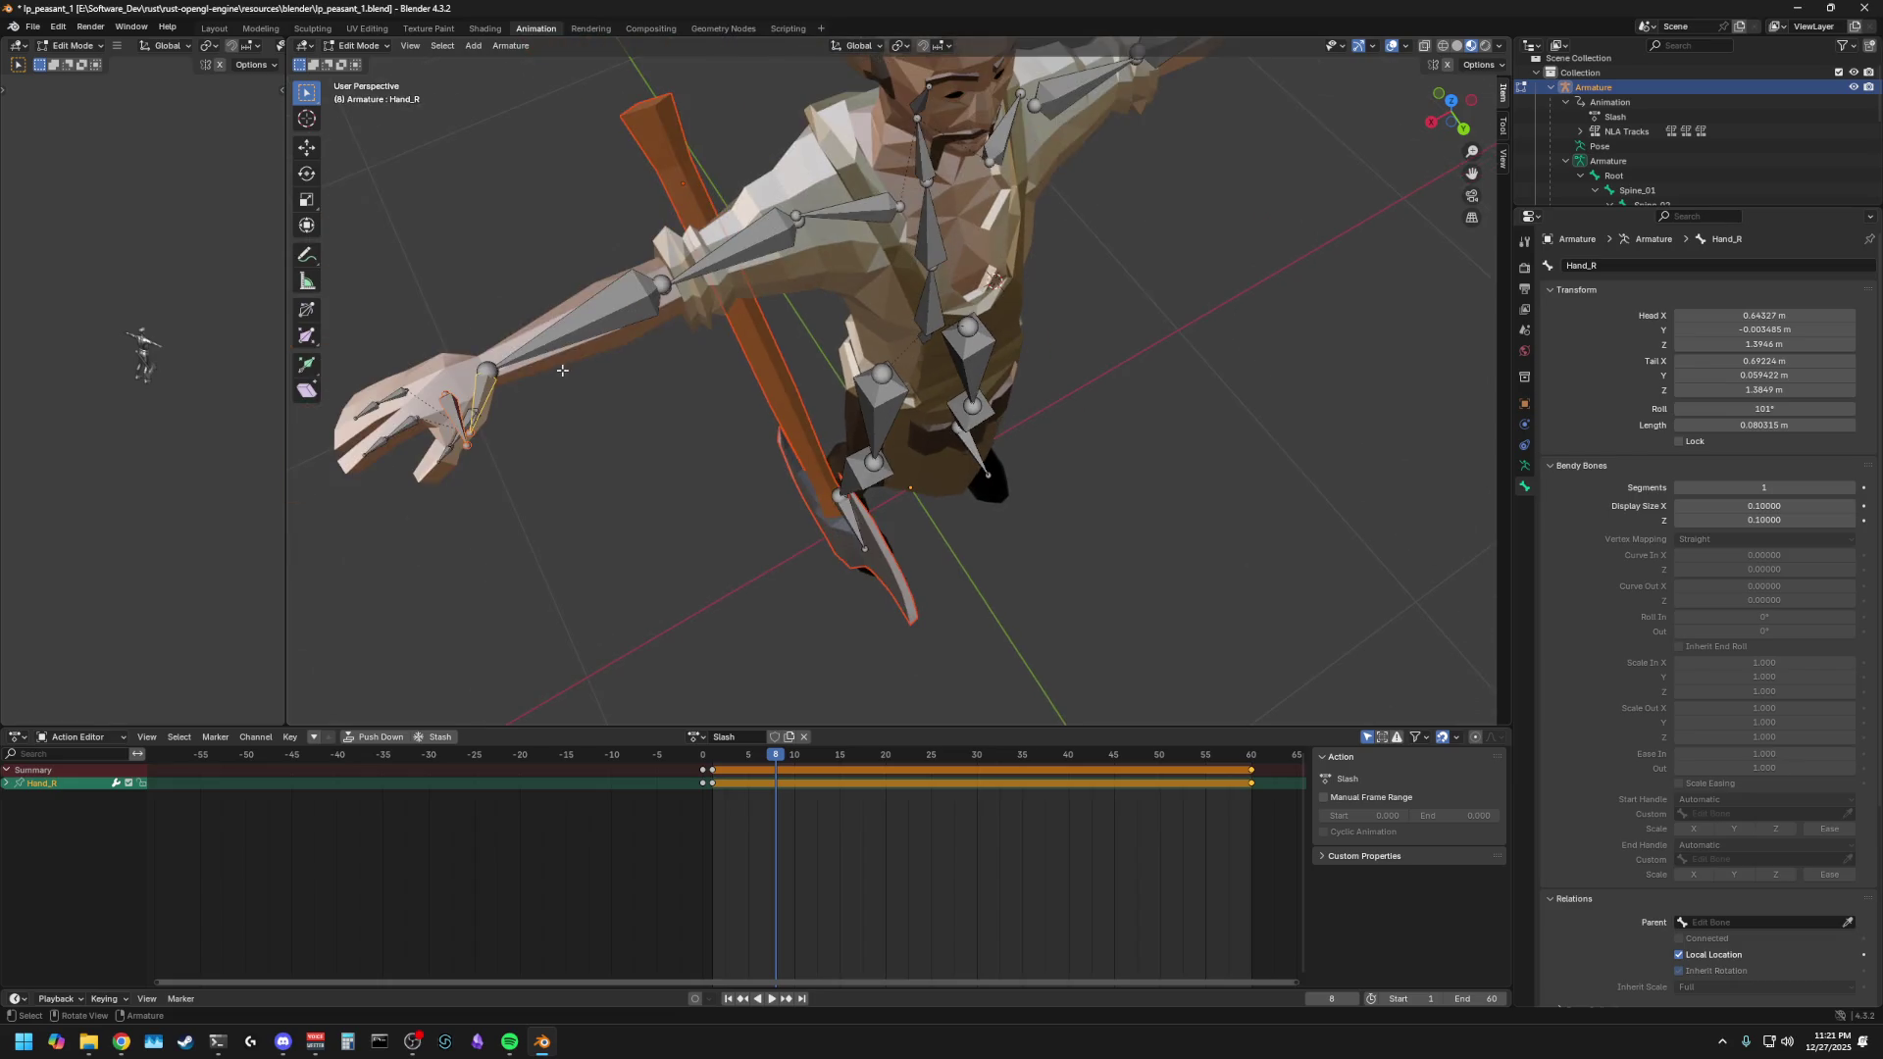
pyautogui.click(487, 370)
pyautogui.click(490, 382)
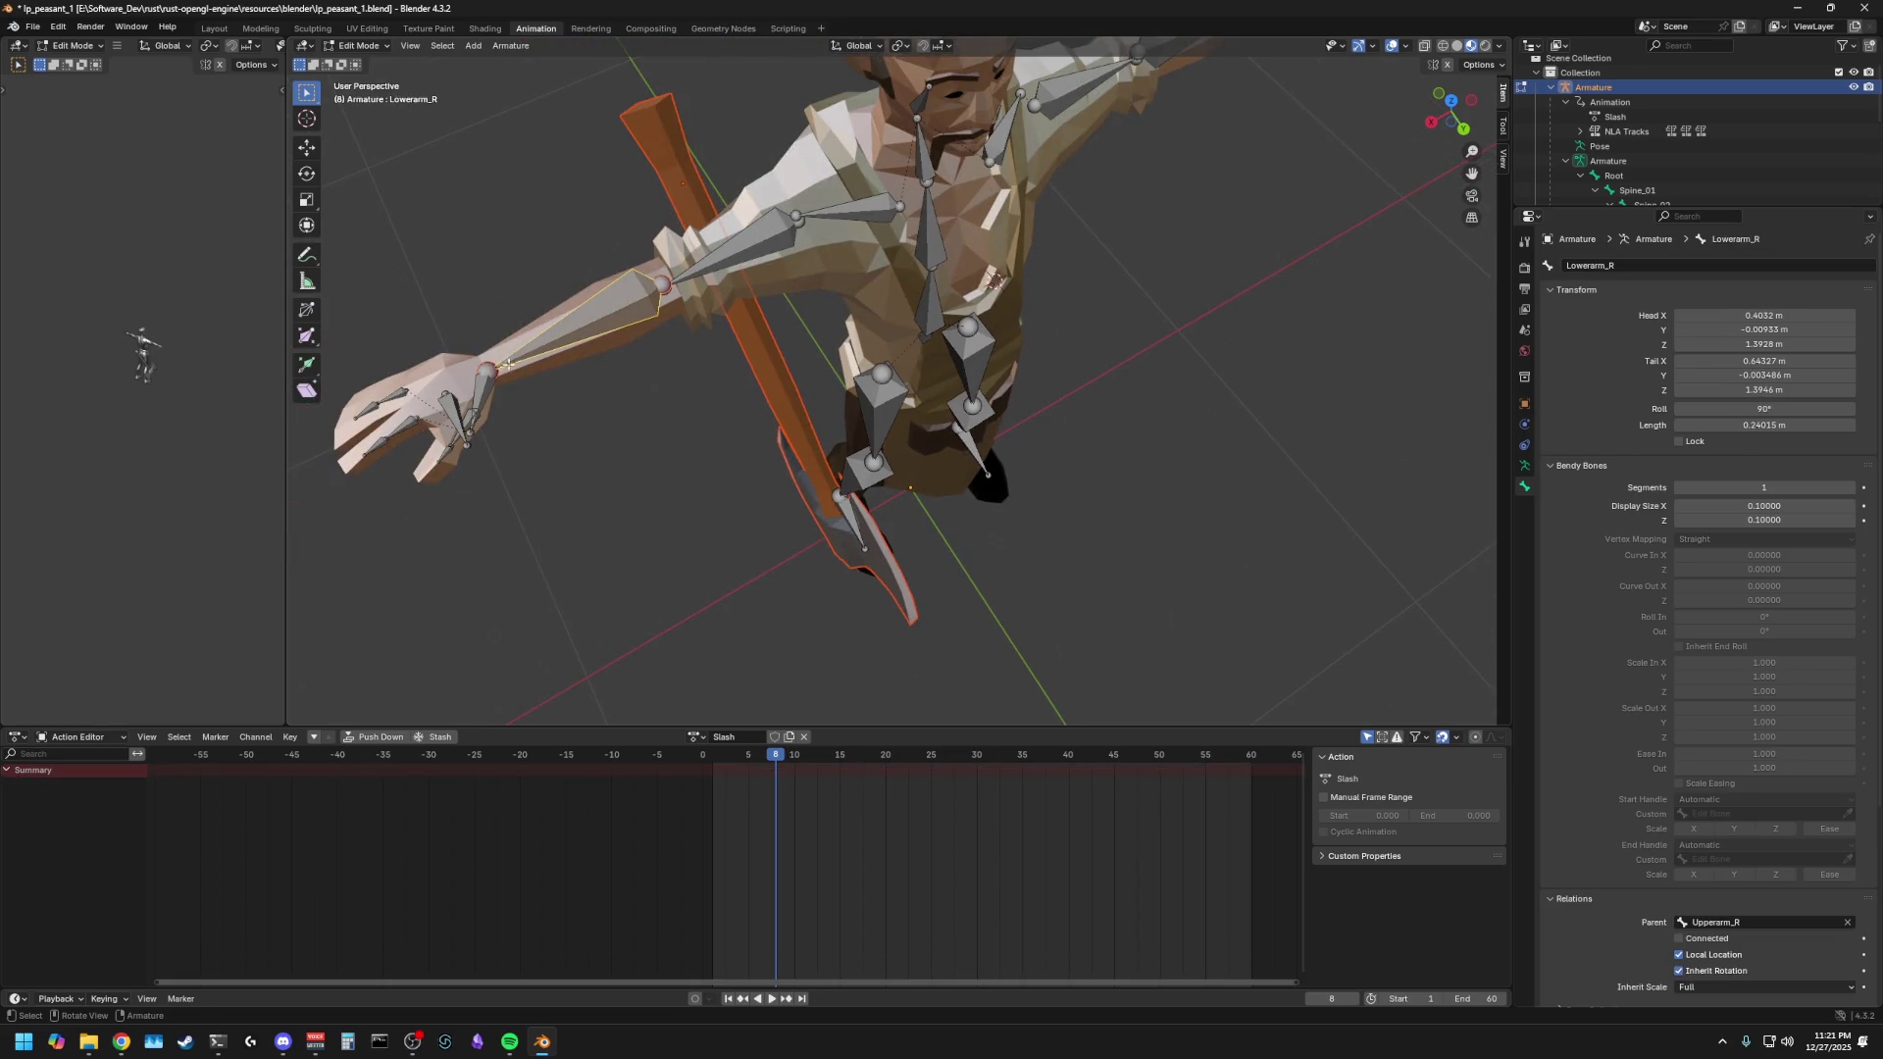
pyautogui.hotkey('ctrl', 'p')
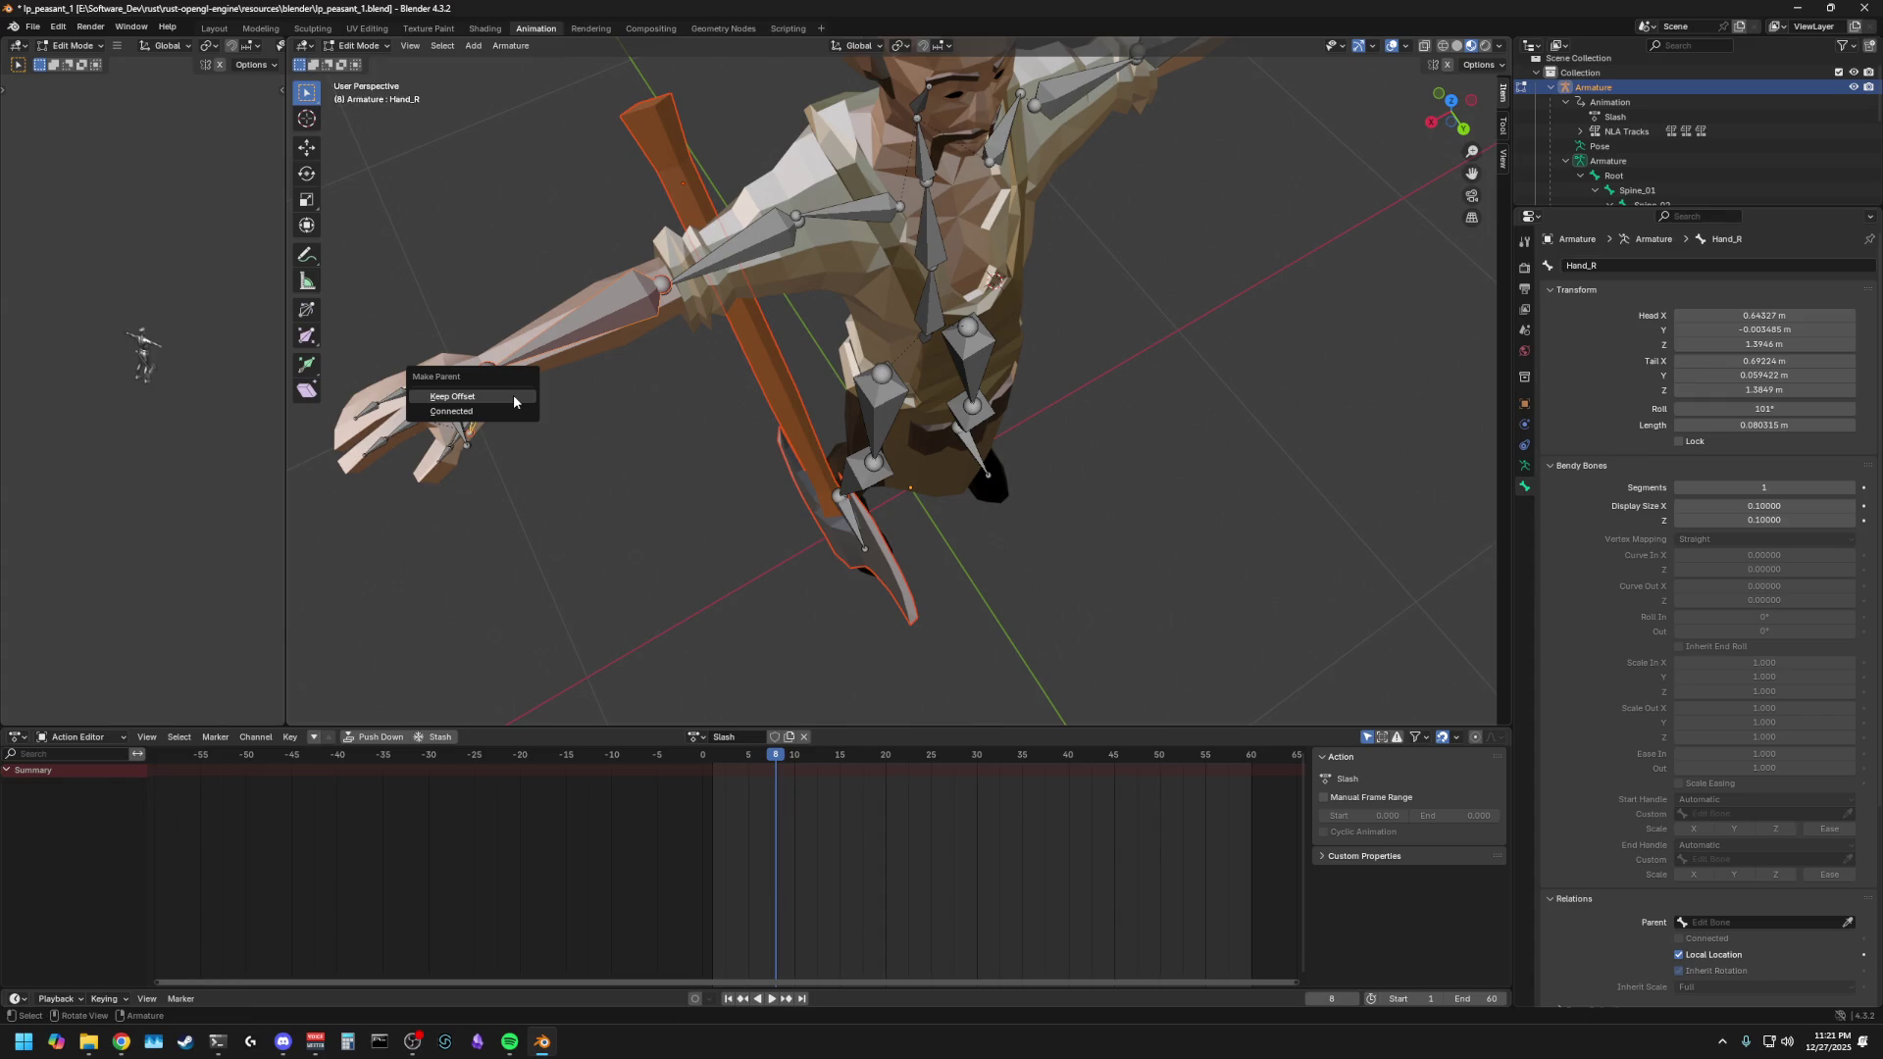
pyautogui.click(461, 398)
pyautogui.scroll(-3, 591, 447)
# - Replay the Slash animation to check the axe, then switch the armature to Object Mode
pyautogui.press('space')
pyautogui.press('space')
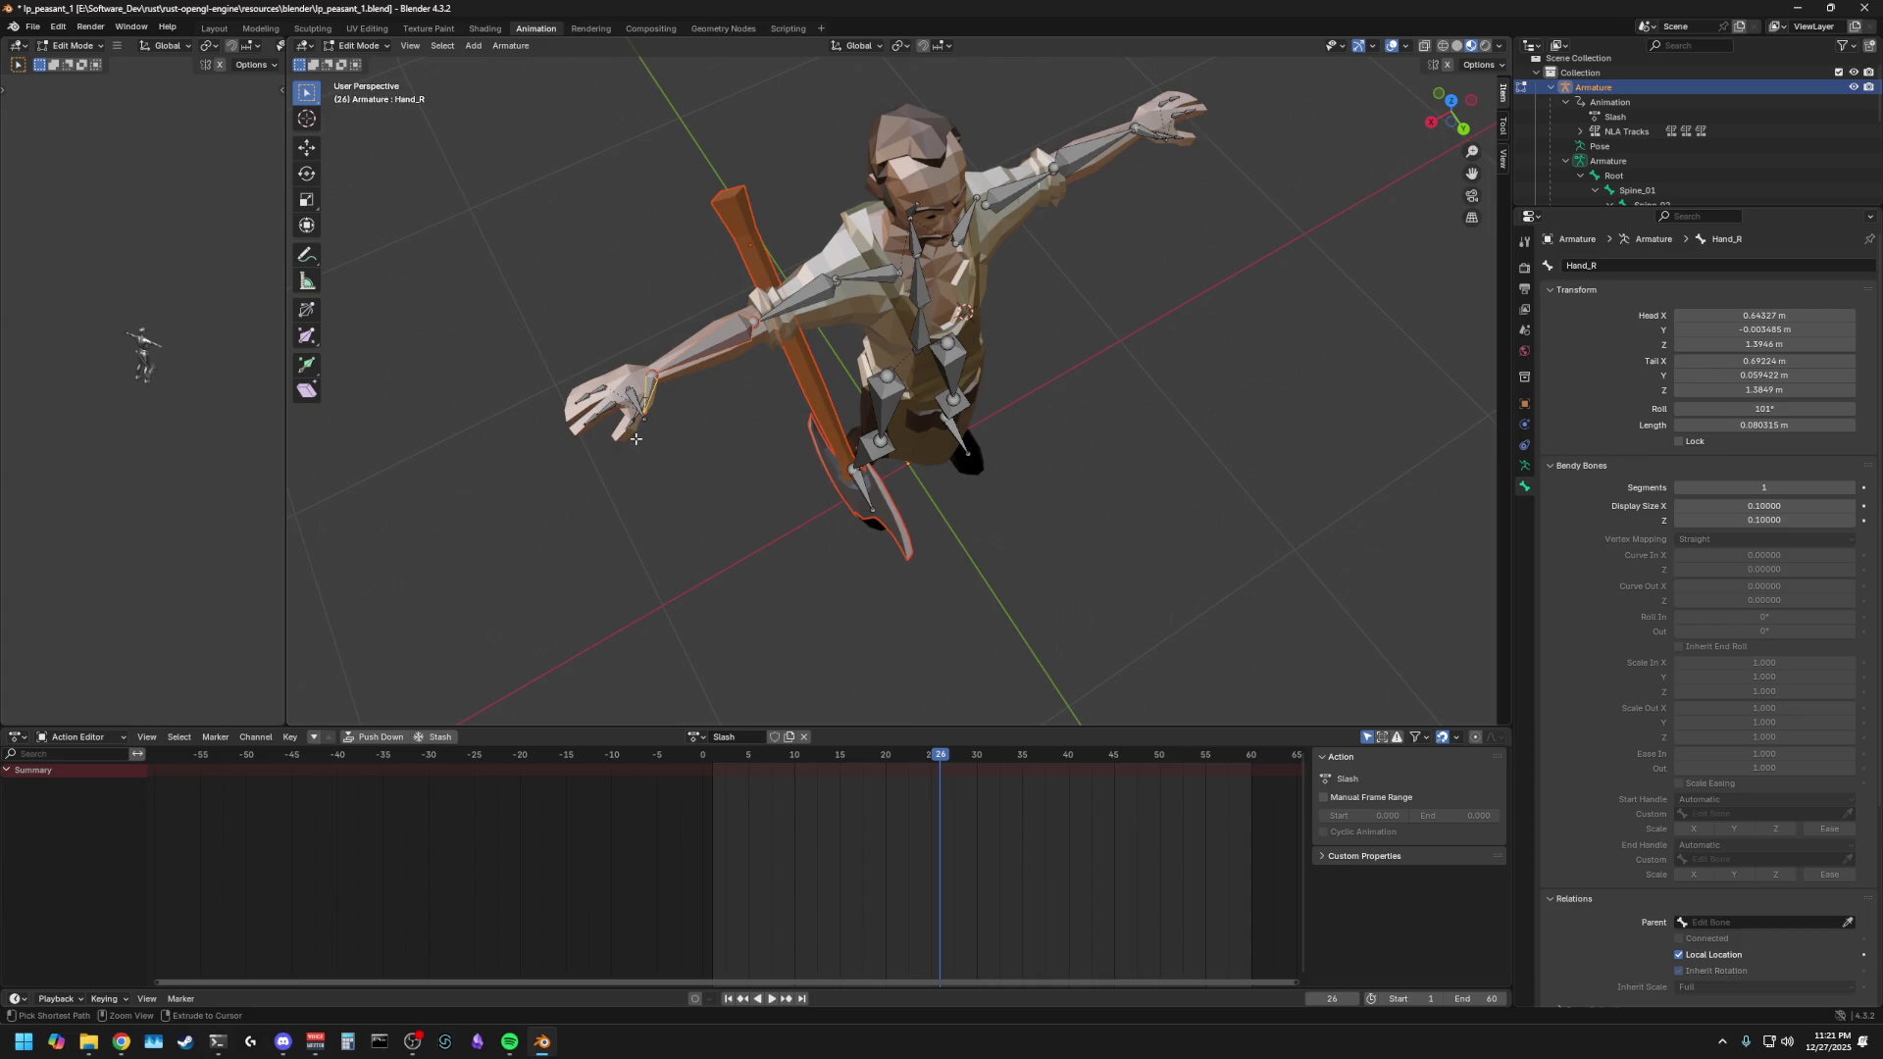
pyautogui.keyDown('shift'); pyautogui.click(678, 365); pyautogui.keyUp('shift')
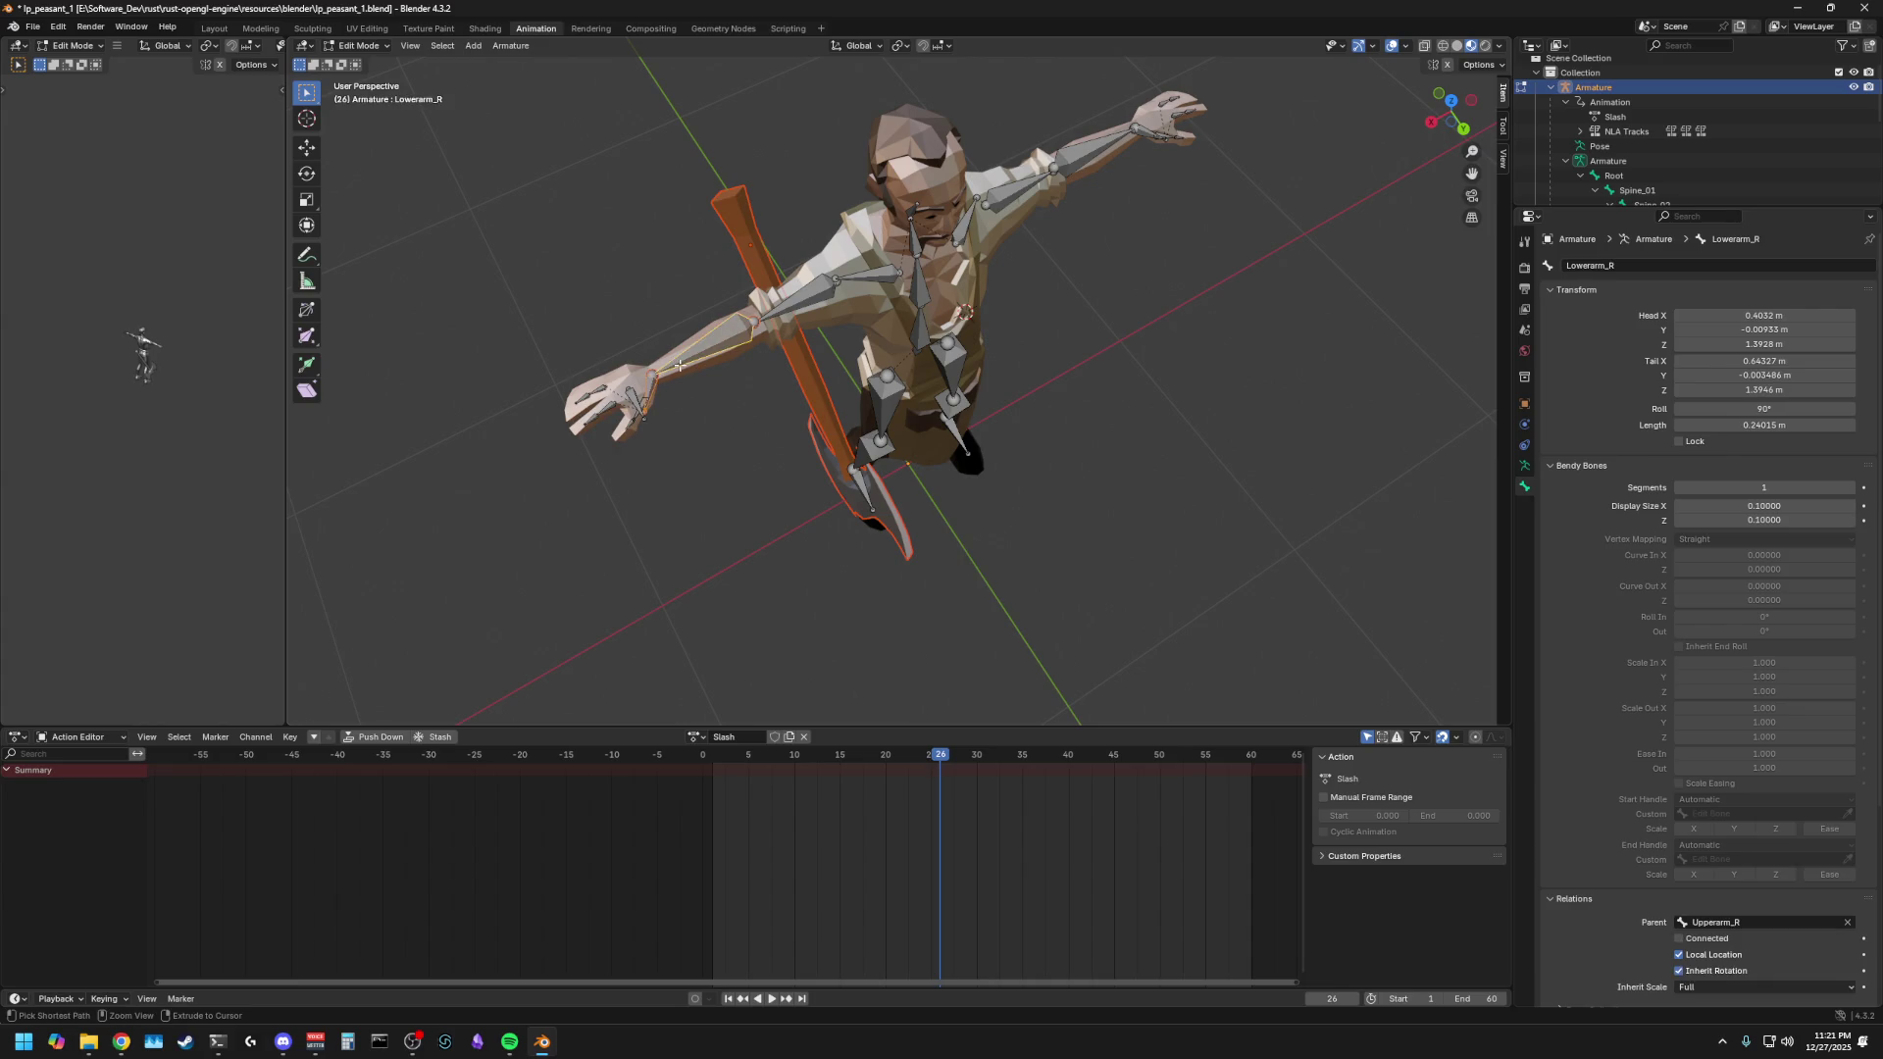
pyautogui.keyDown('alt'); pyautogui.click(678, 365); pyautogui.keyUp('alt')
pyautogui.press('space')
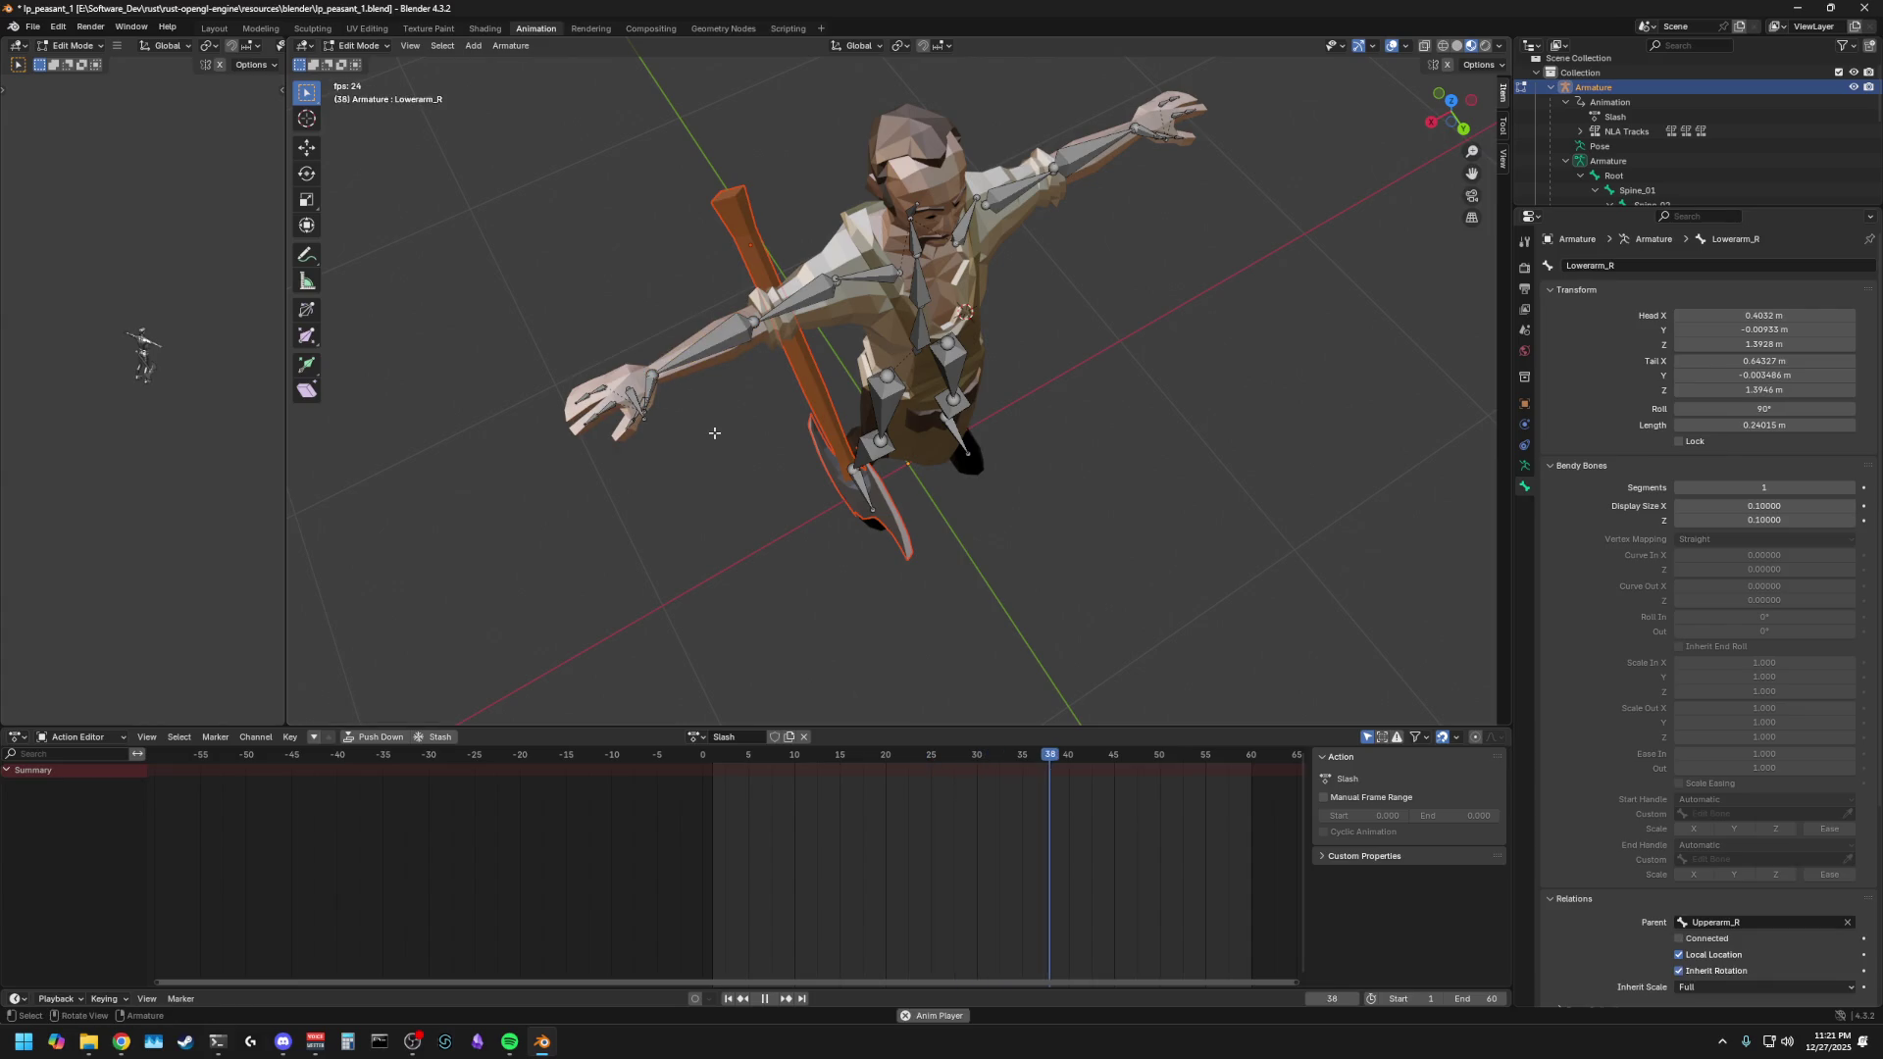
pyautogui.press('space')
pyautogui.click(363, 45)
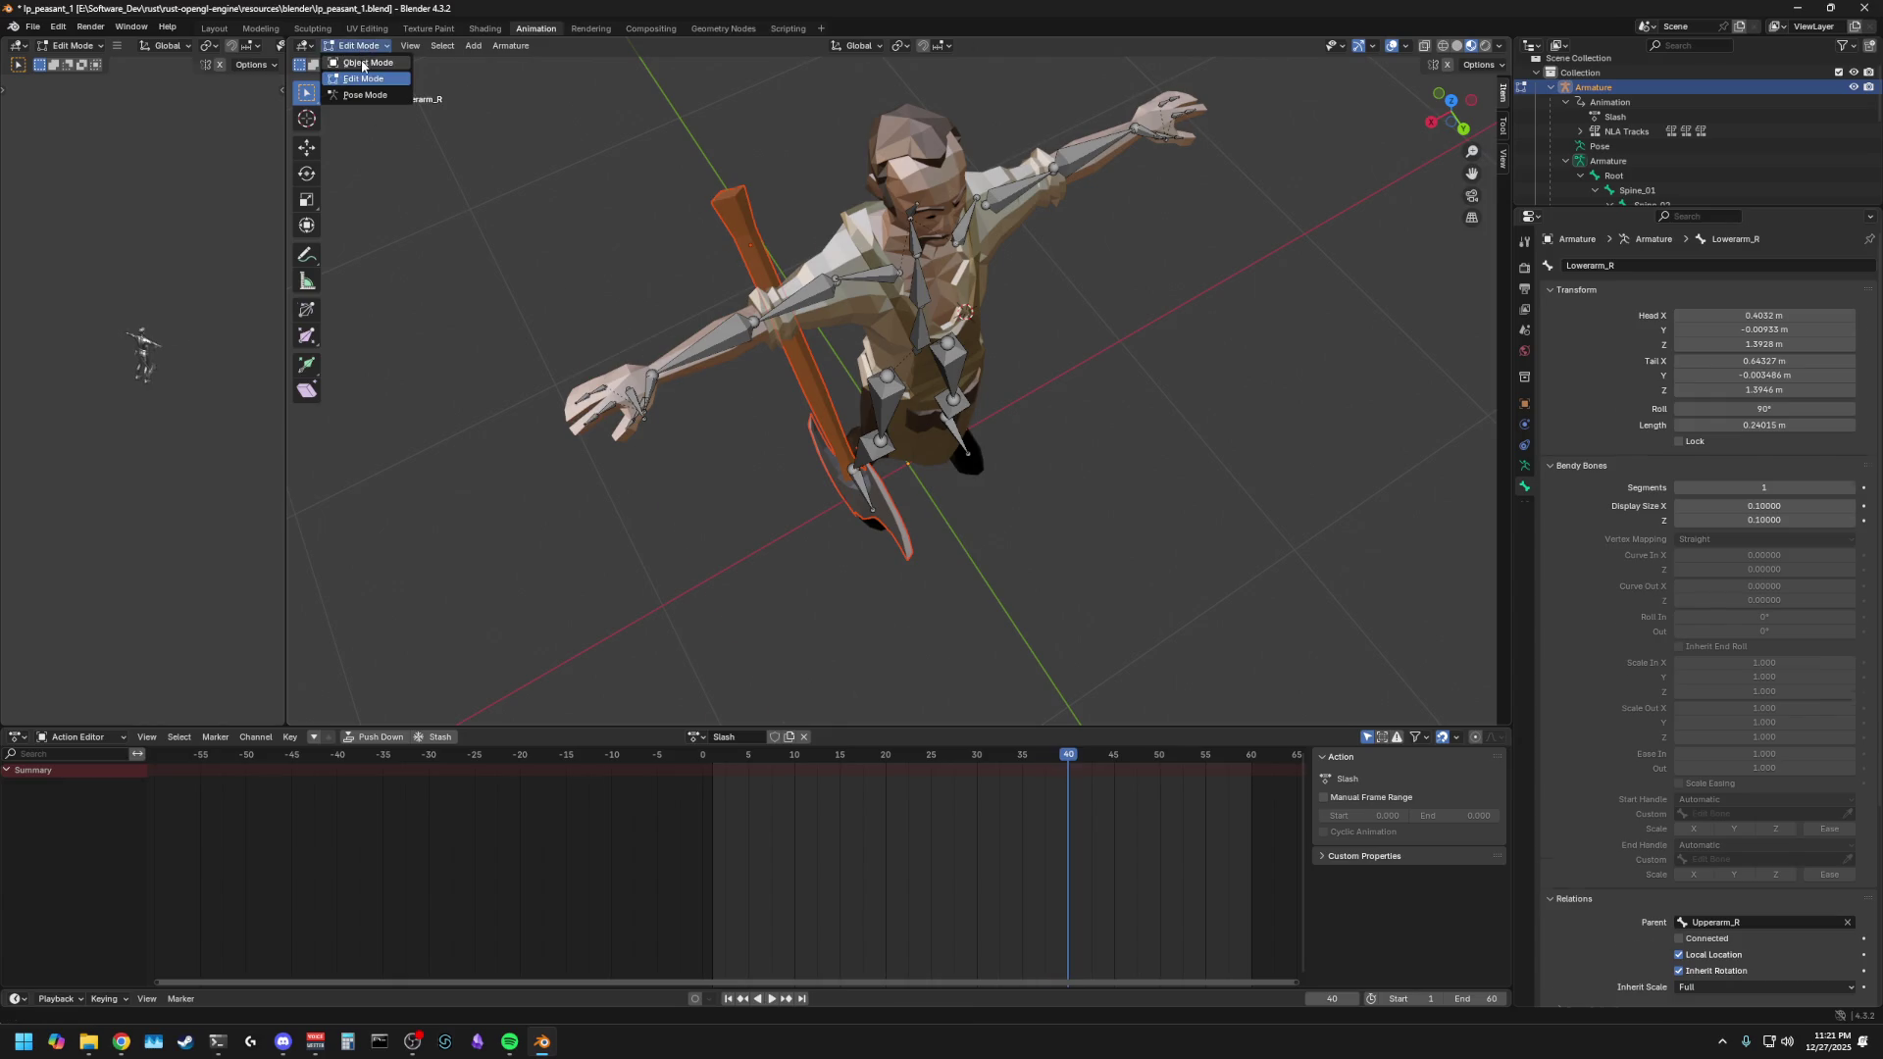